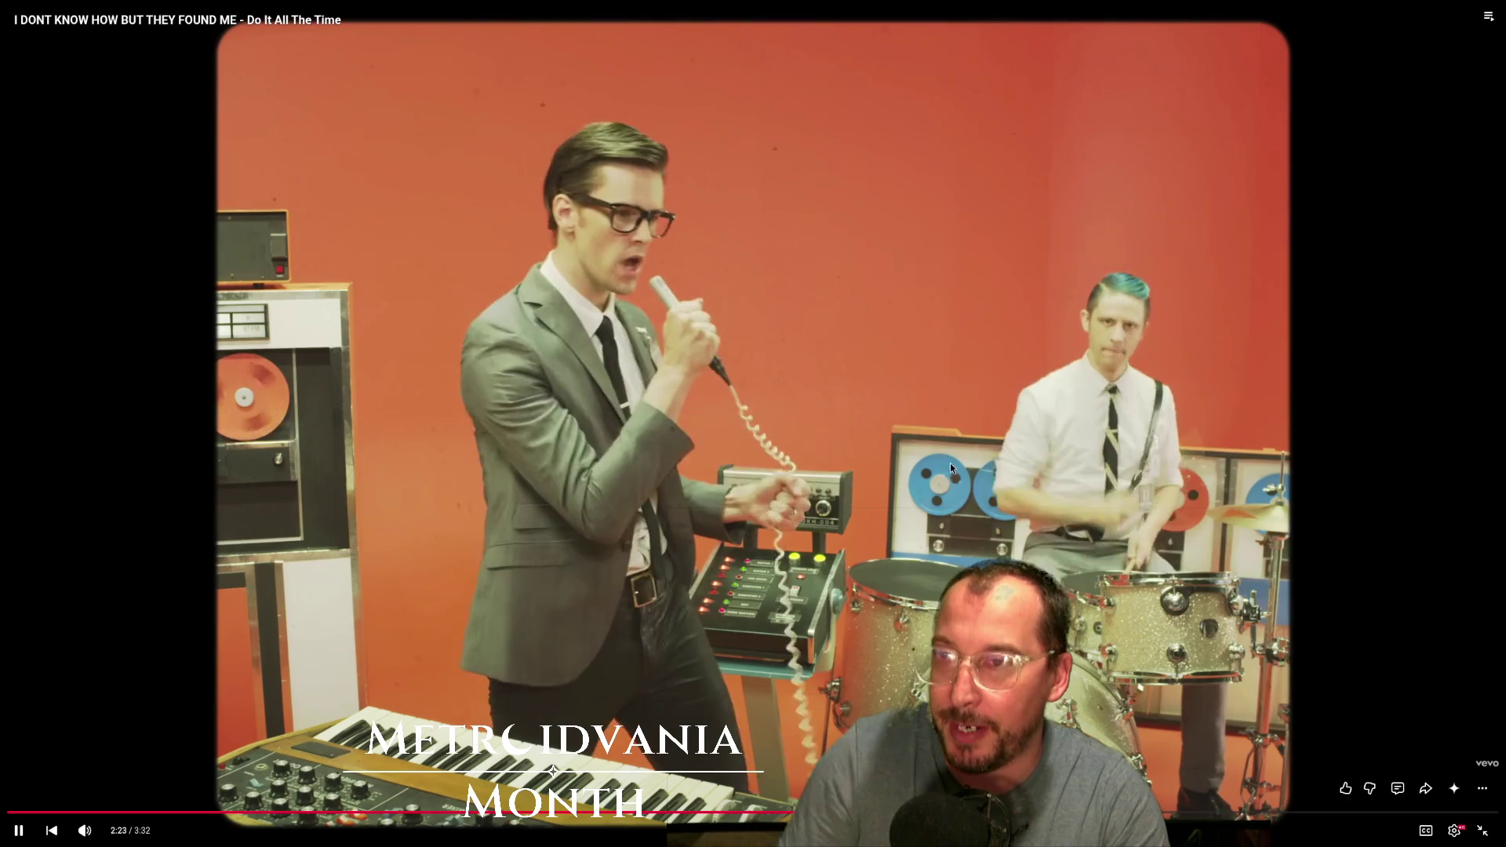
Switch from the YouTube music video back to the Godot editor workspace
key("super+4")
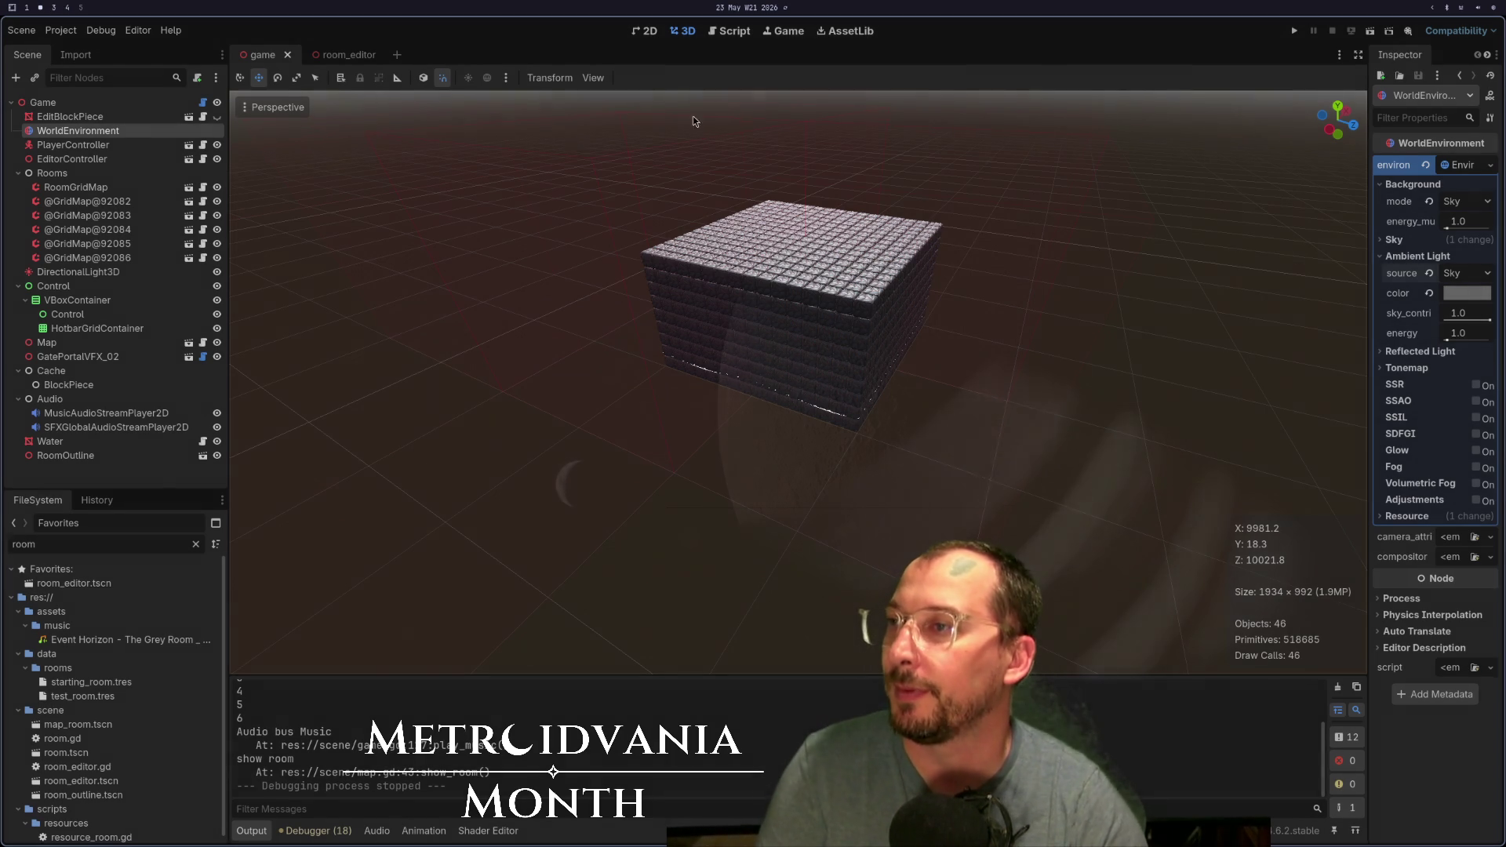
Launch the block-cave project with Run Project
scroll(806, 324, "up", 5)
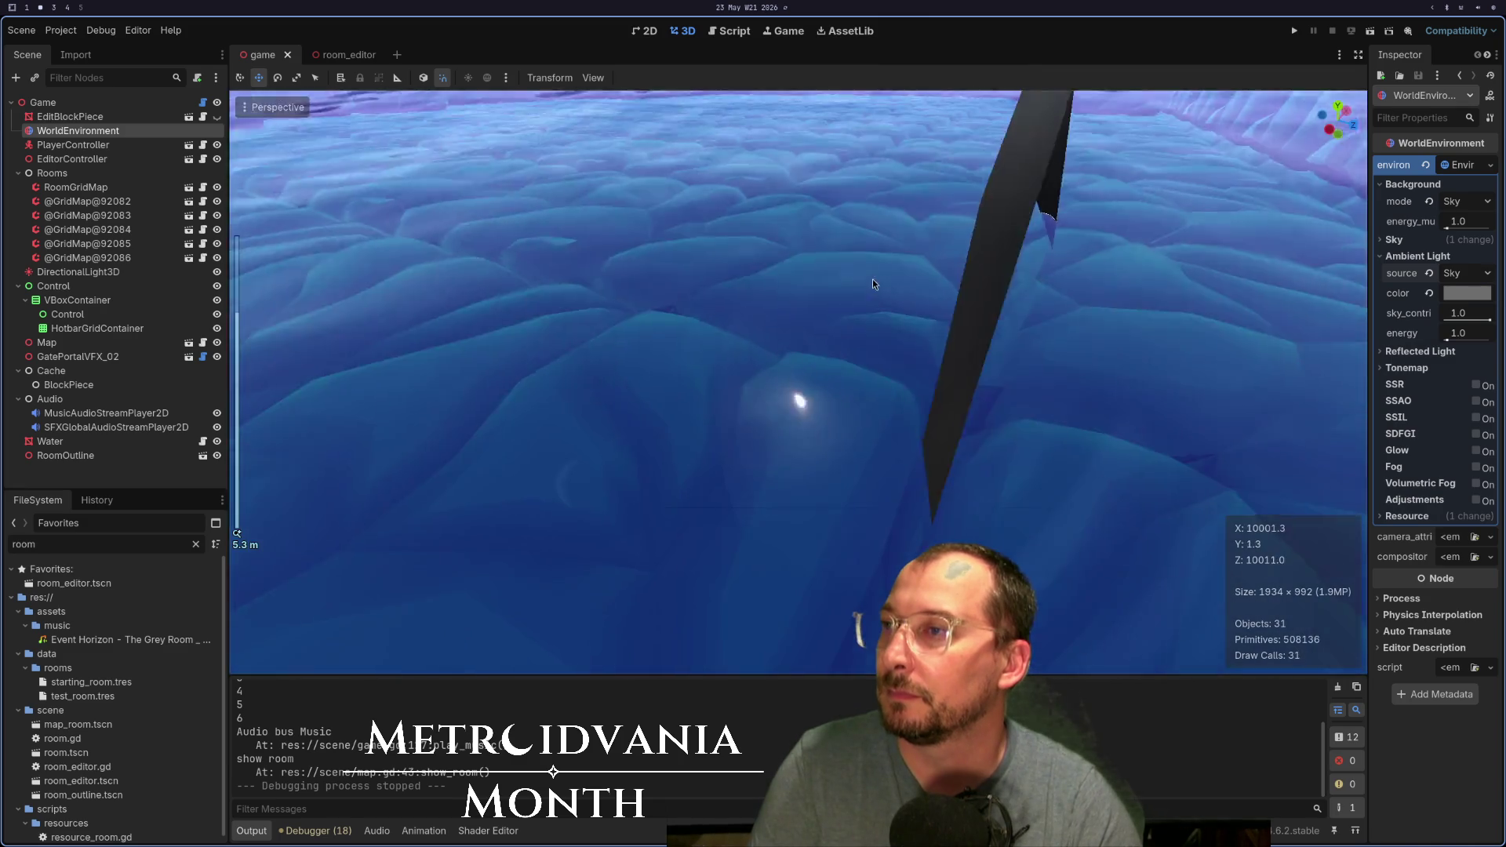
scroll(872, 279, "down", 3)
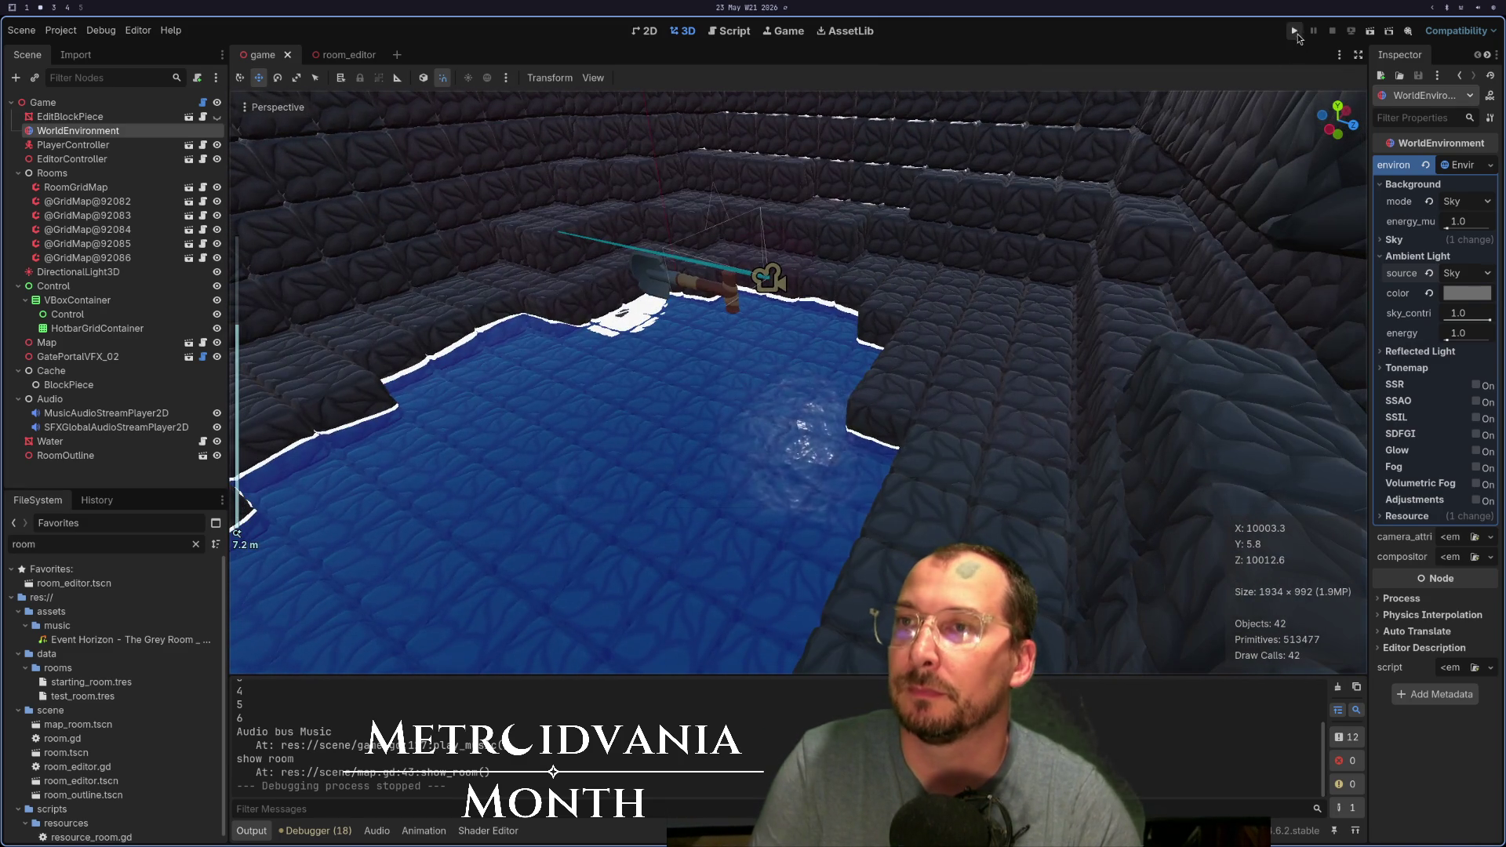
left_click(1296, 32)
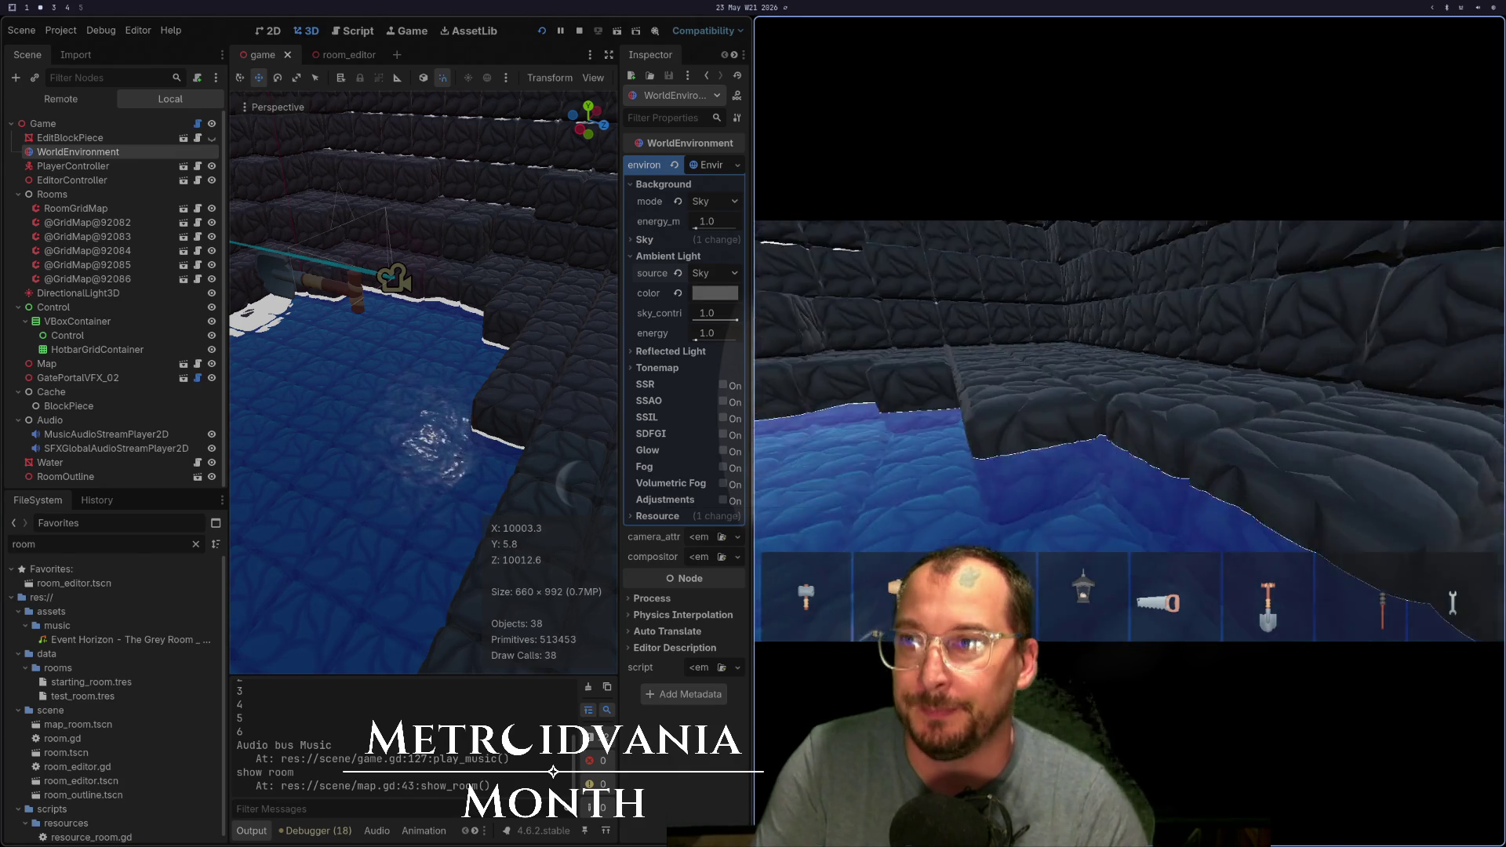
Return to the running game window and make it fullscreen
key("super+3")
key("super+2")
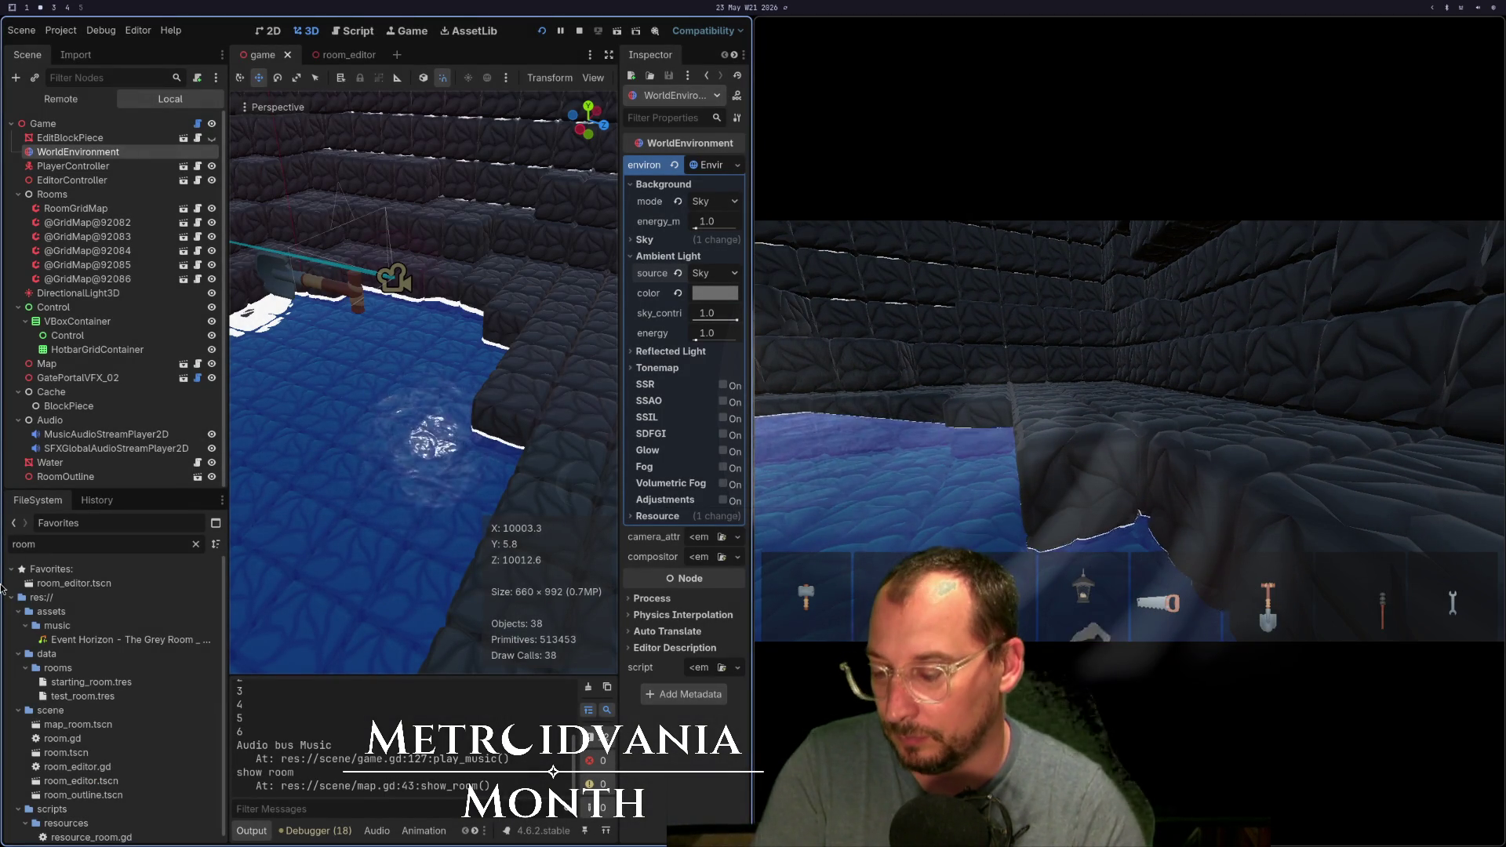
key("super+4")
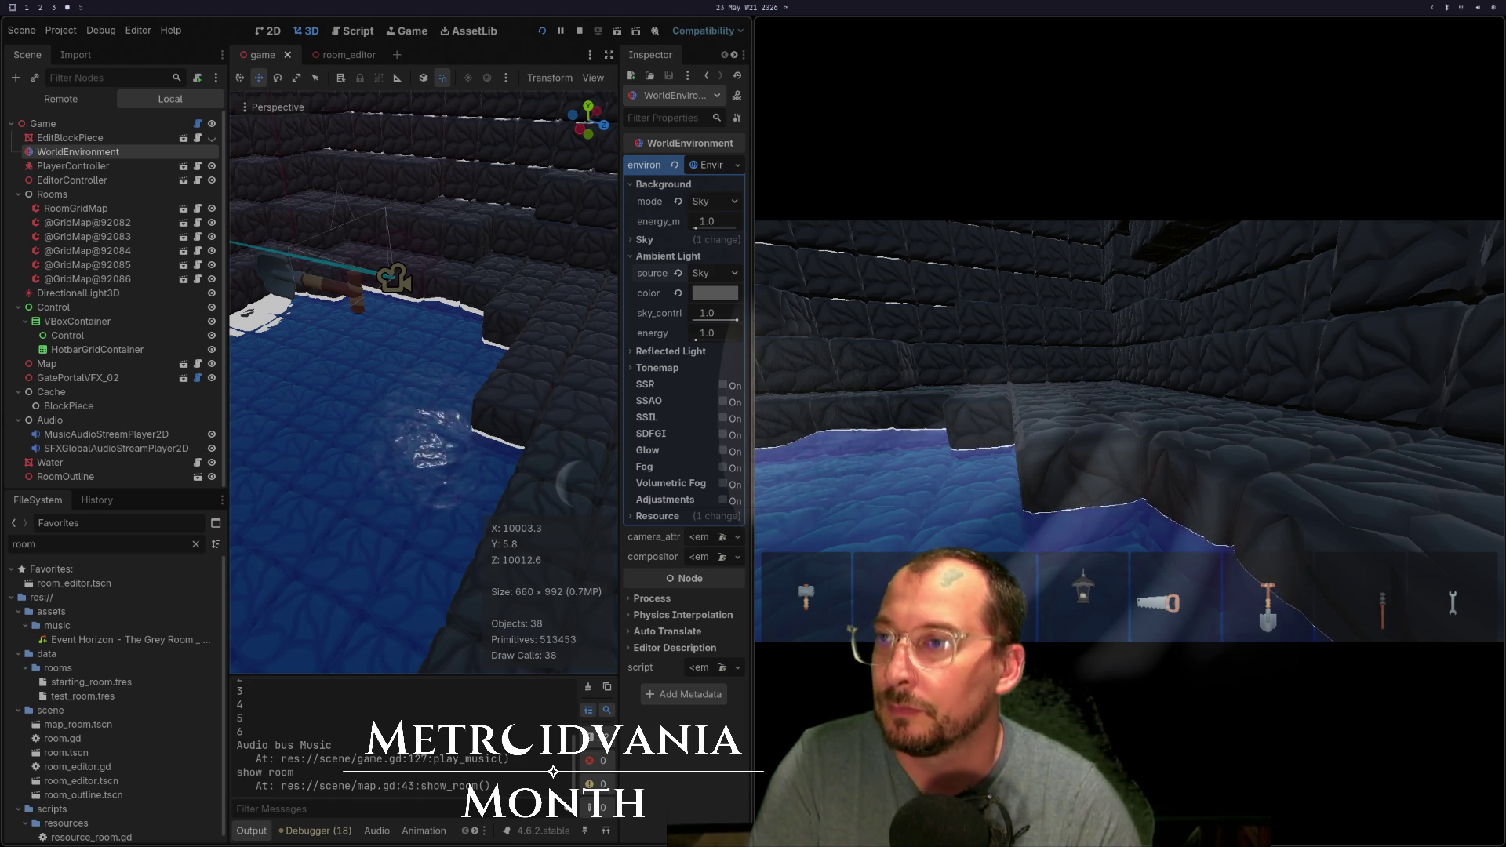
key("super+2")
key("super+f")
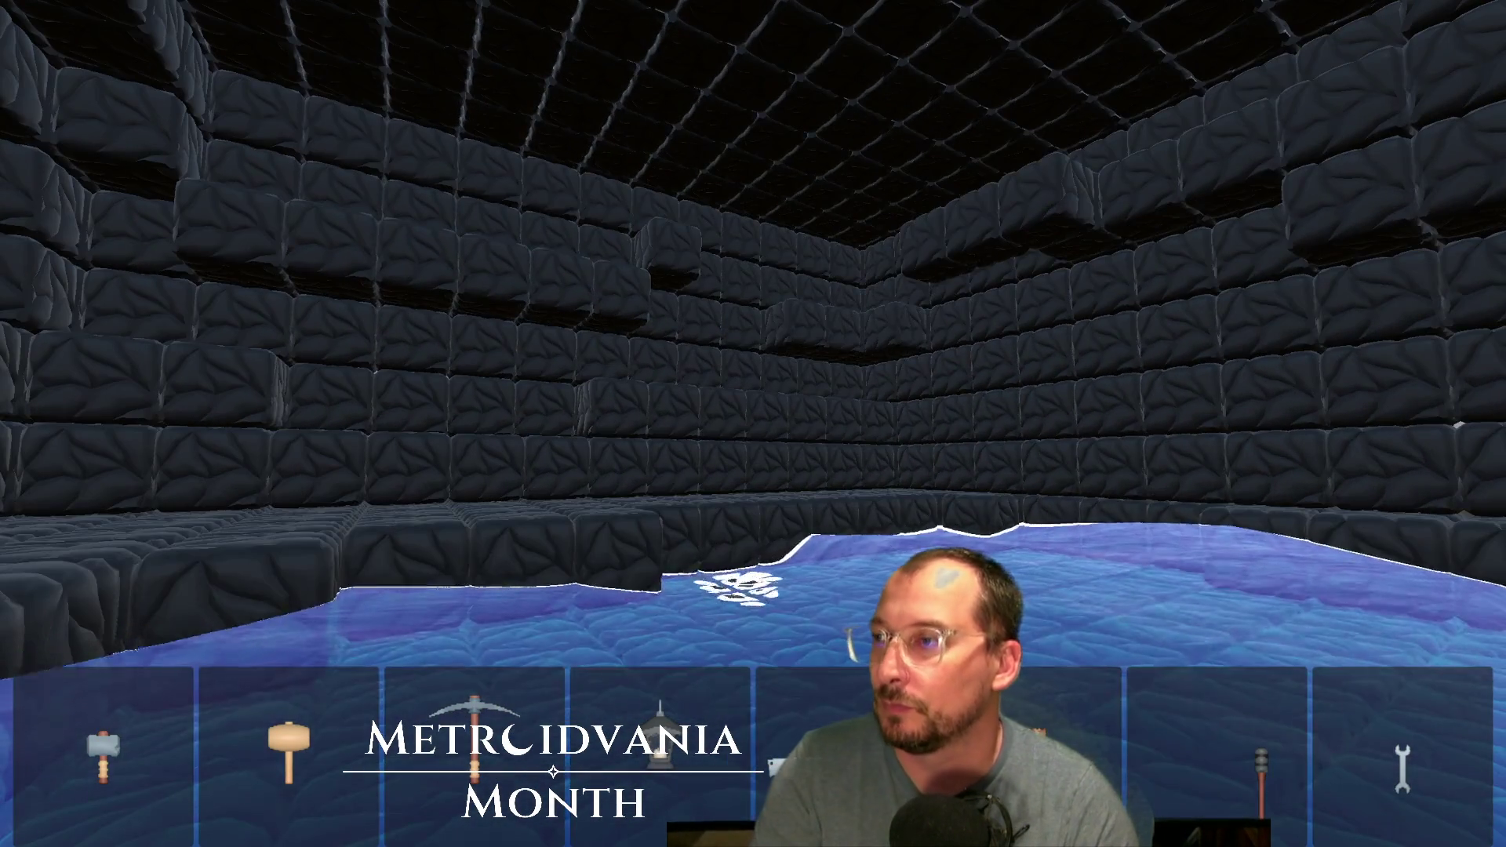
Stop the game with F8 and relaunch it from the Run Project button
key("F8")
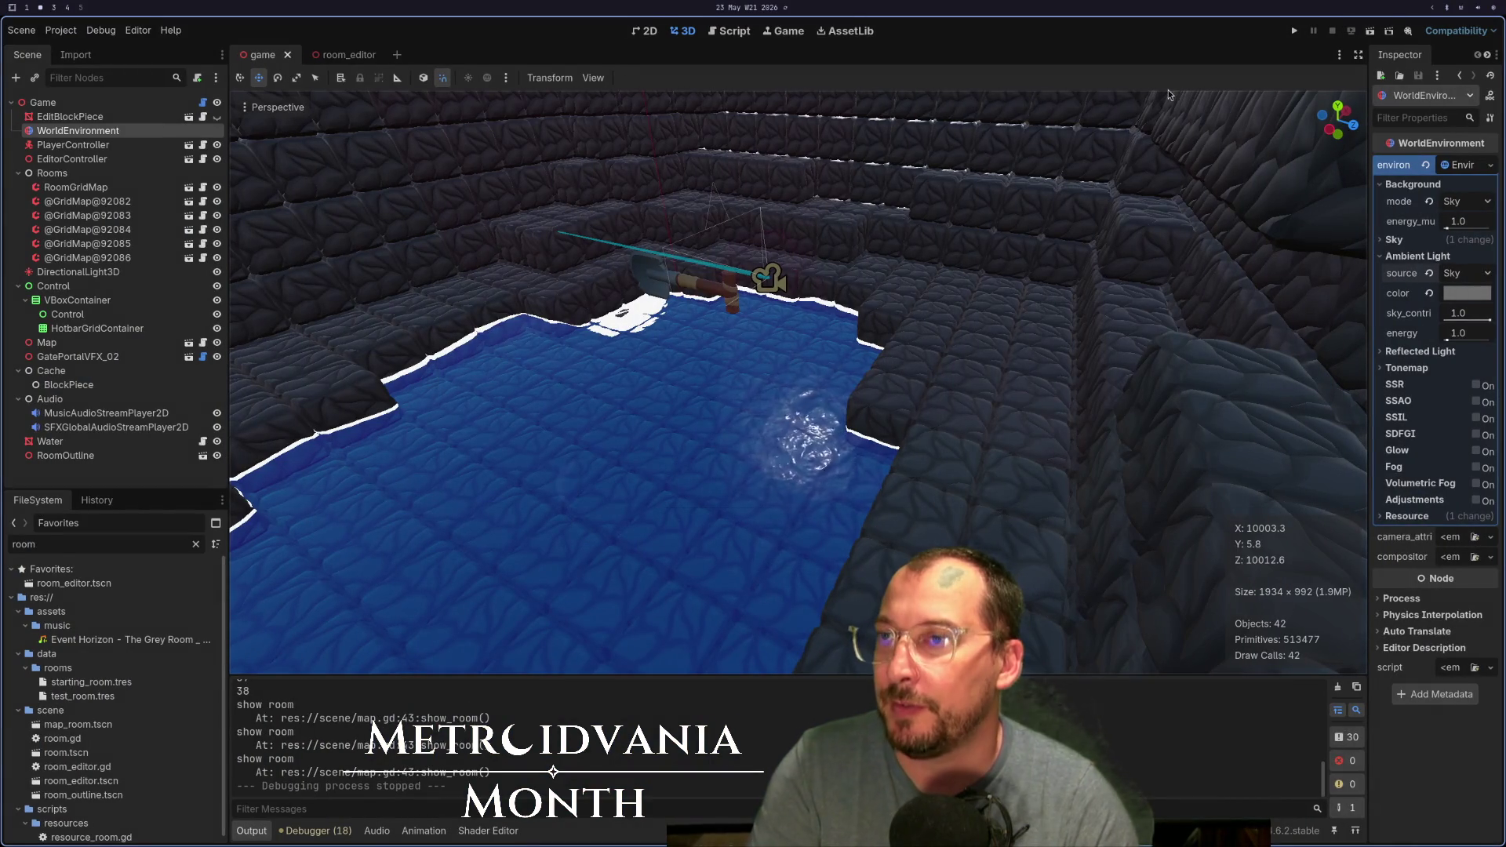
scroll(1027, 138, "down", 5)
left_click(1295, 33)
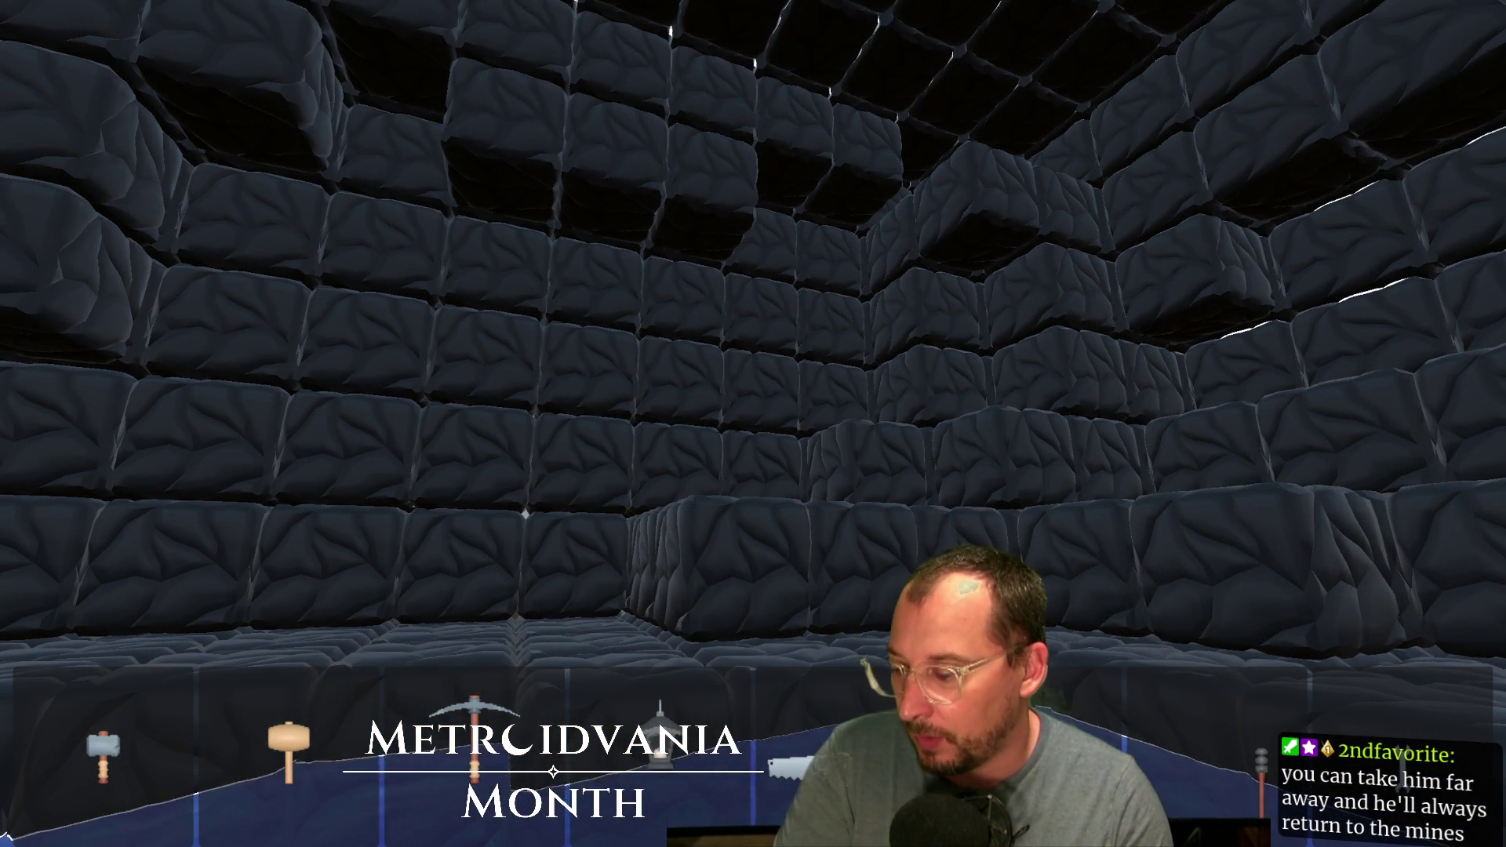
Close the running game with F8 so the editor shows the cave scene again
scroll(753, 423, "down", 4)
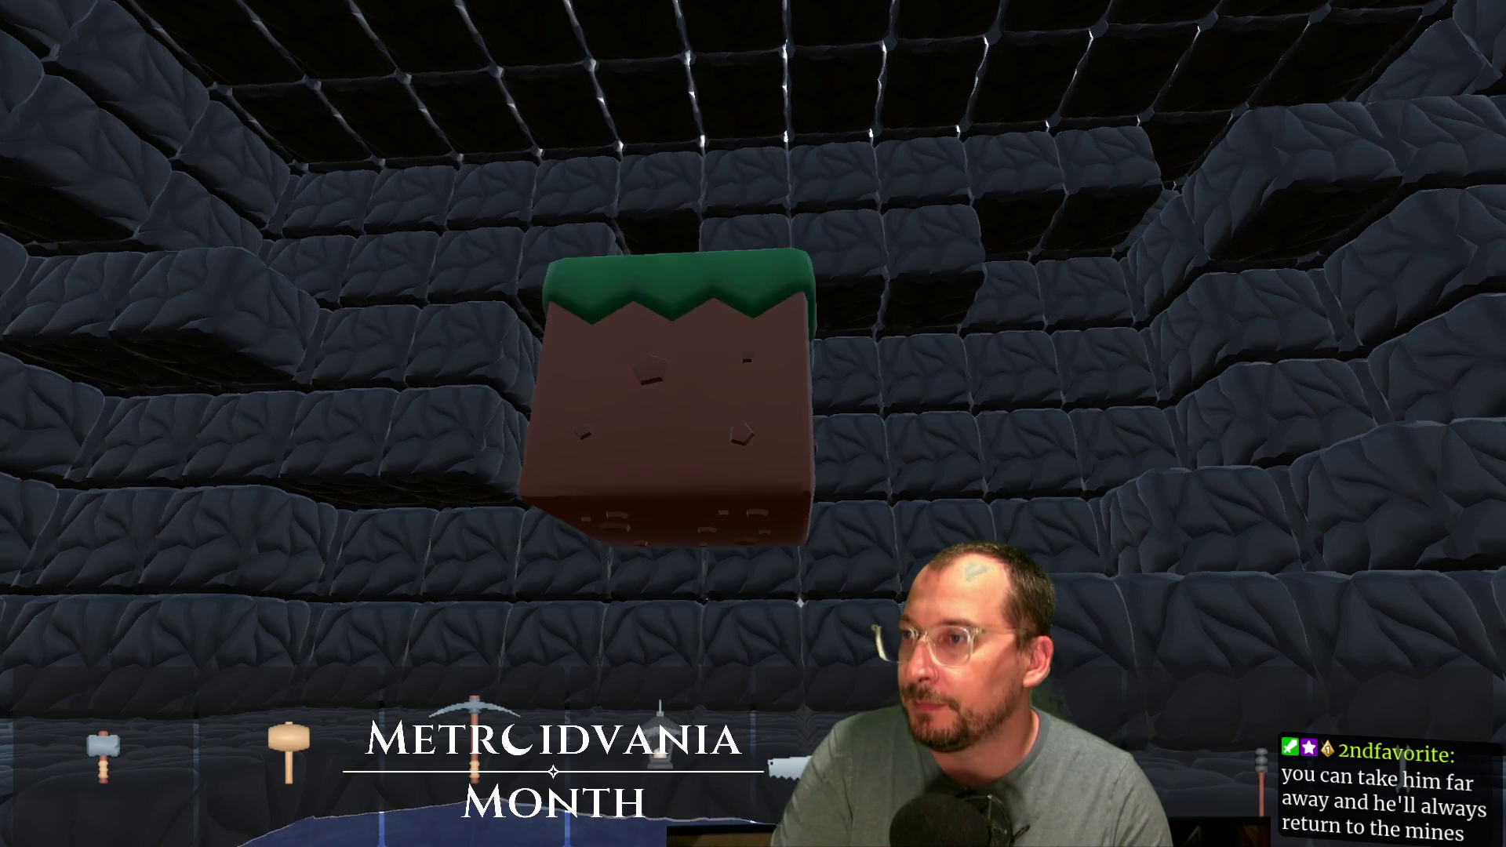
scroll(753, 423, "down", 1)
scroll(753, 423, "down", 2)
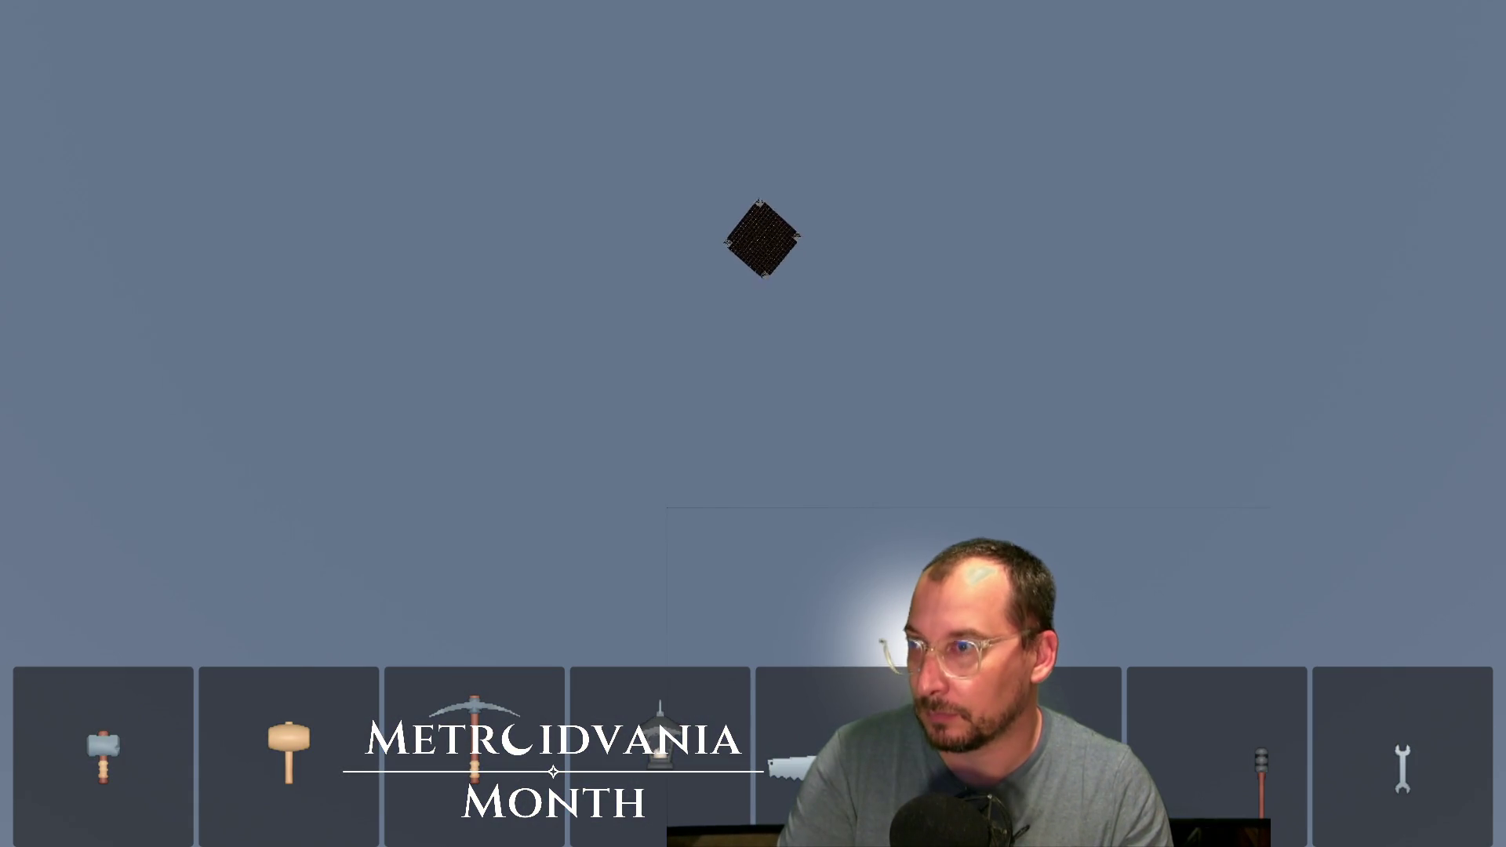
key("F8")
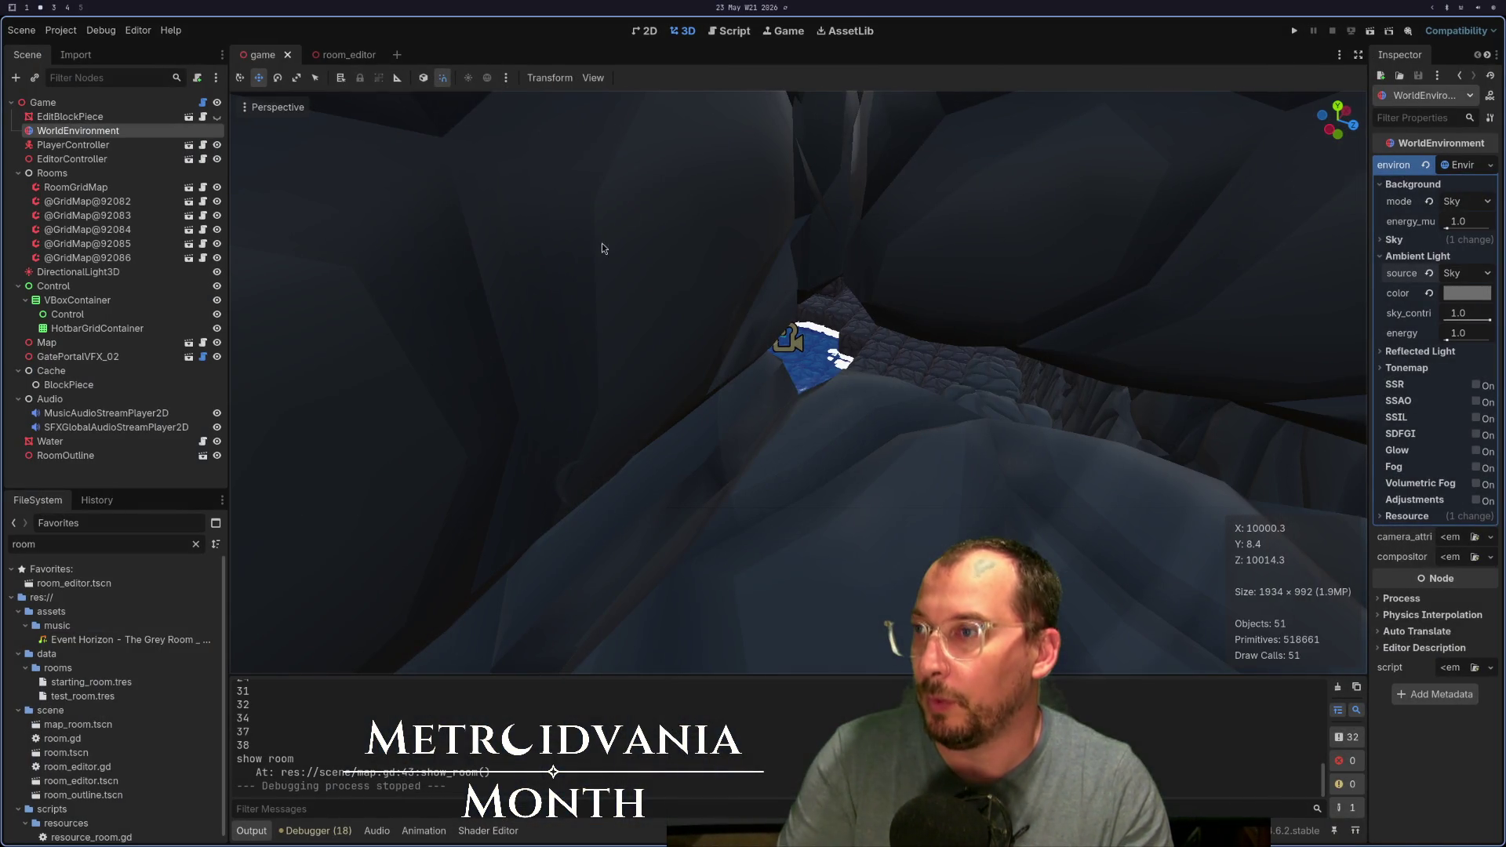
Select the Game root node and run the project again
scroll(432, 310, "down", 5)
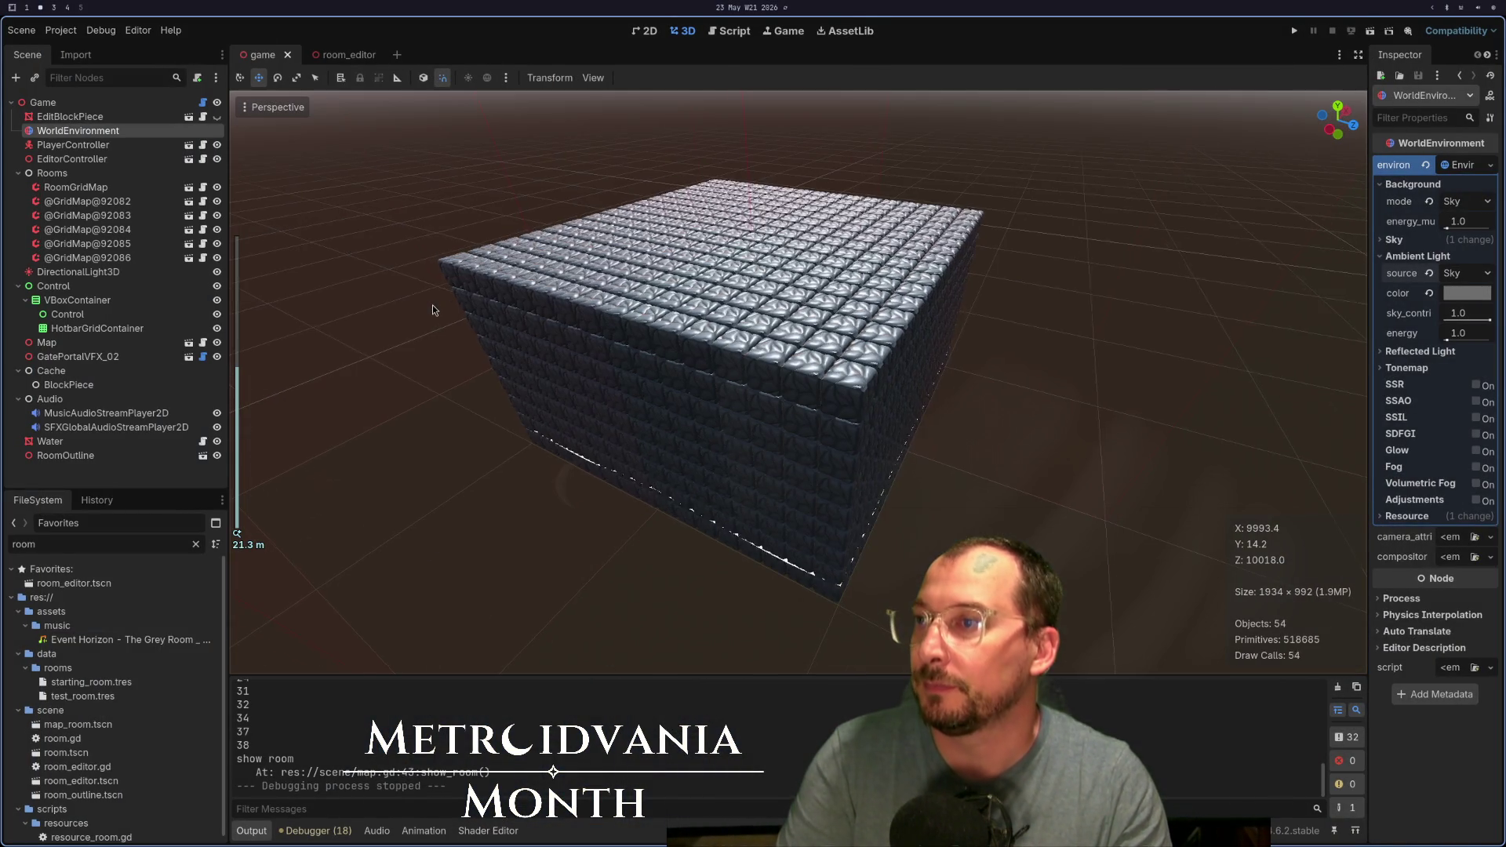
left_click(115, 110)
scroll(685, 396, "up", 6)
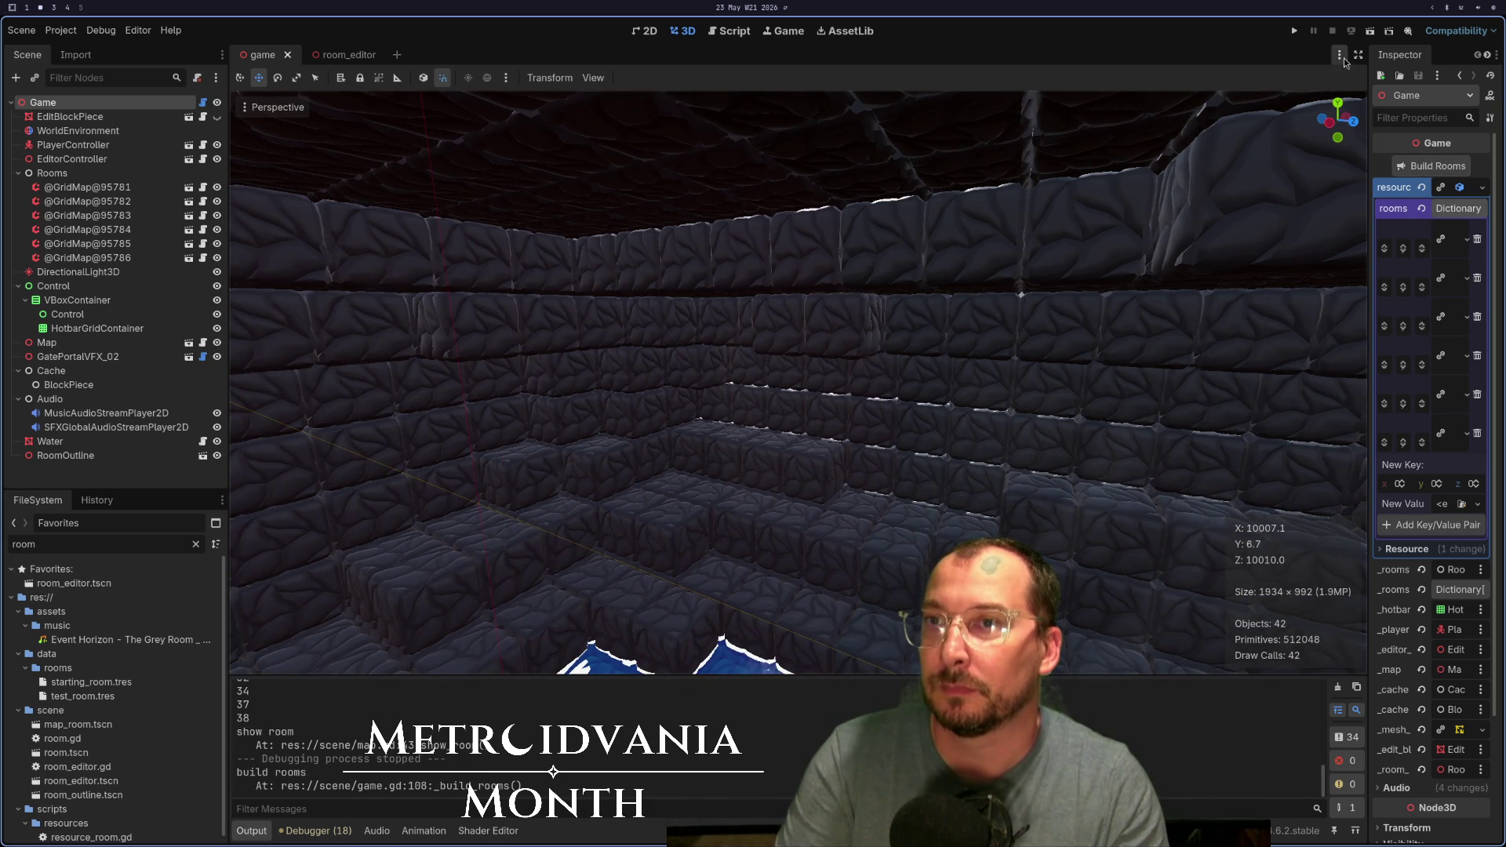
left_click(1295, 30)
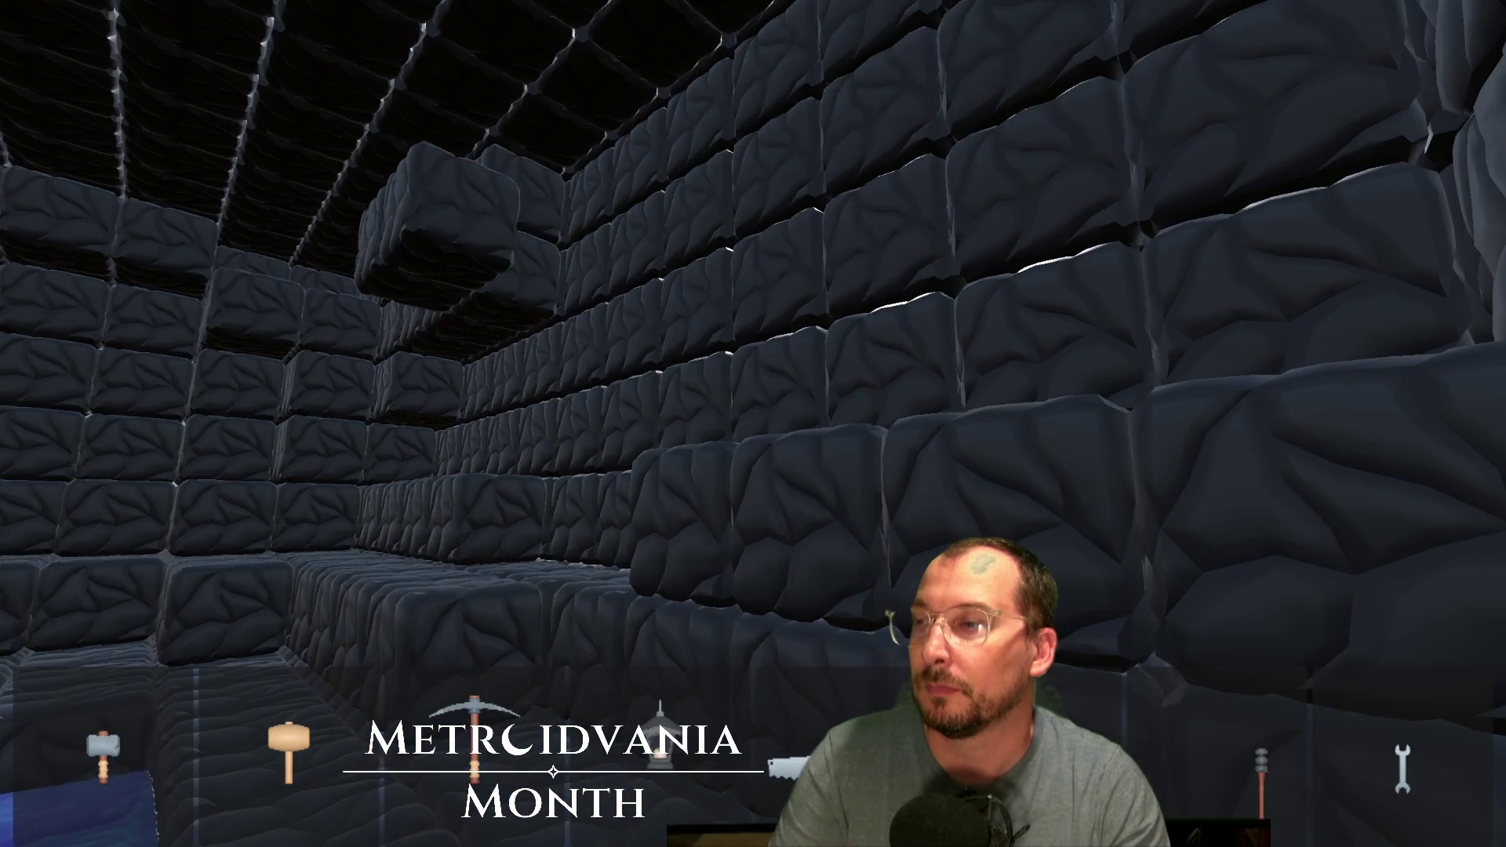
Place a brick block in the cave and switch to the game.gd script
key("F8")
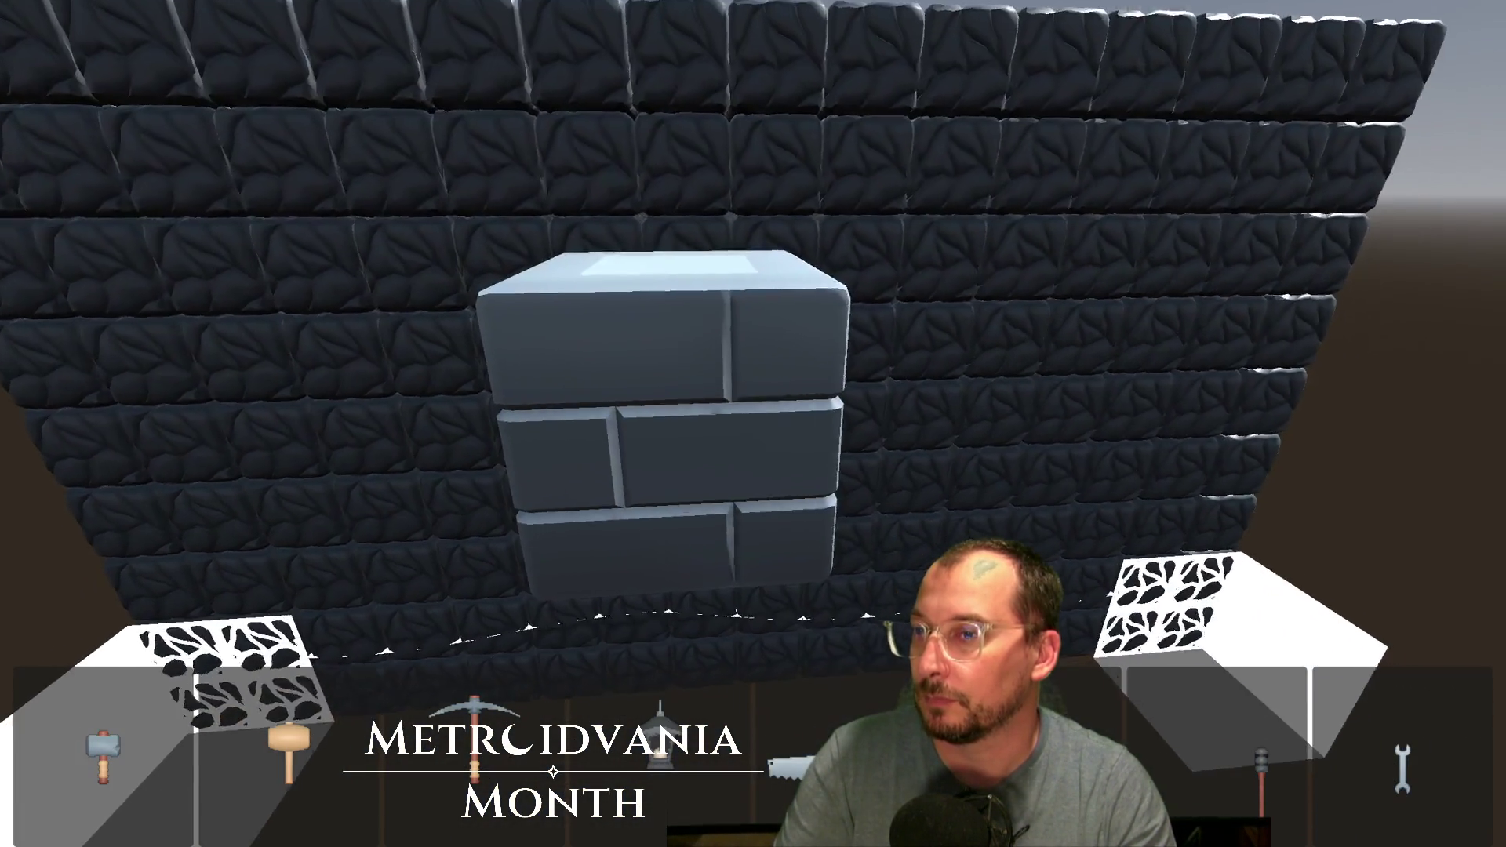
key("alt+Tab")
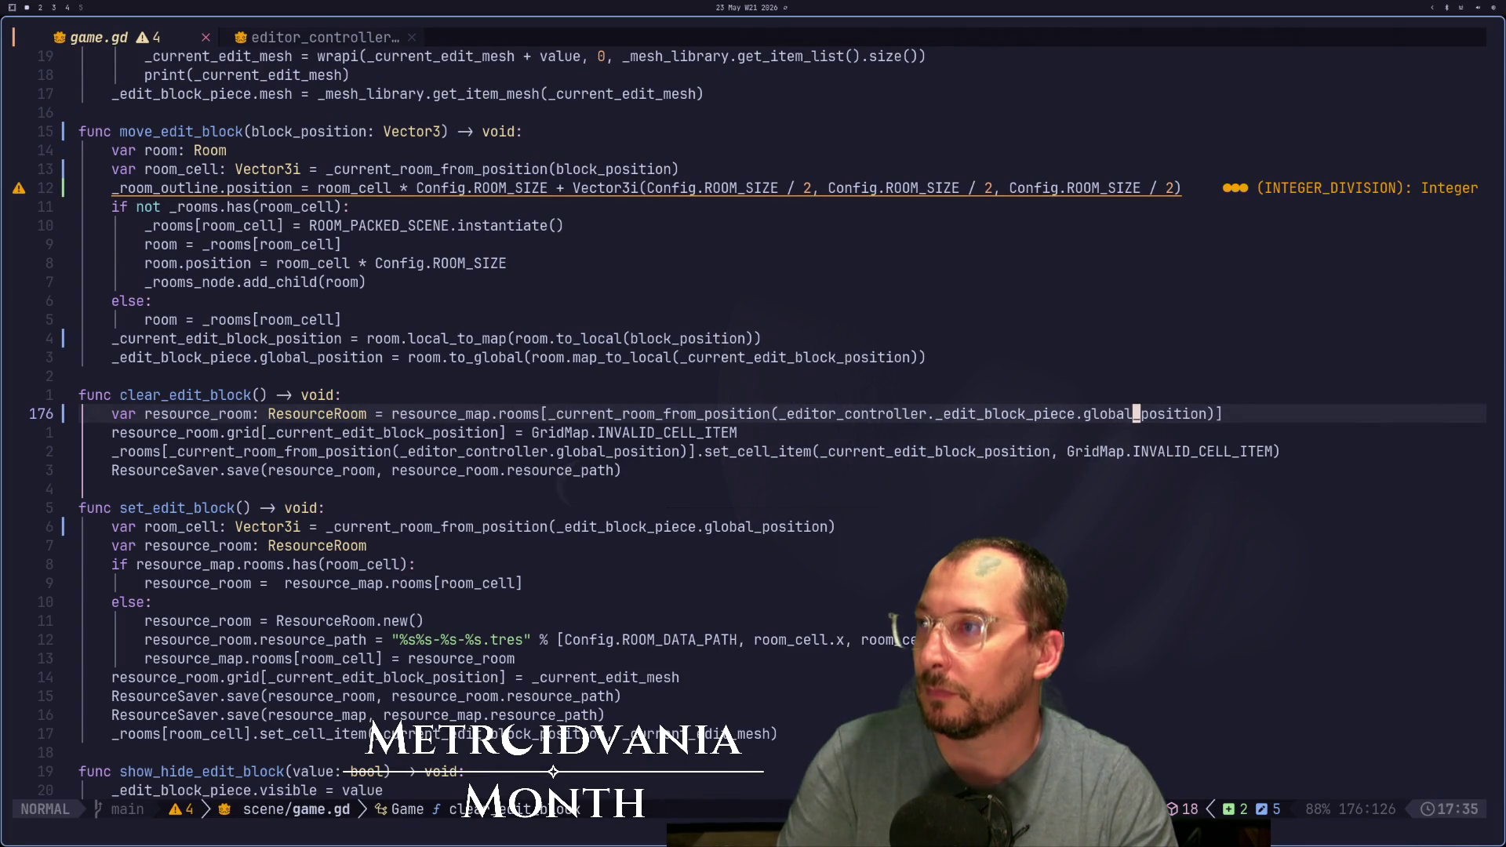
Switch from game.gd in Neovim back to the running game window
key("alt+Tab")
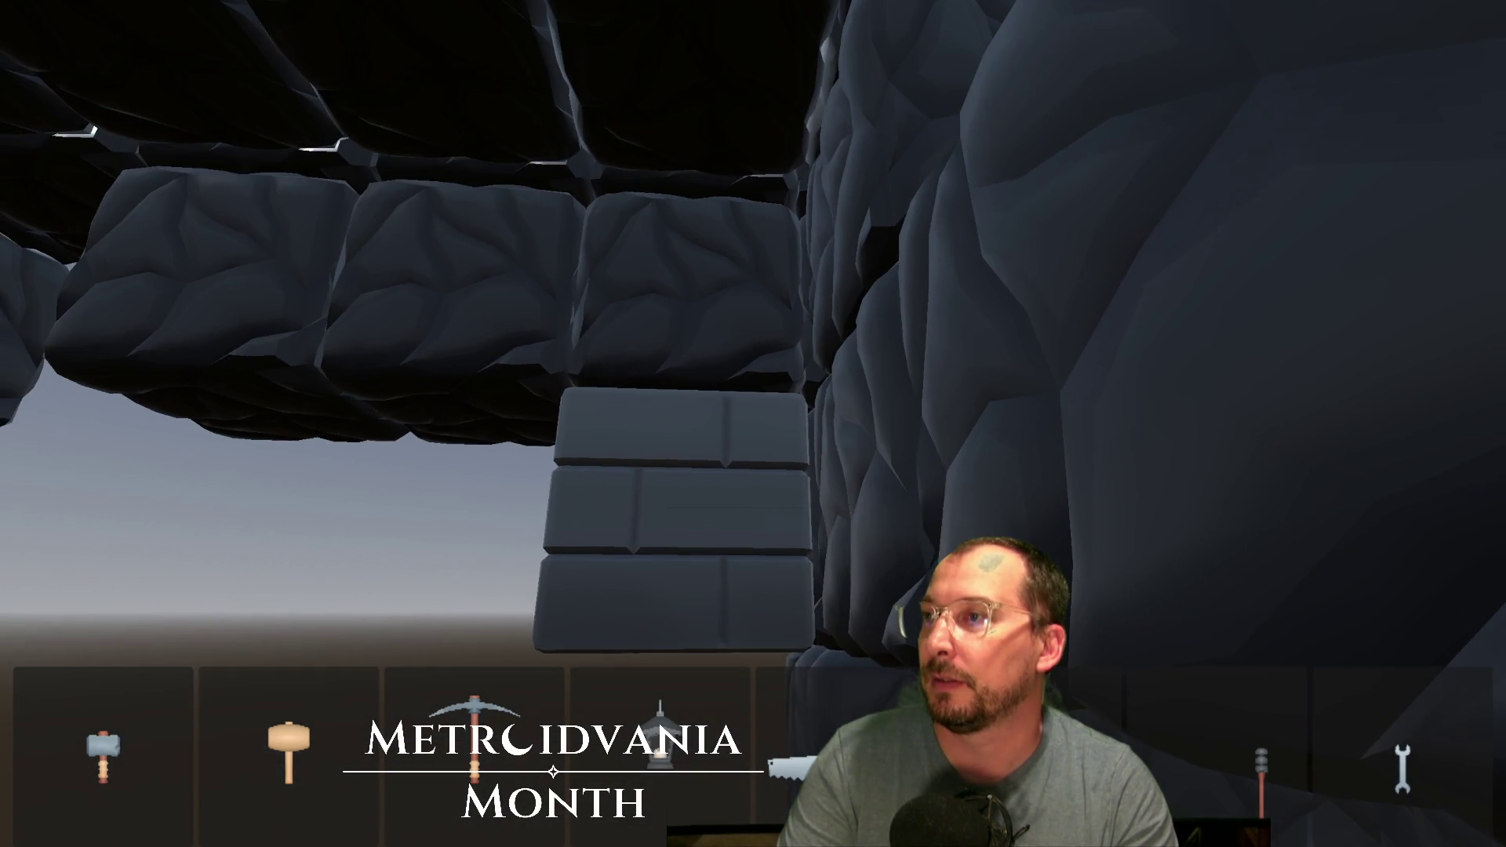
Walk around the stone room to view the brick block from several spots
key("s")
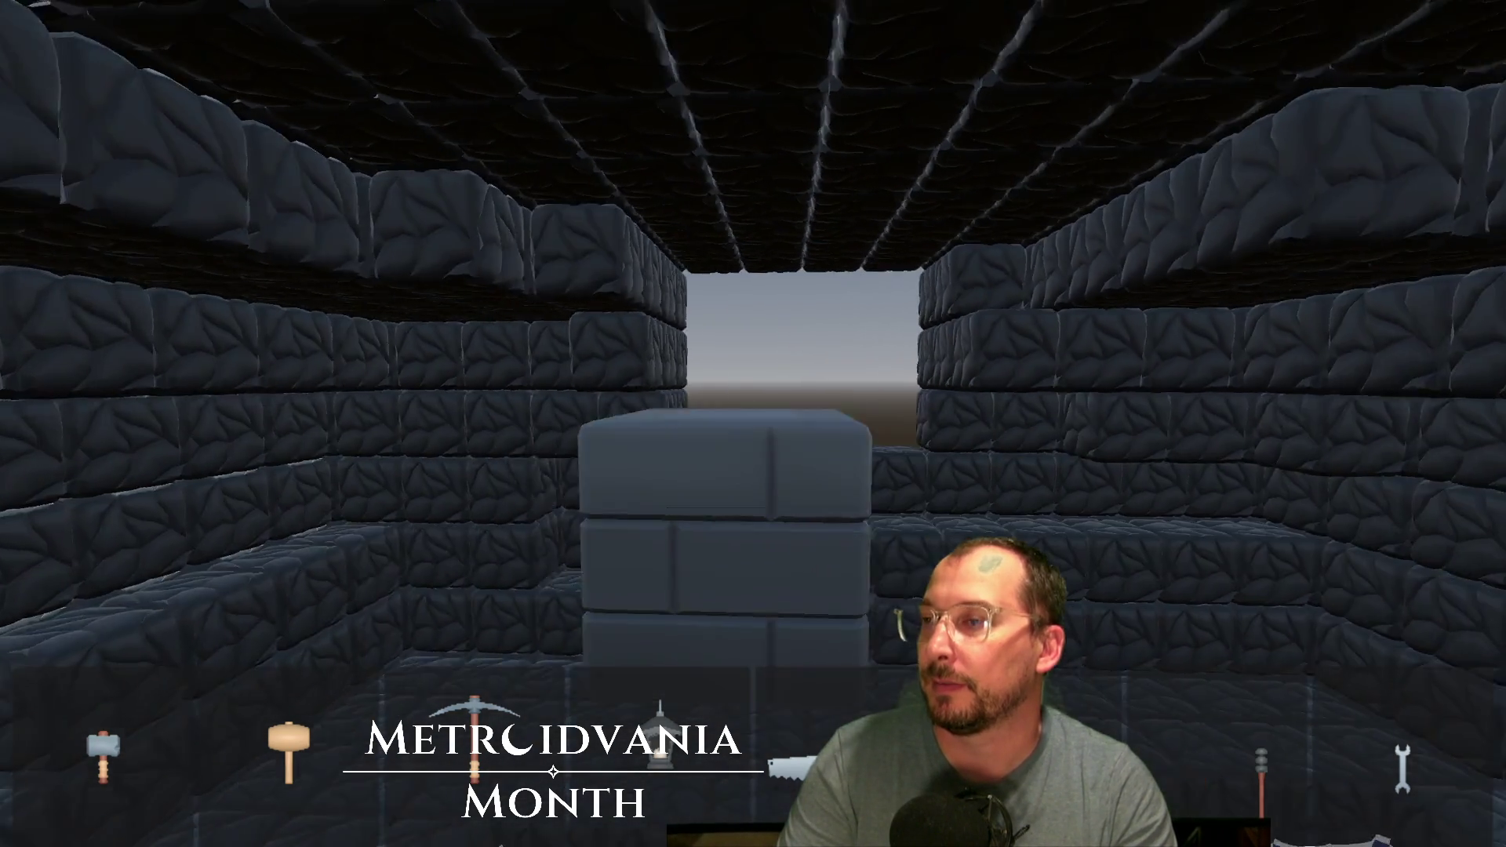
key("s")
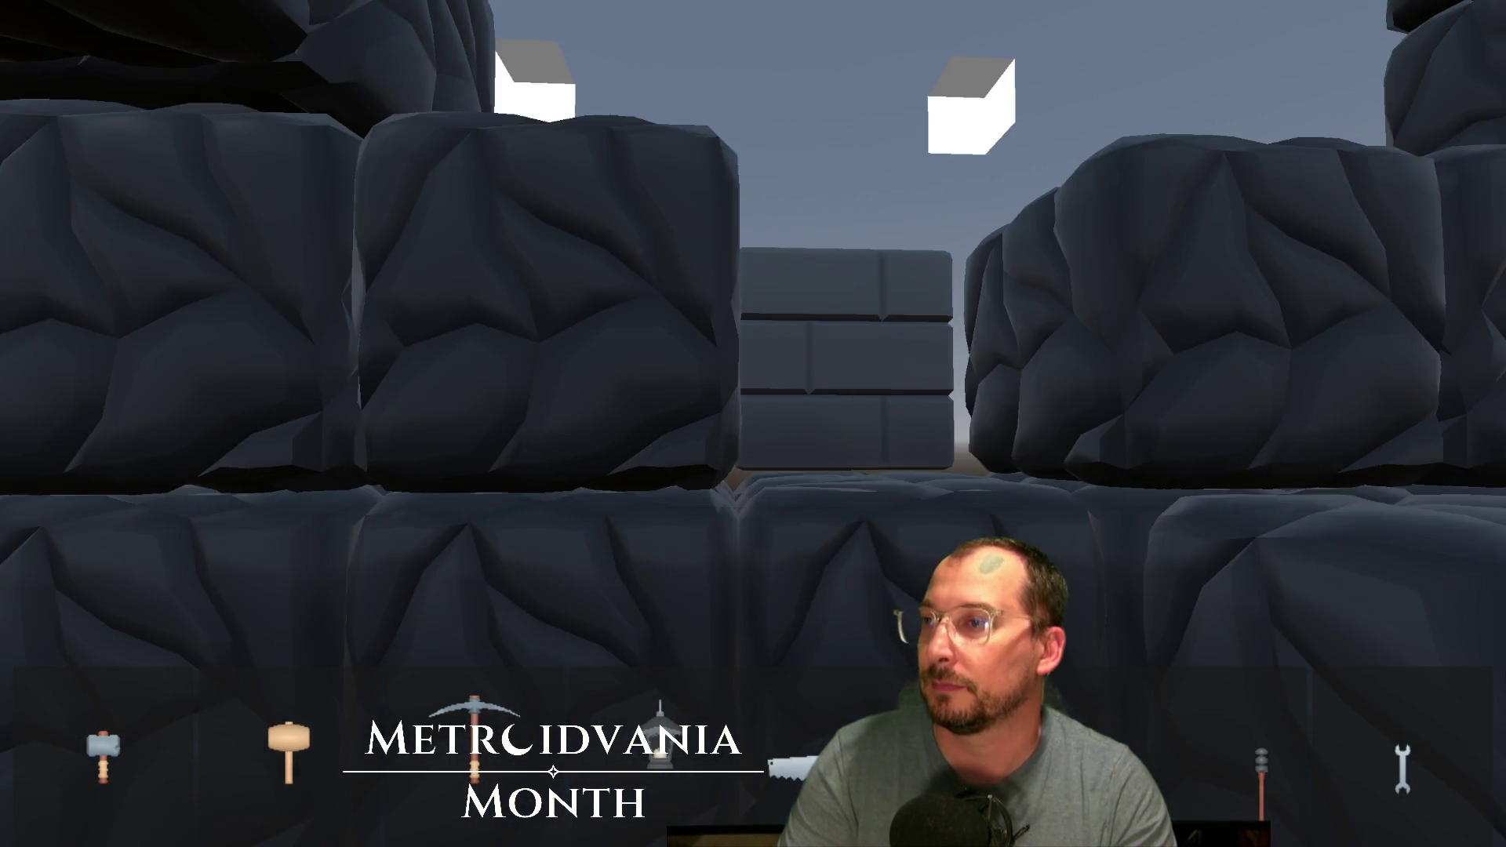
key("s")
key("w")
key("d")
key("s")
key("w")
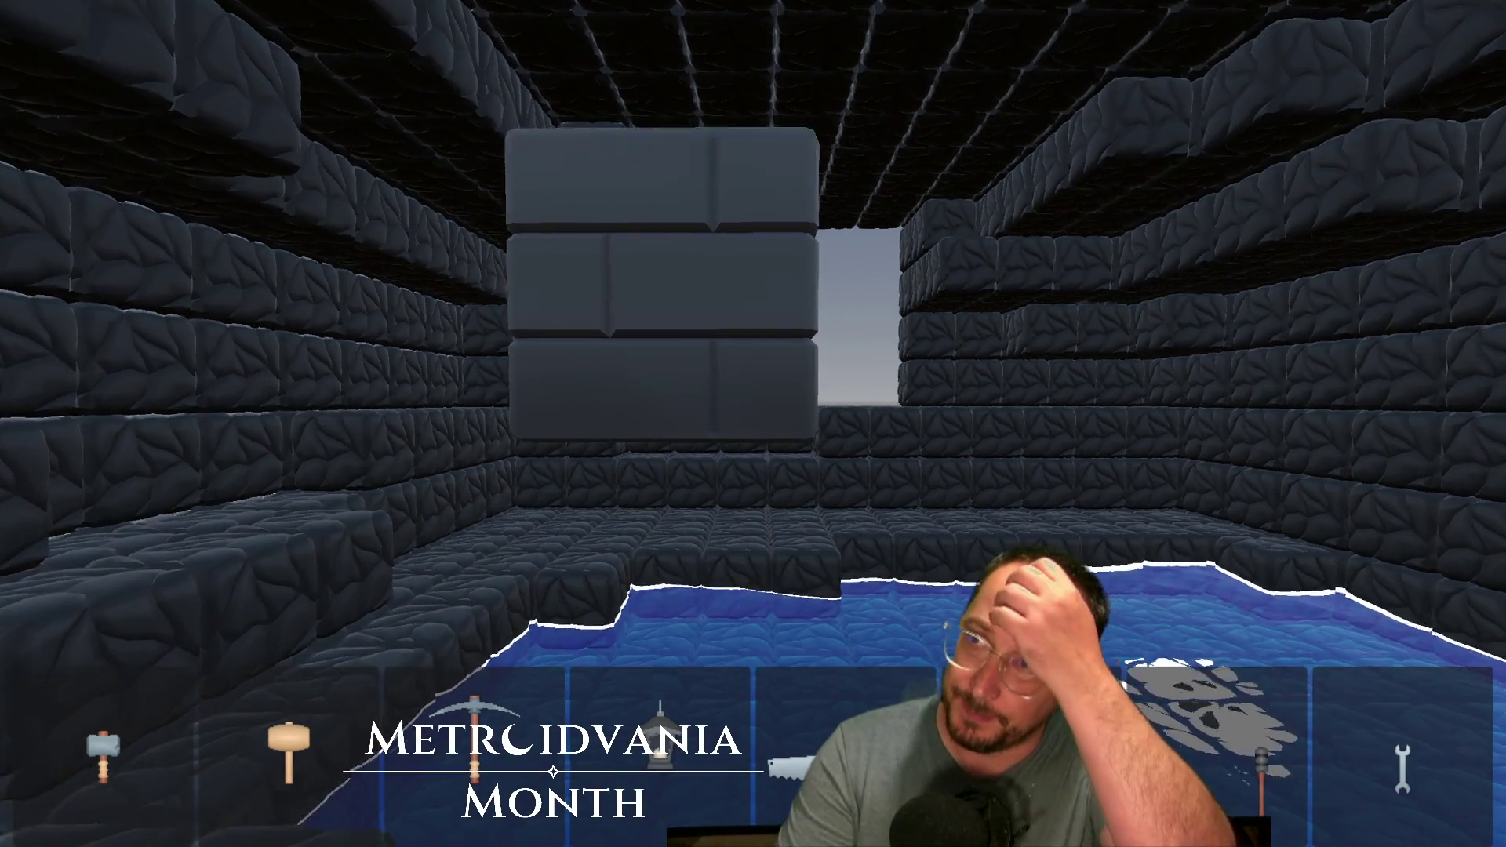
Fly under the brick block, back through the wall, and cycle the floating block's type
key("w")
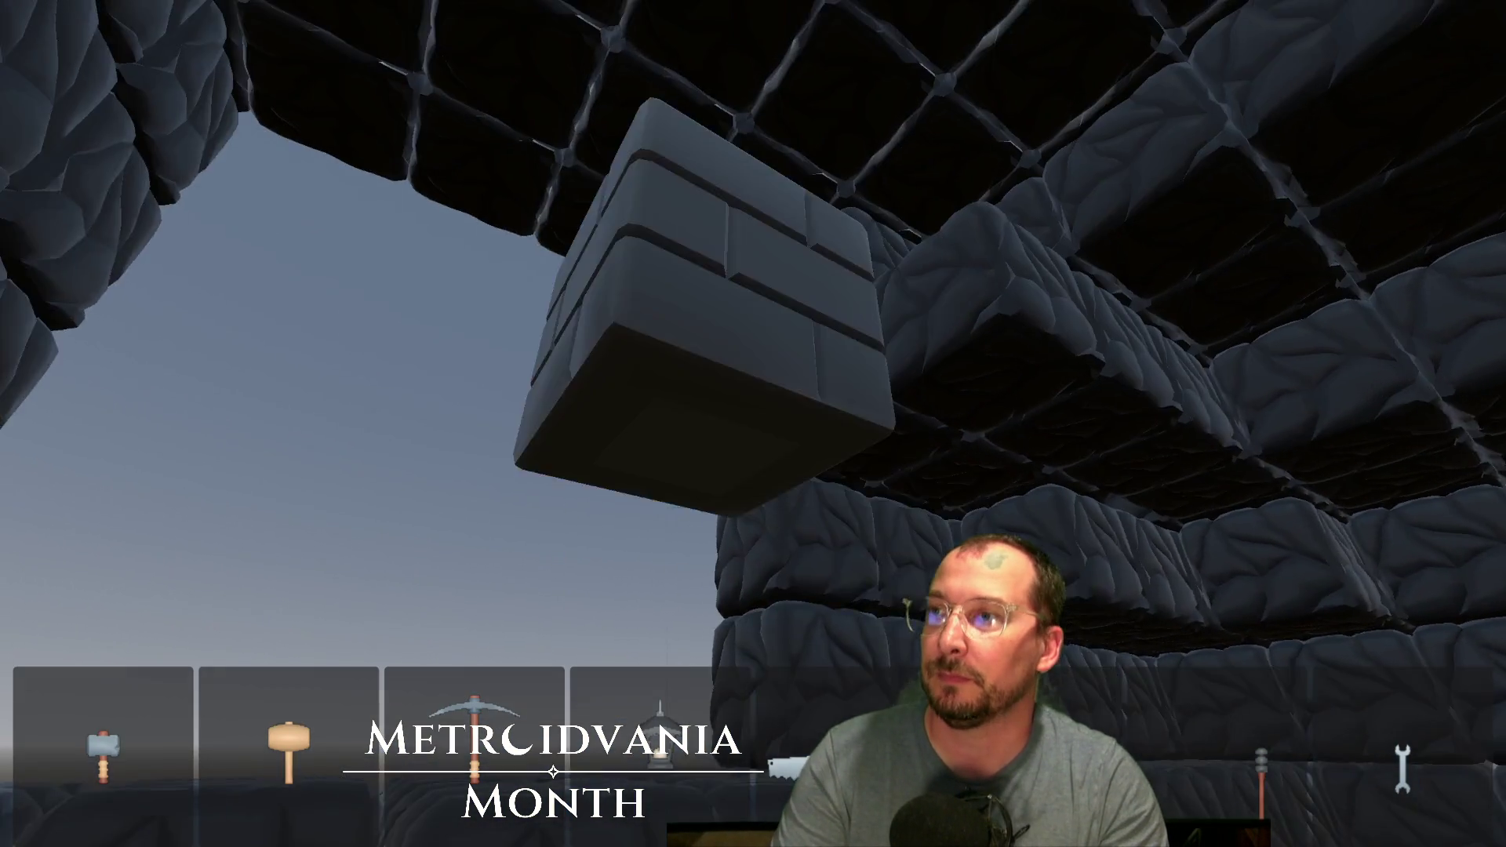
key("s")
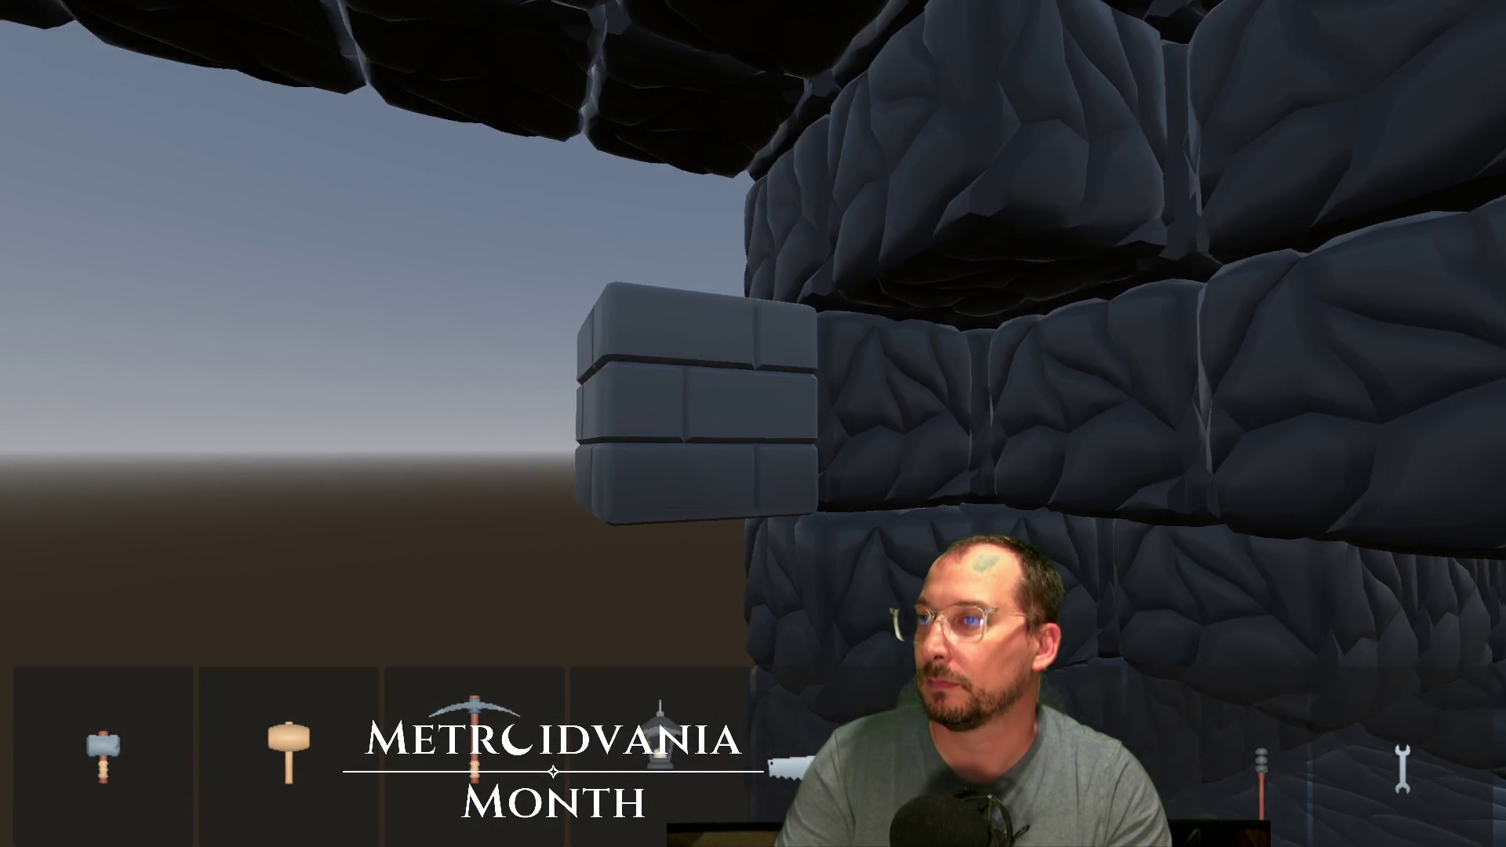
key("w")
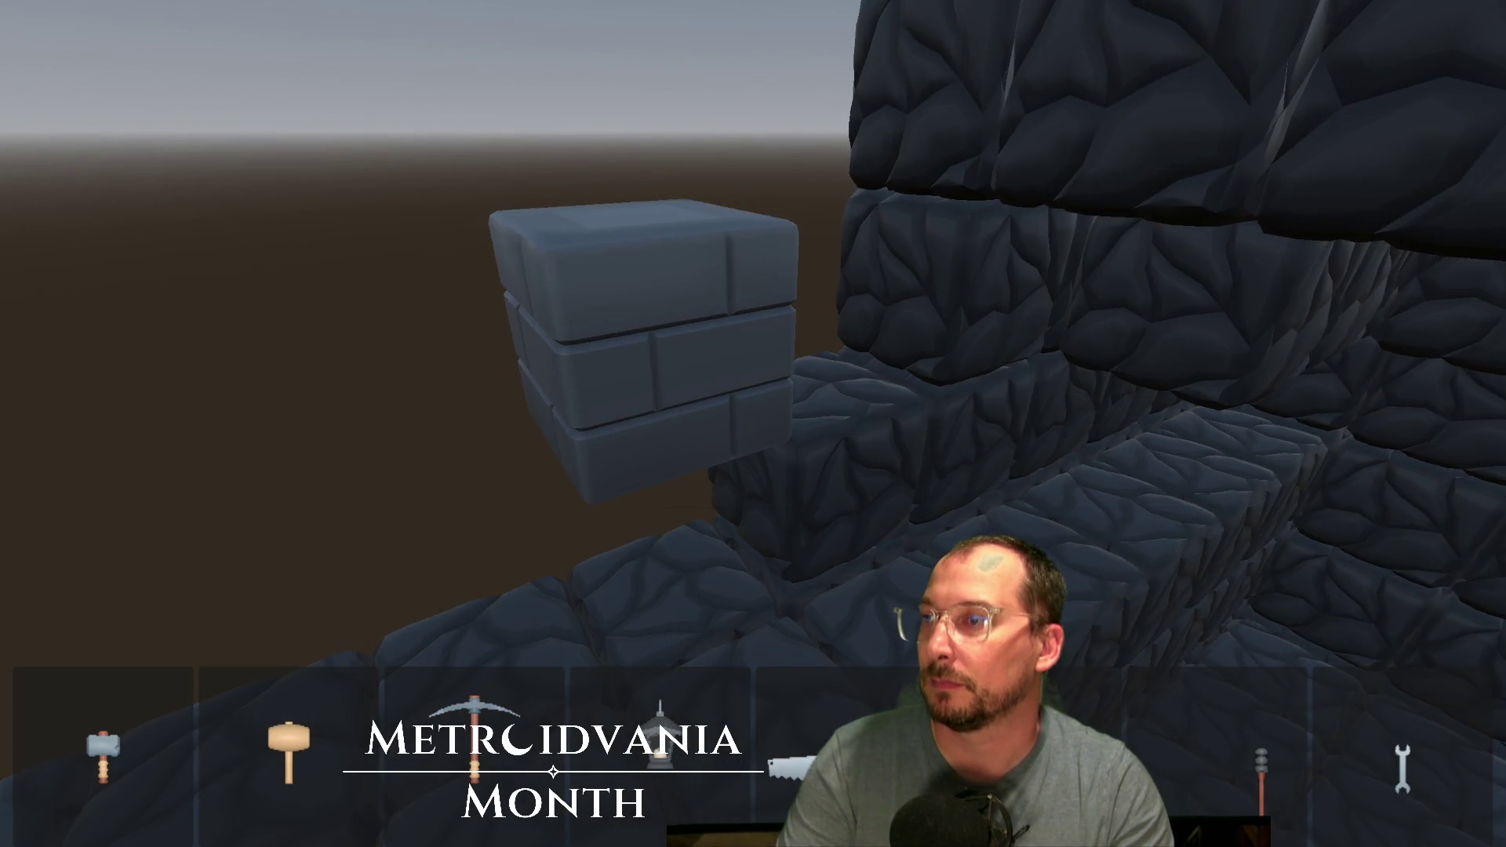
key("w")
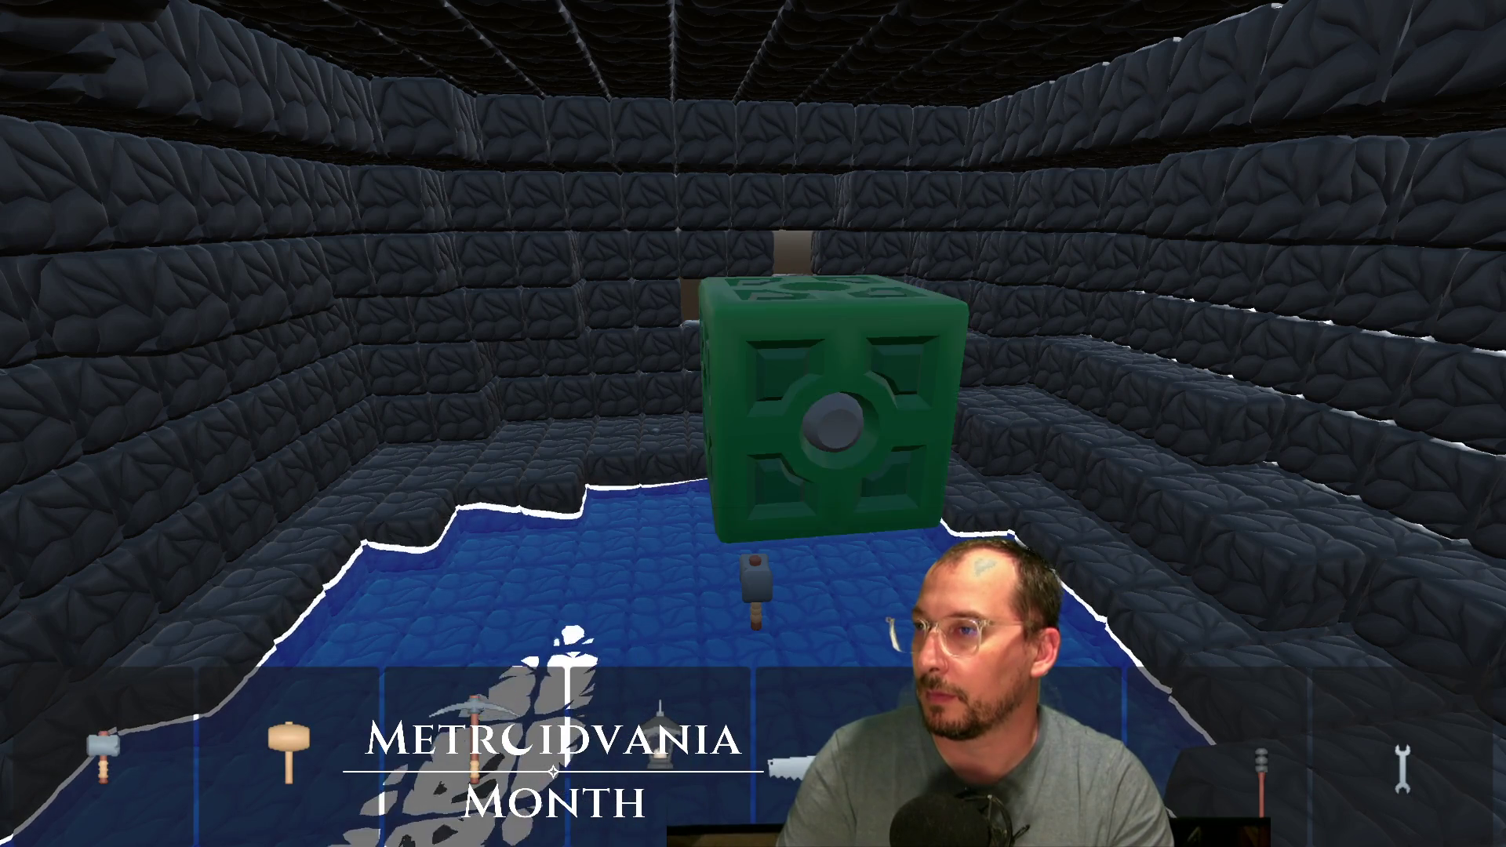
key("w")
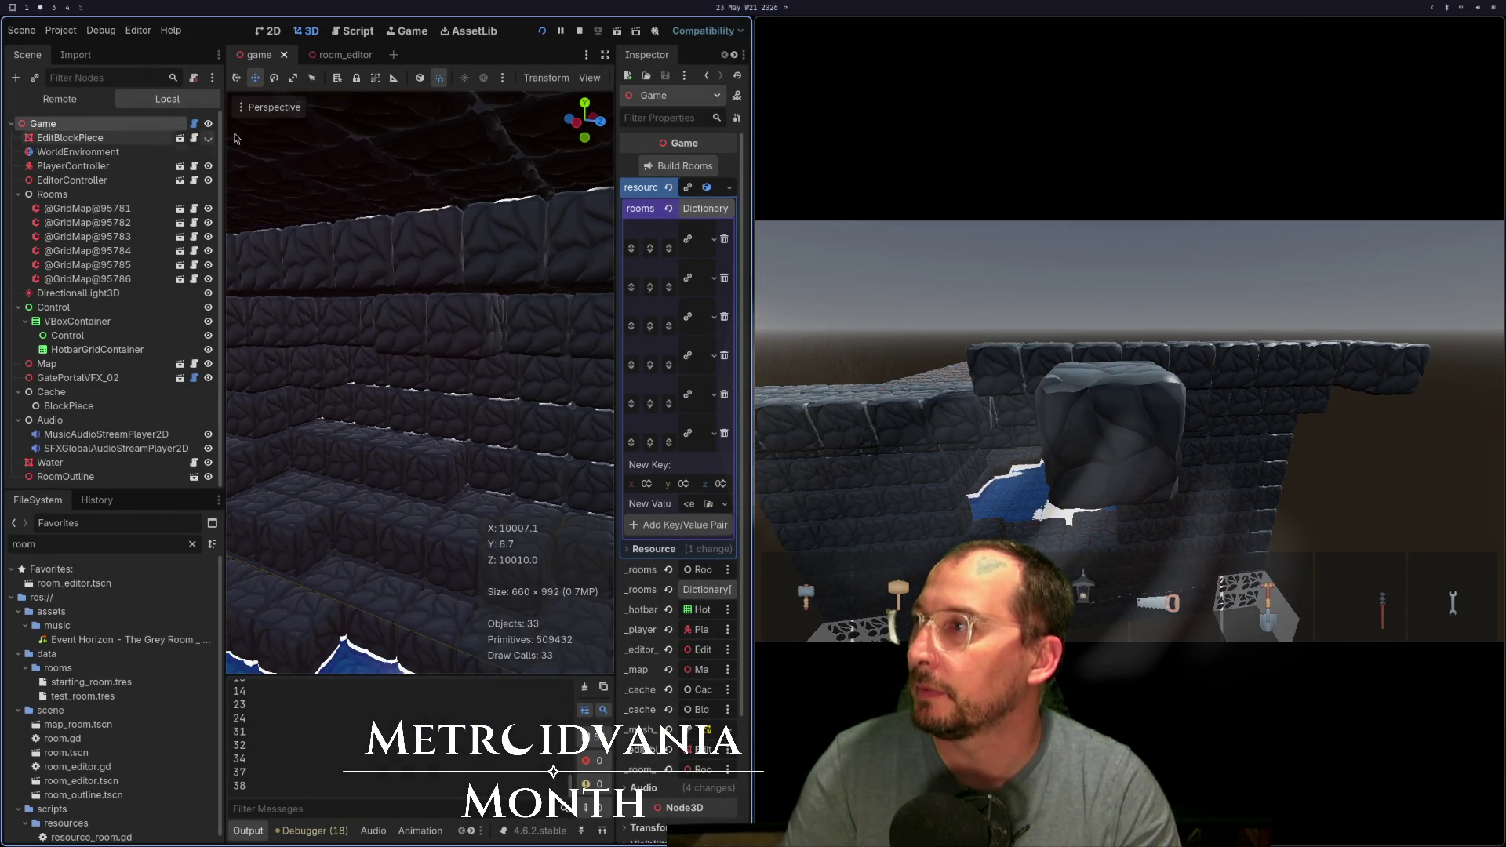
Rebuild the room GridMaps with Build Rooms and orbit to see the wall at an angle
left_click(680, 165)
scroll(430, 285, "down", 10)
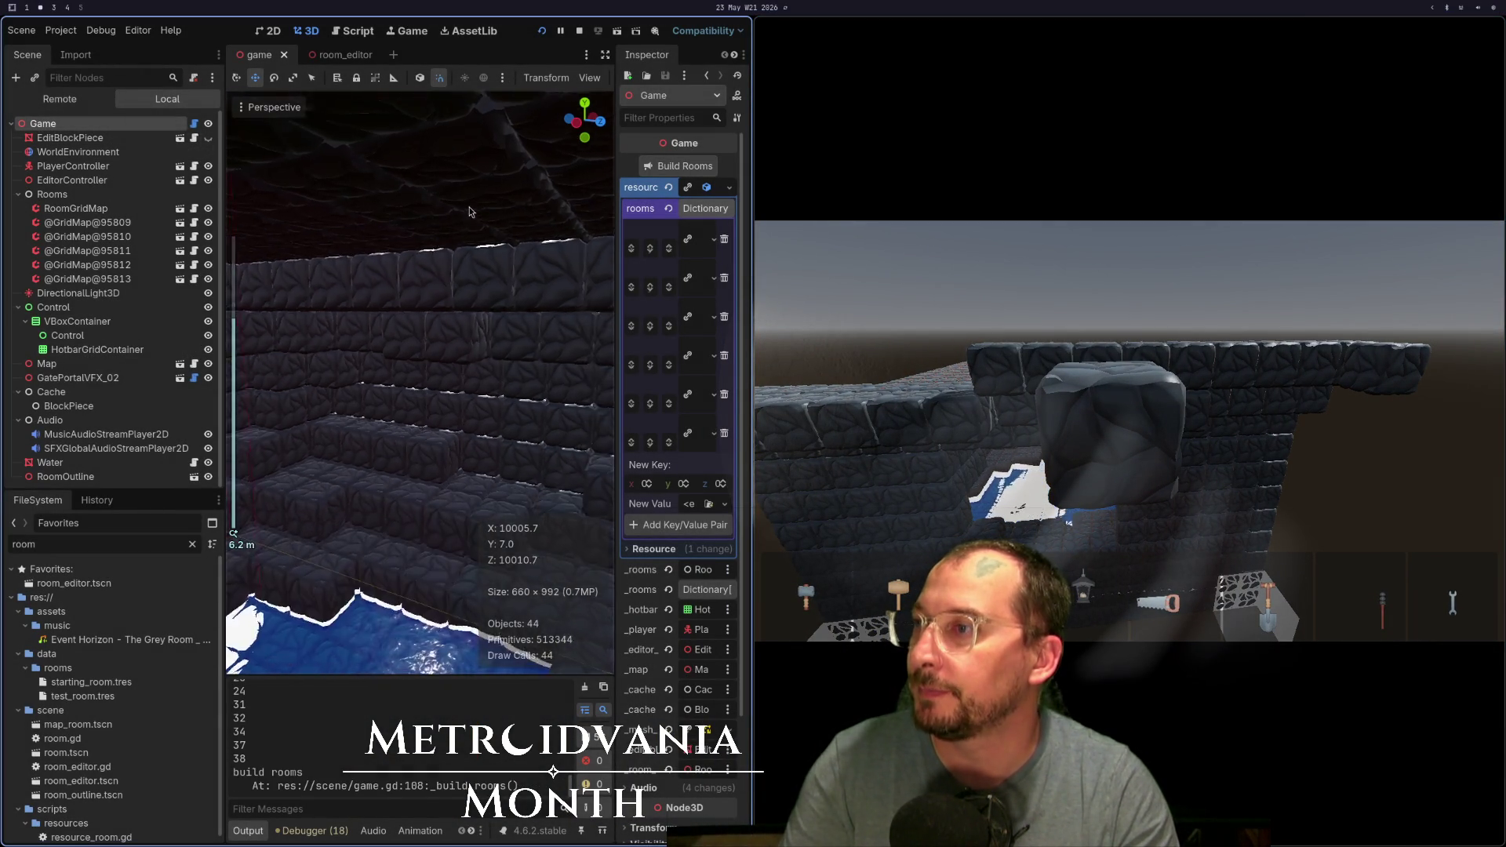
scroll(430, 284, "up", 5)
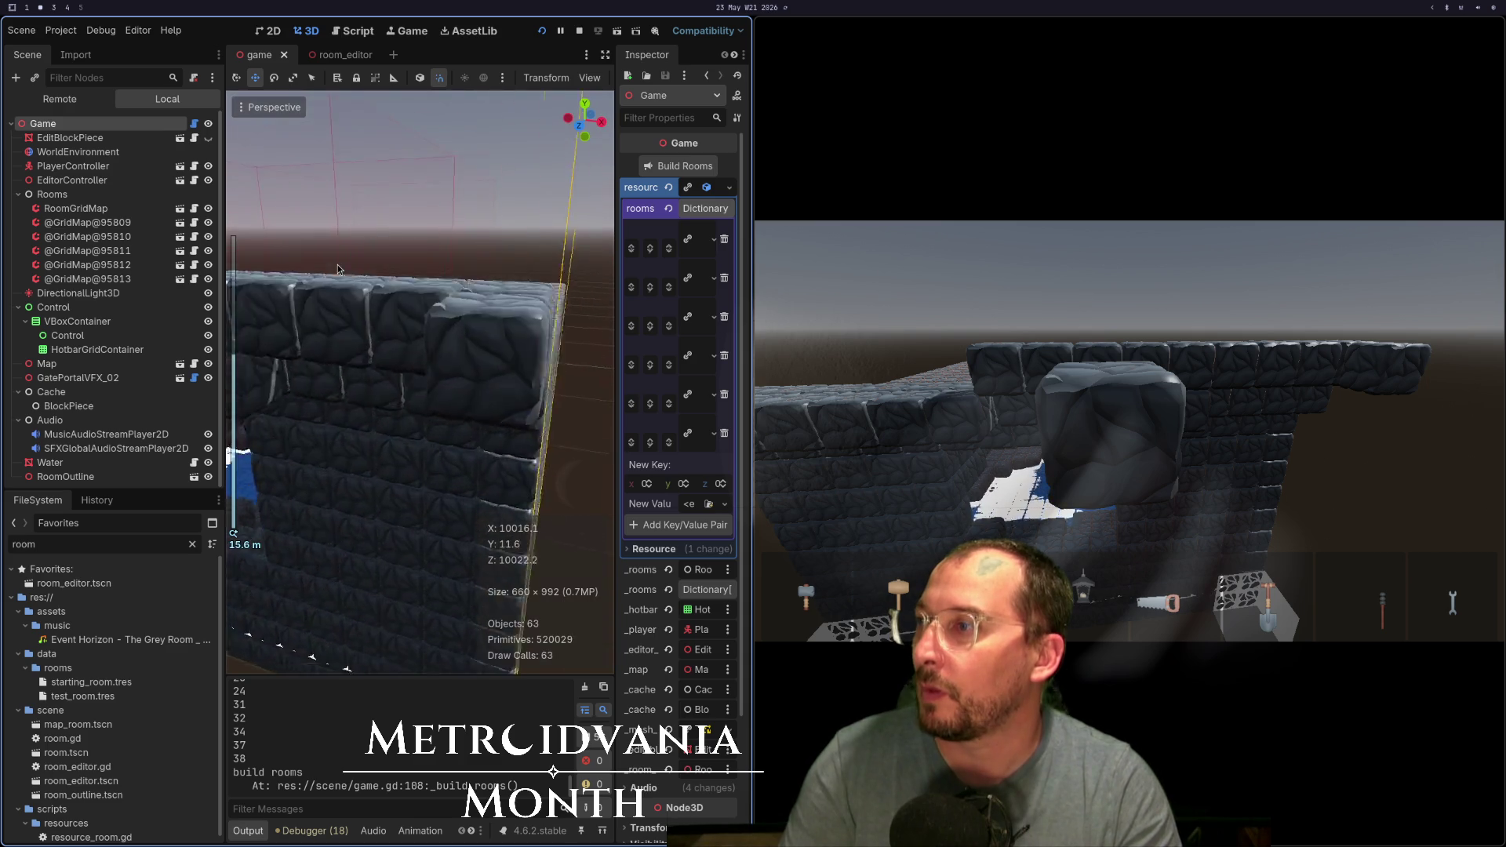
left_click_drag(456, 232, 313, 236)
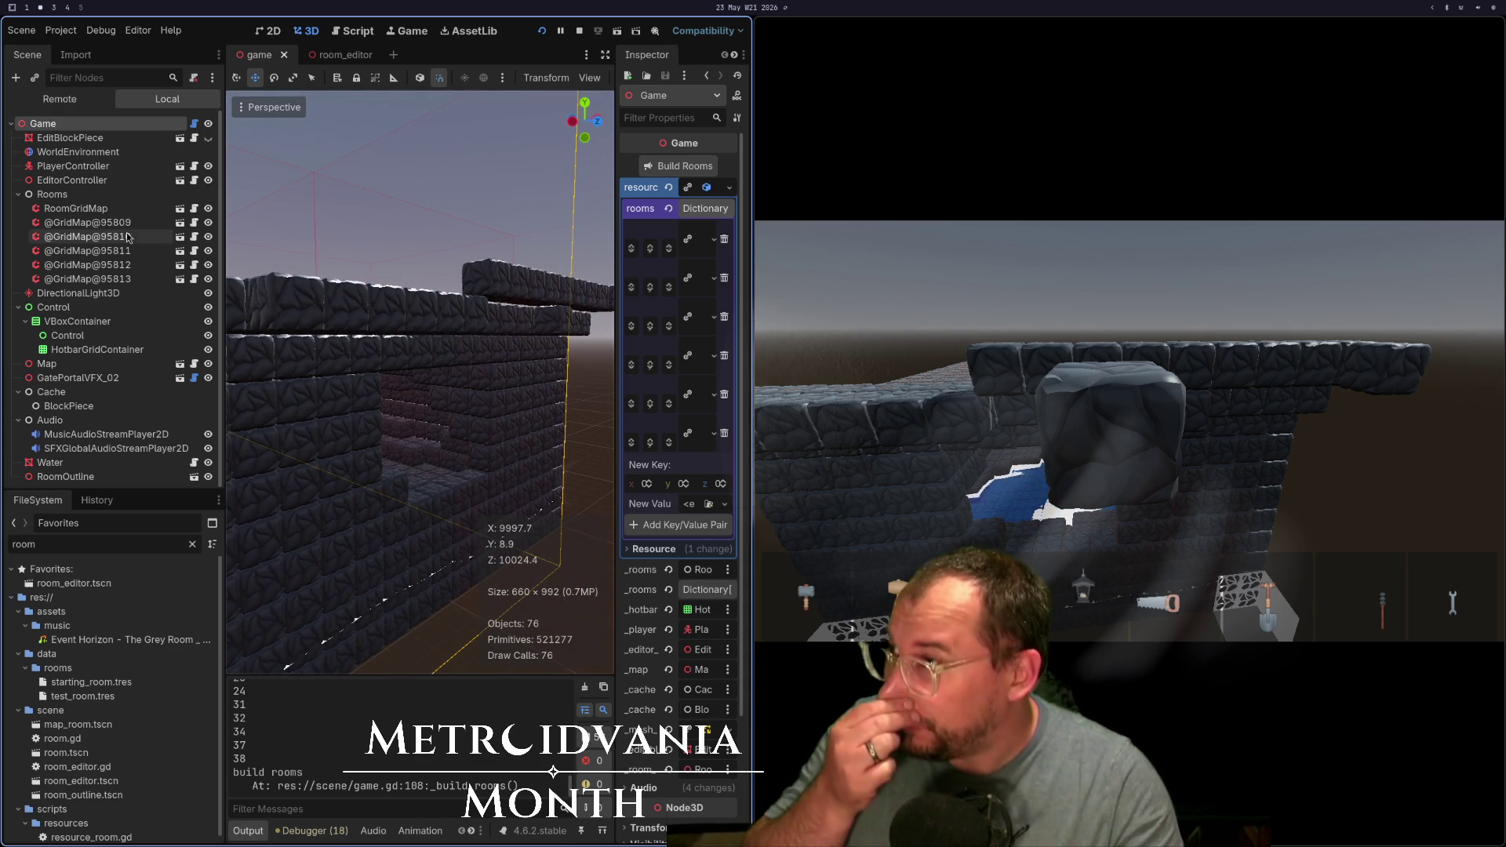
left_click(115, 230)
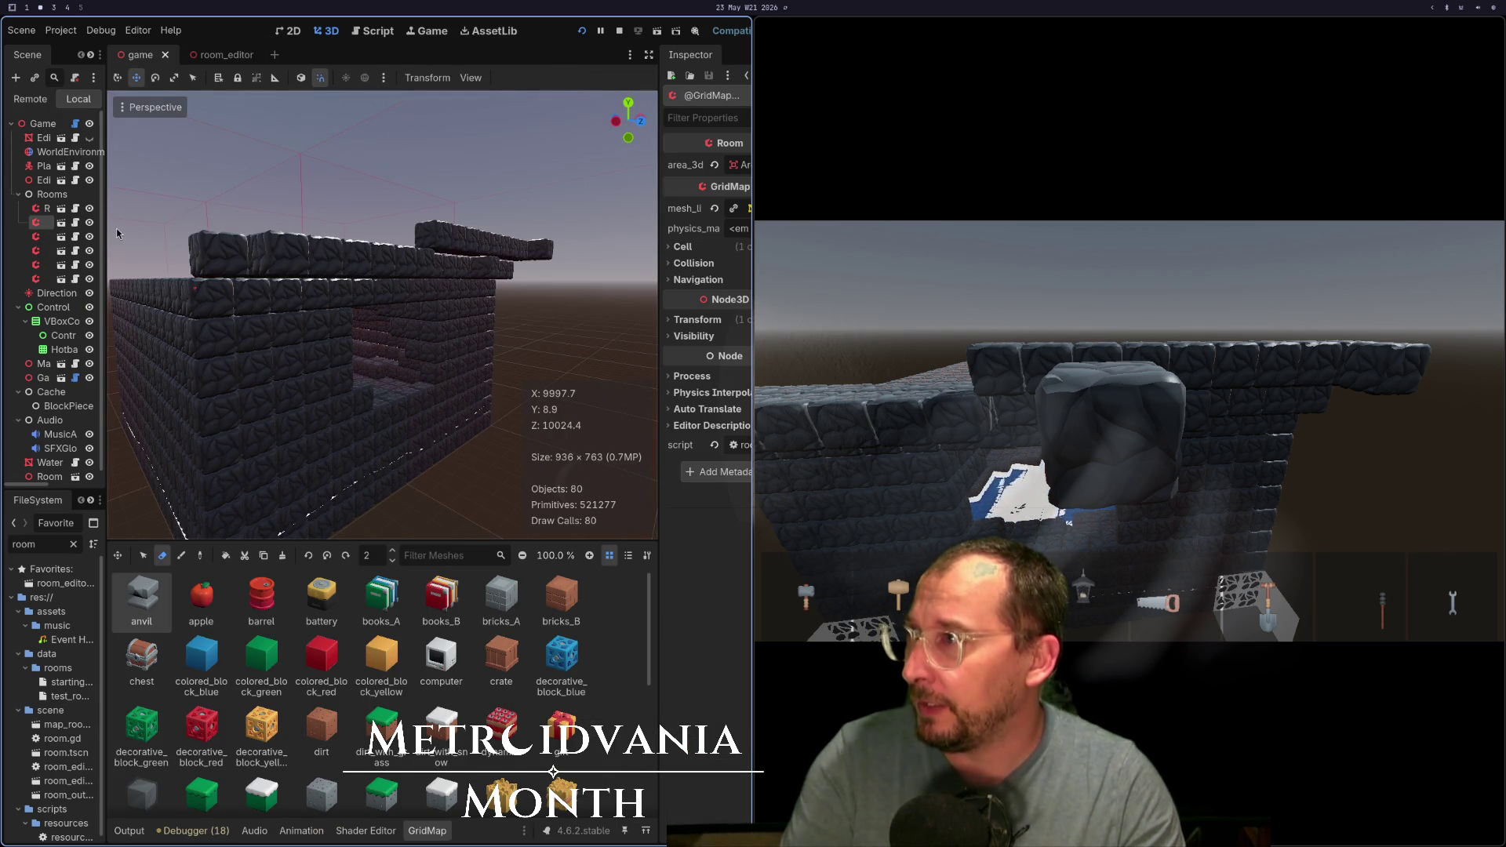
key("f")
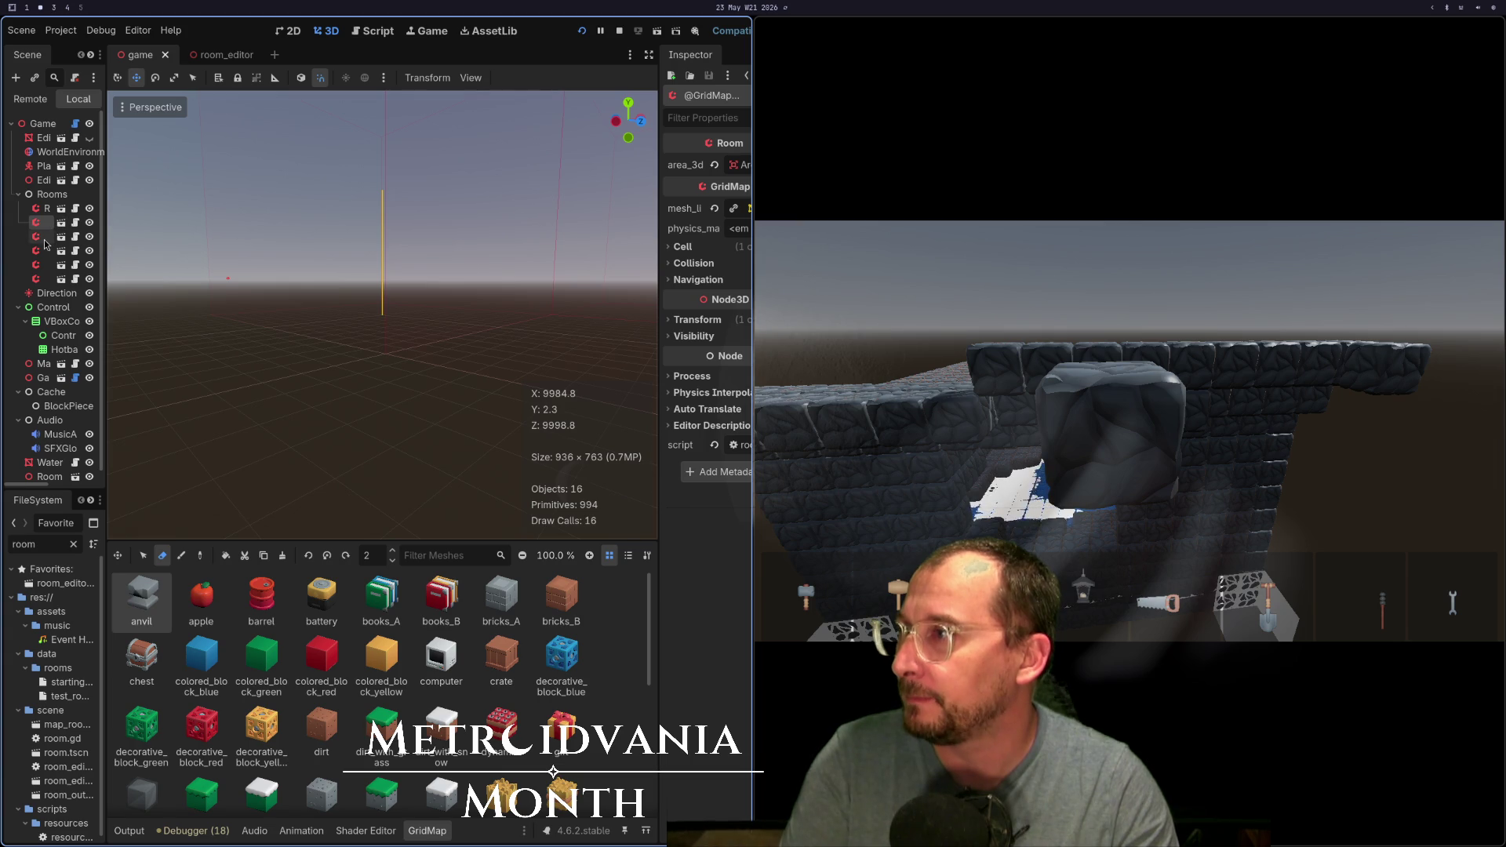
scroll(414, 278, "down", 5)
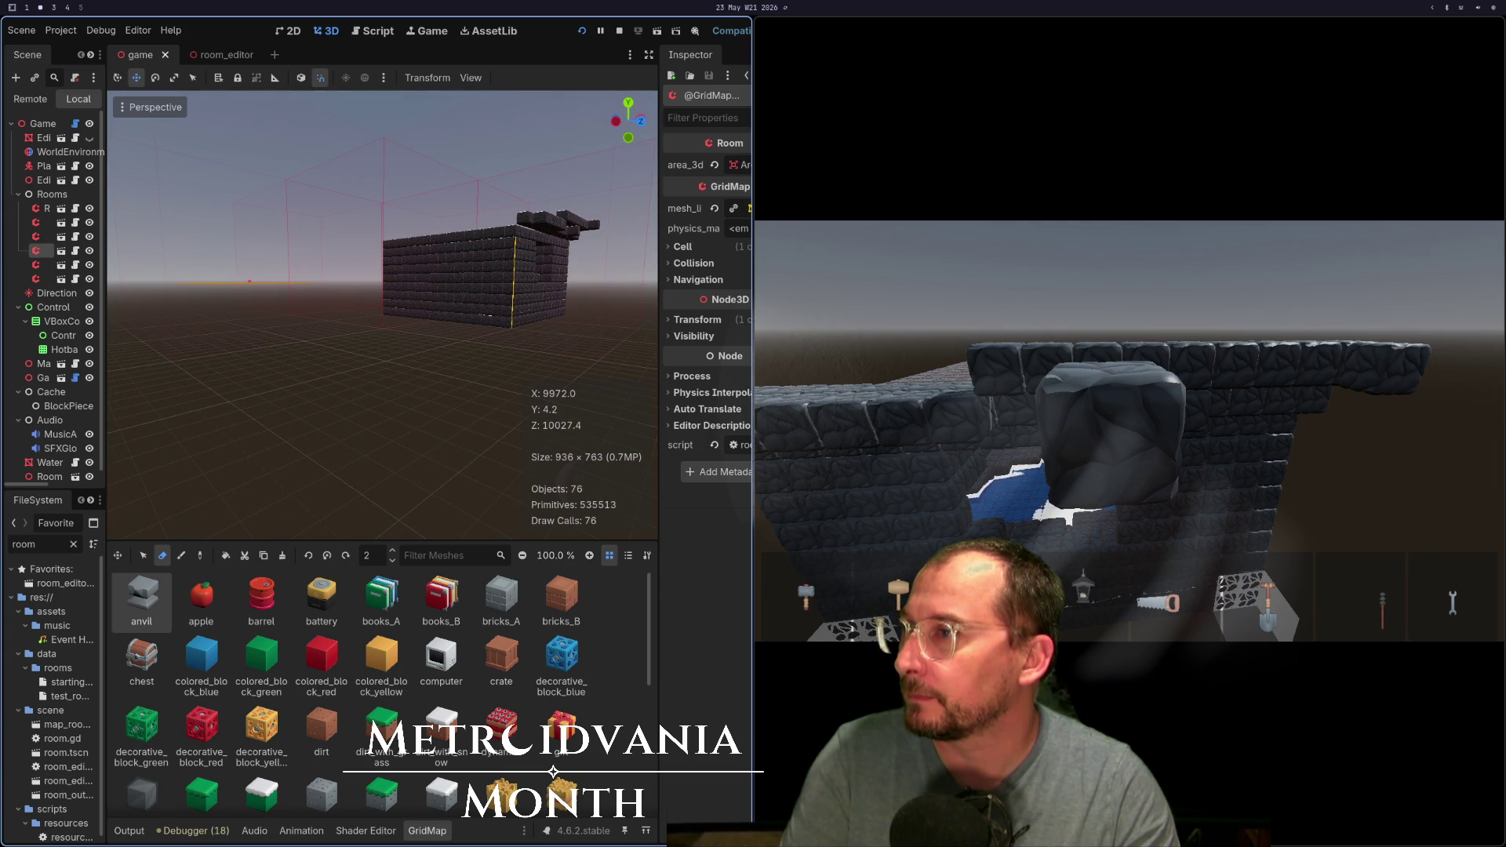
scroll(565, 248, "up", 3)
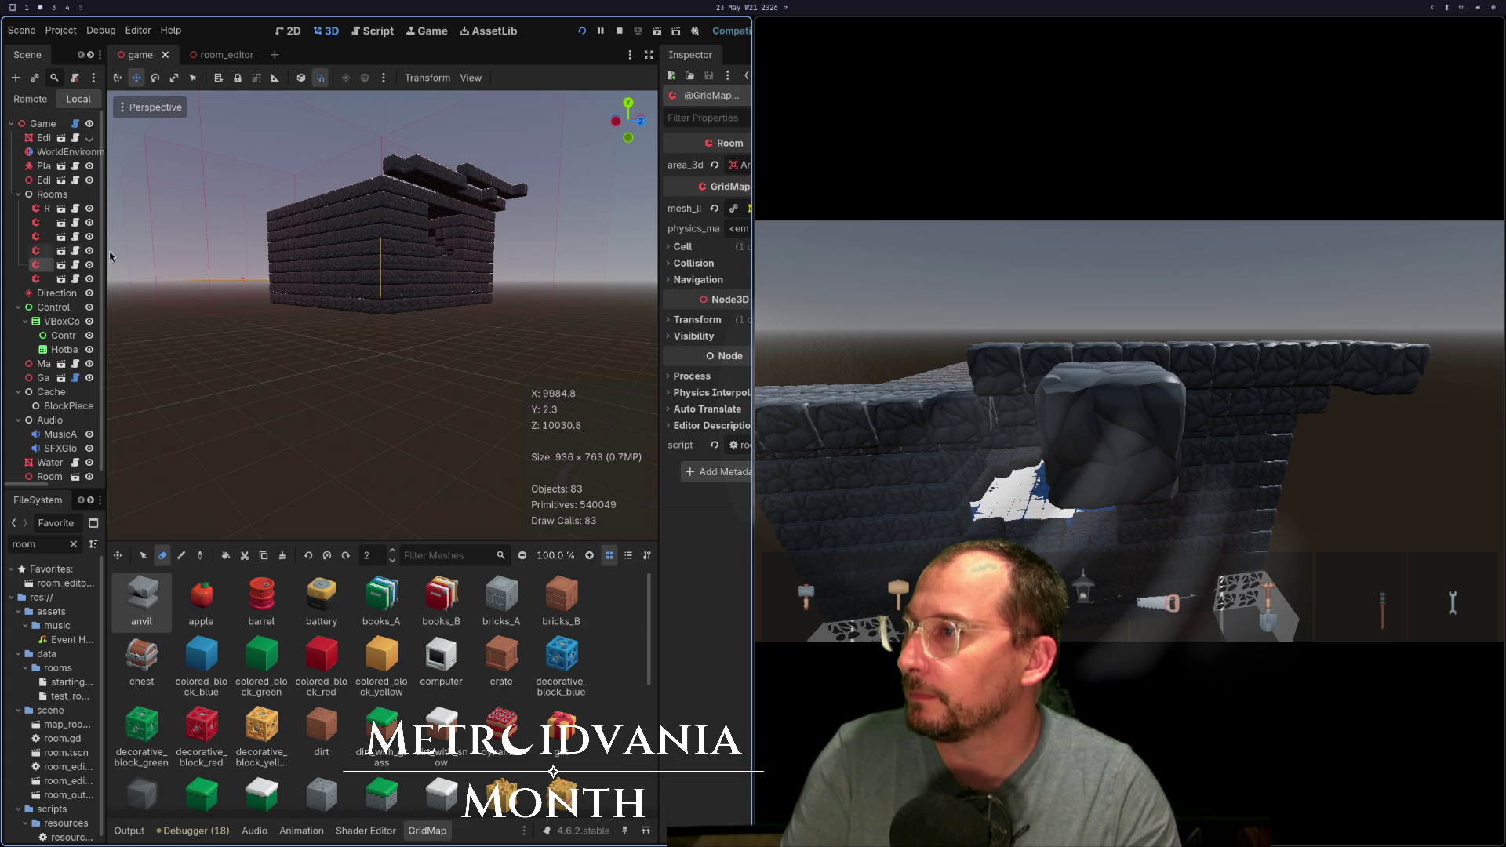
scroll(408, 267, "down", 5)
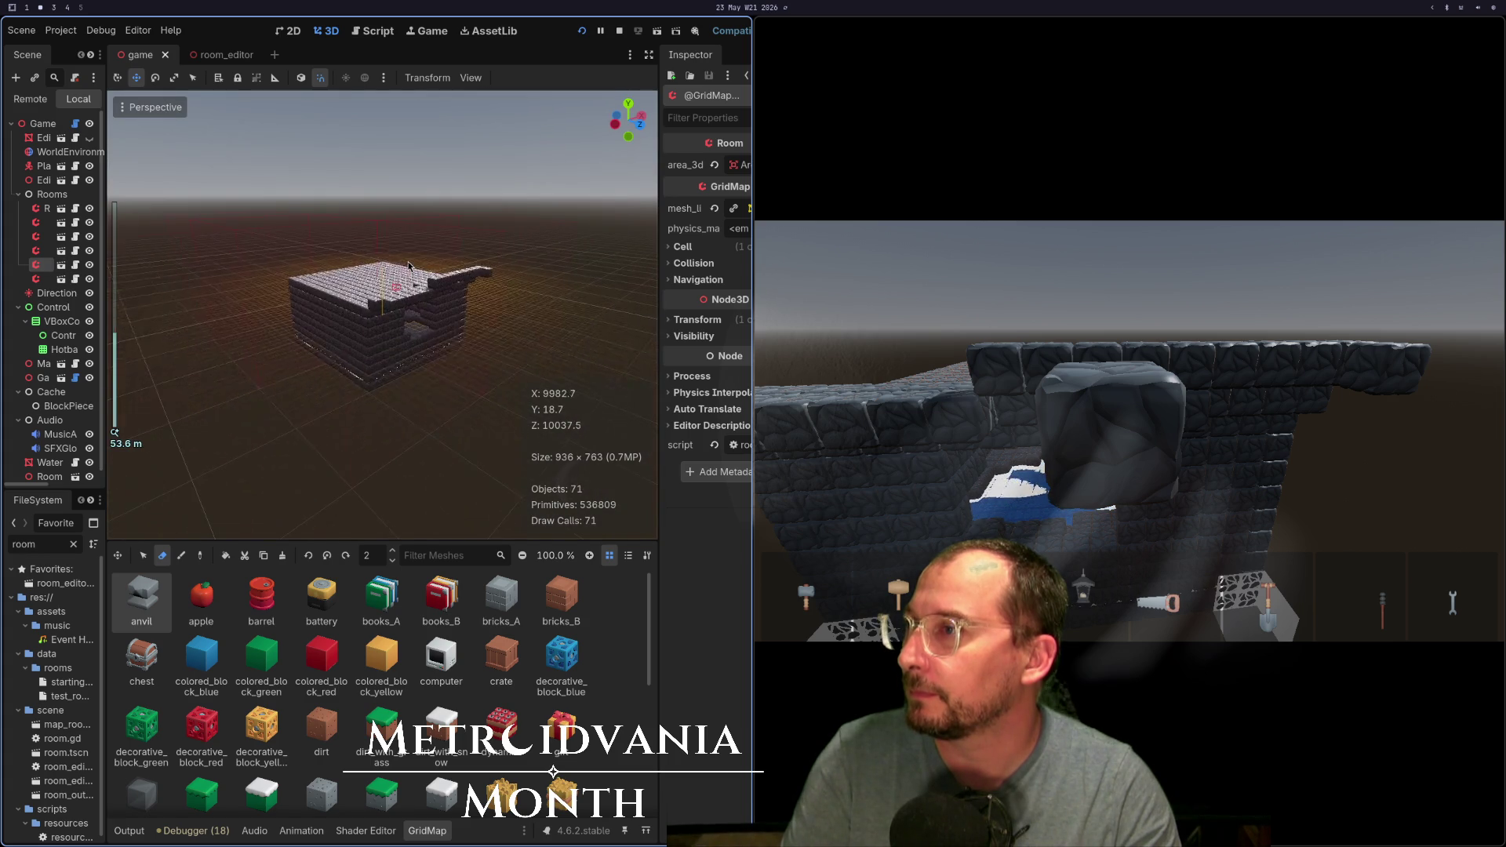
double_click(39, 279)
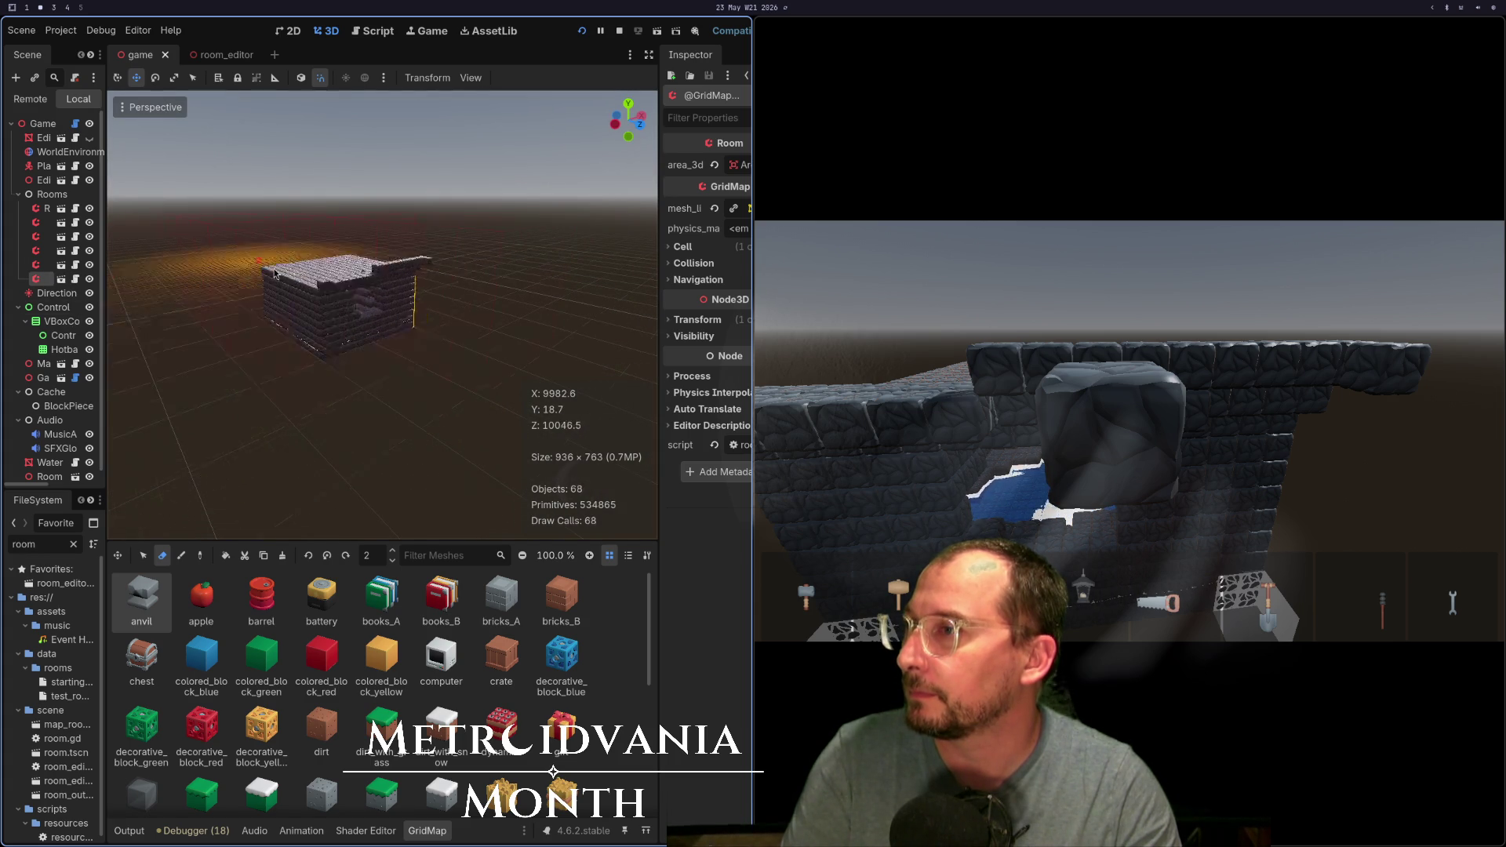
scroll(377, 259, "down", 3)
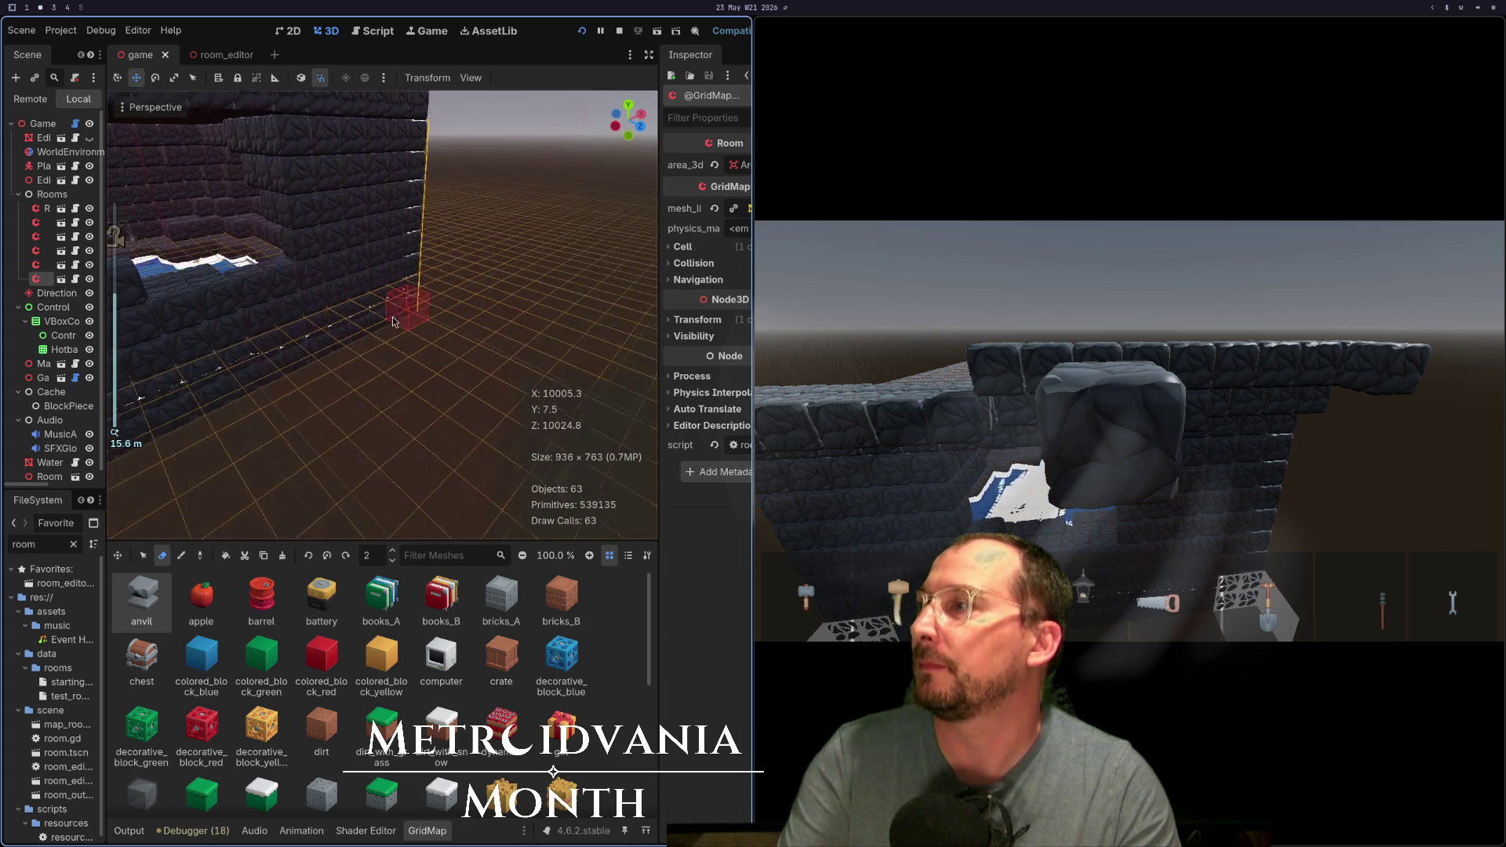
right_click(41, 293)
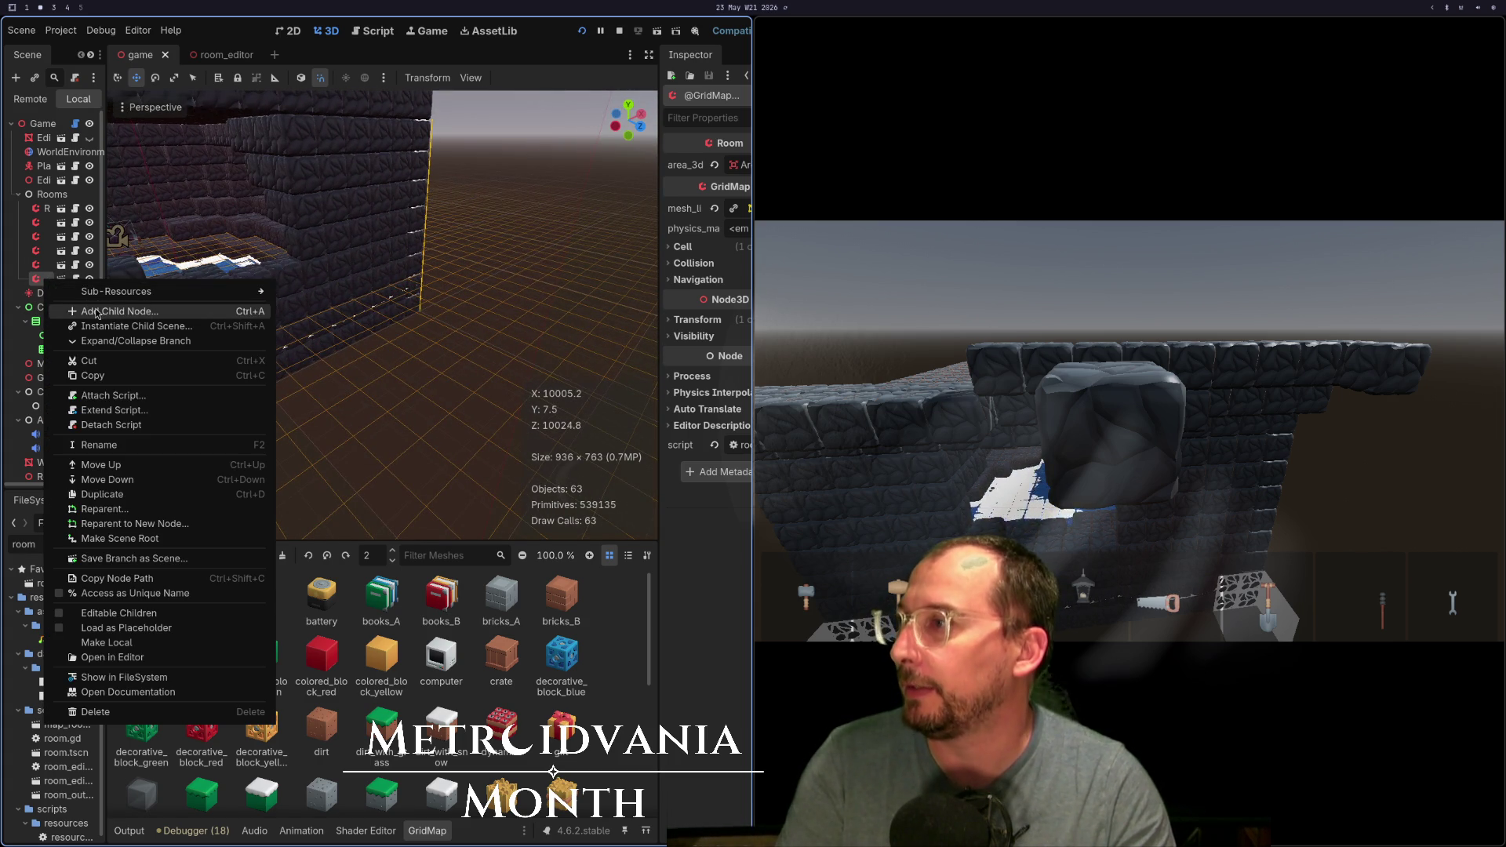
Cancel the add-child dialog, make the editor fill the screen, and collapse Rooms
left_click(78, 291)
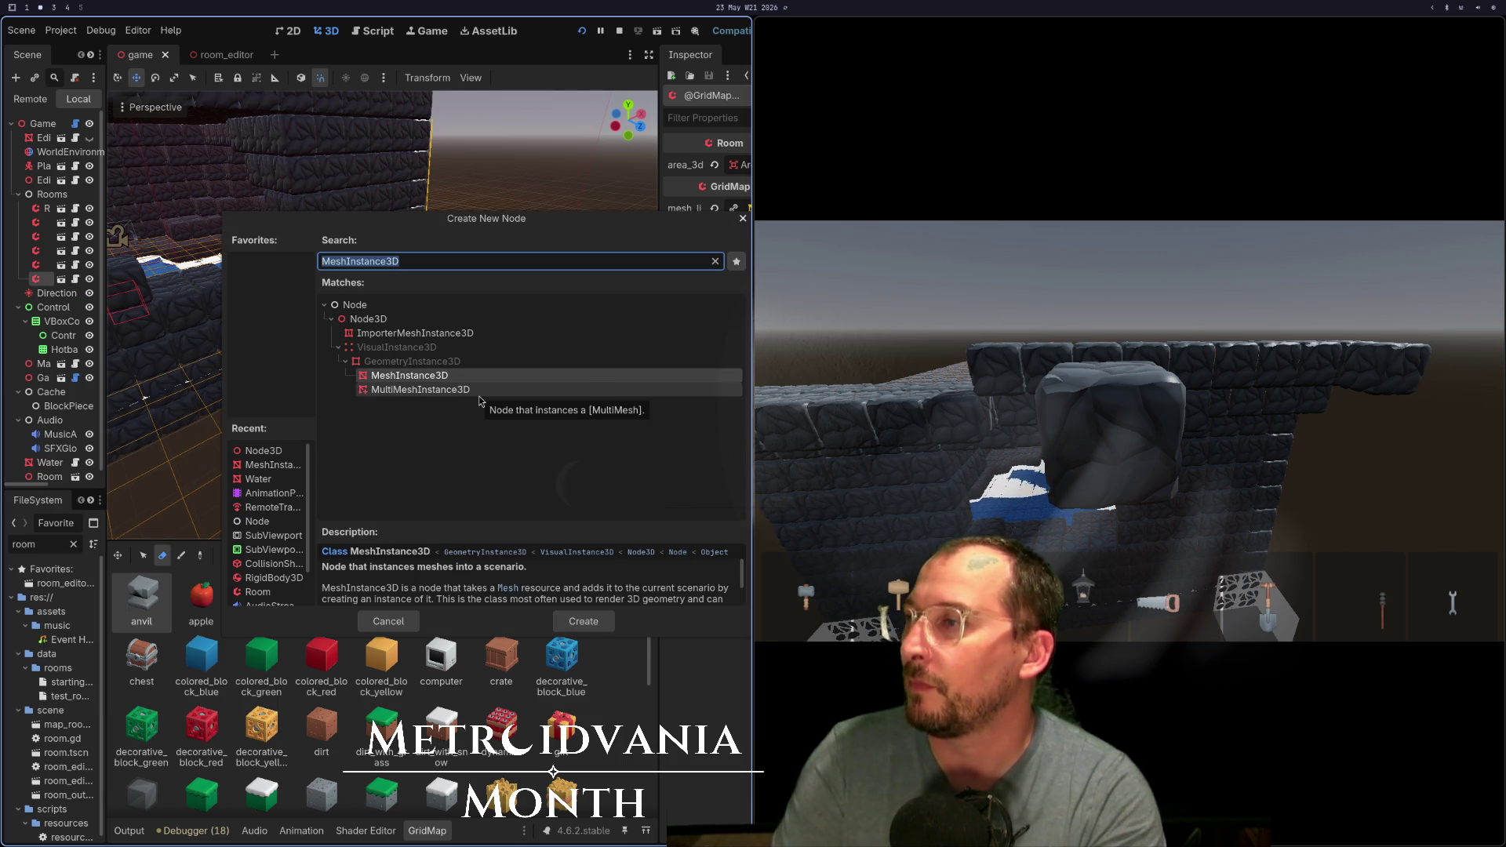
key("Escape")
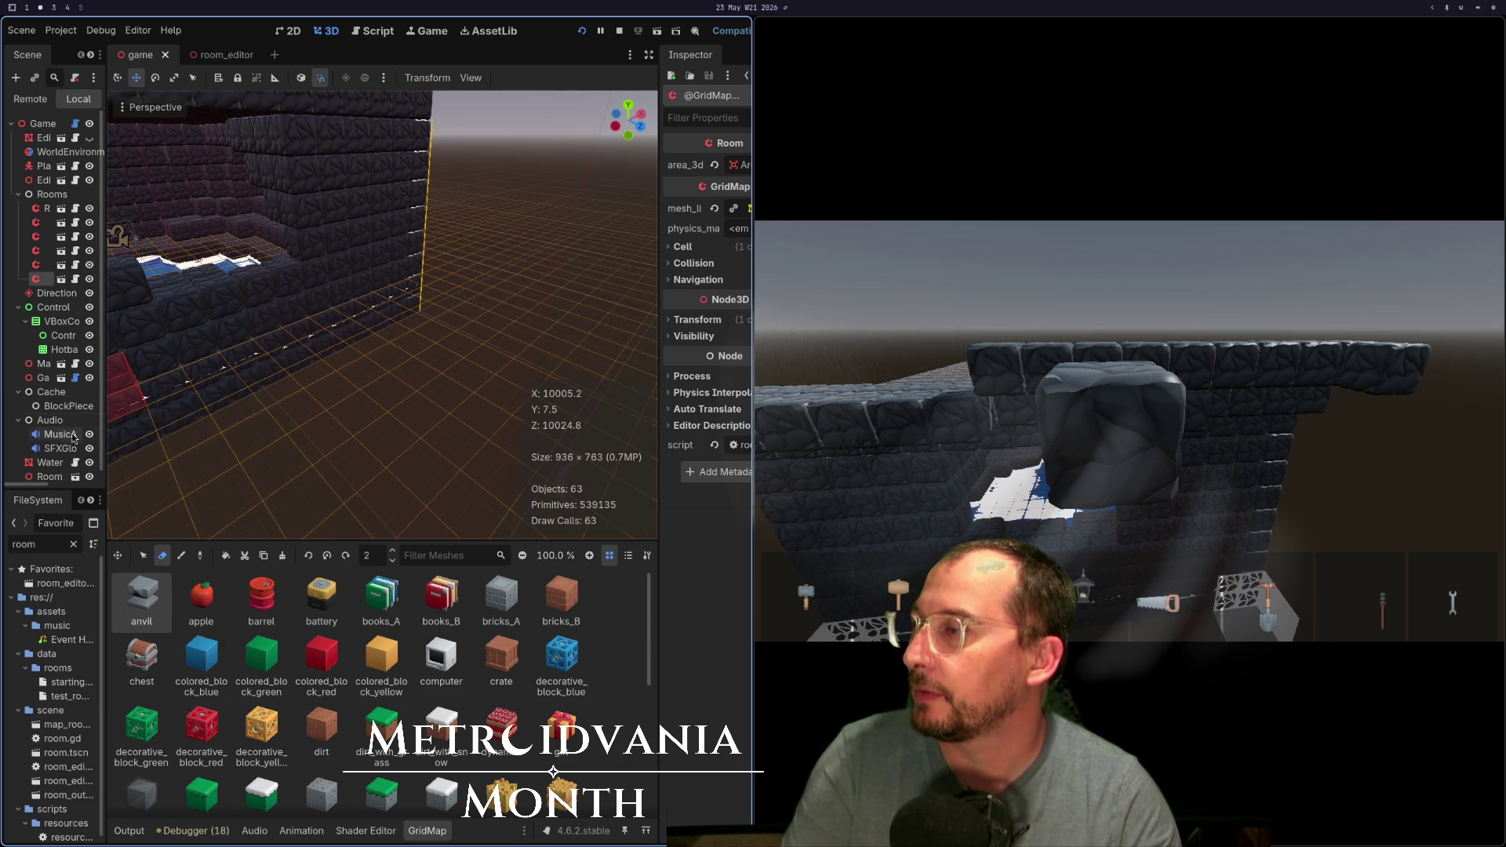
key("super+shift+Right")
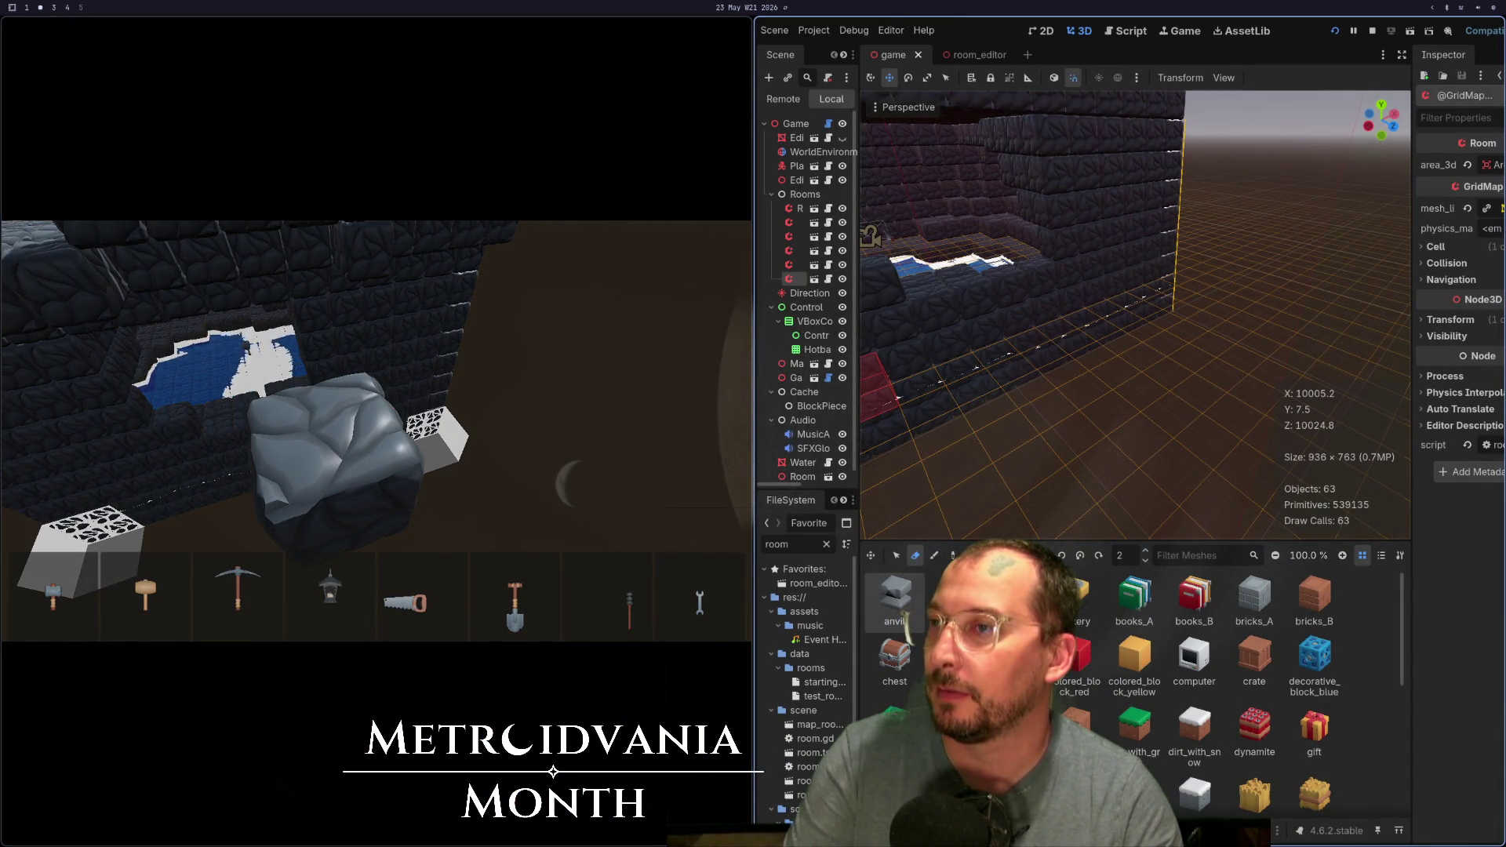
key("super+f")
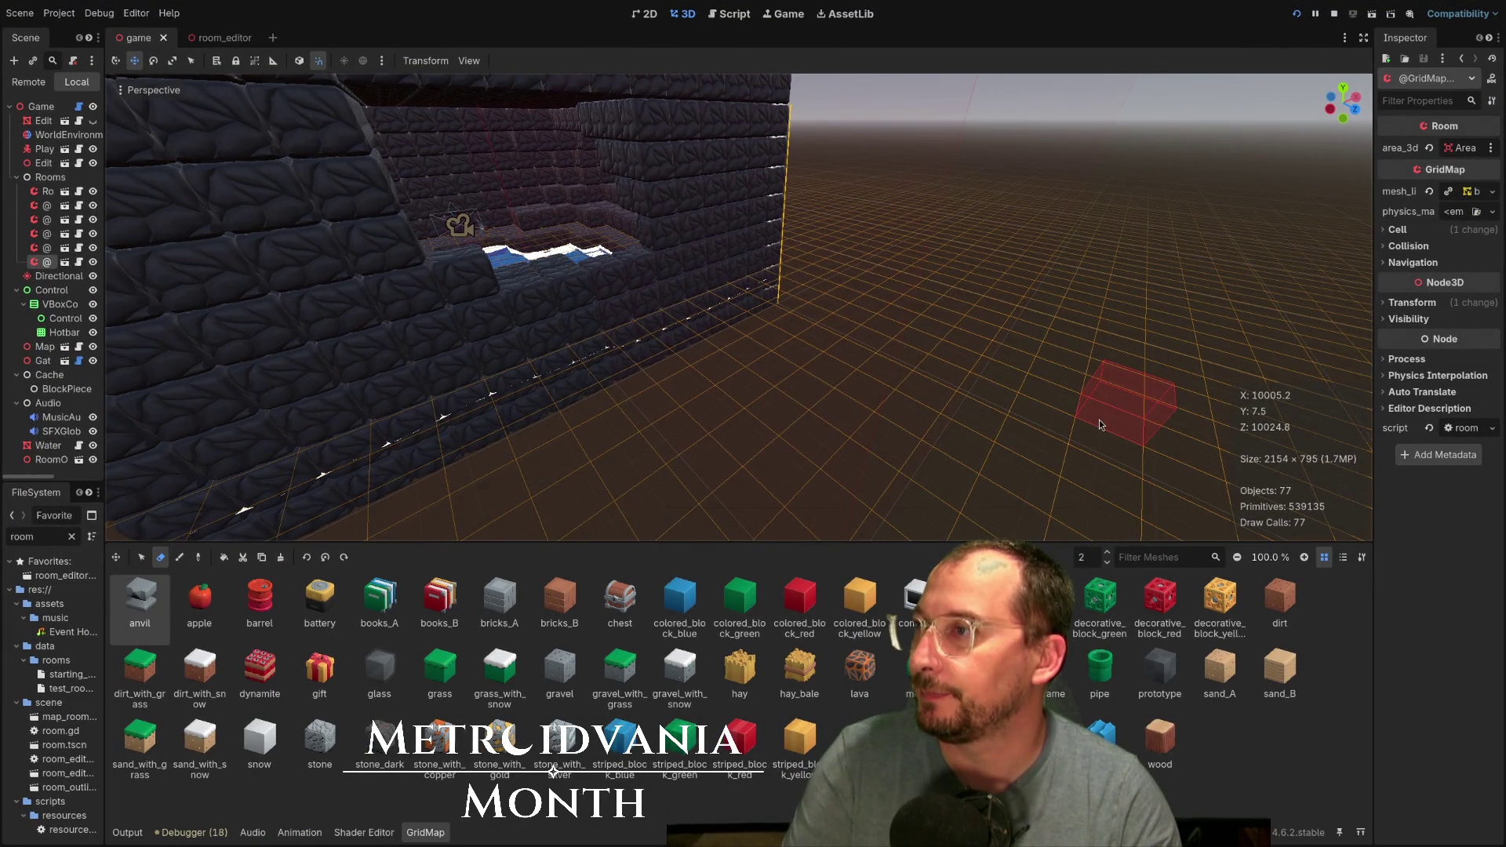
scroll(516, 266, "down", 5)
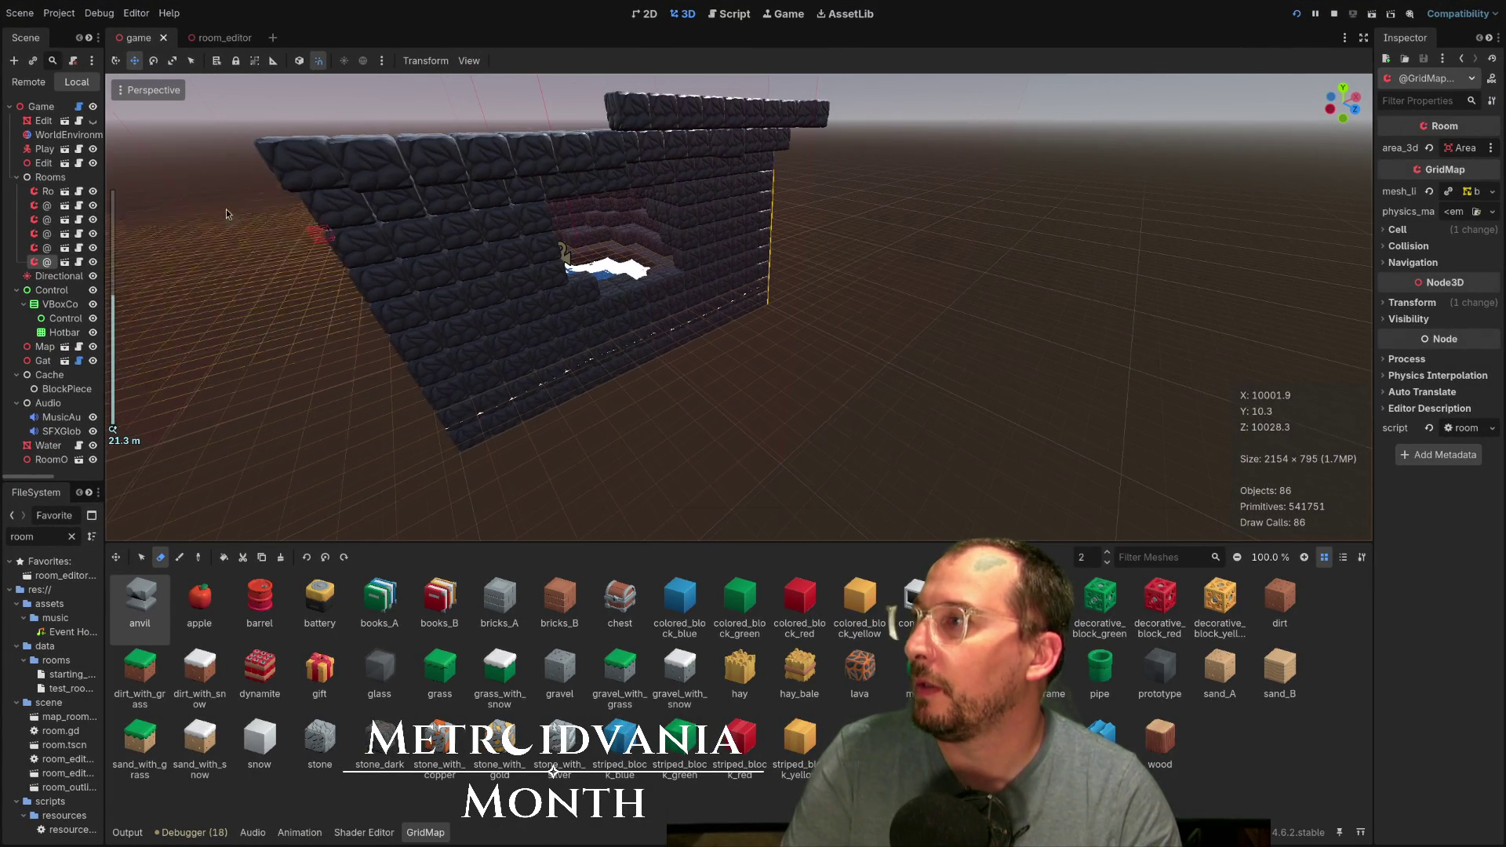
left_click(17, 179)
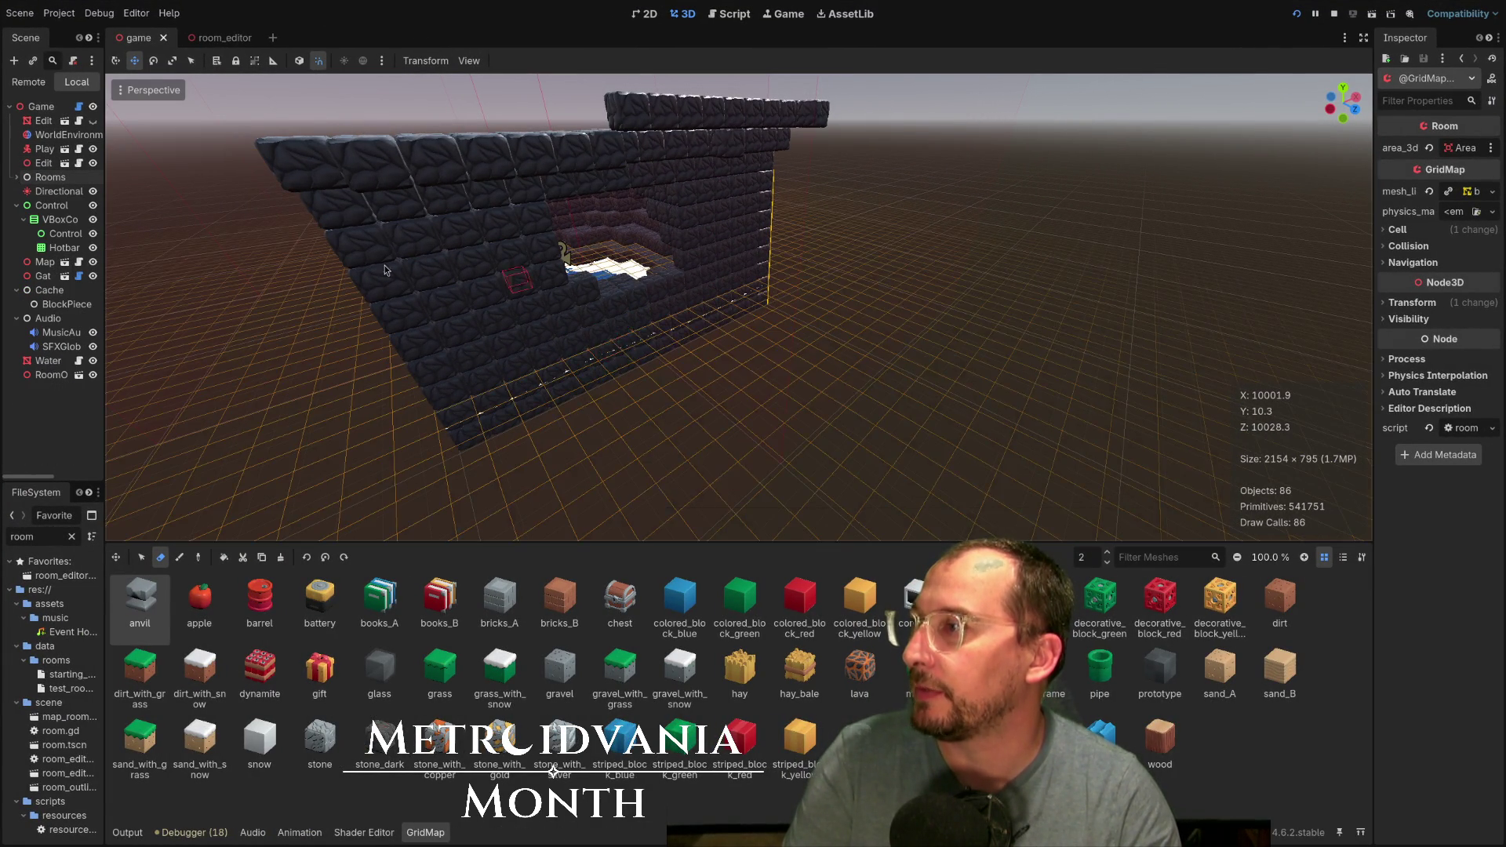
Add a SpotLight3D under the Game node via a 'light' search, then undo it
right_click(41, 106)
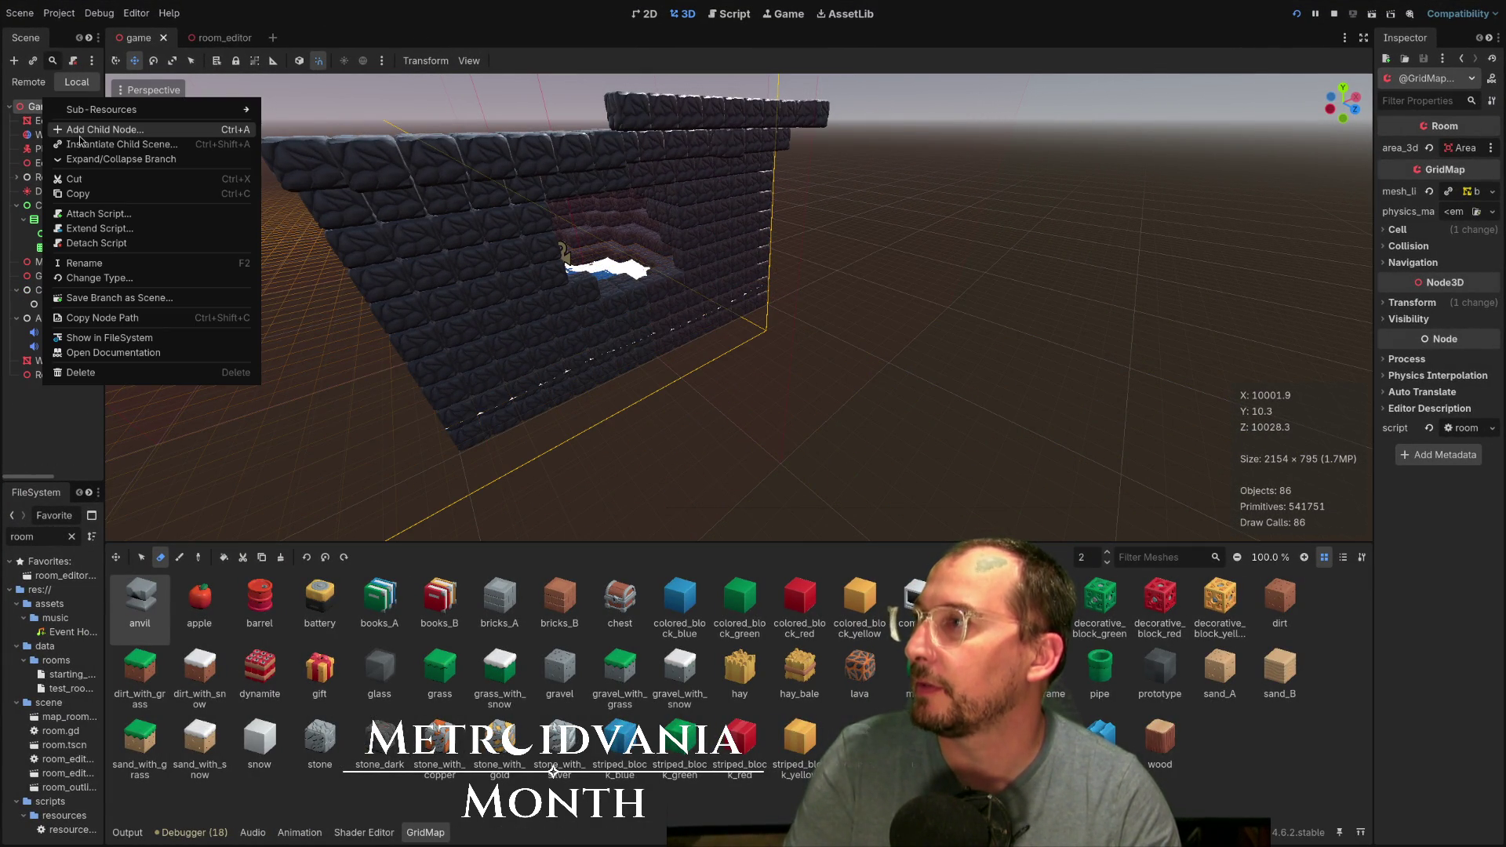
left_click(86, 126)
type(".")
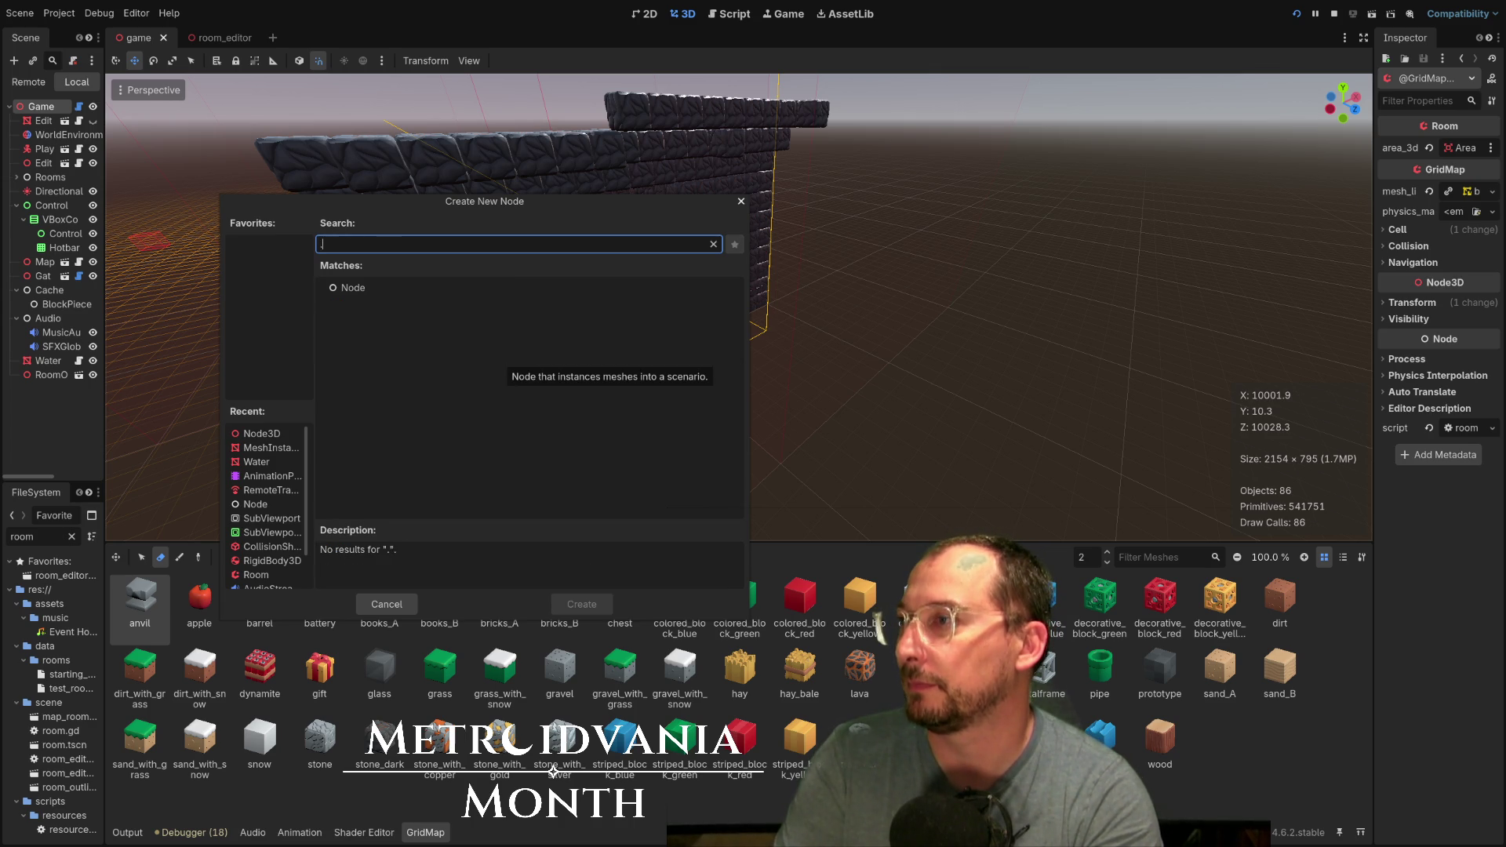
key("BackSpace")
type("j")
key("BackSpace")
type(".")
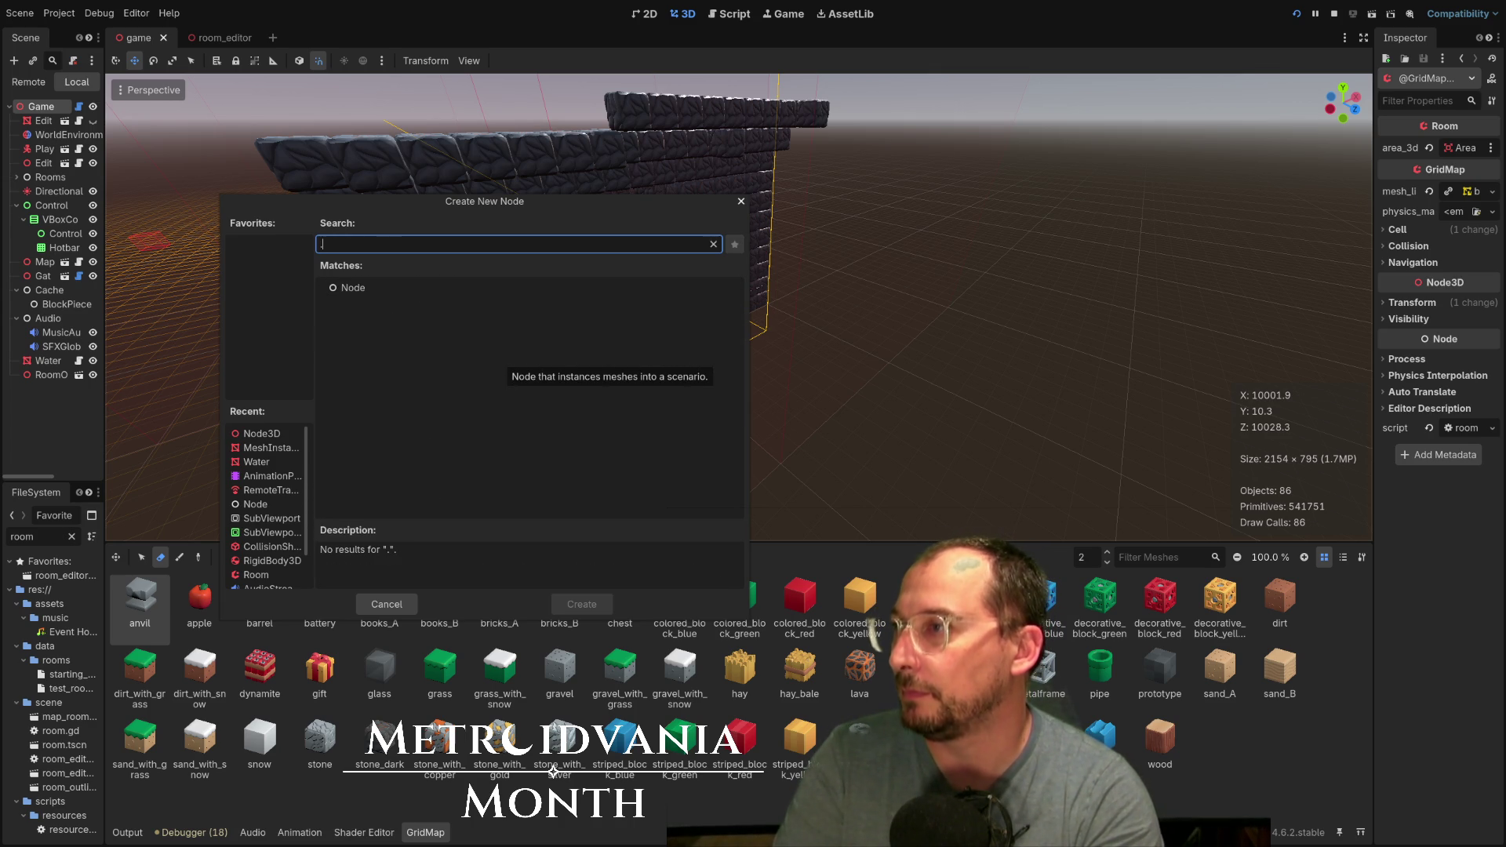
key("BackSpace")
type("light")
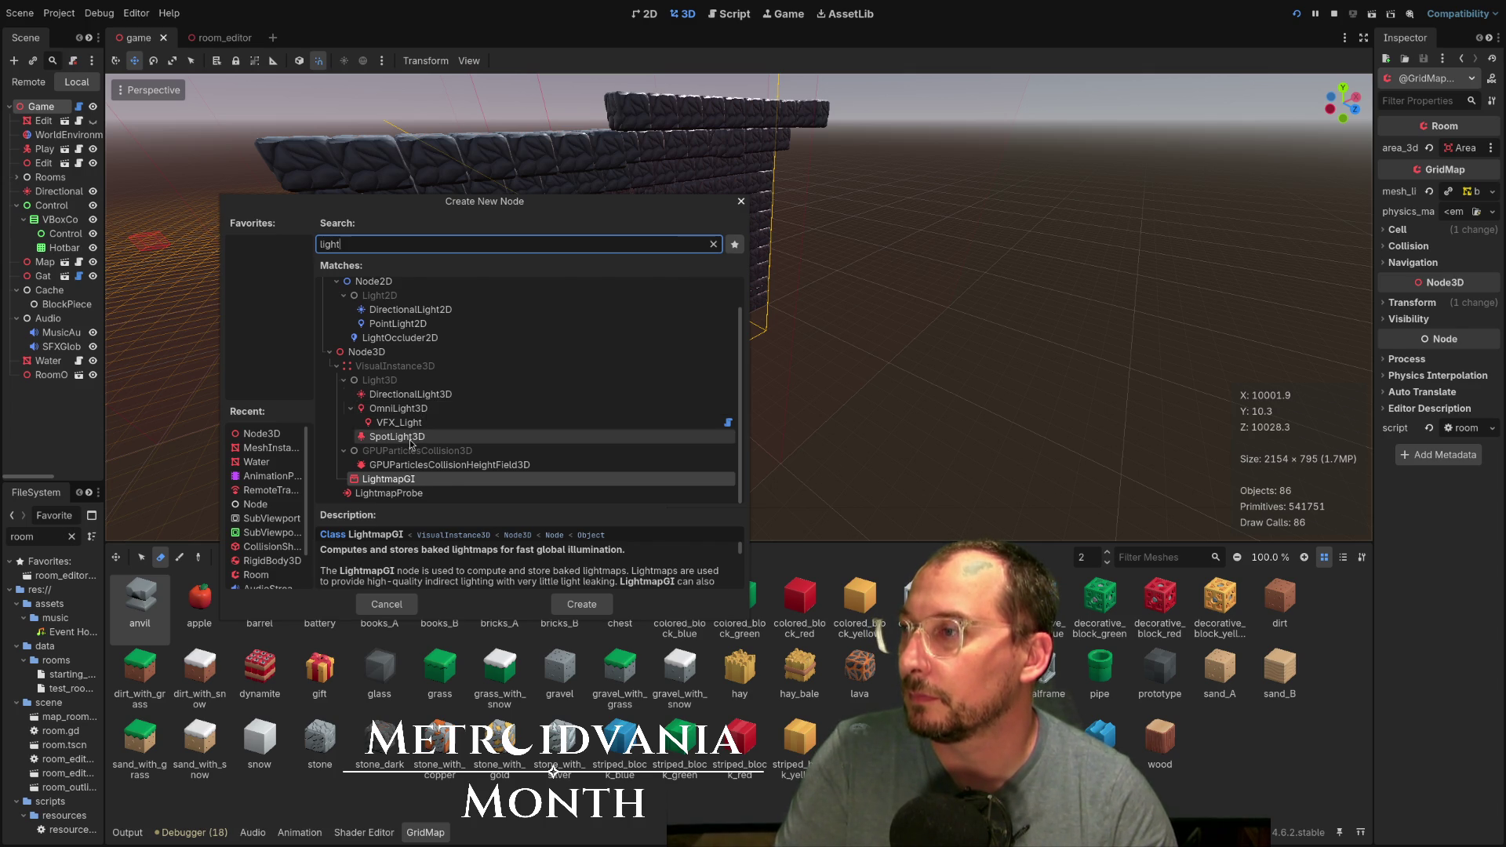
double_click(397, 437)
scroll(545, 384, "down", 3)
scroll(545, 383, "down", 3)
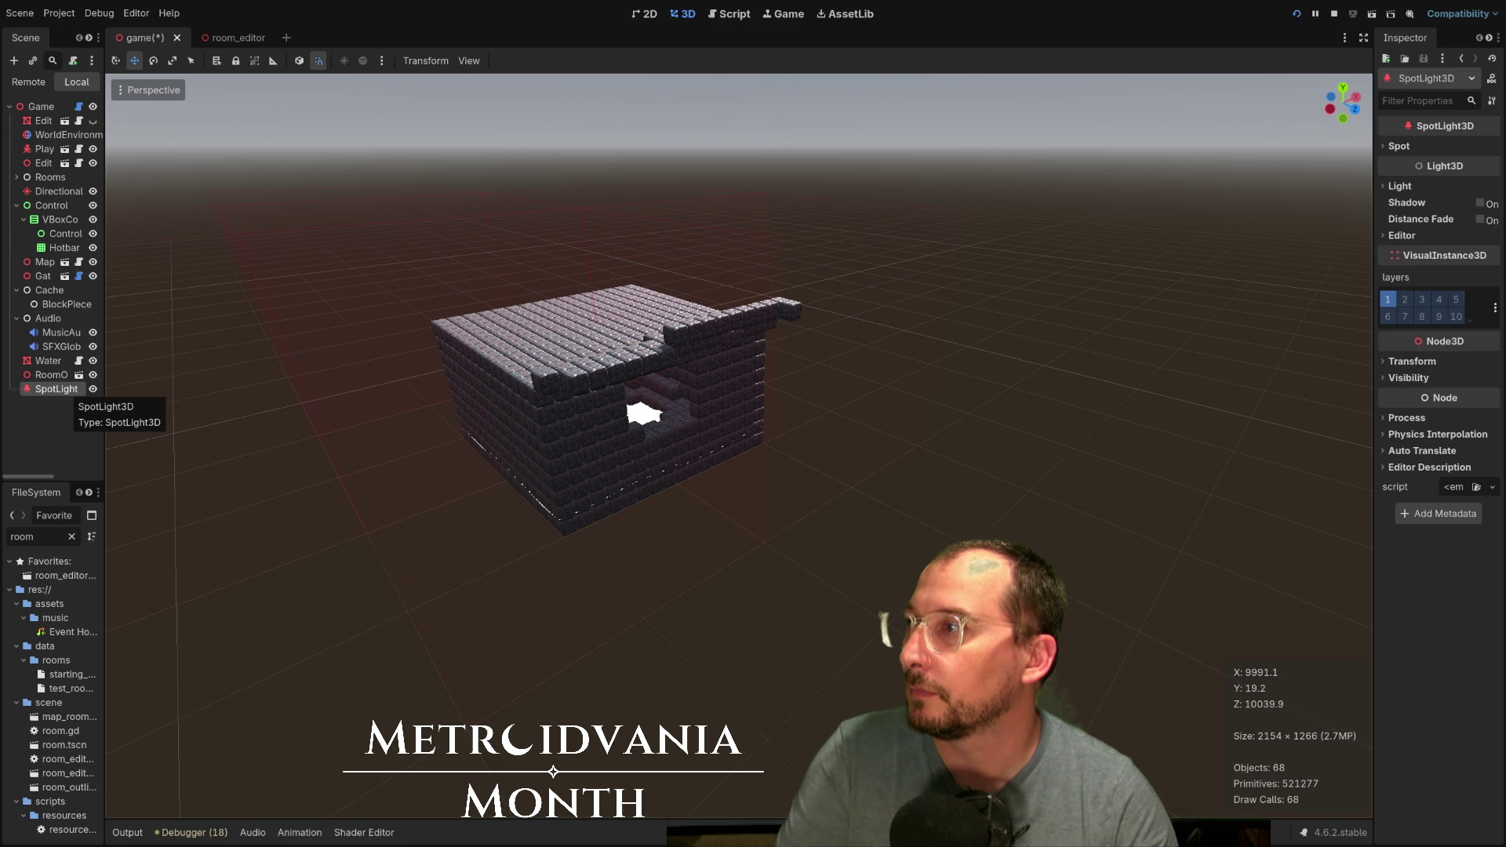
key("ctrl+z")
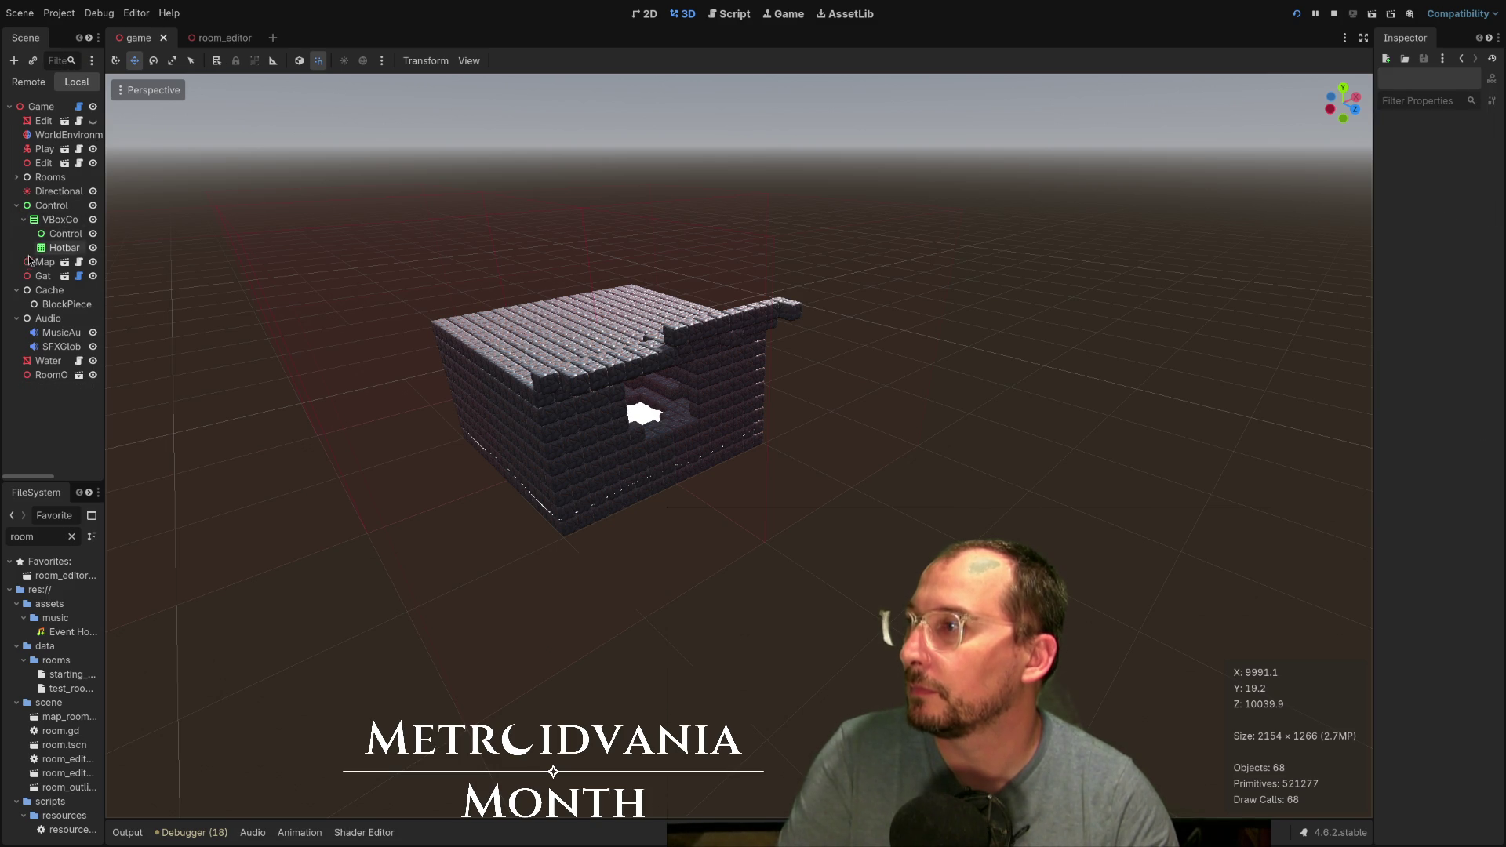
Add a SpotLight3D as a child of the last room GridMap under Rooms
left_click(39, 163)
left_click(17, 177)
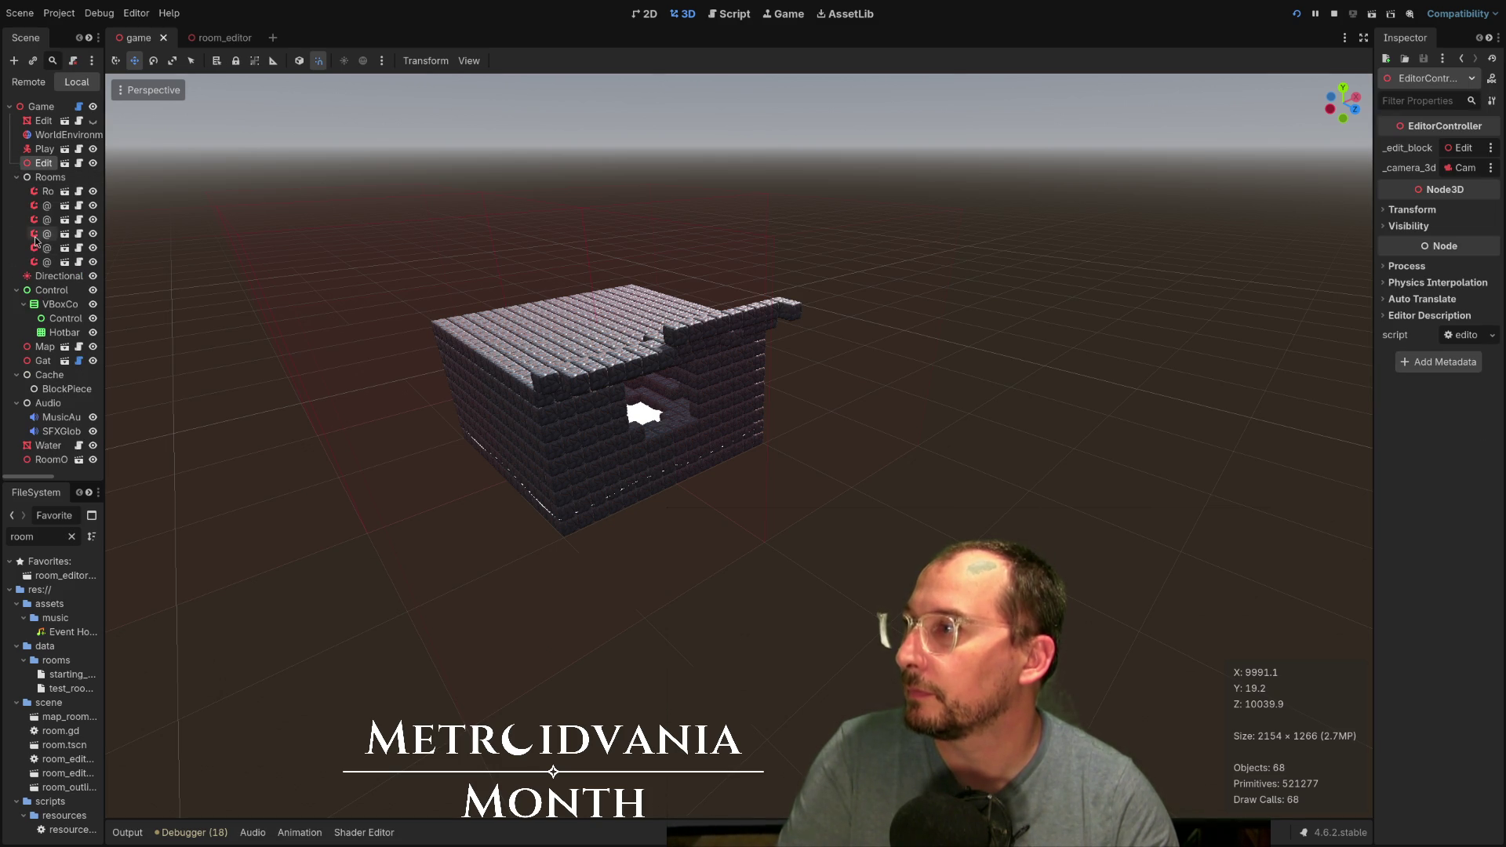
left_click(35, 263)
right_click(36, 266)
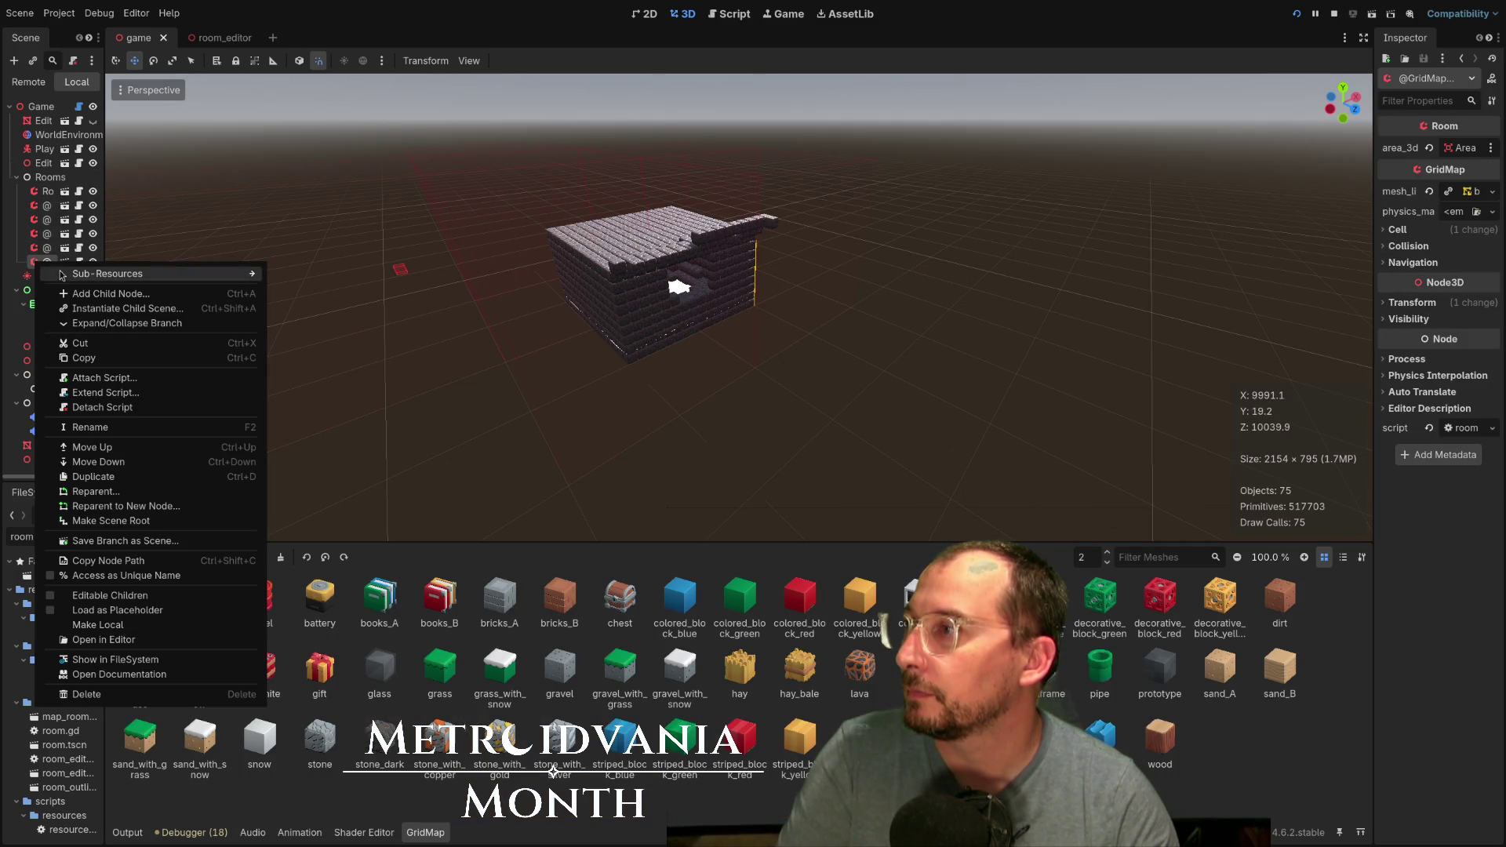
left_click(75, 295)
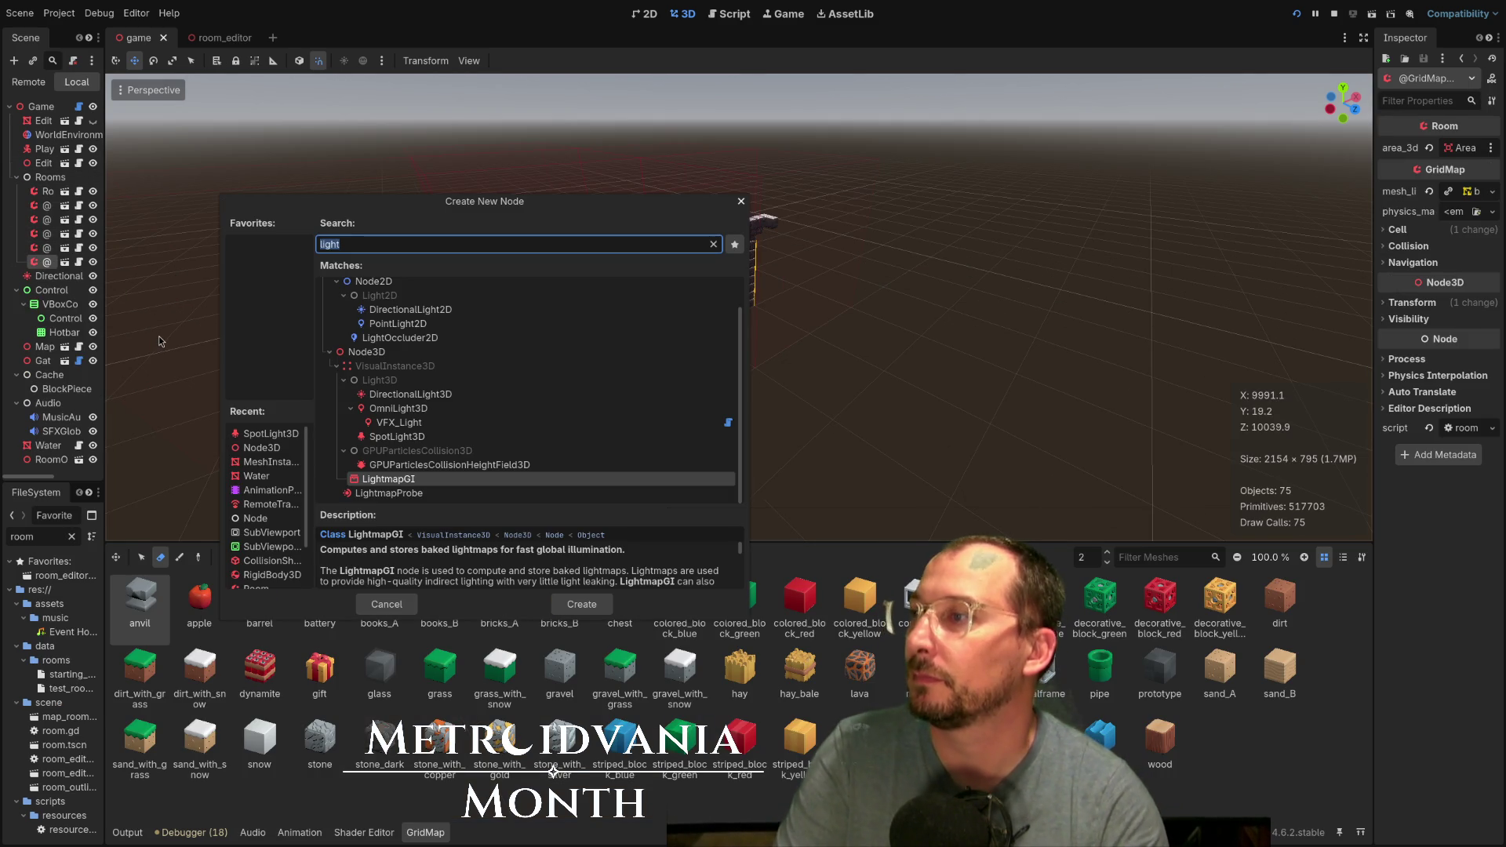
double_click(397, 437)
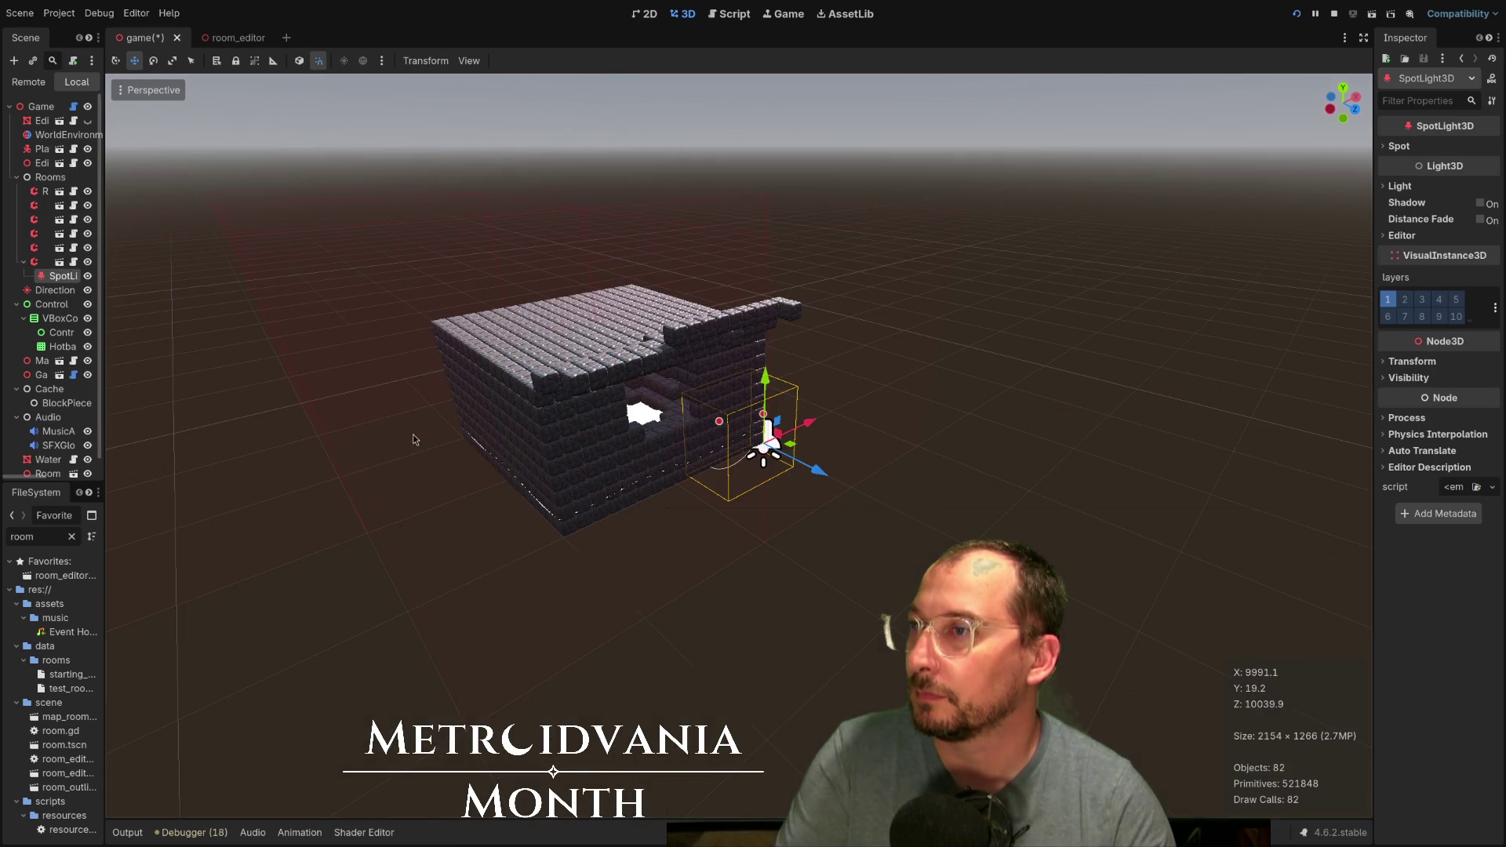
Move the spotlight forward along Z, raise it, and pull it back toward the room
scroll(835, 482, "up", 3)
mouse_move(831, 473)
left_mouse_down()
mouse_move(875, 534)
mouse_move(949, 522)
mouse_move(934, 568)
left_mouse_up()
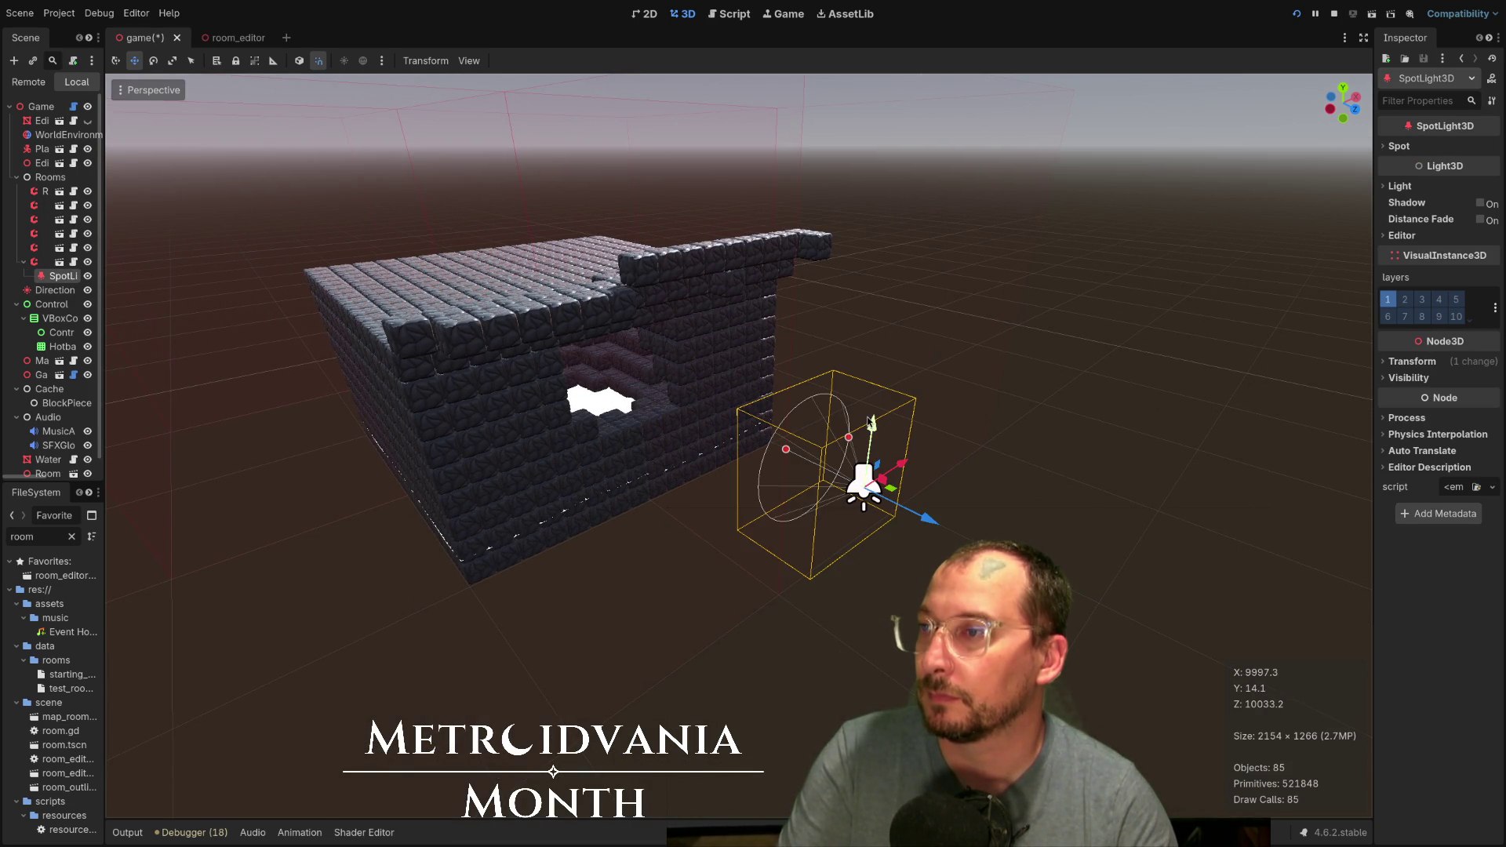
left_click_drag(871, 424, 863, 333)
mouse_move(936, 434)
left_mouse_down()
mouse_move(808, 396)
mouse_move(876, 440)
left_mouse_up()
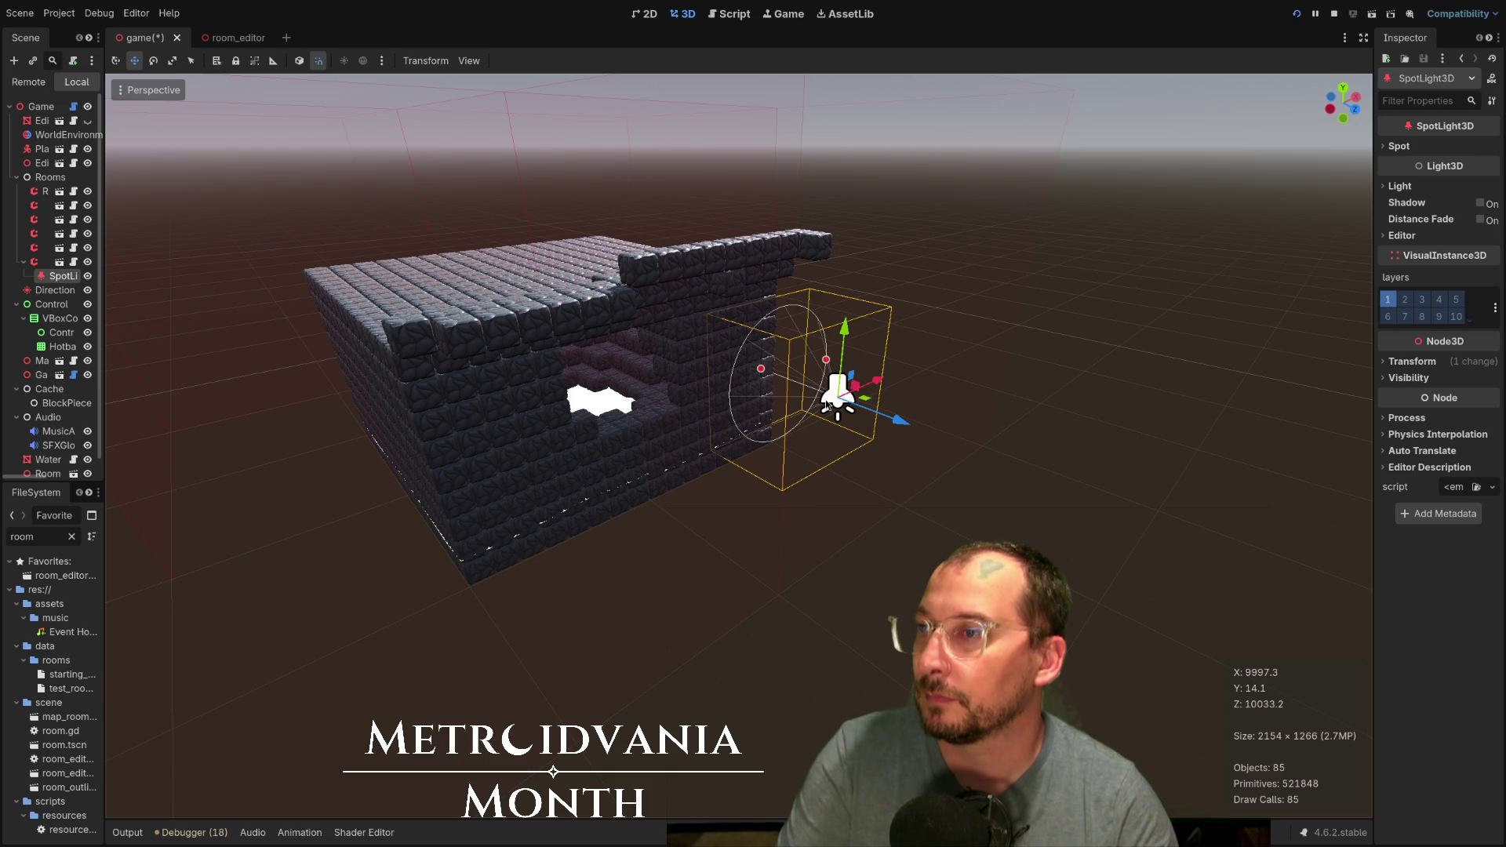
Tilt the spotlight down 75°, shift it 7 units along Z into the wall opening, and expand Spot
left_click(115, 60)
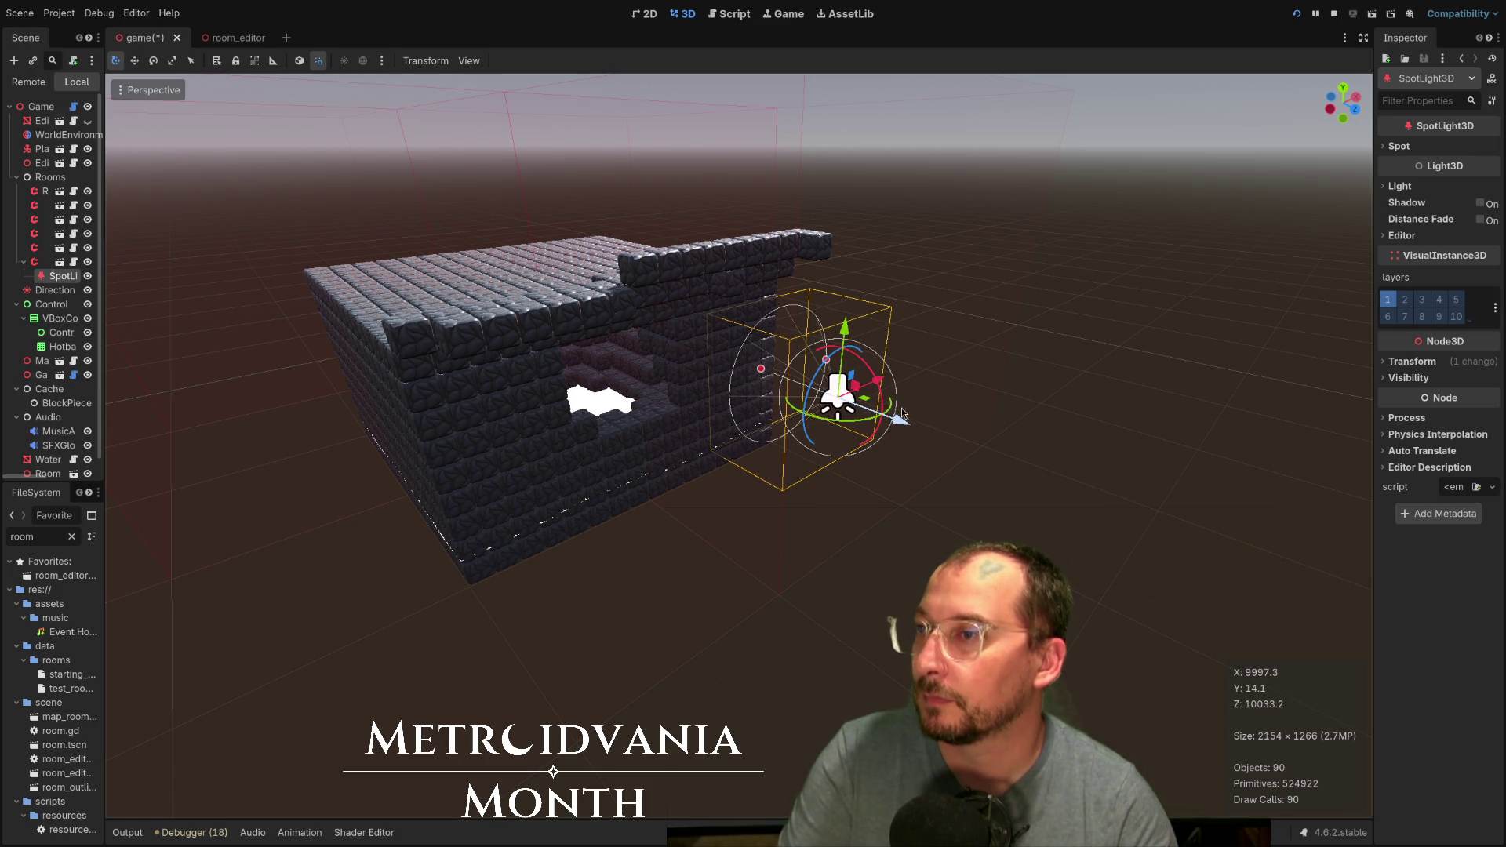
mouse_move(884, 414)
left_mouse_down()
mouse_move(849, 356)
mouse_move(887, 390)
mouse_move(725, 349)
mouse_move(817, 343)
mouse_move(694, 385)
mouse_move(736, 376)
left_mouse_up()
left_click_drag(656, 330, 645, 299)
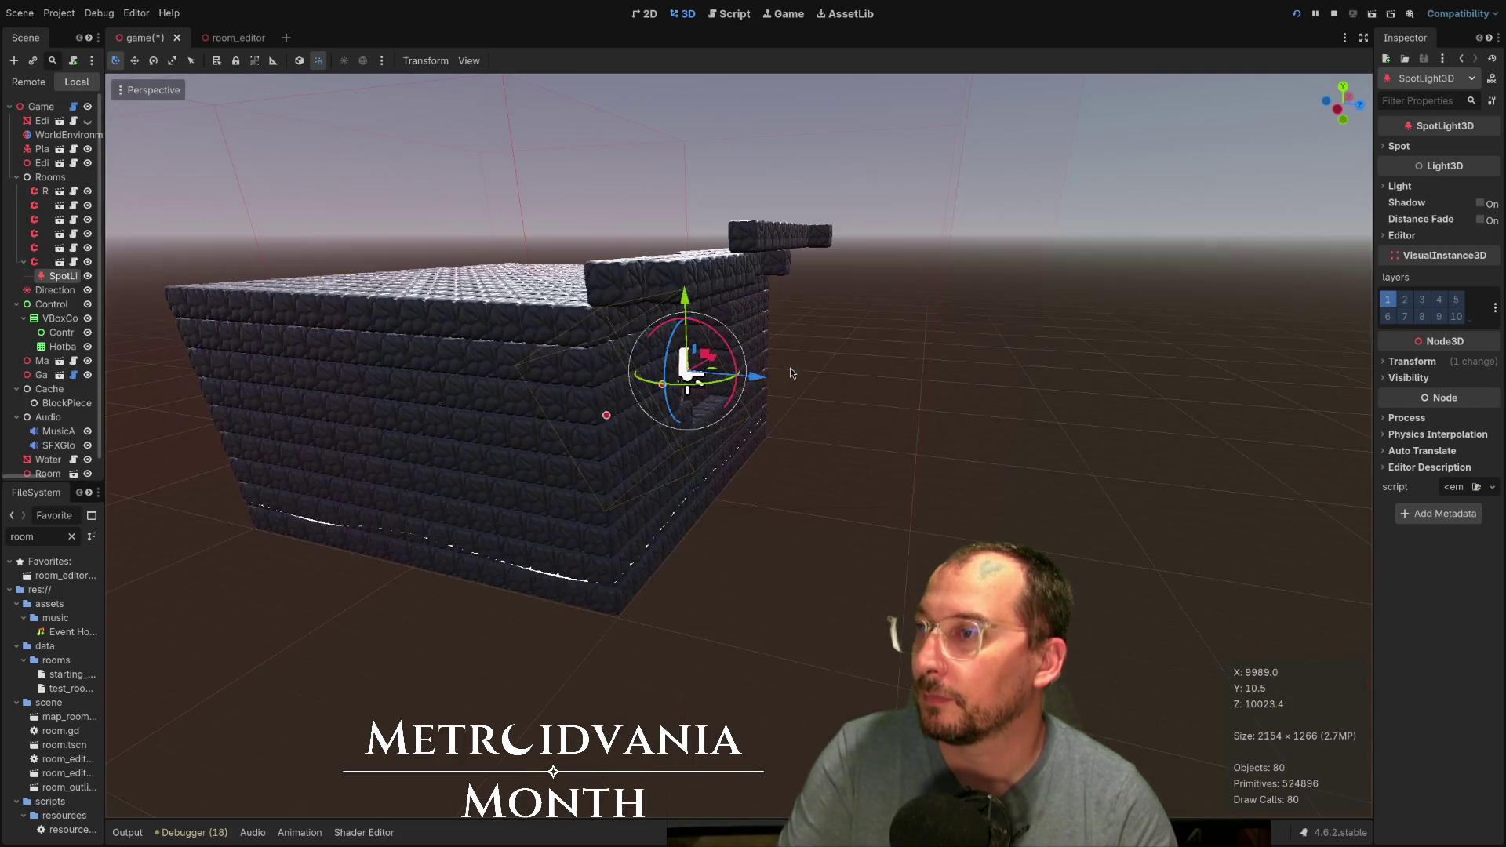
scroll(784, 356, "up", 5)
scroll(743, 402, "down", 4)
left_click_drag(741, 373, 946, 424)
mouse_move(877, 314)
left_mouse_down()
mouse_move(878, 259)
mouse_move(841, 306)
left_mouse_up()
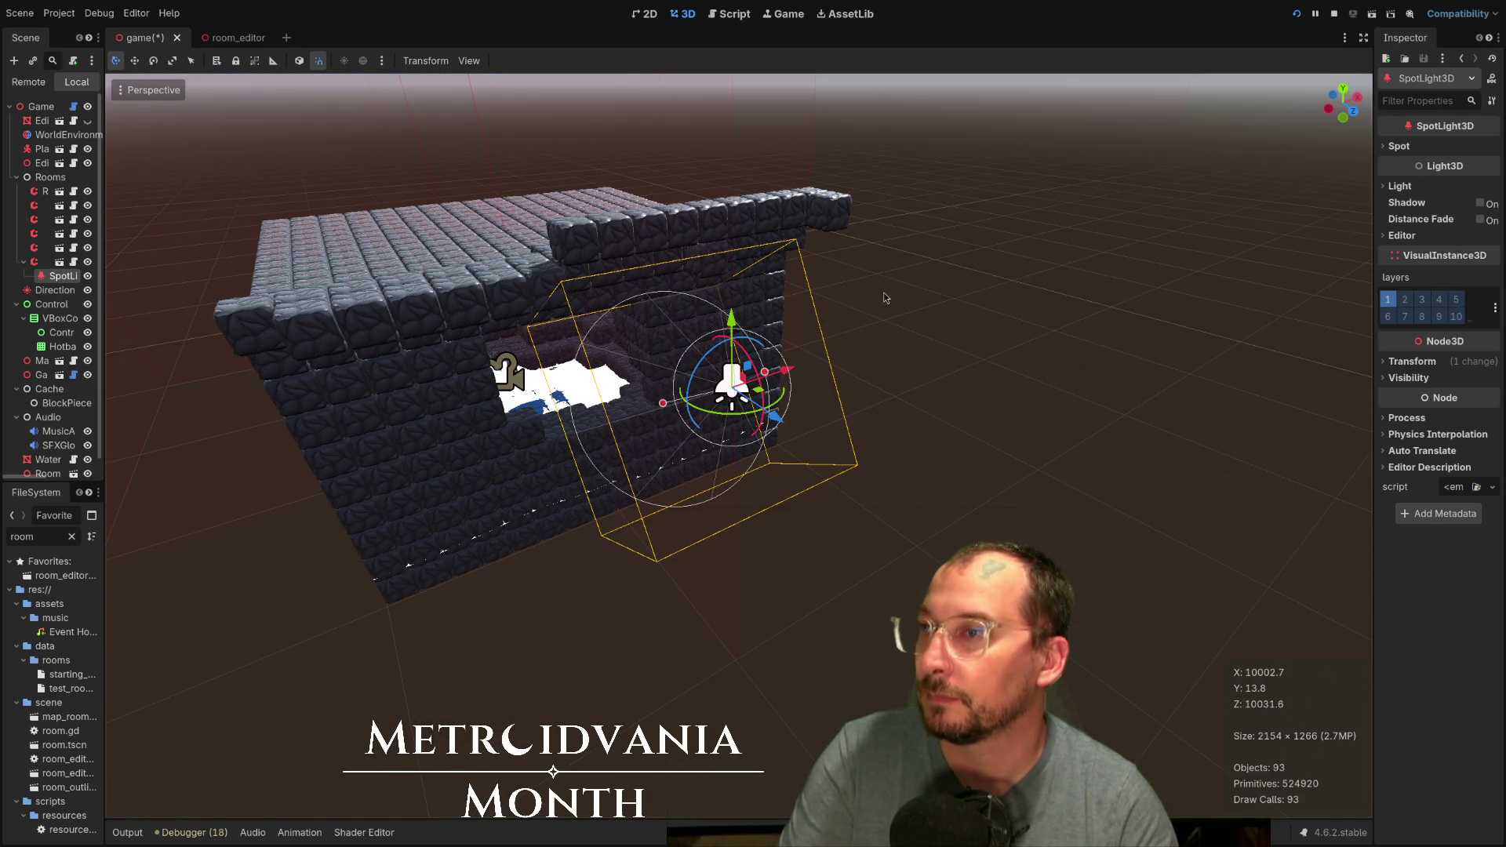
left_click(1412, 148)
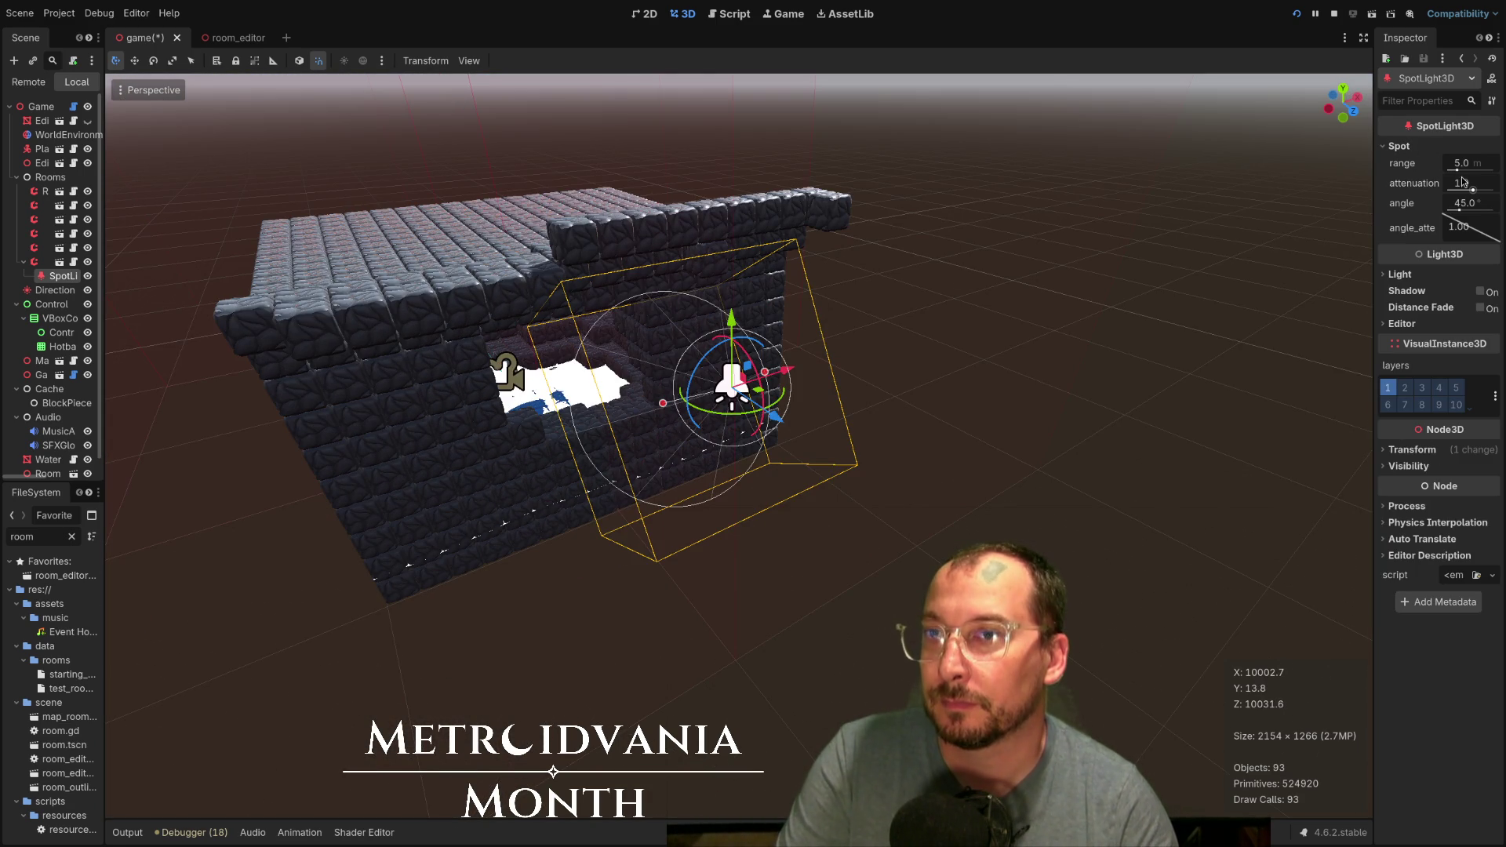
Set the spotlight's range to 10.549 m and its angle to 17.31°
mouse_move(1457, 170)
left_mouse_down()
mouse_move(1440, 170)
mouse_move(1458, 183)
left_mouse_up()
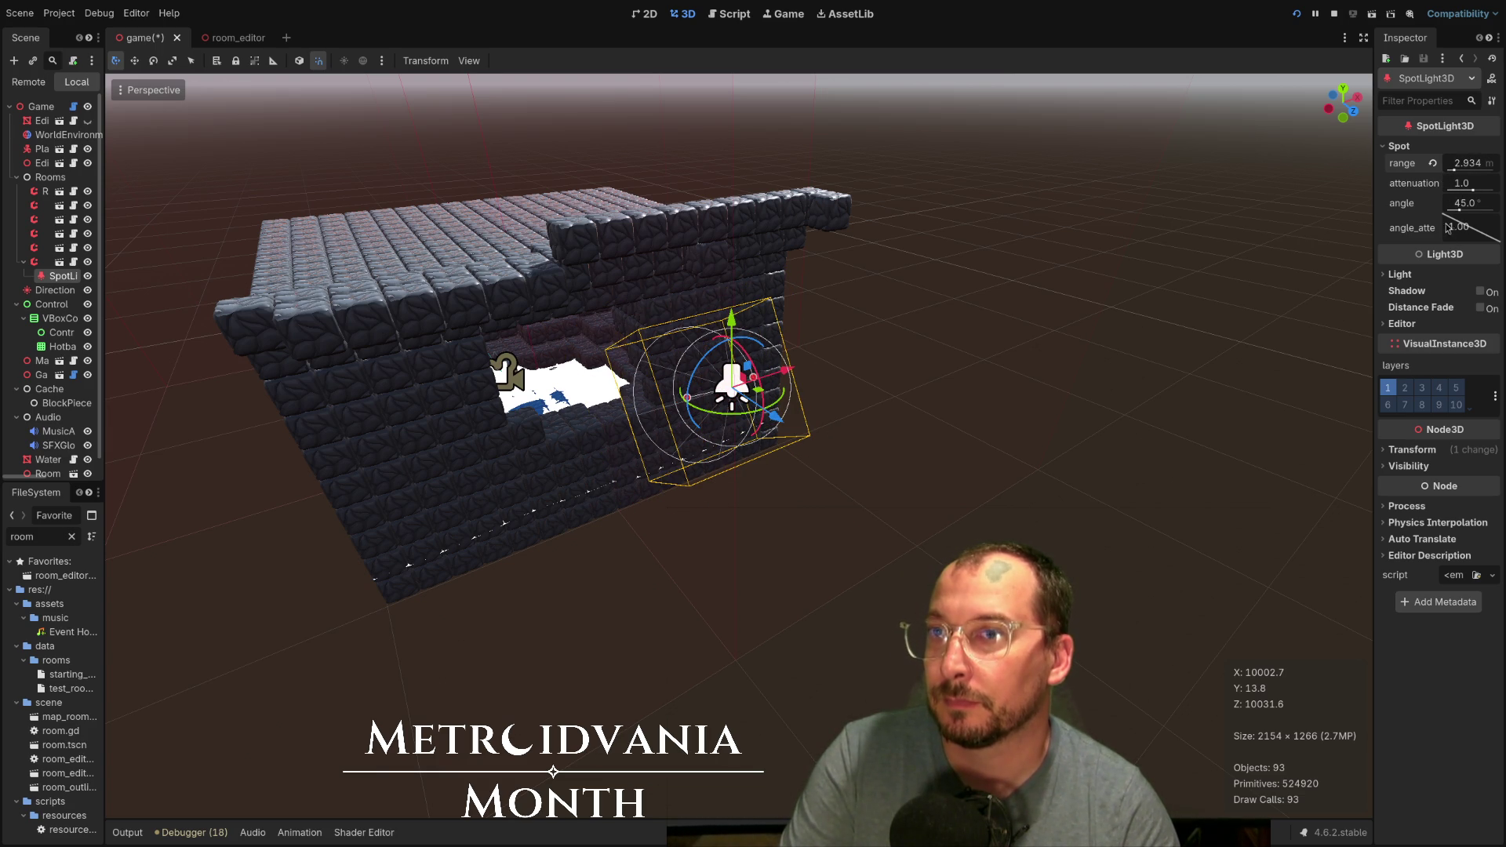
left_click_drag(1071, 280, 1172, 256)
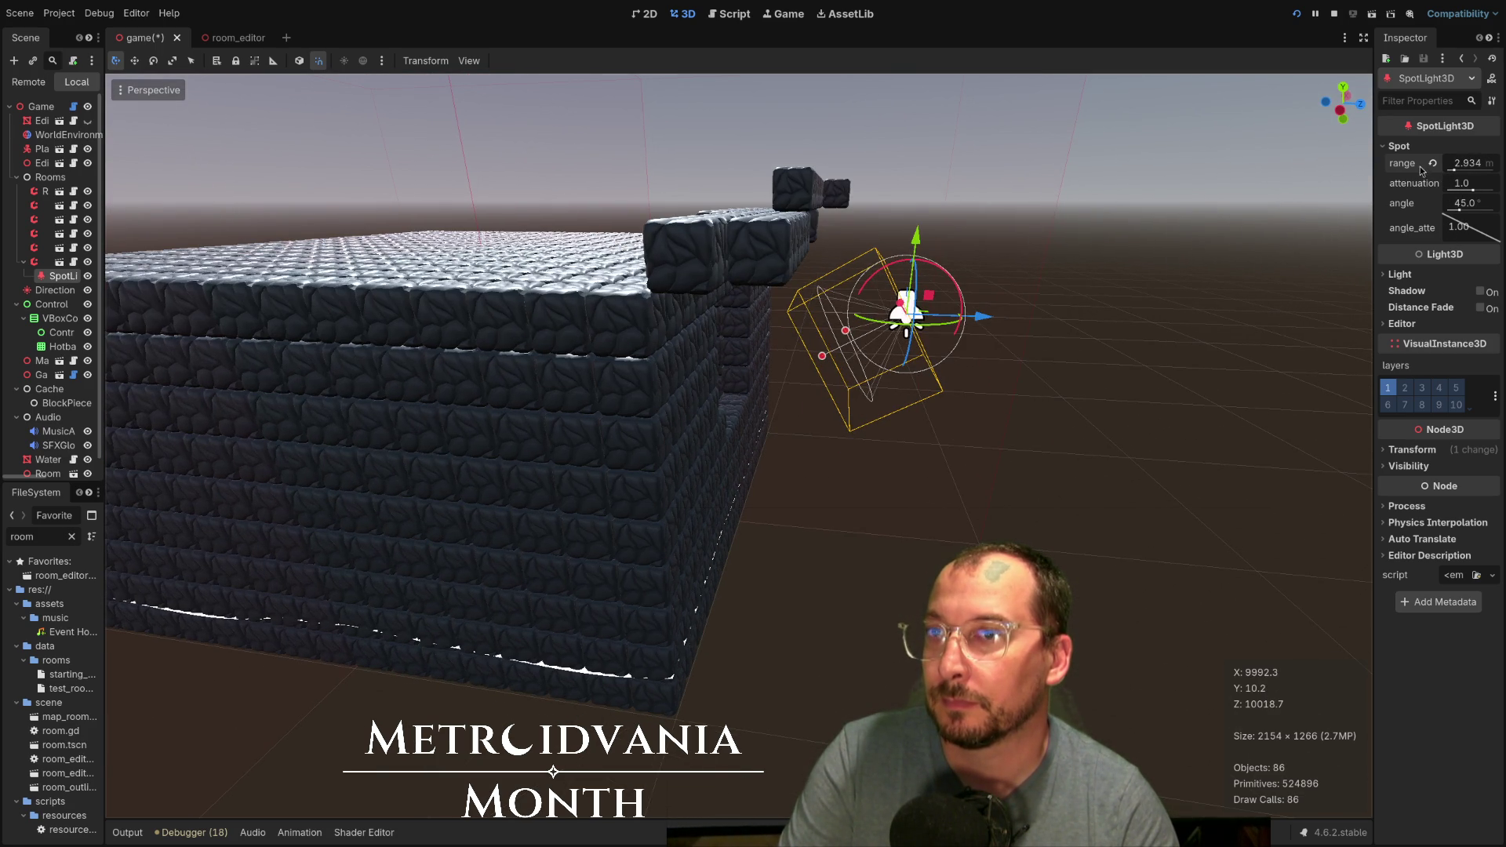
left_click_drag(1454, 171, 1448, 208)
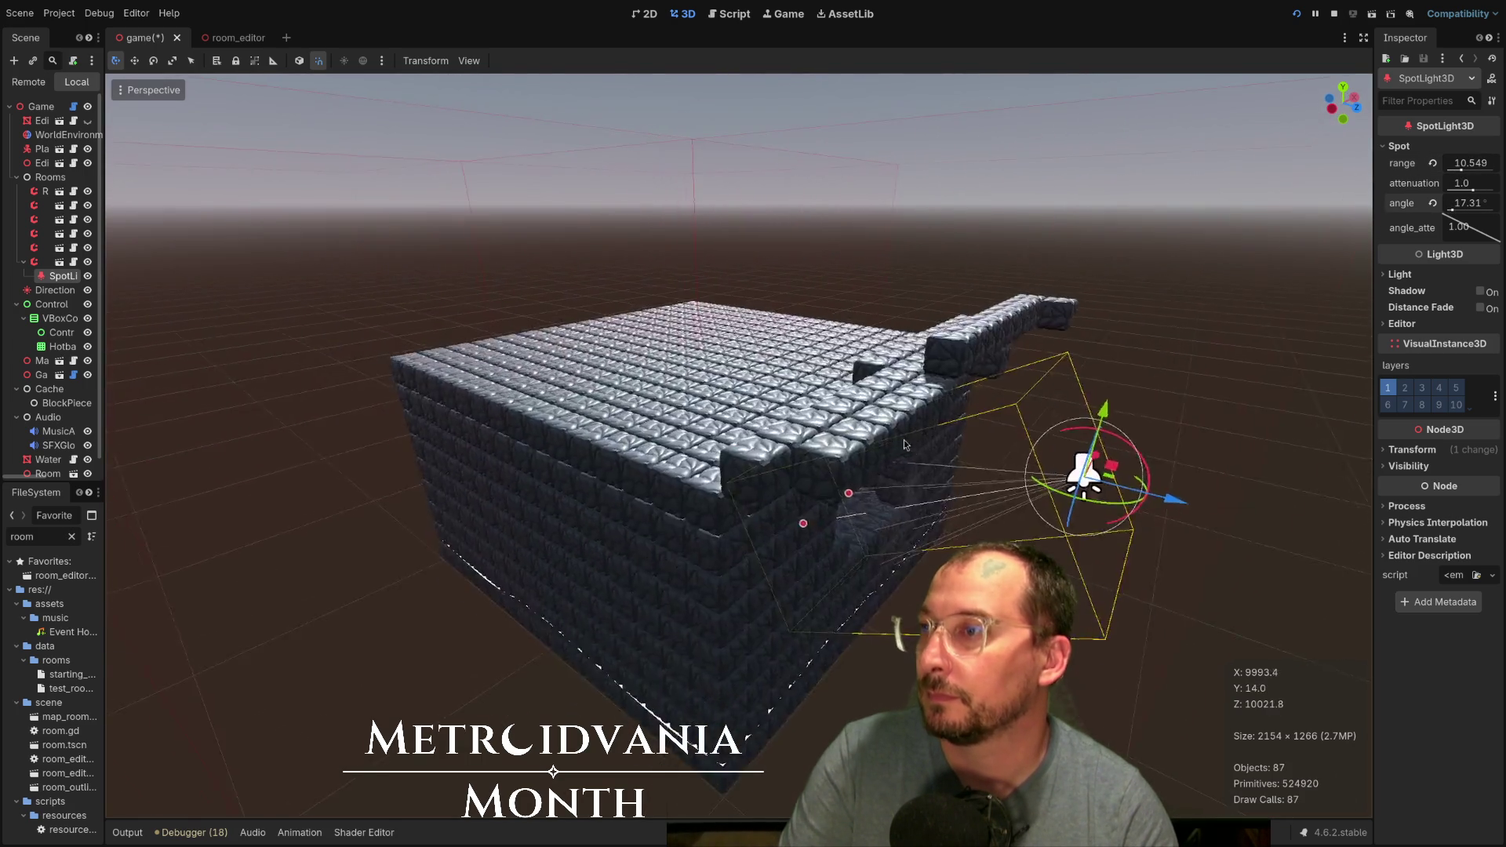
Move the spotlight over the wall and above the pool, then expand its Light section
scroll(907, 442, "up", 5)
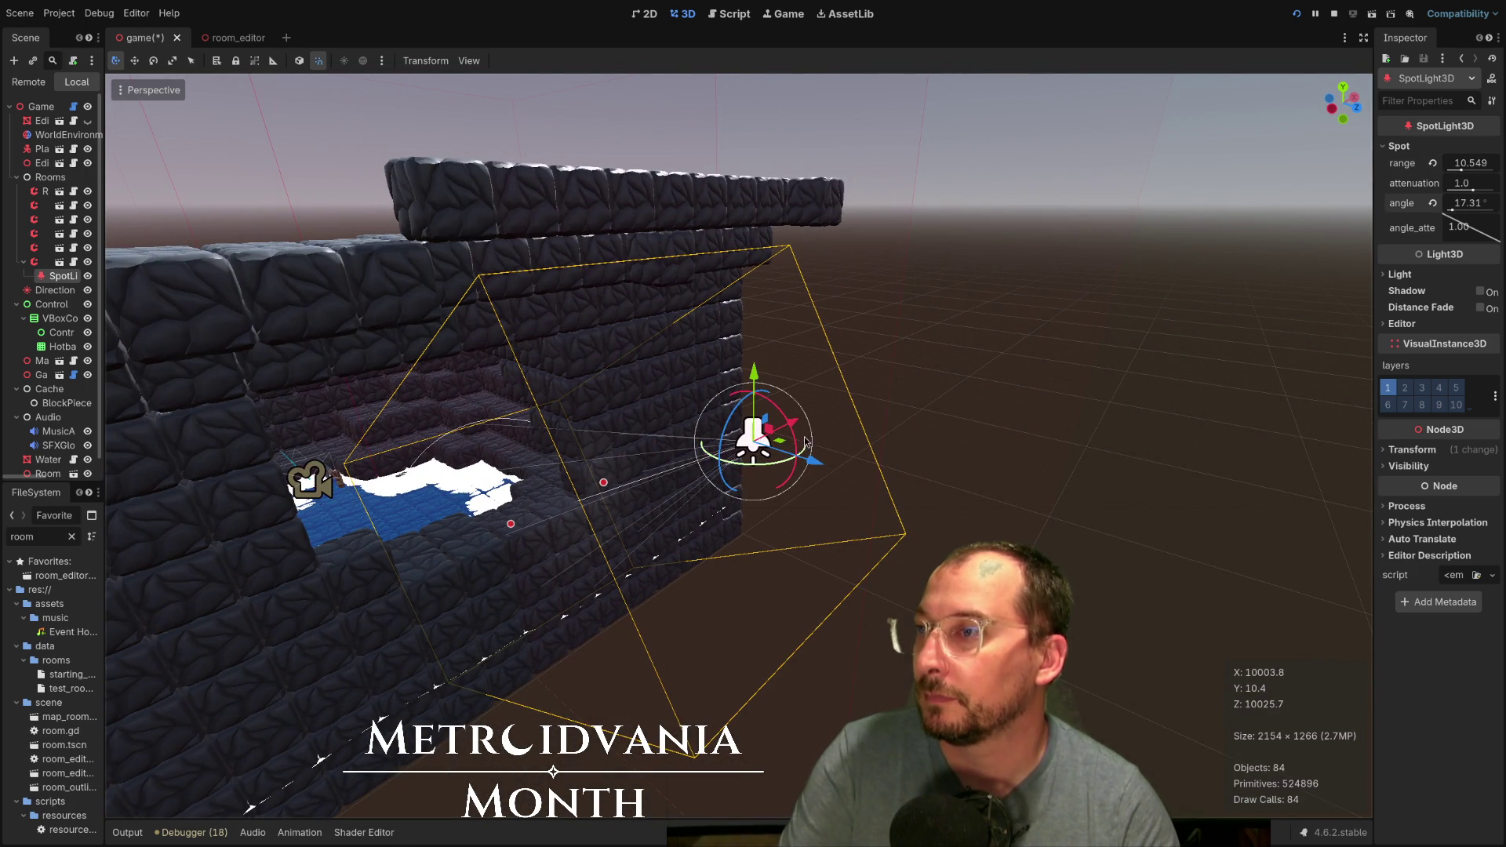
left_click_drag(801, 426, 648, 372)
left_click_drag(646, 311, 647, 266)
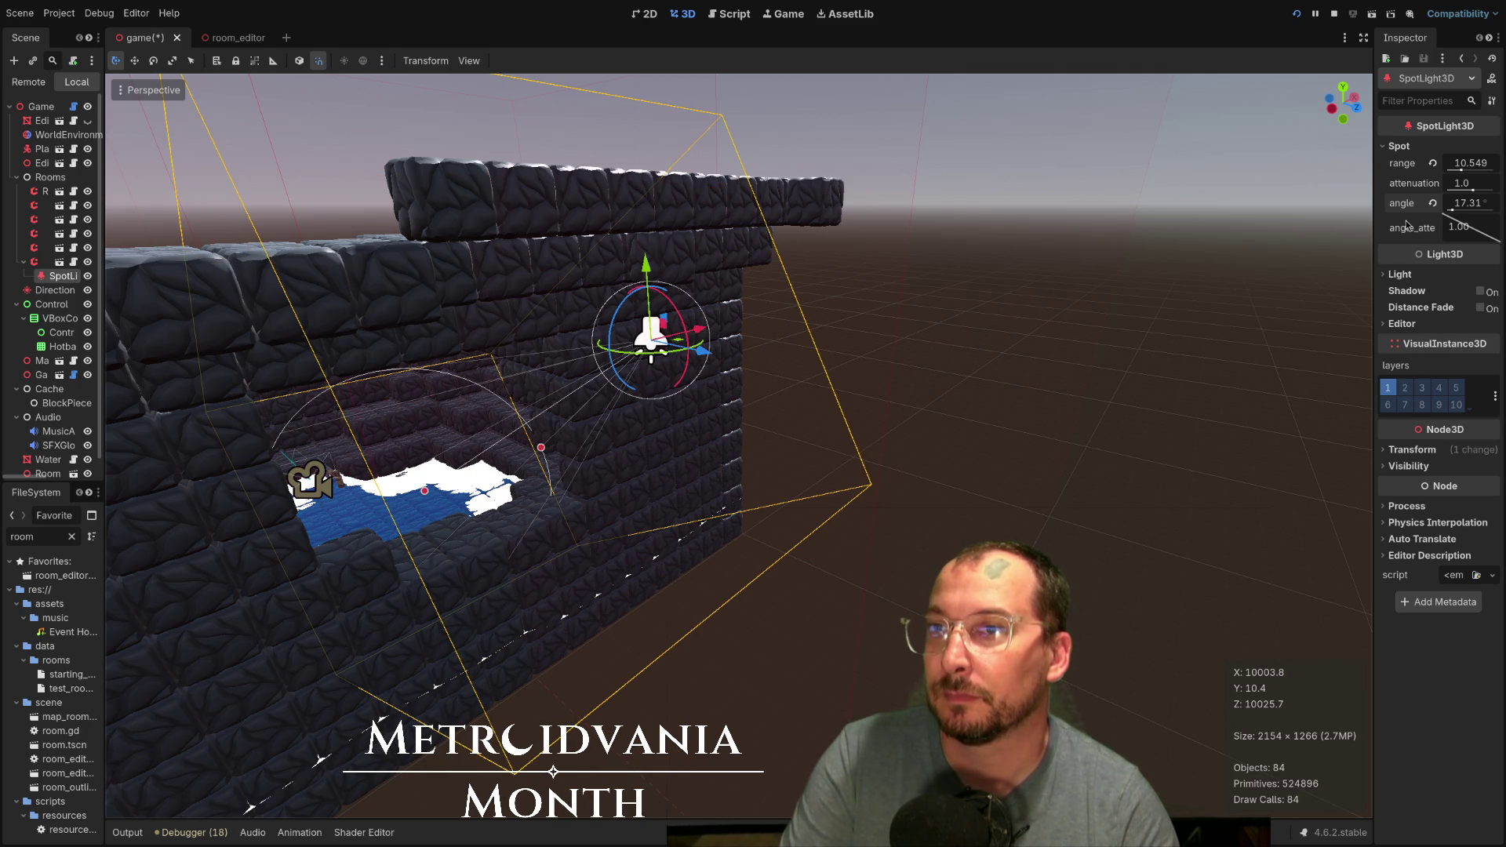
left_click(1395, 274)
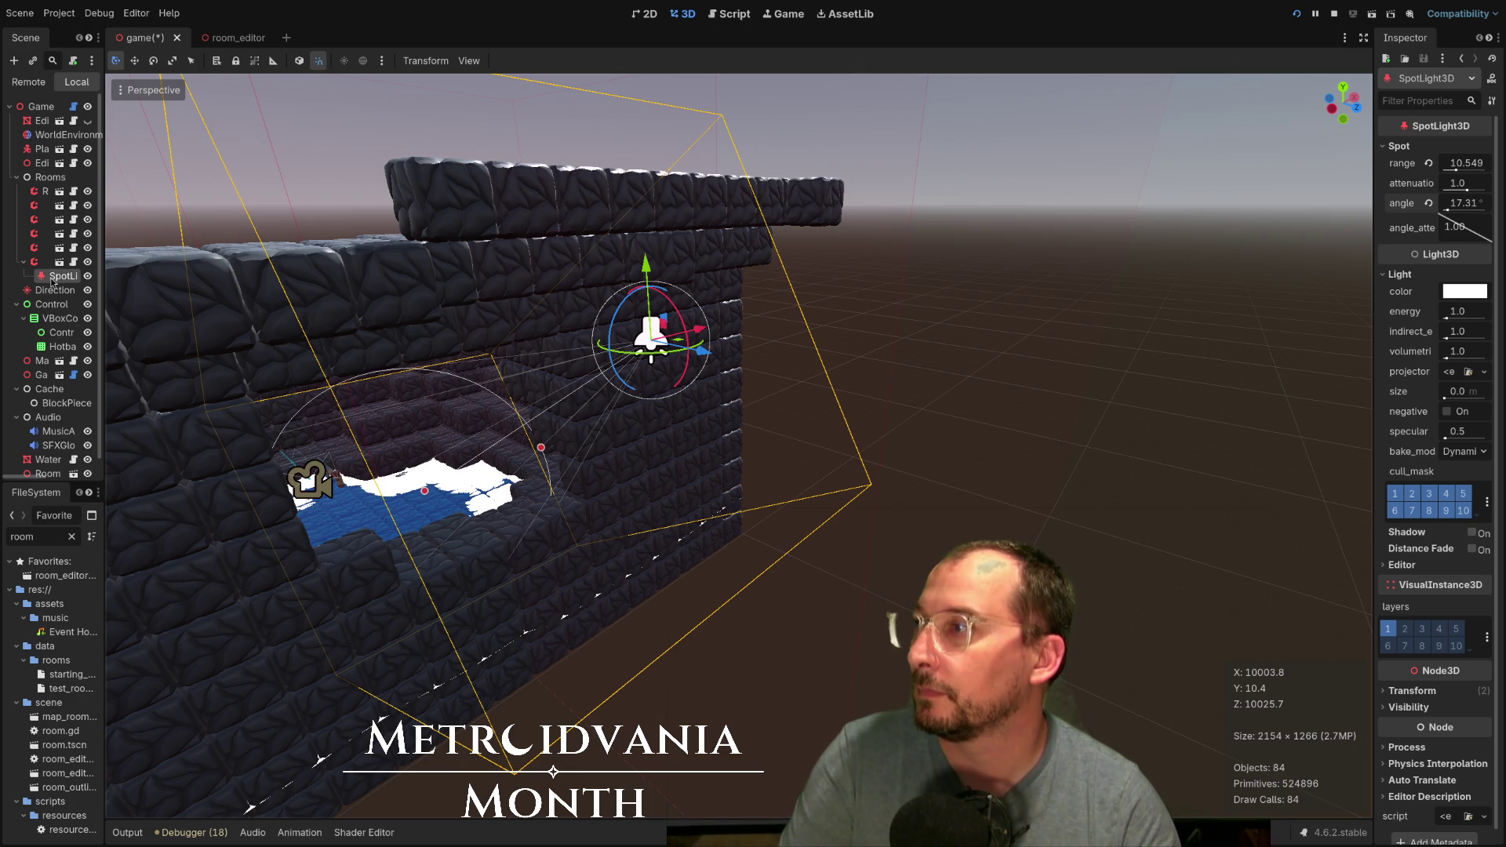
Move SpotLight3D out of the Rooms group so it sits directly under Game
left_click_drag(69, 211, 54, 169)
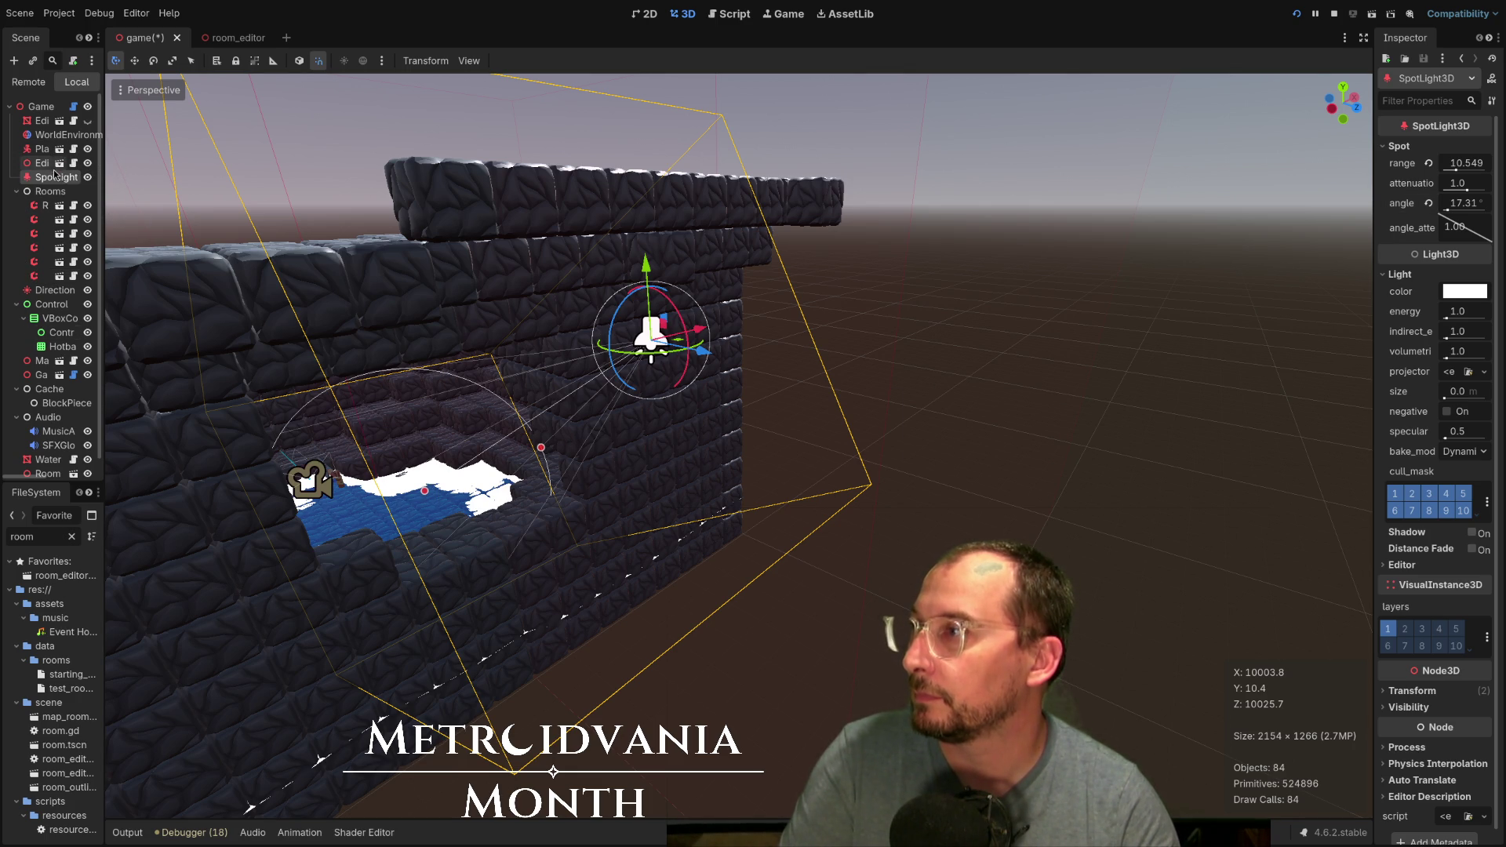
scroll(604, 282, "down", 5)
scroll(604, 286, "up", 3)
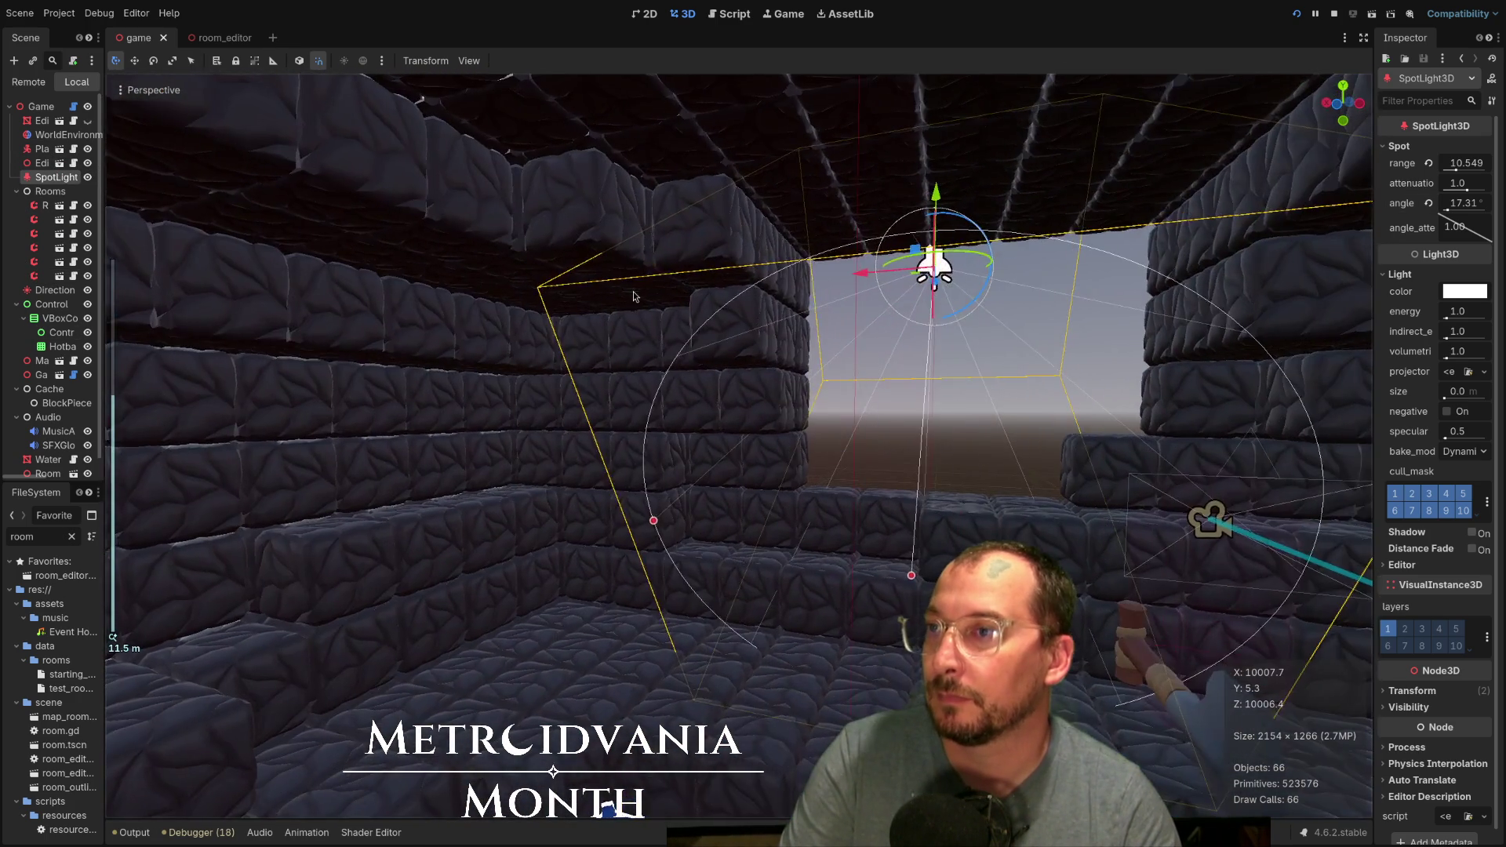
Raise the light energy to about 10.2, reset indirect energy to 1.0, and run the project
left_click_drag(1457, 312, 1461, 312)
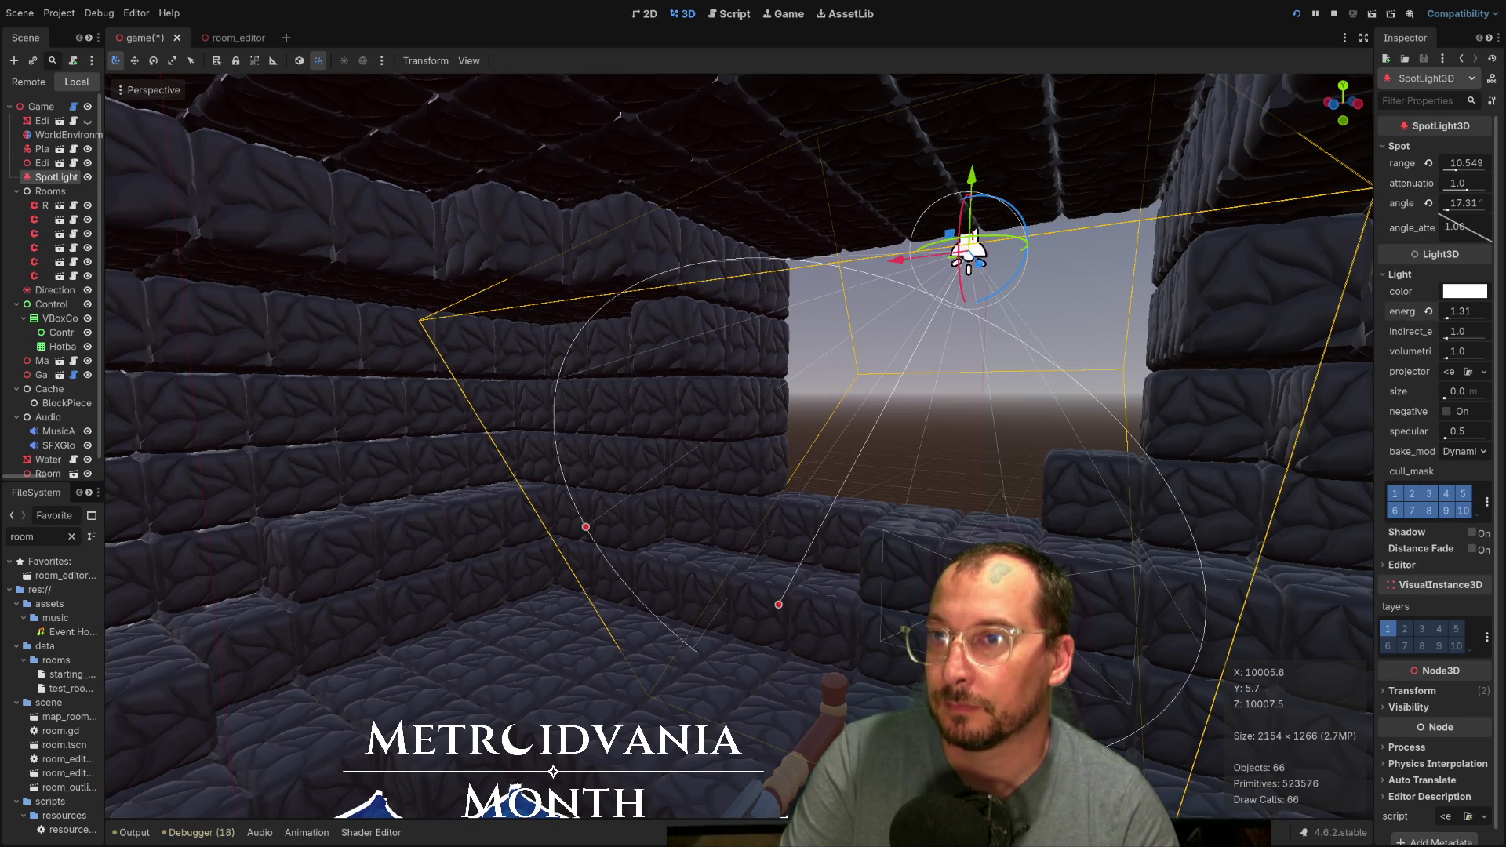
left_click(1460, 311)
type("16")
key("Return")
left_click(1429, 311)
mouse_move(1448, 318)
left_mouse_down()
mouse_move(1483, 323)
mouse_move(1447, 317)
left_mouse_up()
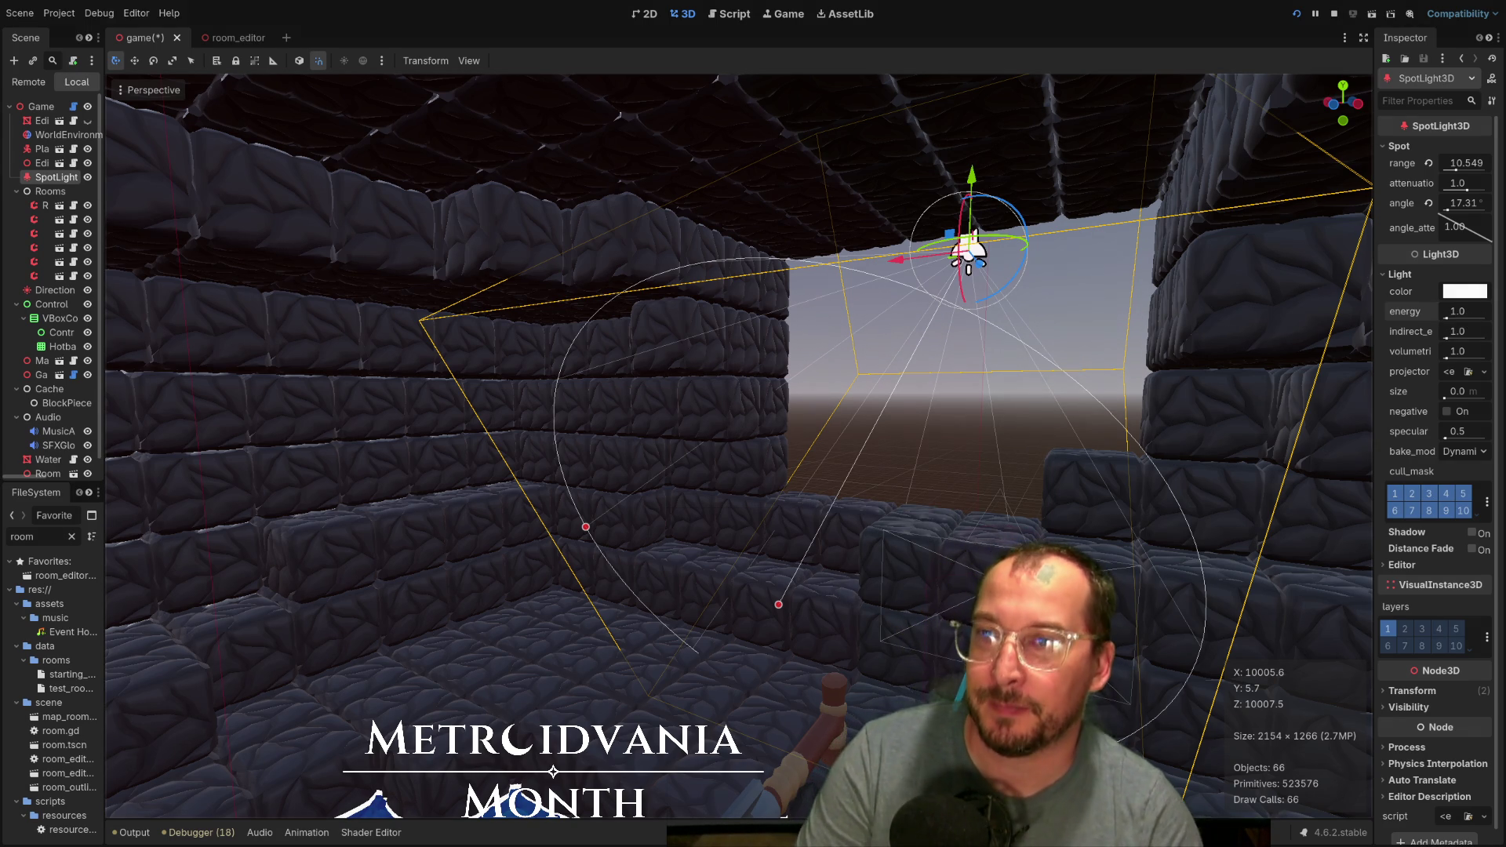
left_click_drag(1451, 321, 1476, 325)
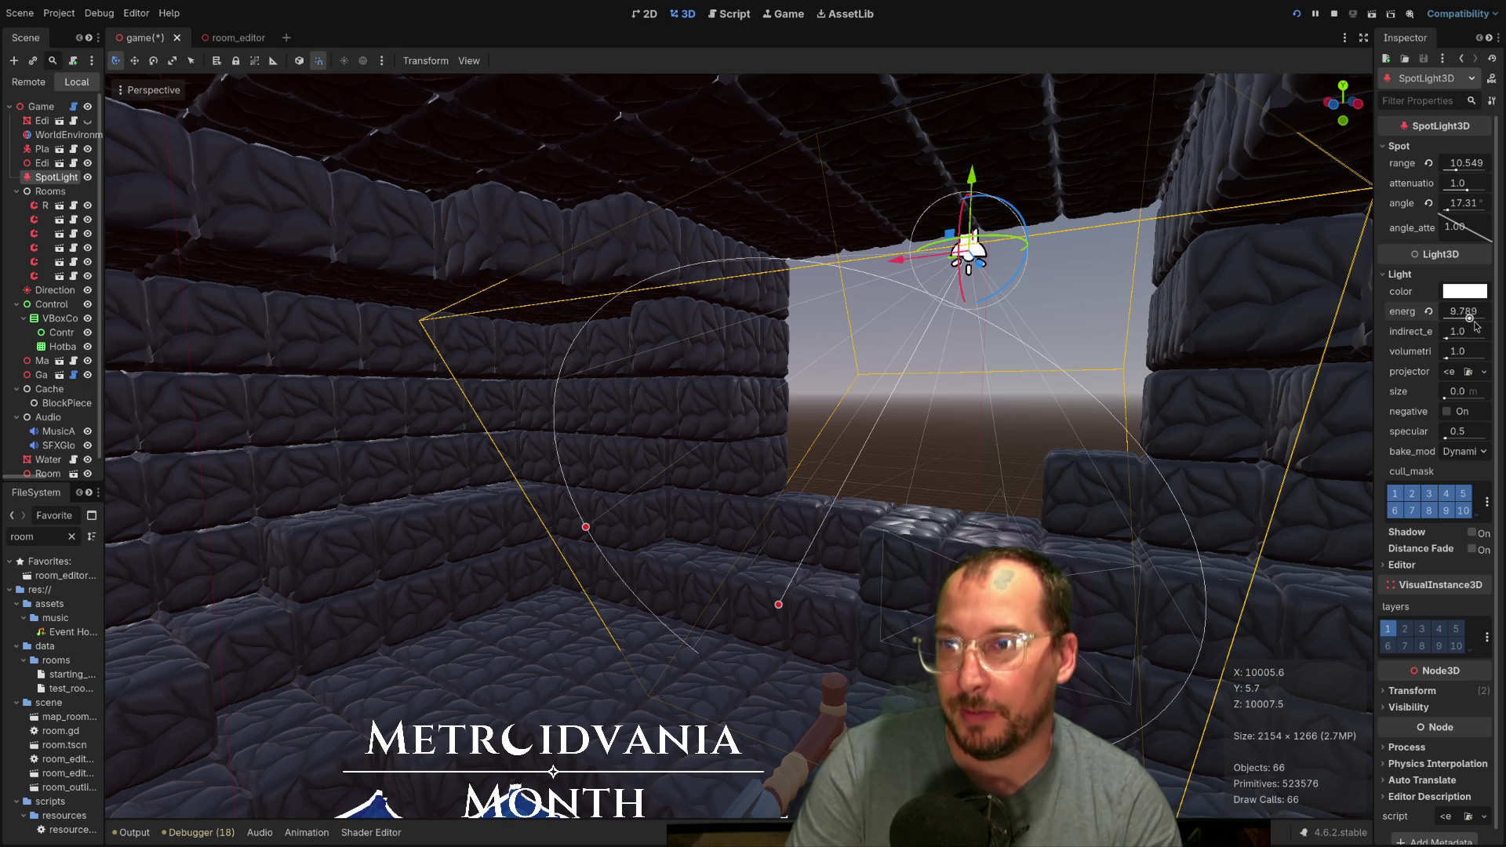
left_click(1428, 331)
left_click(1296, 15)
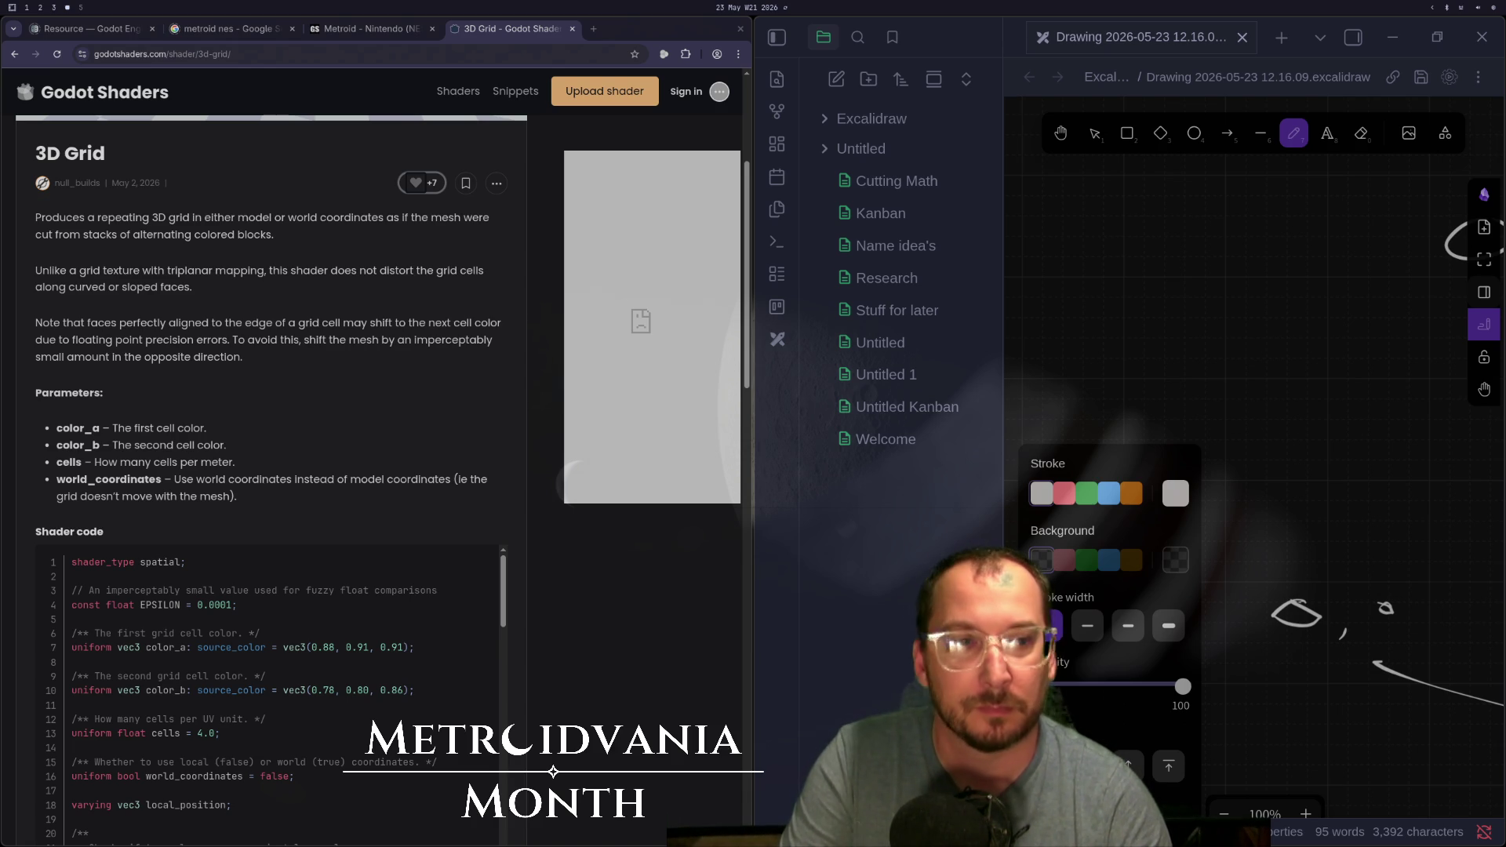
Drag the Volumetric fog docs tab from the other window into the main browser's tab strip
mouse_move(877, 439)
left_mouse_down()
mouse_move(479, 79)
mouse_move(620, 79)
mouse_move(610, 46)
left_mouse_up()
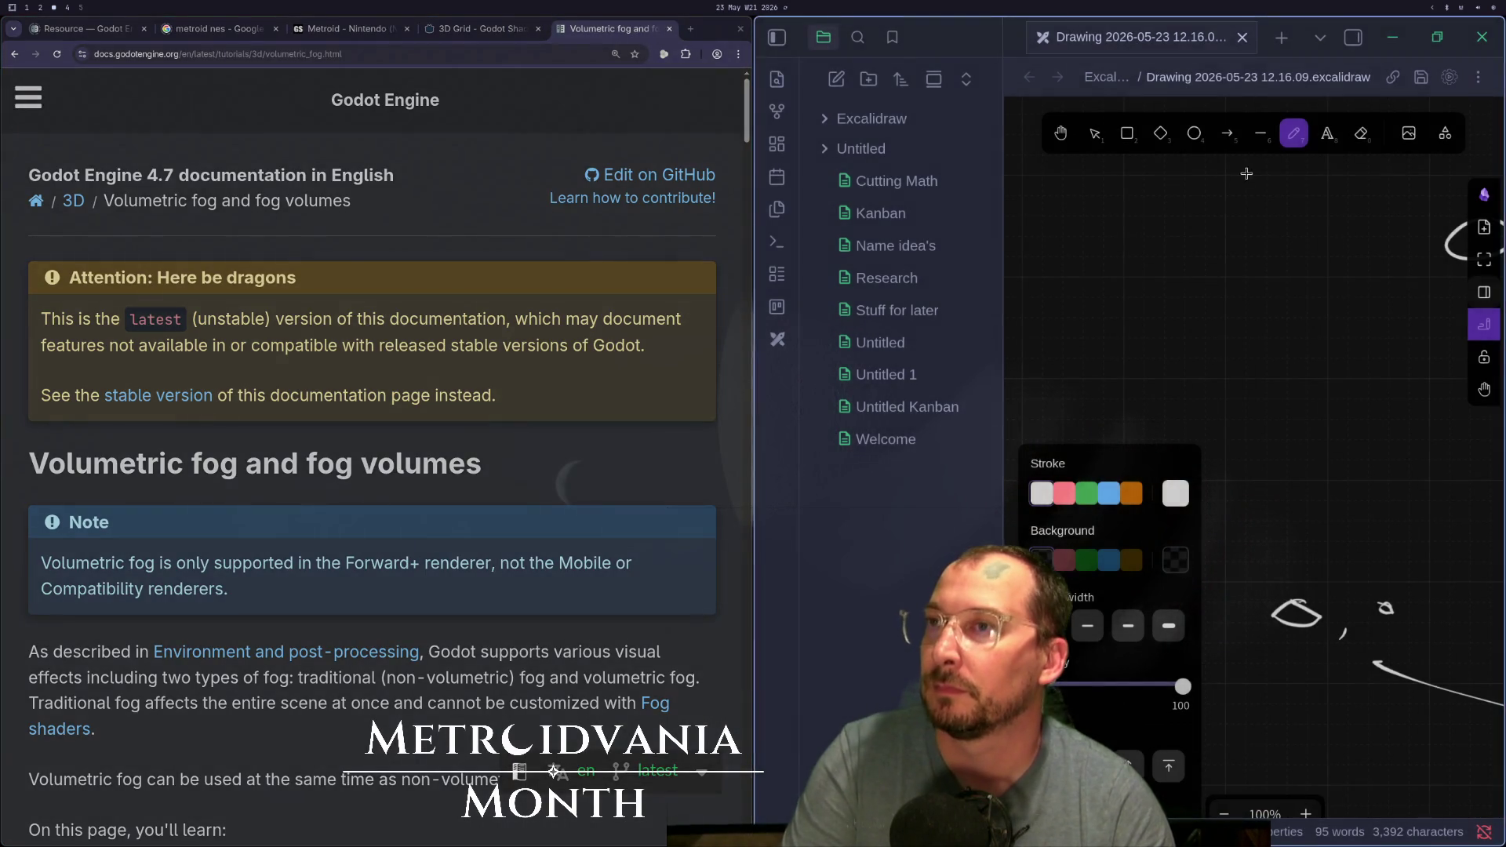
Maximise the browser and scroll the Volumetric fog page down to 'Using 3D noise density textures'
key("super+f")
scroll(817, 240, "down", 3)
scroll(816, 240, "down", 3)
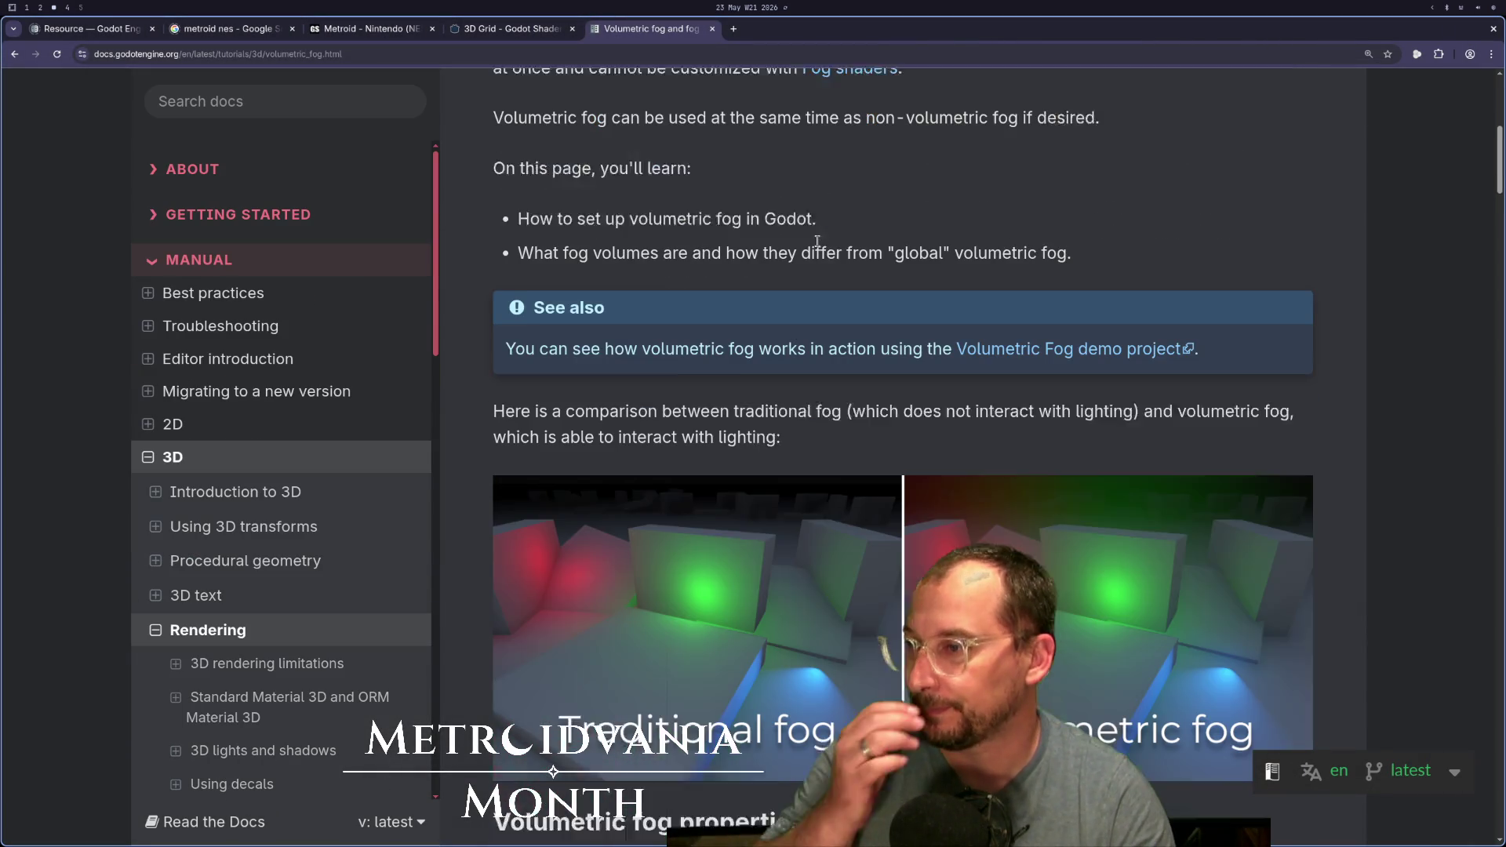
scroll(839, 250, "down", 2)
scroll(840, 248, "down", 20)
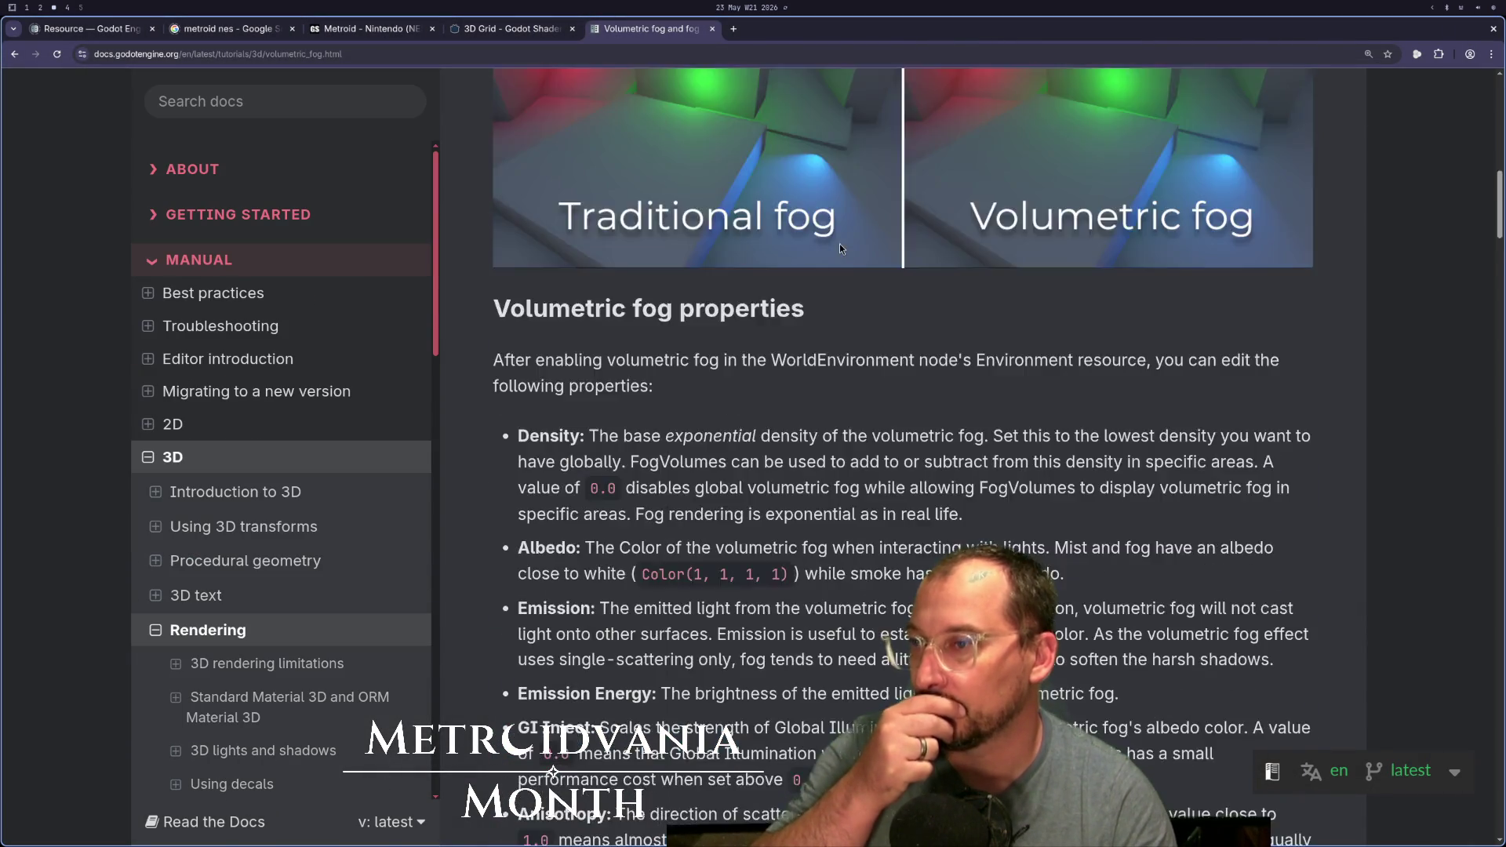
scroll(840, 250, "down", 8)
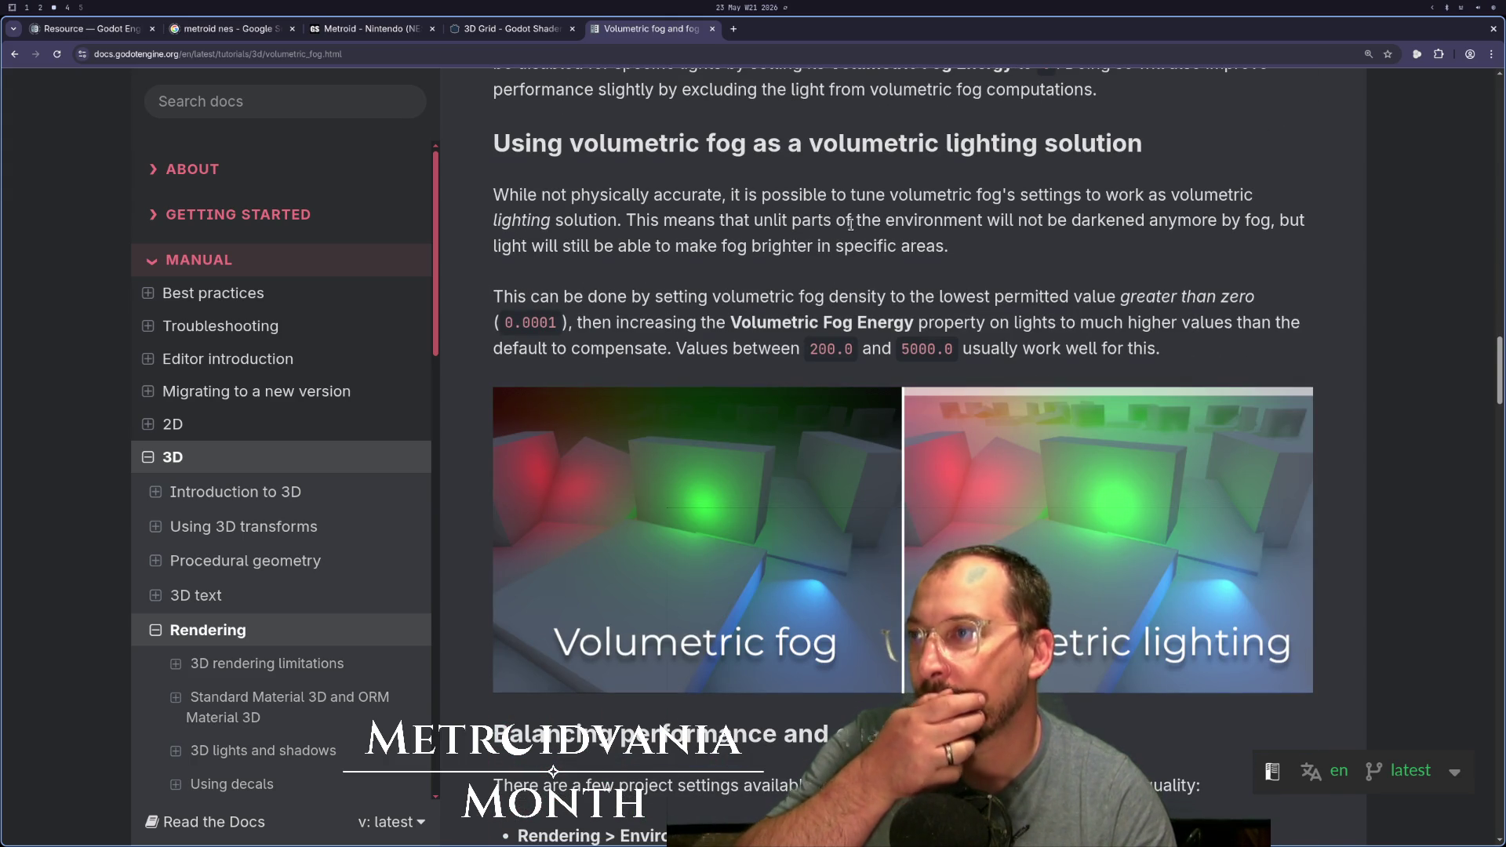
scroll(838, 244, "down", 6)
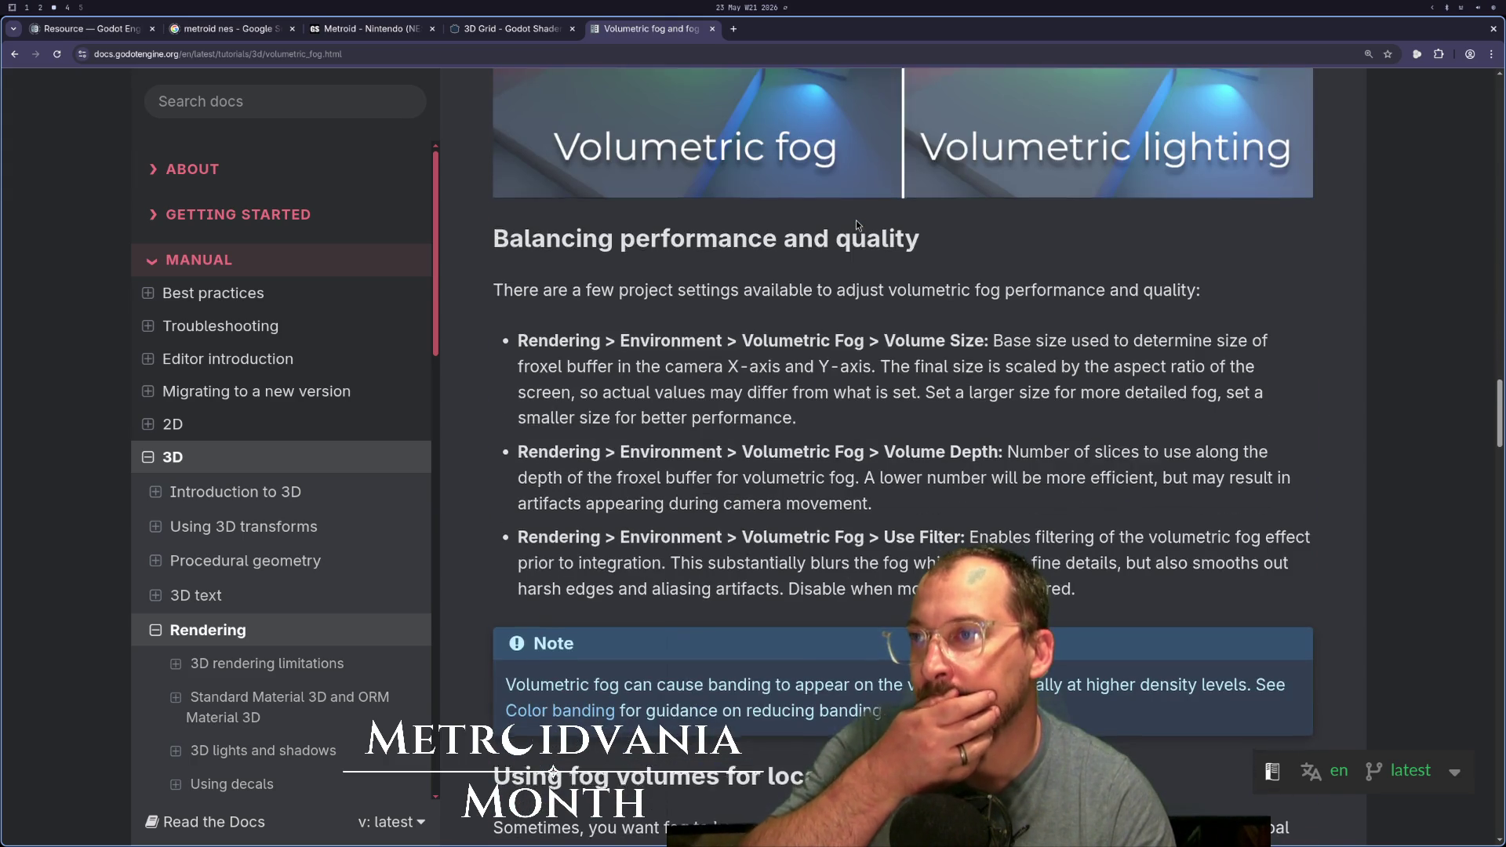
scroll(855, 222, "down", 7)
scroll(856, 220, "down", 20)
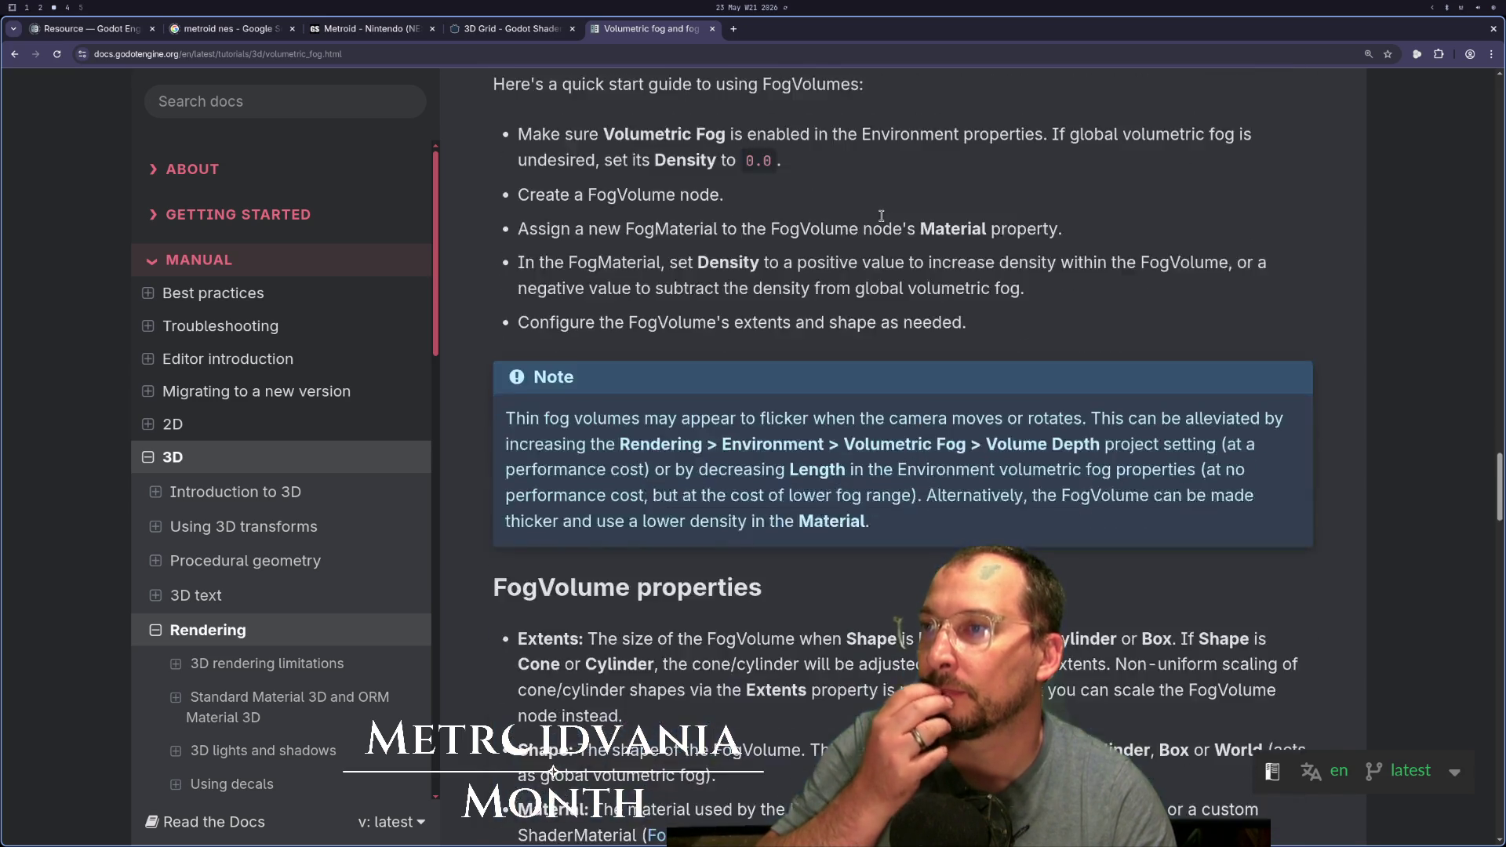
scroll(882, 218, "down", 3)
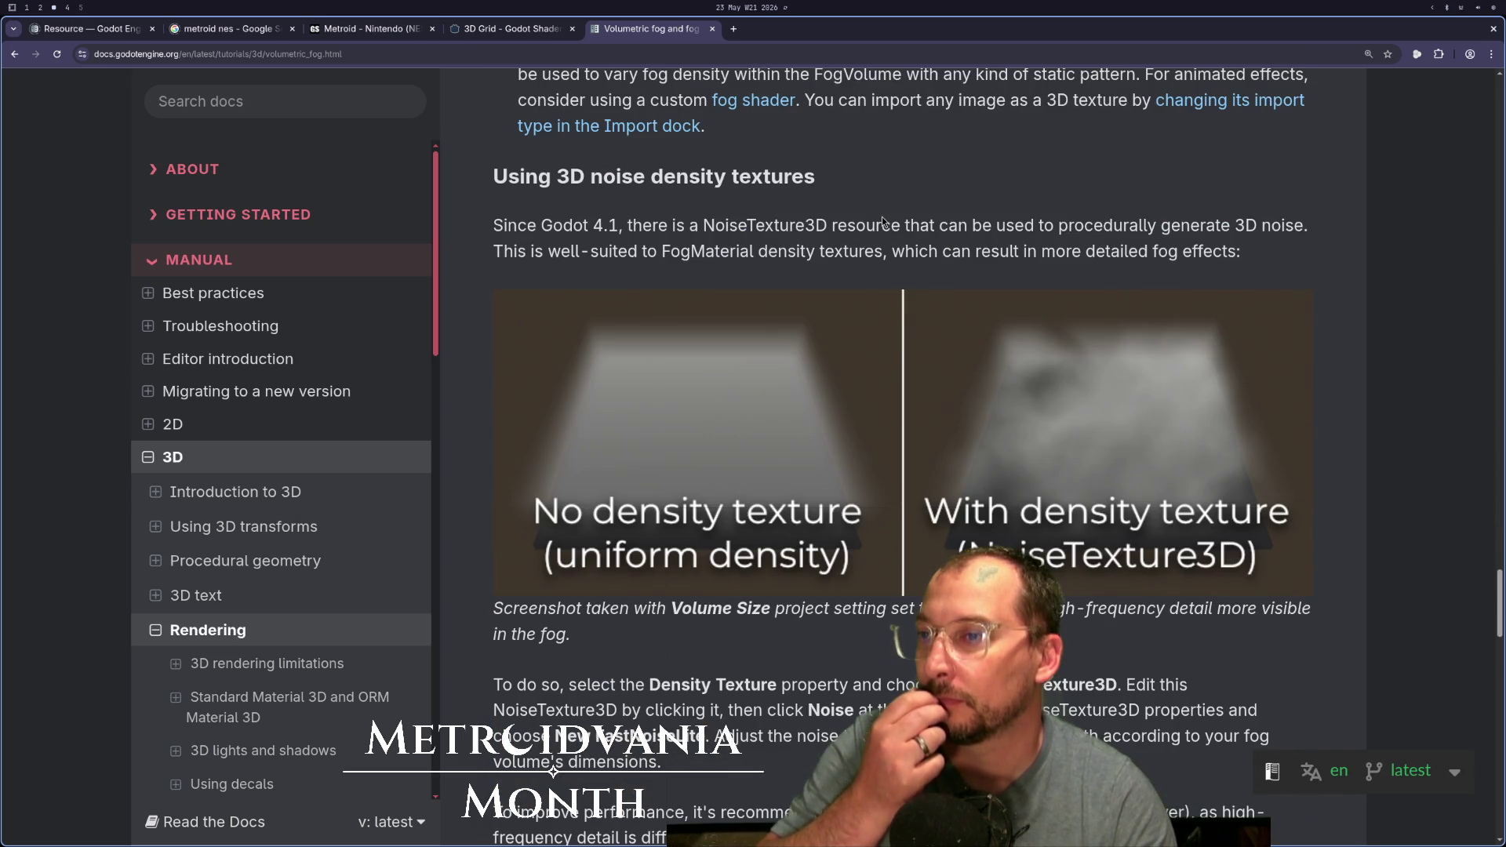
scroll(882, 217, "down", 6)
scroll(882, 217, "up", 8)
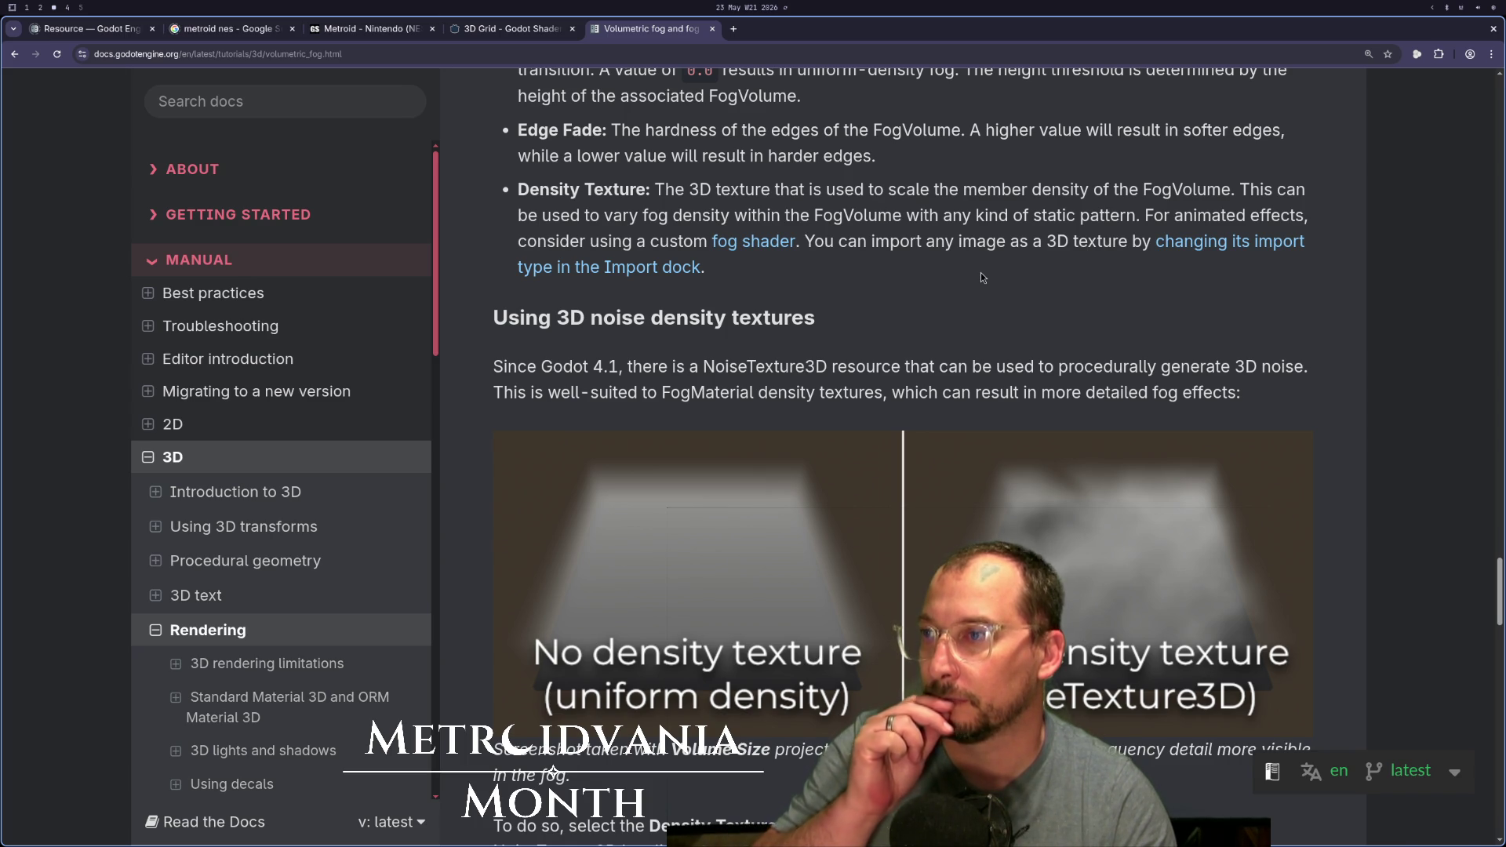
Walk the running game over the stone wall, wade through the water basin, then switch back to the editor
key("super+1")
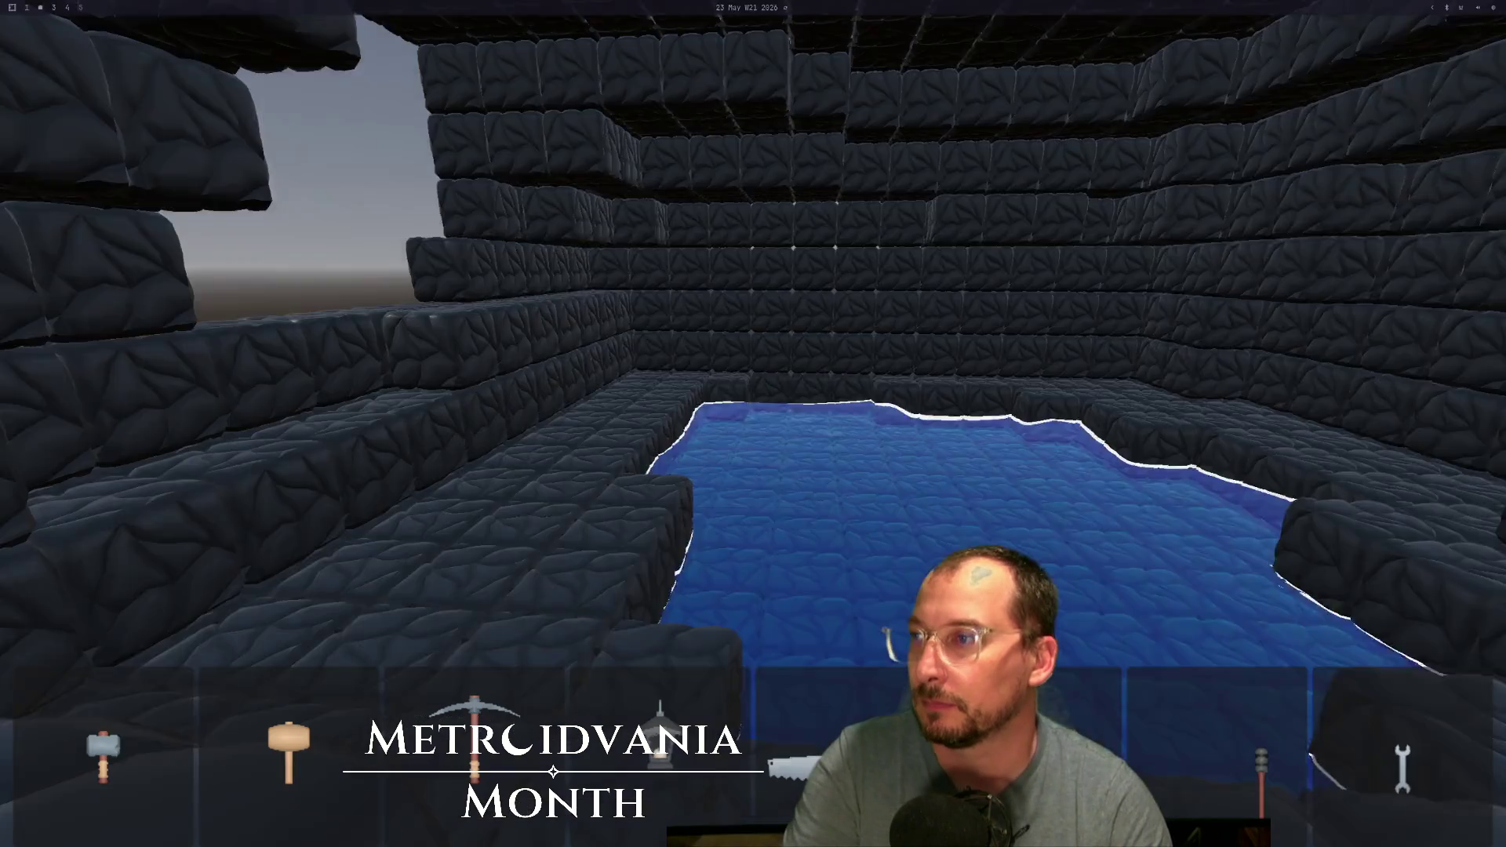
key("s")
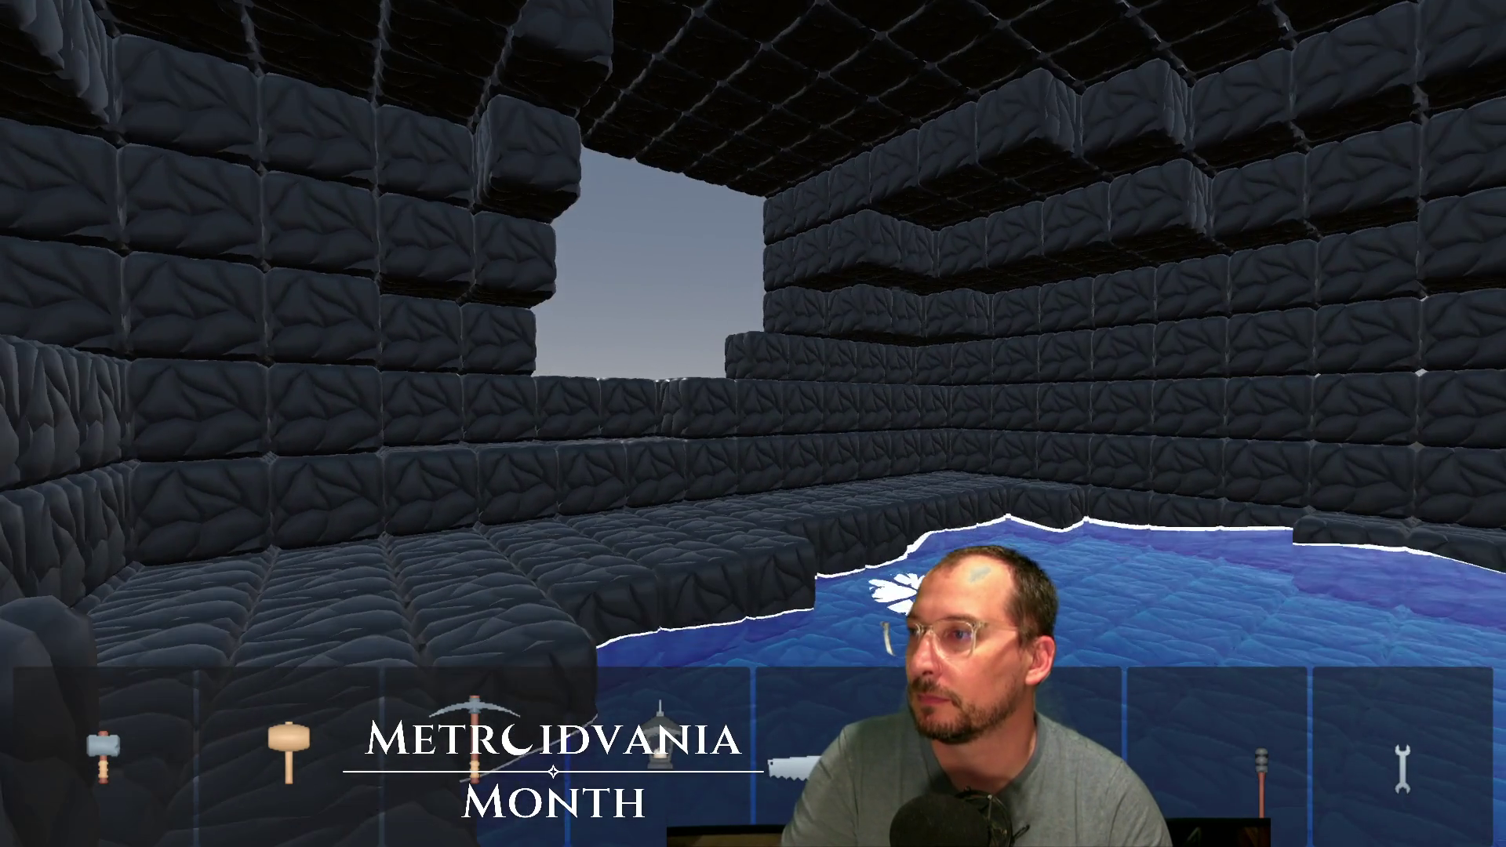
key("w")
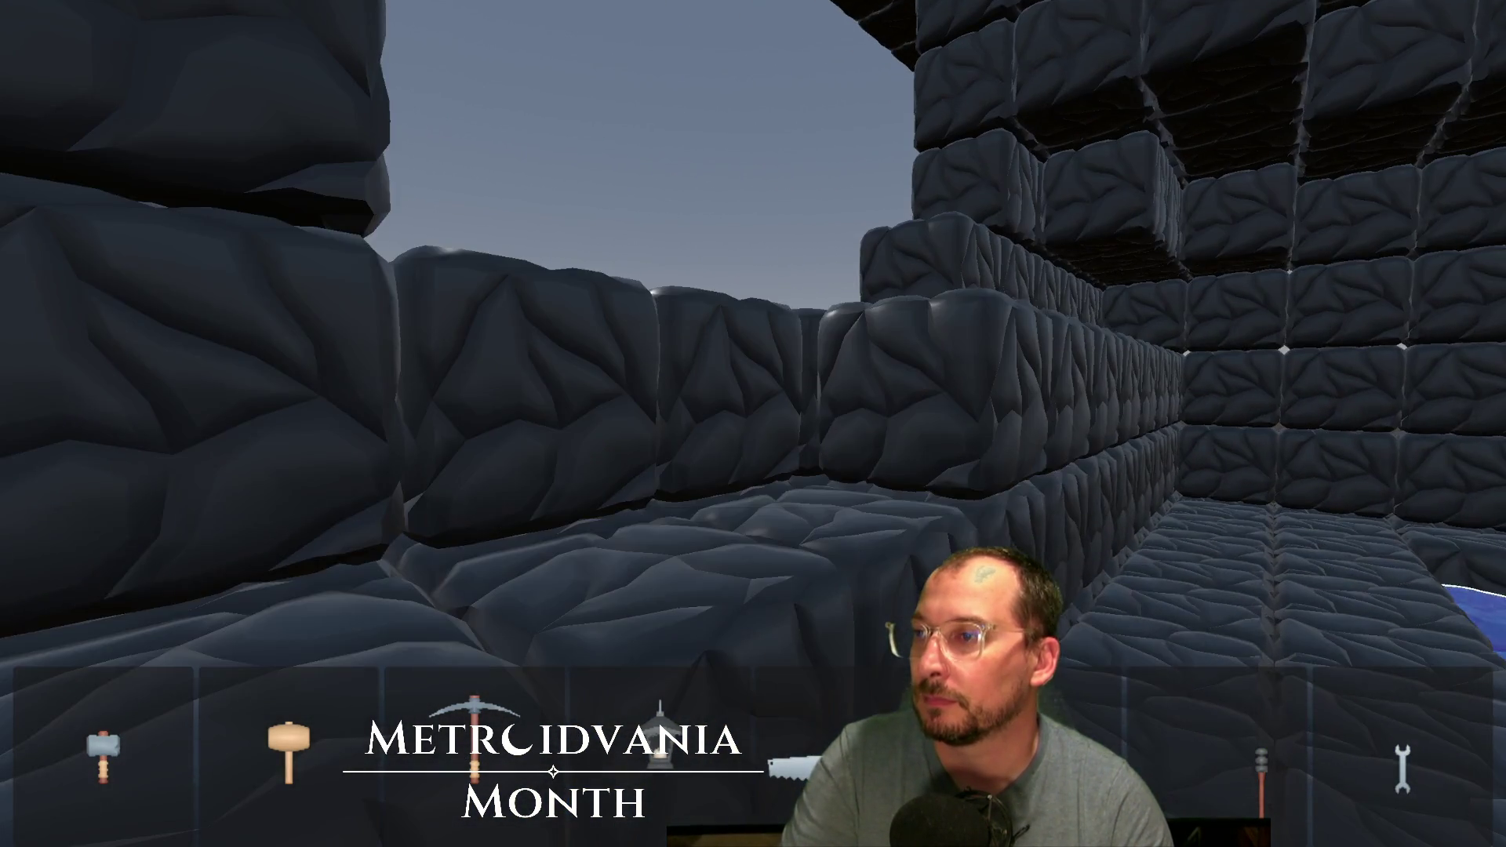
key("w")
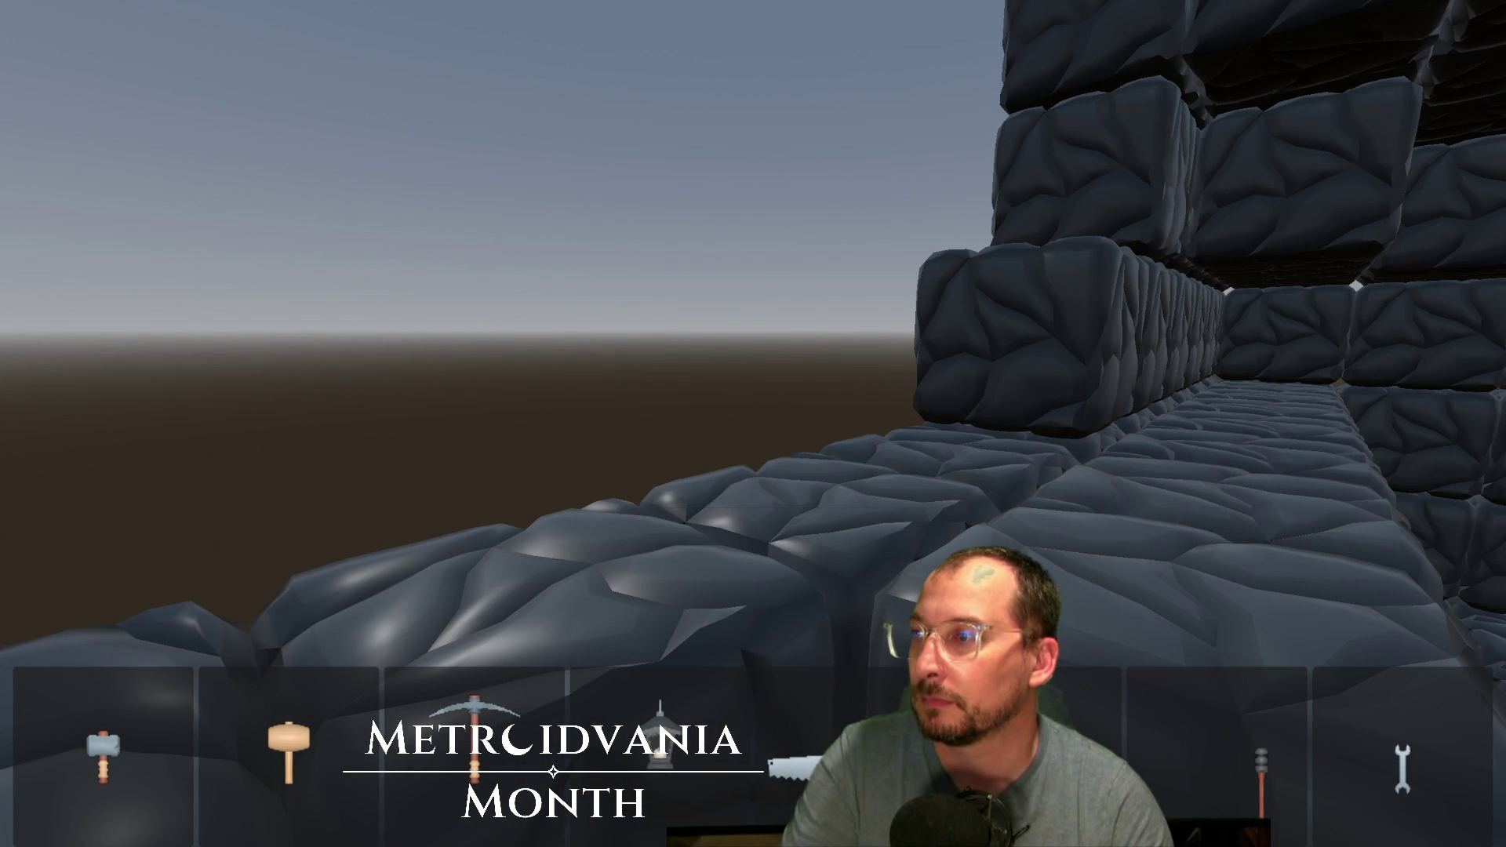
key("w")
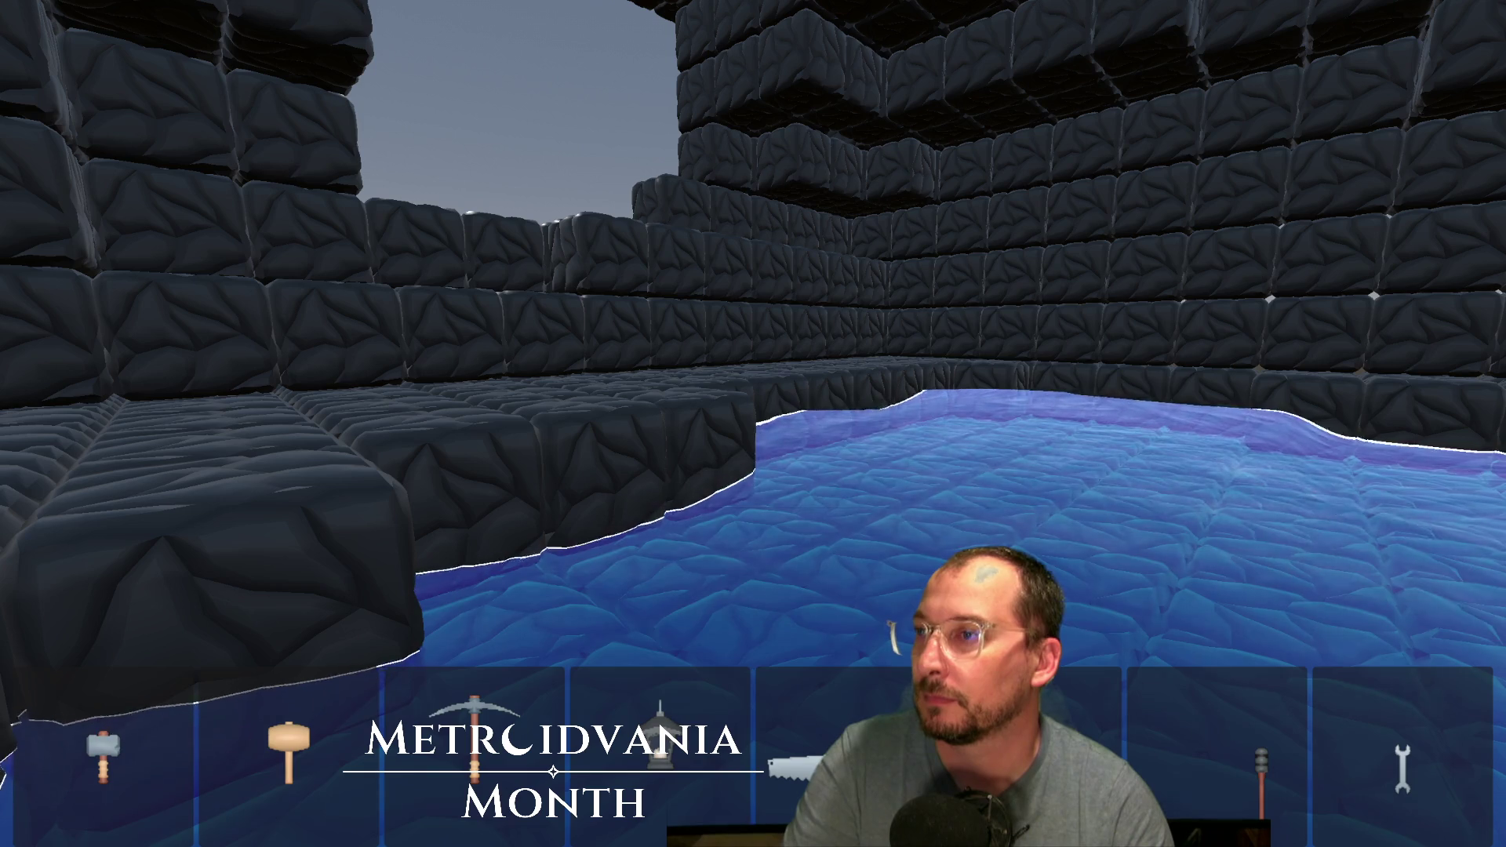
key("w")
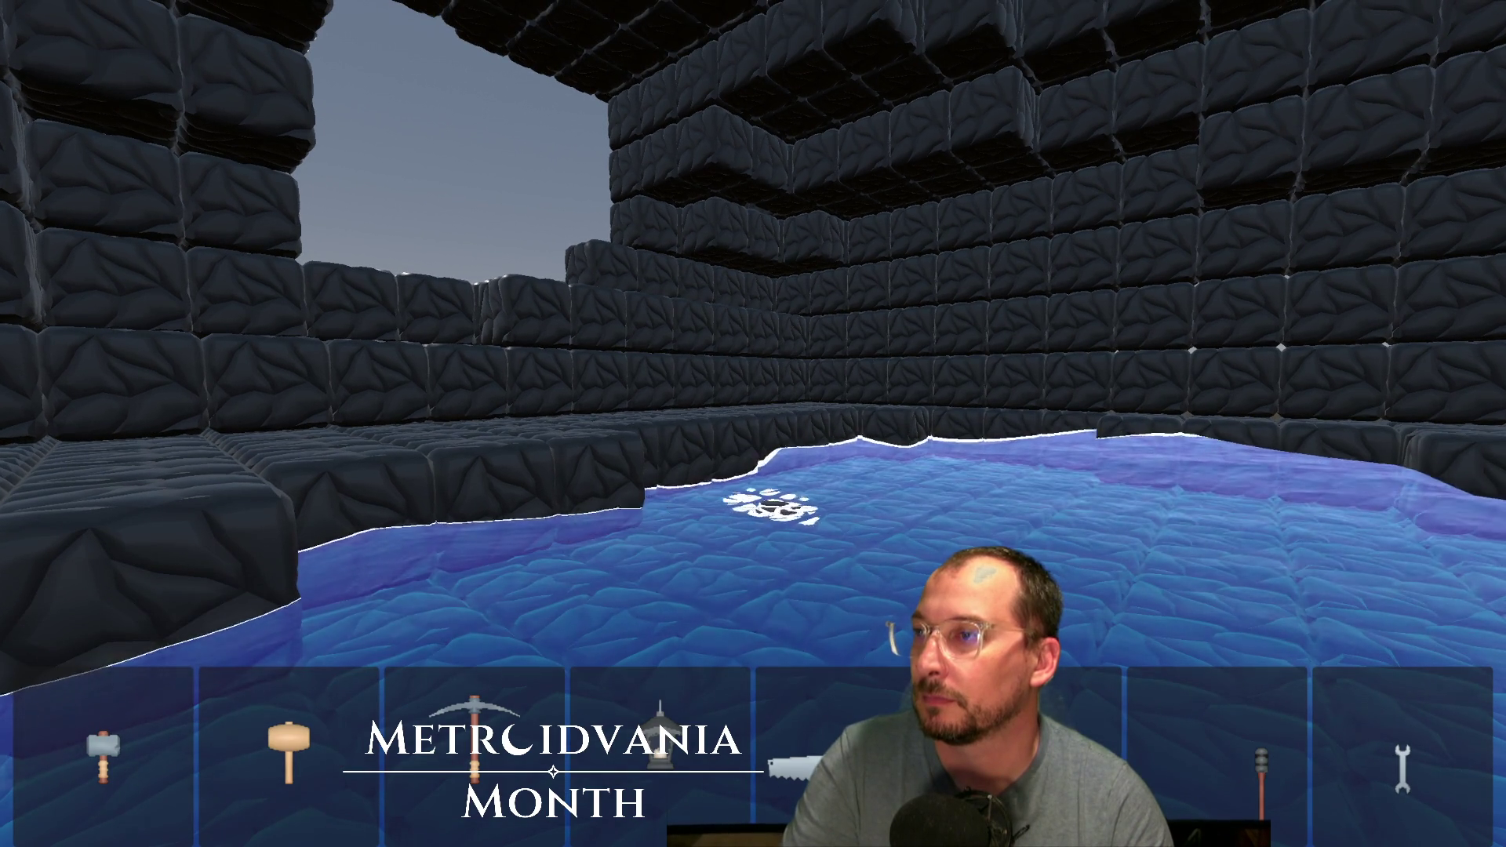
key("w")
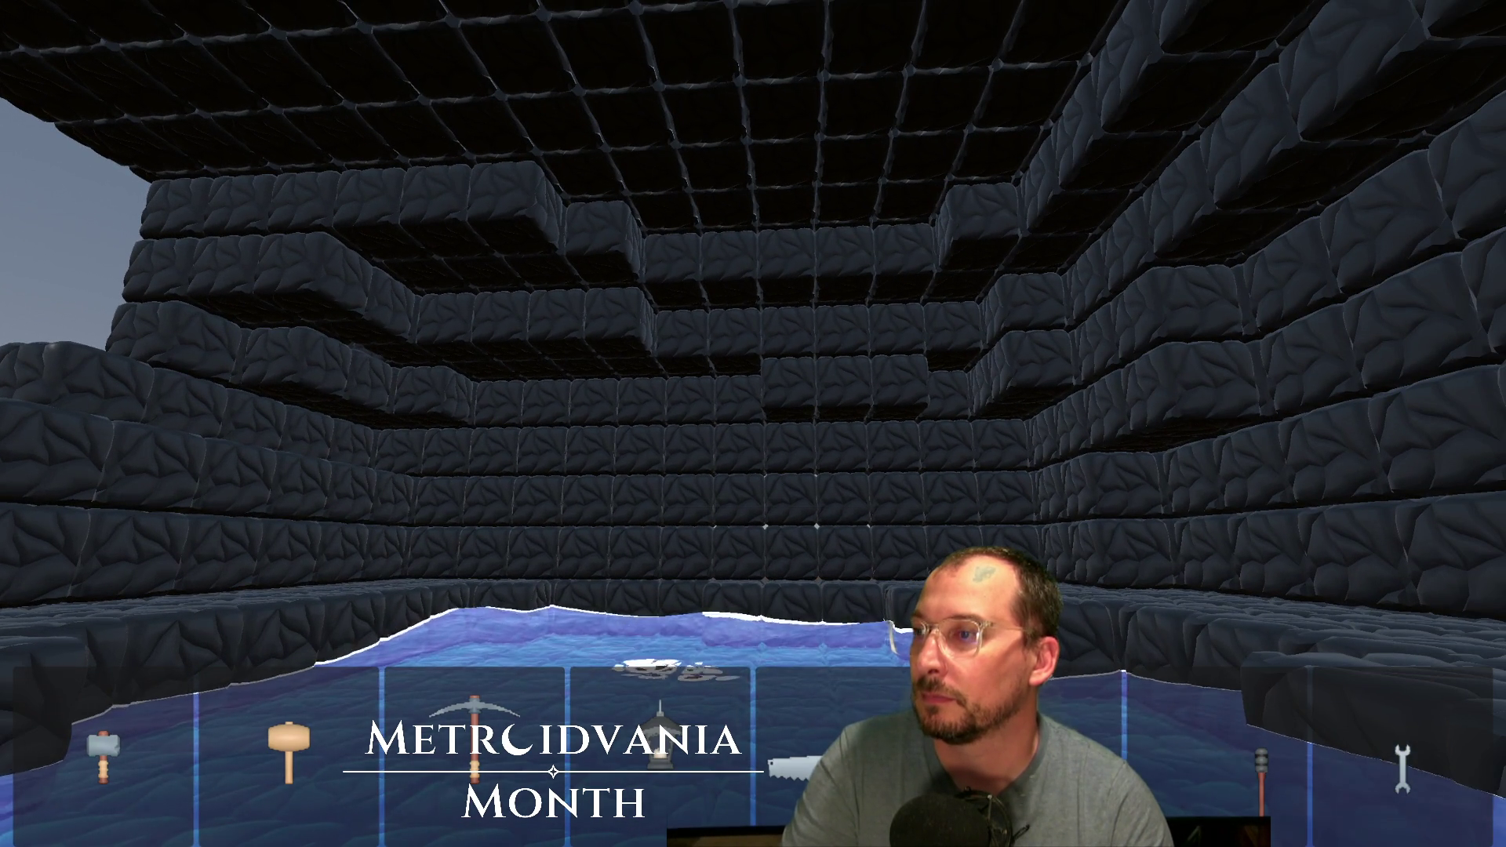
key("w")
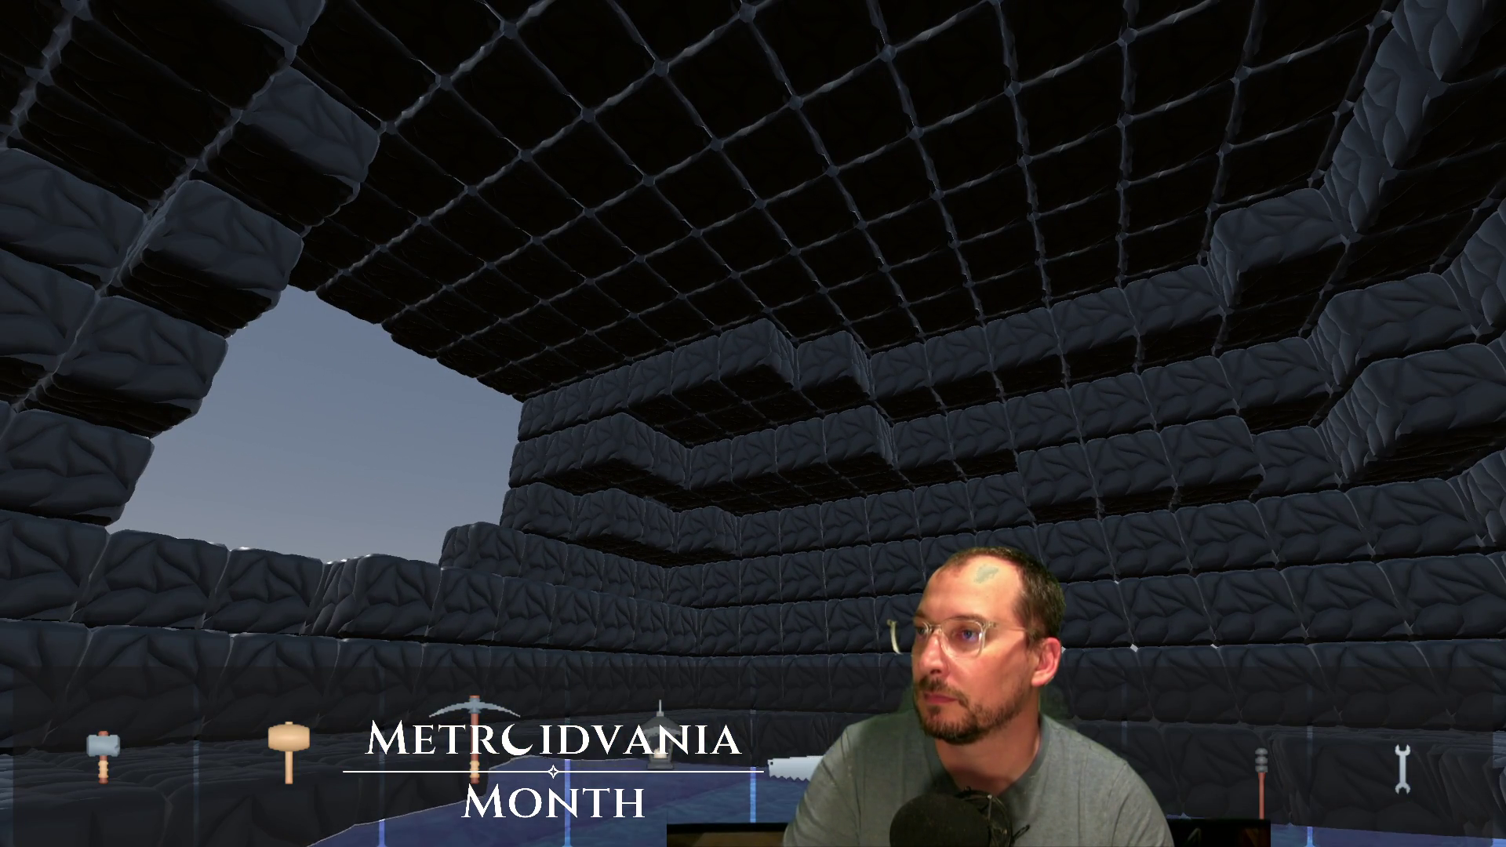
key("w")
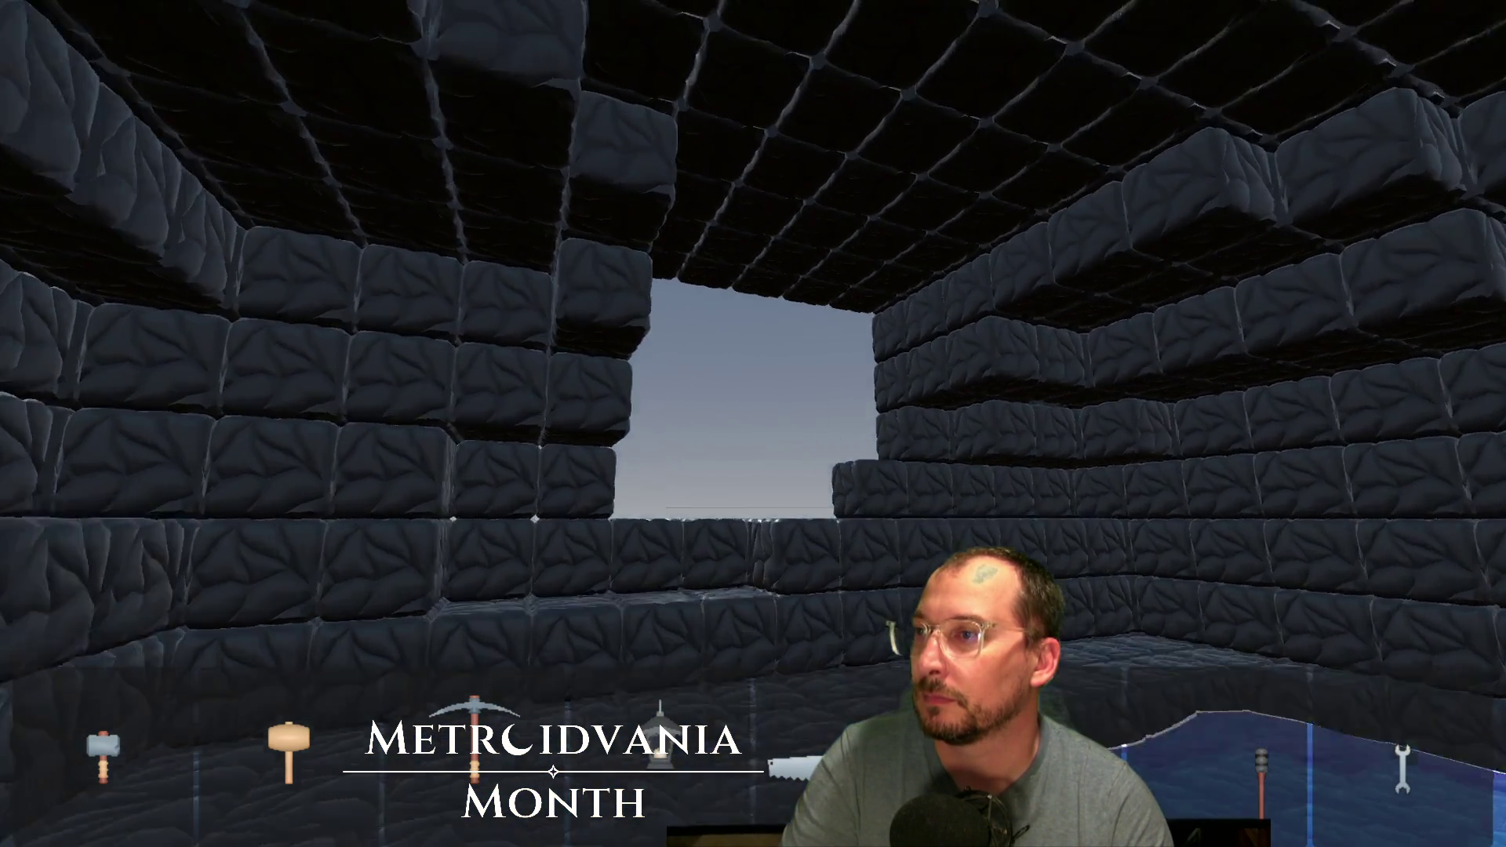
key("w")
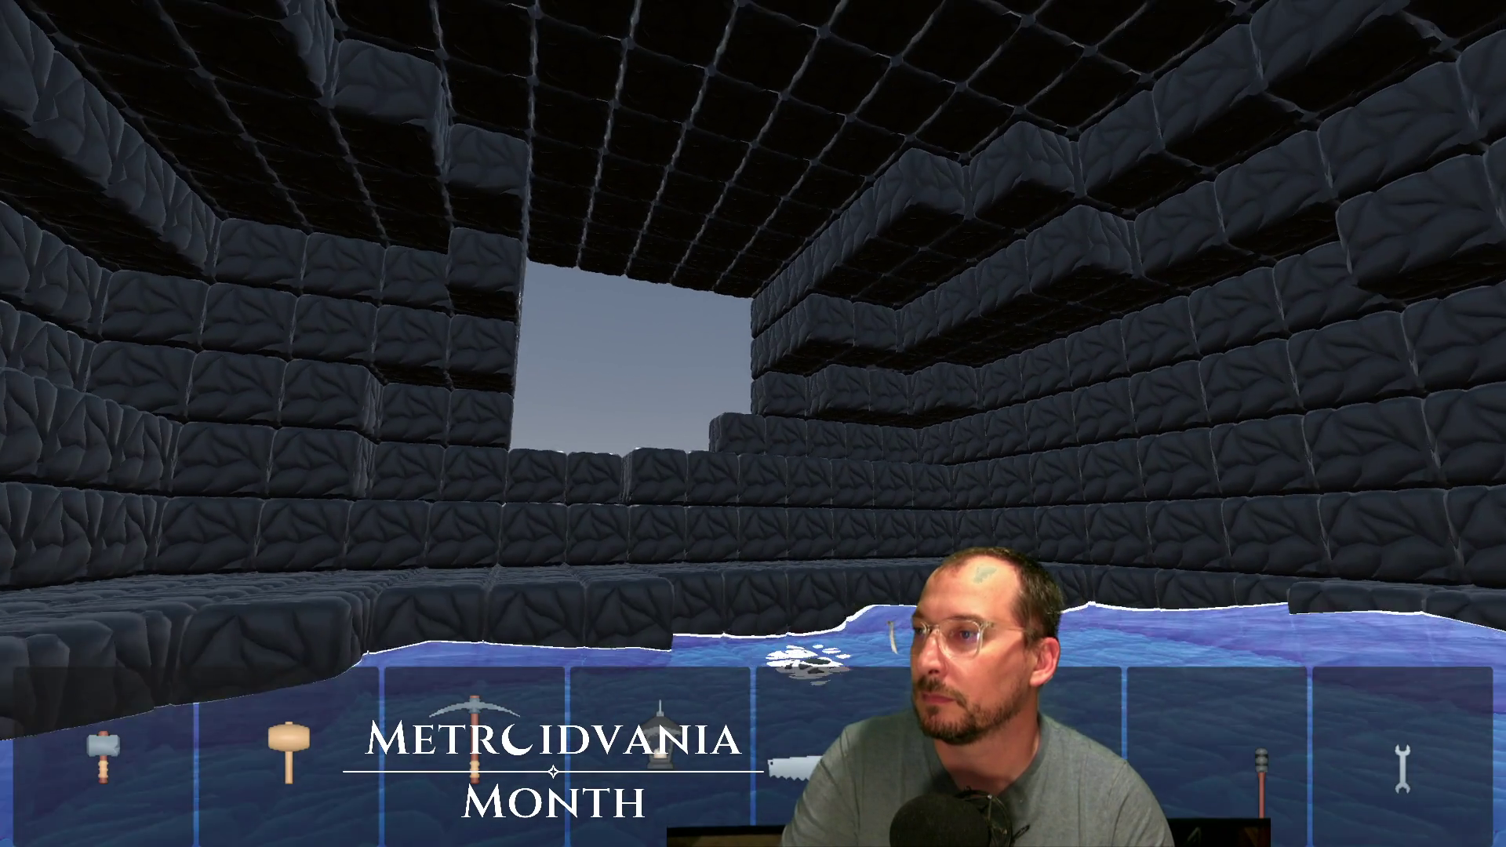
key("alt+Tab")
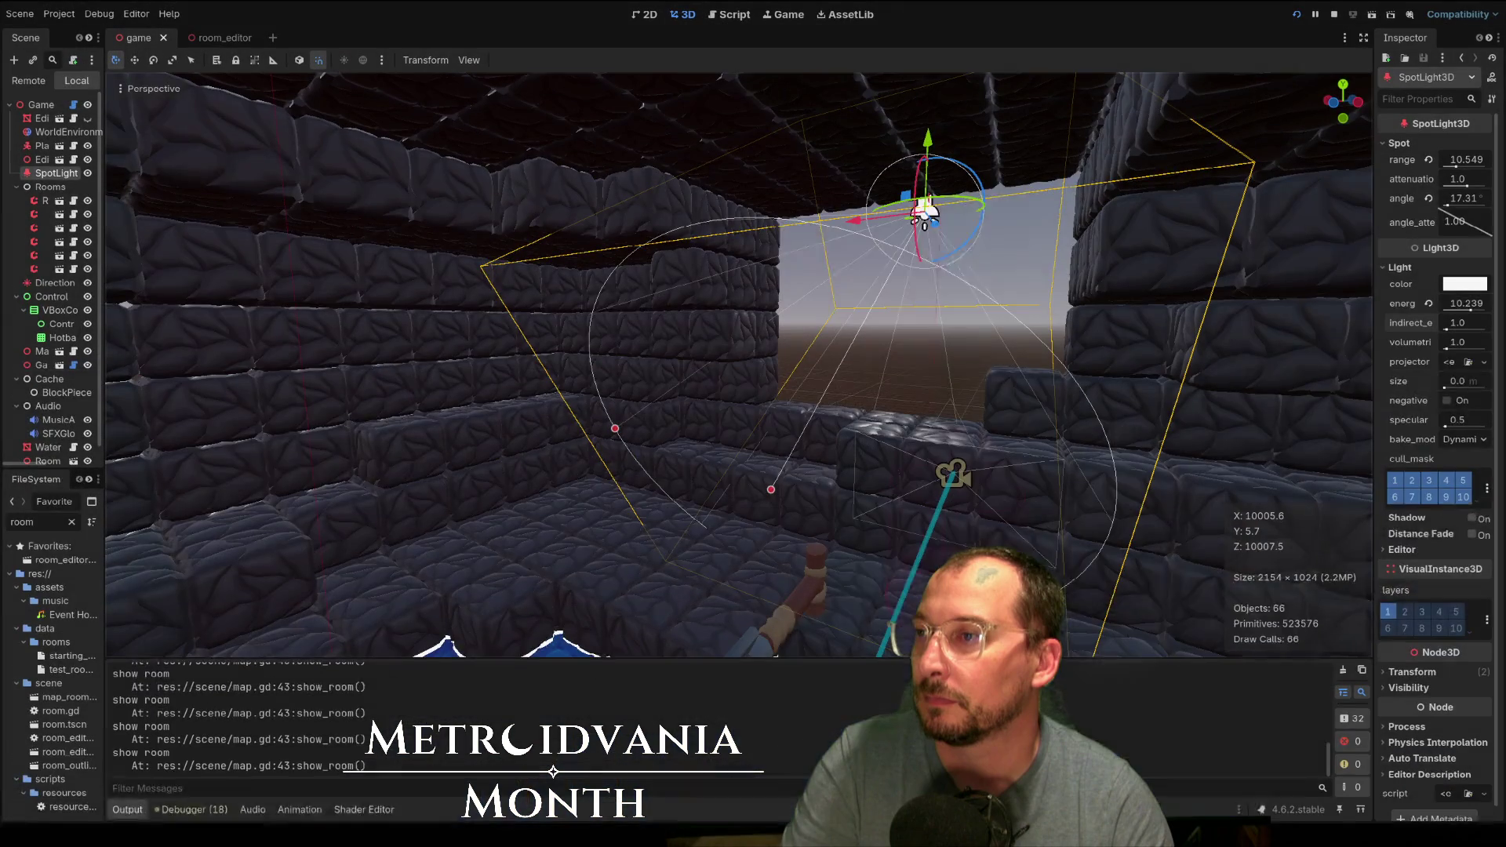
Select WorldEnvironment, tile the editor beside the game window, and expand the Sky settings
left_click(55, 134)
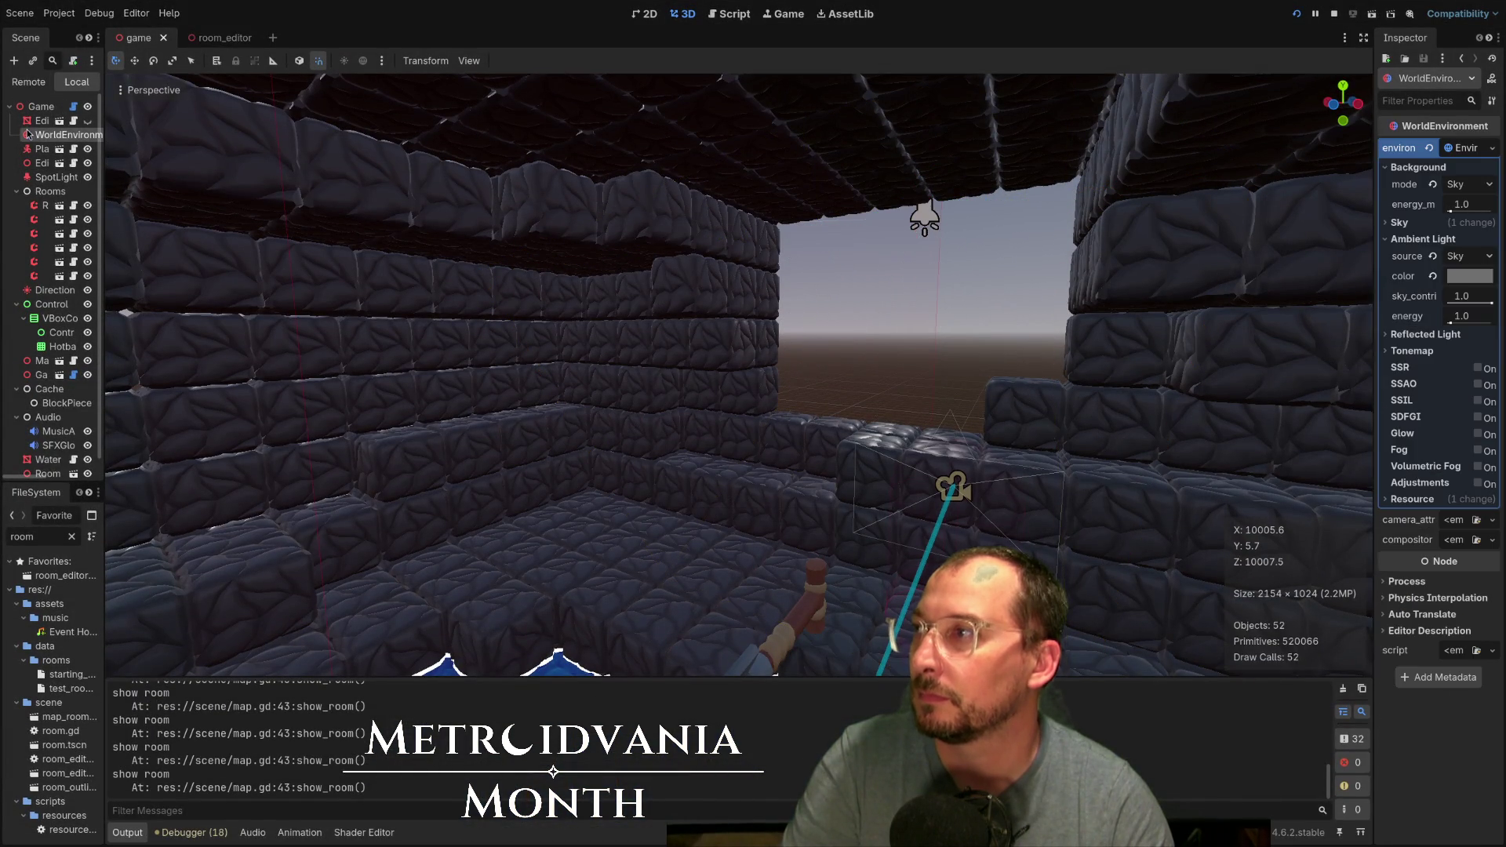
key("alt+Tab")
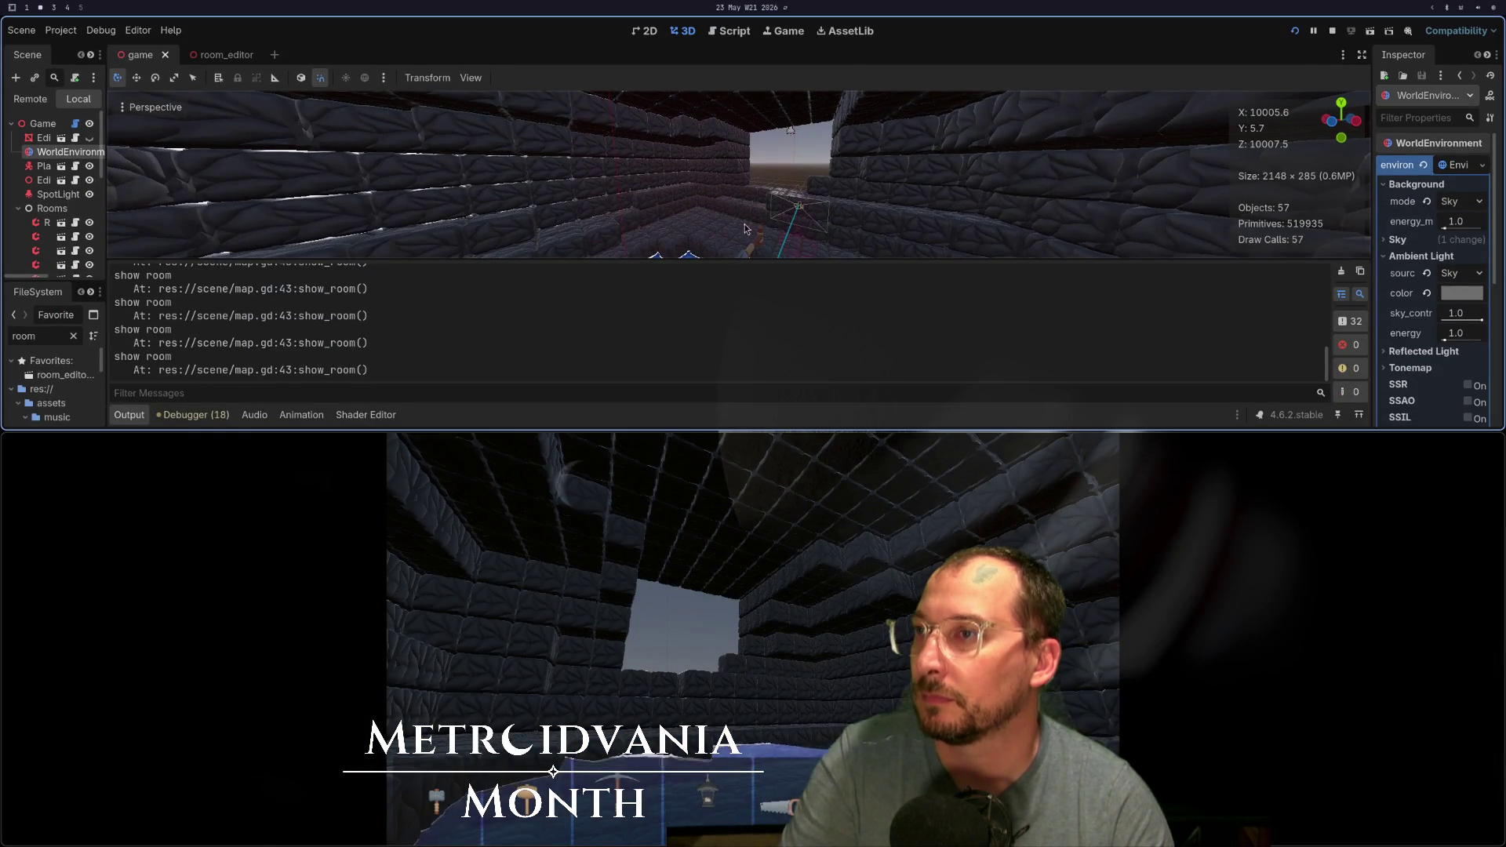
key("super+f")
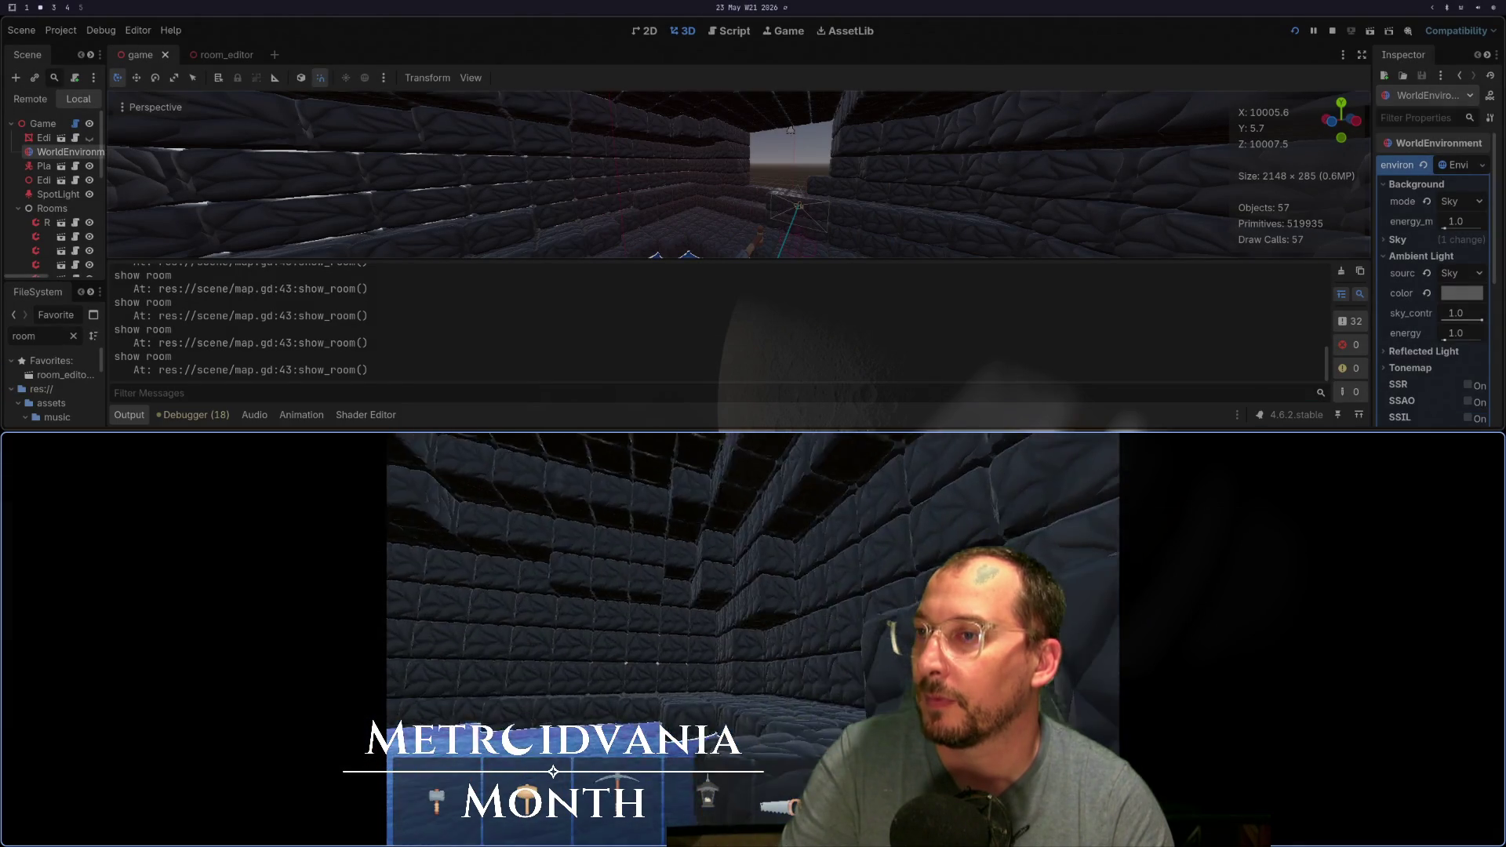
key("super+j")
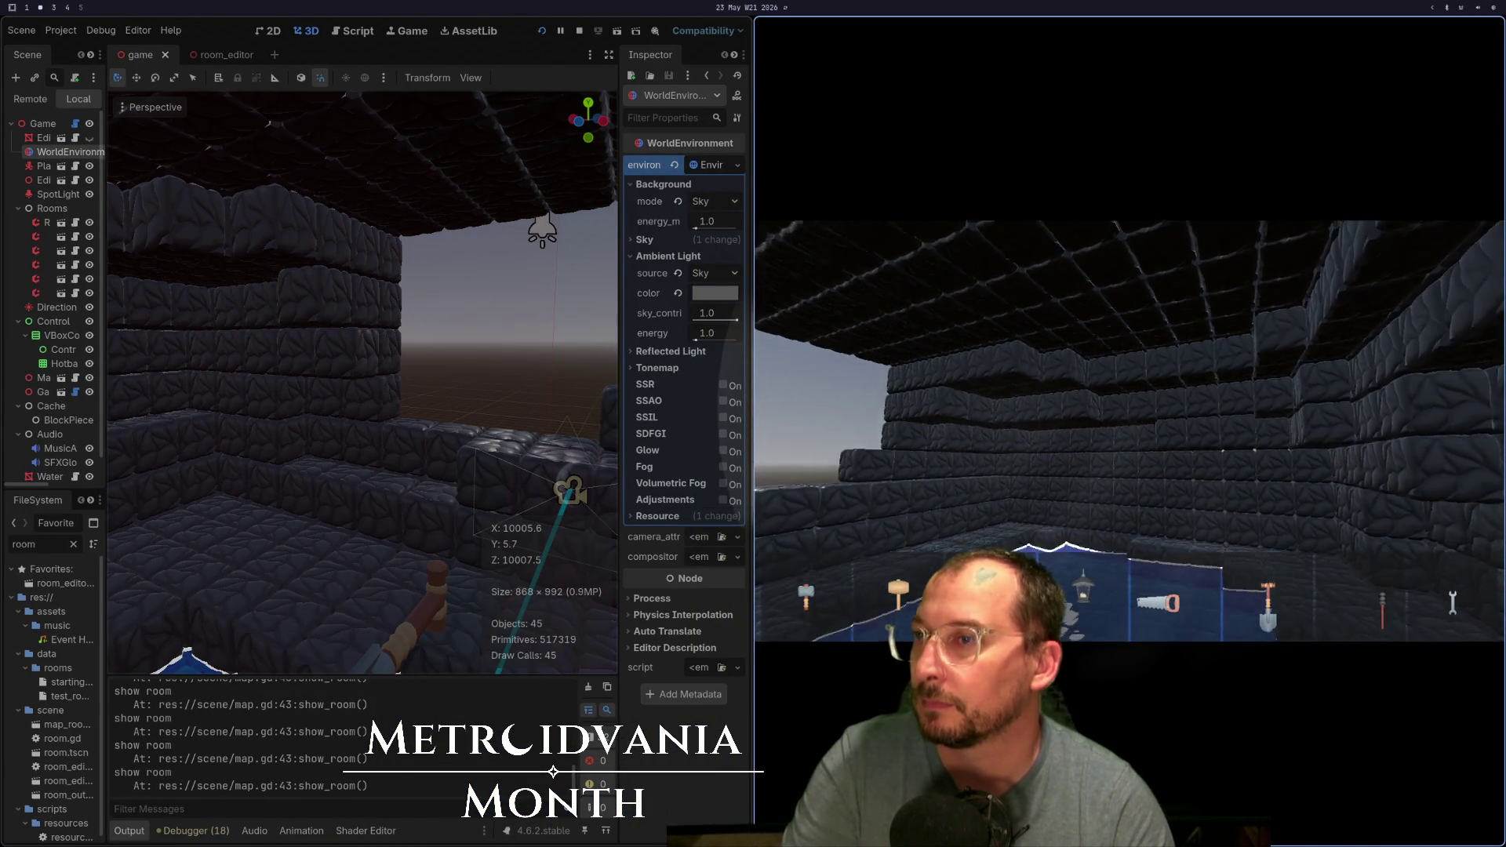
scroll(267, 311, "up", 2)
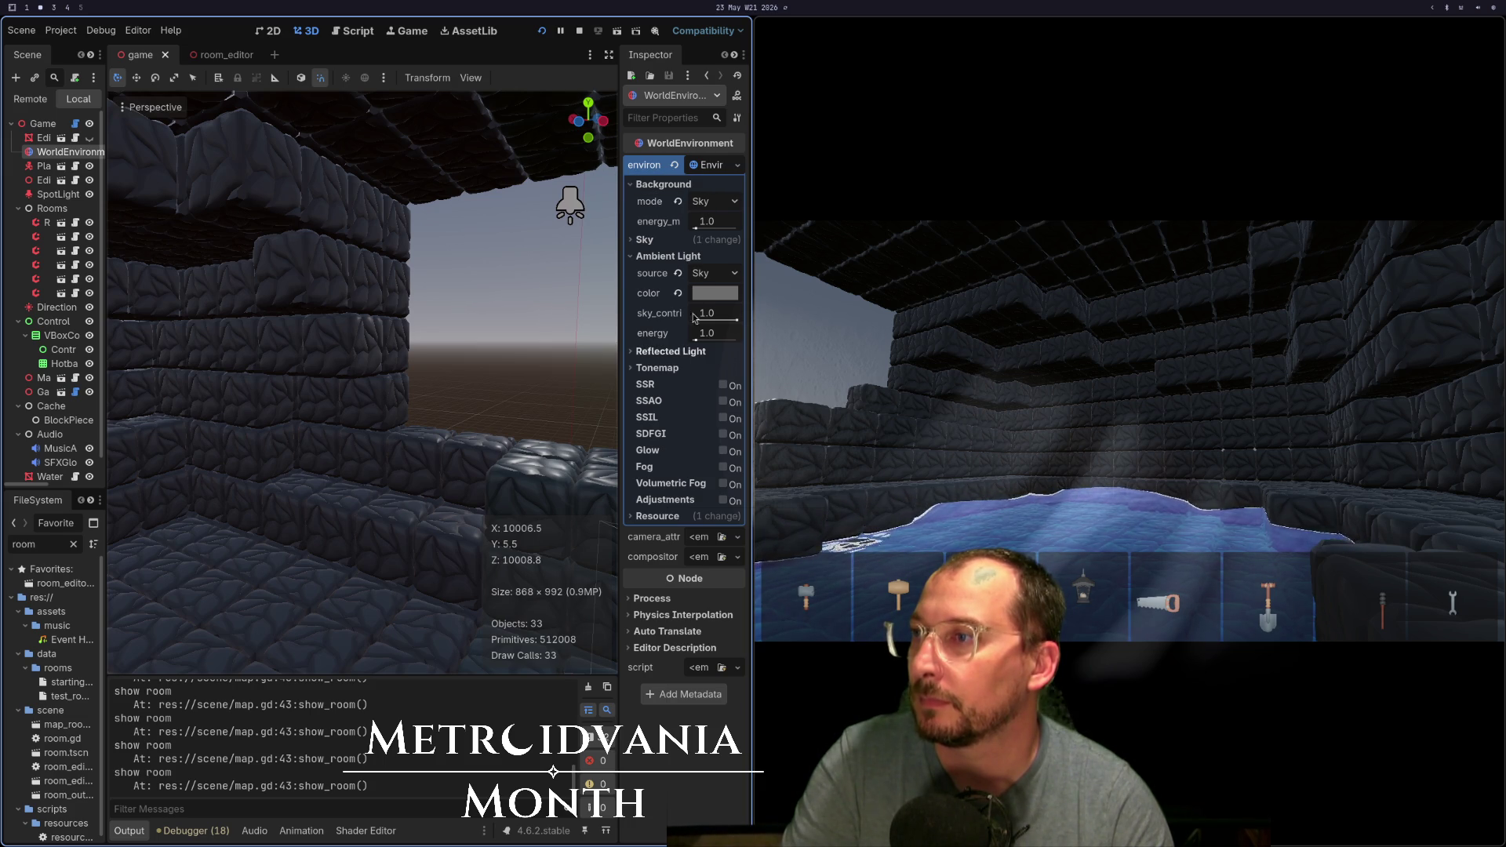
left_click(661, 241)
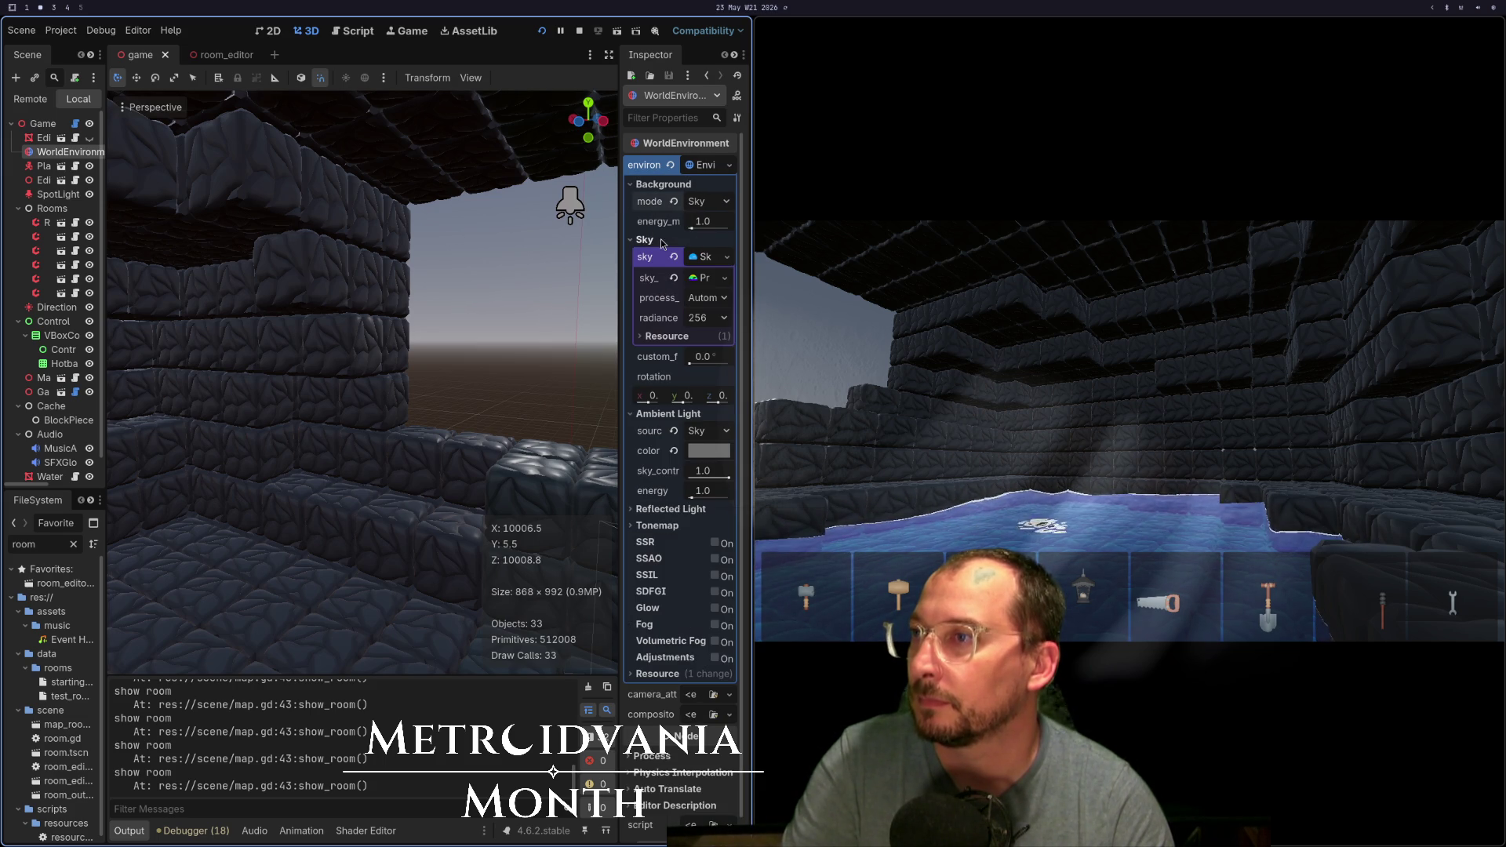
Set the procedural sky's top colour to a bright teal
left_click(701, 281)
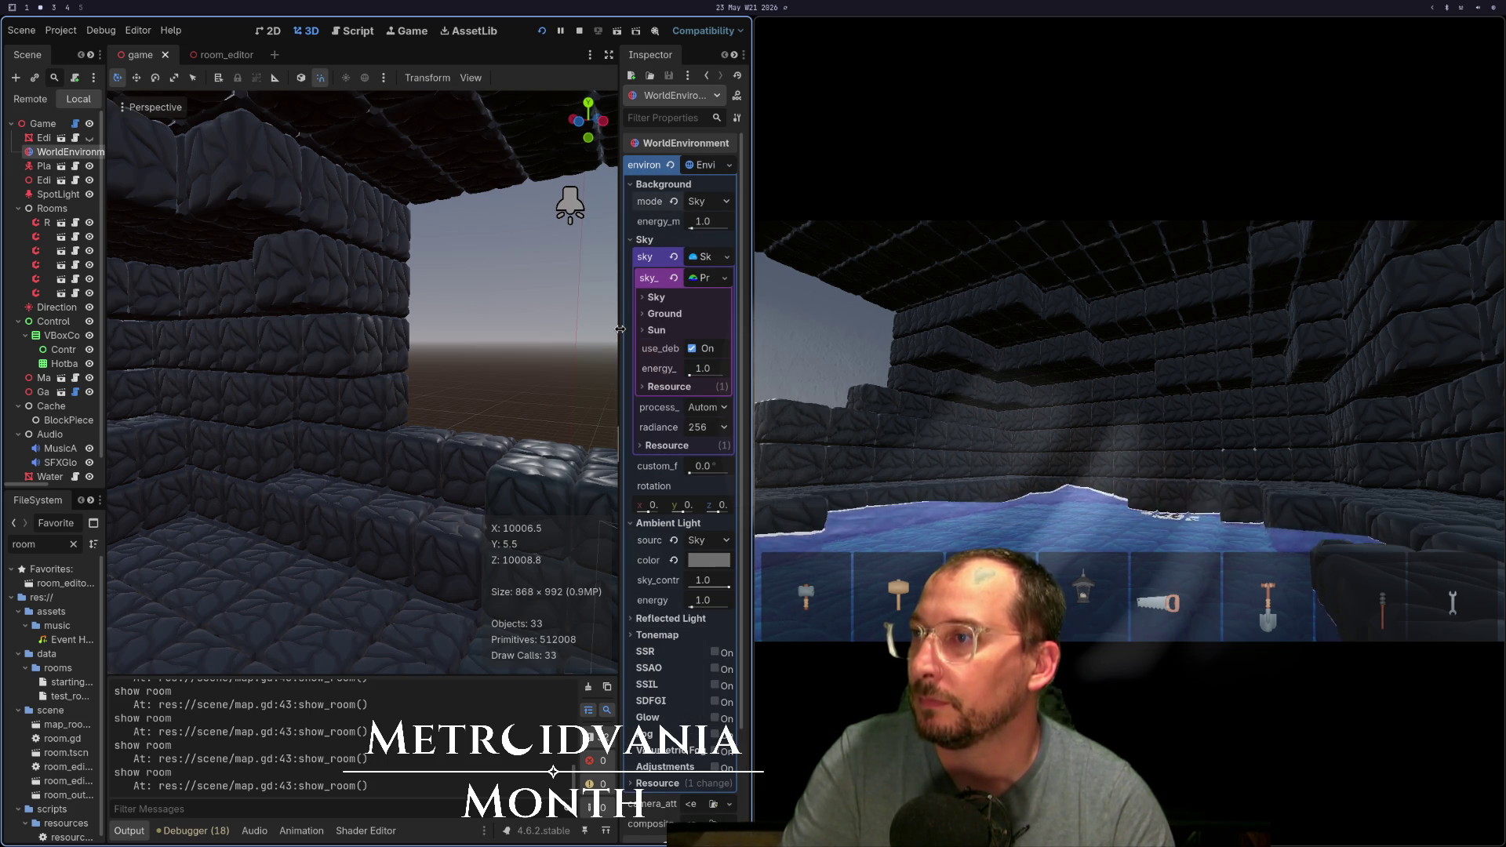
left_click_drag(619, 324, 300, 334)
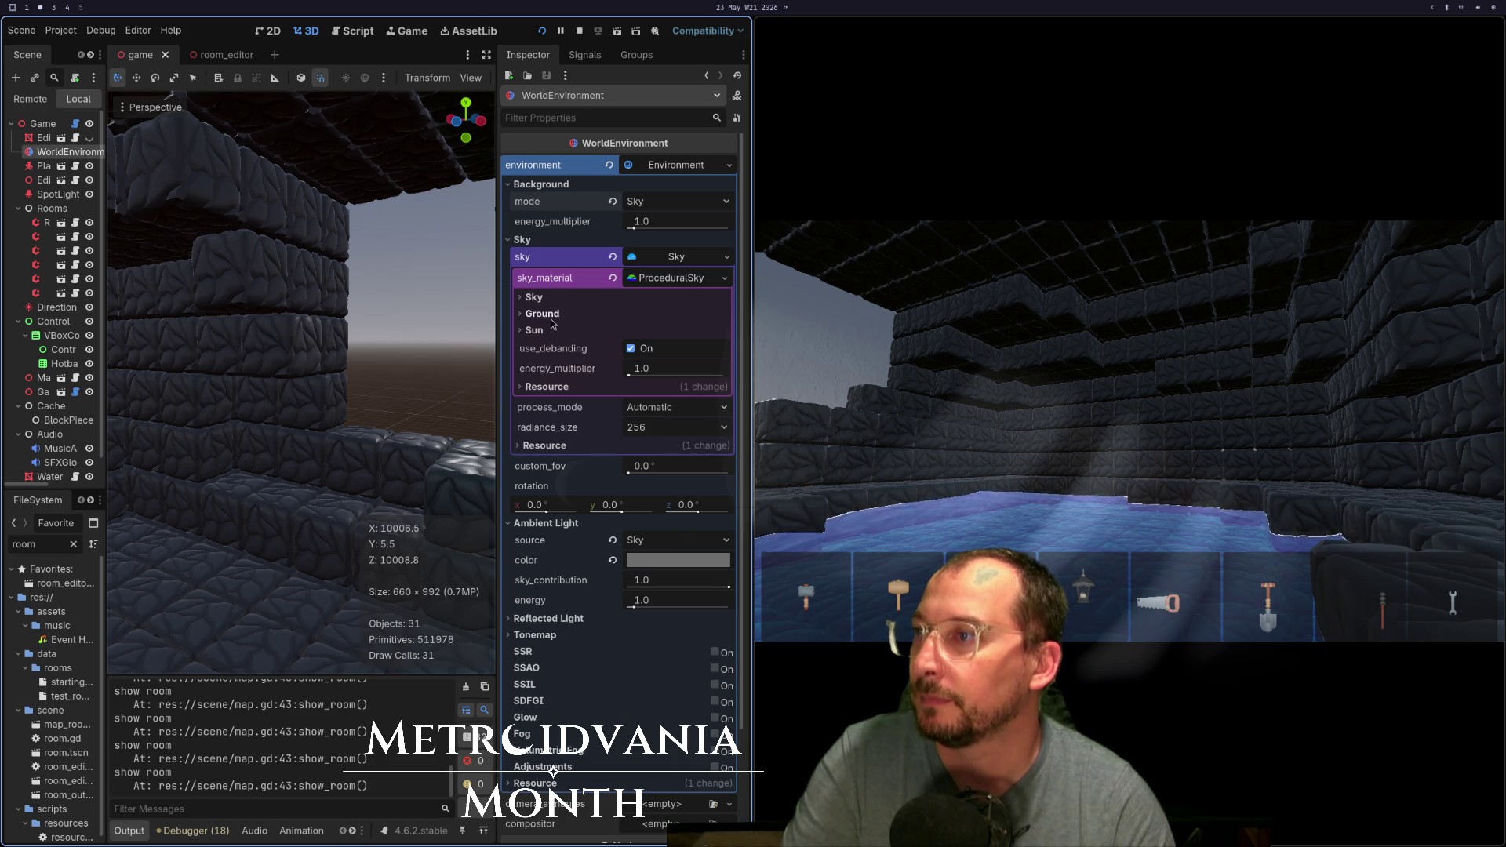
left_click(521, 299)
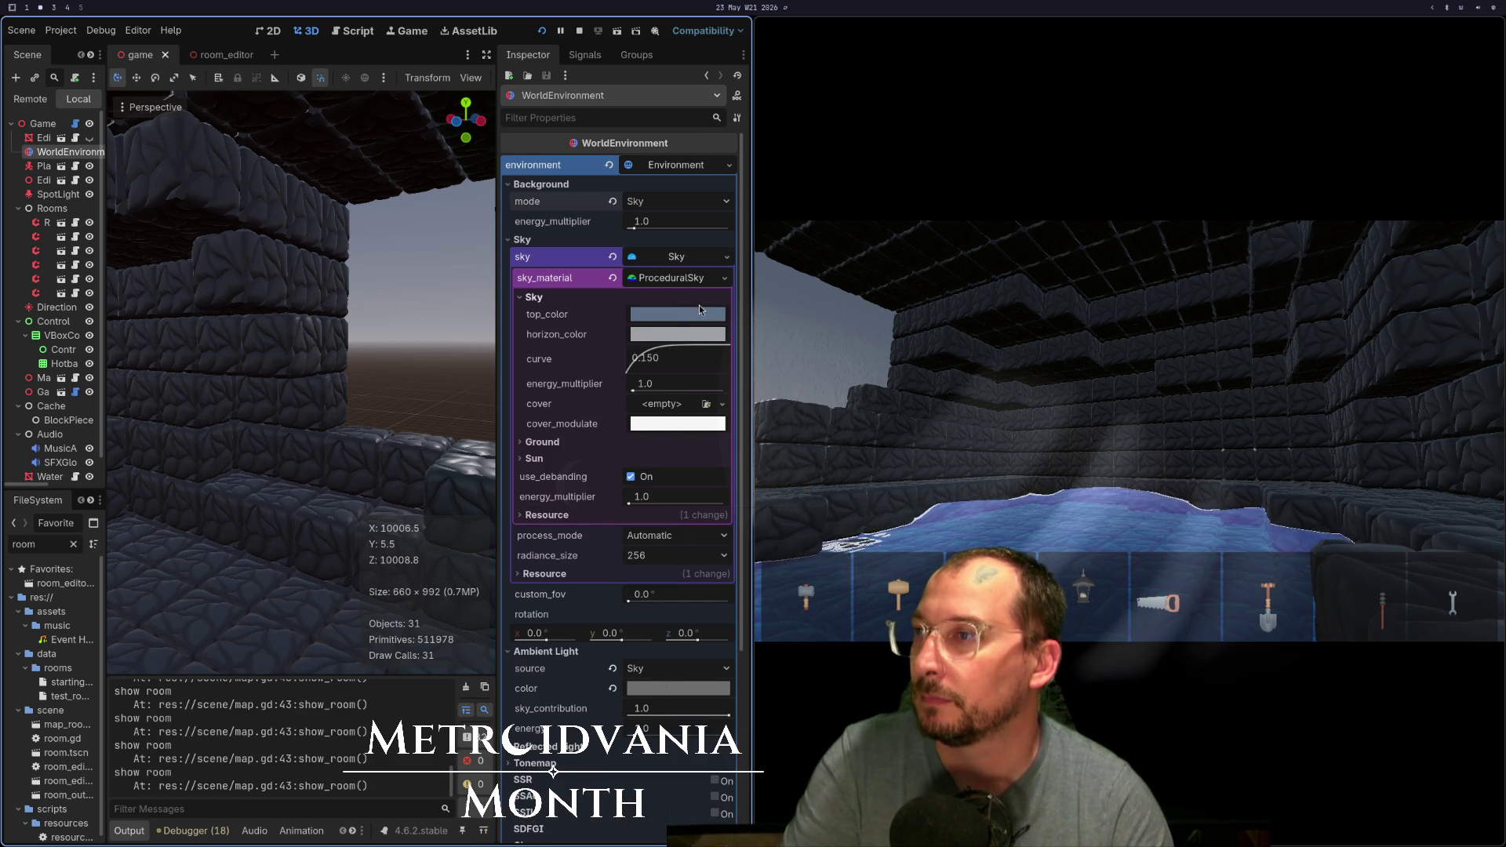
left_click(677, 317)
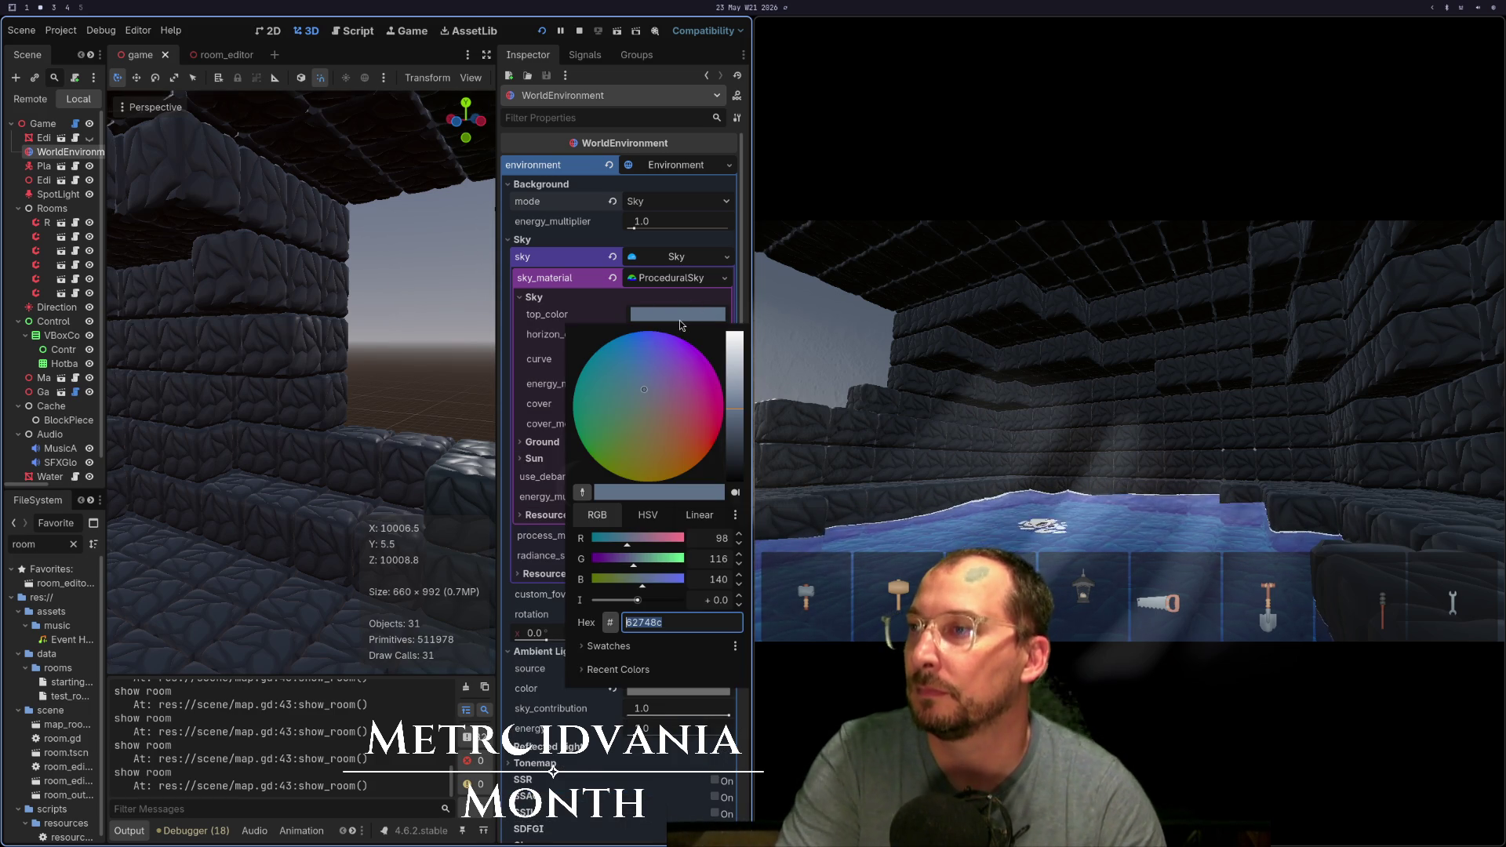
left_click_drag(628, 372, 597, 369)
left_click(558, 341)
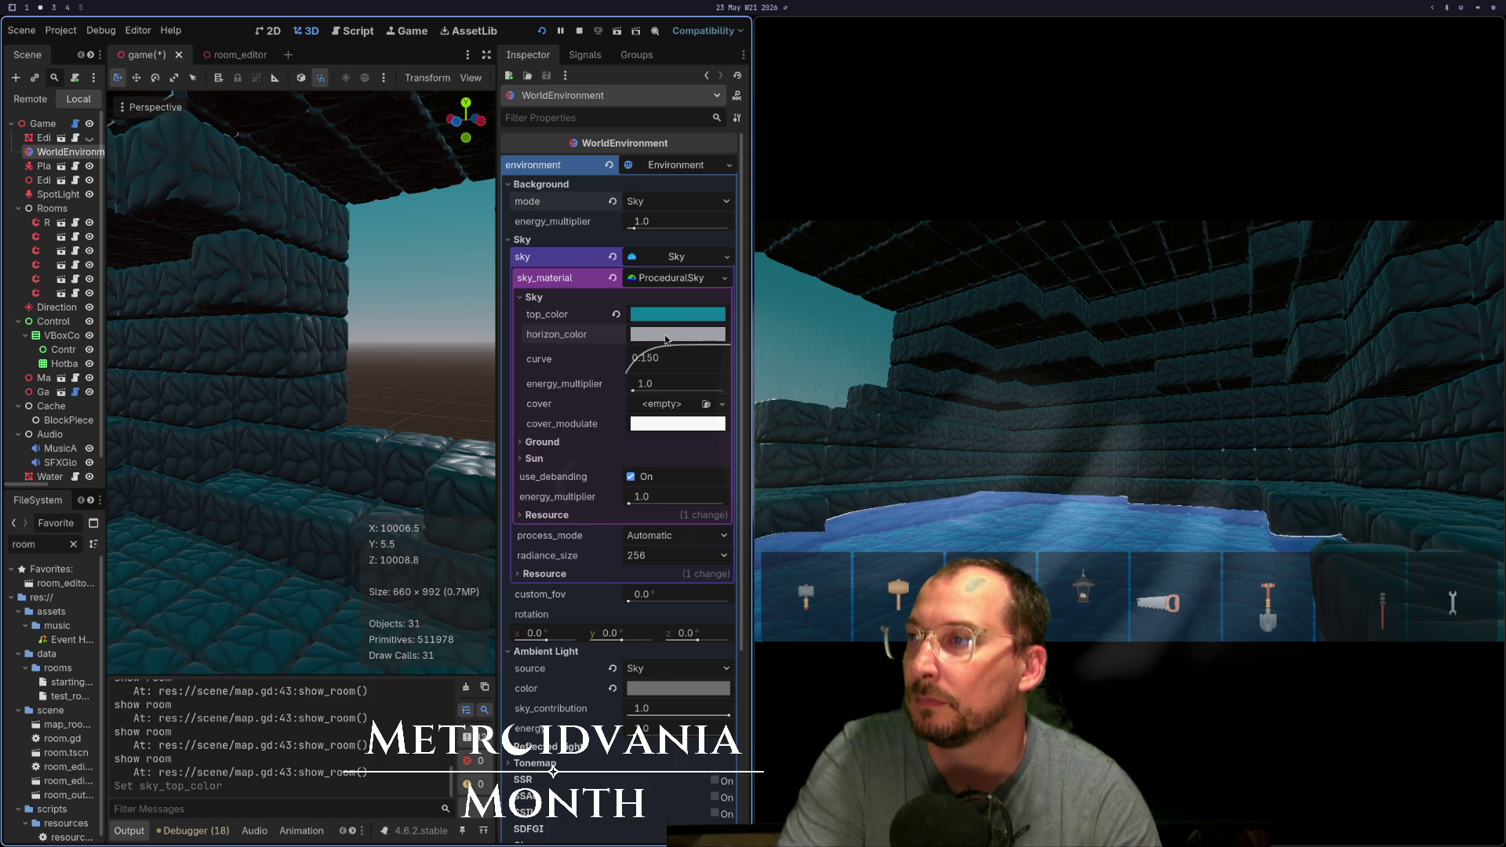
left_click(671, 316)
mouse_move(708, 418)
left_mouse_down()
mouse_move(693, 411)
mouse_move(712, 434)
mouse_move(588, 369)
left_mouse_up()
mouse_move(743, 394)
left_mouse_down()
mouse_move(740, 373)
mouse_move(739, 390)
left_mouse_up()
left_click(562, 360)
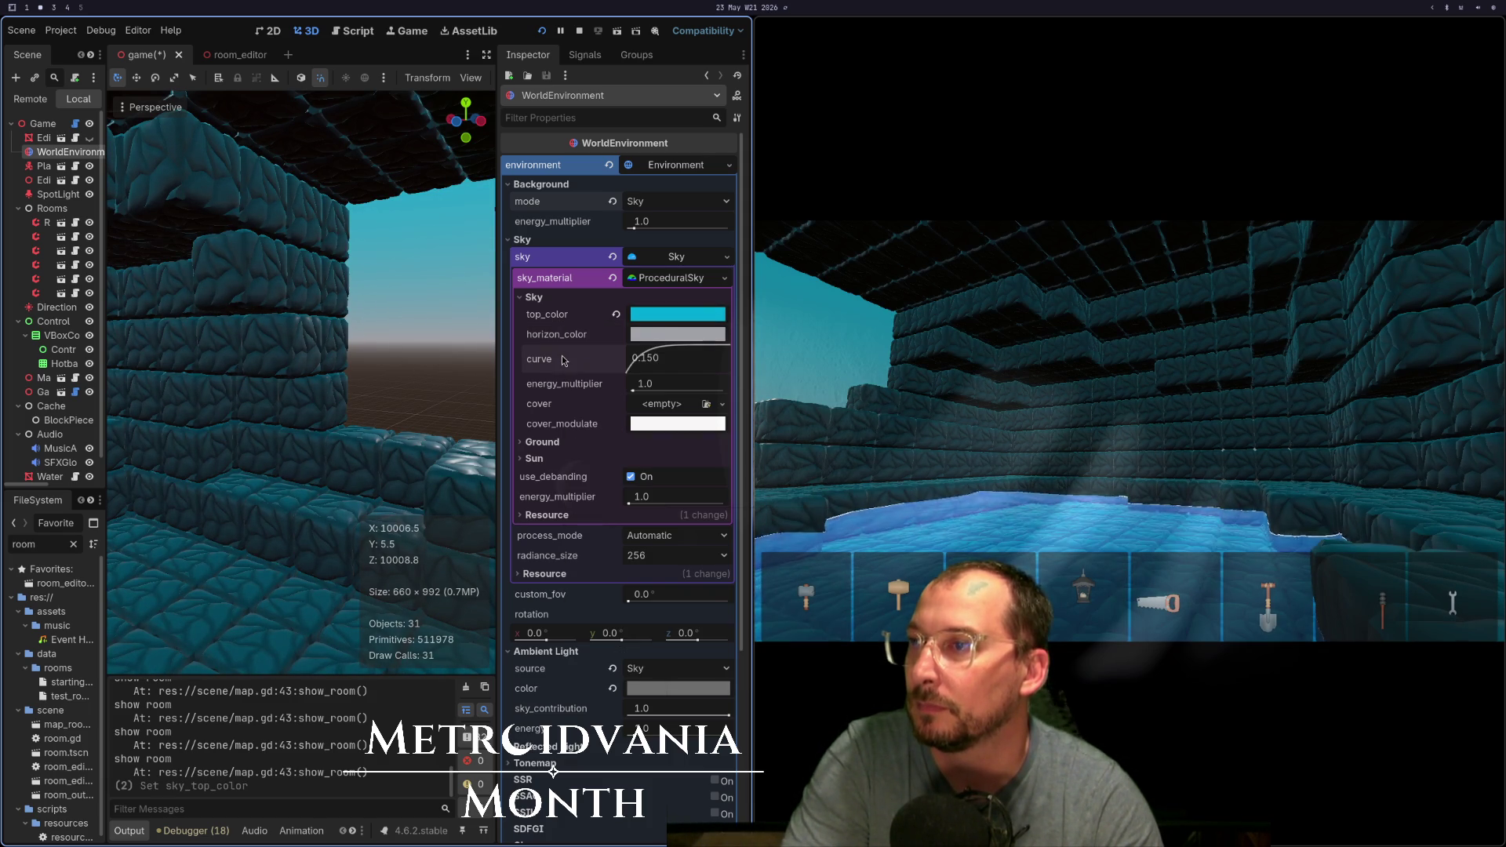
Darken the sky horizon colour to near-black 101112 and preview it in the running game
left_click(662, 336)
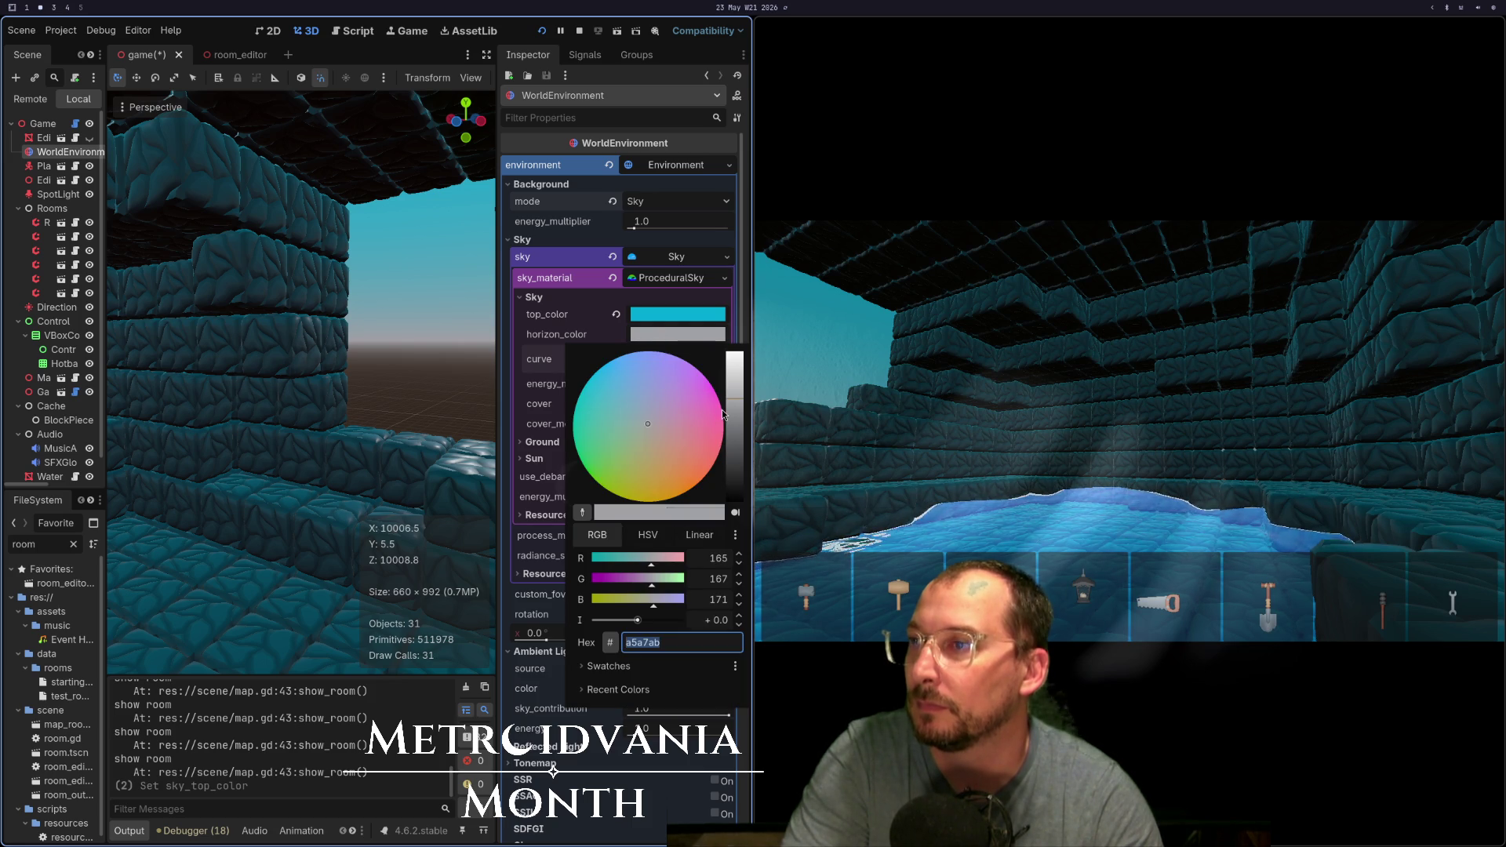
left_click_drag(730, 435, 730, 496)
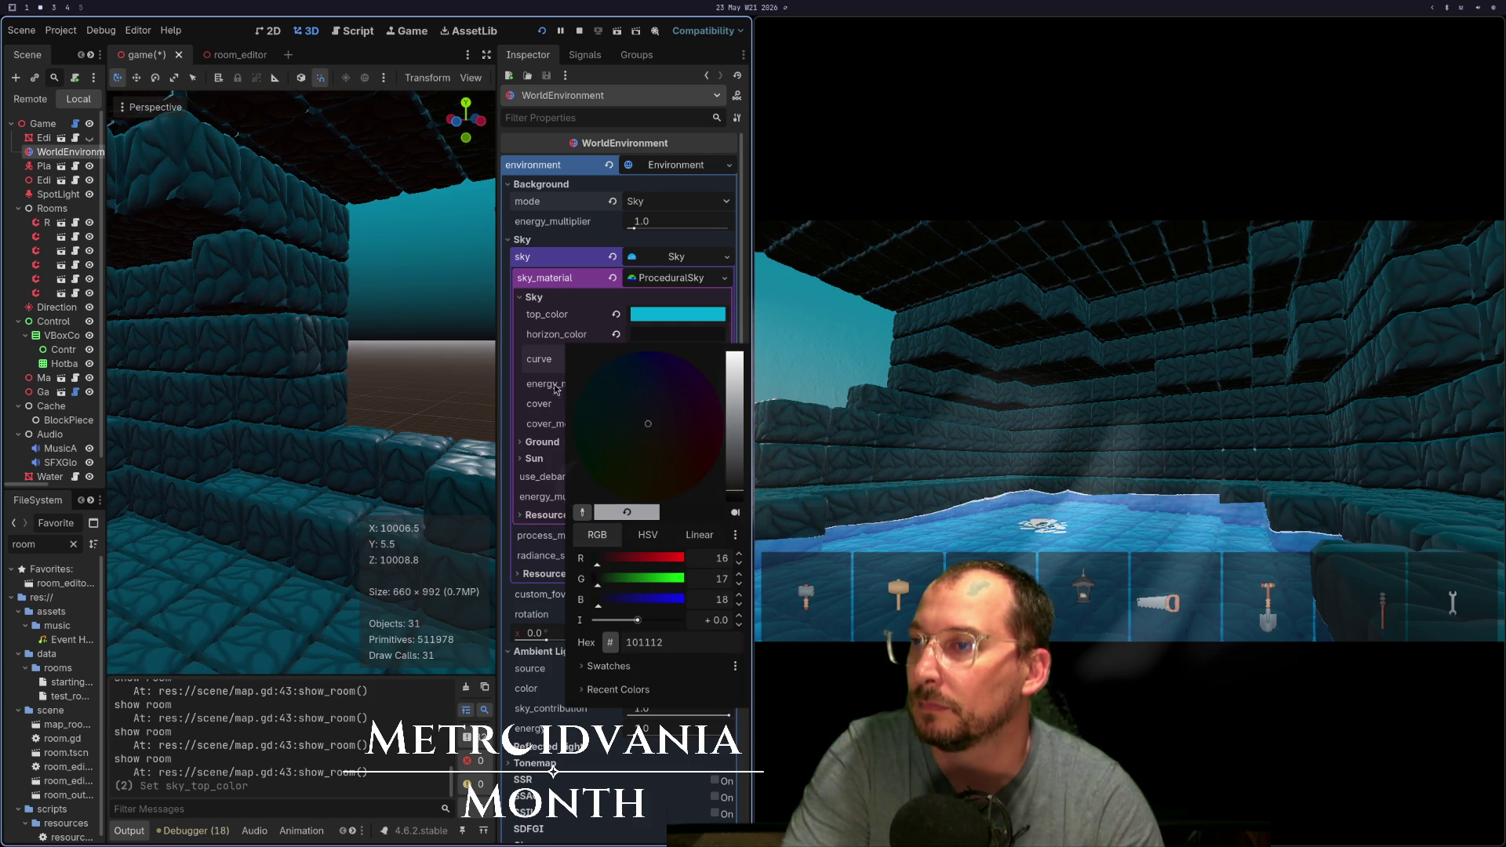
left_click(533, 396)
left_click(1098, 392)
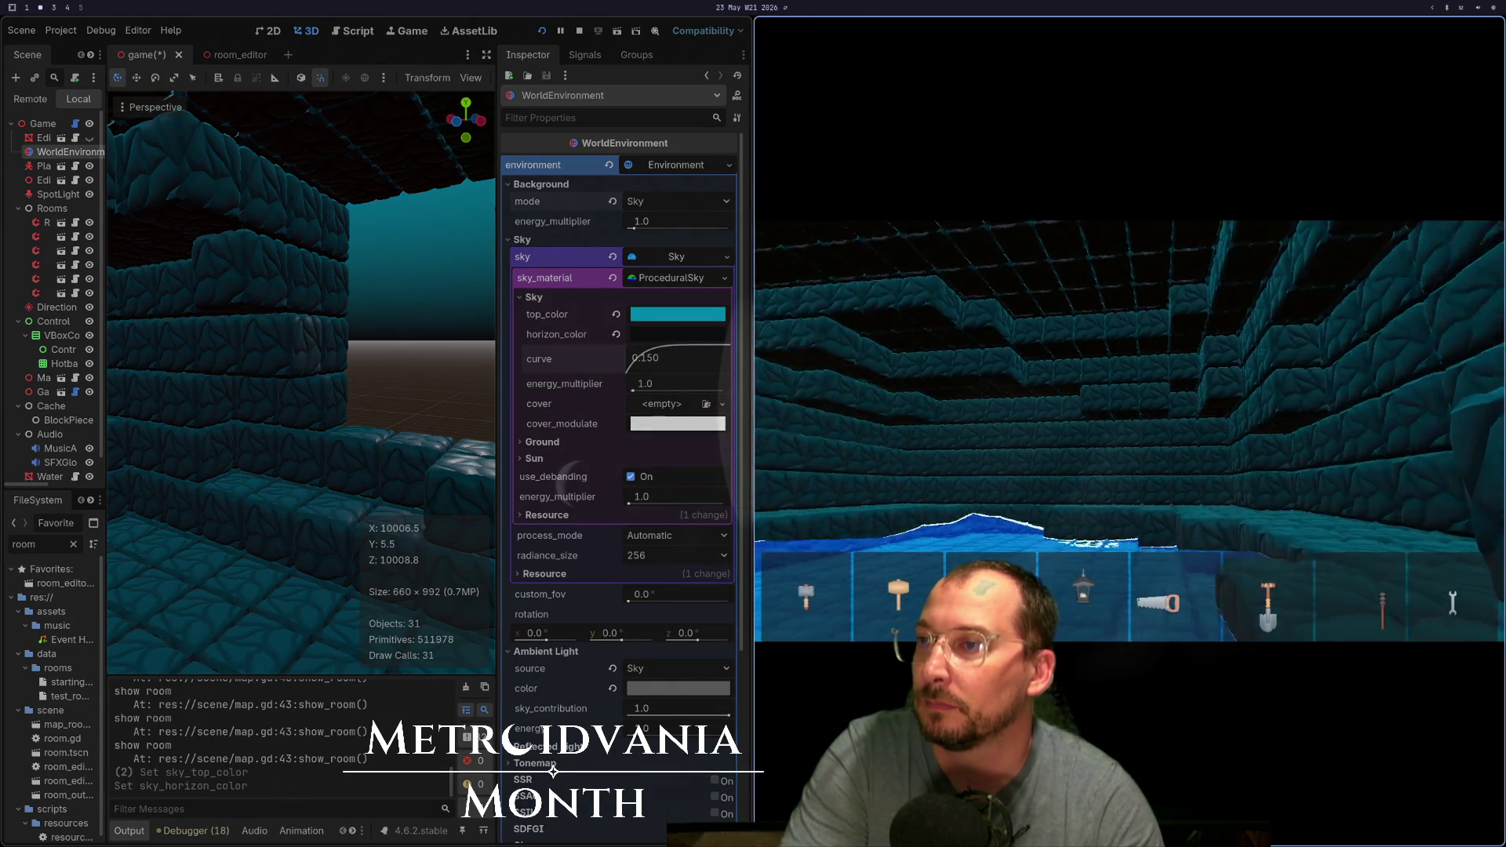
key("w")
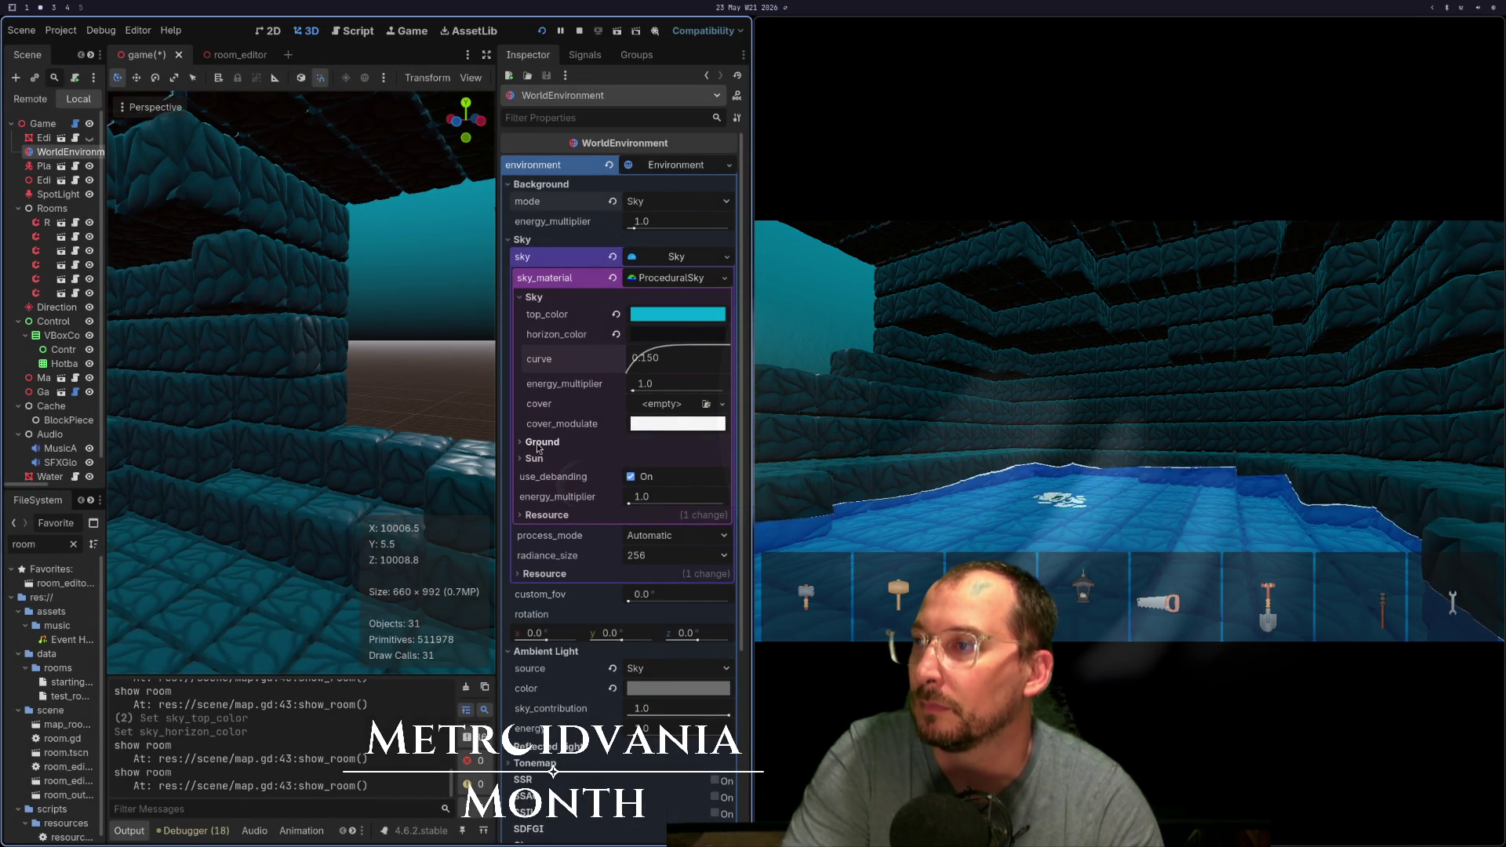
left_click(661, 406)
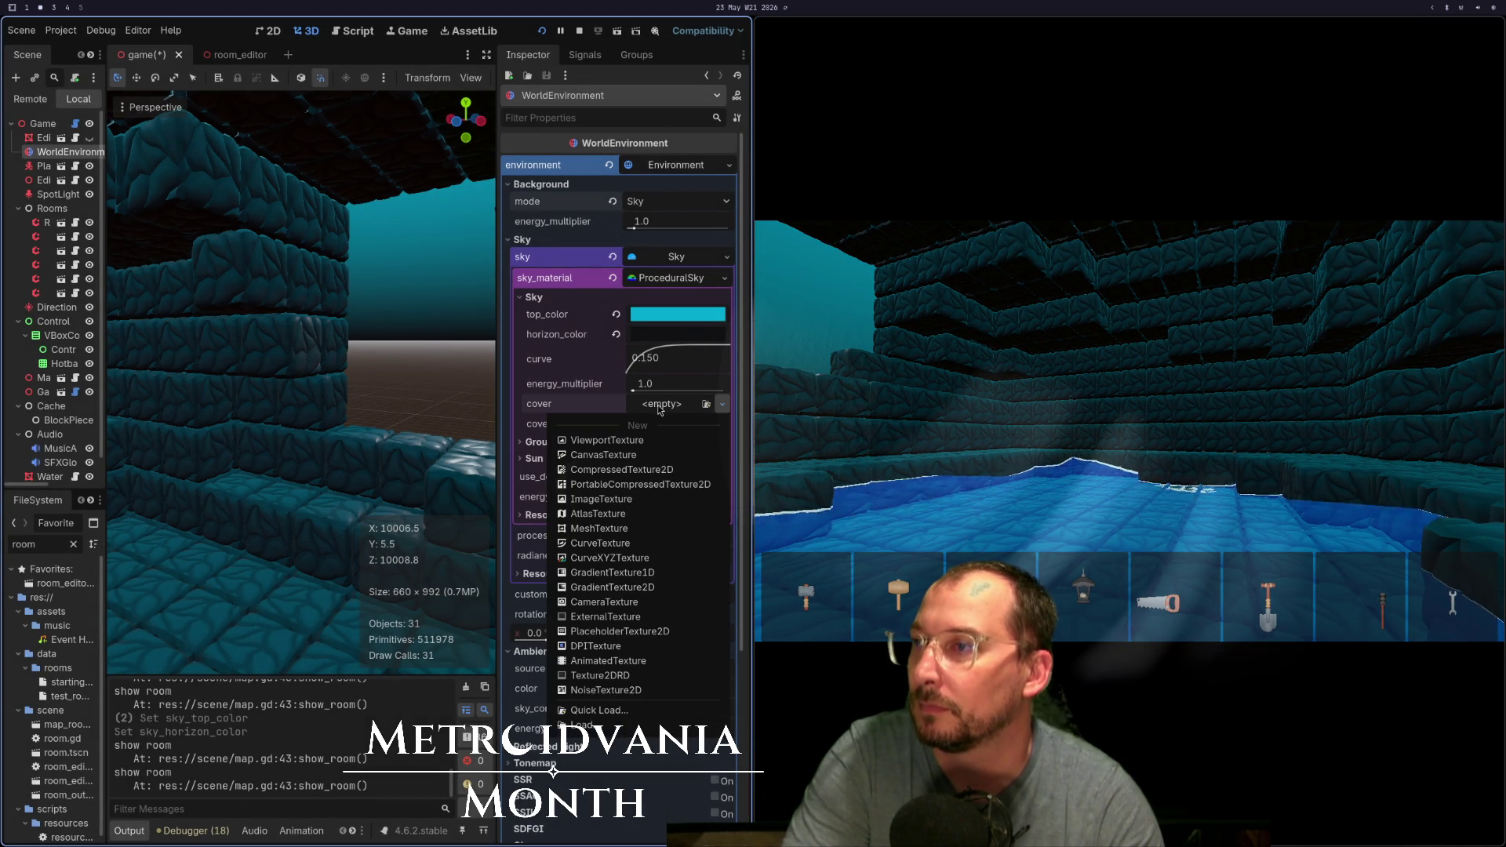
Trial the sky energy multiplier at 5.48, revert it to 1.0, and bring up the ground bottom colour chooser
left_click(568, 400)
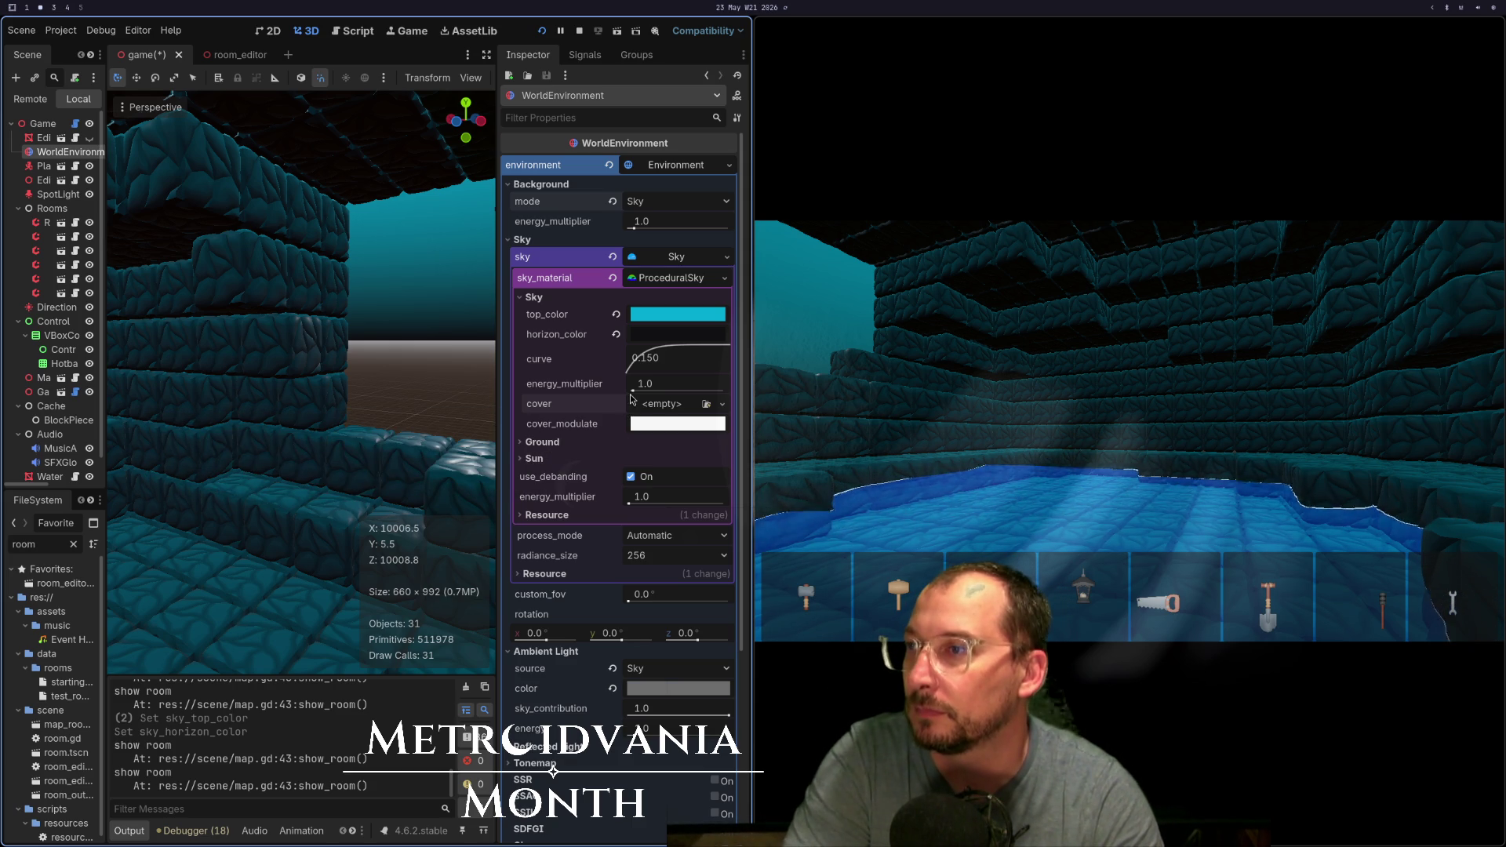
mouse_move(633, 390)
left_mouse_down()
mouse_move(645, 392)
mouse_move(632, 396)
left_mouse_up()
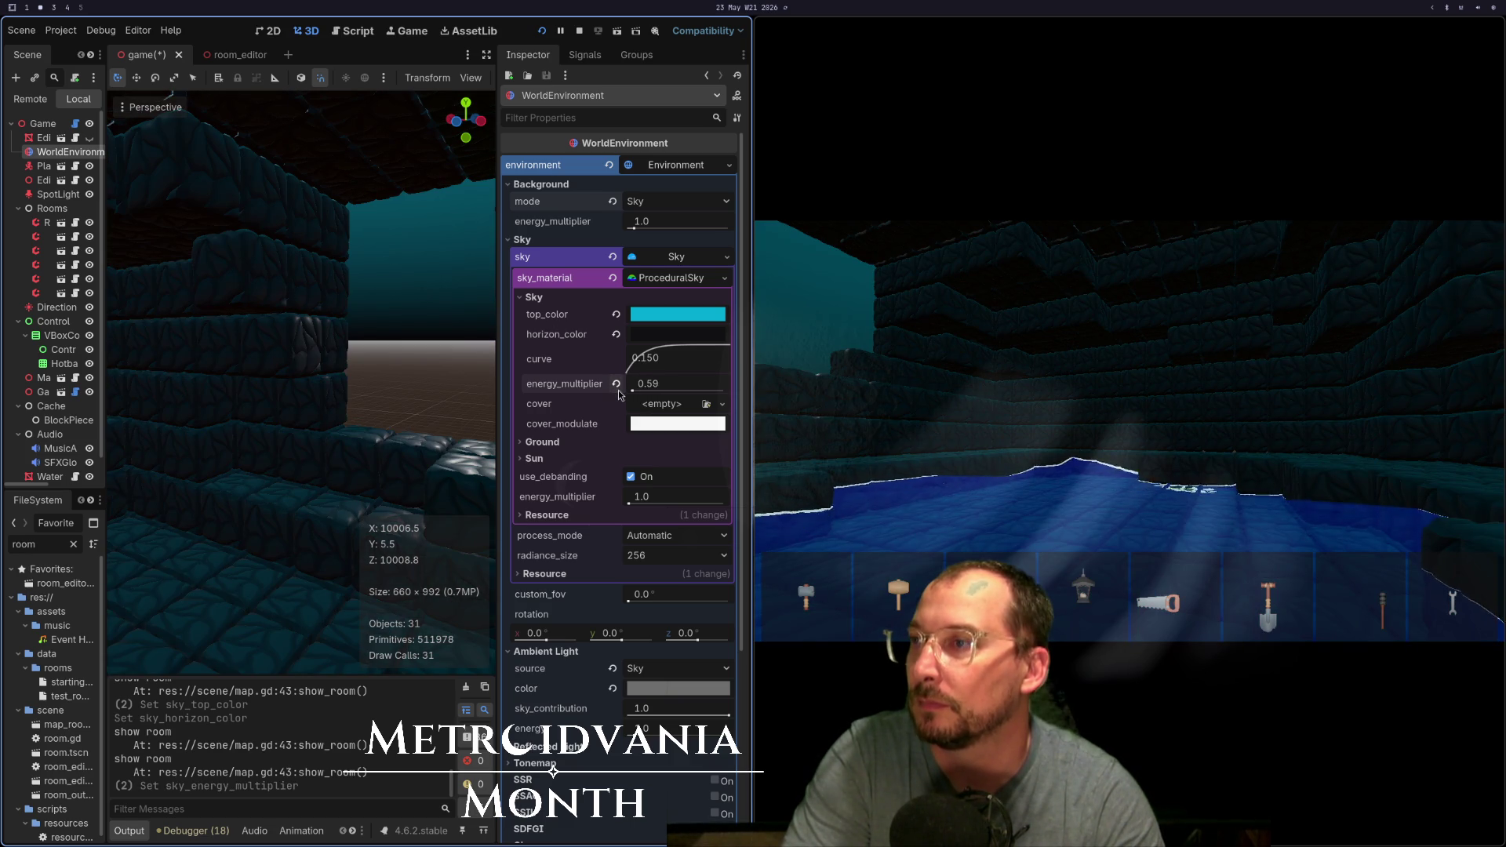
left_click(617, 385)
left_click(637, 403)
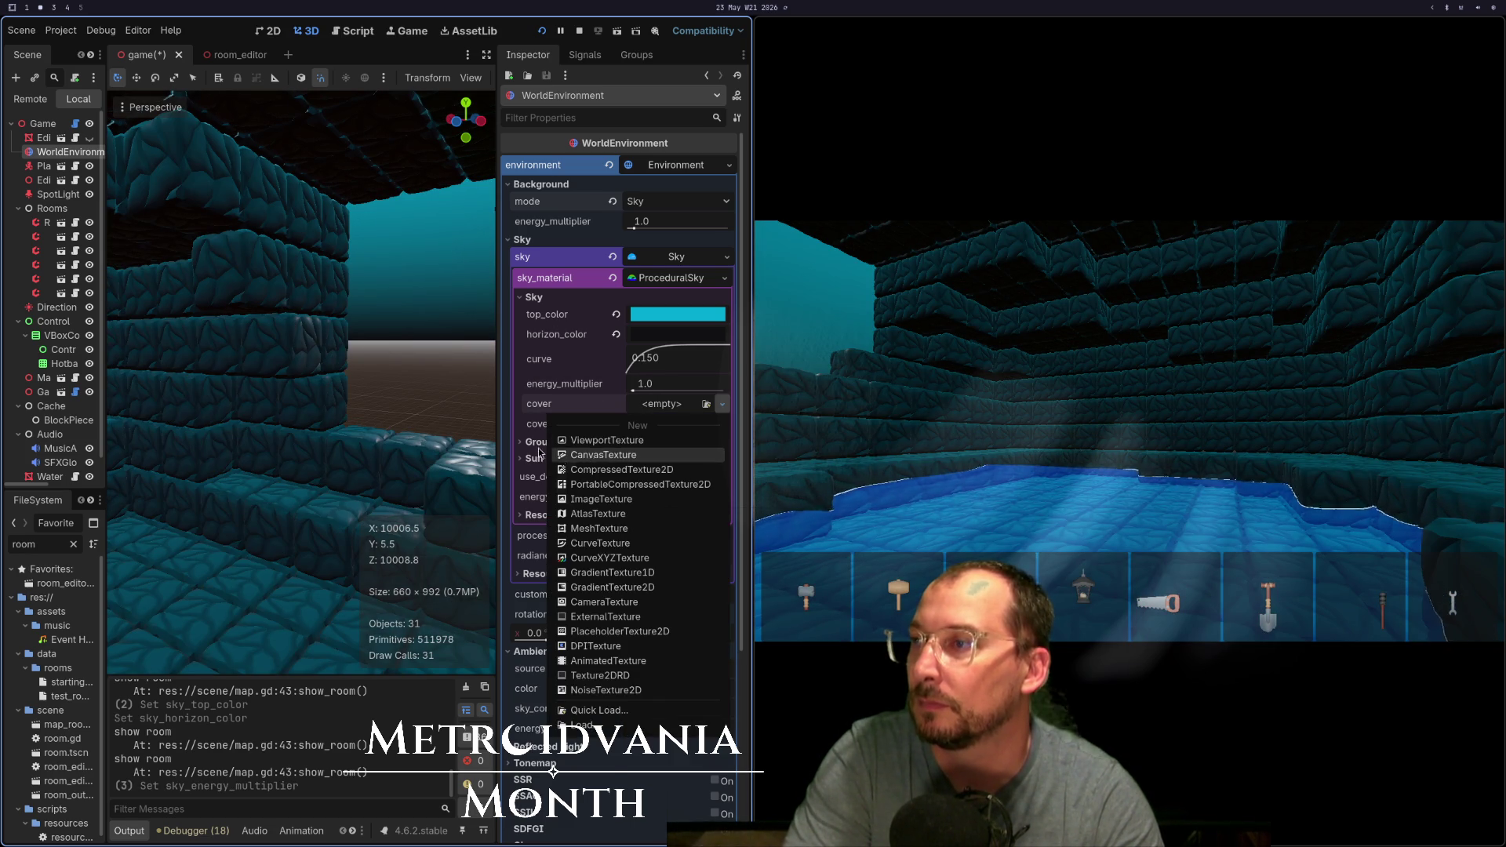
left_click(527, 442)
left_click(658, 461)
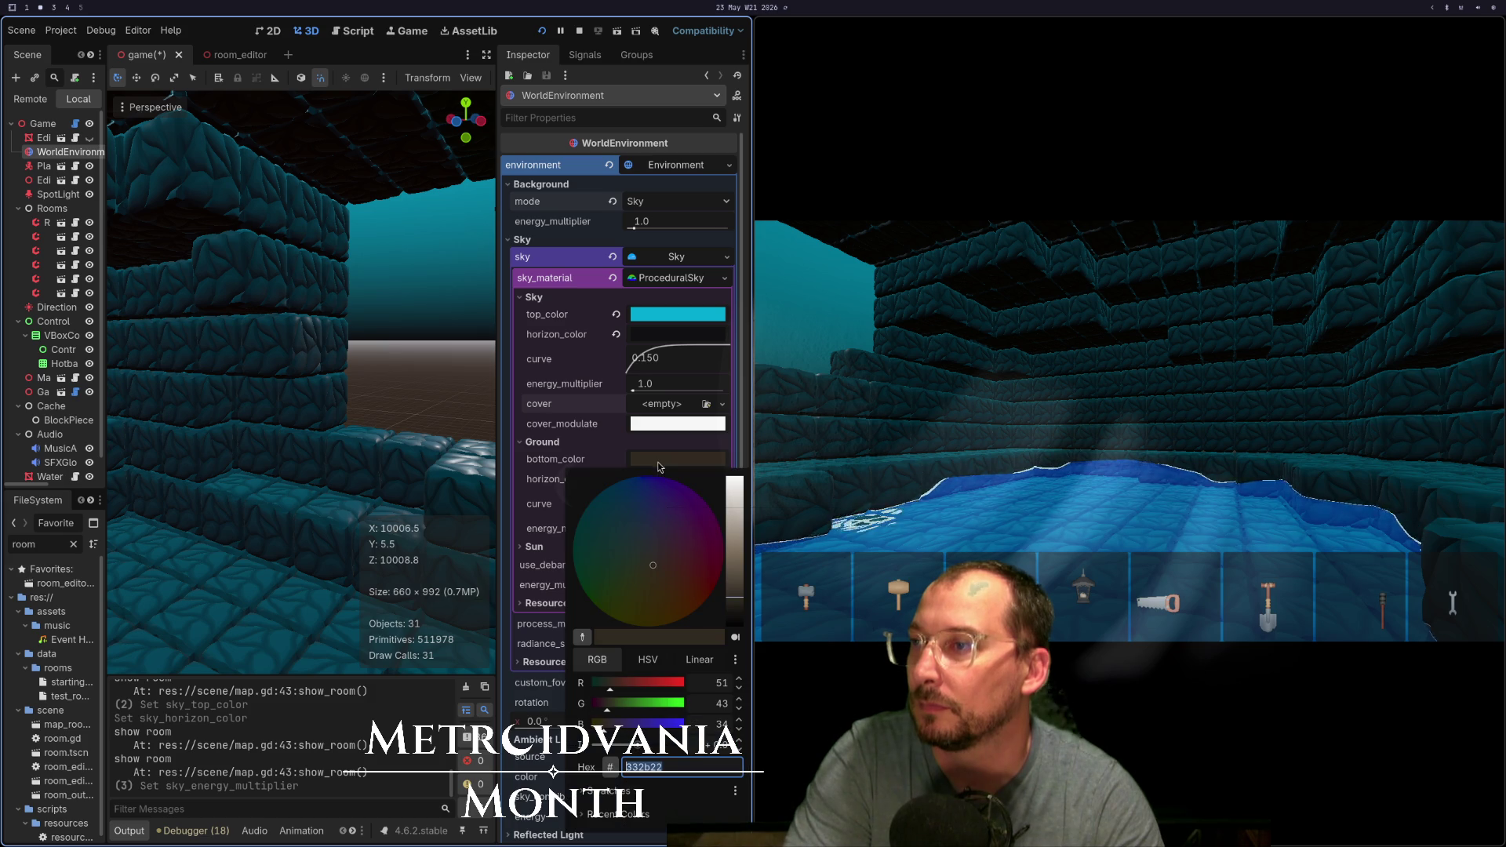
Set the ground bottom colour to black 000000
left_click_drag(638, 477, 650, 477)
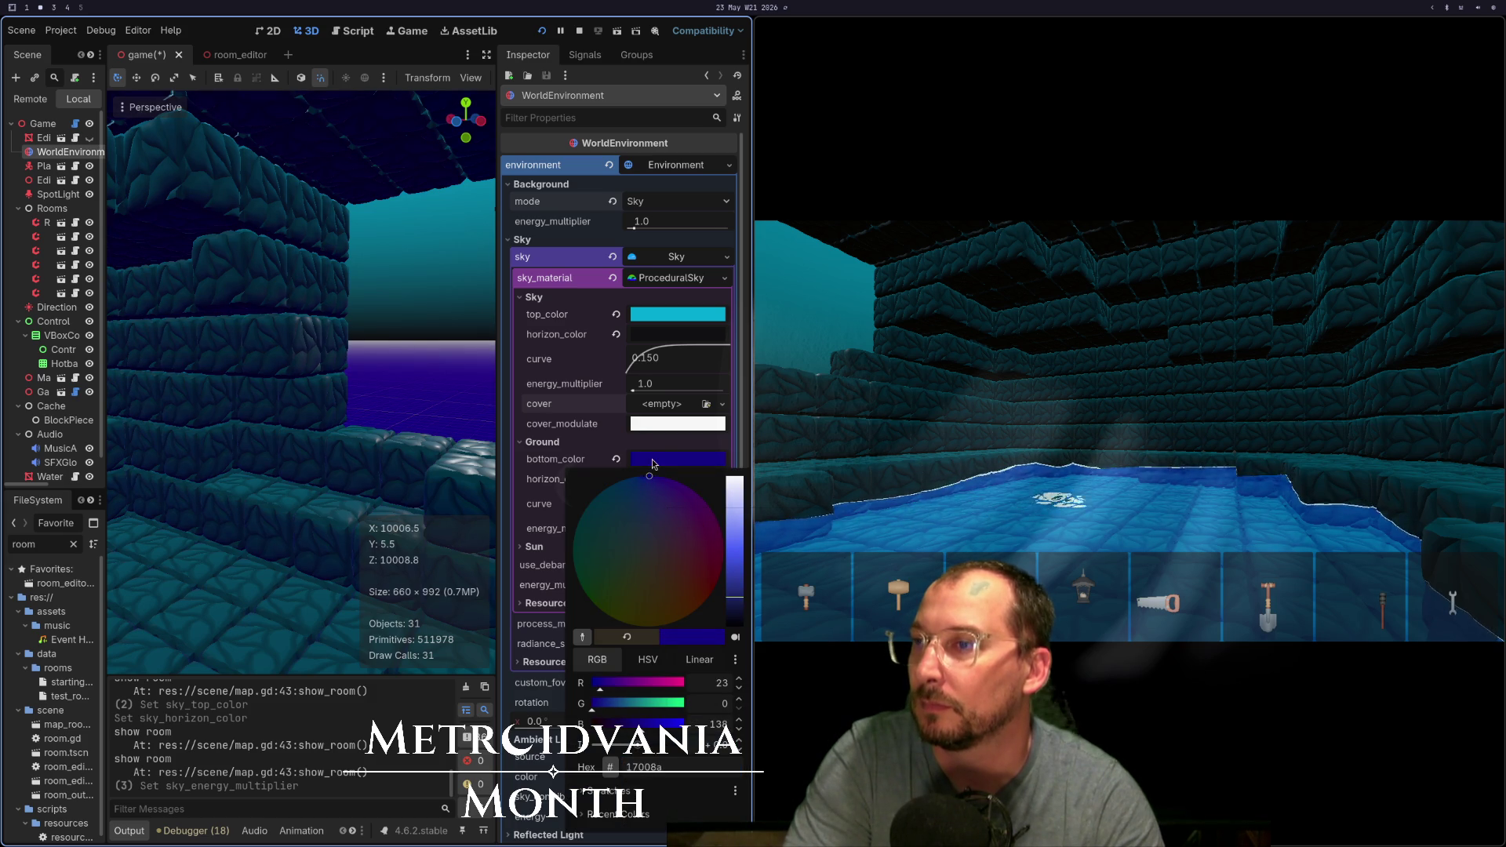
left_click(575, 404)
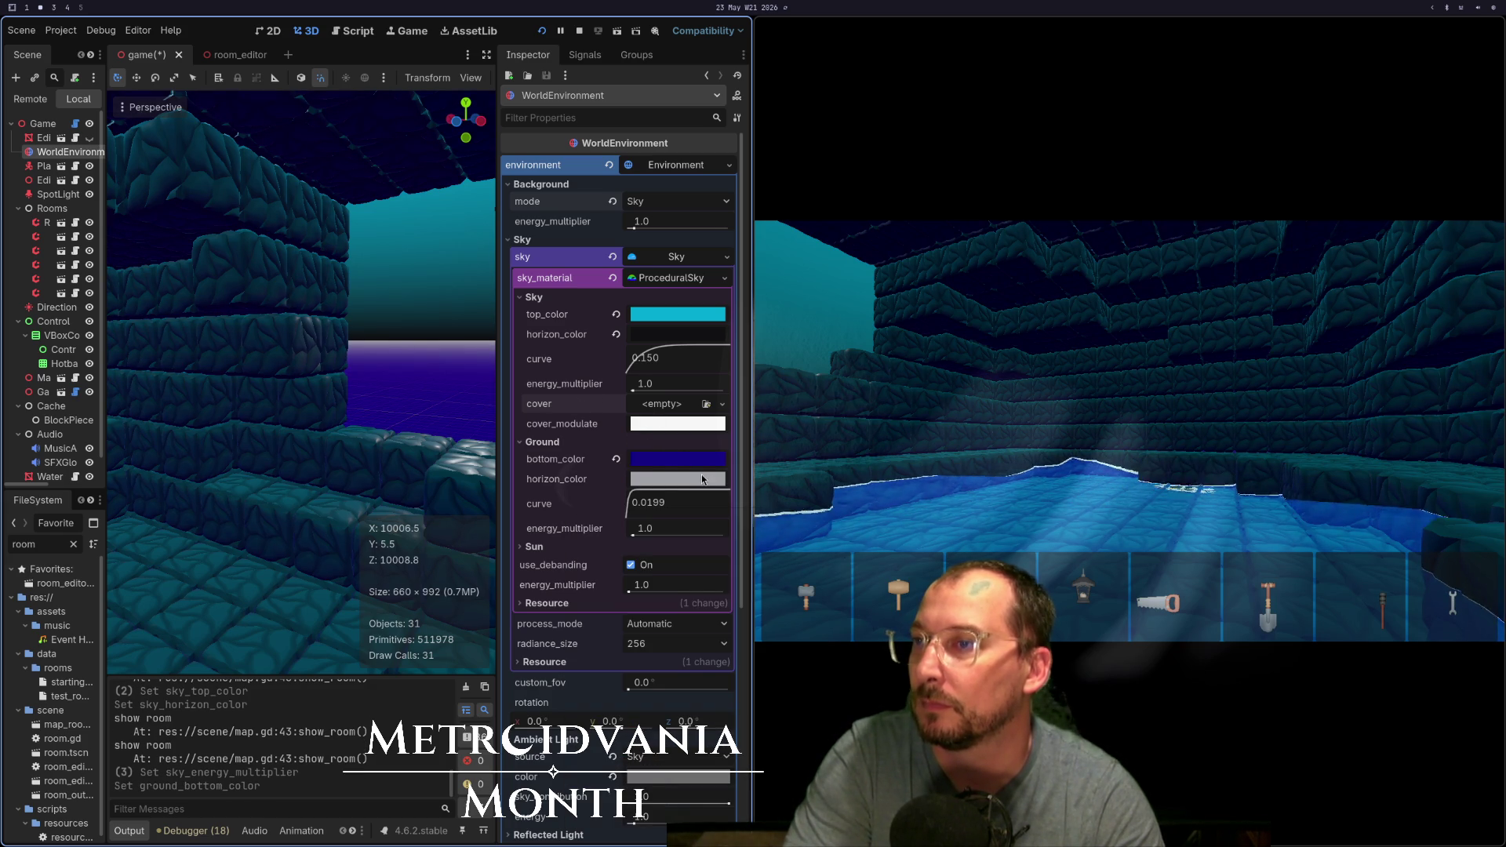
left_click(672, 461)
left_click_drag(729, 584, 737, 639)
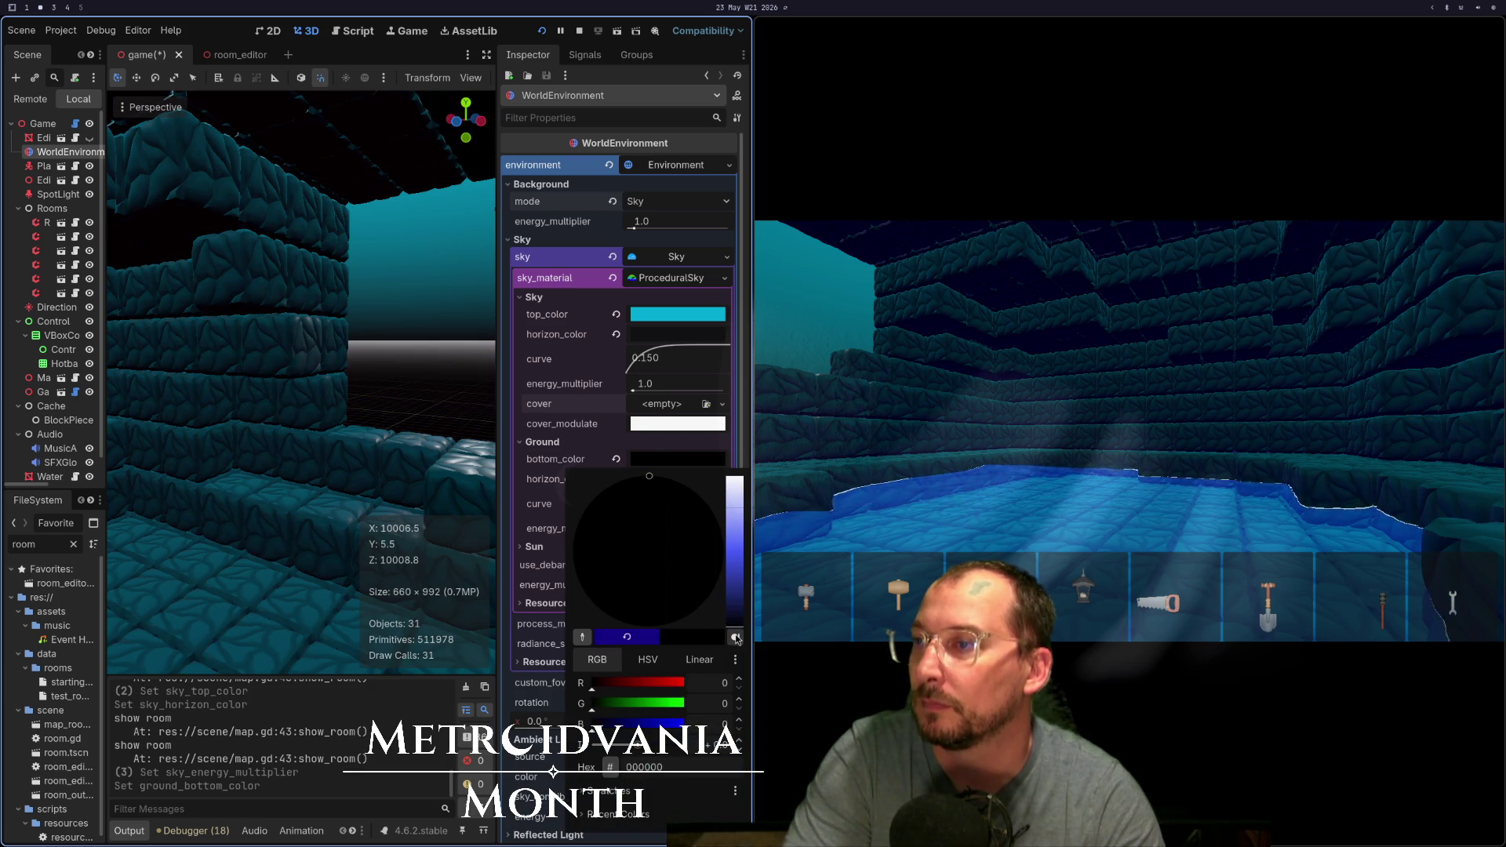
left_click(584, 434)
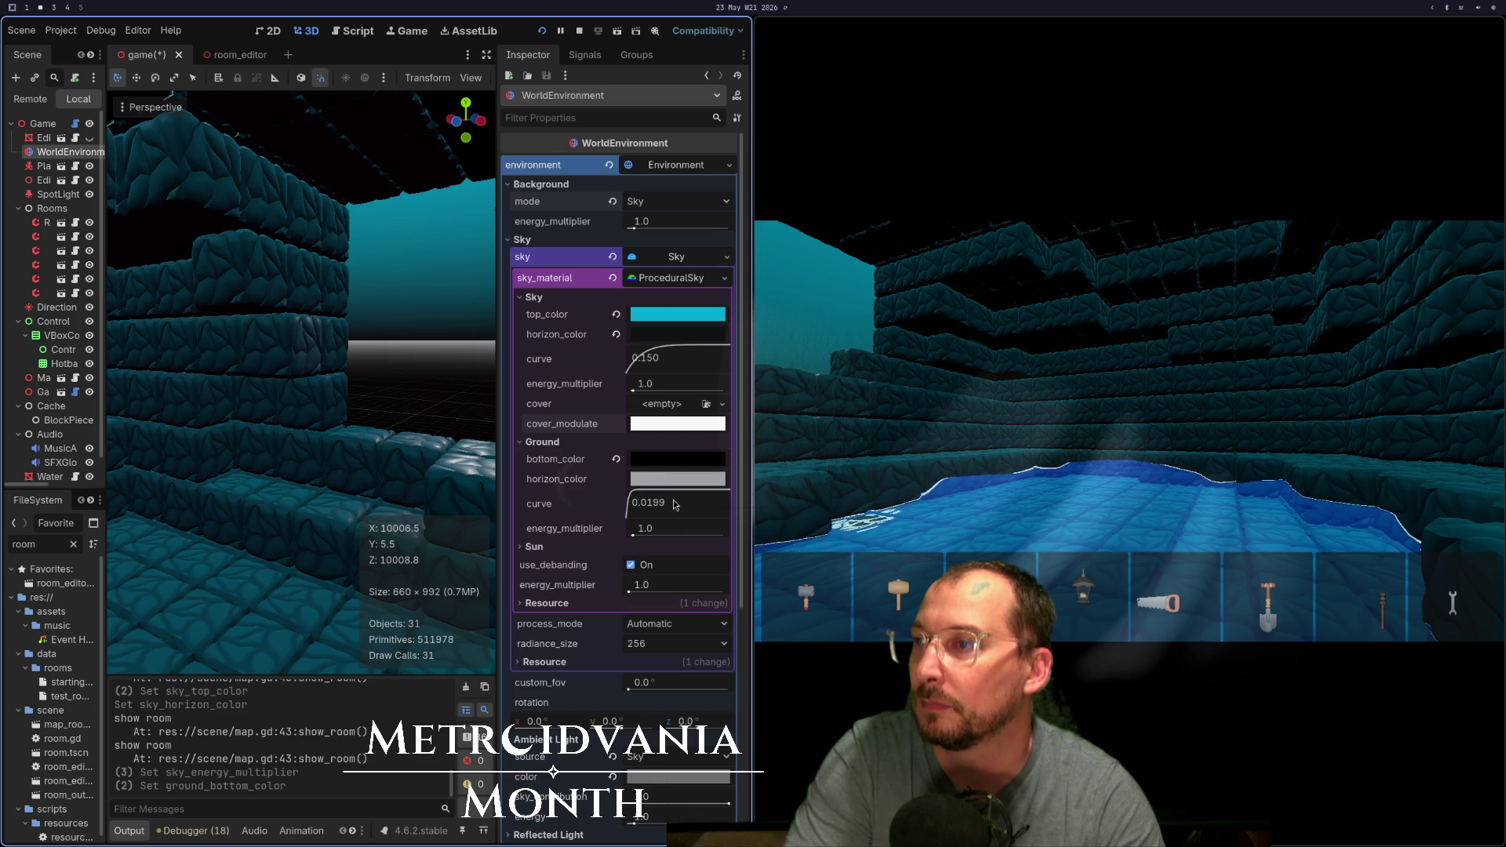
Paste a pink ground horizon colour and check the result in the running game
left_click(662, 480)
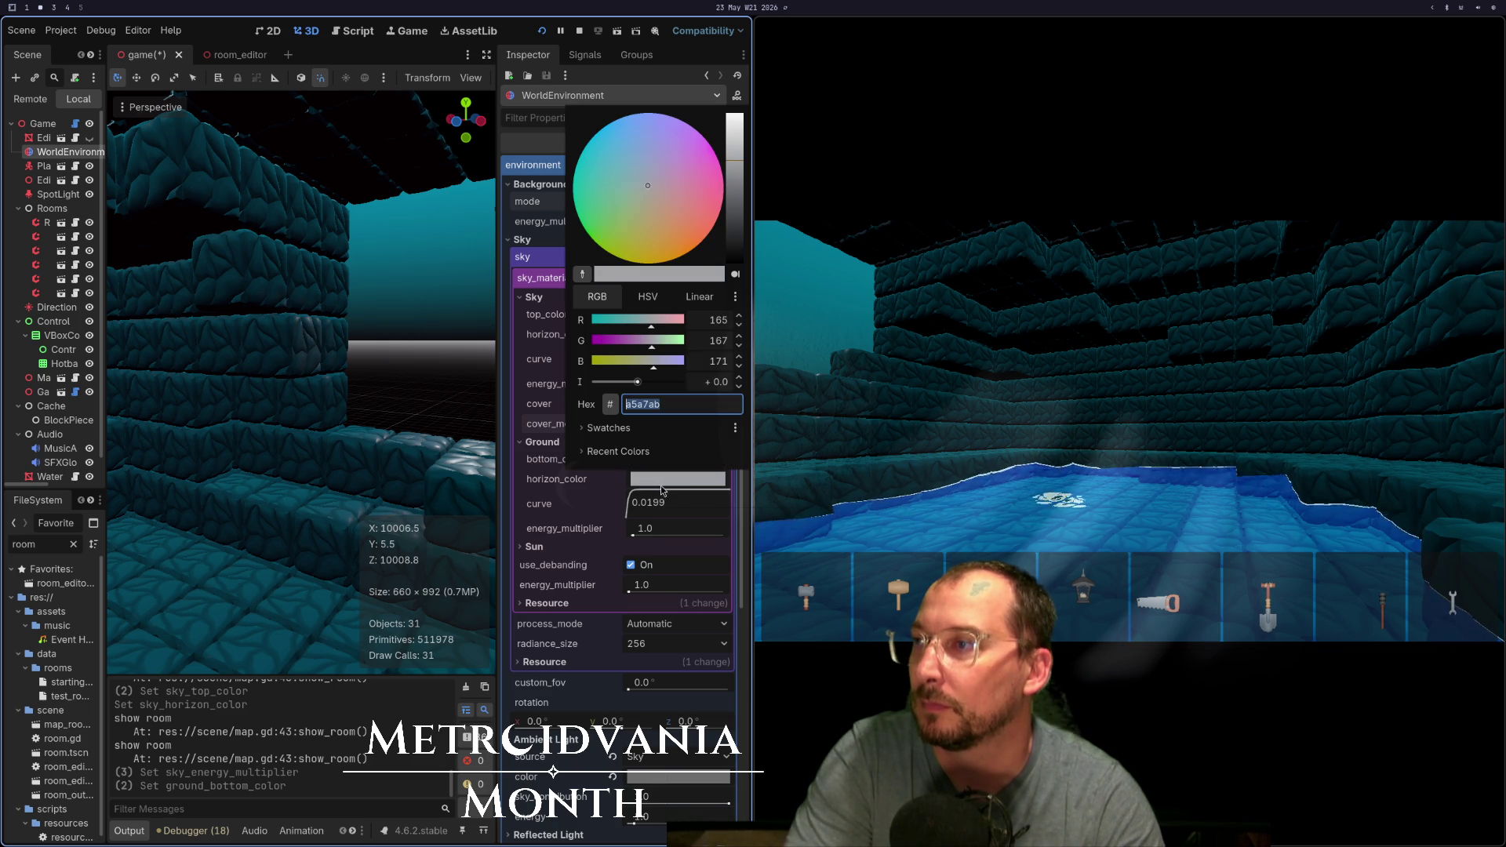
type("fca7ab")
key("Return")
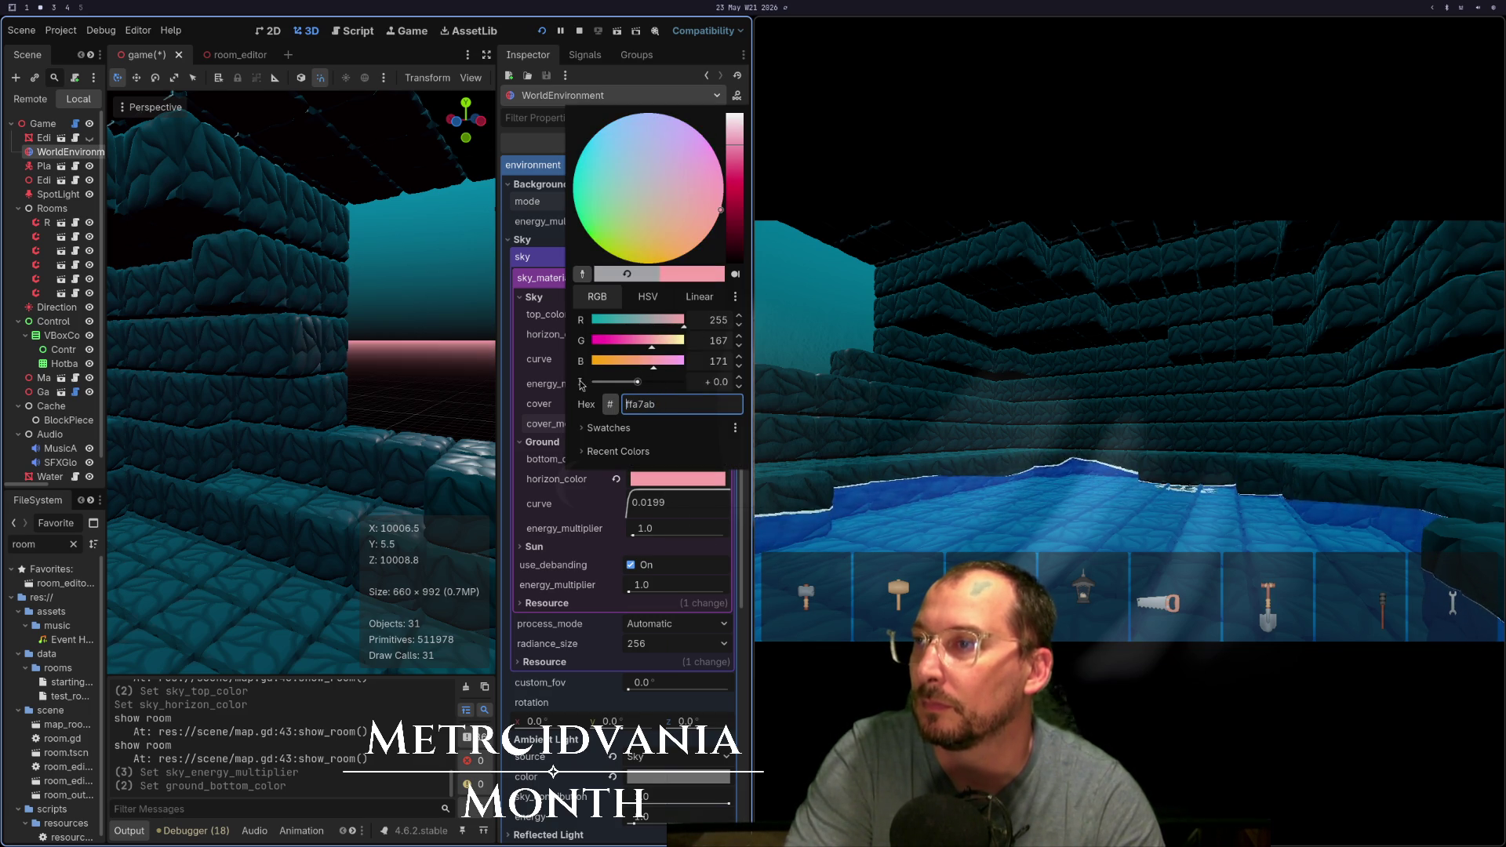
left_click(562, 401)
left_click(1130, 423)
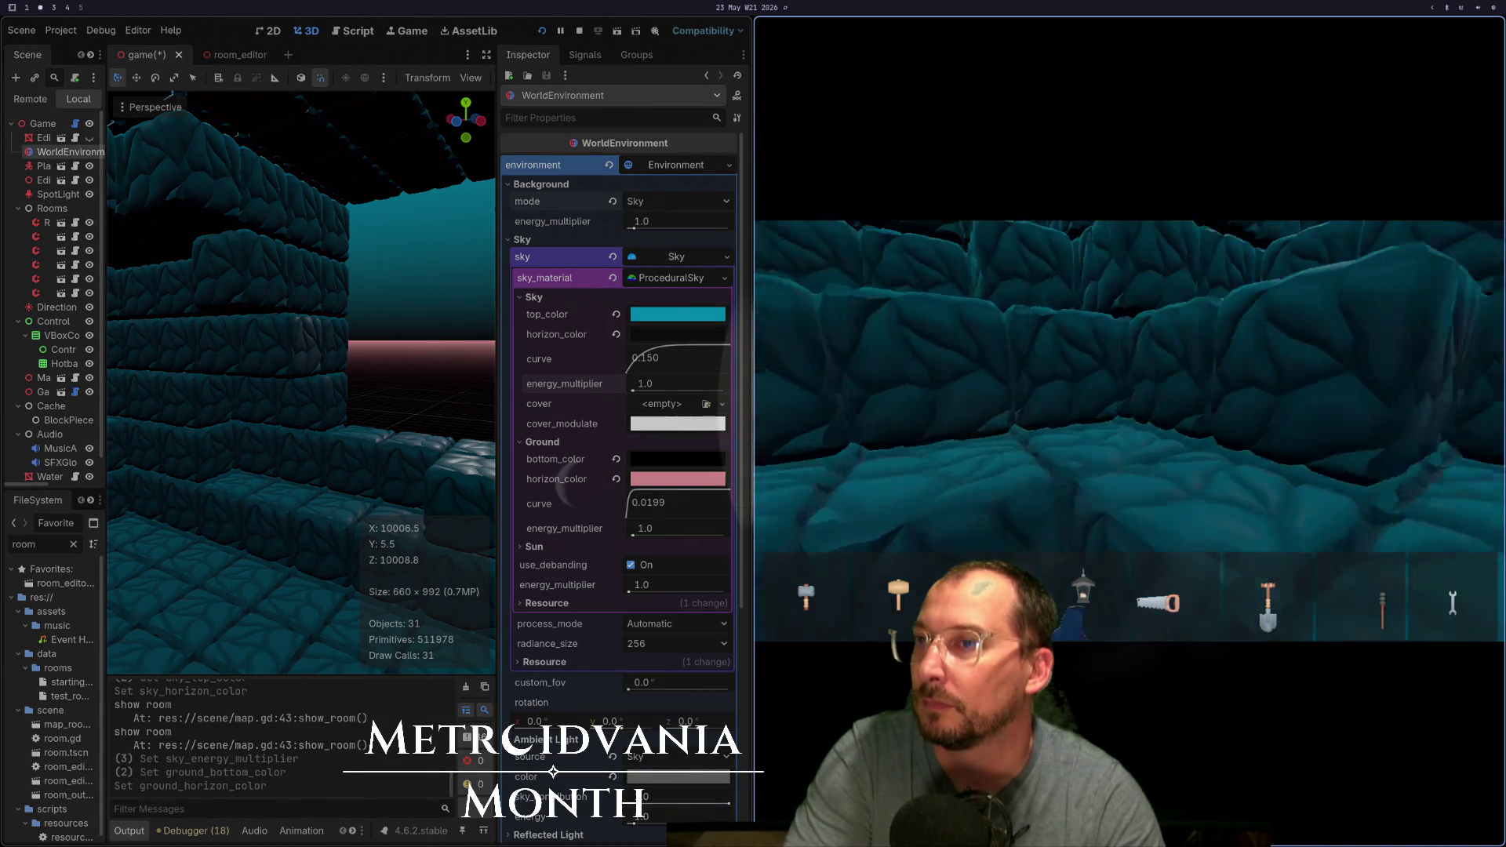
mouse_move(1130, 423)
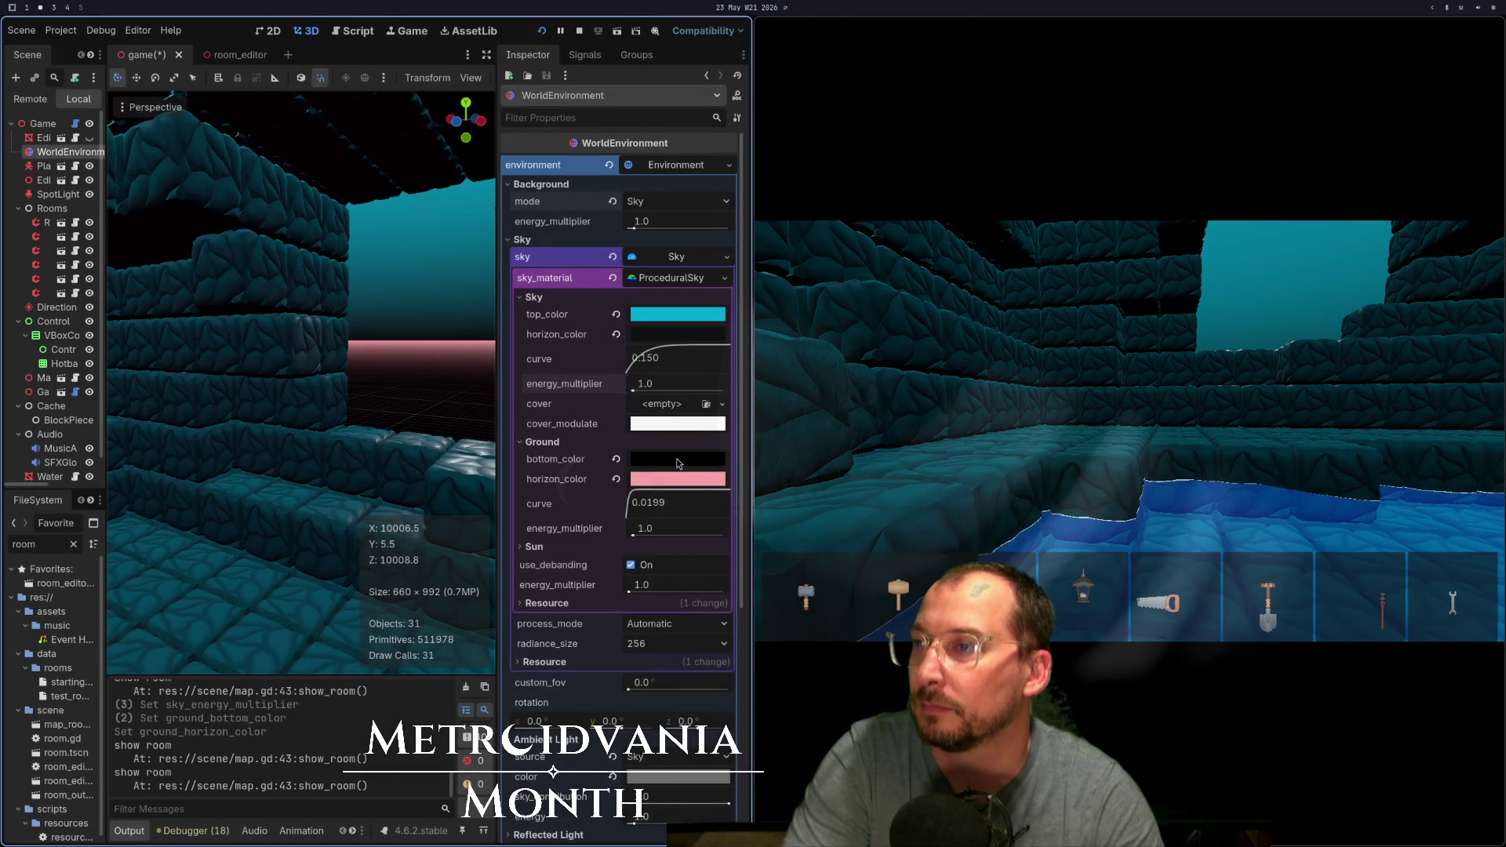
Try red, pink and black for the sky's ground bottom colour, then pick a light blue
left_click(676, 459)
left_click(668, 692)
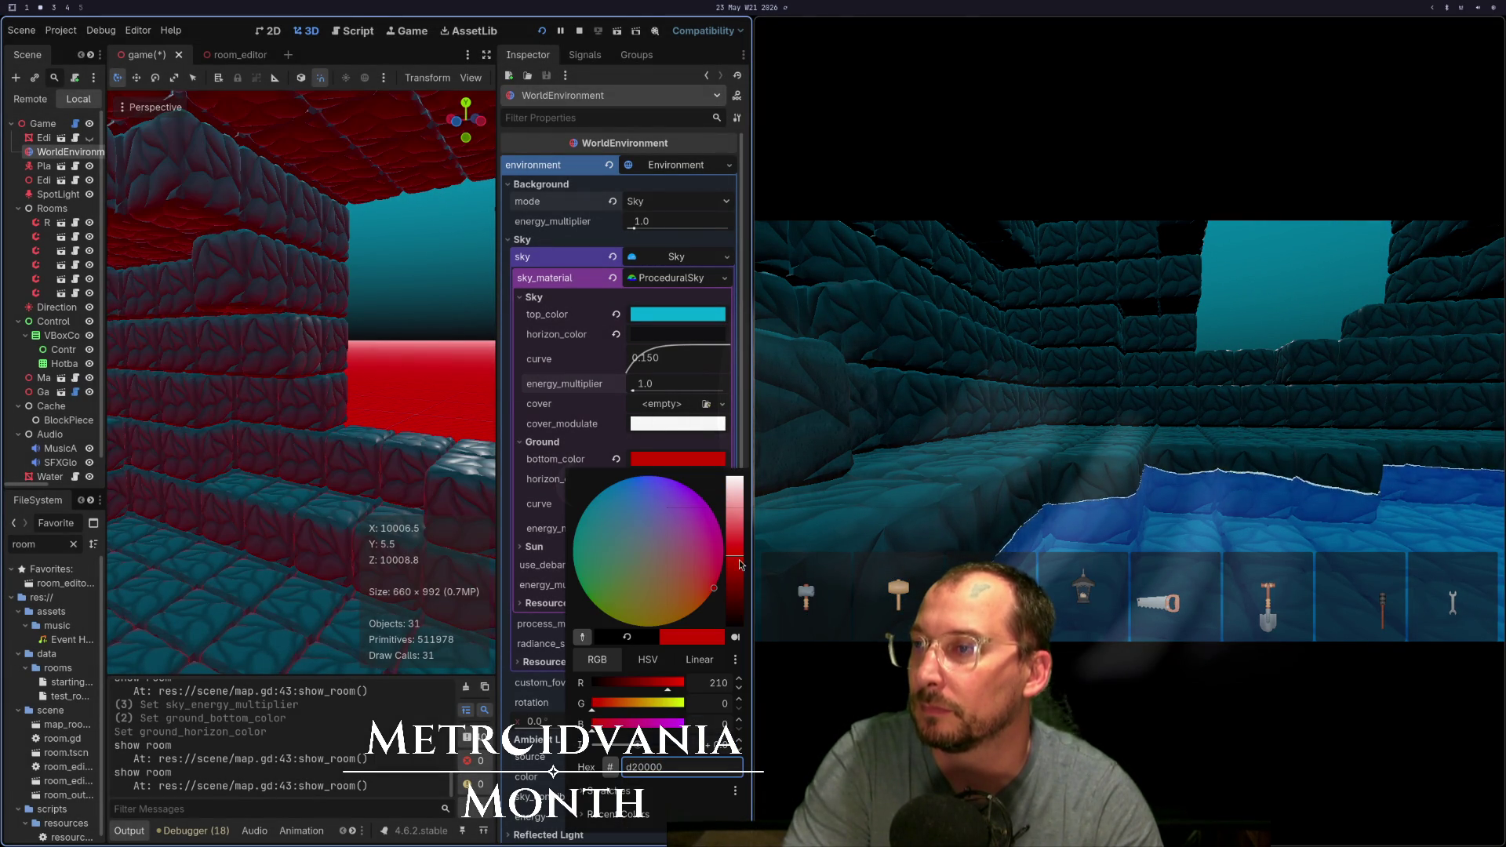
left_click_drag(740, 567, 741, 528)
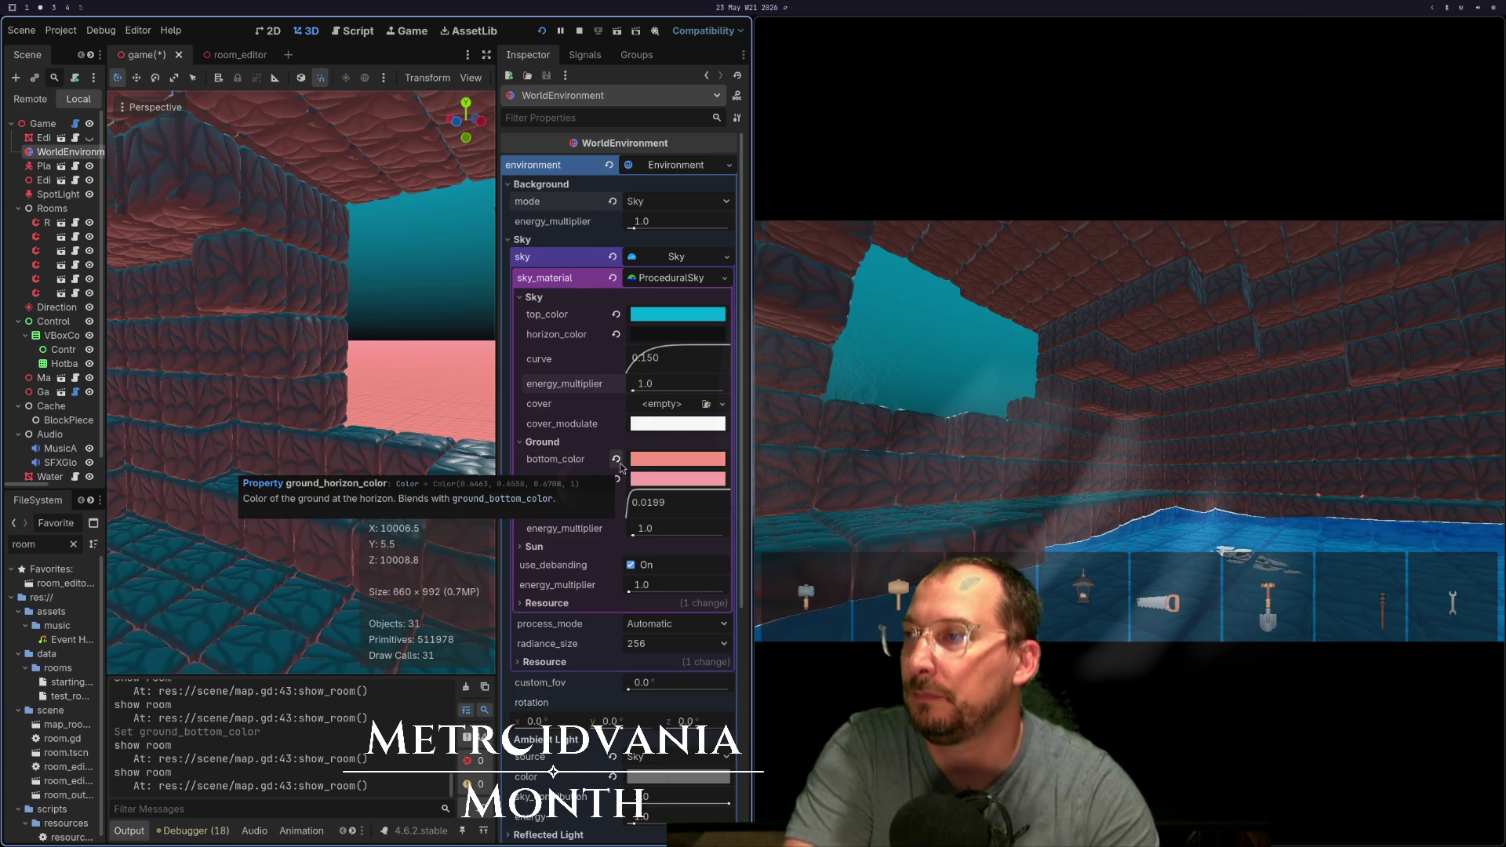
left_click(650, 468)
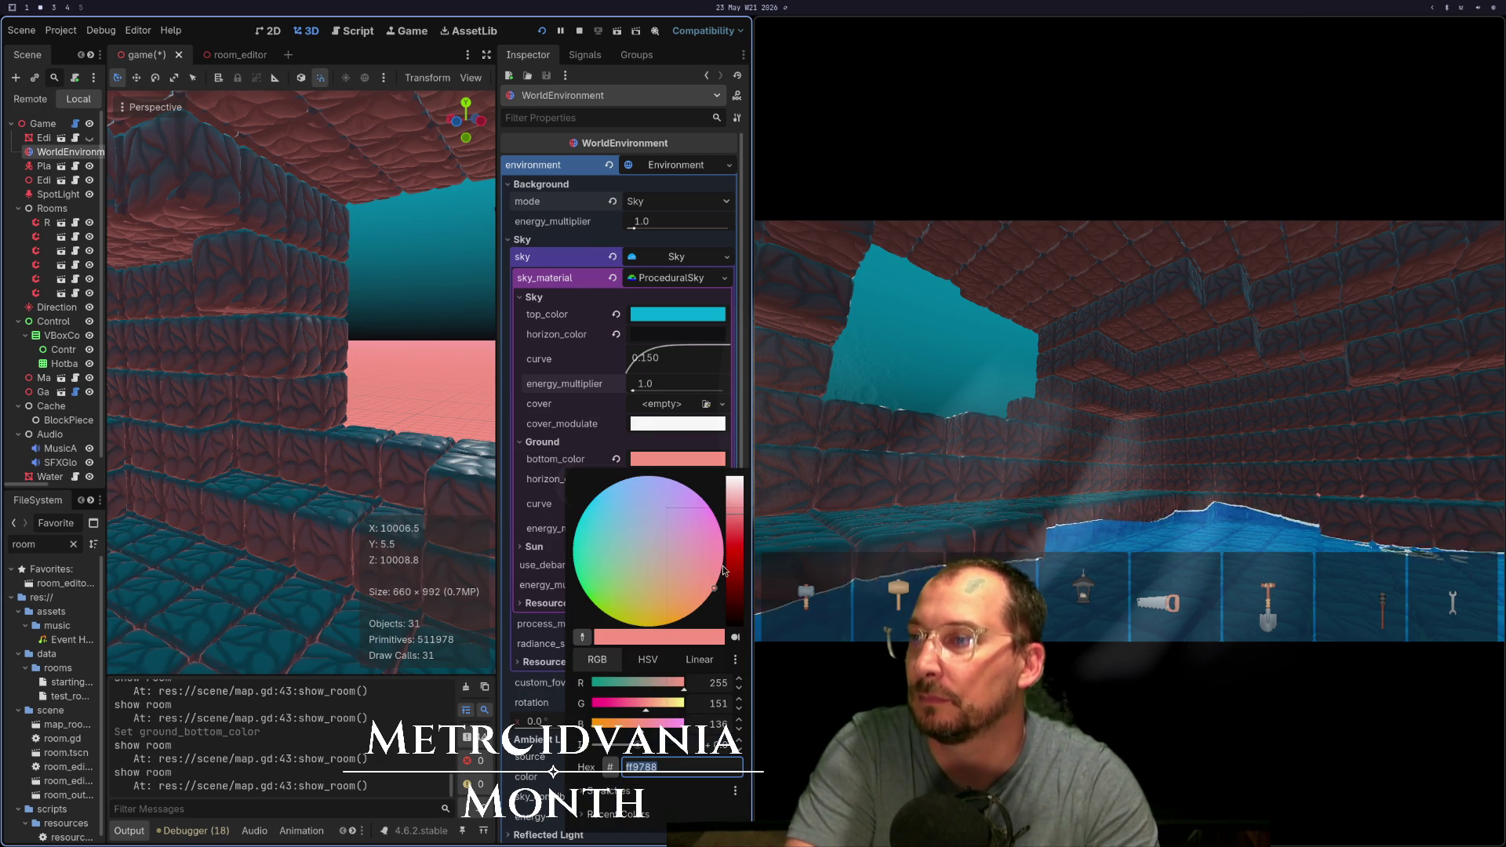
left_click_drag(735, 616, 735, 636)
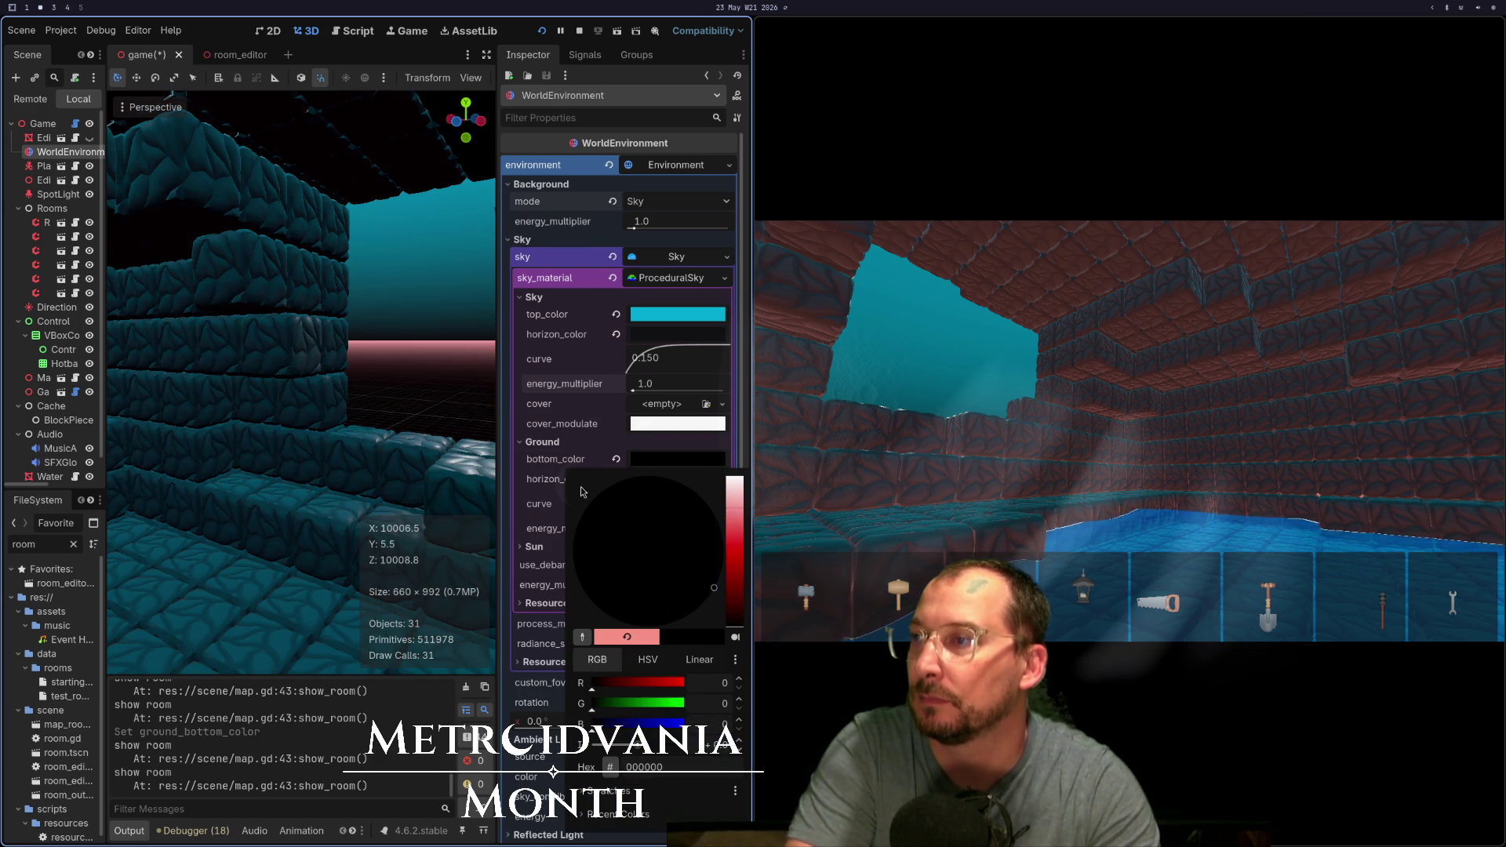
left_click(644, 447)
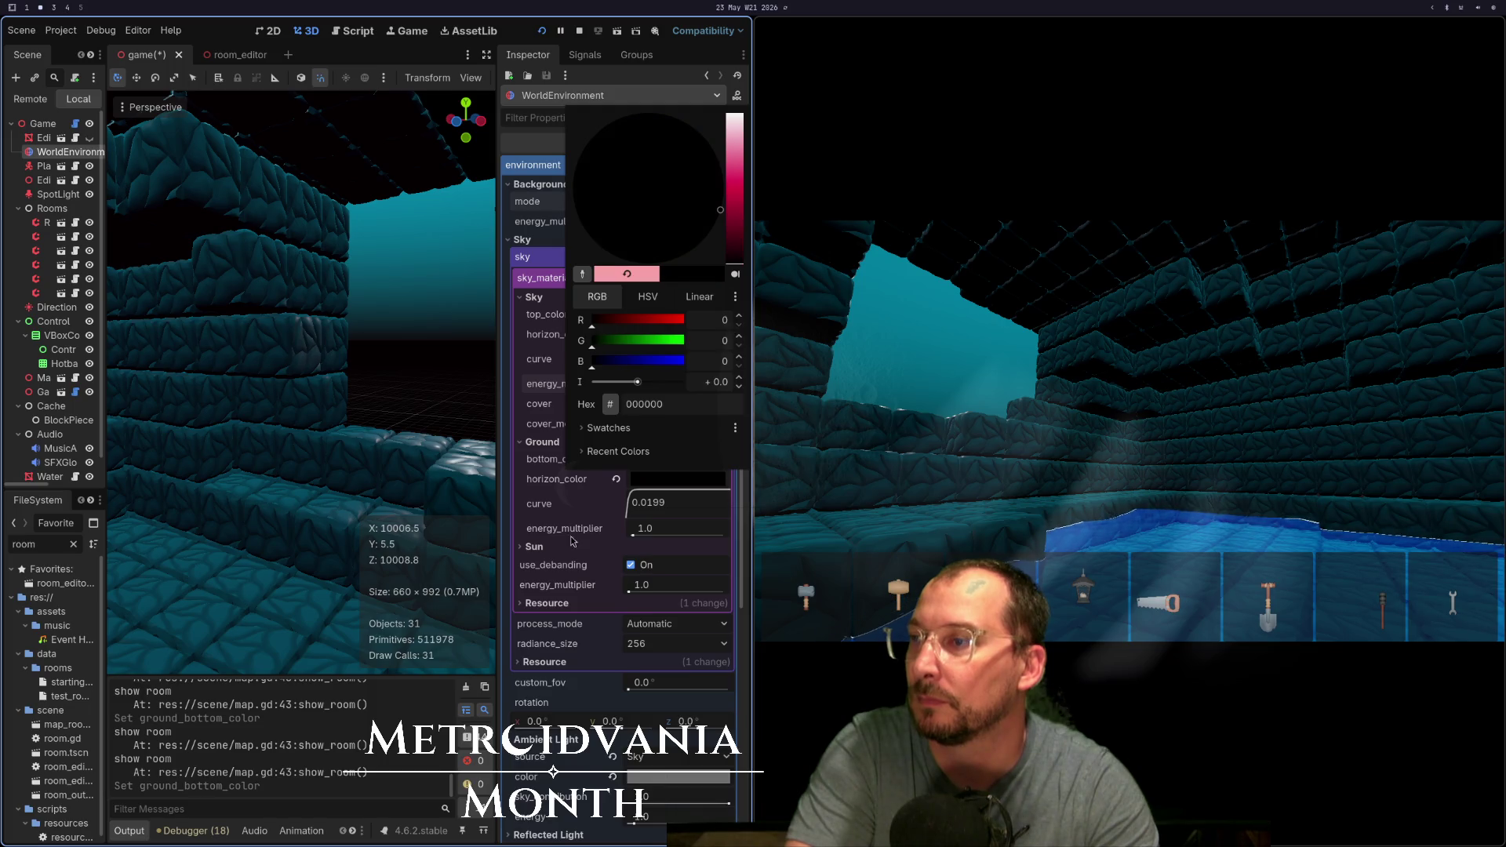
left_click(646, 462)
mouse_move(724, 570)
left_mouse_down()
mouse_move(731, 514)
mouse_move(732, 530)
left_mouse_up()
left_click(634, 497)
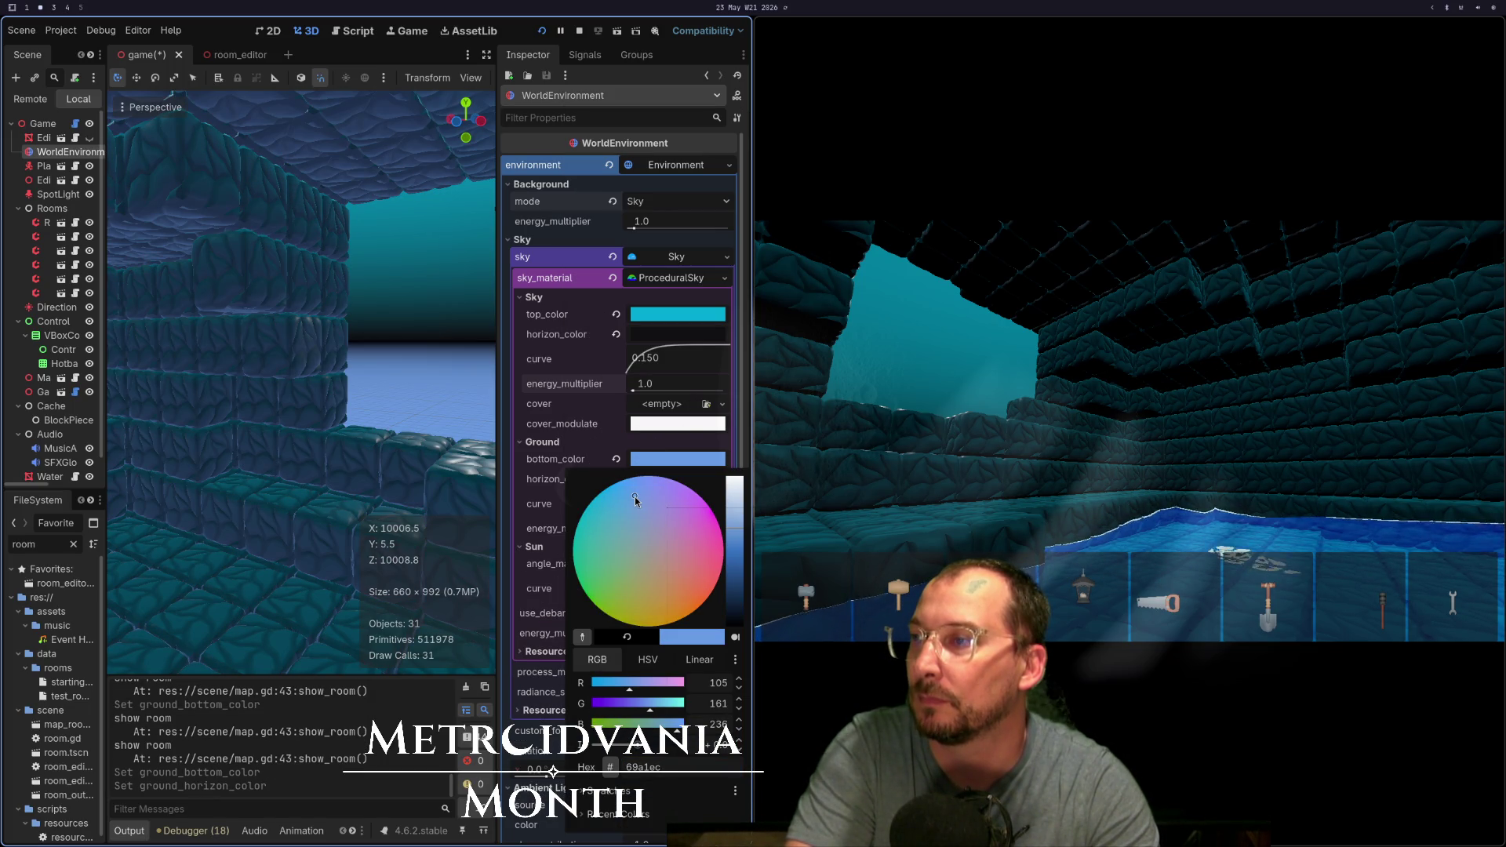
left_click(785, 432)
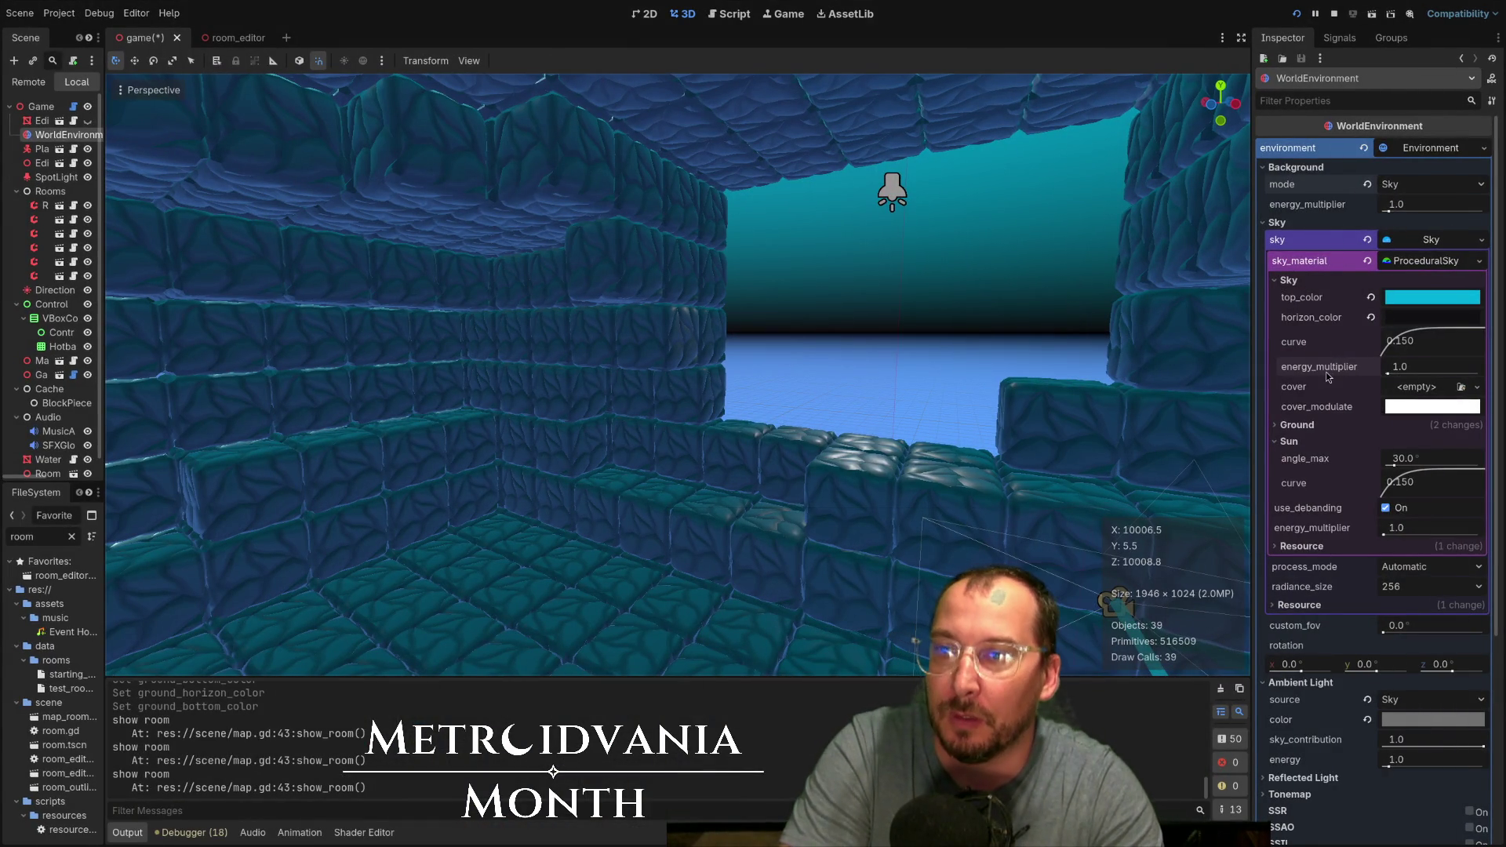
Deepen the ground bottom colour to blue 0077f1 and turn on sky debanding
scroll(1328, 377, "down", 2)
left_click(1302, 352)
left_click(1303, 339)
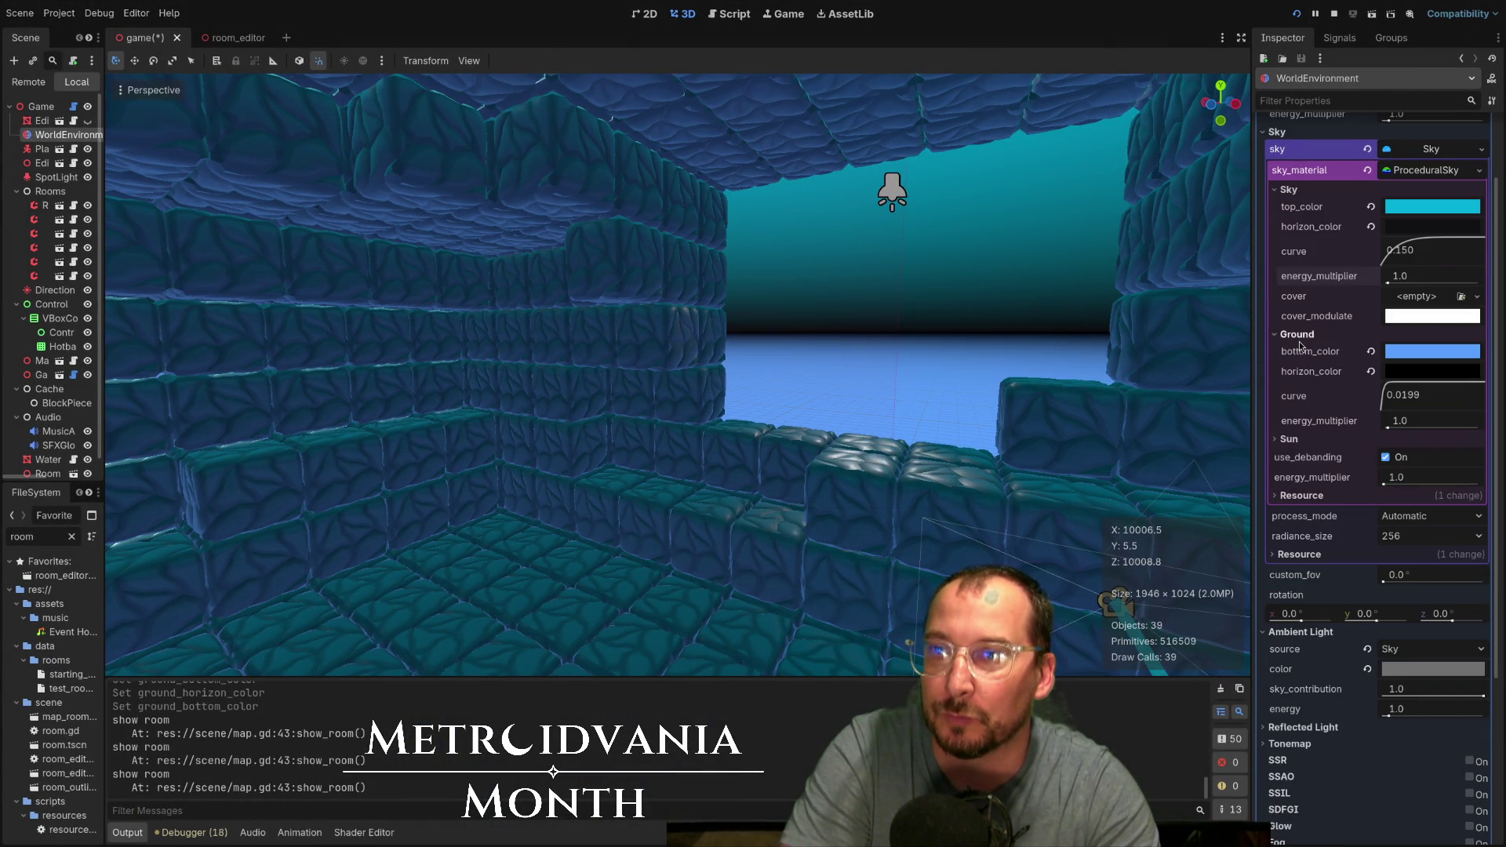
left_click(1412, 354)
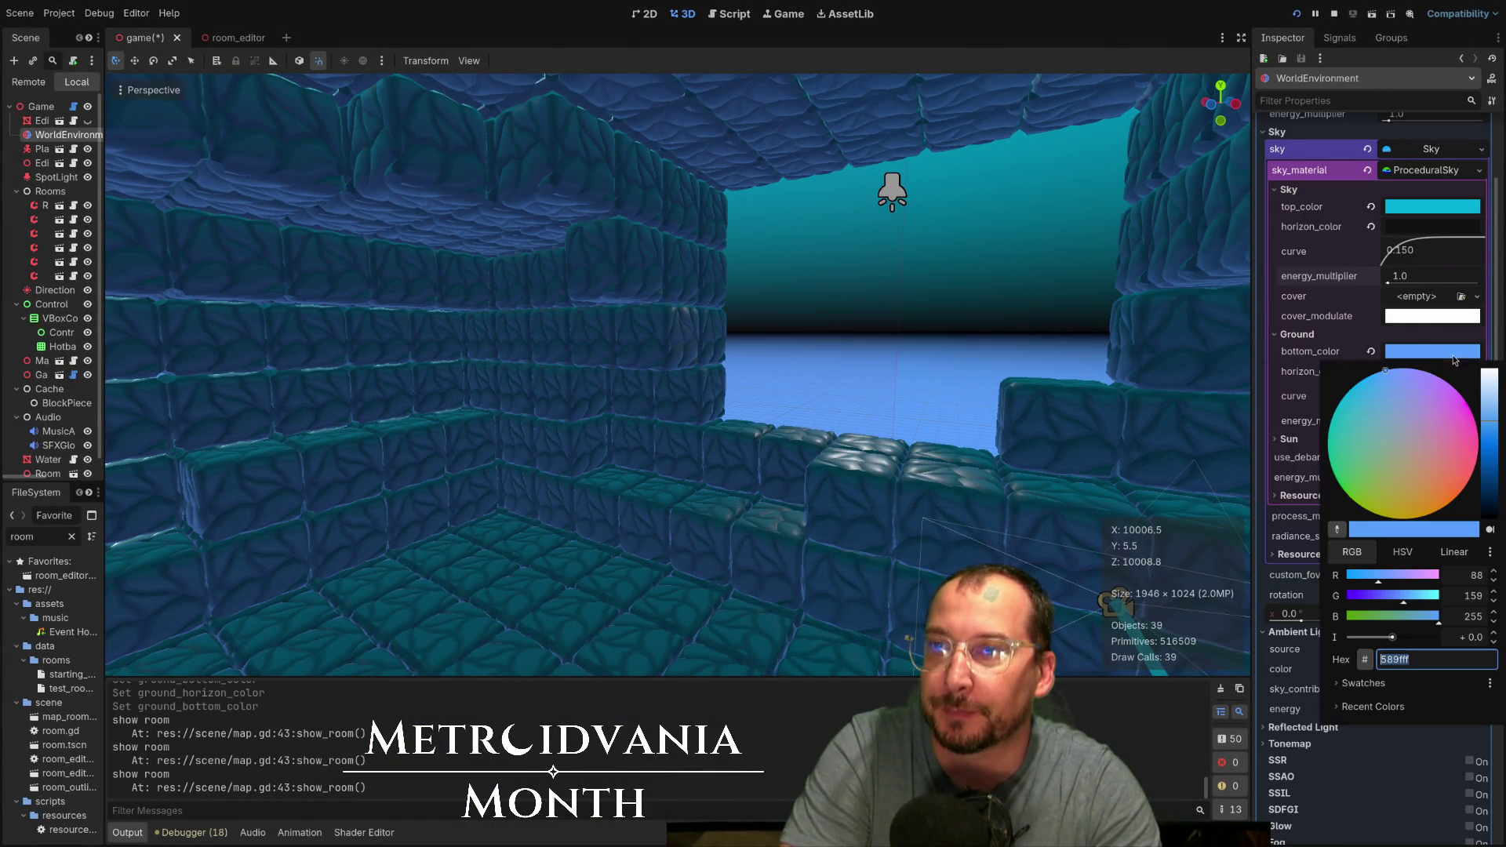
left_click_drag(1483, 421, 1496, 451)
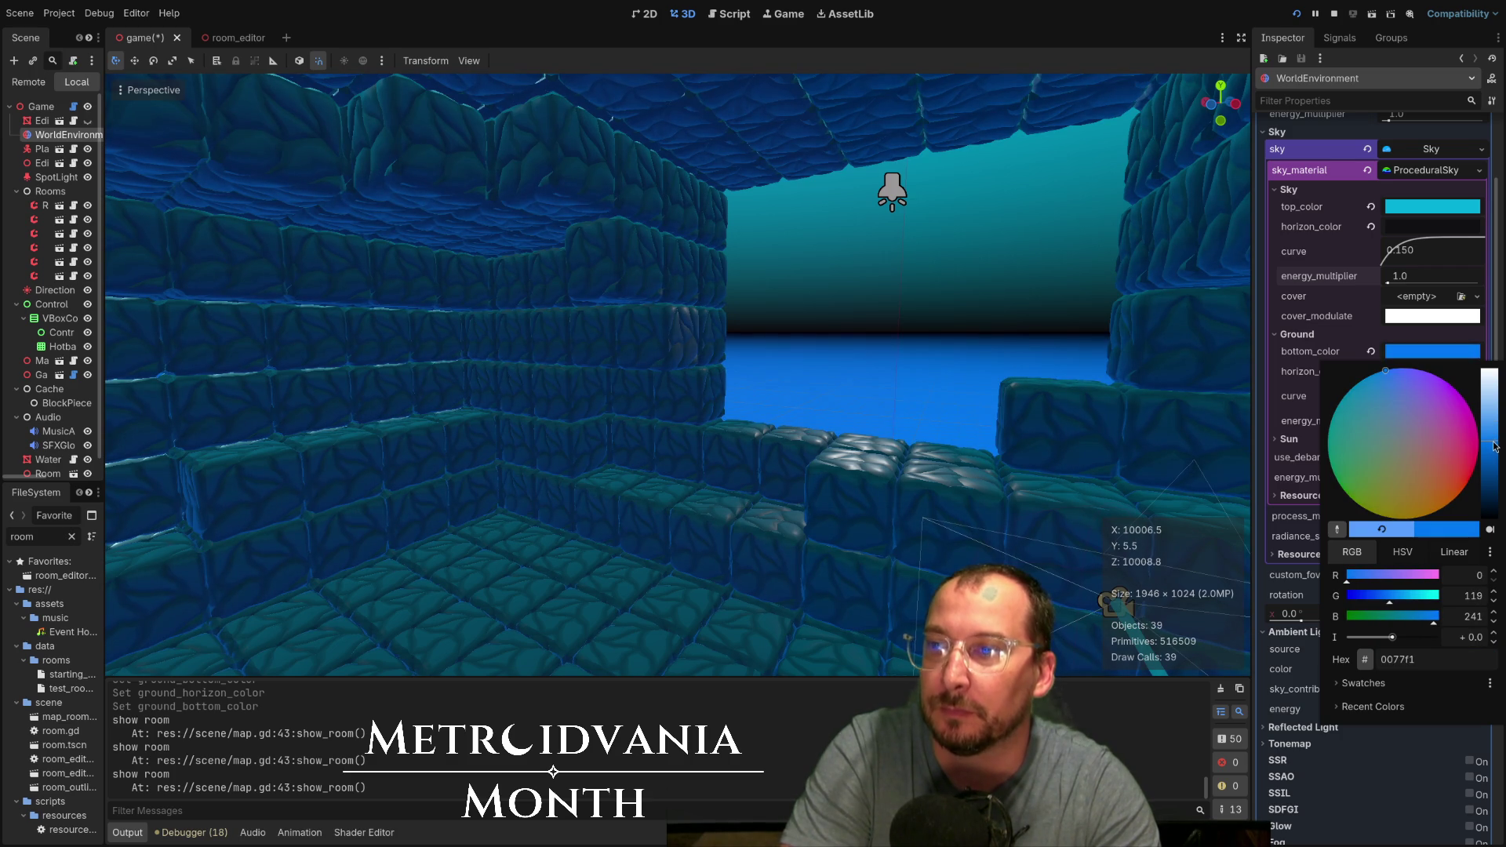
left_click(1333, 339)
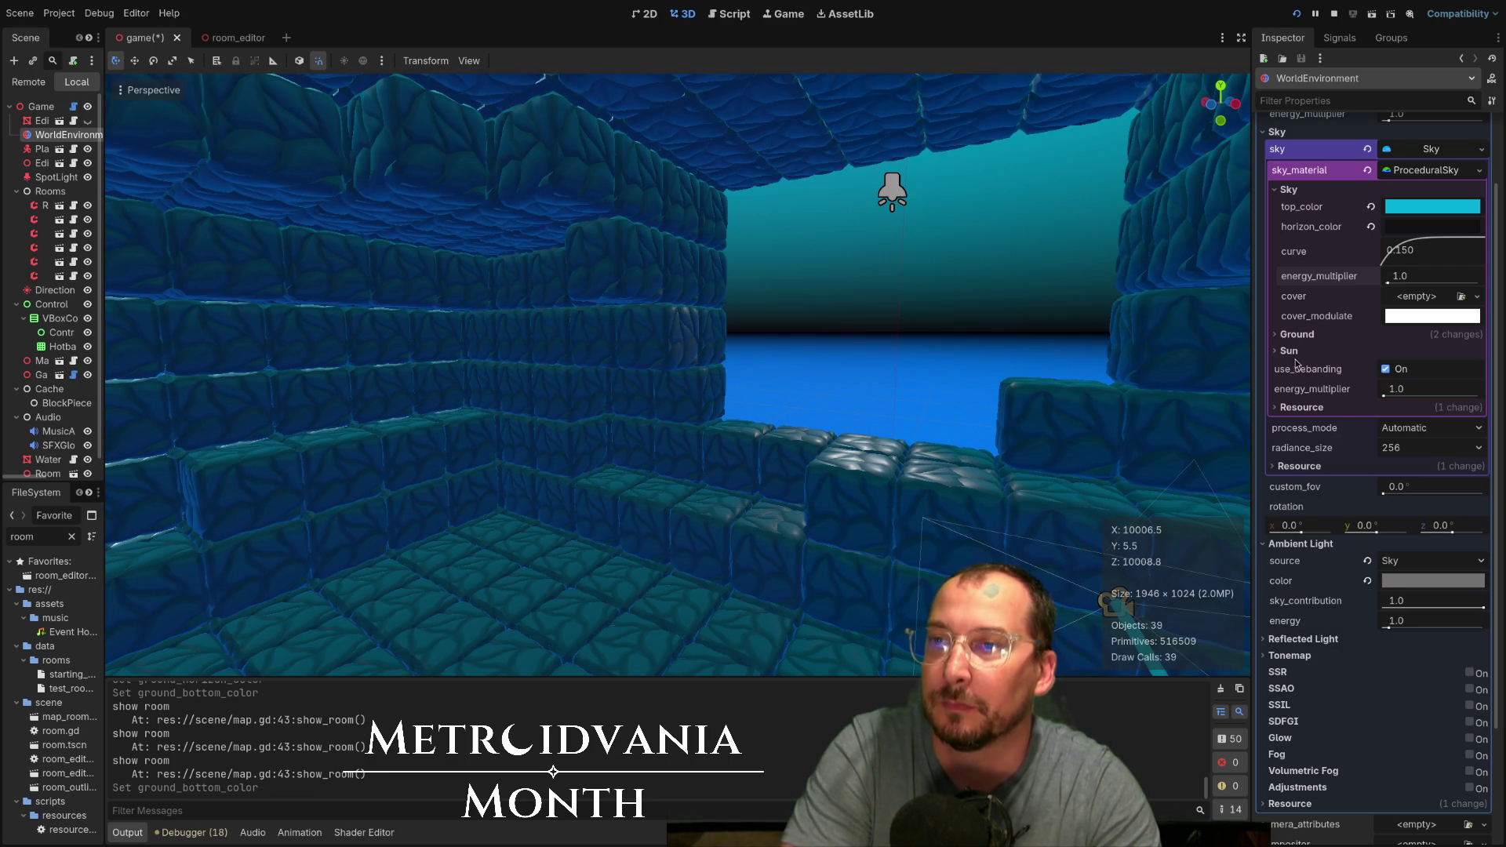
left_click(1402, 370)
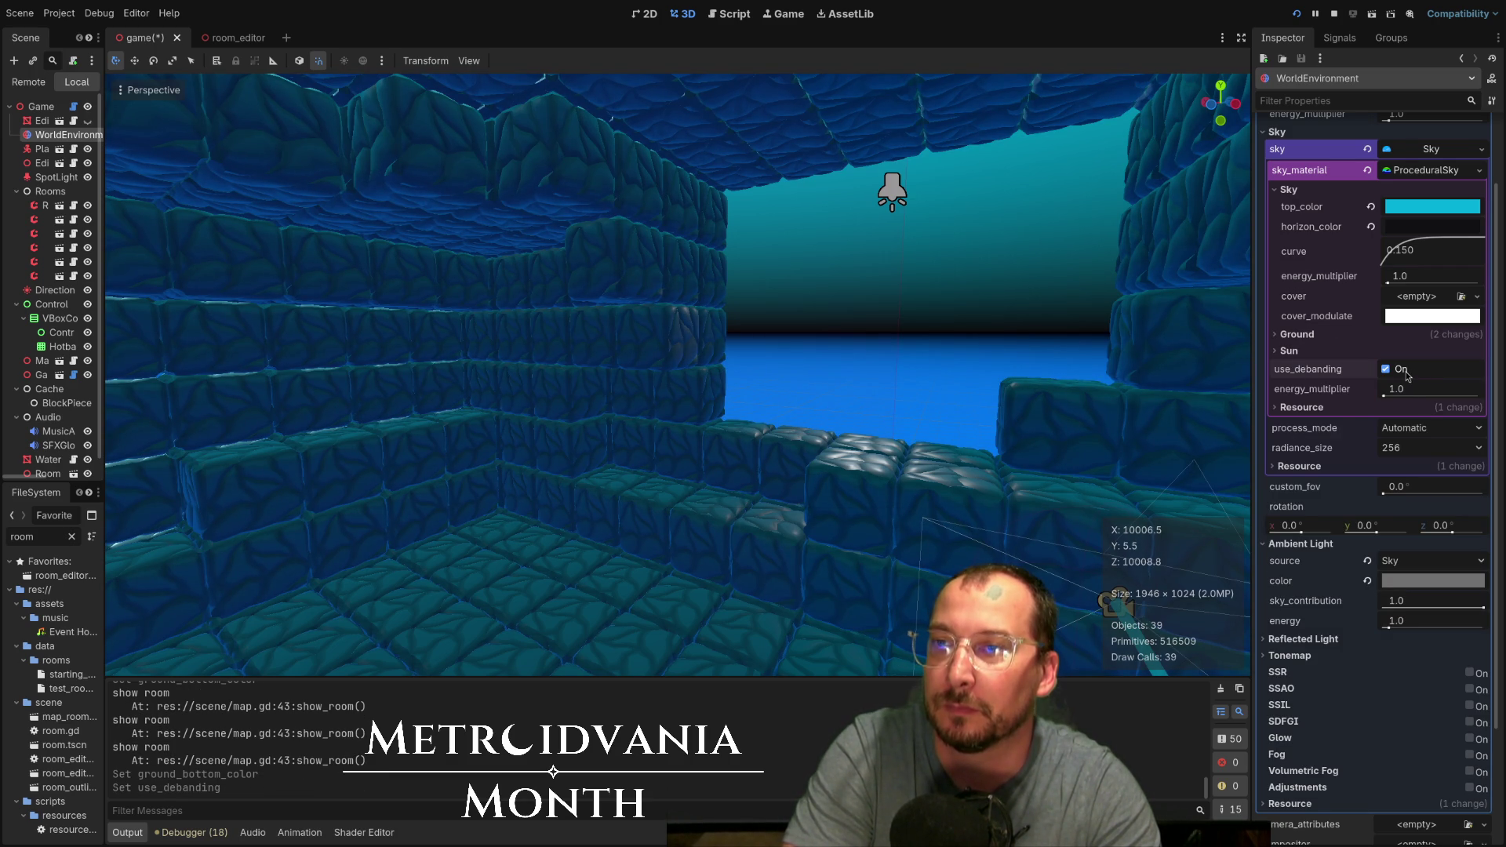
Keep the sky process mode on Automatic and revert Ambient Light source and colour to defaults
left_click(1403, 430)
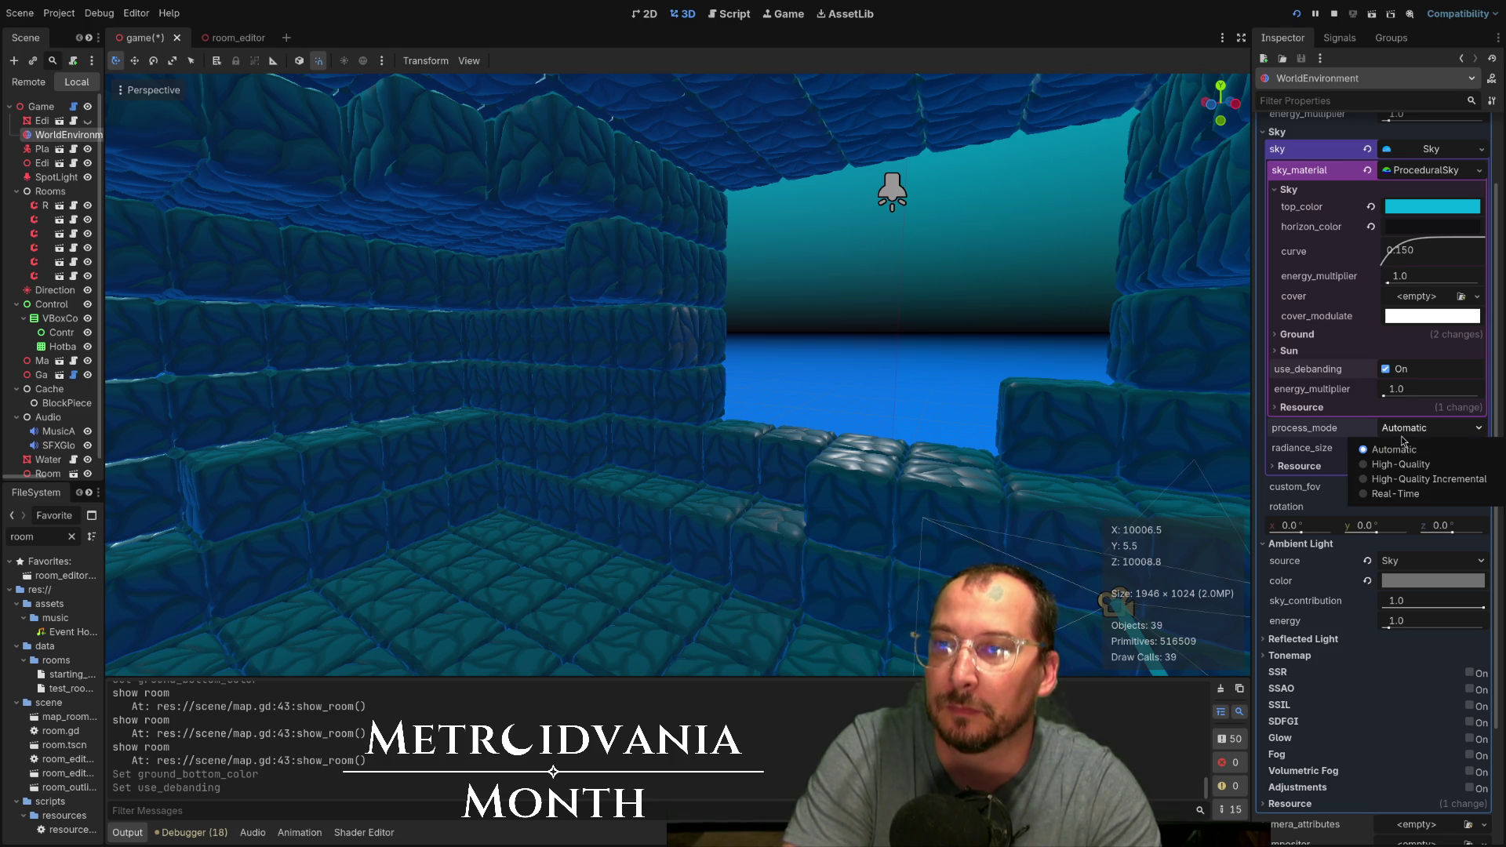
left_click(1348, 444)
scroll(1357, 449, "up", 2)
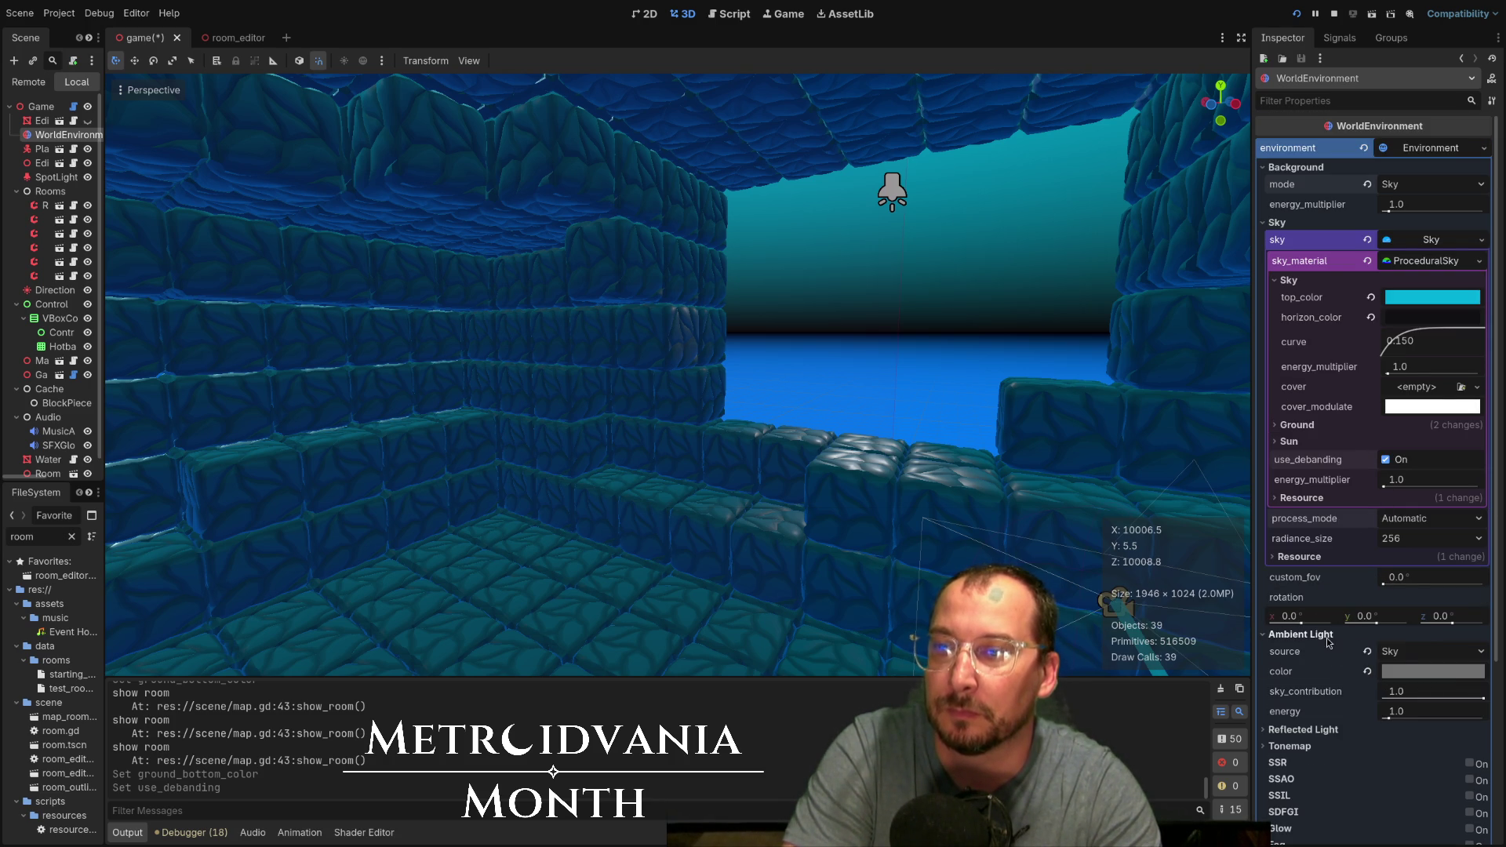
left_click(1368, 652)
left_click(1368, 671)
left_click(1293, 637)
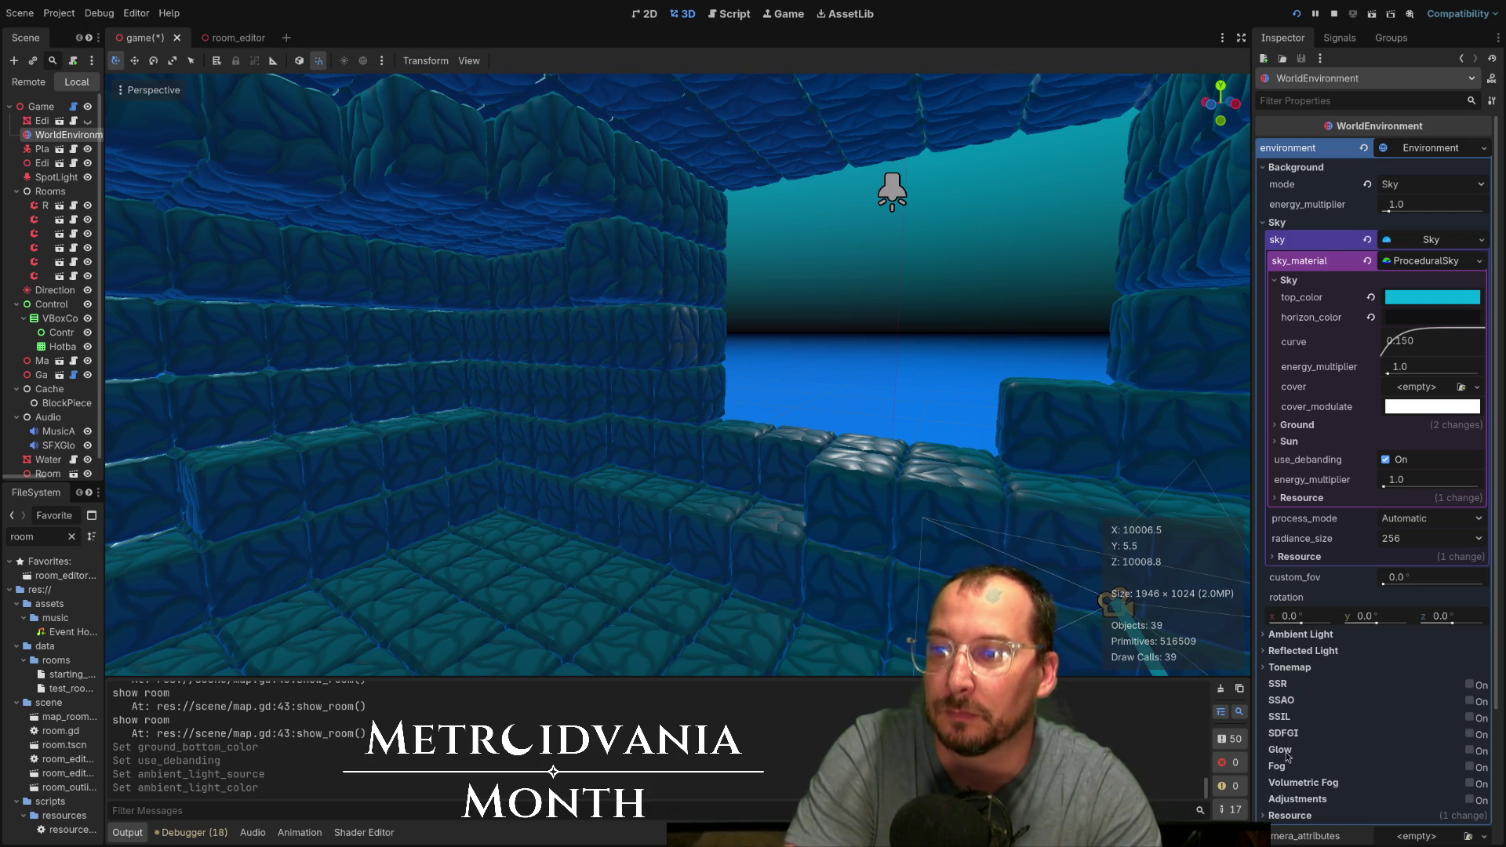
Enable environment glow with a small bloom amount, then deselect and zoom the camera out
left_click(1472, 751)
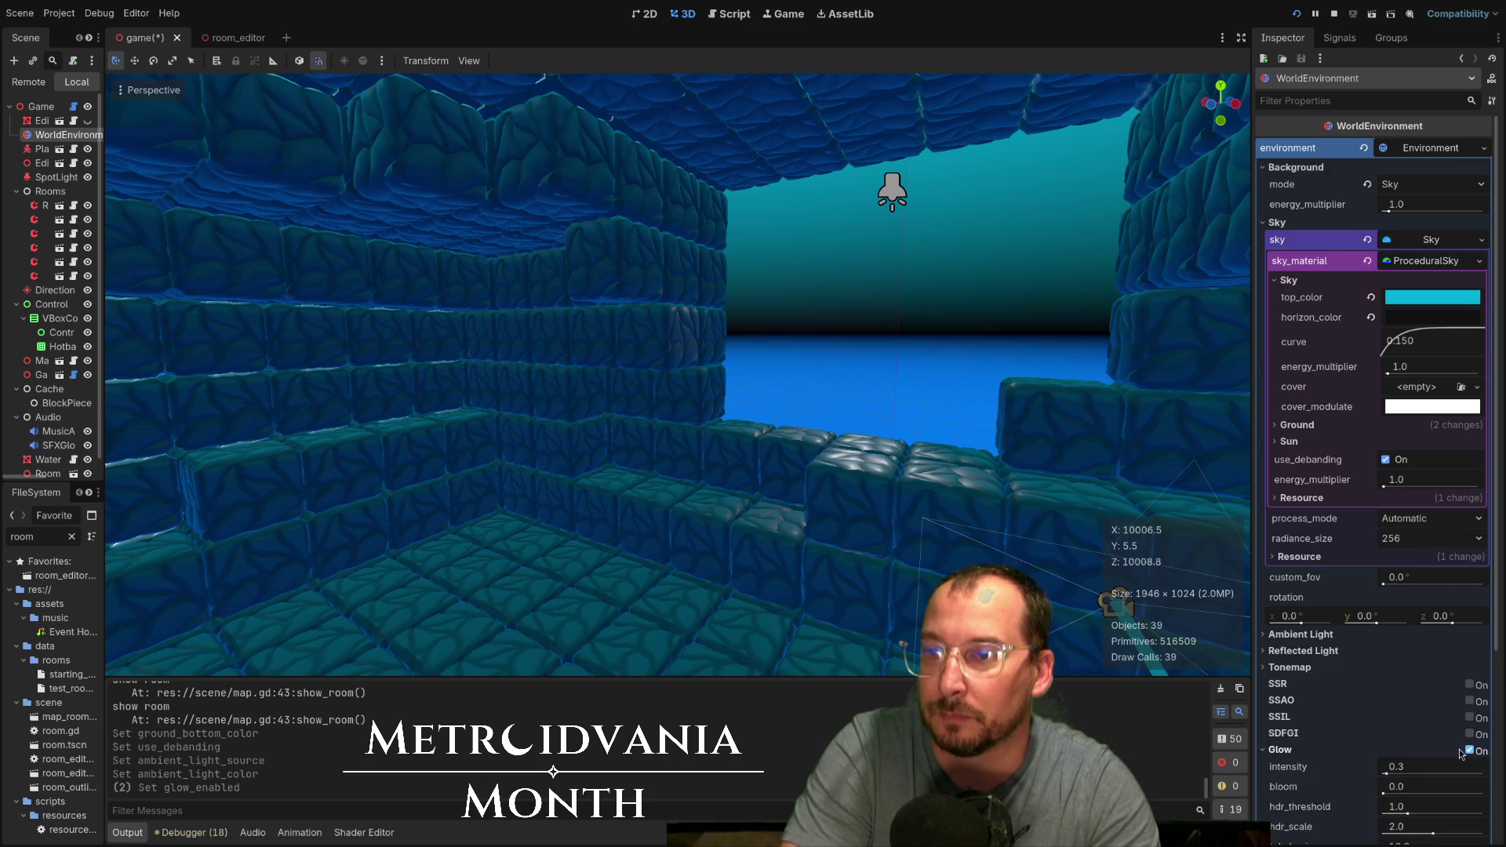
scroll(1403, 719, "down", 4)
left_click_drag(1391, 628, 1425, 619)
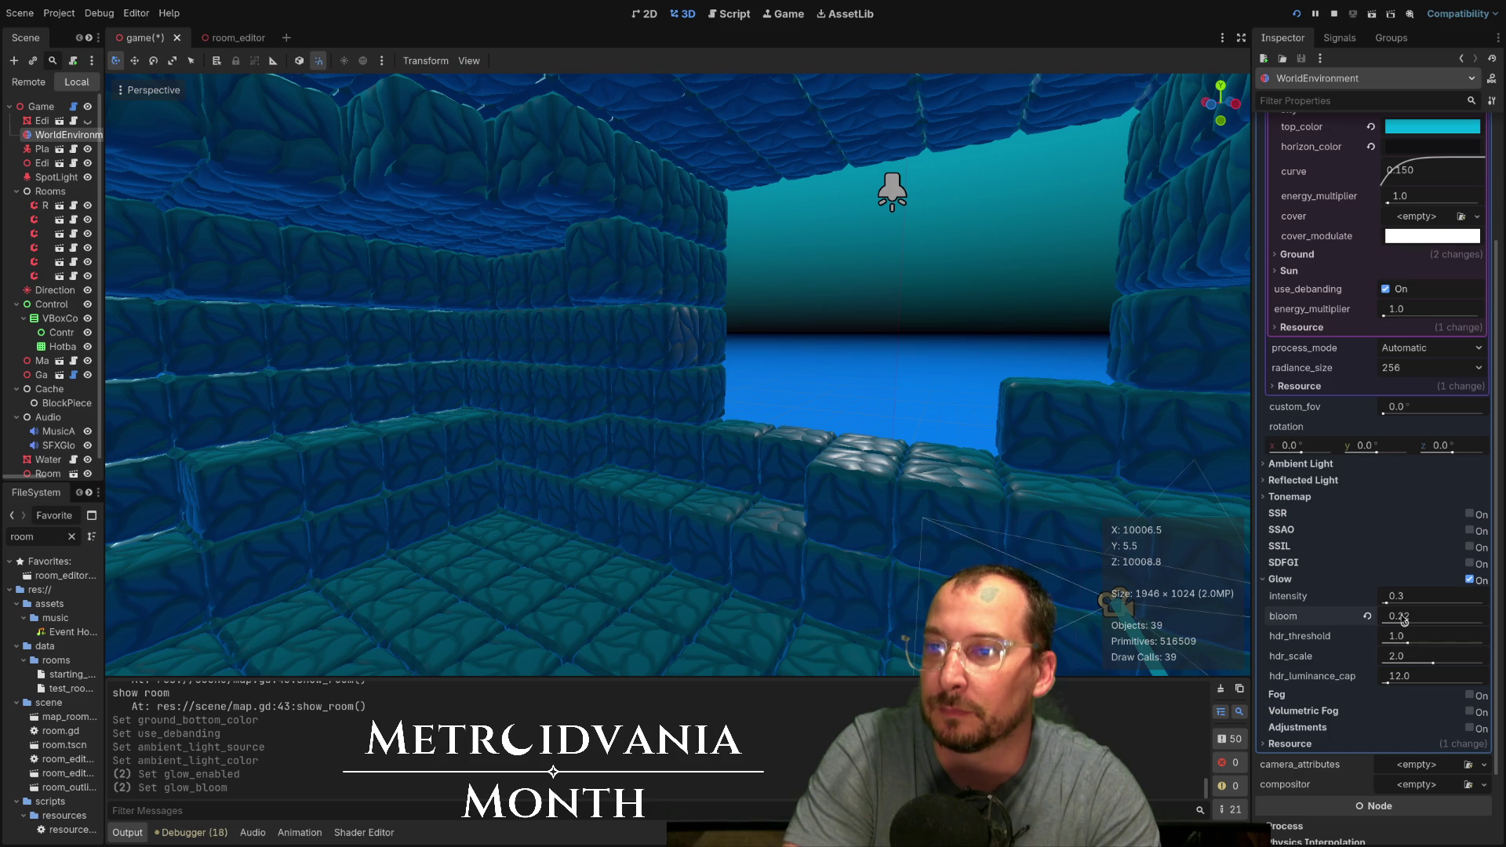
left_click(935, 468)
scroll(946, 439, "down", 6)
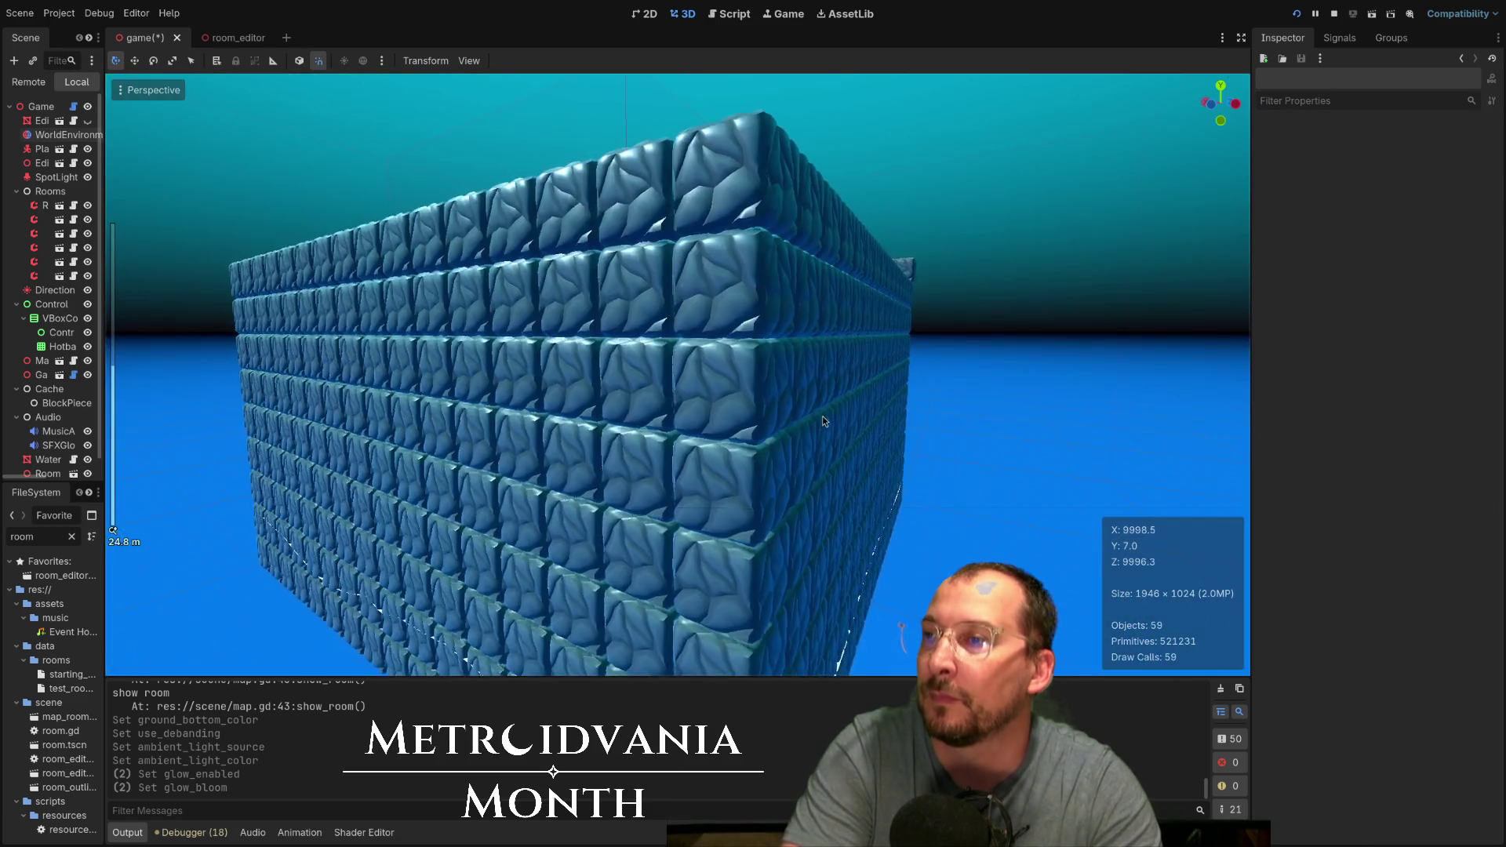
Zoom around the level in move mode, then select a room's GridMap under Rooms to show its blocks palette
scroll(822, 416, "up", 5)
scroll(997, 379, "down", 4)
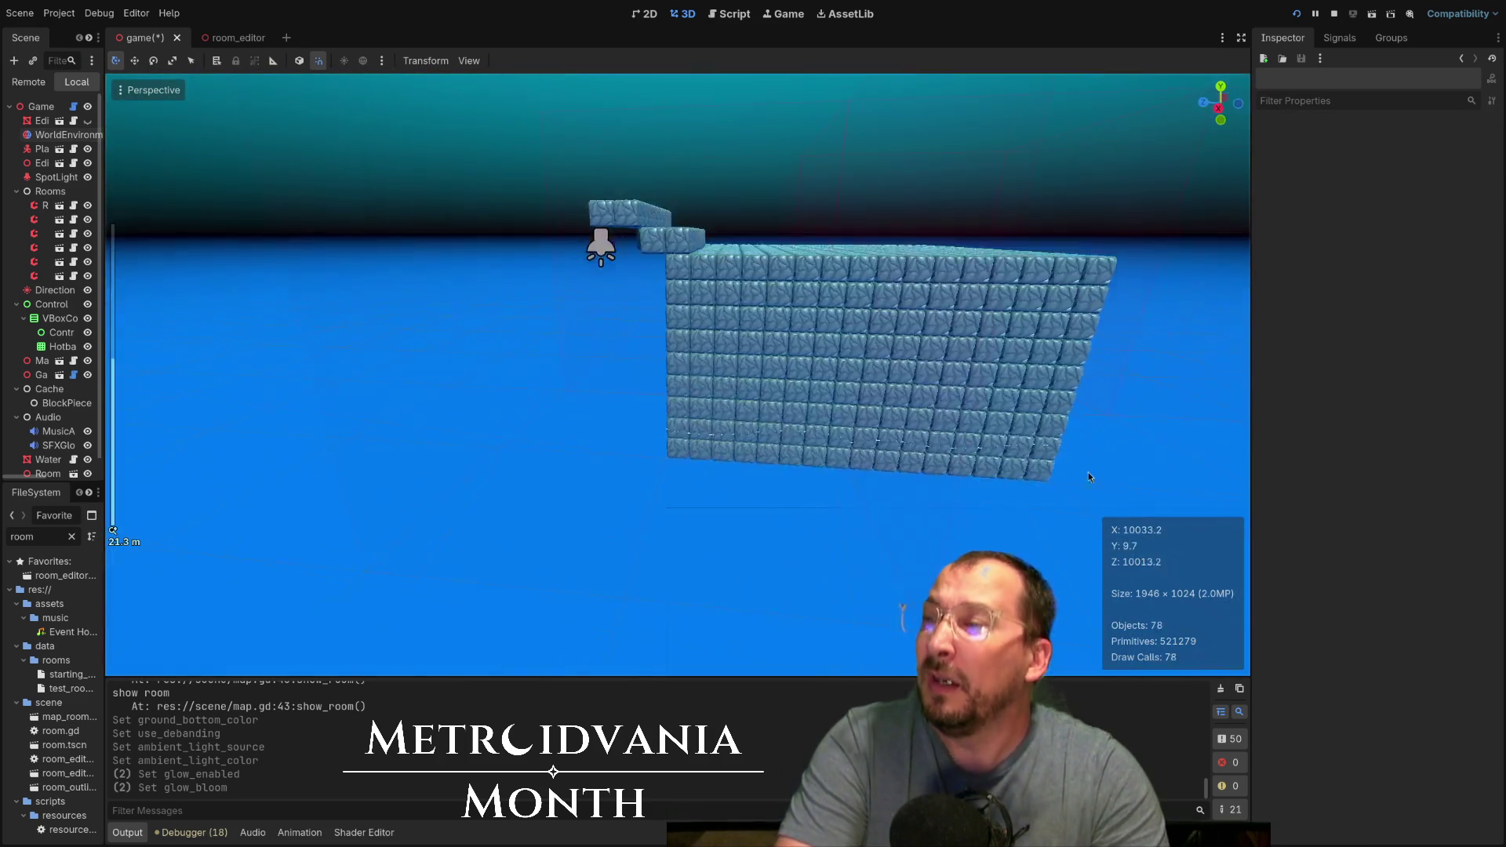
scroll(1096, 430, "up", 3)
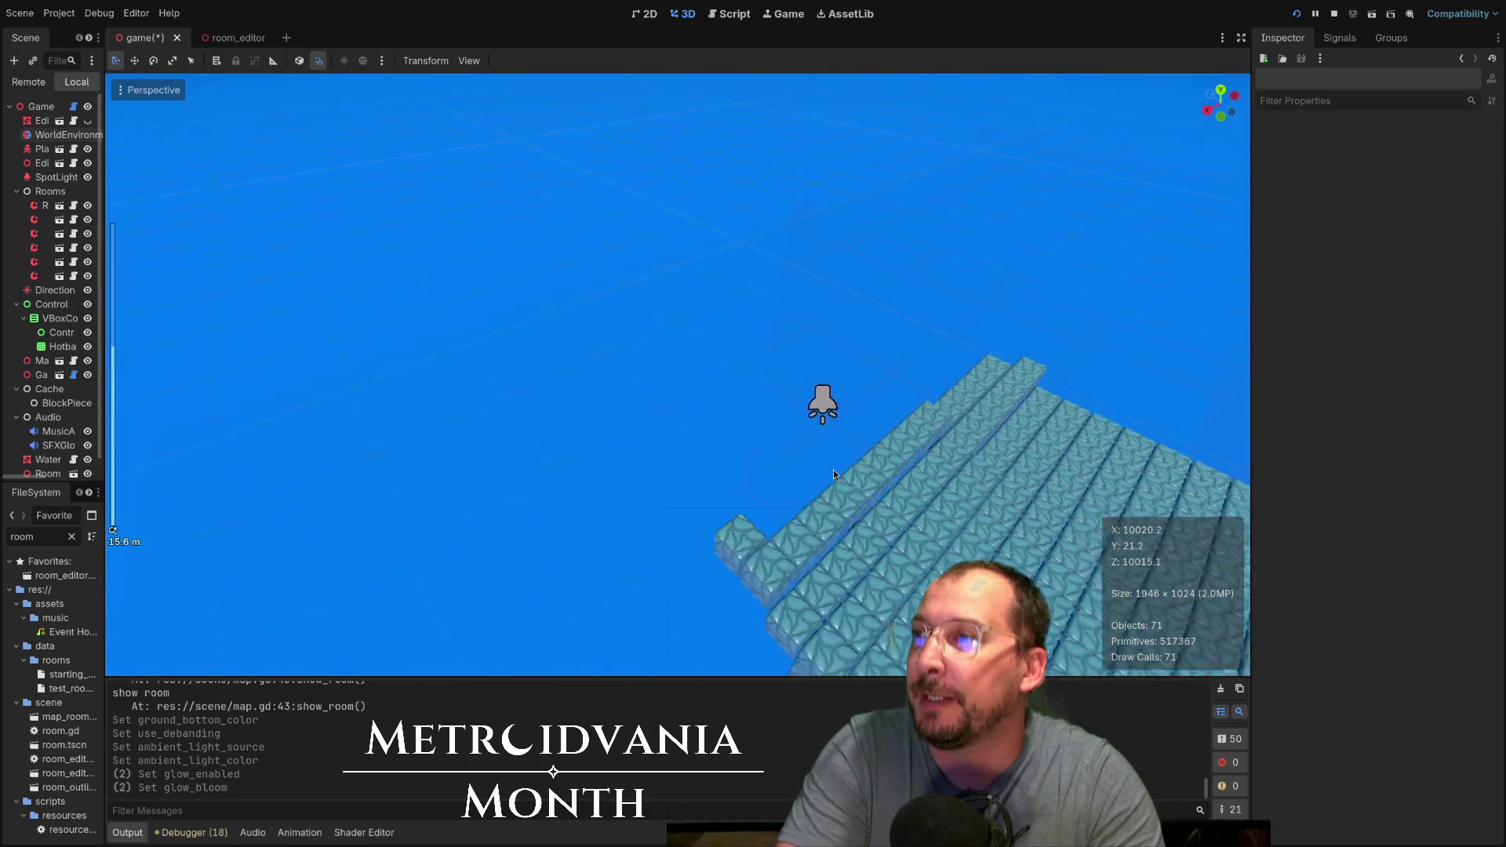
scroll(832, 469, "up", 4)
scroll(1098, 454, "down", 3)
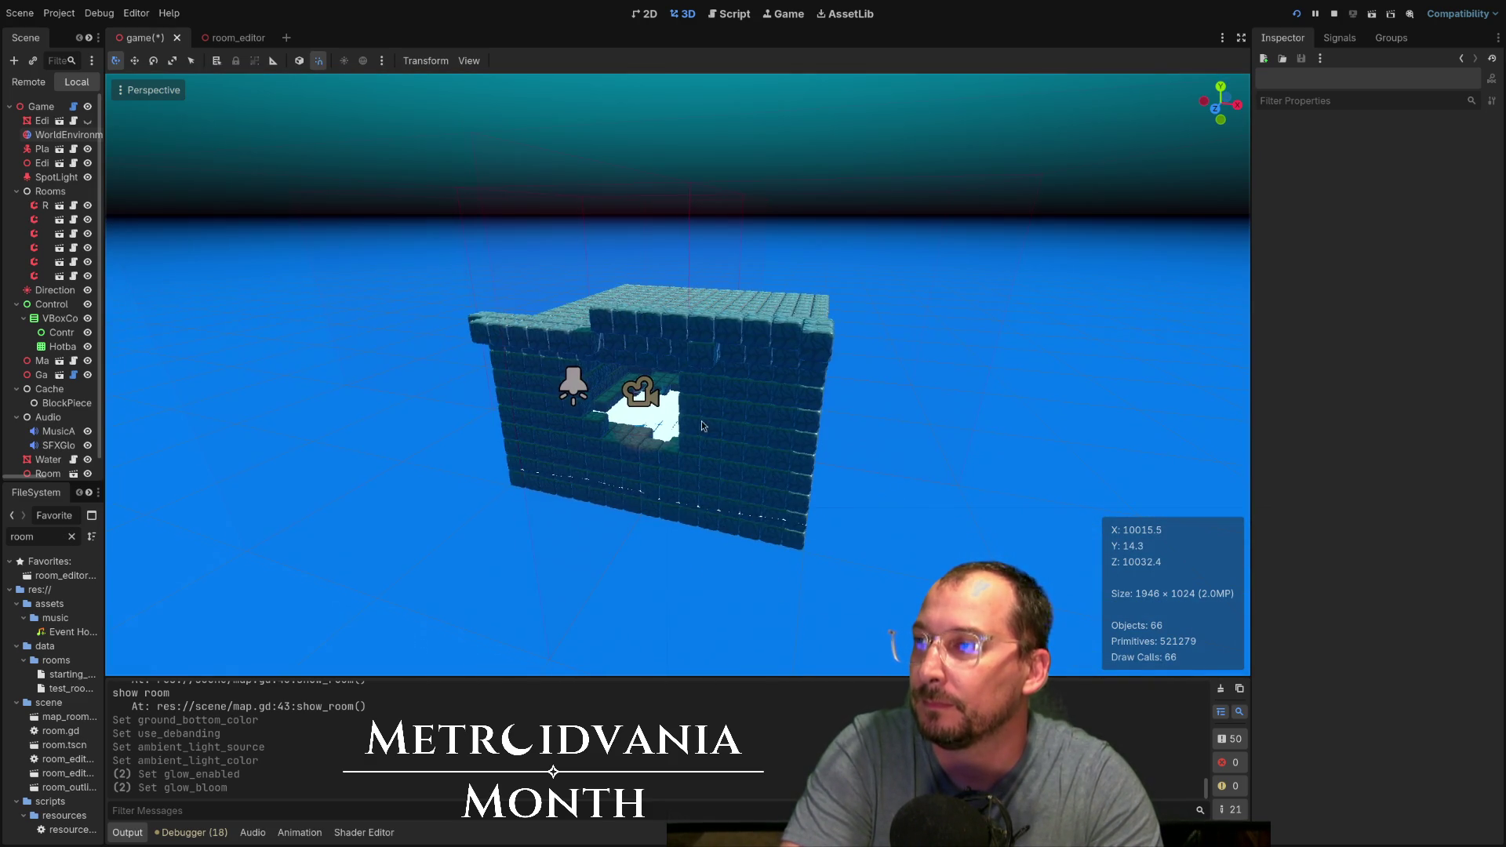
scroll(704, 426, "down", 3)
key("w")
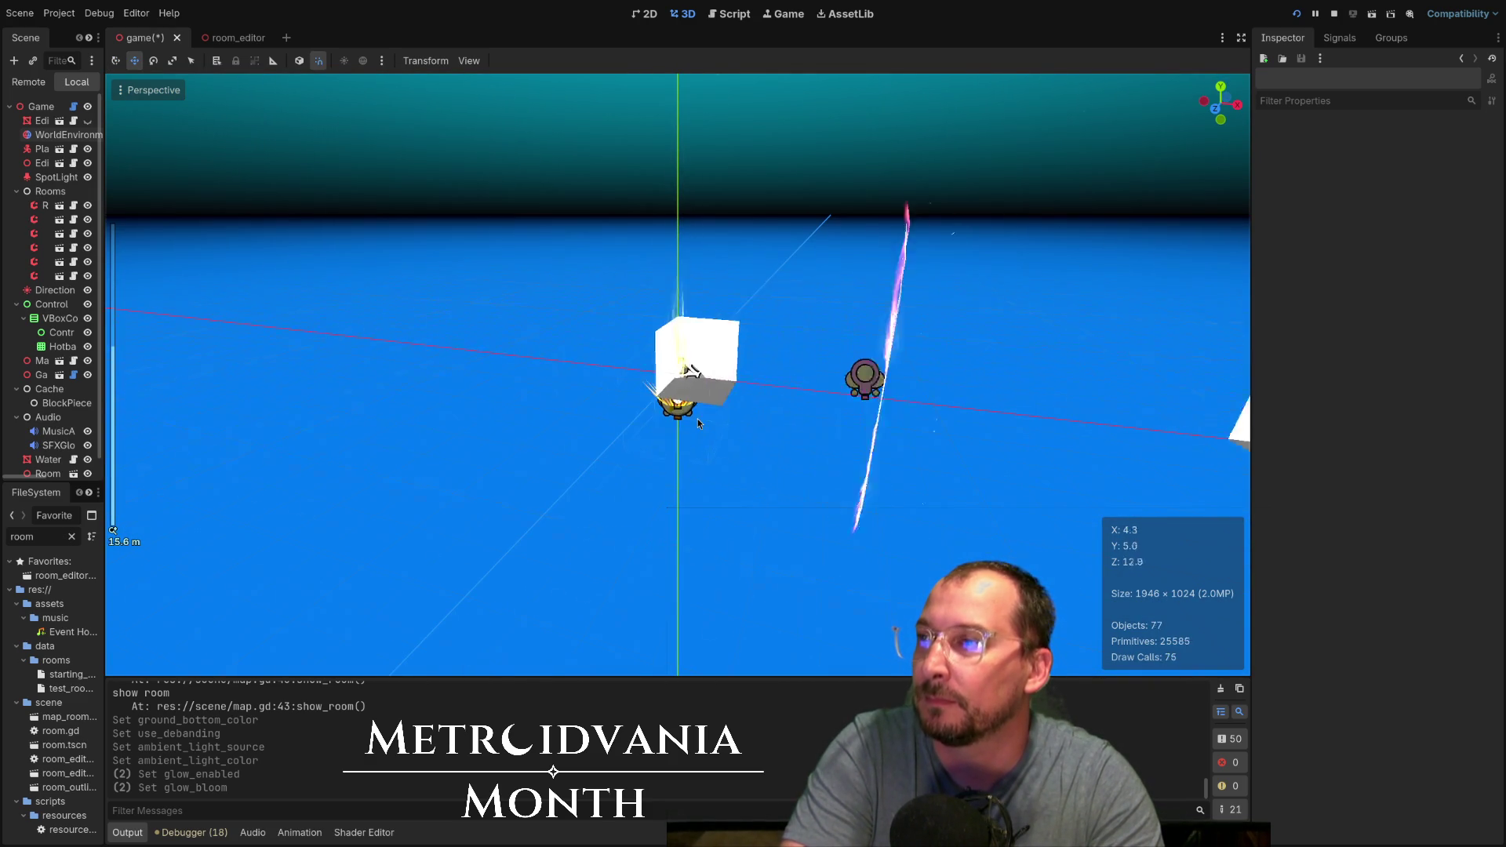
scroll(700, 412, "up", 5)
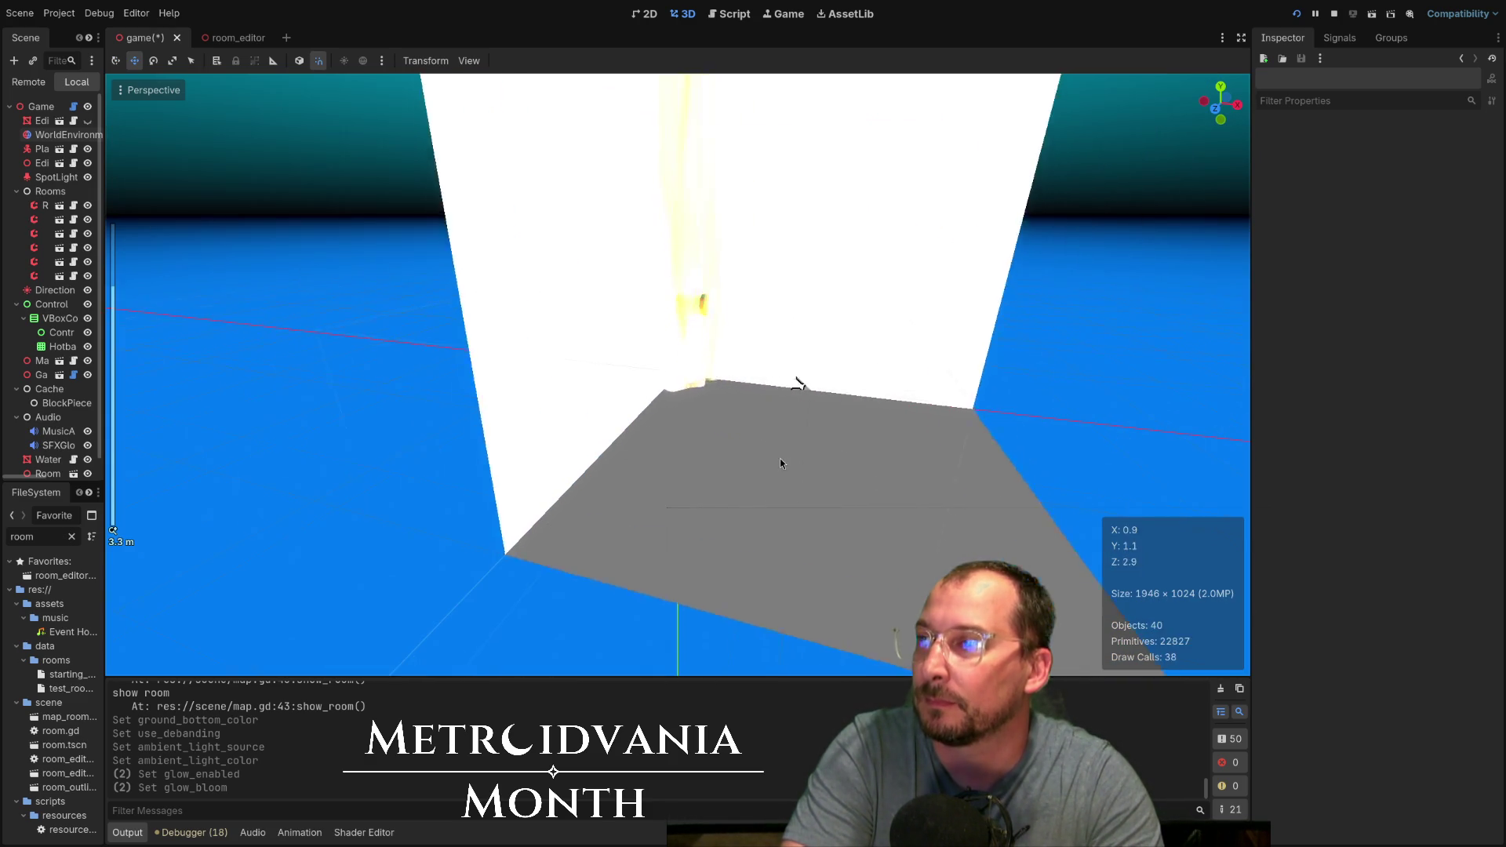
scroll(780, 458, "down", 15)
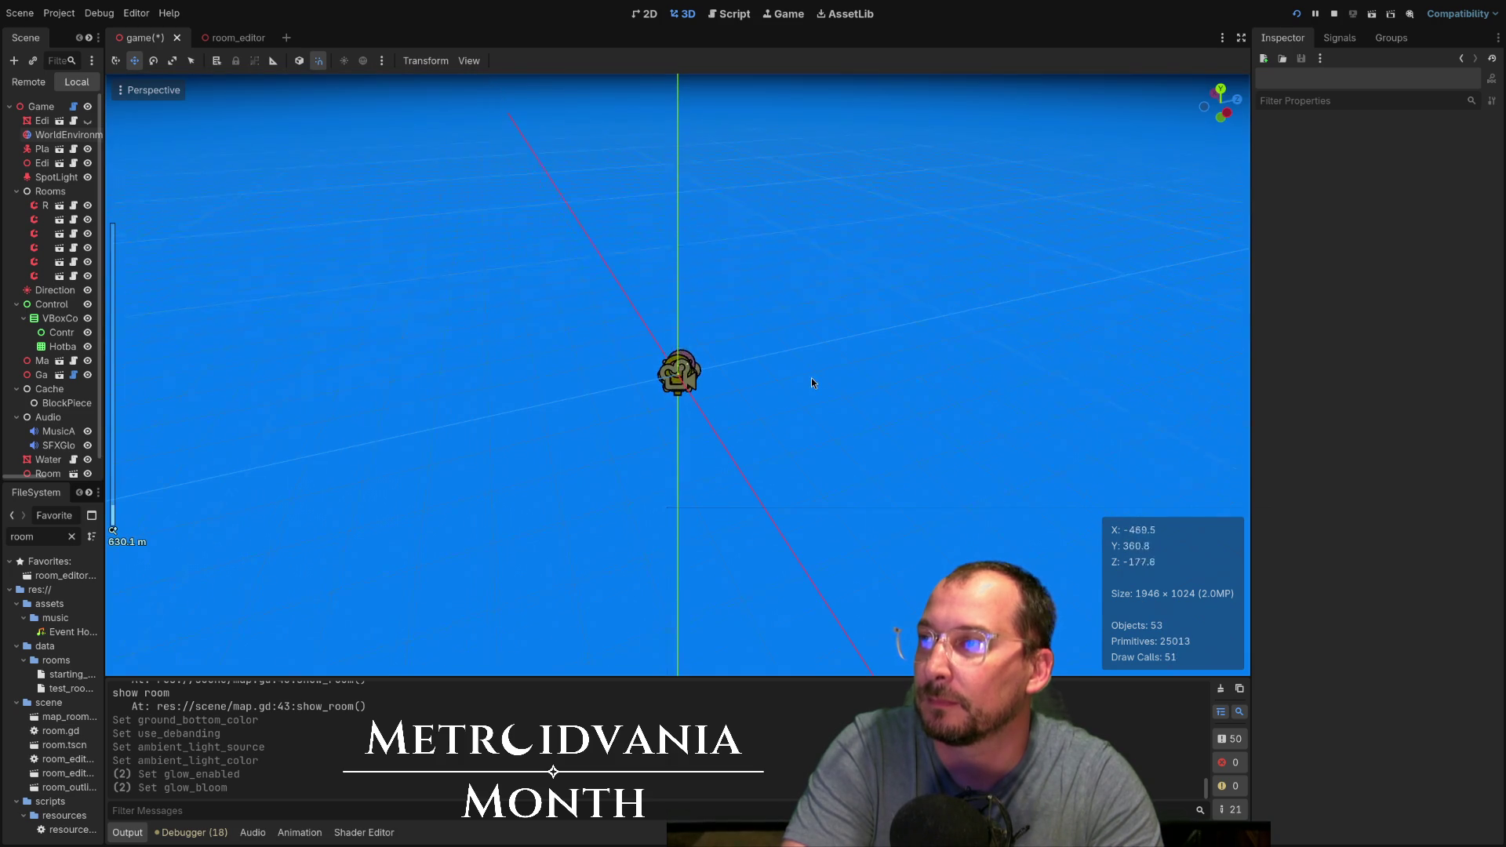
left_click(44, 275)
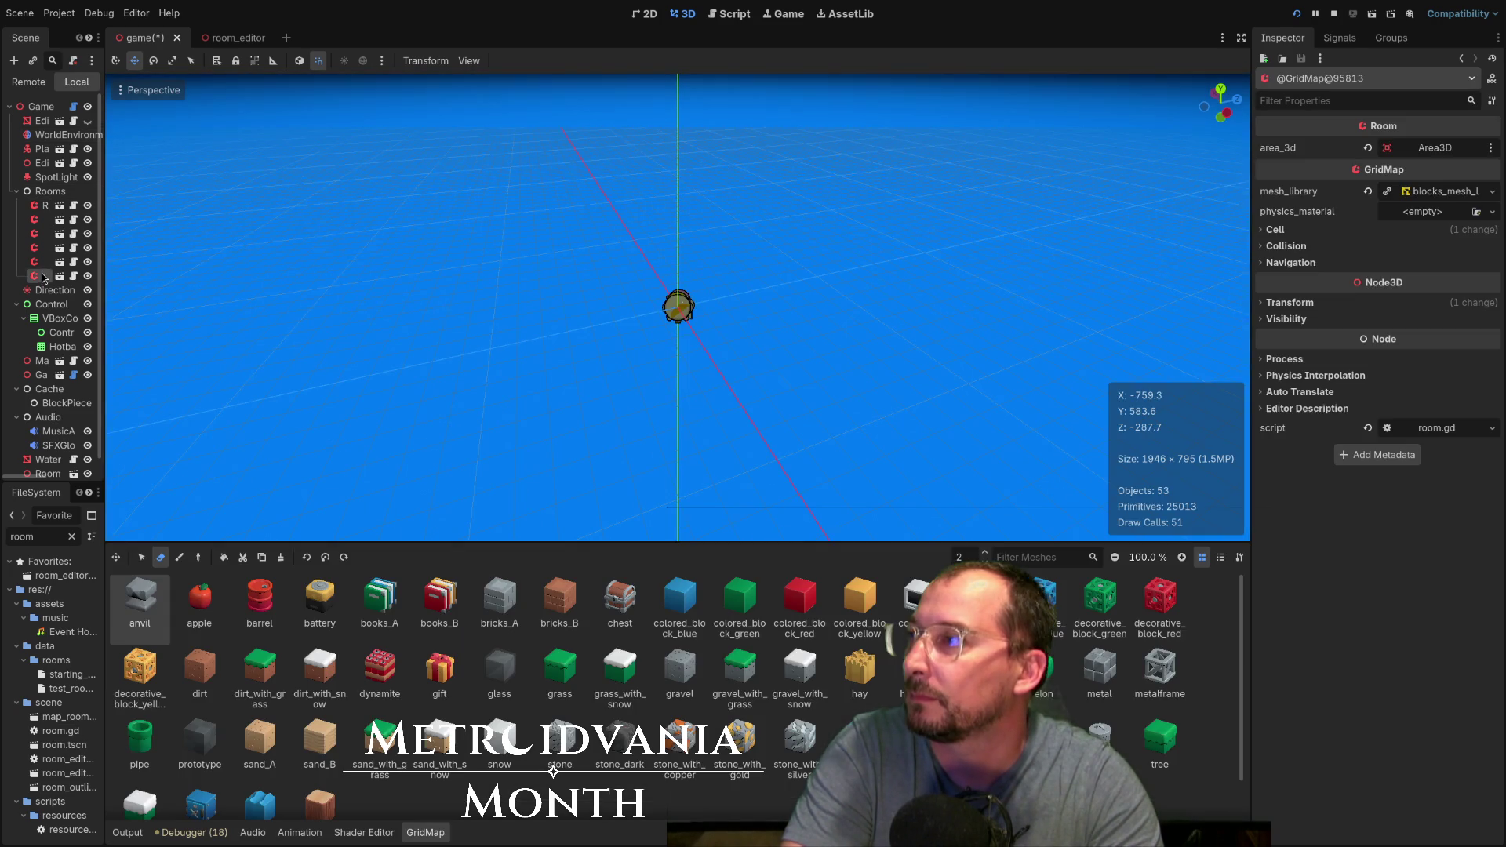
key("f")
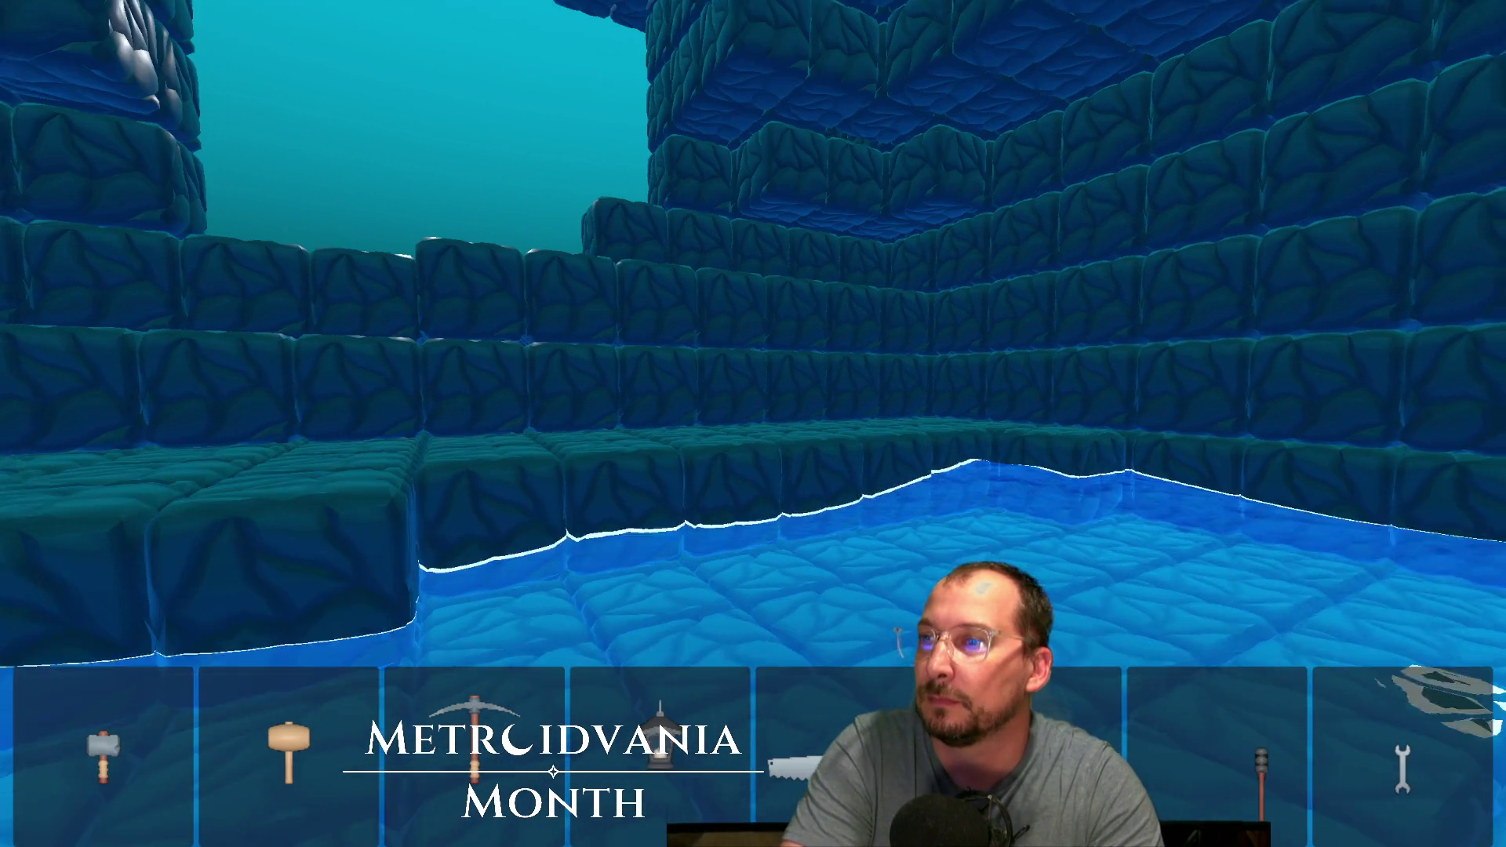
mouse_move(753, 423)
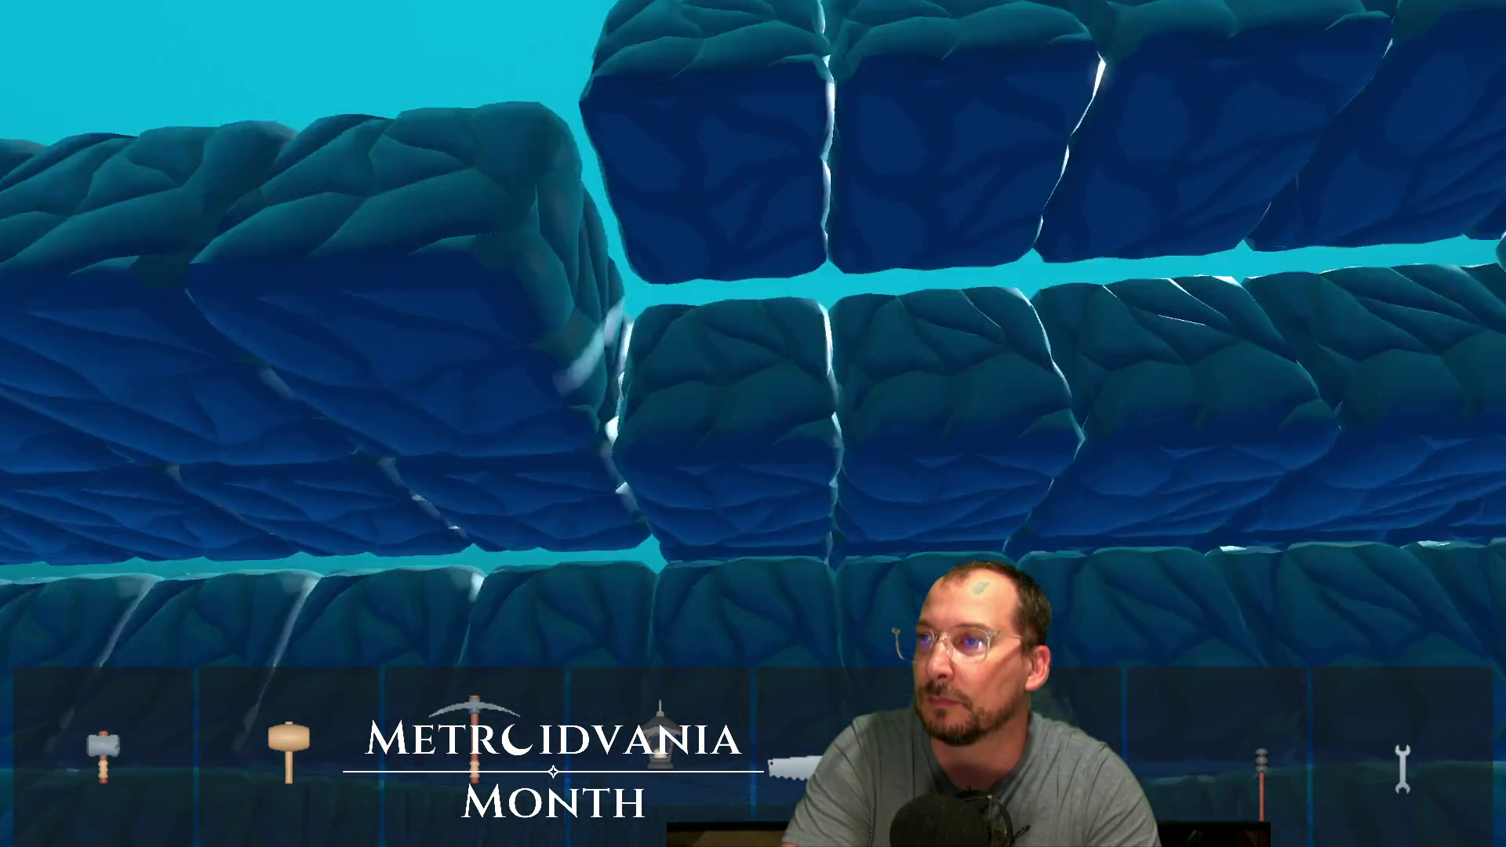
key("F8")
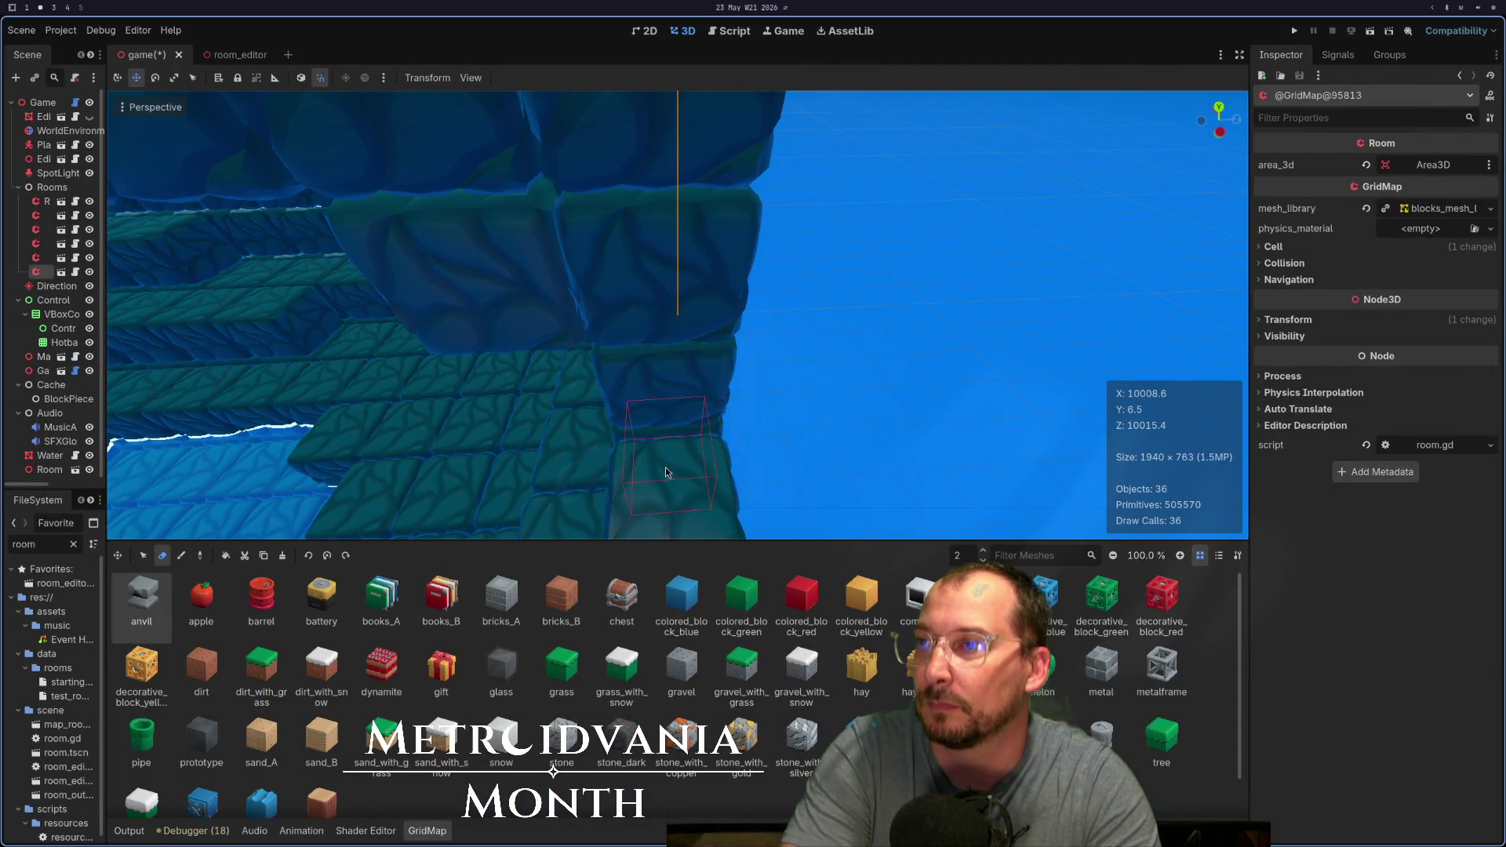
Select WorldEnvironment and fold away the ProceduralSky material and Sky resource properties
left_click(70, 130)
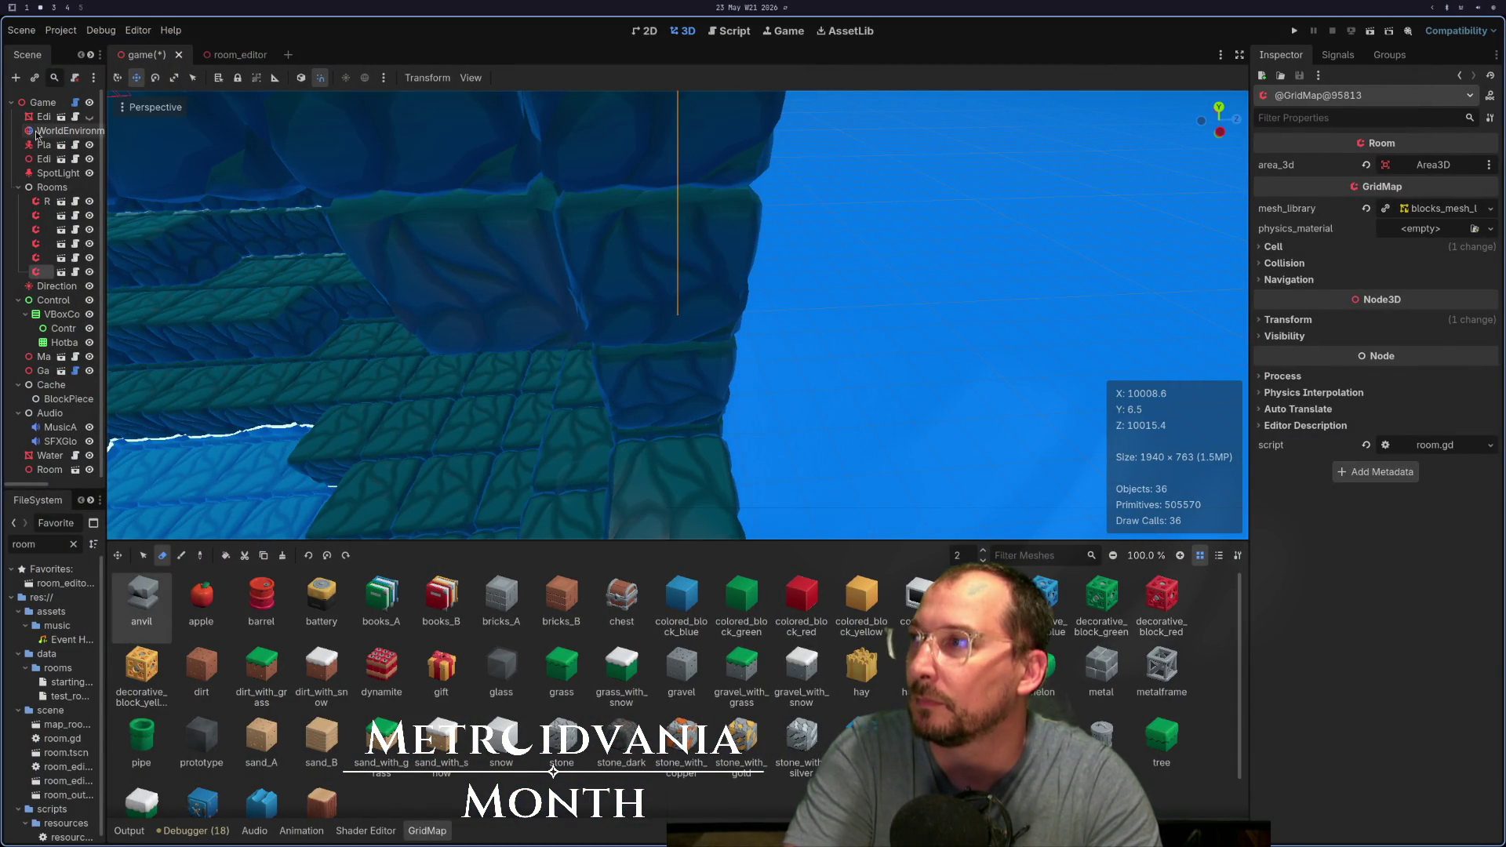
scroll(1356, 306, "up", 3)
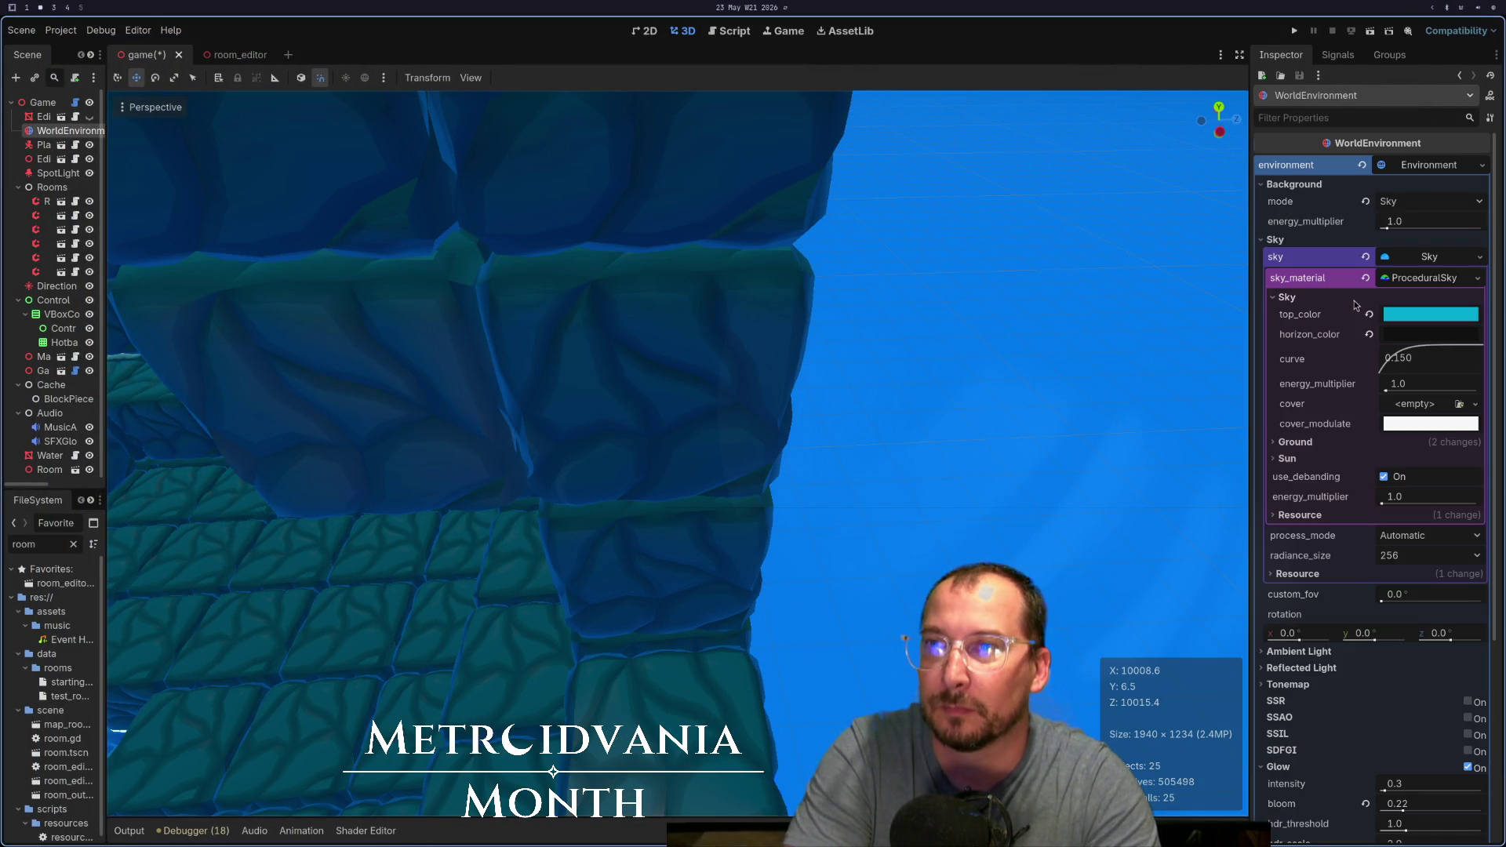
left_click(1415, 279)
left_click(1414, 261)
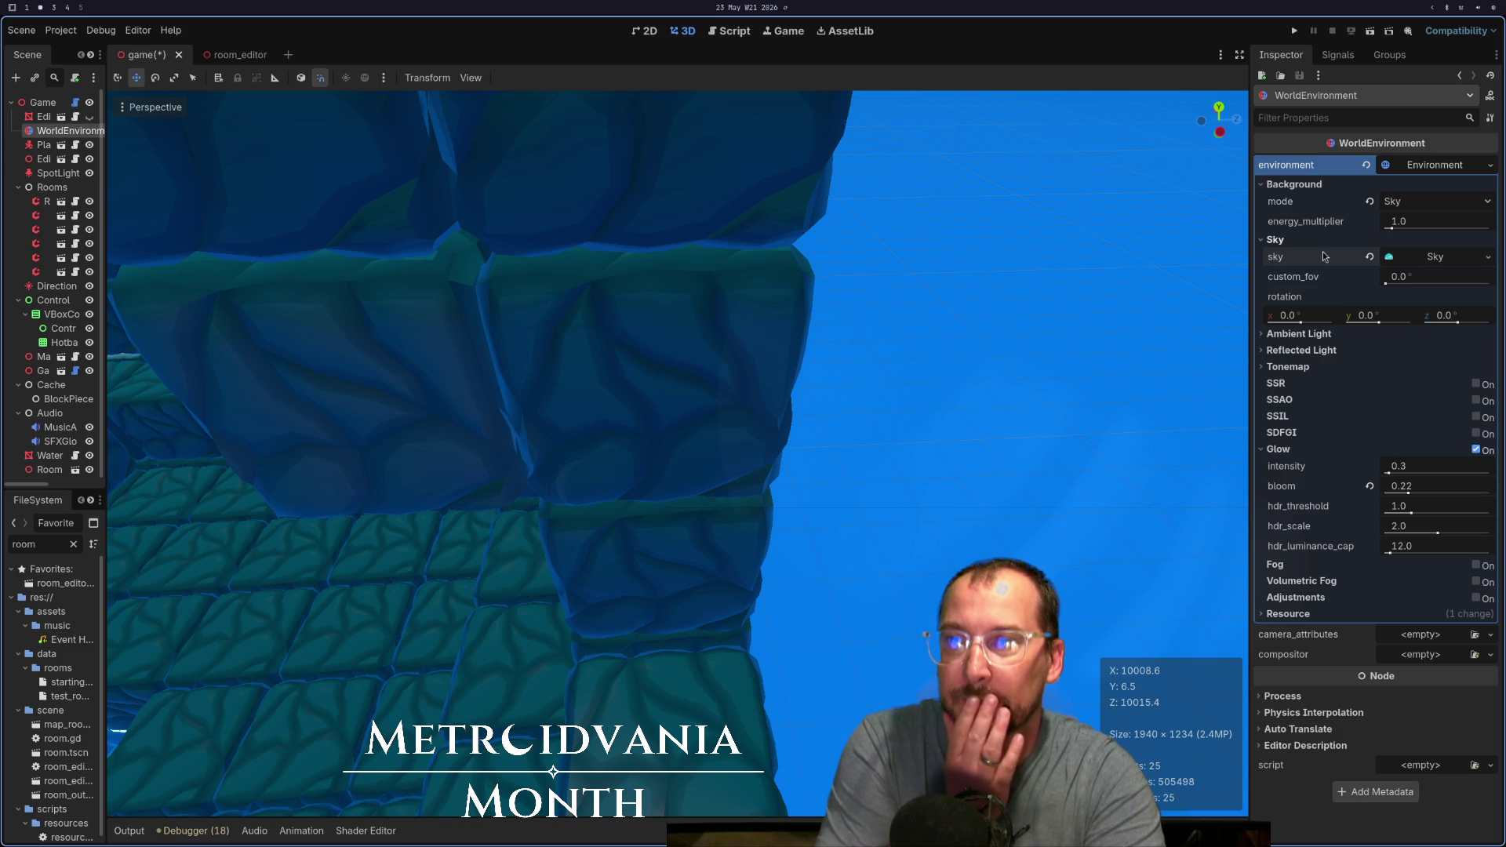
Glance at Reflected Light and Tonemap, then collapse the Glow and Sky sections
left_click(1272, 351)
left_click(1272, 351)
left_click(1272, 368)
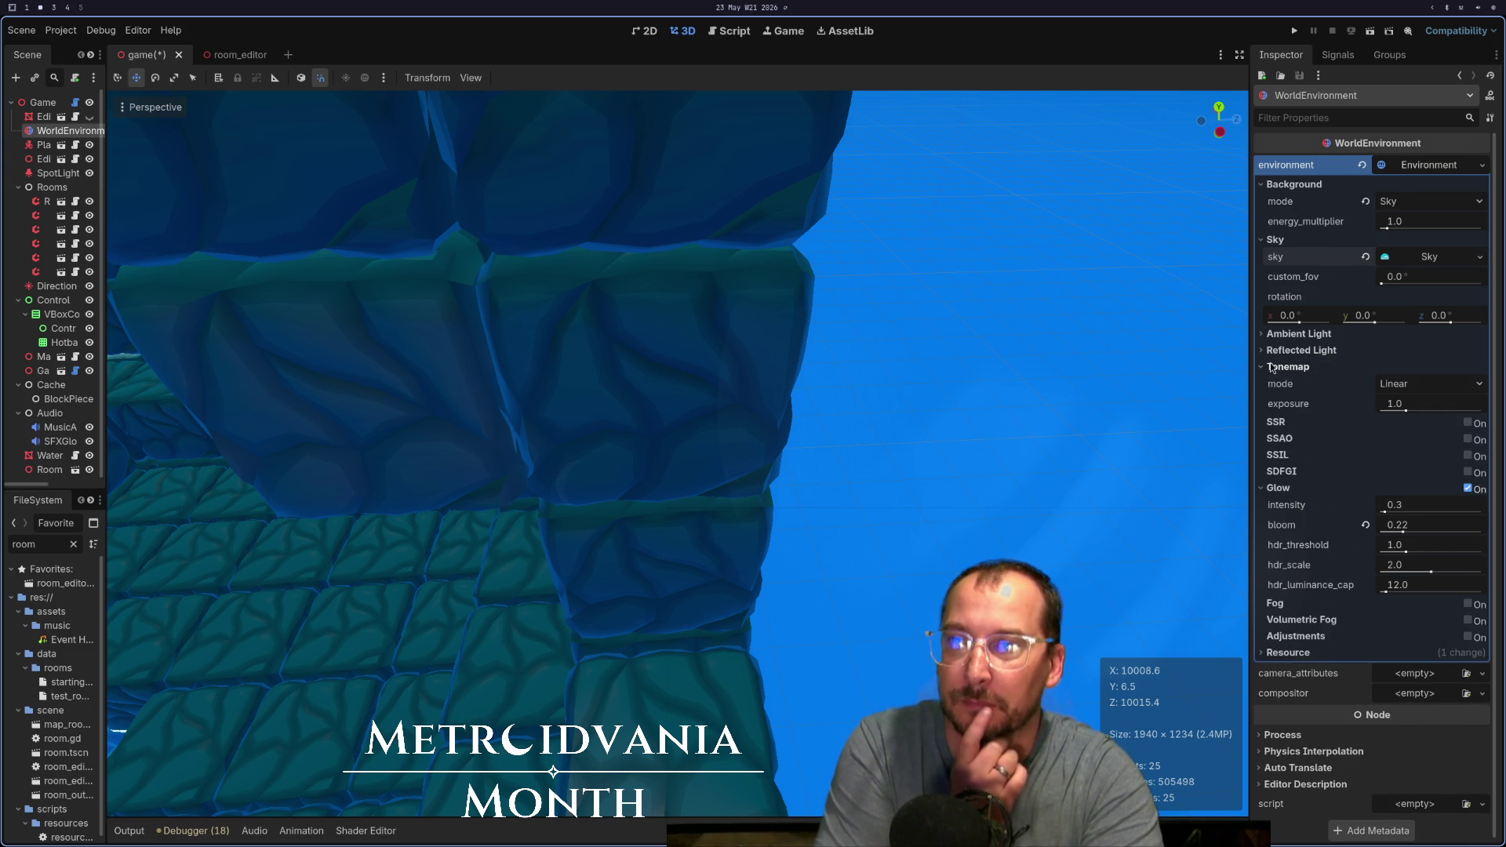
left_click(1274, 367)
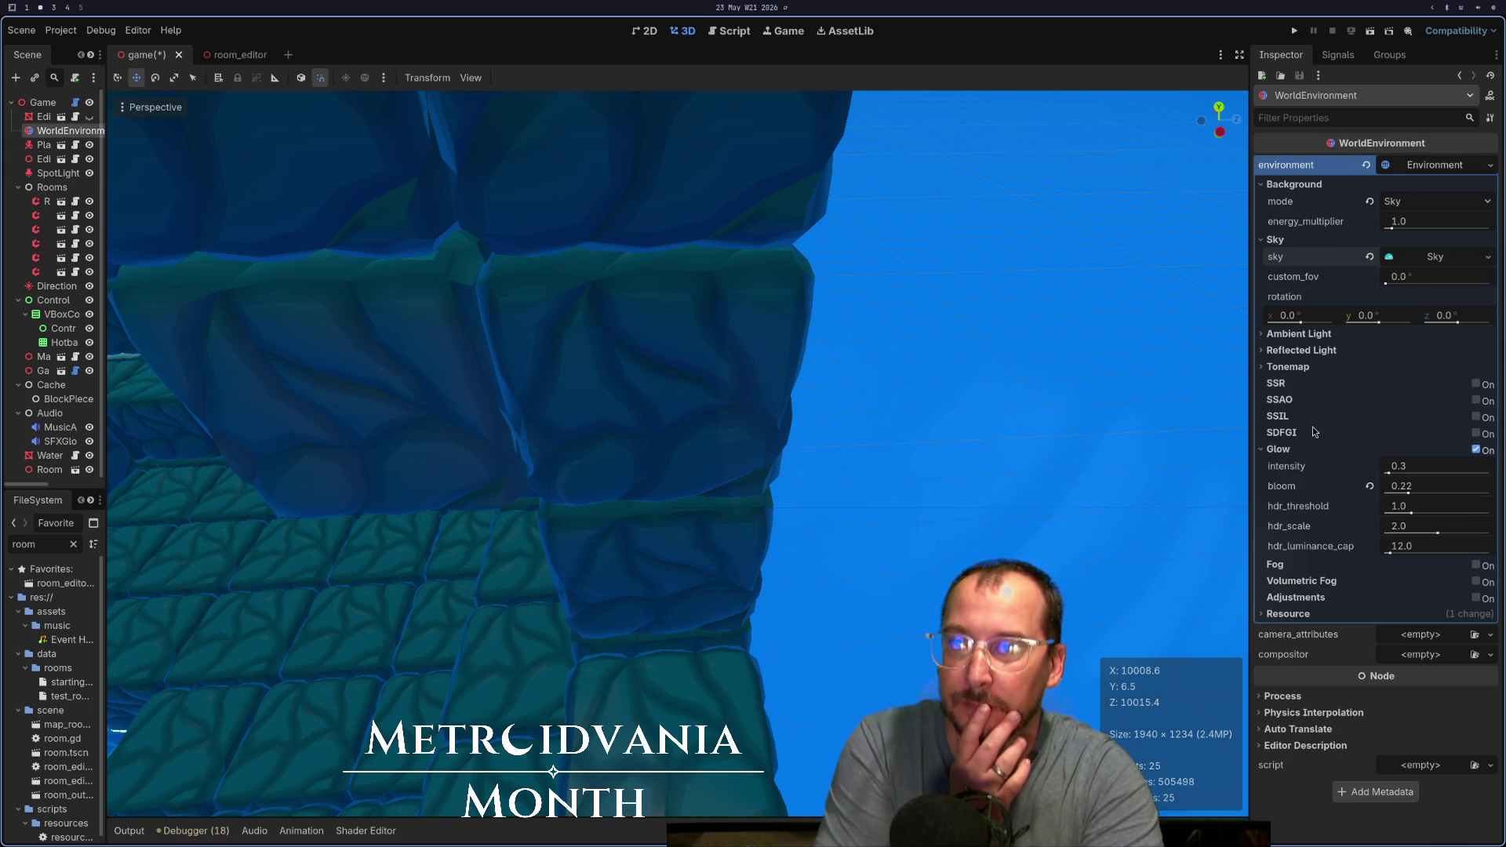
mouse_move(1287, 451)
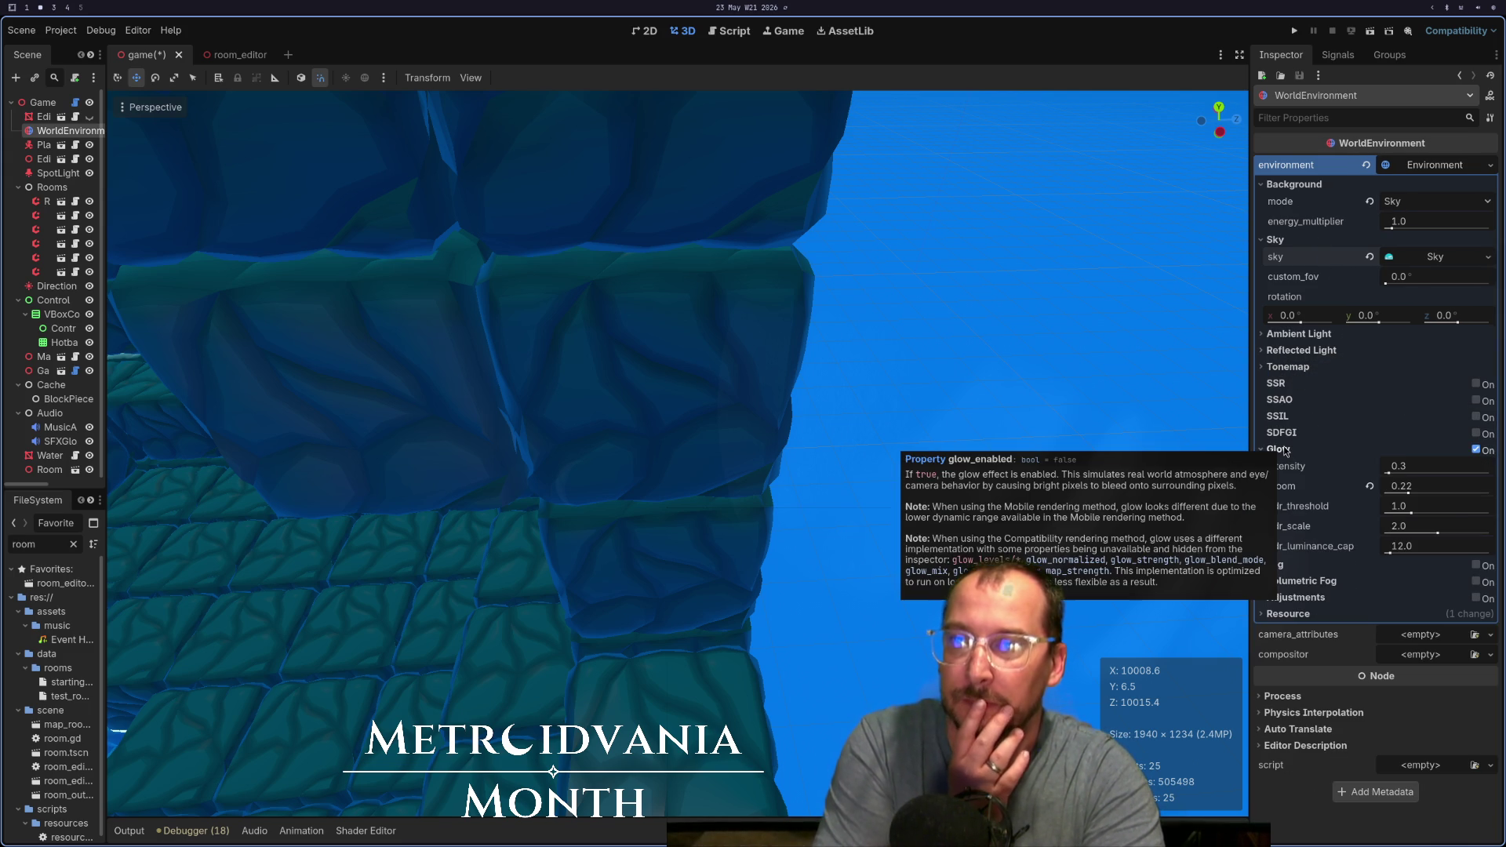
left_click(1287, 452)
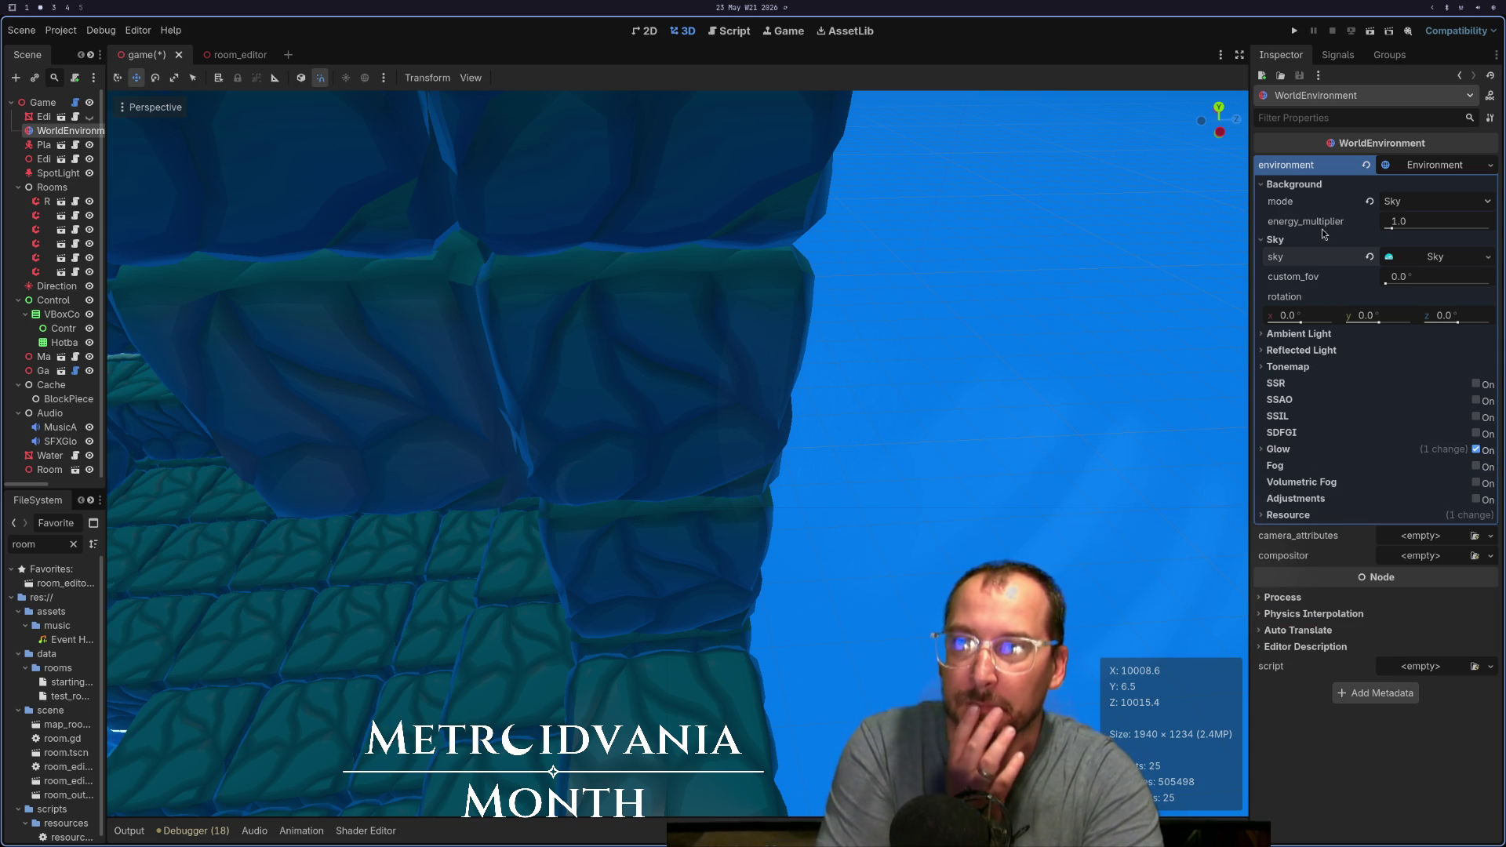
left_click(1277, 240)
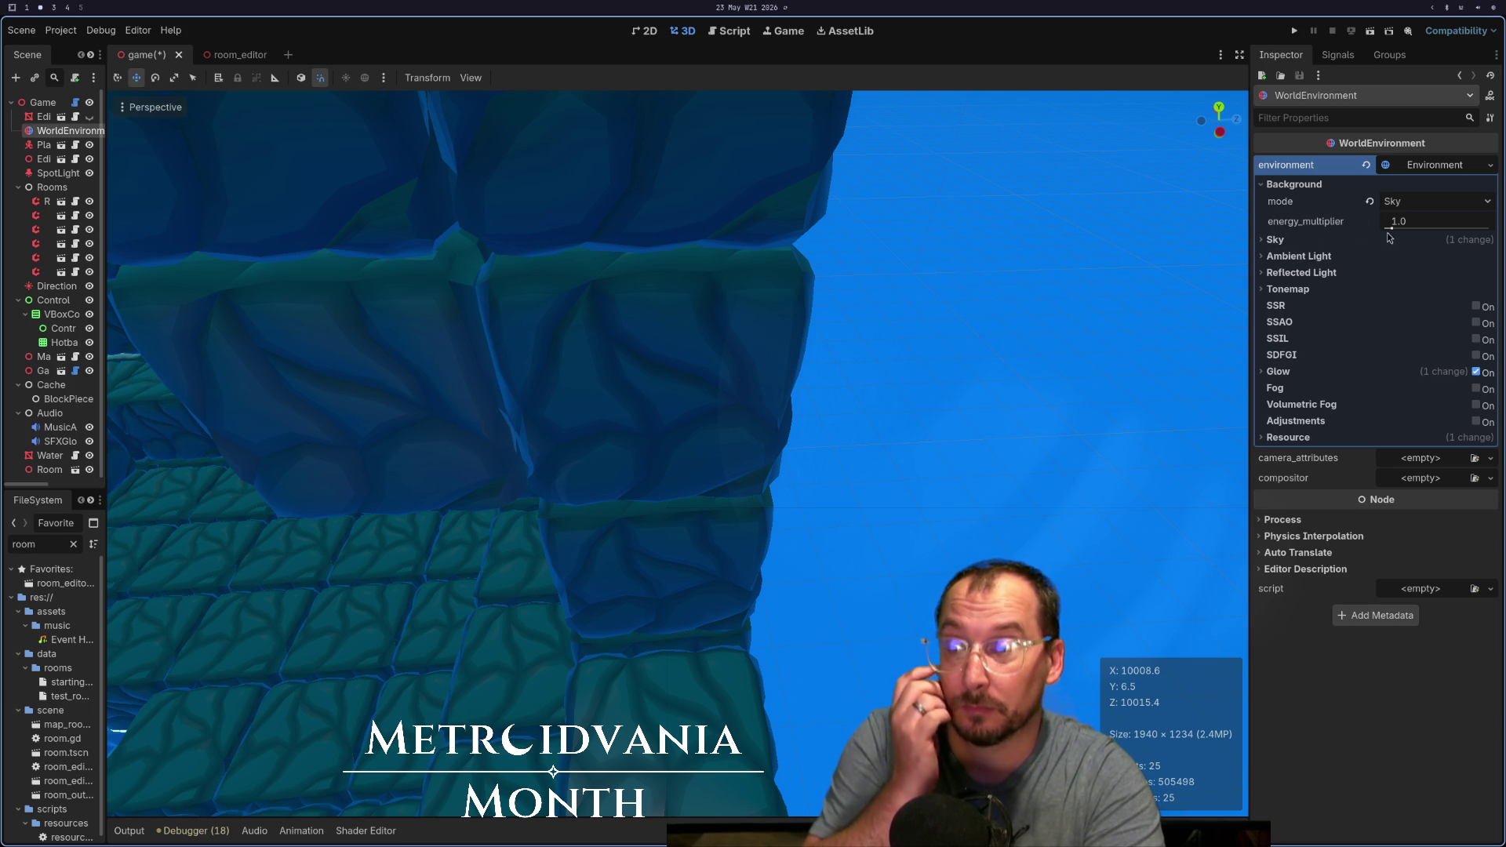
Try background energy 0.85 then revert to 1.0, and test SSR, SSAO, SSIL and SDFGI, leaving all off
mouse_move(1395, 228)
left_mouse_down()
mouse_move(1416, 228)
mouse_move(1390, 228)
left_mouse_up()
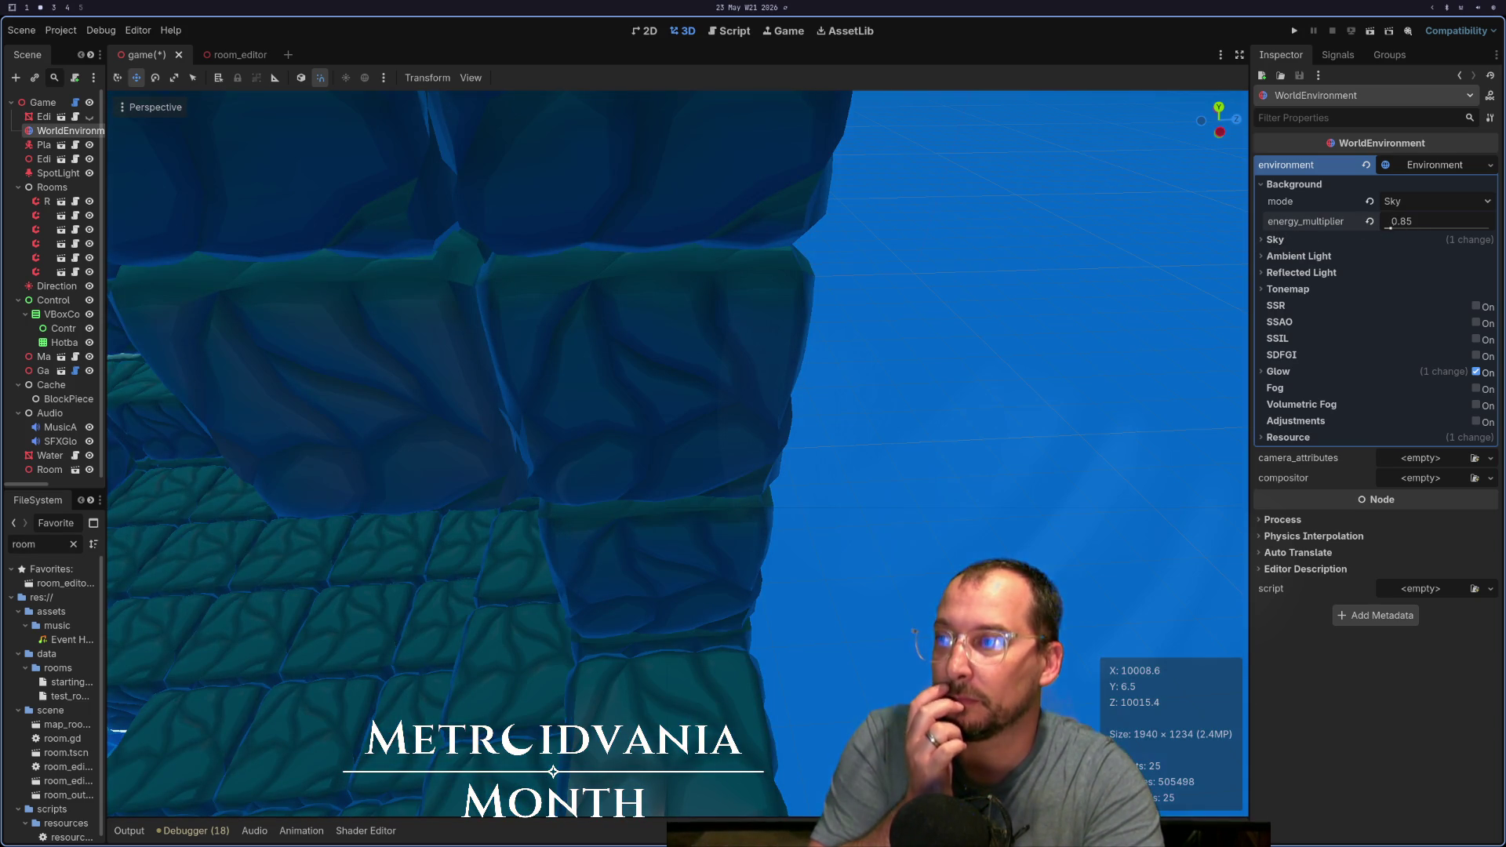
left_click(1370, 221)
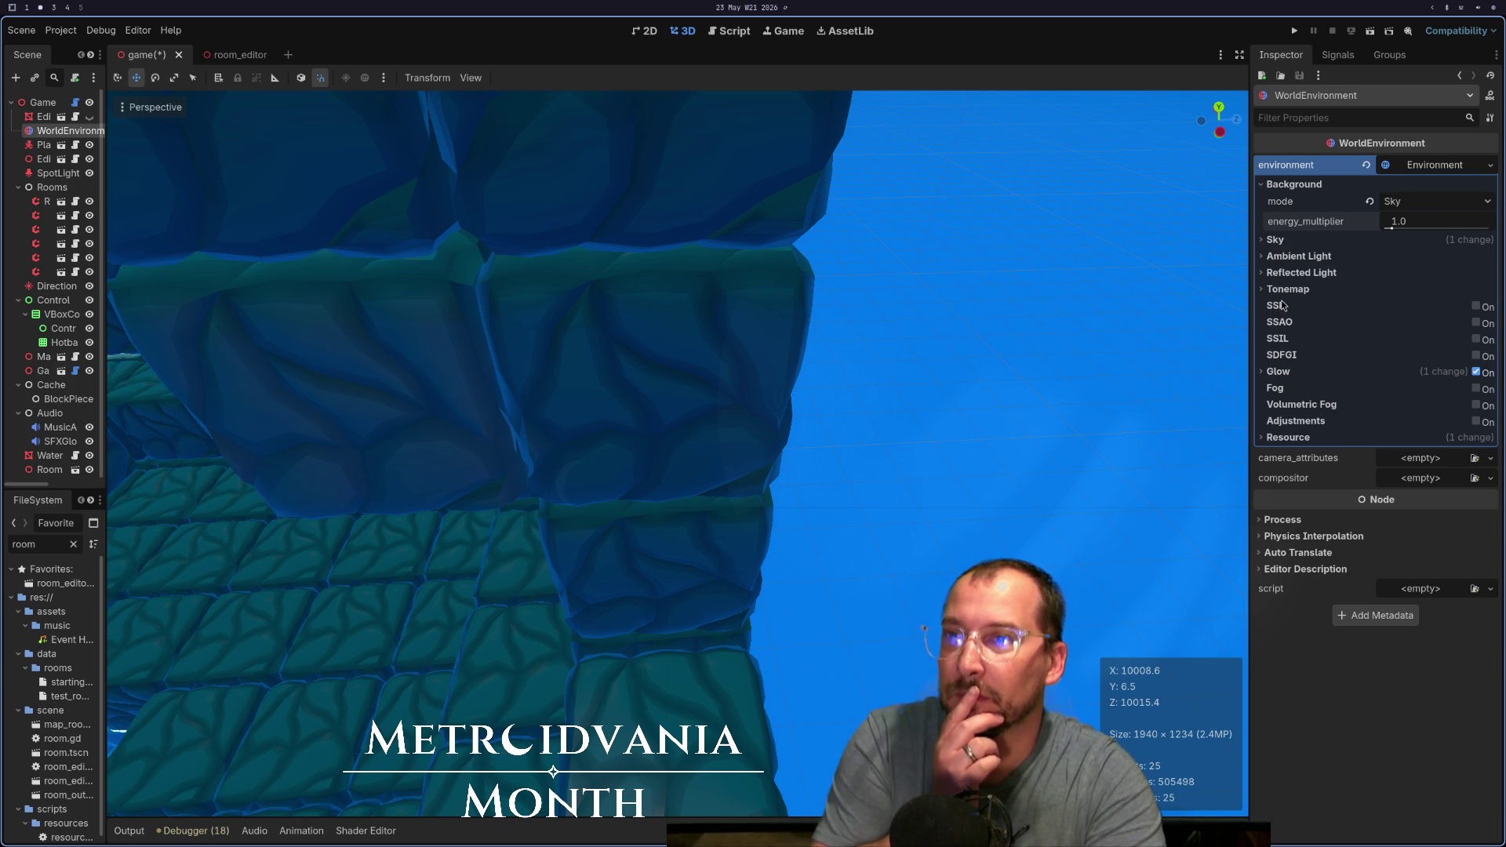
left_click(1476, 307)
left_click(1477, 308)
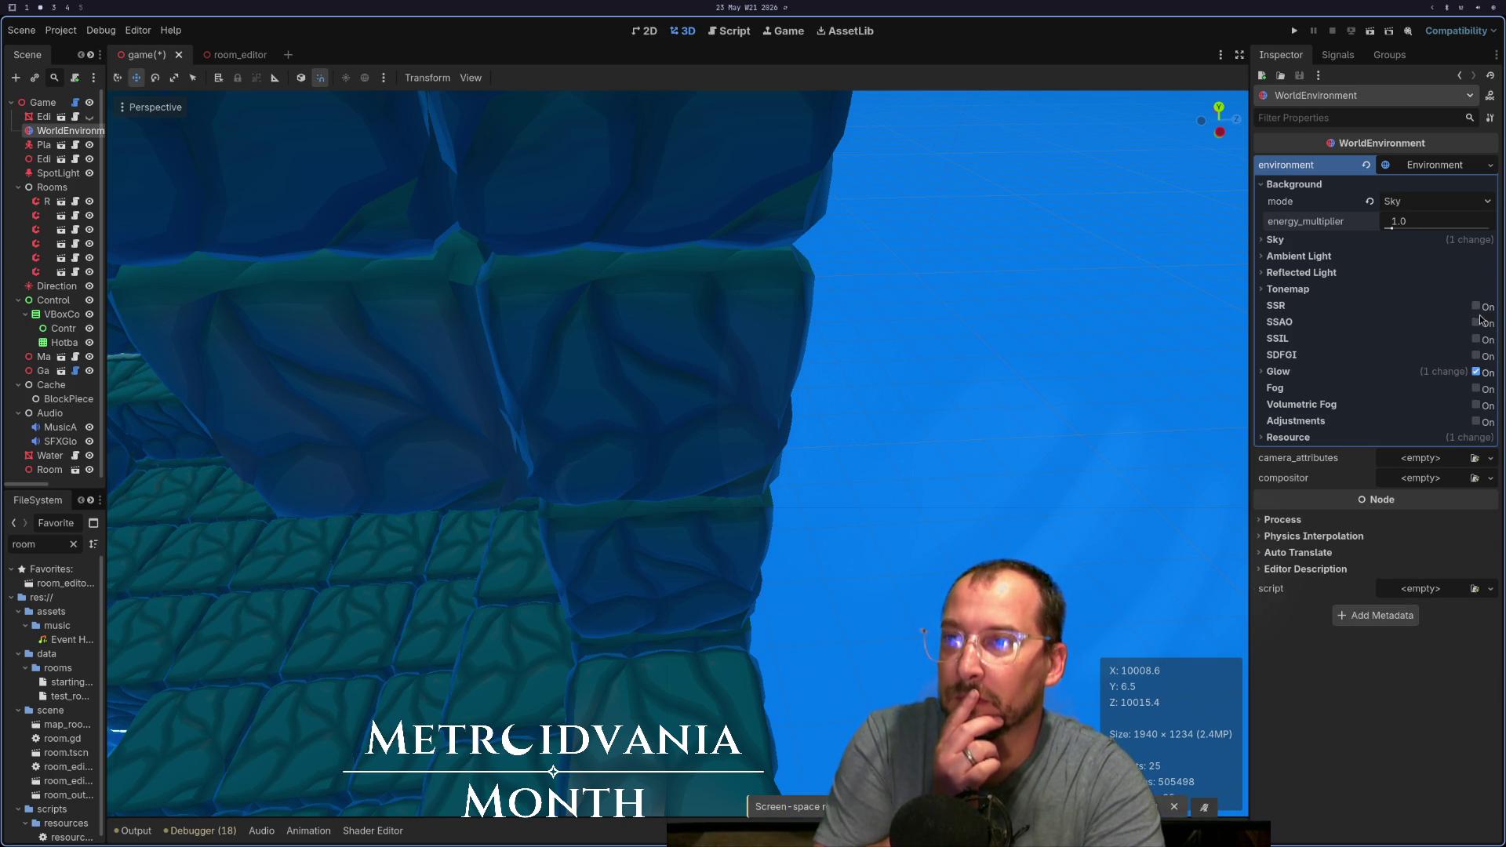
left_click(1477, 324)
left_click(1477, 323)
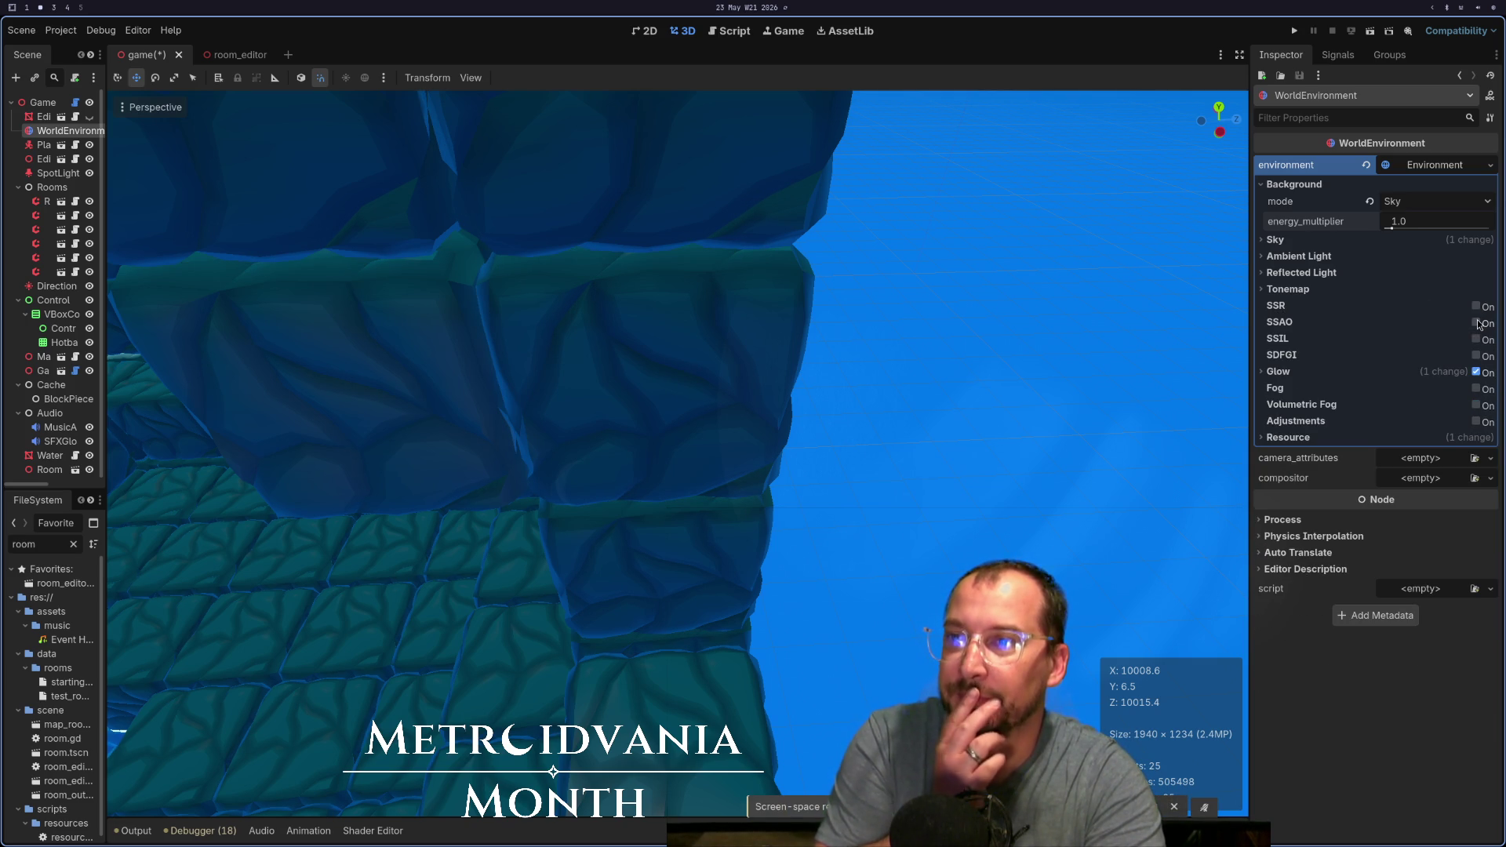
left_click(1483, 339)
left_click(1483, 339)
left_click(1483, 339)
left_click(1483, 340)
left_click(1484, 356)
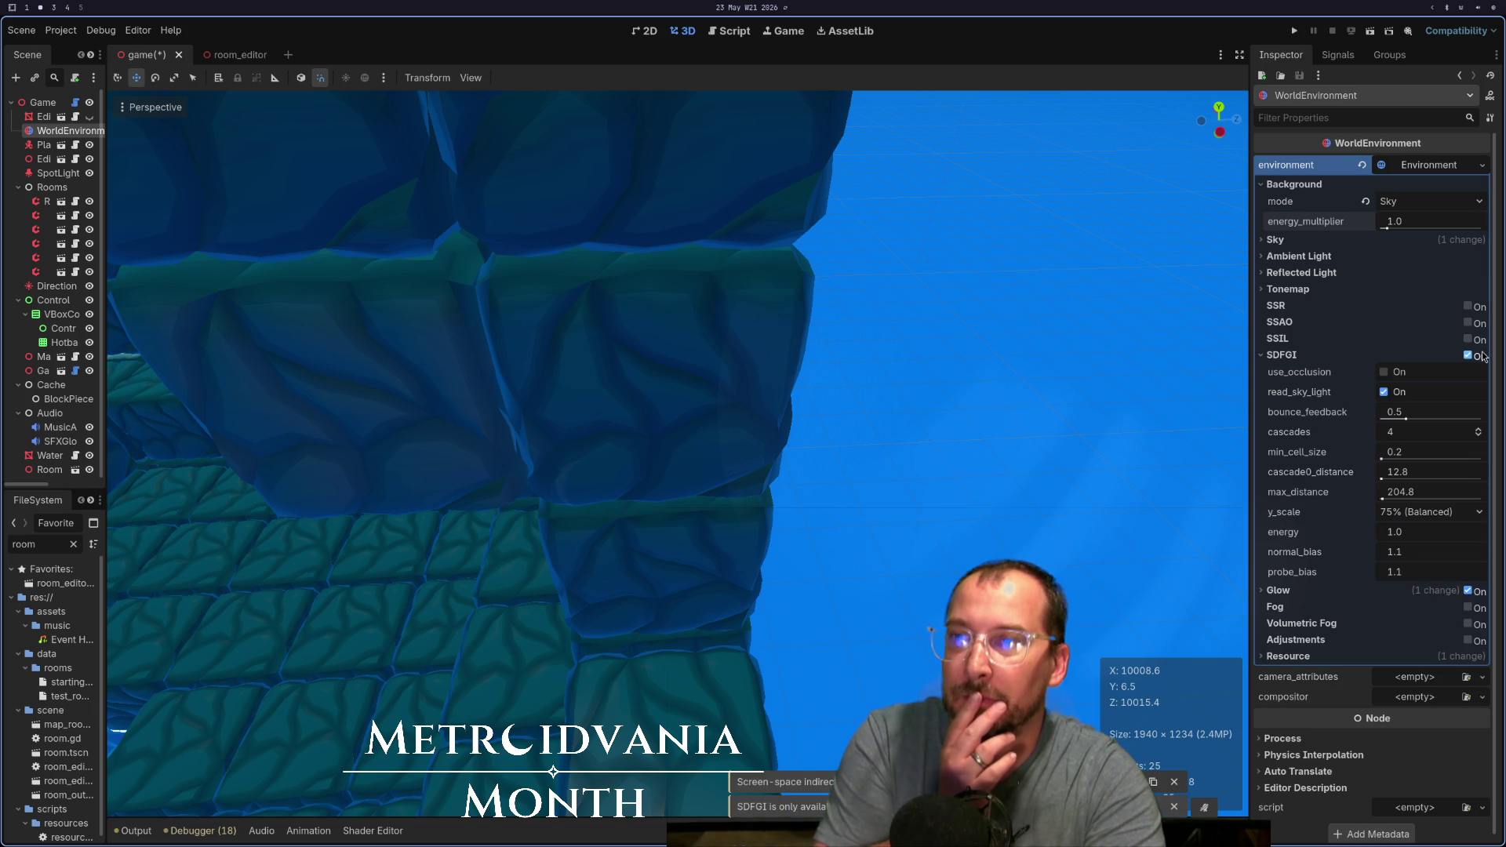
left_click(1484, 356)
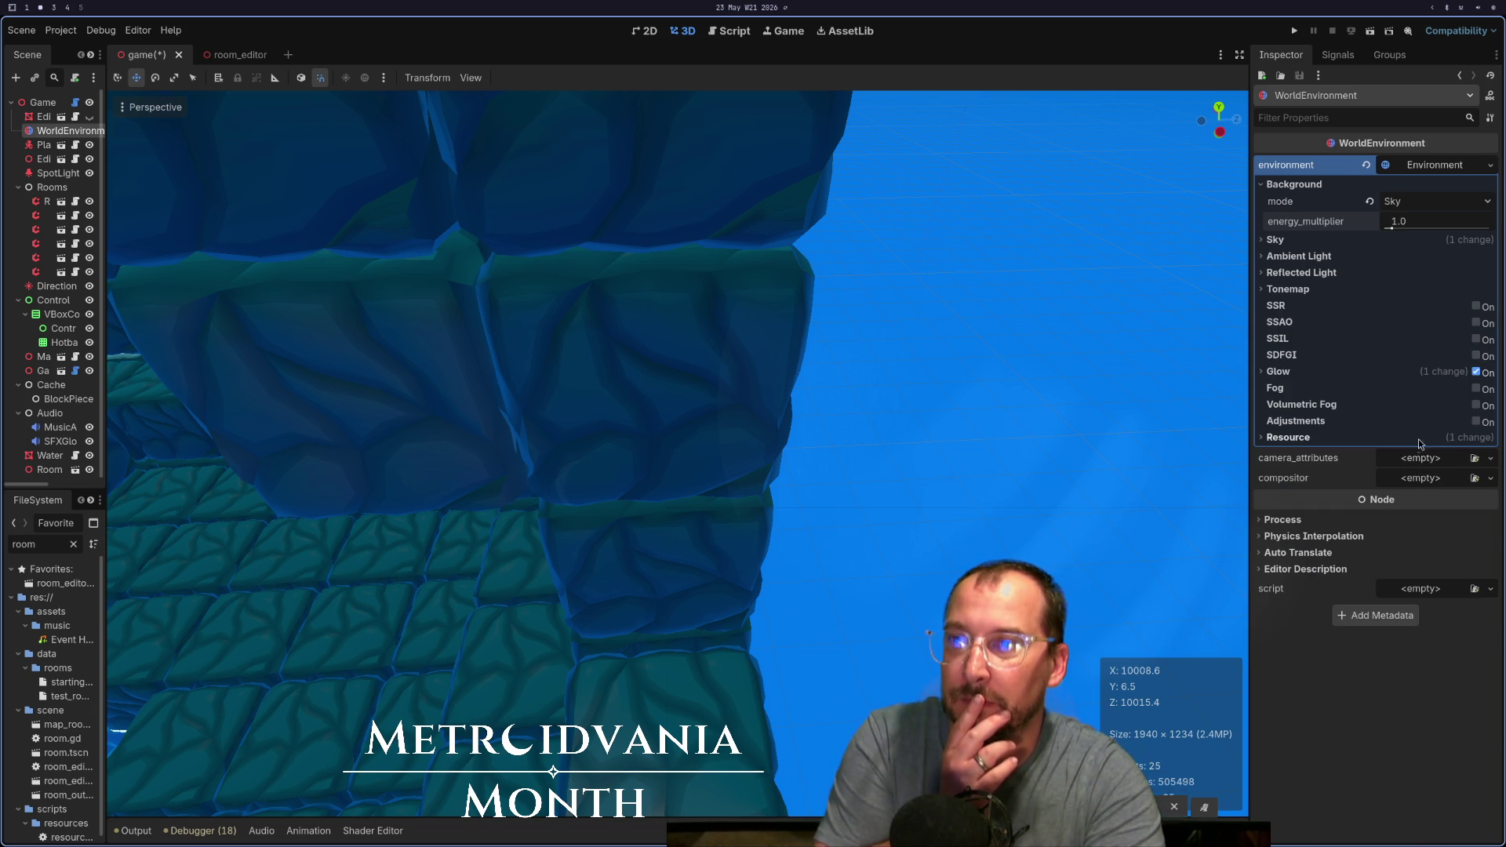
Enable Adjustments, dismiss the color correction texture menu unchosen, and disable Adjustments again
left_click(1476, 421)
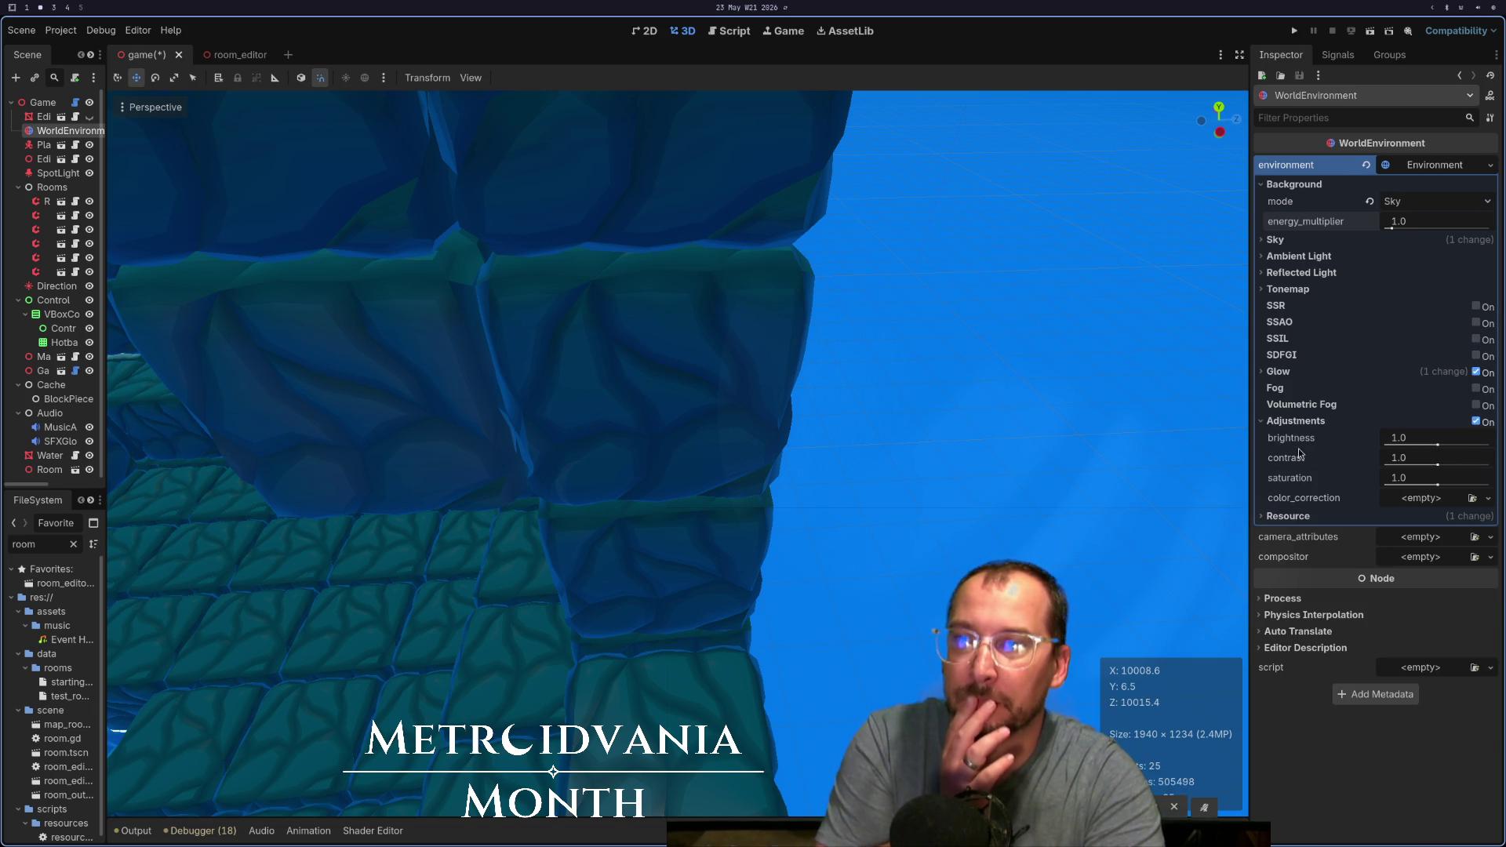
left_click(1410, 498)
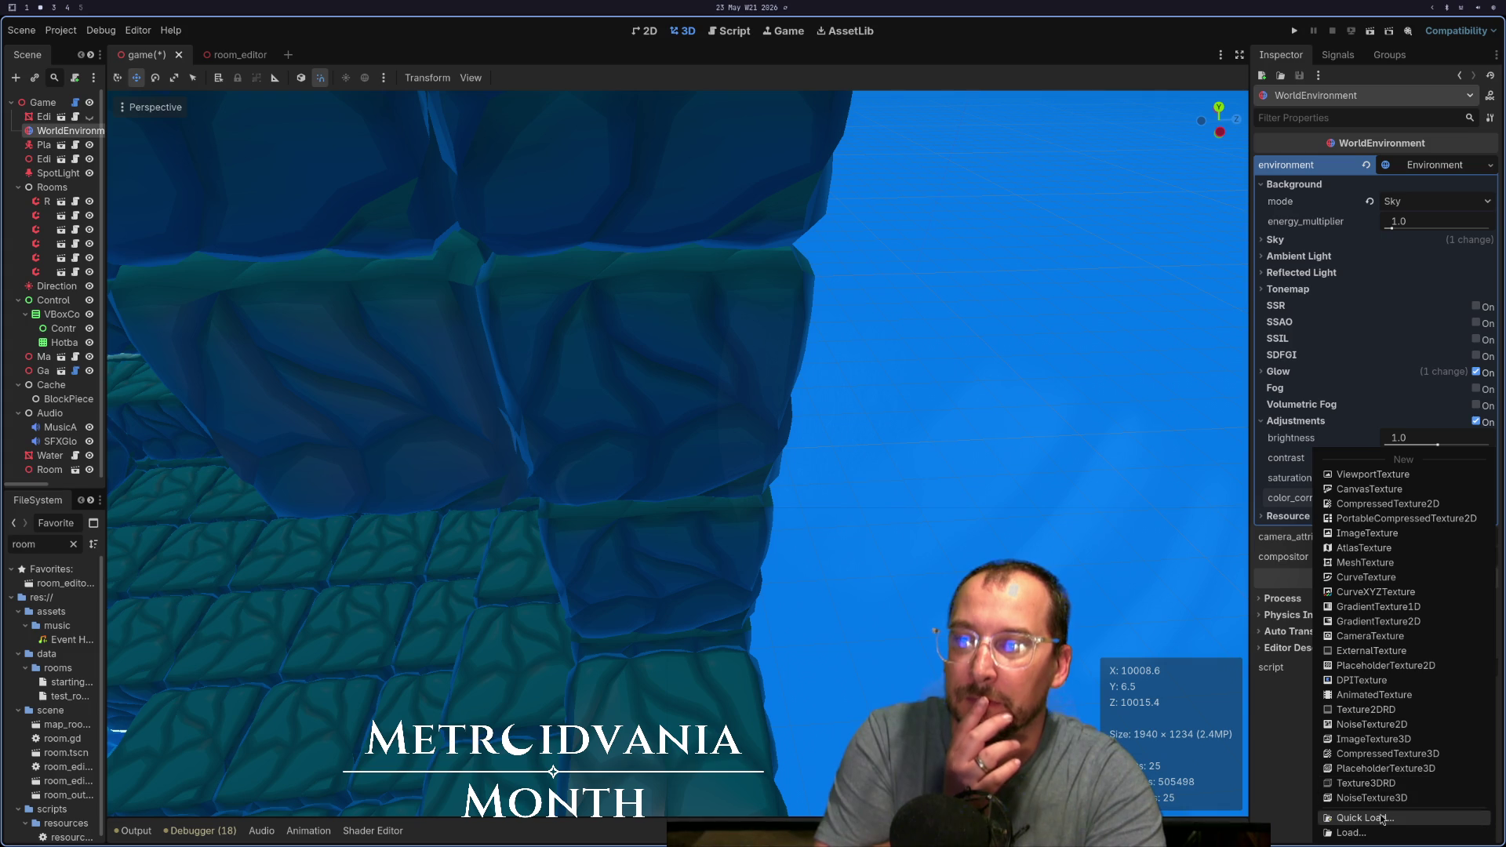
left_click(1332, 406)
left_click(1475, 422)
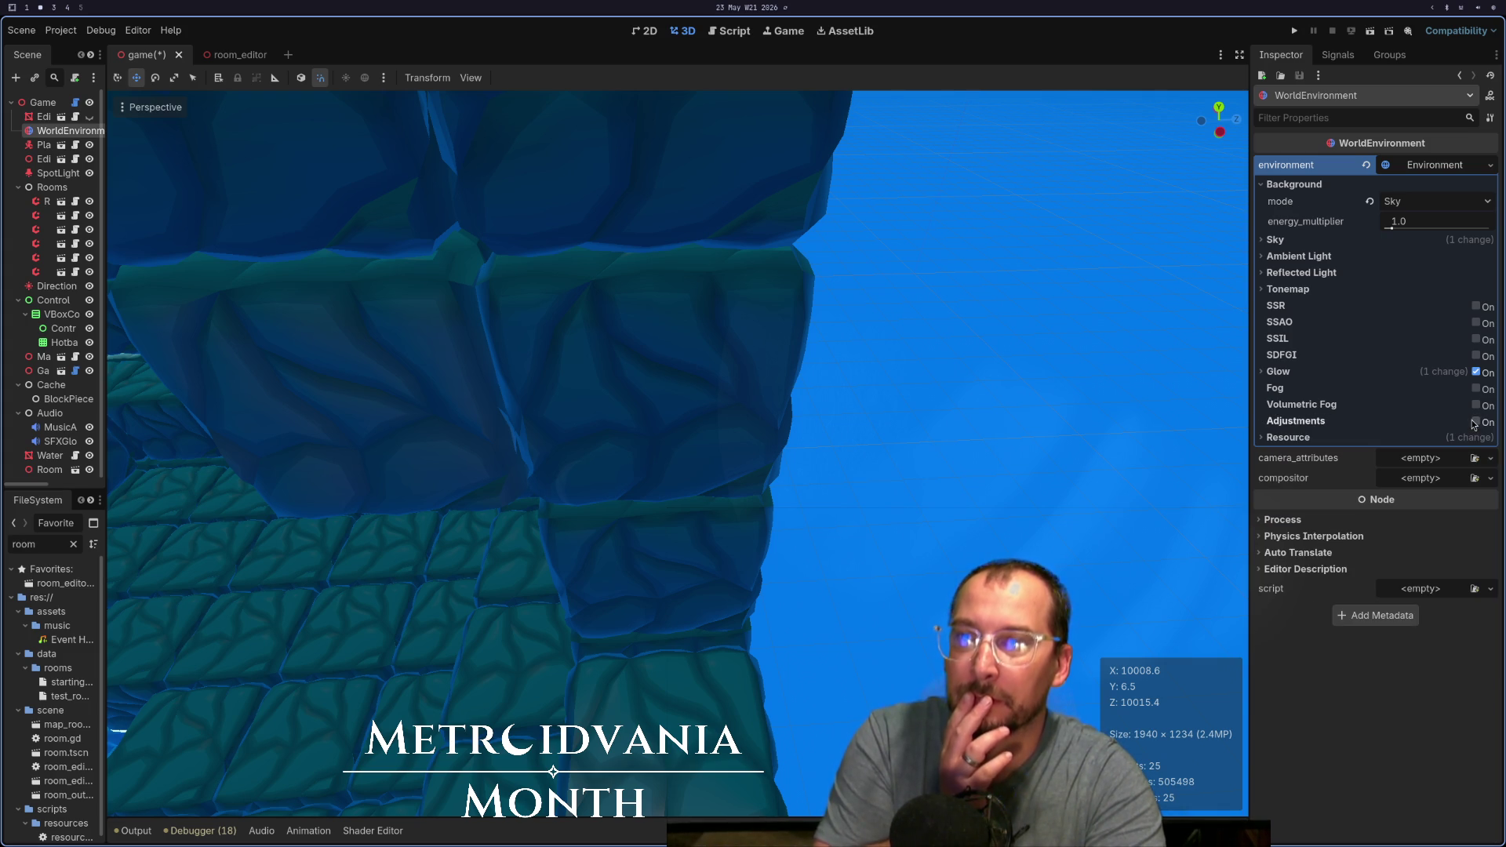
Orbit the view across the water to the tiled walls, then select the SpotLight3D
scroll(515, 393, "down", 3)
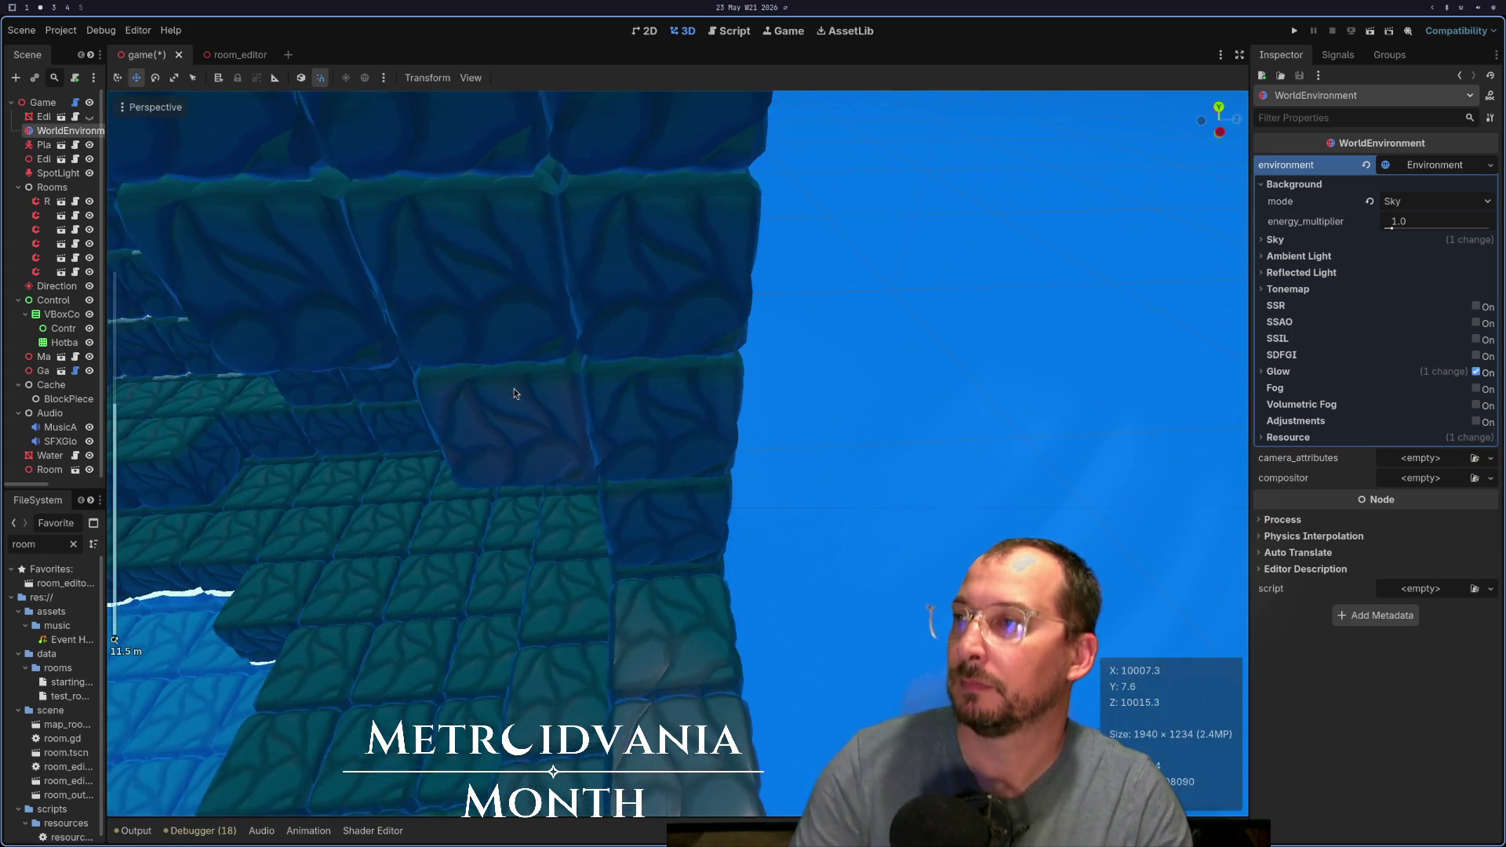
scroll(515, 388, "up", 2)
mouse_move(760, 379)
left_mouse_down()
mouse_move(938, 317)
mouse_move(750, 395)
mouse_move(779, 399)
left_mouse_up()
scroll(786, 400, "down", 3)
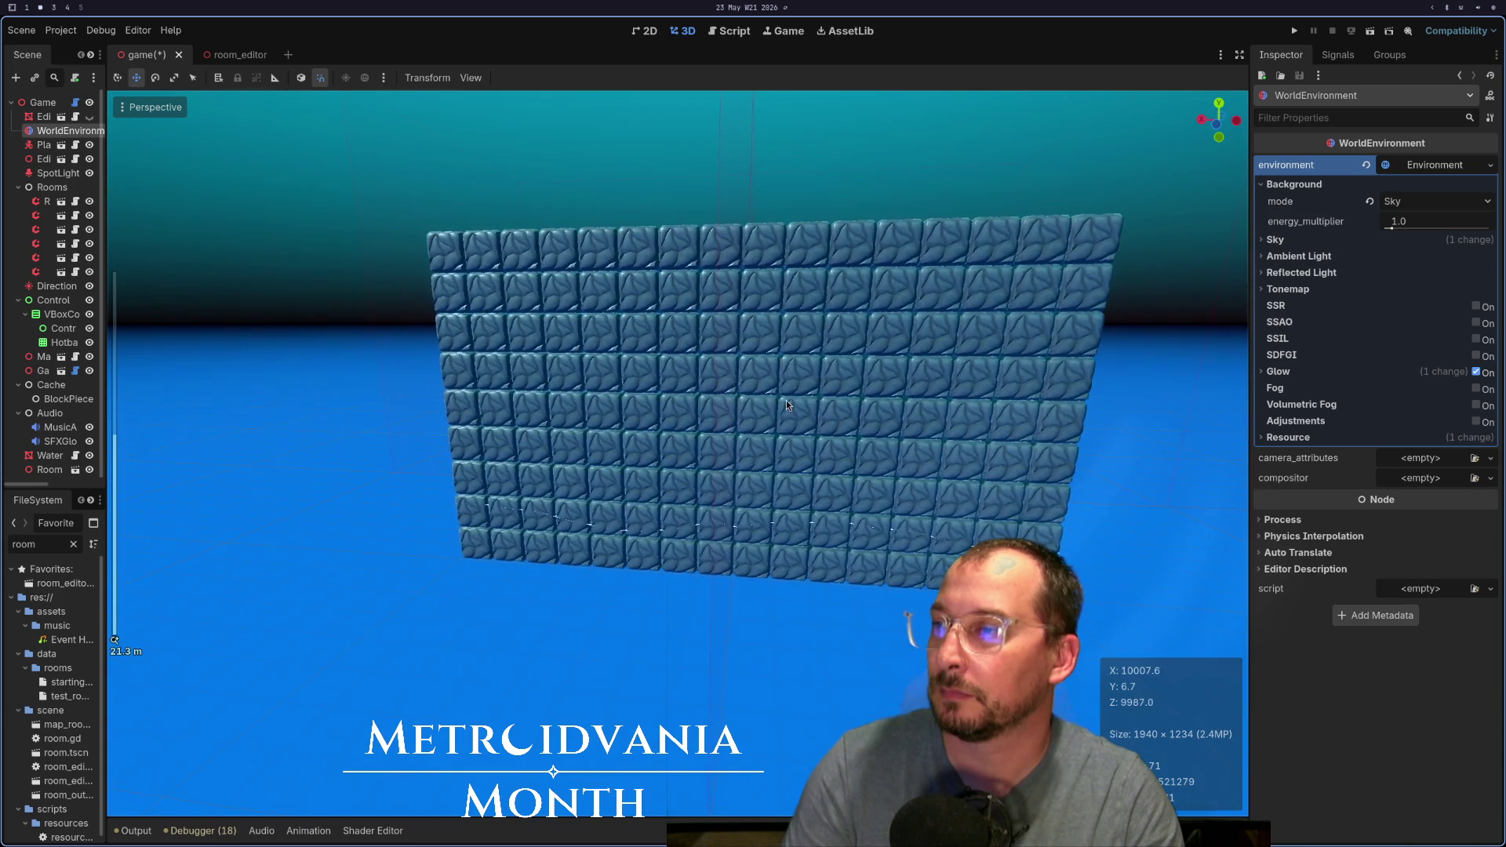
scroll(912, 430, "up", 6)
mouse_move(911, 430)
left_mouse_down()
mouse_move(837, 487)
mouse_move(868, 479)
mouse_move(676, 480)
mouse_move(722, 568)
mouse_move(823, 512)
mouse_move(727, 540)
mouse_move(708, 581)
mouse_move(752, 531)
mouse_move(436, 512)
mouse_move(626, 513)
mouse_move(477, 502)
mouse_move(527, 466)
left_mouse_up()
scroll(454, 507, "down", 3)
scroll(477, 502, "down", 2)
left_click(876, 141)
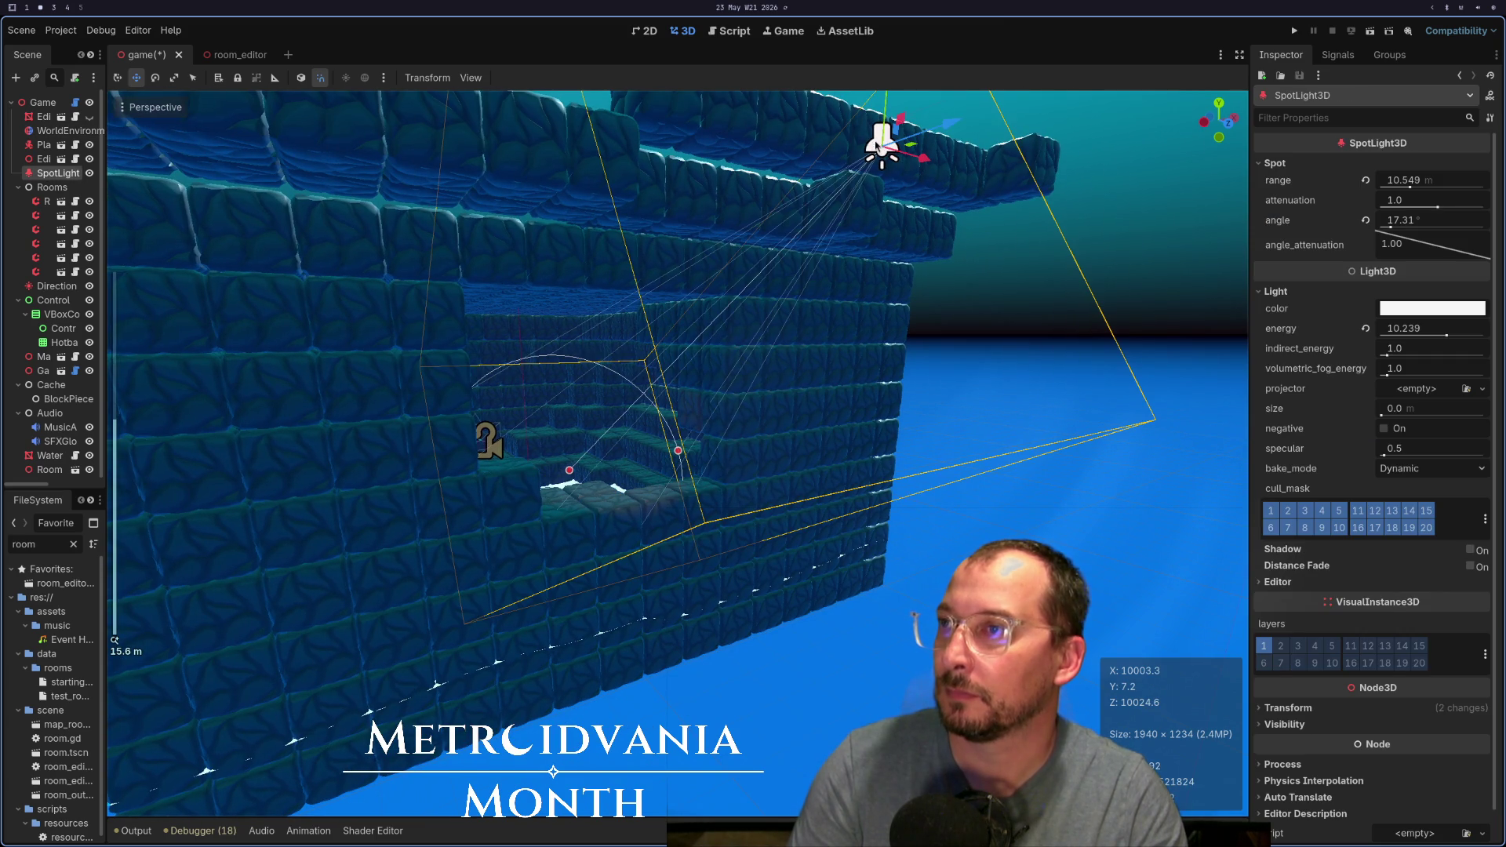
Rotate the SpotLight3D 15 degrees and raise its range to 31.477 m
scroll(912, 168, "down", 3)
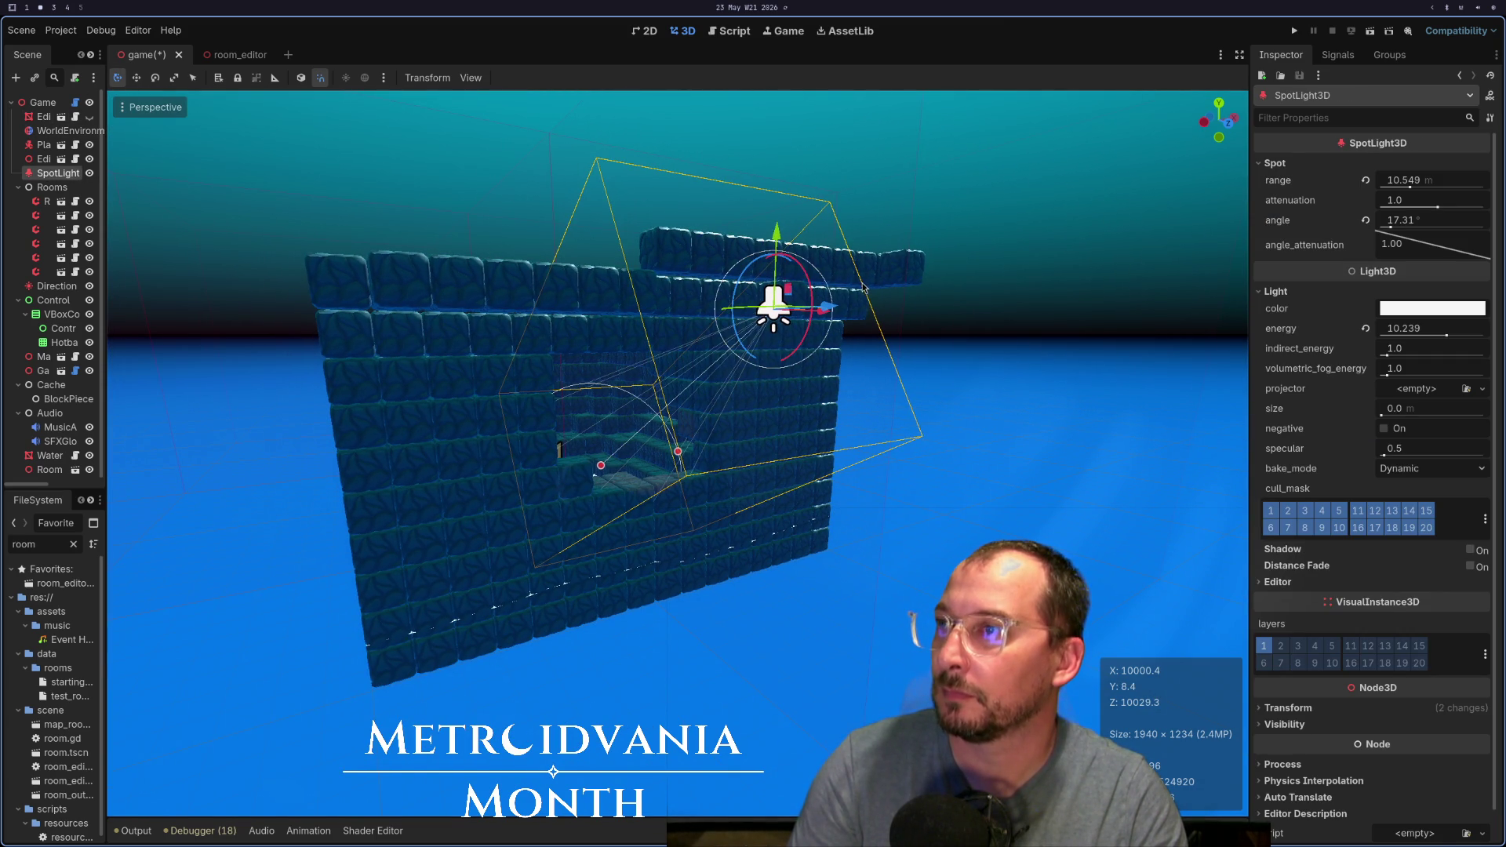
left_click_drag(812, 289, 816, 295)
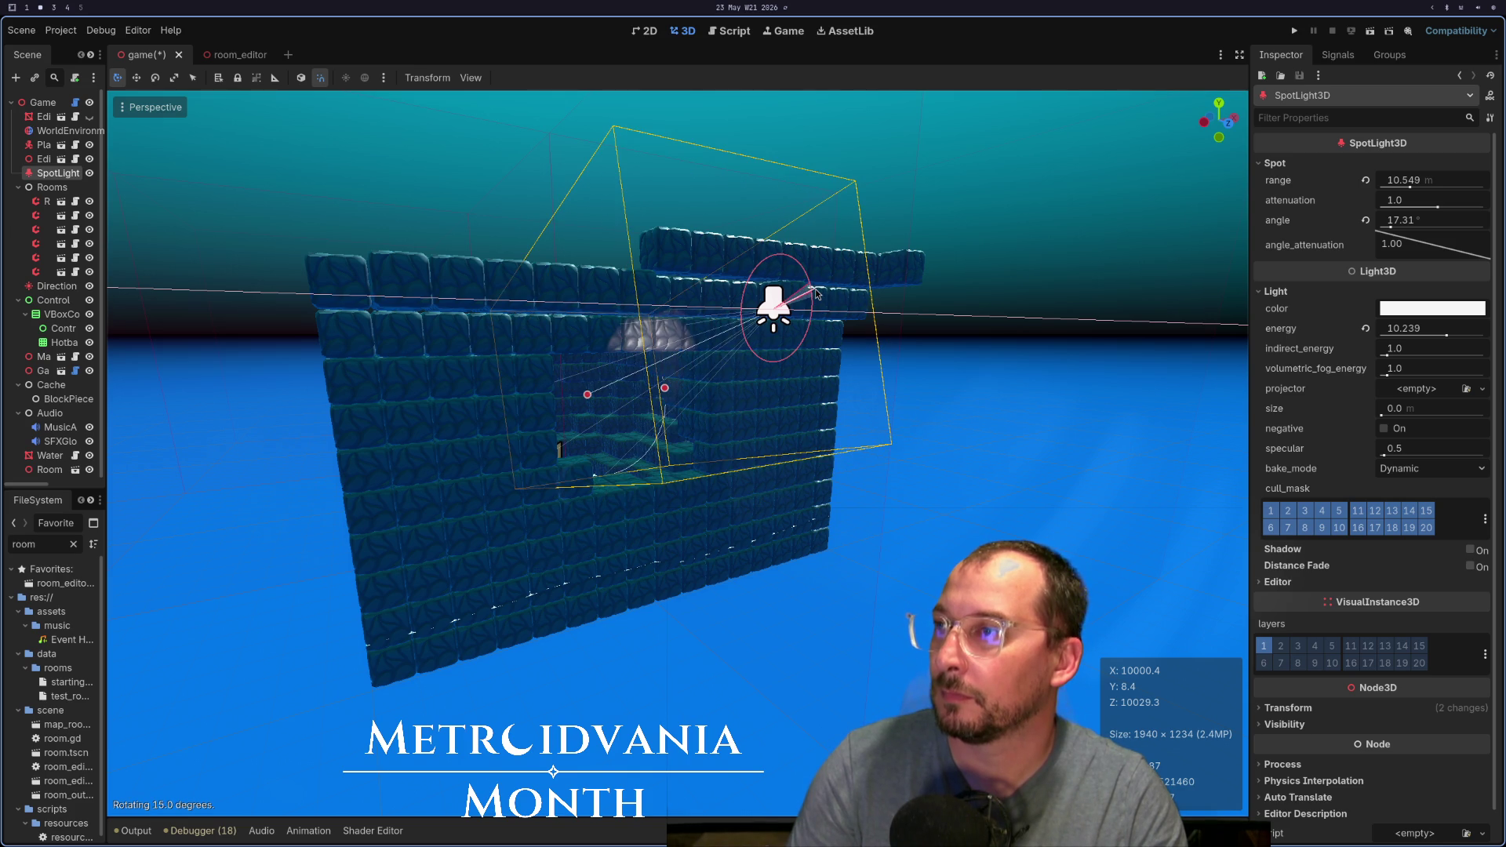
scroll(816, 294, "up", 5)
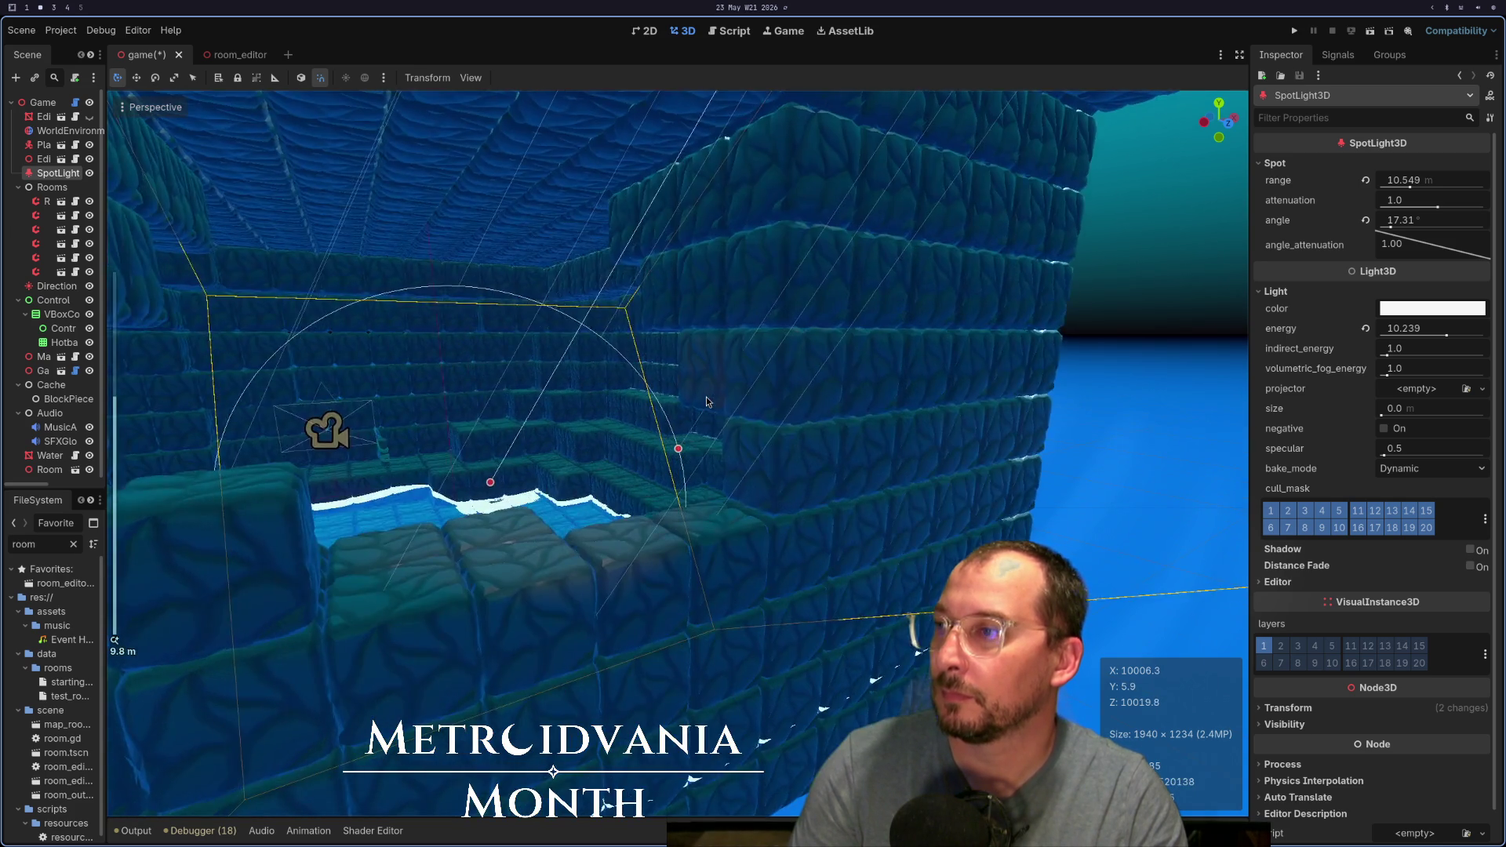
scroll(1004, 360, "down", 6)
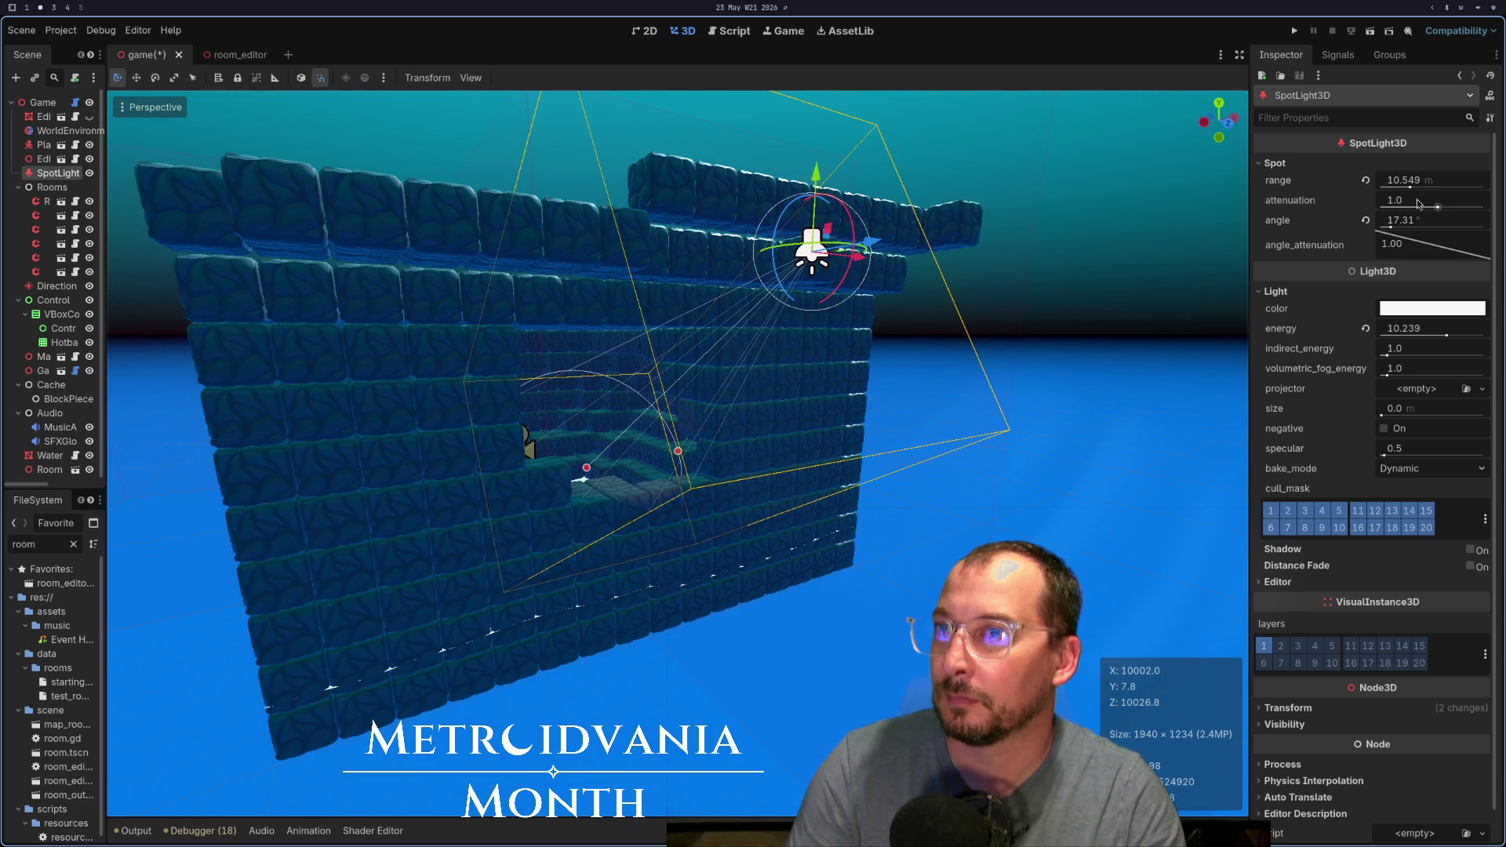
left_click_drag(1415, 192, 1420, 195)
scroll(775, 423, "up", 10)
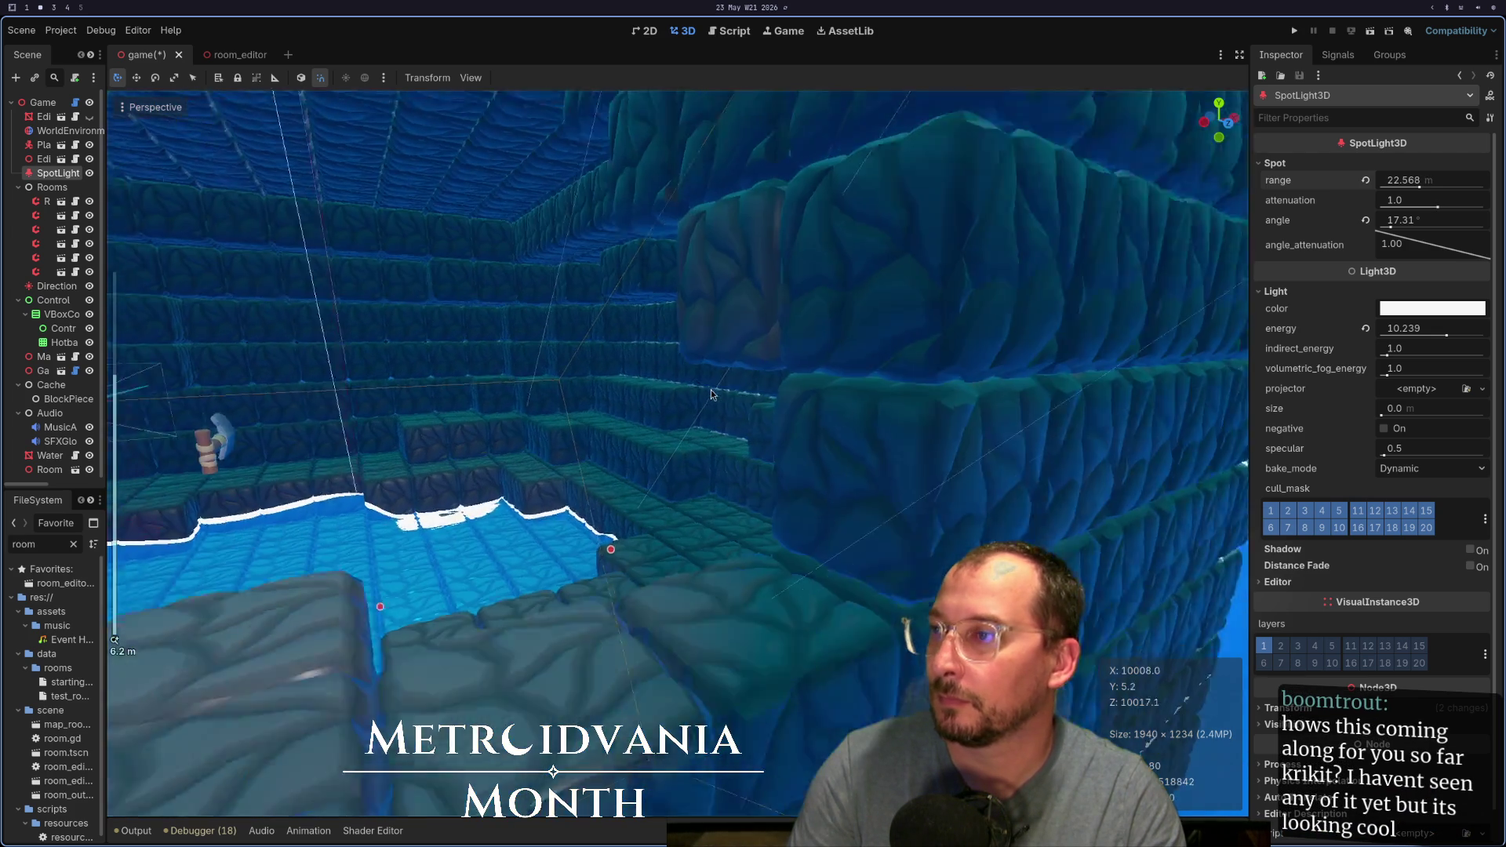
scroll(876, 407, "down", 2)
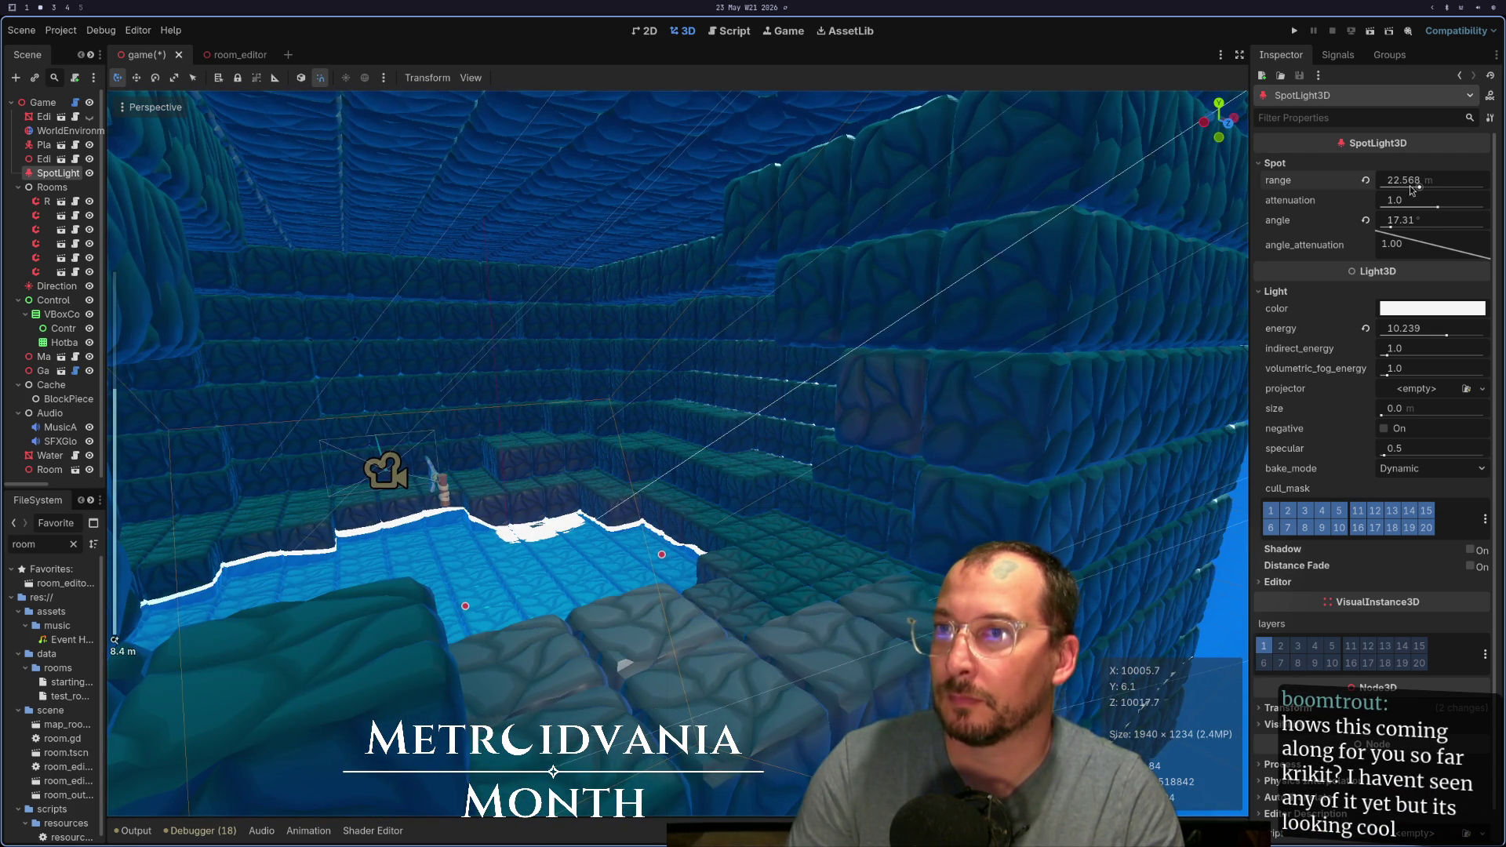
left_click_drag(1419, 186, 1421, 199)
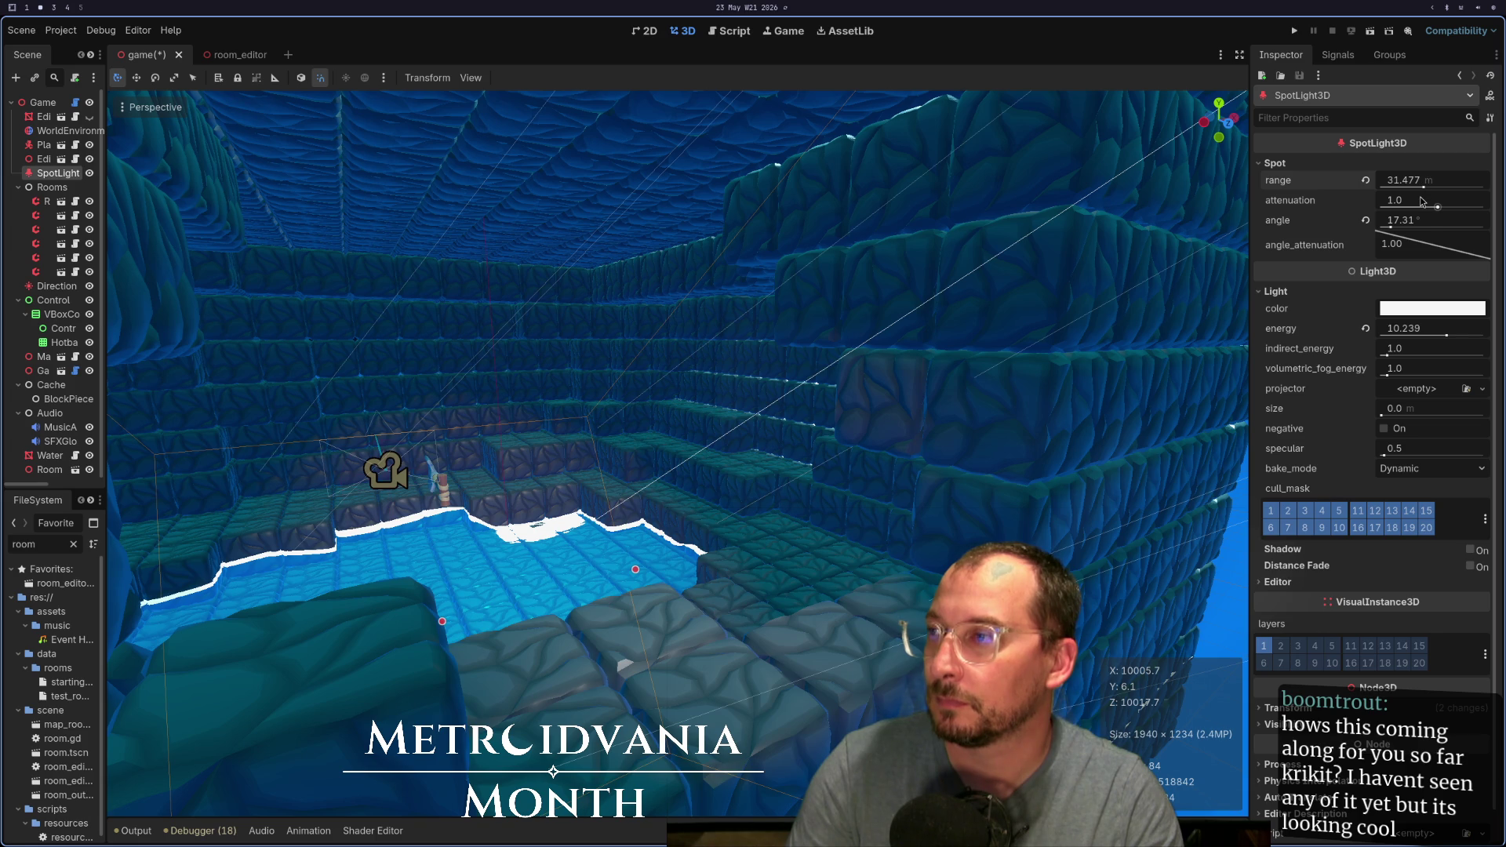
Orbit around the room to review the lighting, then save the scene and run the game
scroll(1339, 249, "down", 1)
scroll(793, 337, "down", 3)
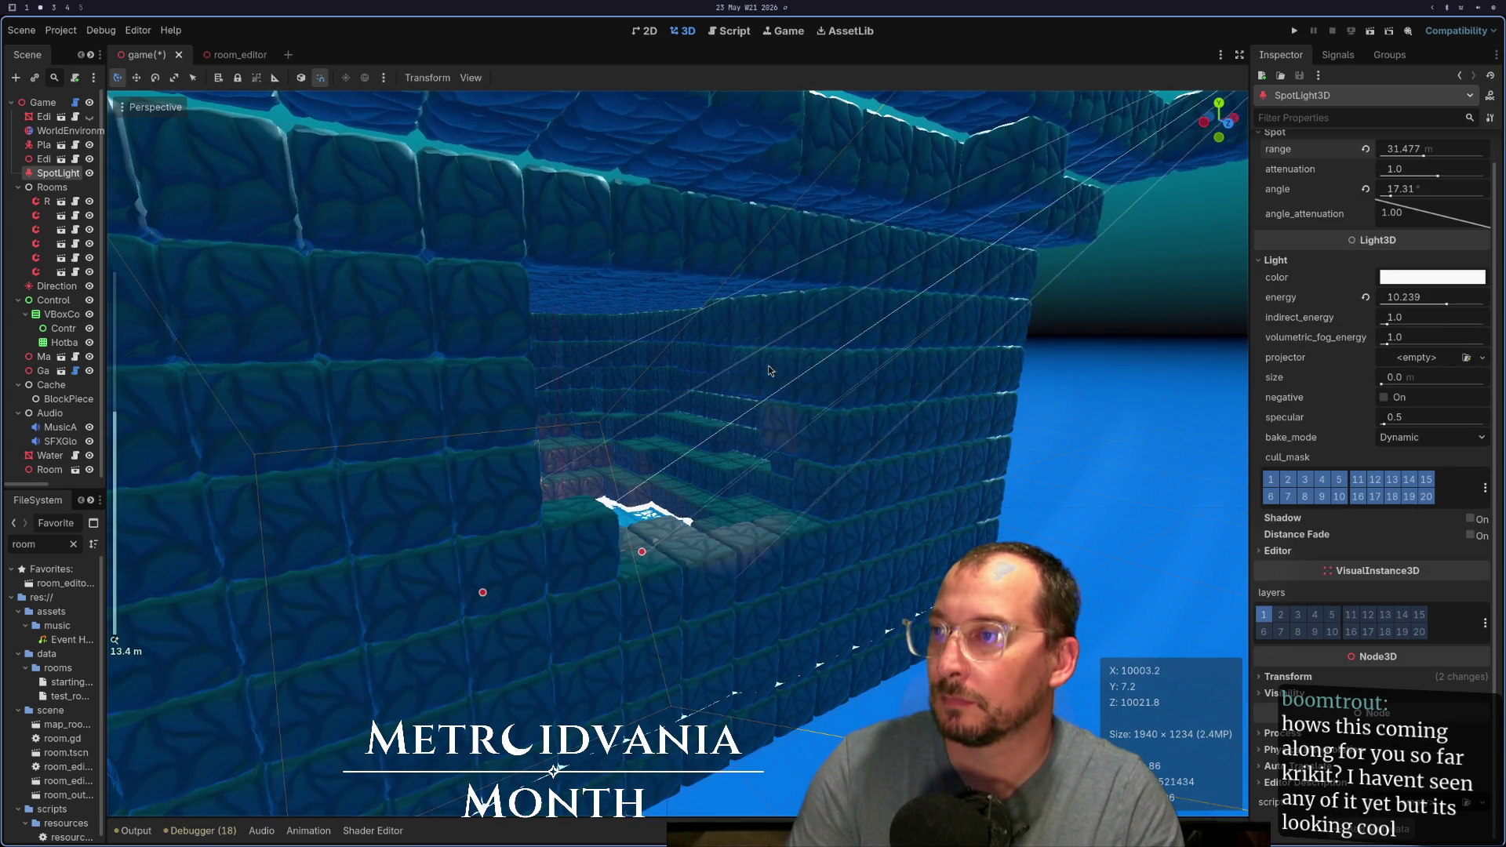
scroll(920, 339, "down", 2)
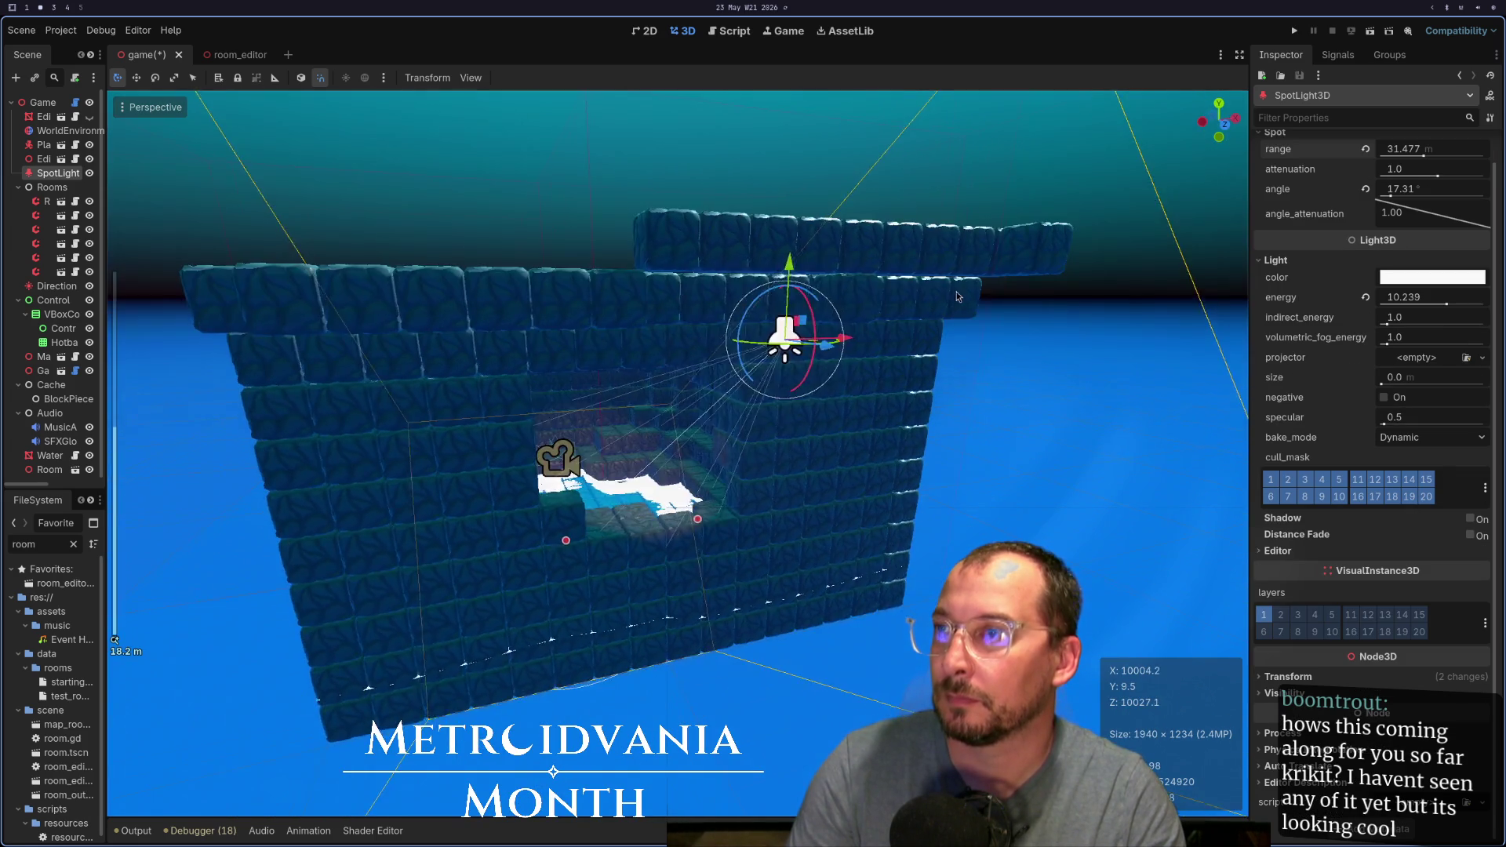
mouse_move(964, 308)
left_mouse_down()
mouse_move(975, 295)
mouse_move(919, 313)
left_mouse_up()
scroll(710, 422, "up", 10)
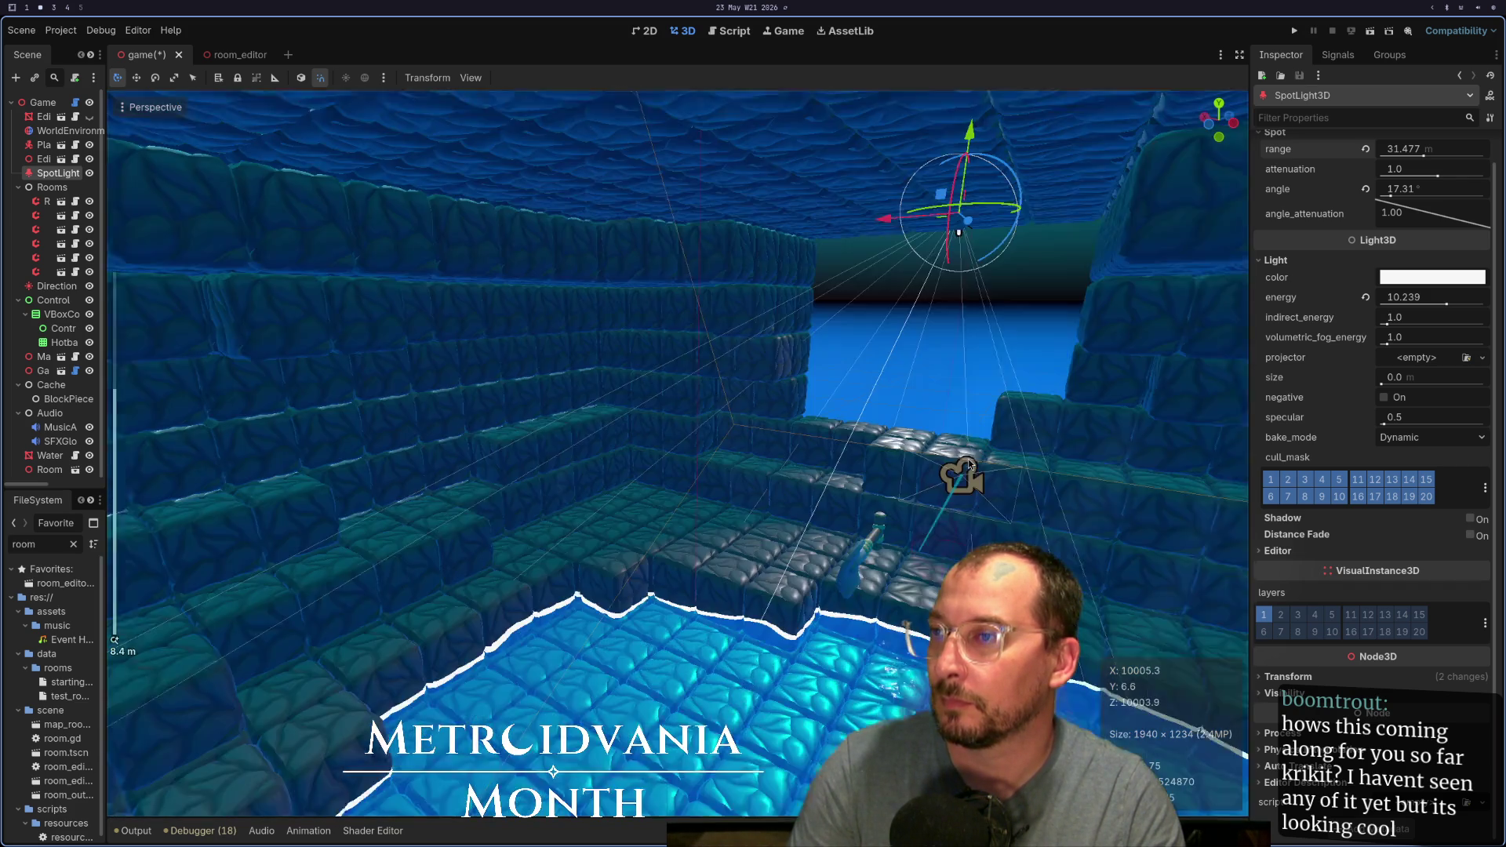
left_click_drag(969, 459, 1146, 403)
scroll(1146, 402, "up", 2)
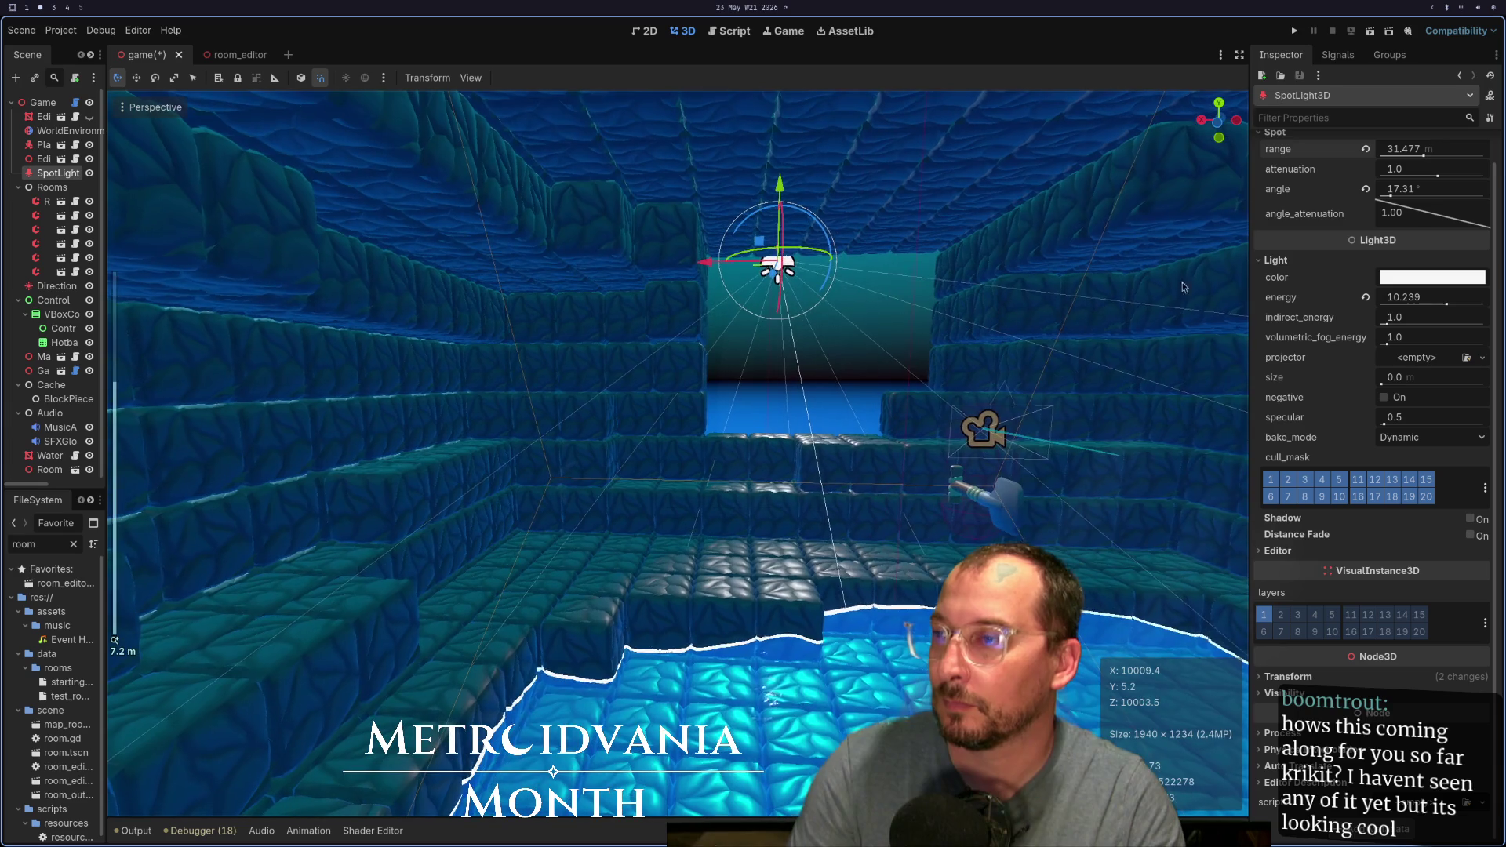
left_click(1297, 31)
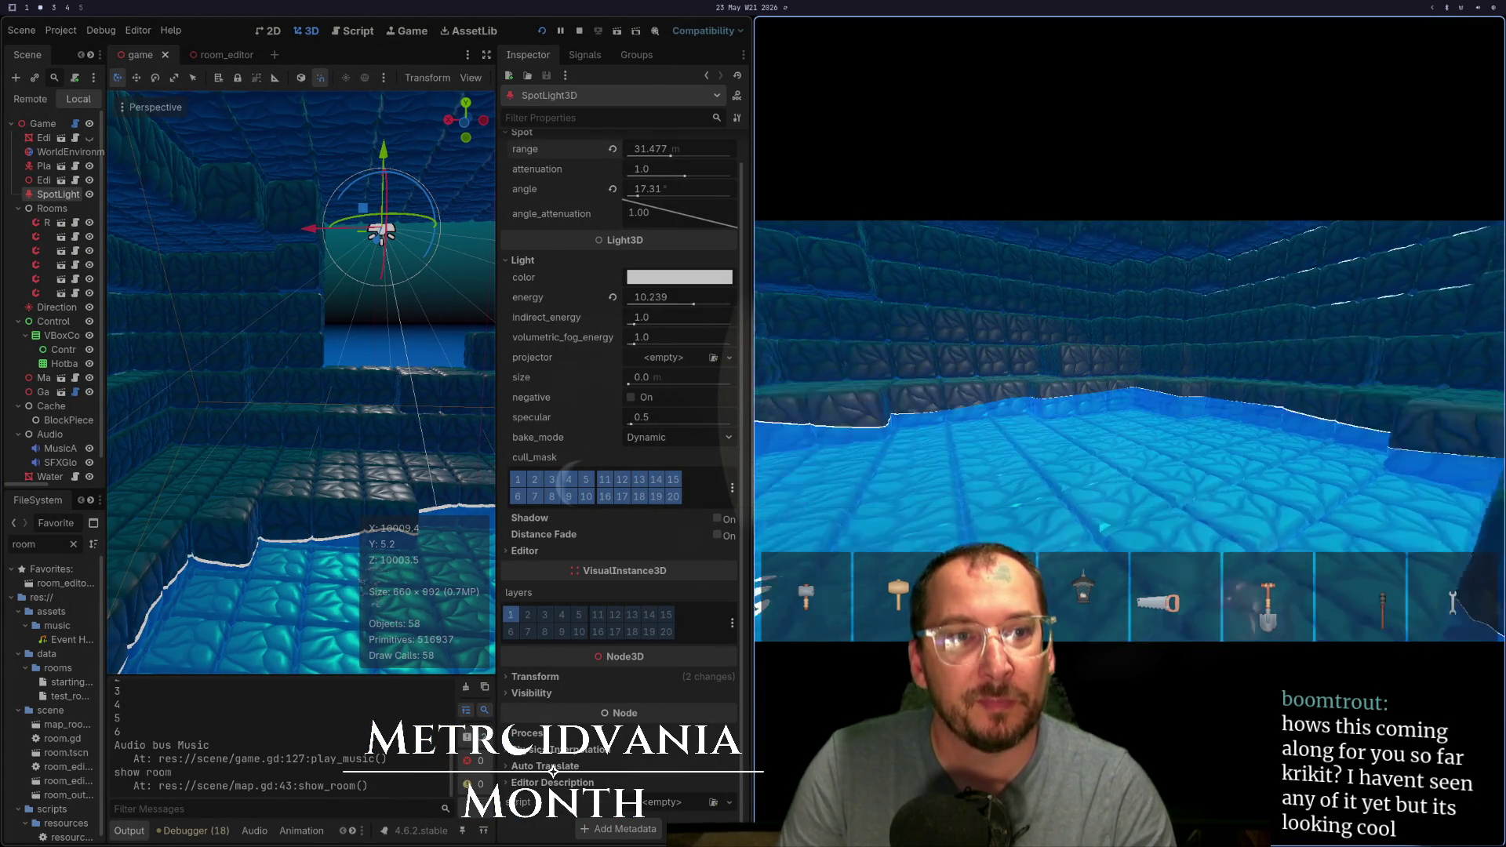
key("F11")
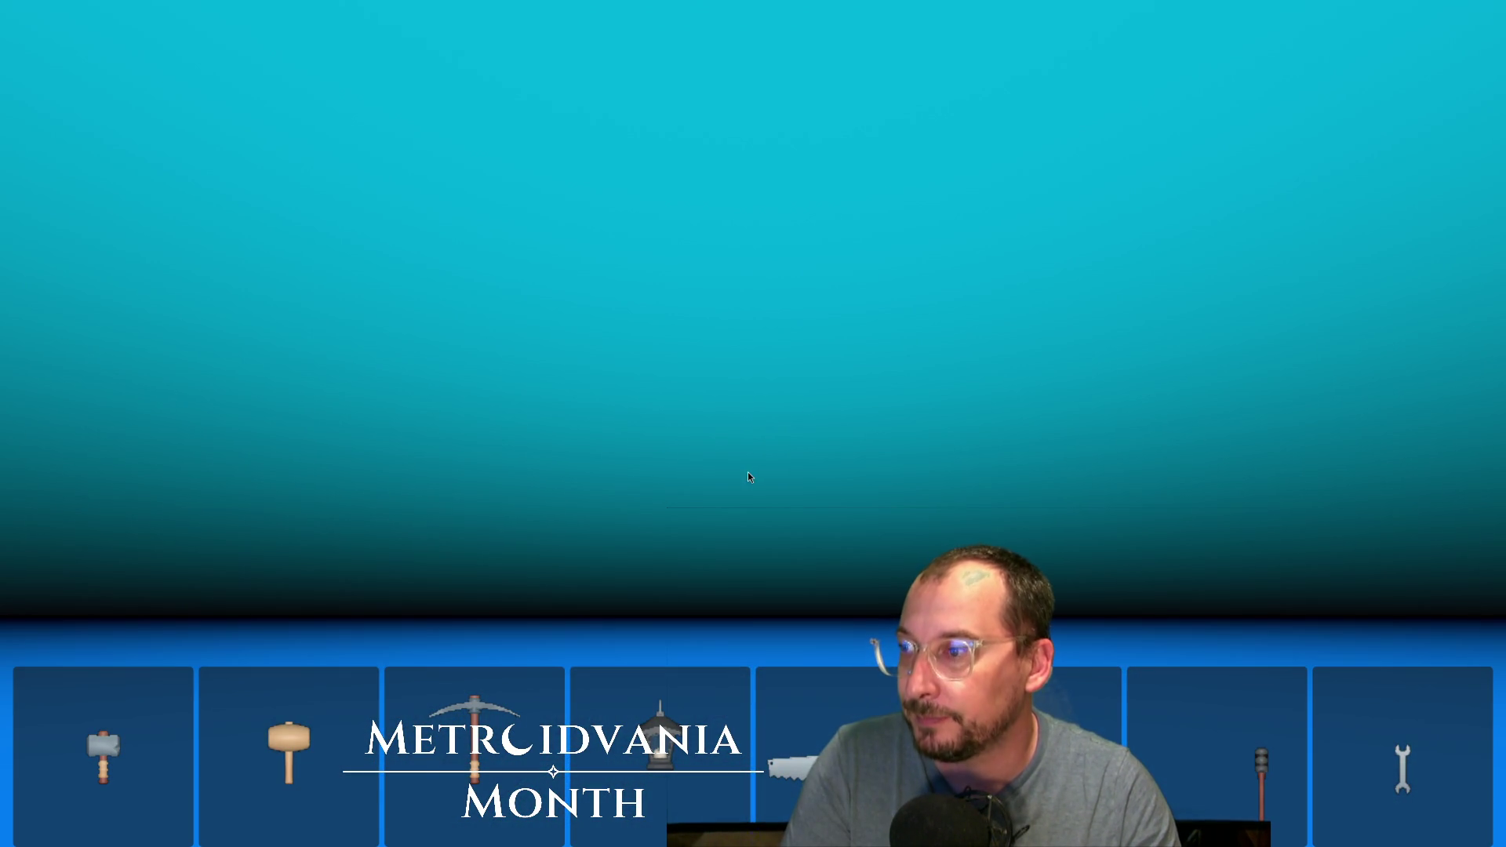
key("super+f")
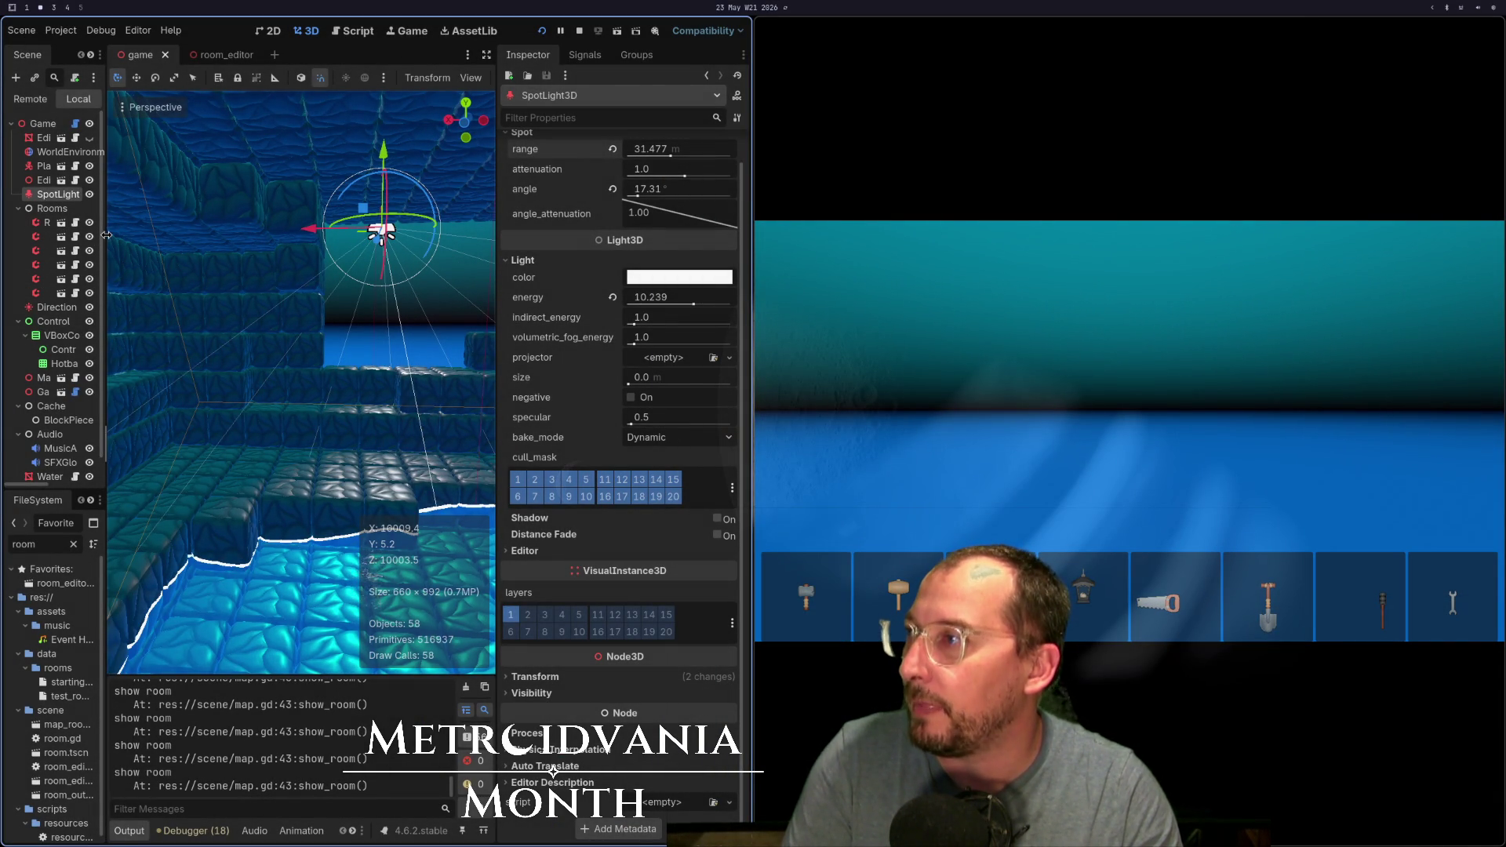
Widen the Scene dock, open the Map scene, and restart the game with F5
left_click_drag(106, 234, 227, 235)
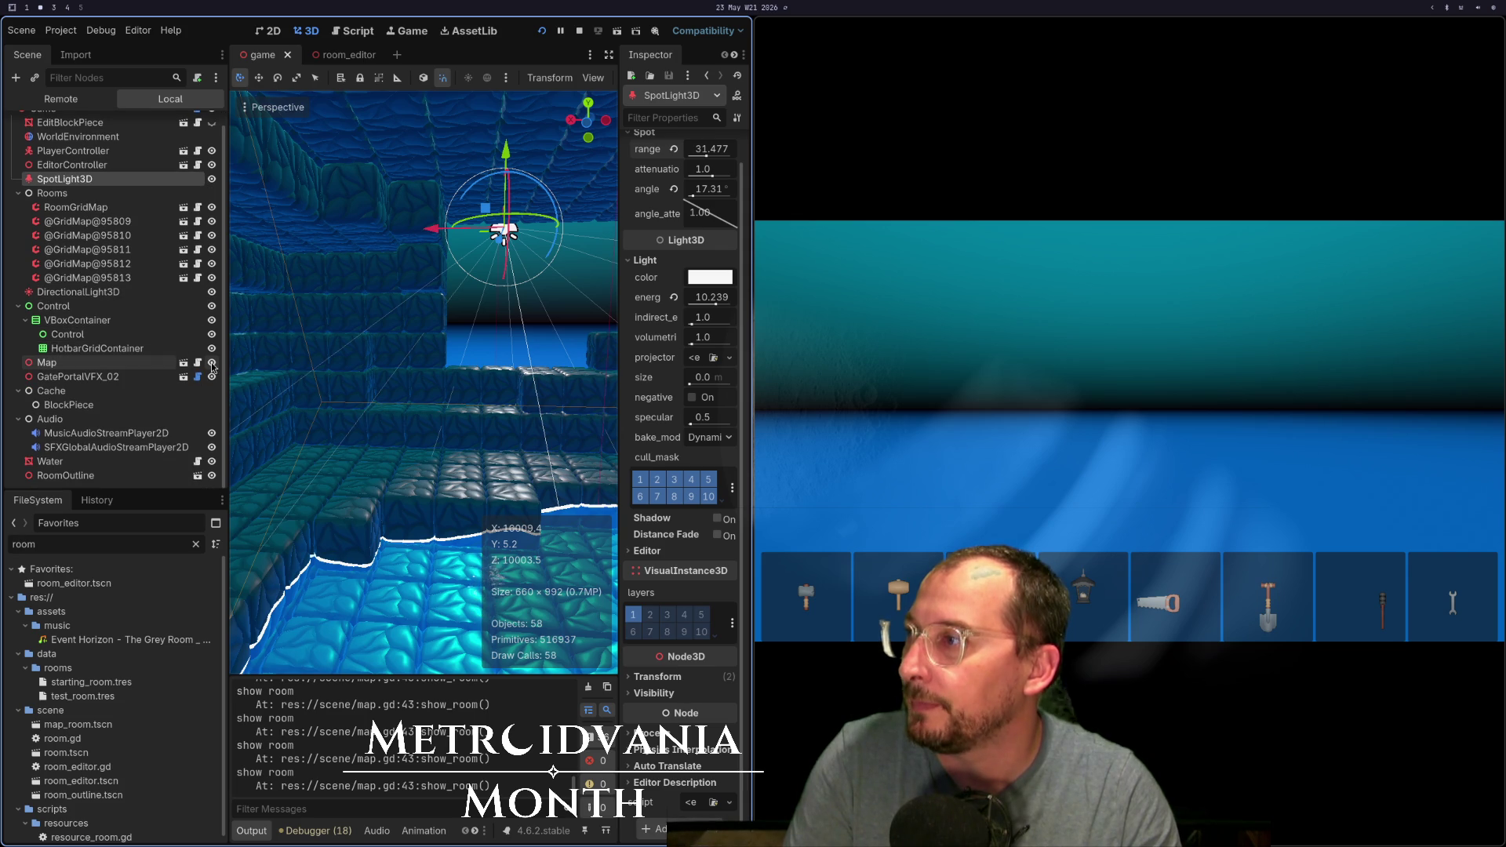
left_click(183, 365)
scroll(427, 303, "down", 3)
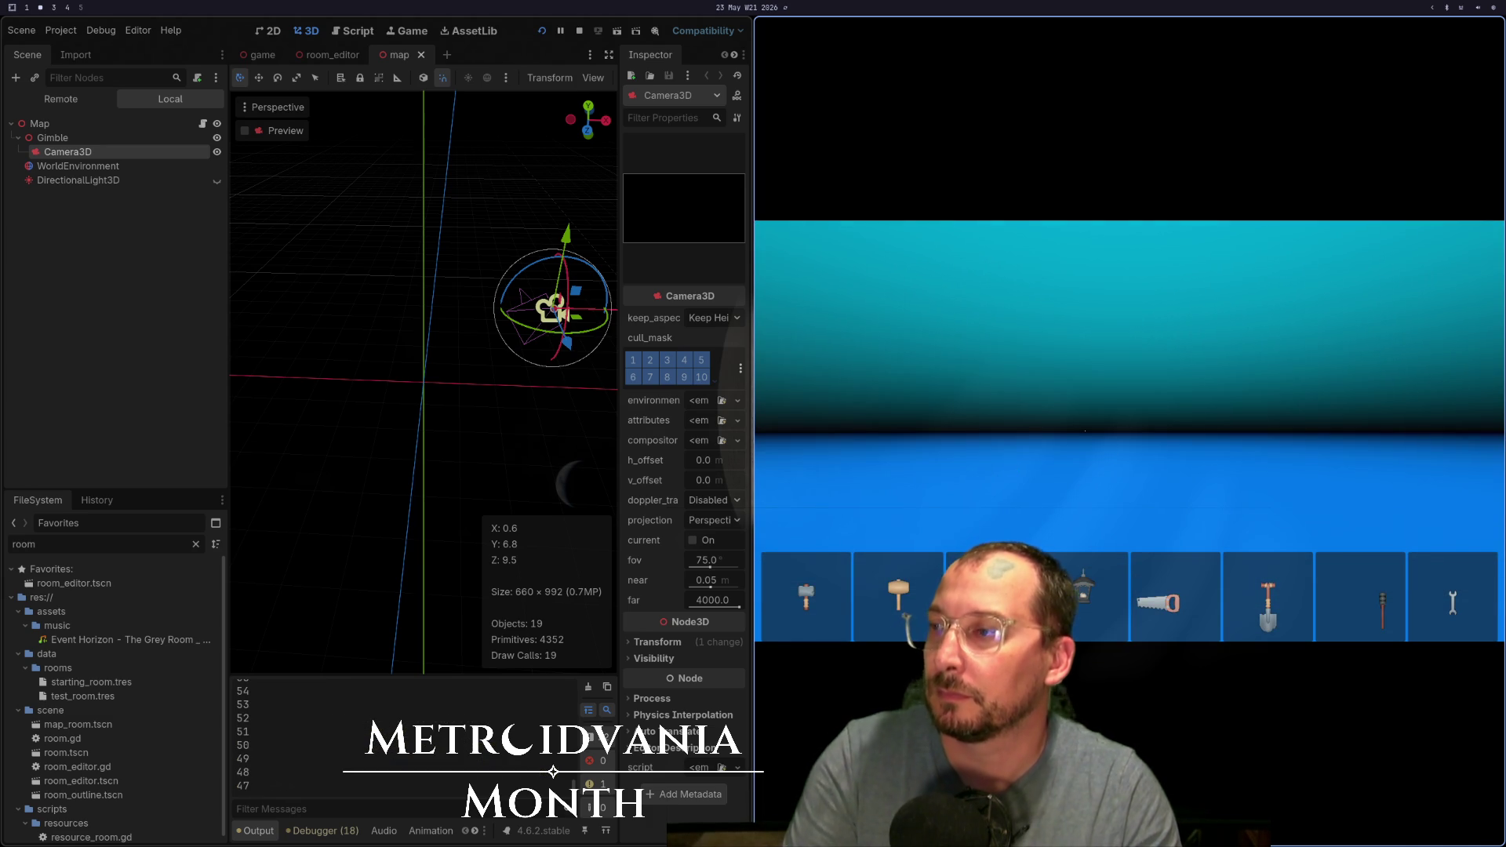
key("Escape")
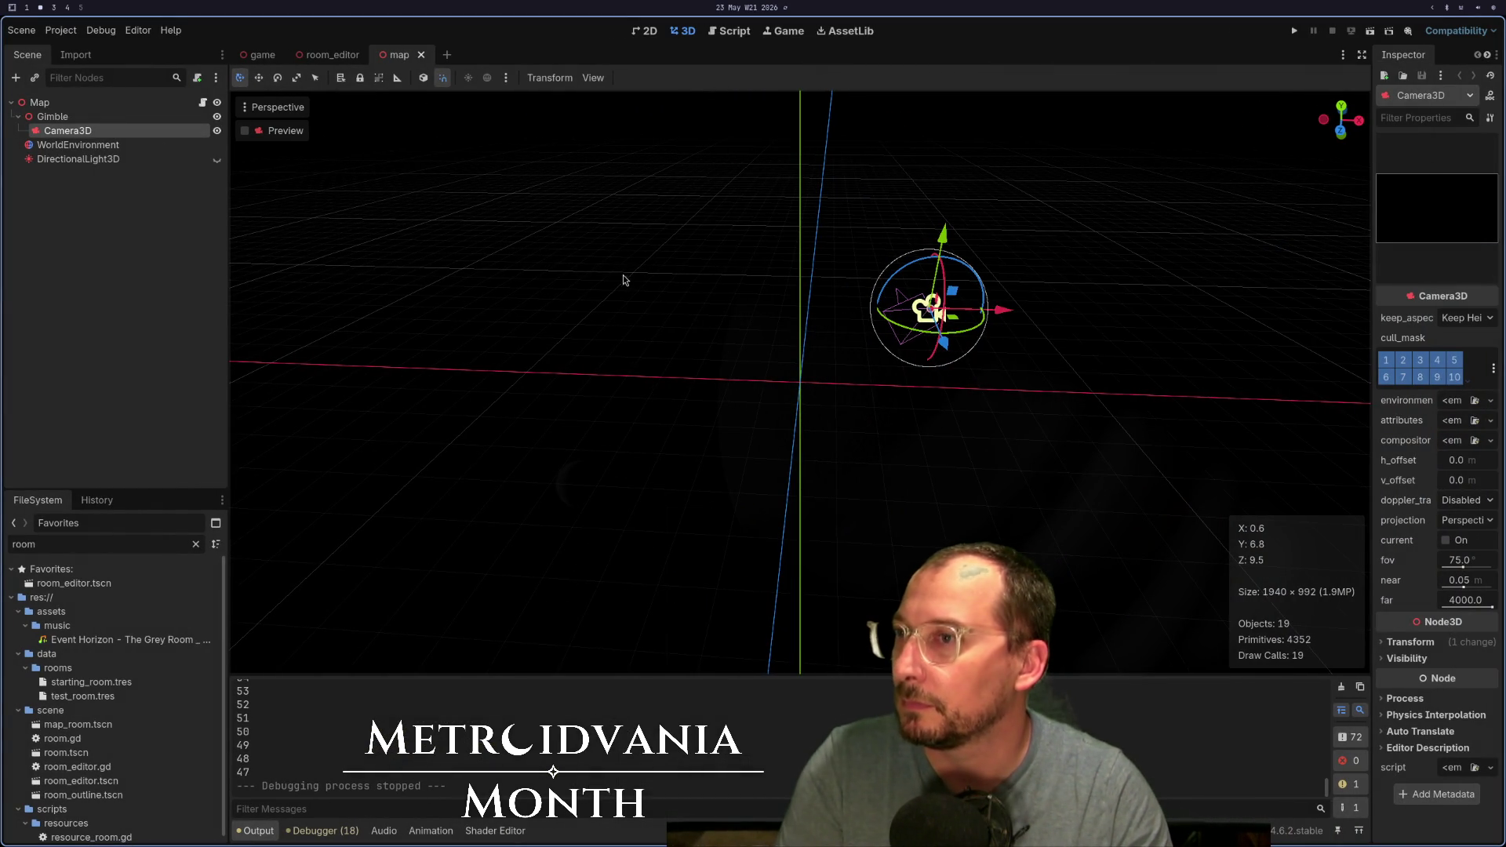
scroll(625, 279, "up", 3)
key("F5")
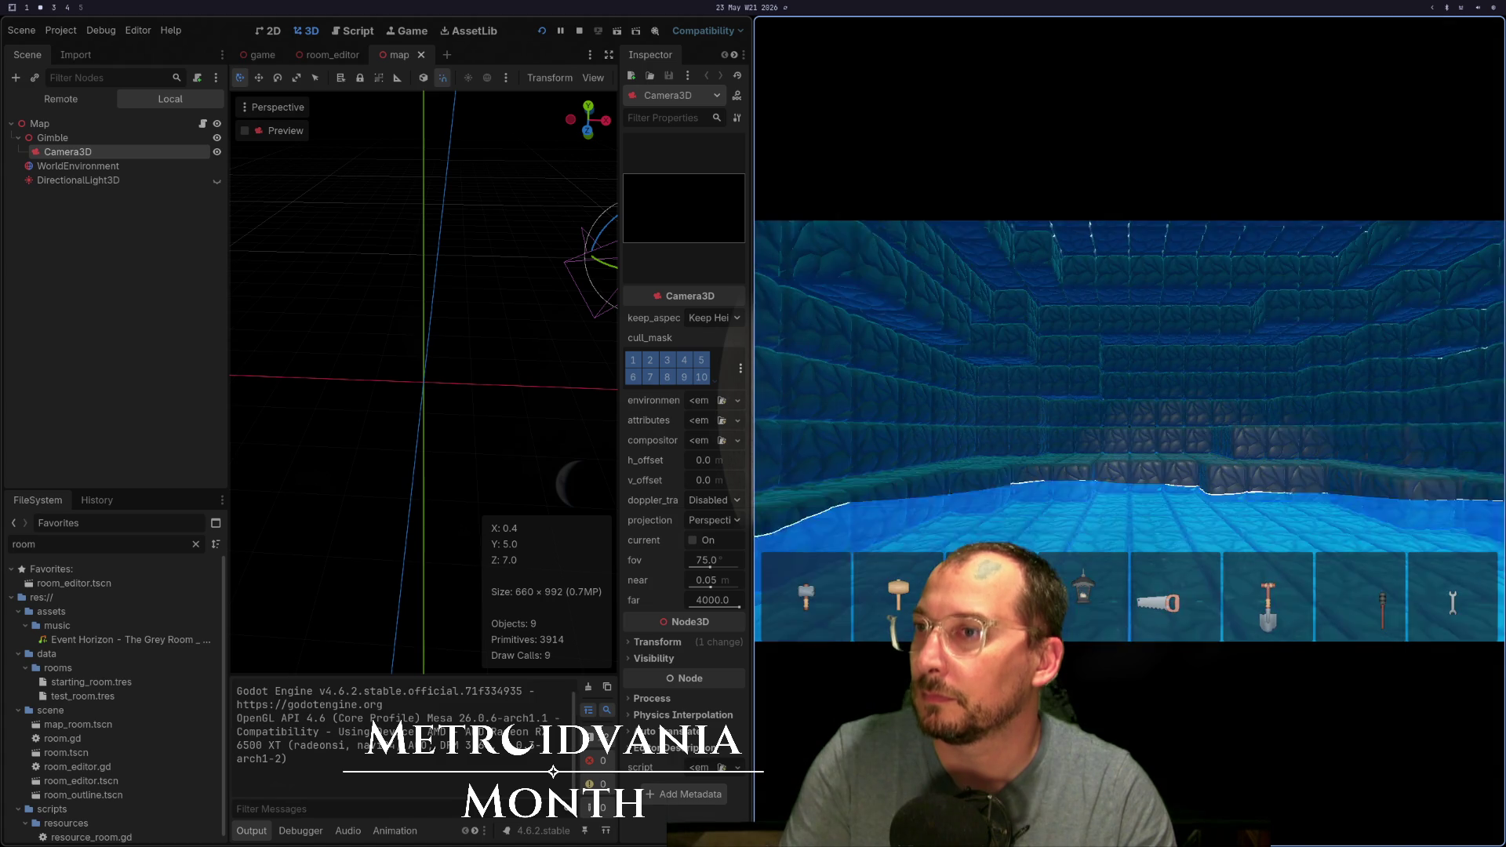
Back in the game scene, show the Remote live scene tree and expand Main
left_click(263, 55)
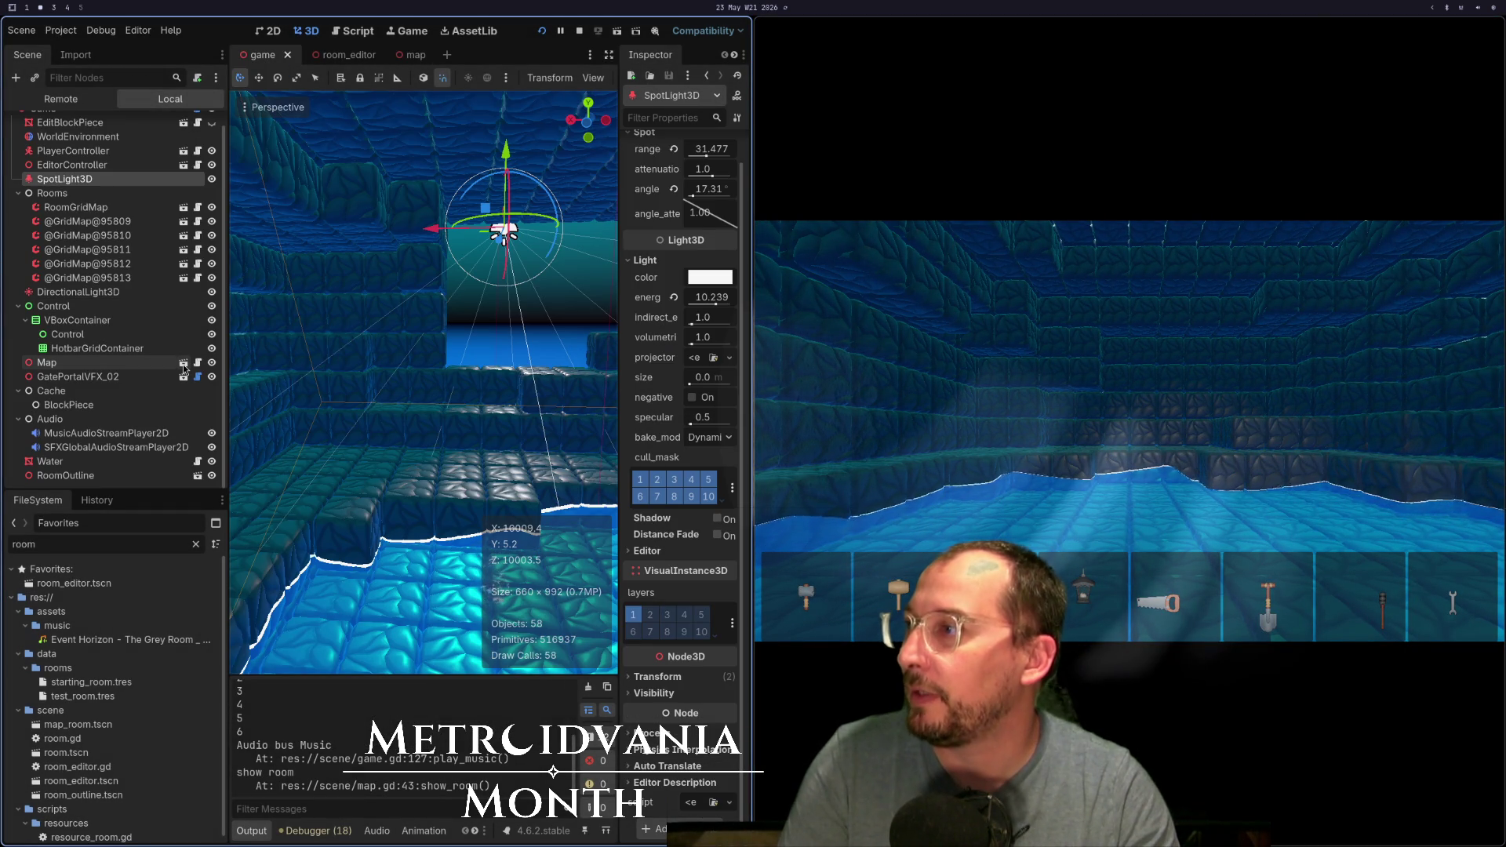
left_click(47, 363)
left_click(61, 99)
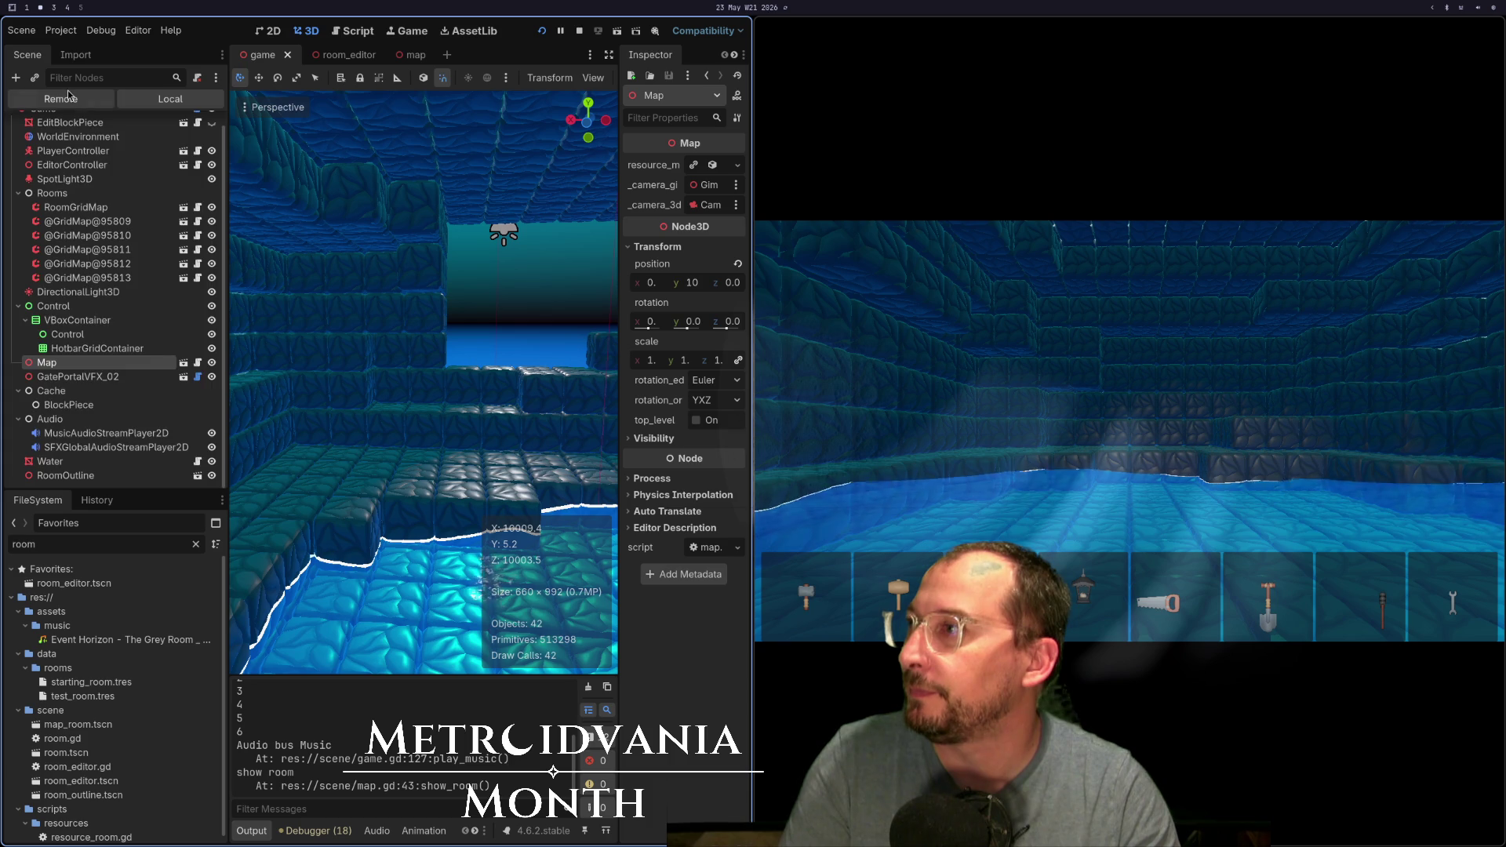
left_click(18, 137)
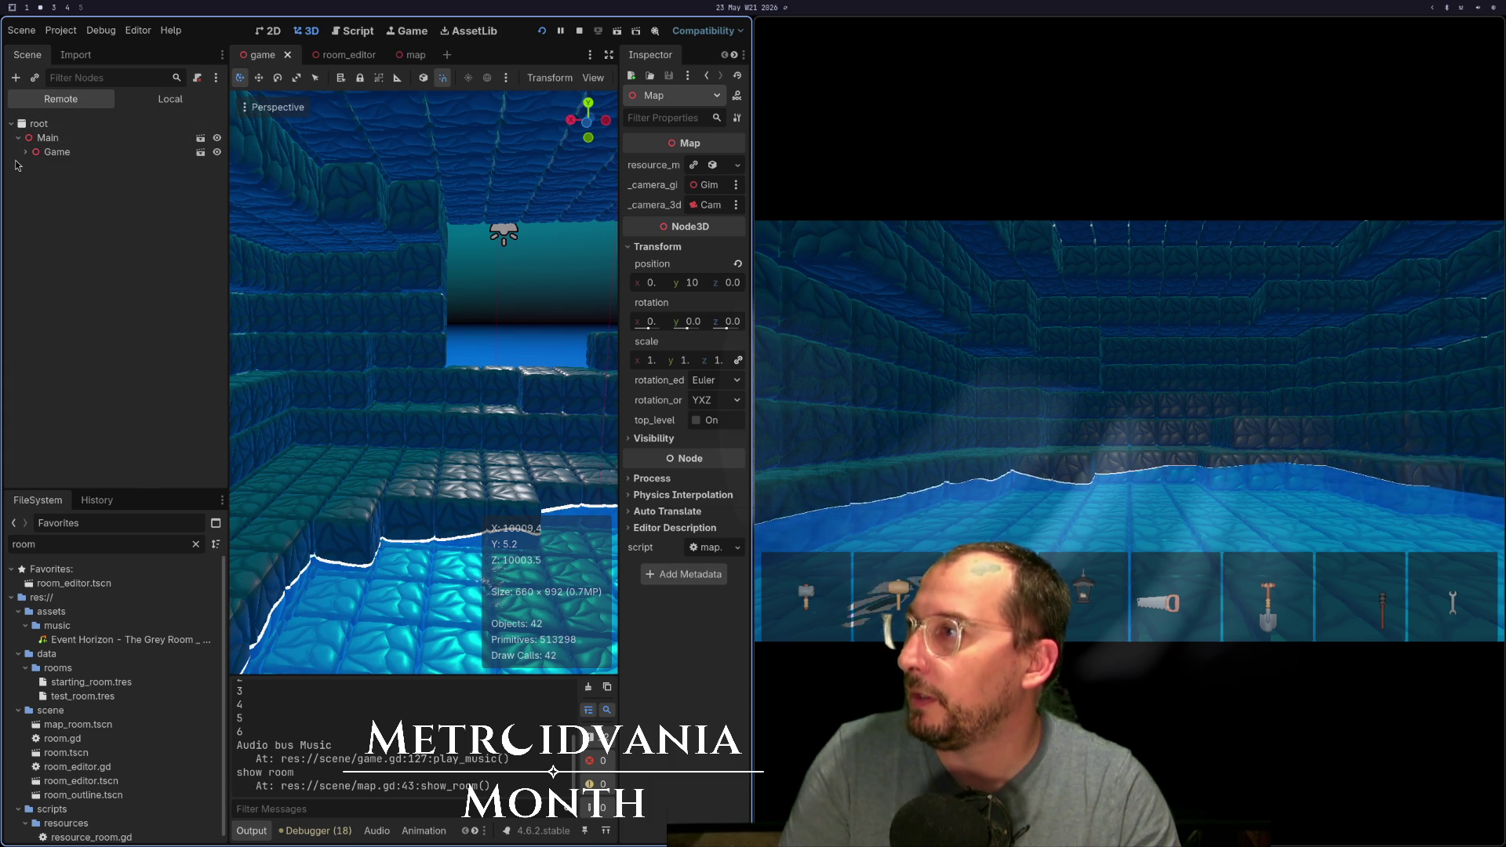
Expand Game and Map in the remote tree, then bring up the project file finder
left_click(26, 151)
left_click(32, 278)
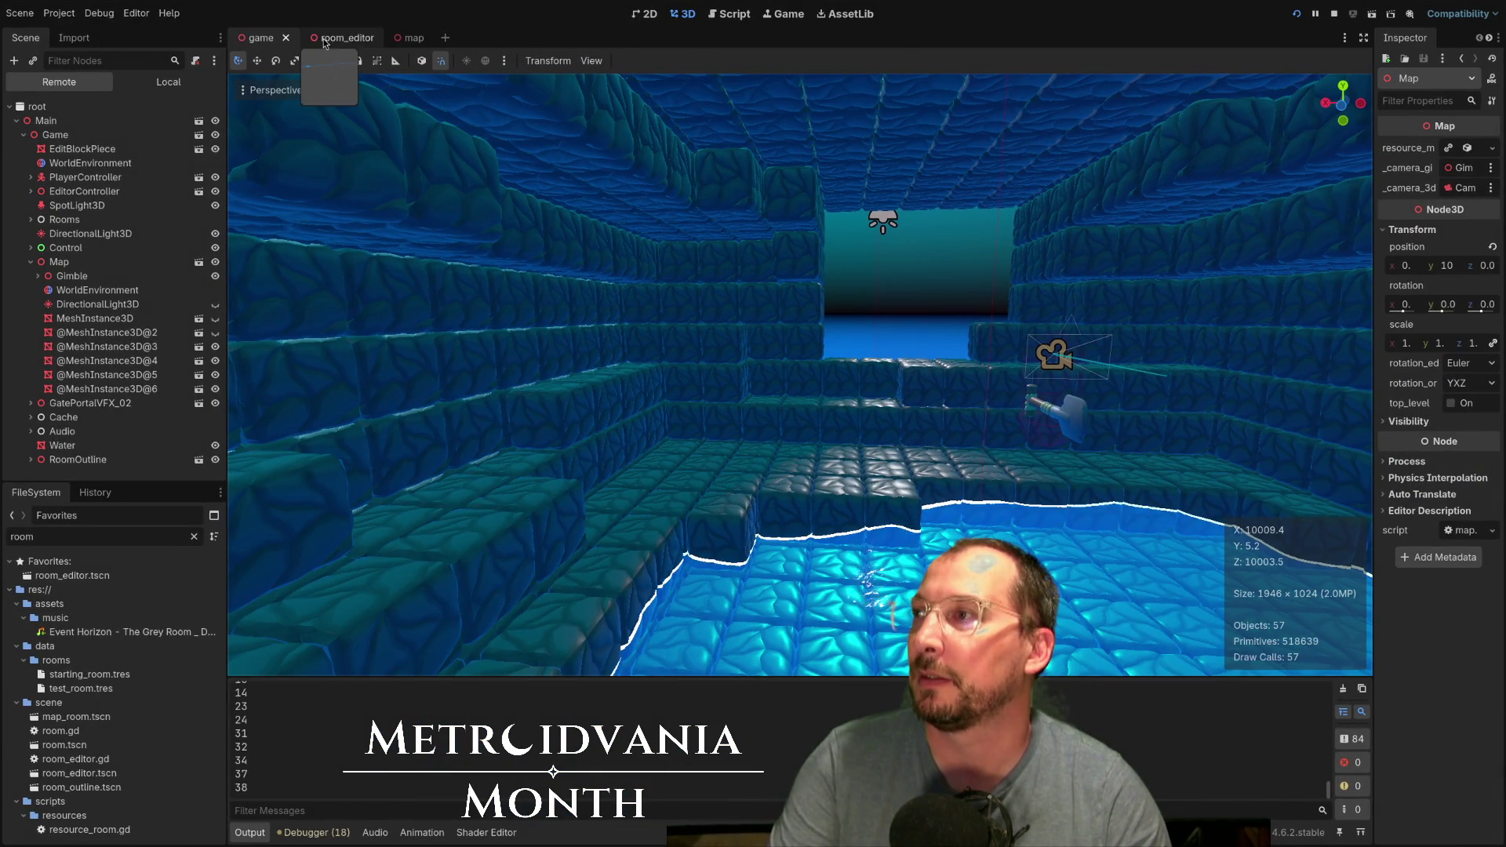
key("space")
key("space")
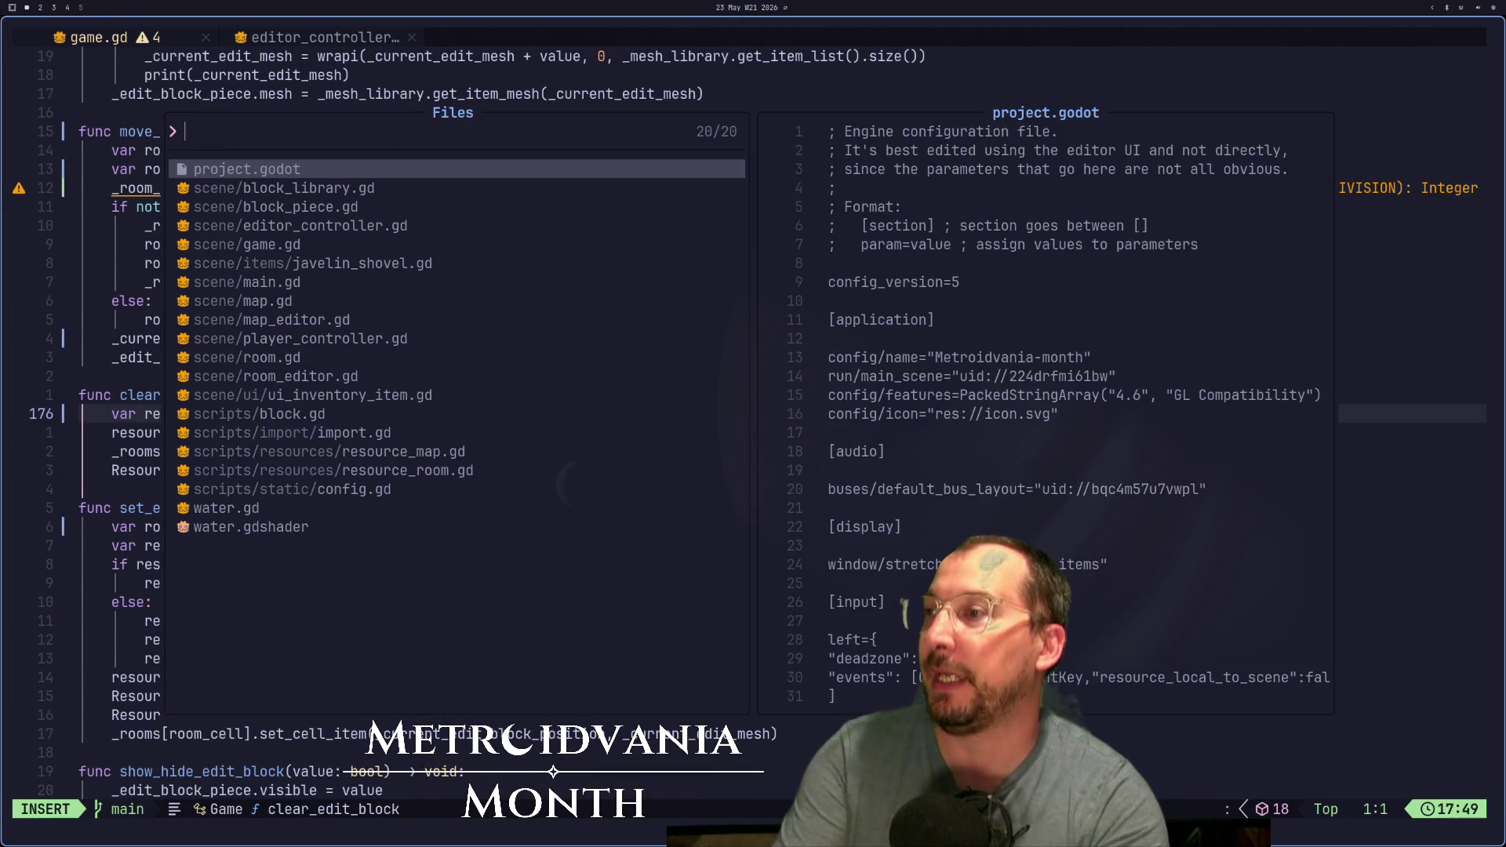
Search 'roo' in the file picker and open resource_room.gd
type("roo")
key("Down")
key("Down")
key("Down")
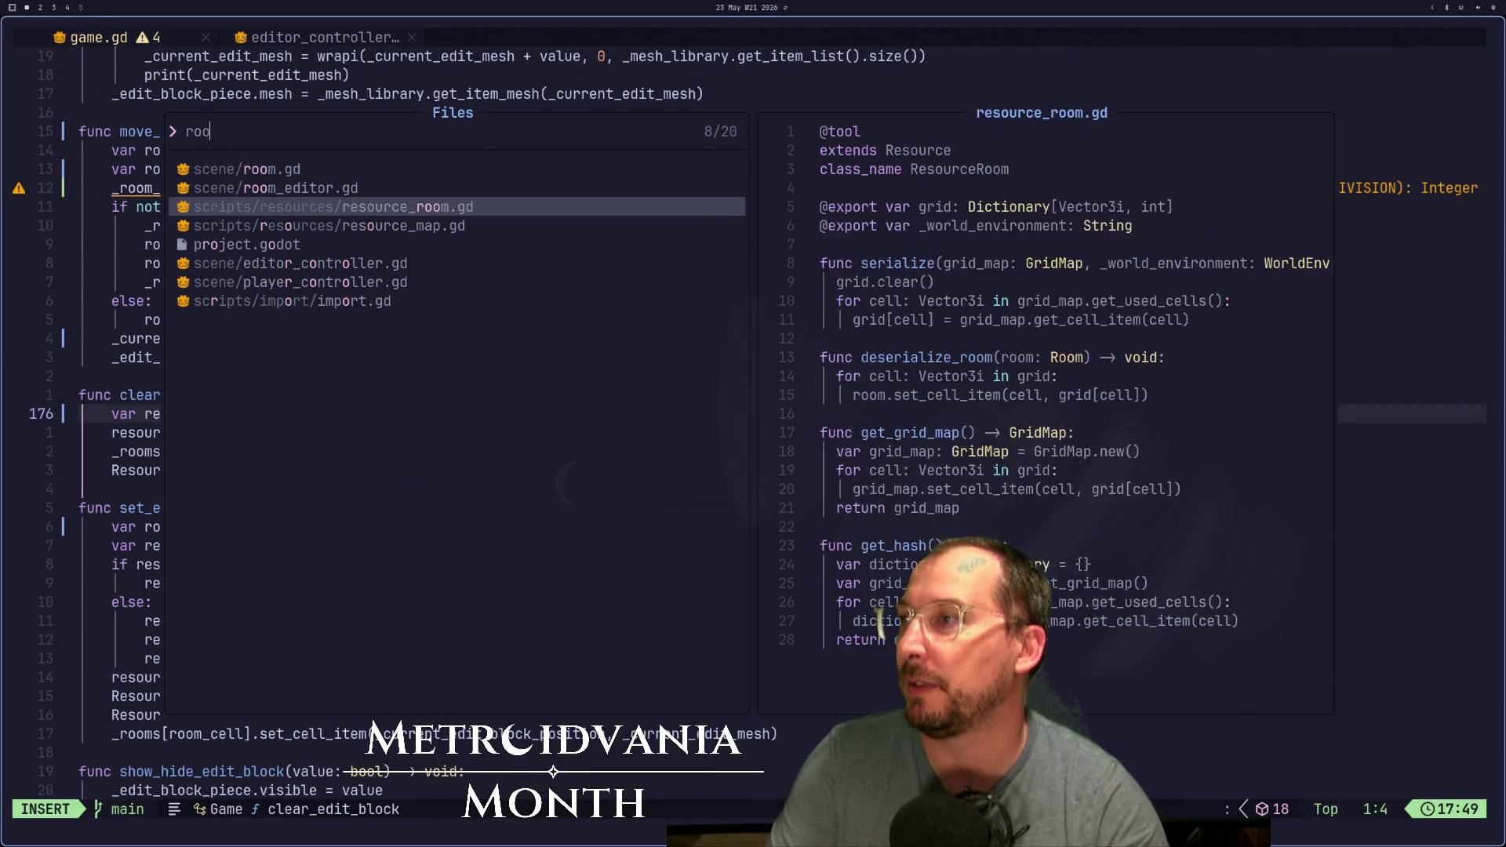
key("Down")
key("Up")
key("Up")
key("Up")
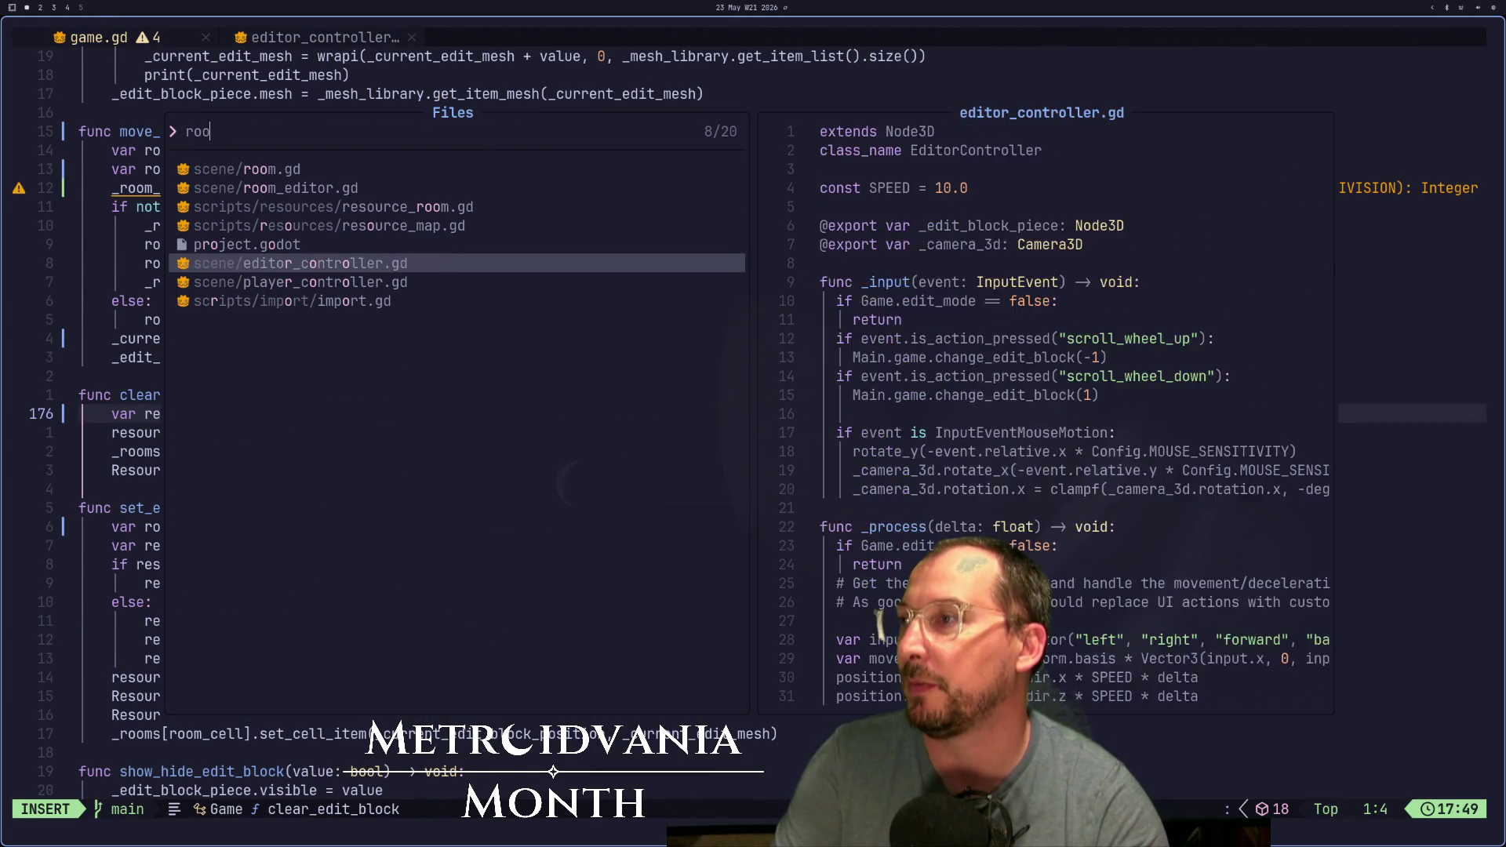
key("Up")
key("Down")
key("Down")
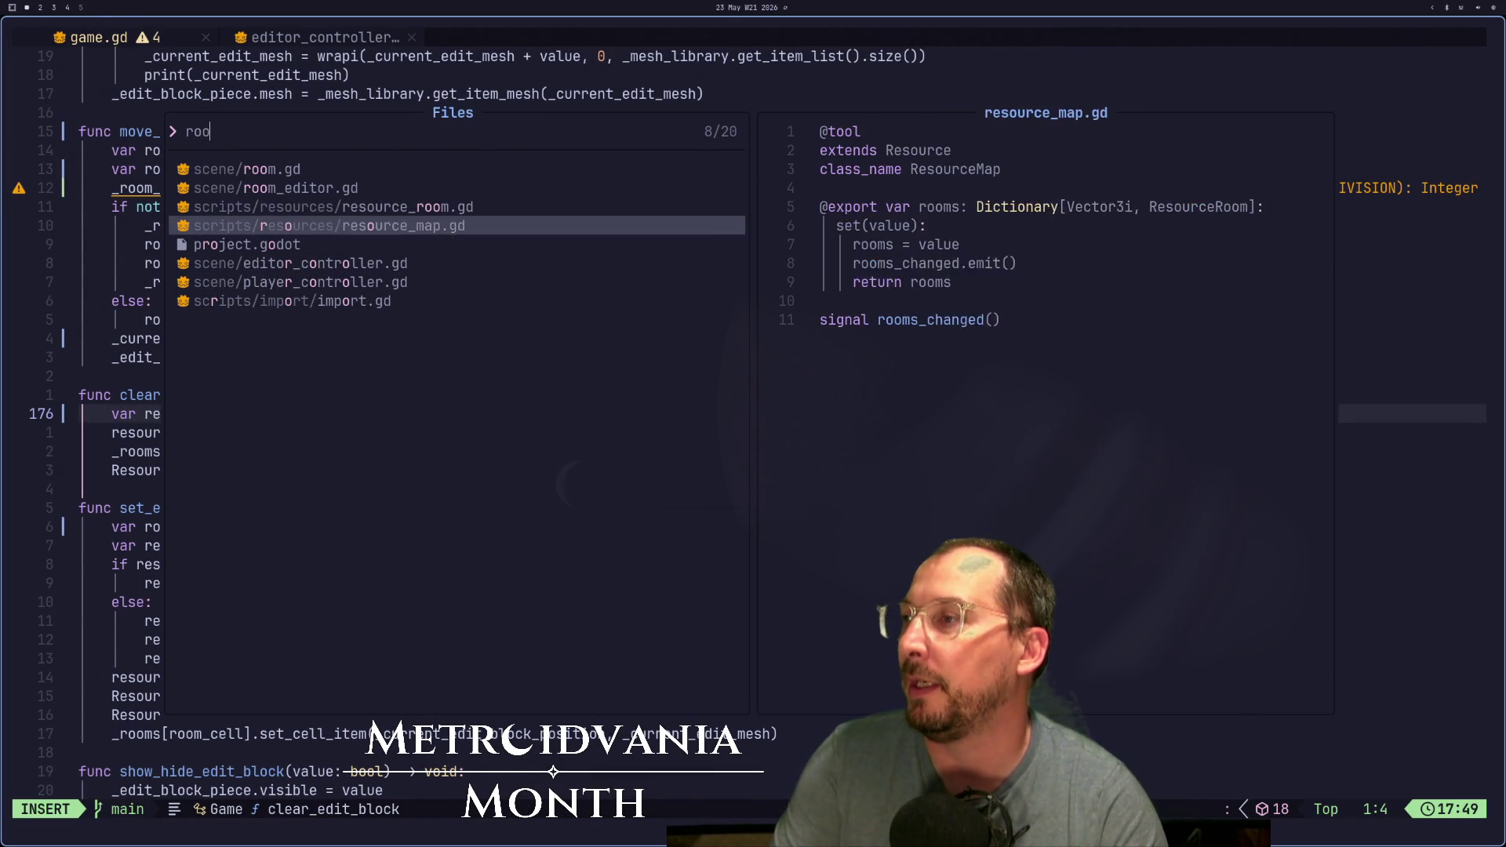
key("Down")
key("Up")
key("Up")
key("Return")
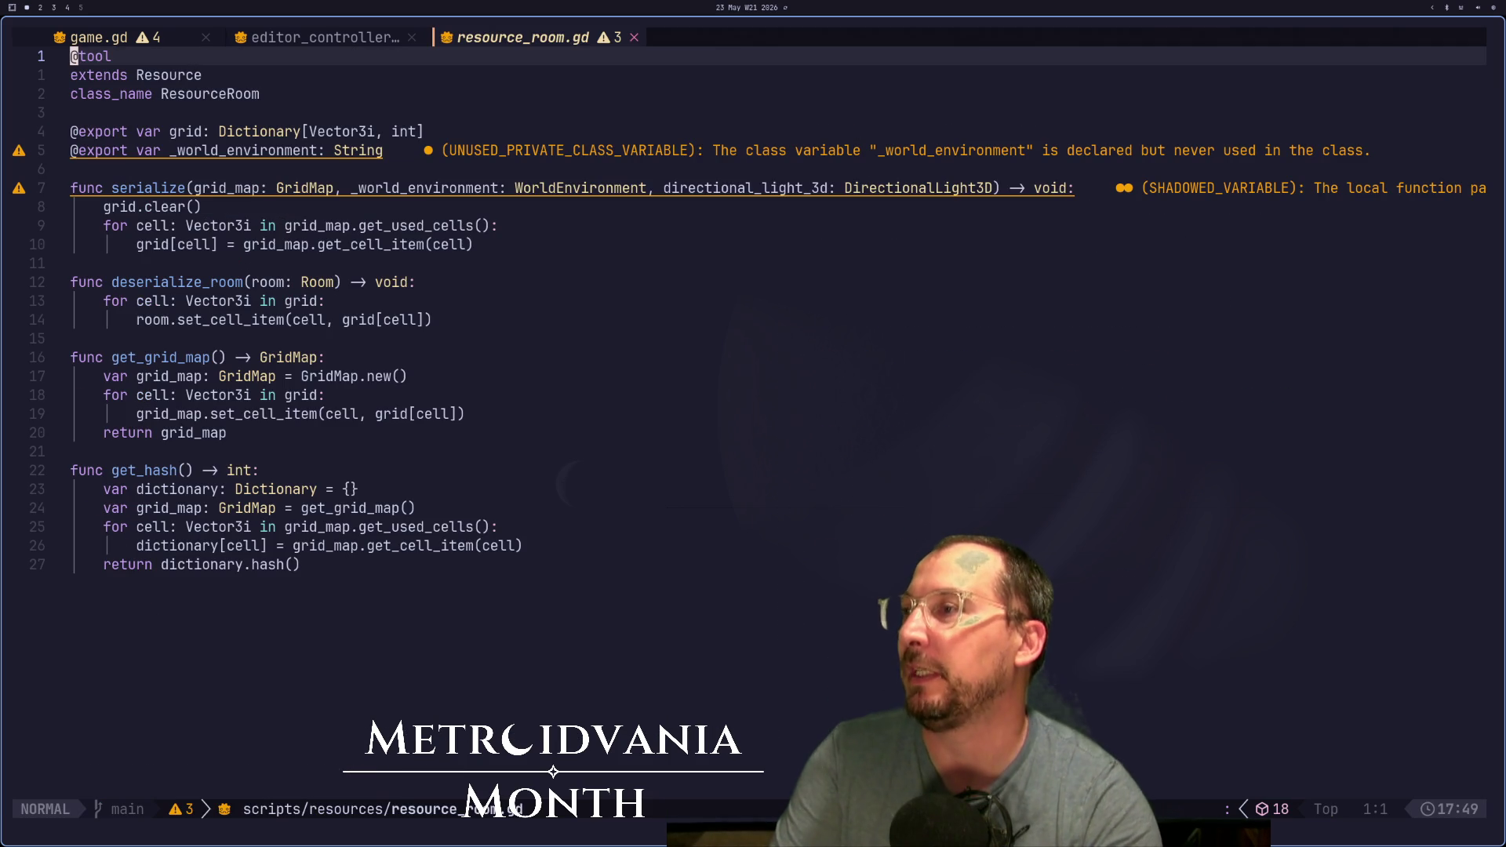
Add a new 'export var' line below the exports and save the file
key("j")
key("j")
key("j")
key("j")
key("j")
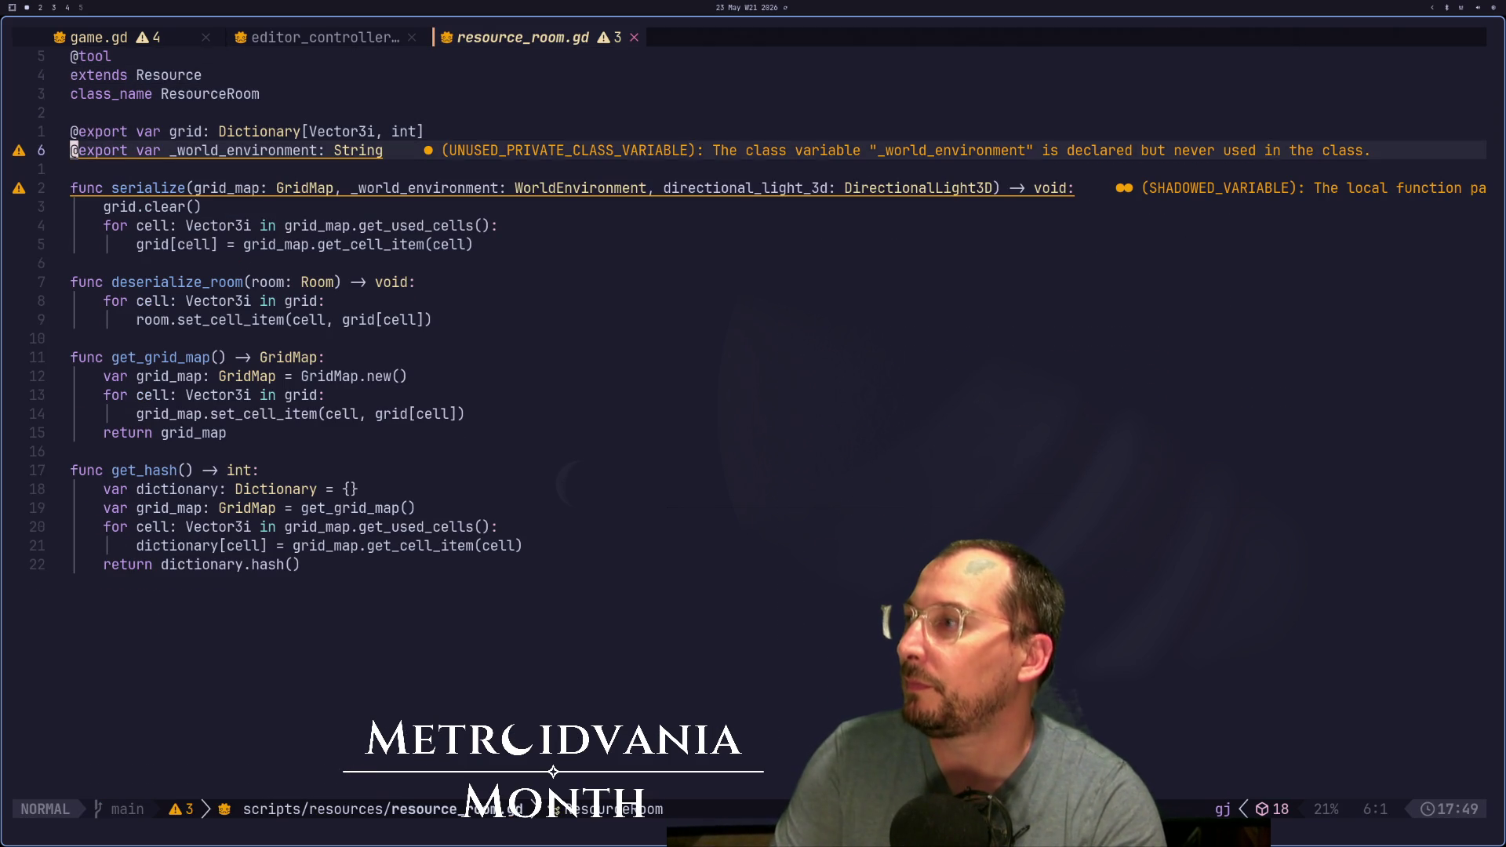
key("o")
key("Return")
type("expor")
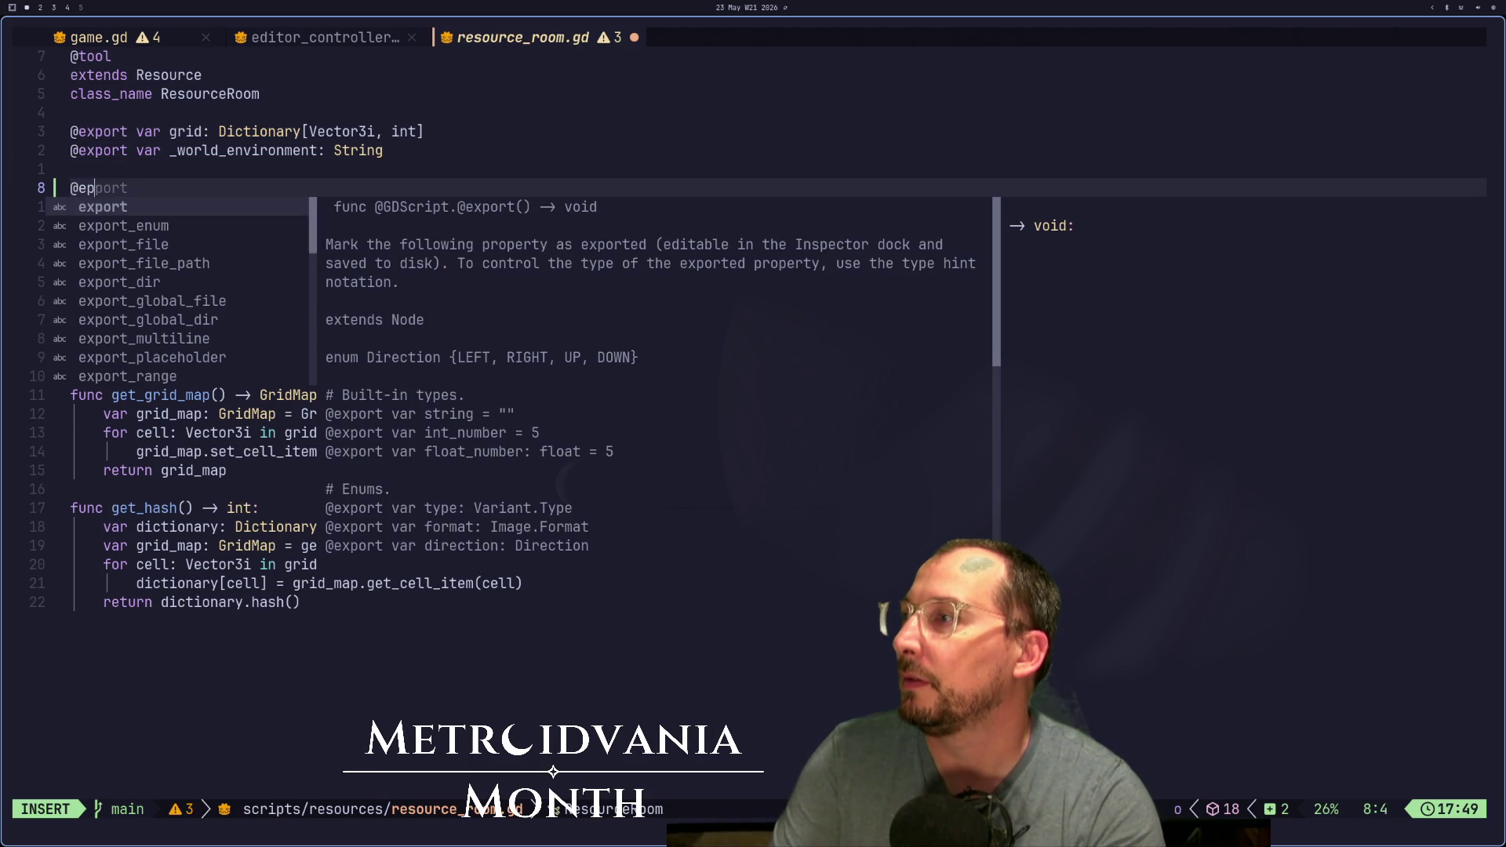
type("t var")
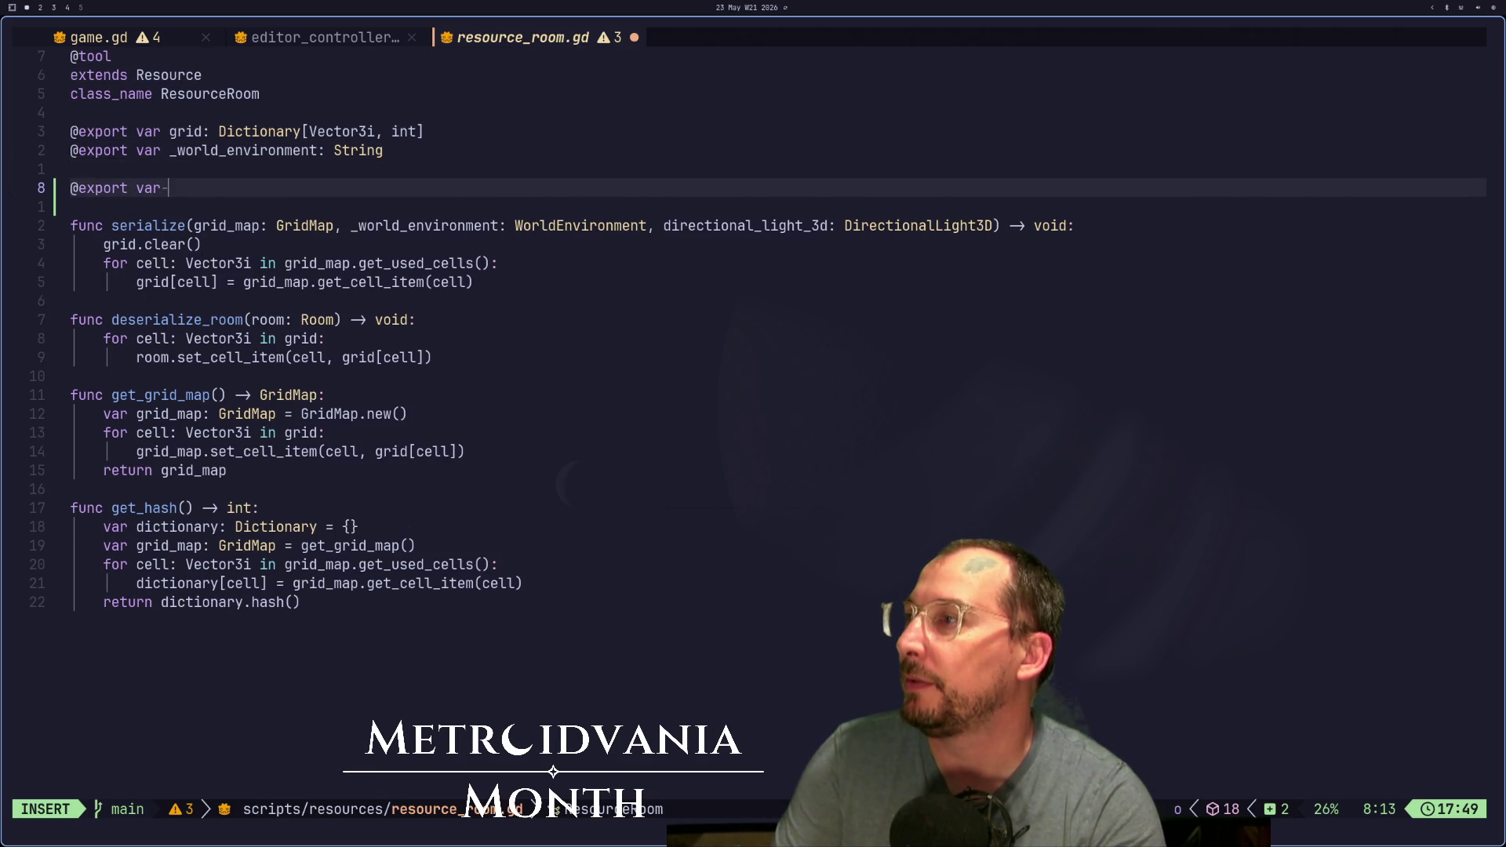
key("Escape")
key("g")
key("k")
key("g")
key("j")
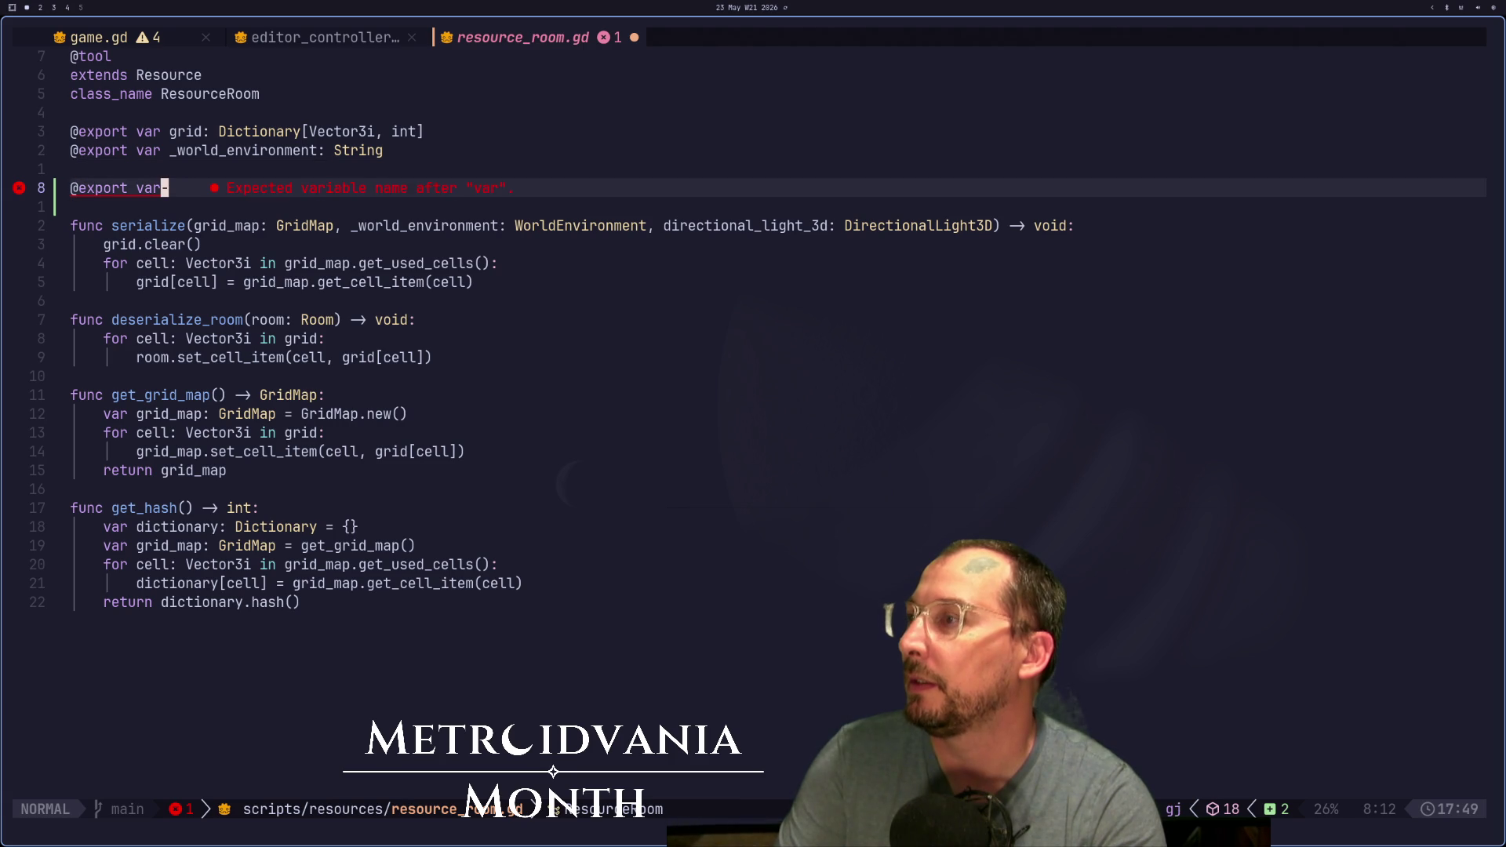
key("ctrl+s")
Delete the _world_environment export line and the leftover blank line
key("g")
key("k")
key("g")
key("k")
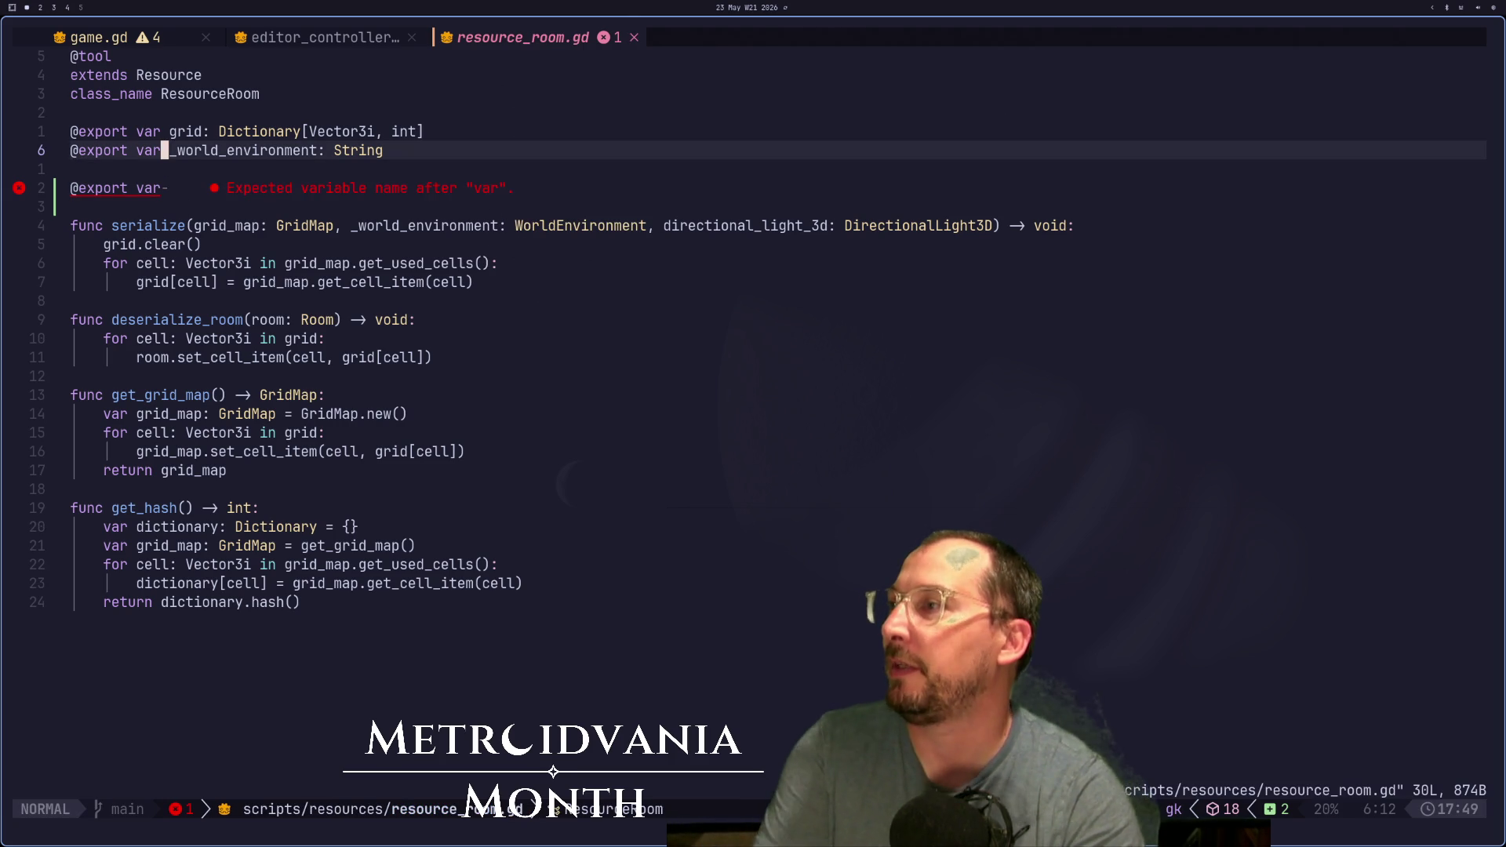
key("d")
key("d")
key("ctrl+s")
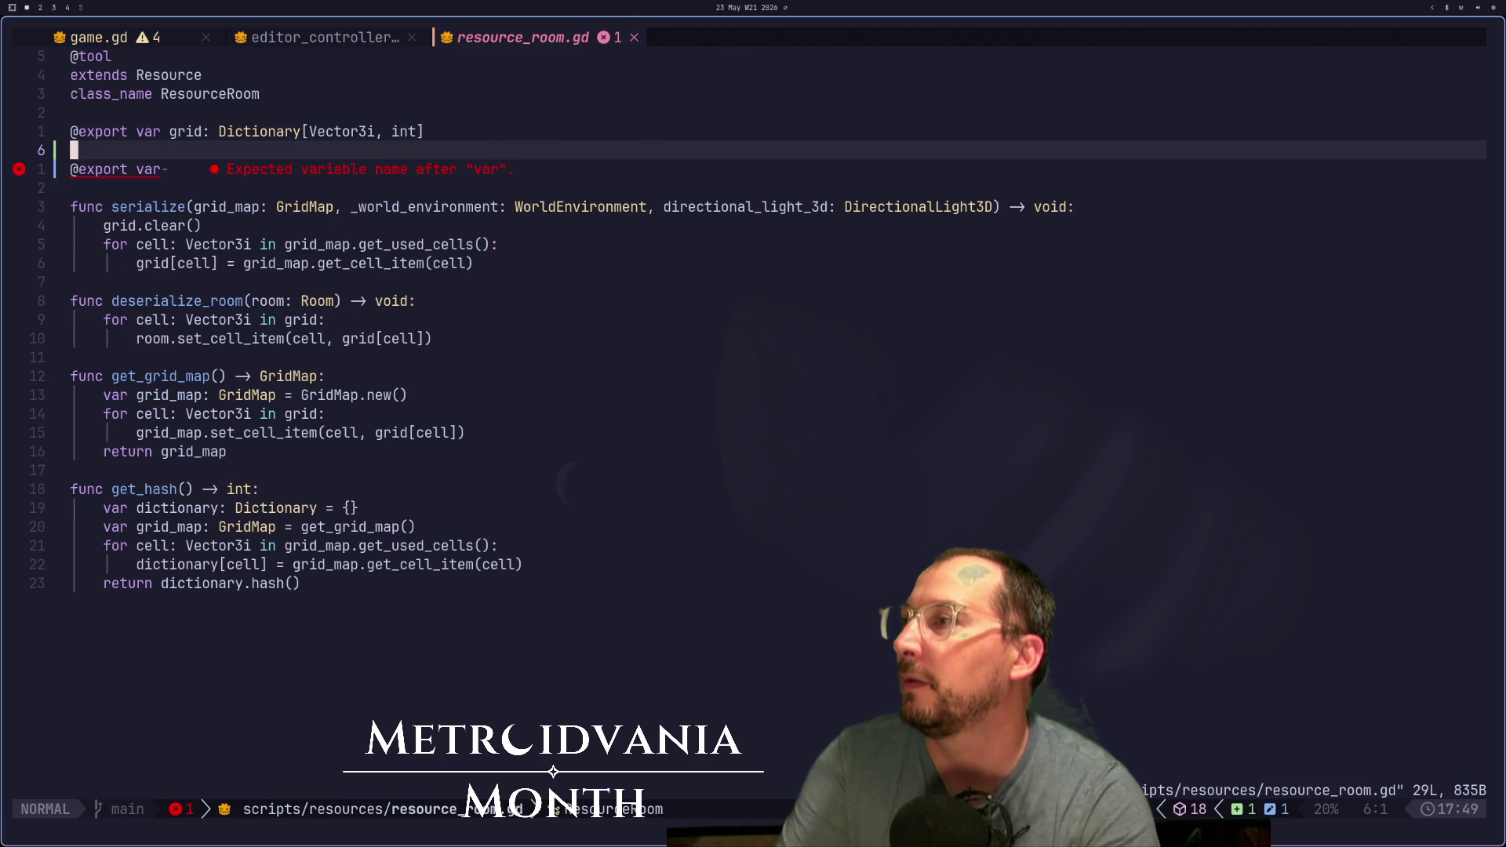
key("d")
key("d")
key("dollar")
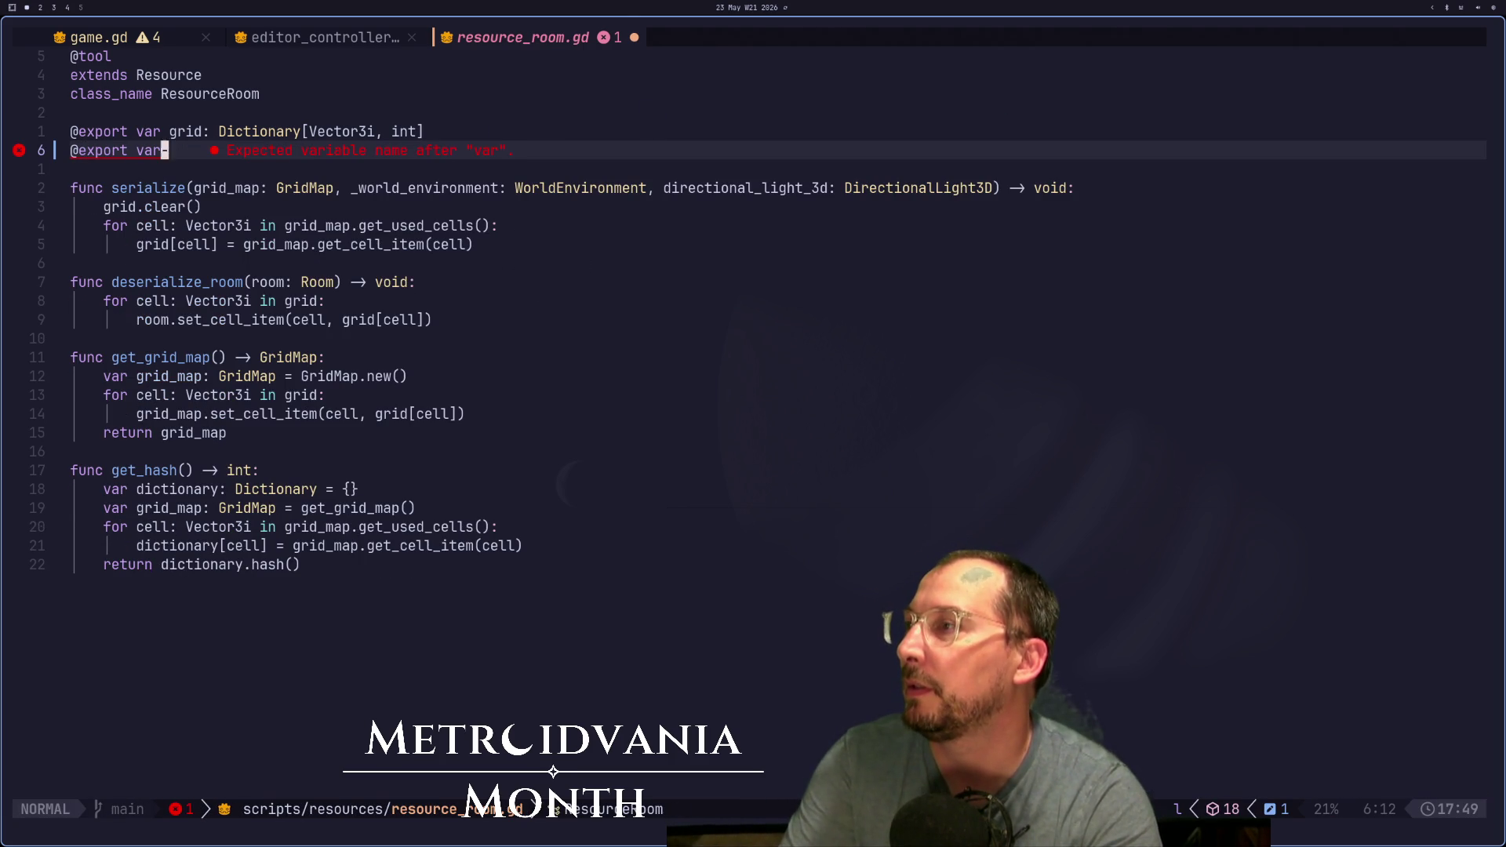
type("ar _")
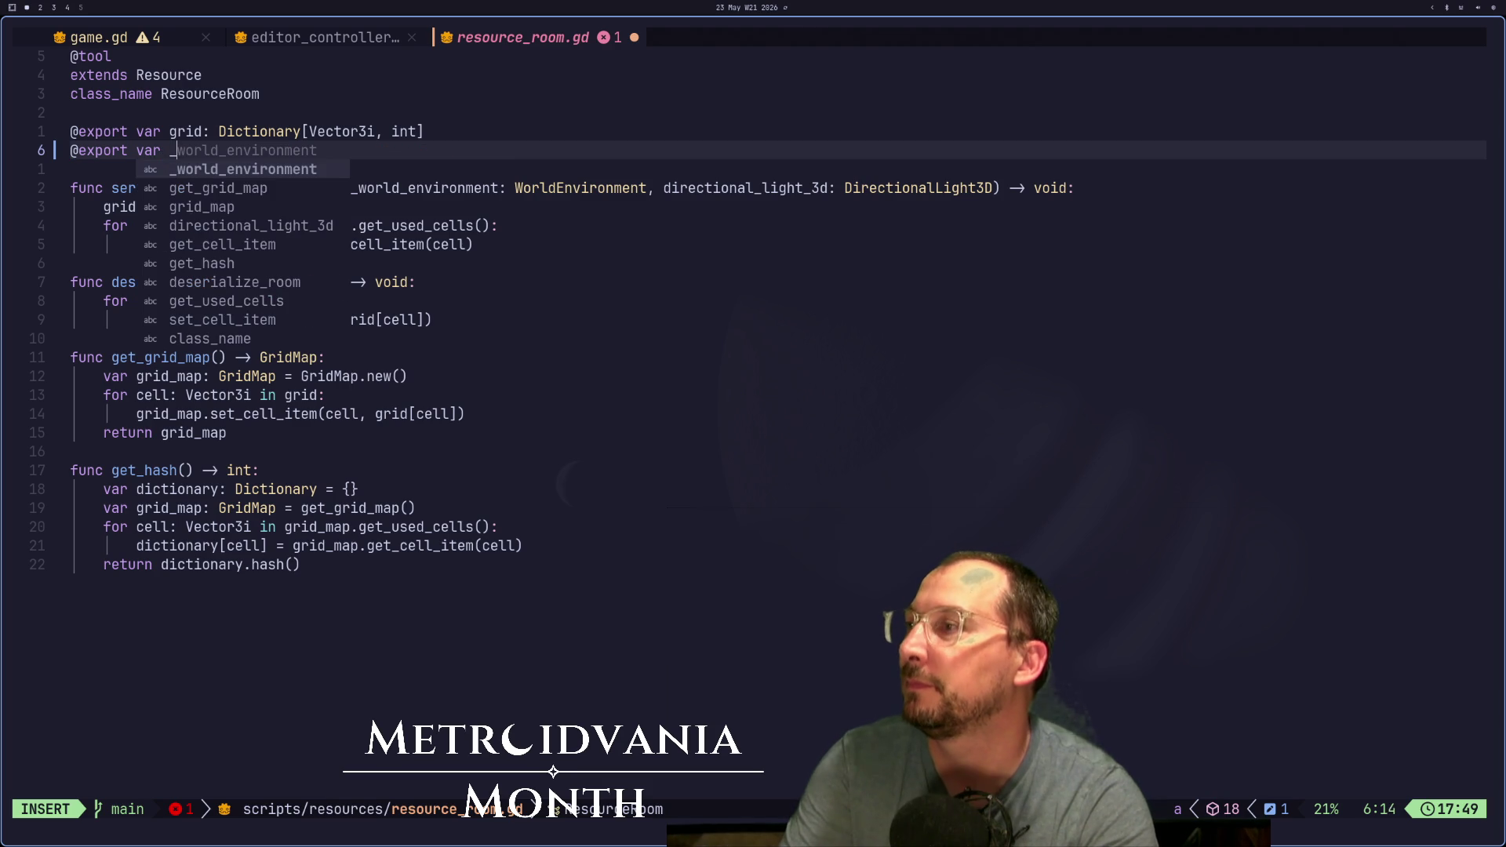
key("BackSpace")
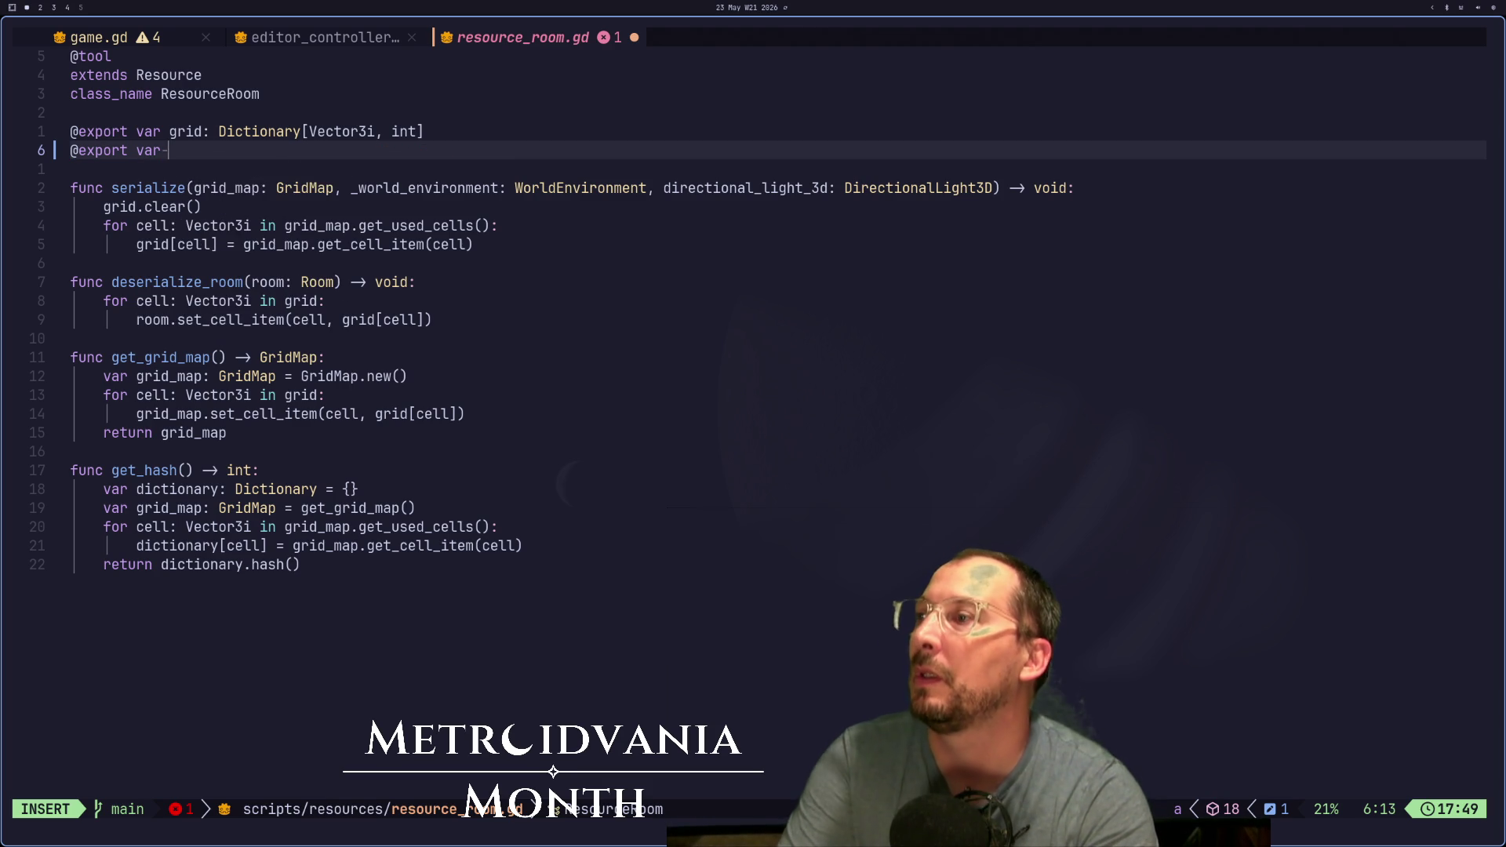
type("biome")
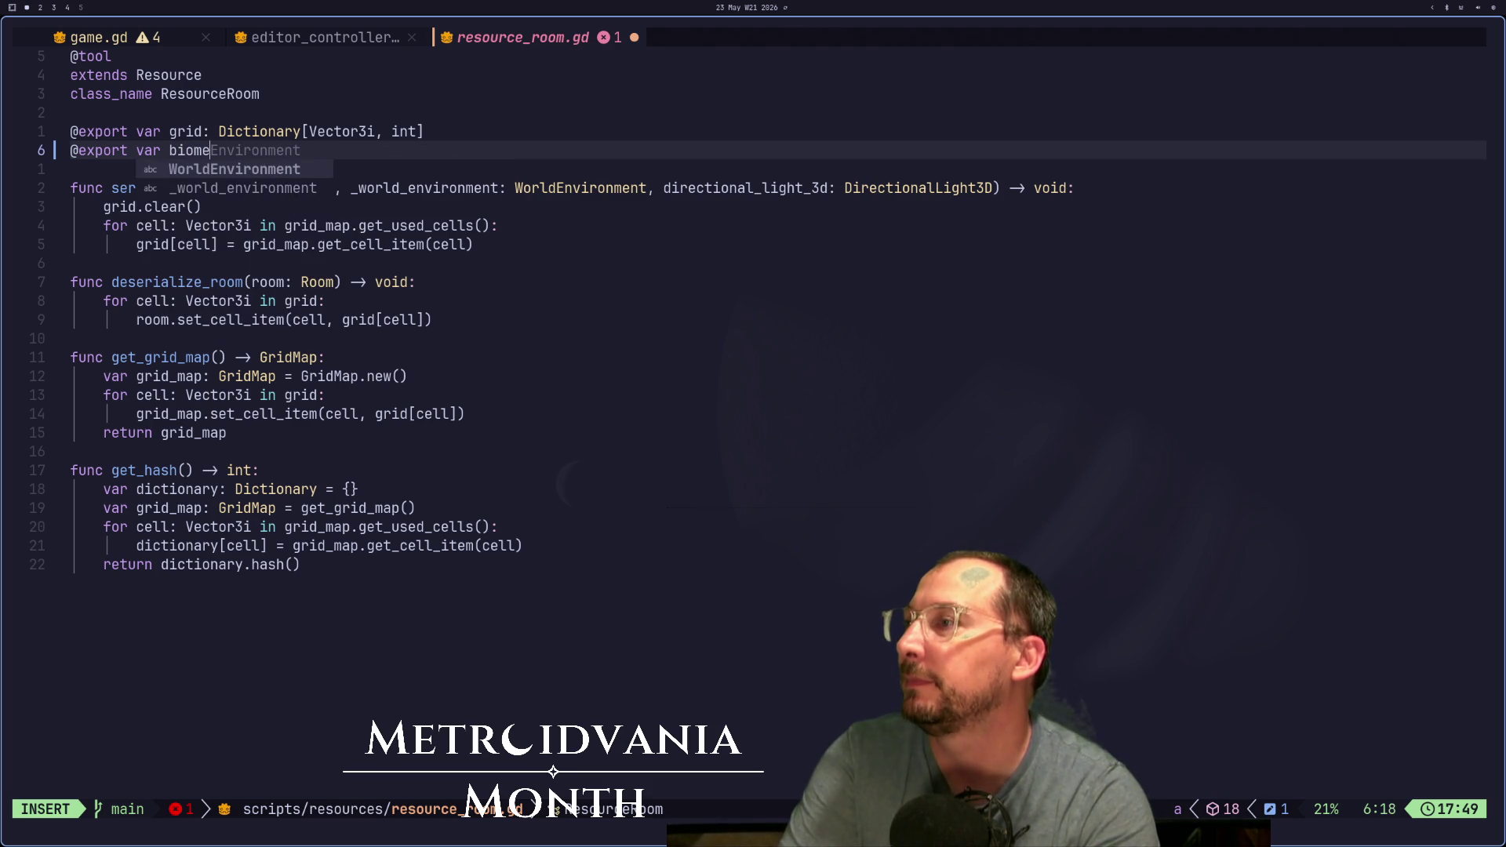
type(": V")
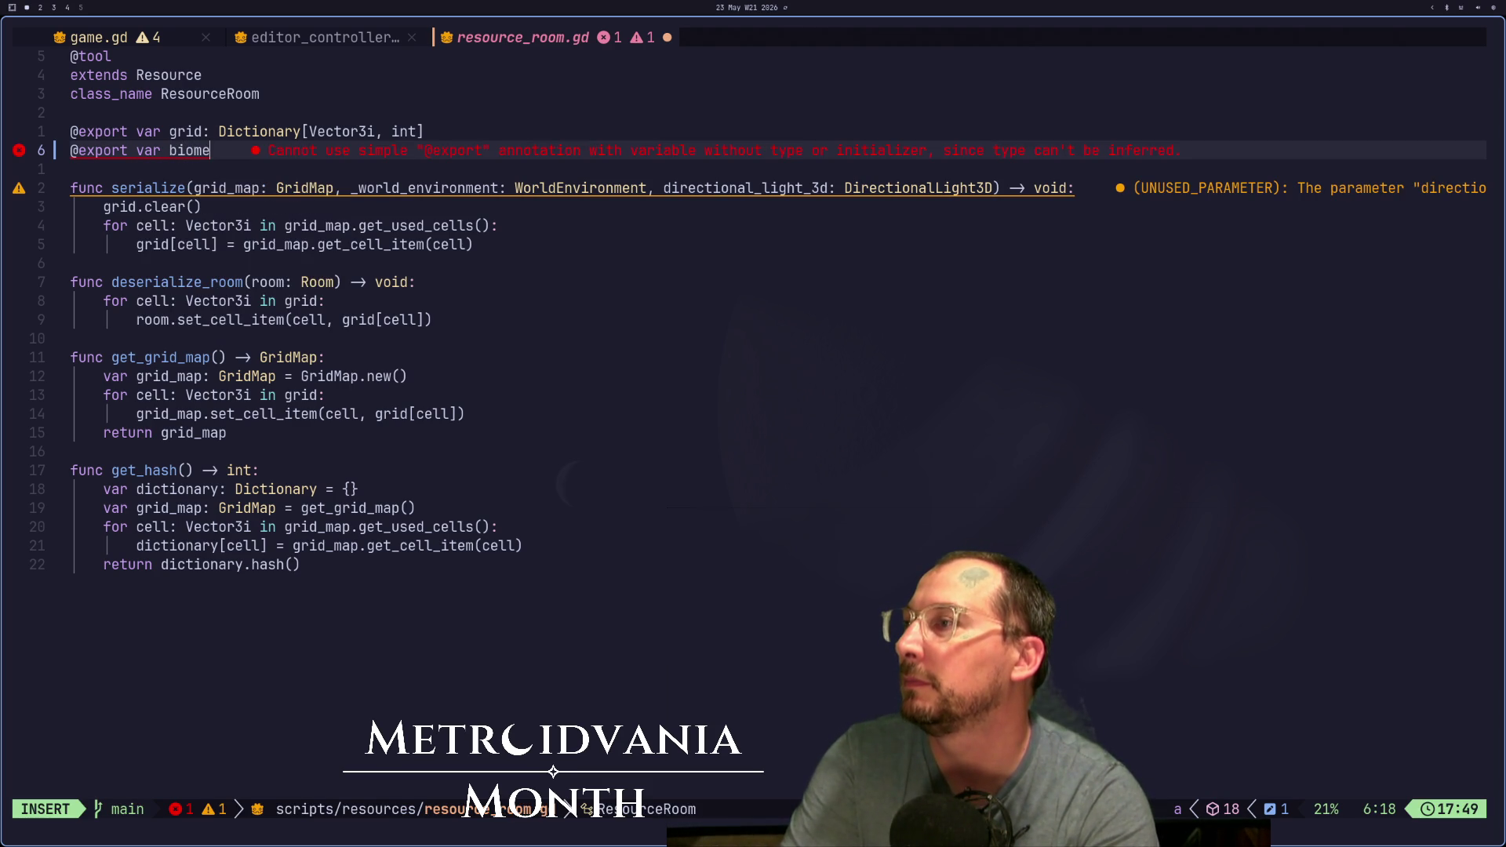
key("BackSpace")
type("Biome")
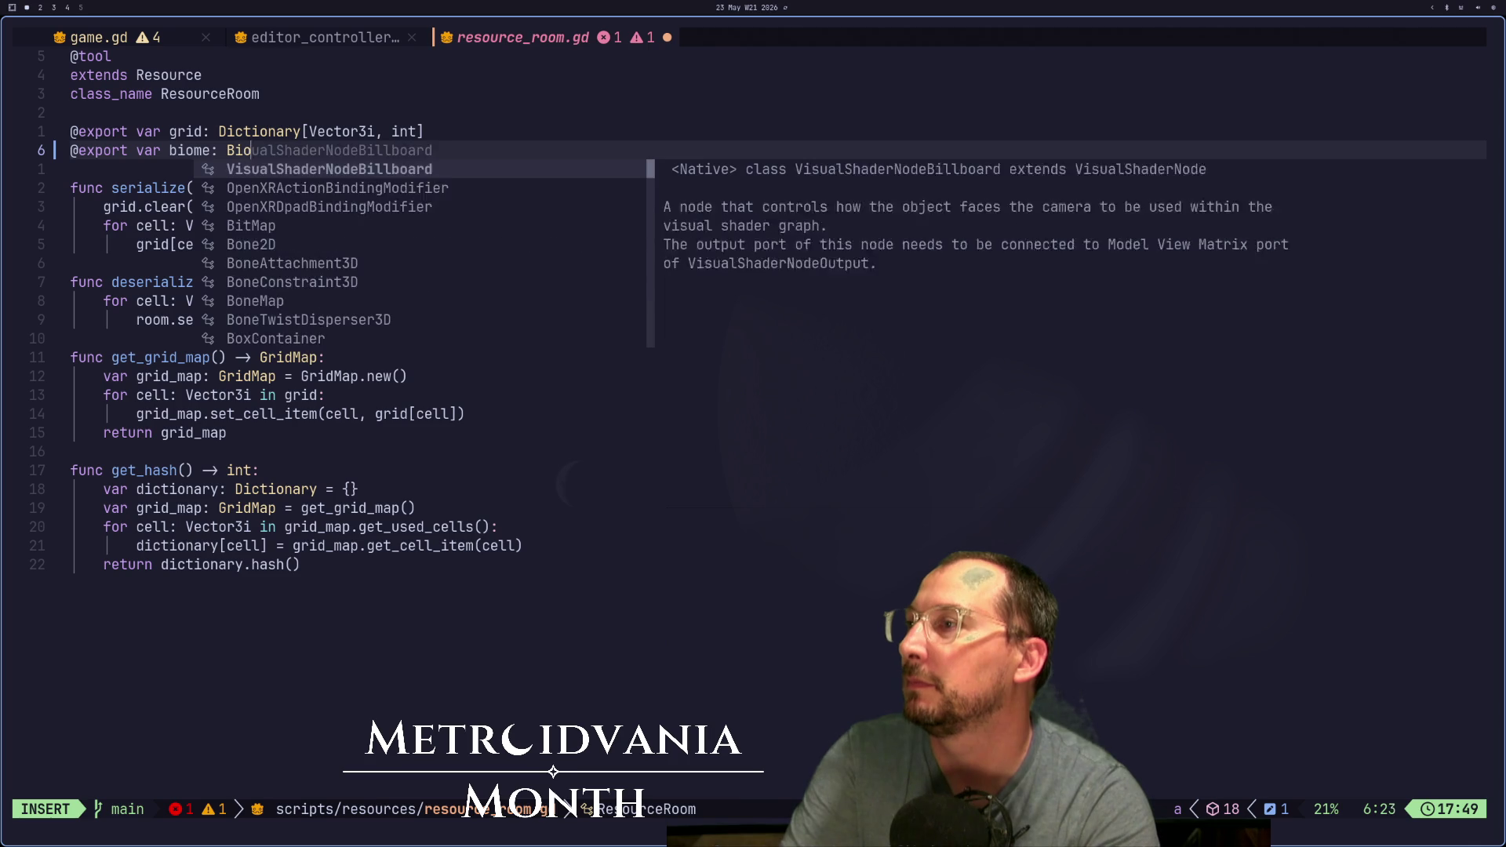
key("Escape")
Start an enum Biome declaration on a new line above the grid export
key("k")
key("k")
key("k")
key("k")
key("j")
key("j")
key("o")
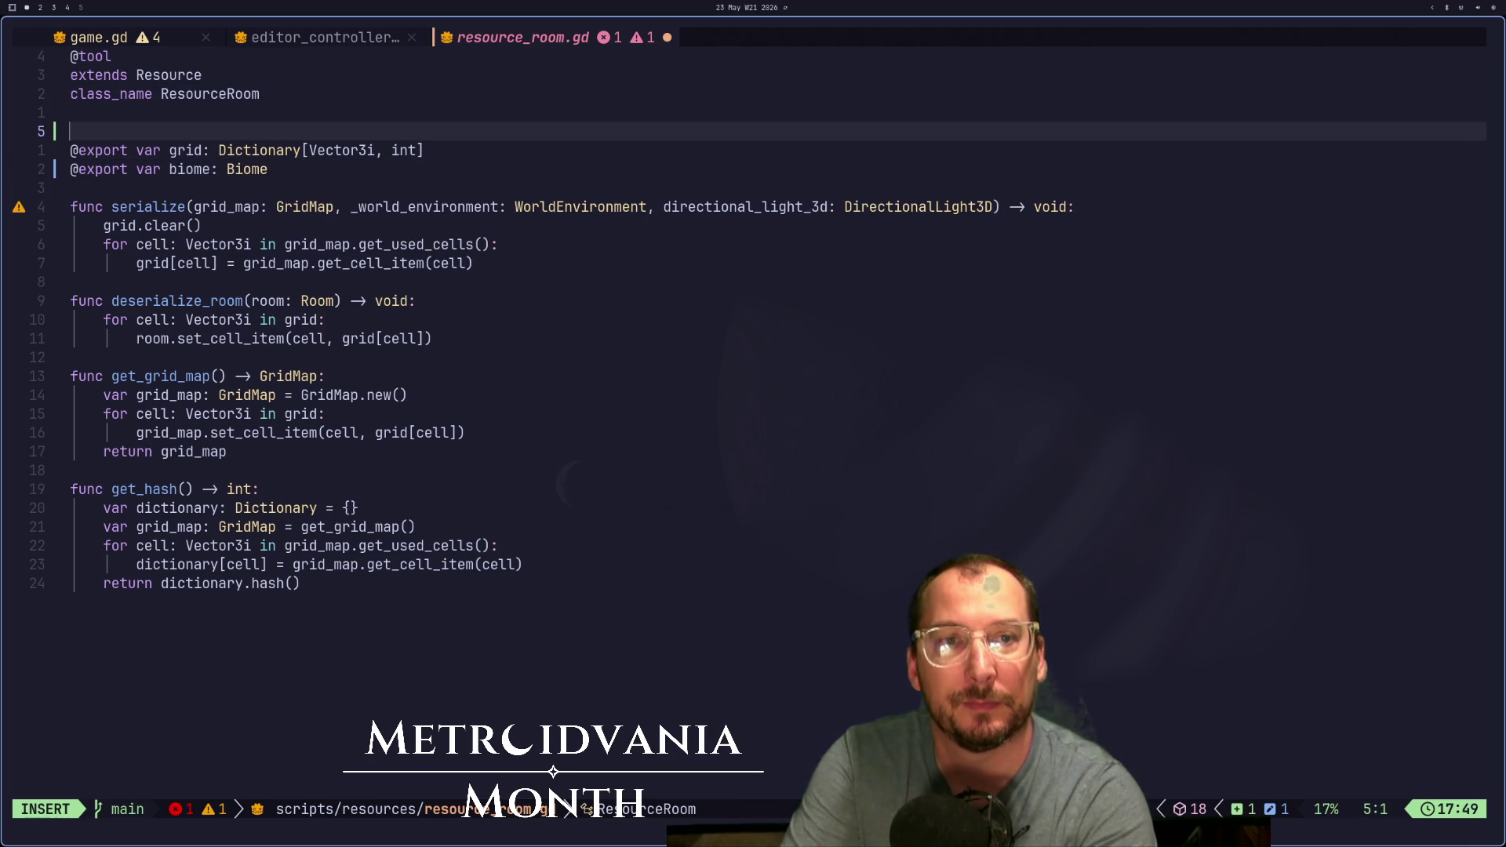
key("Escape")
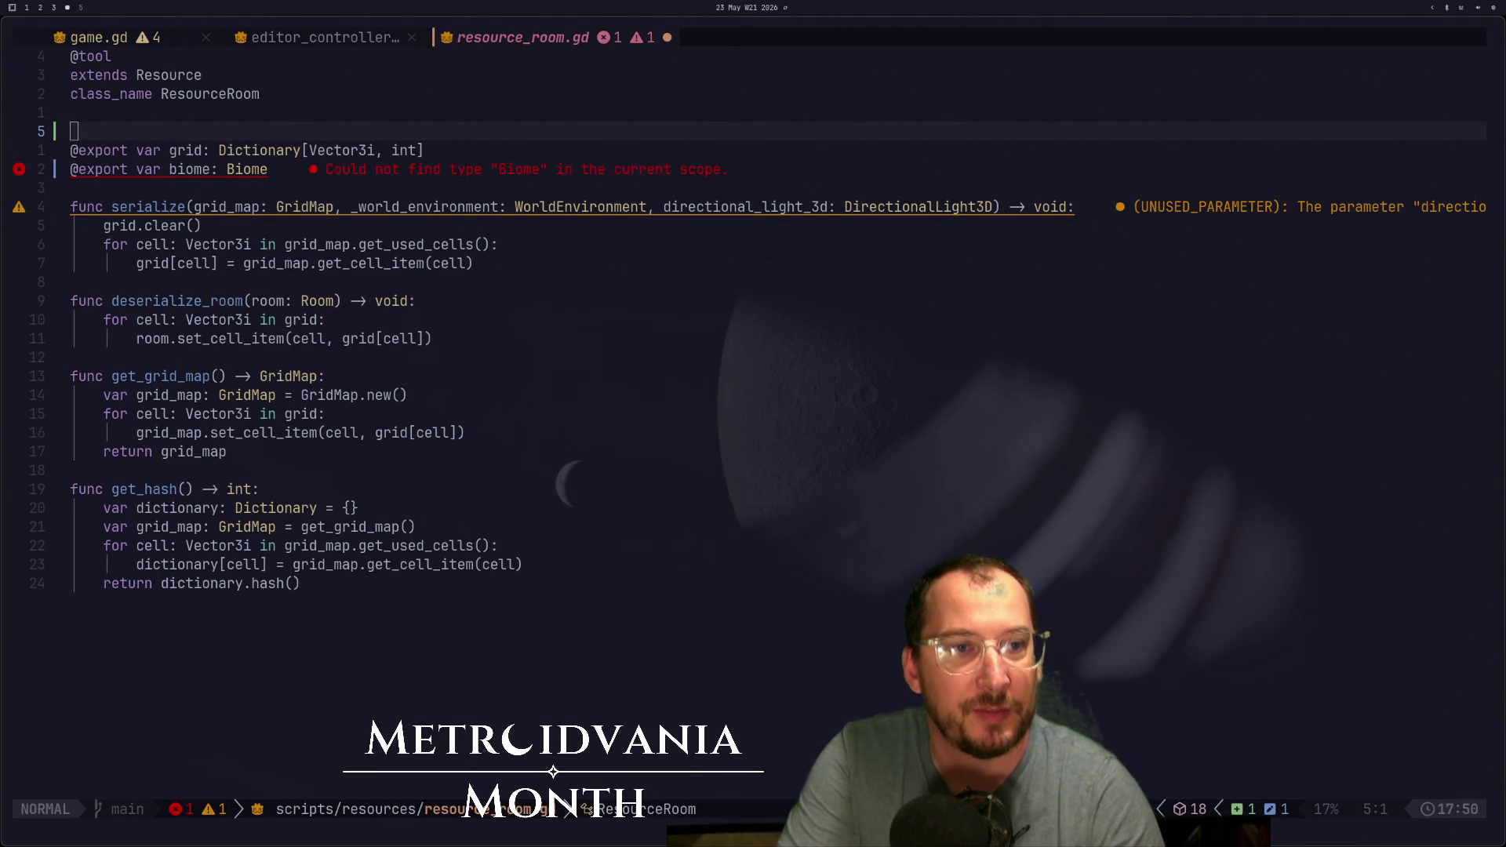
left_click(306, 264)
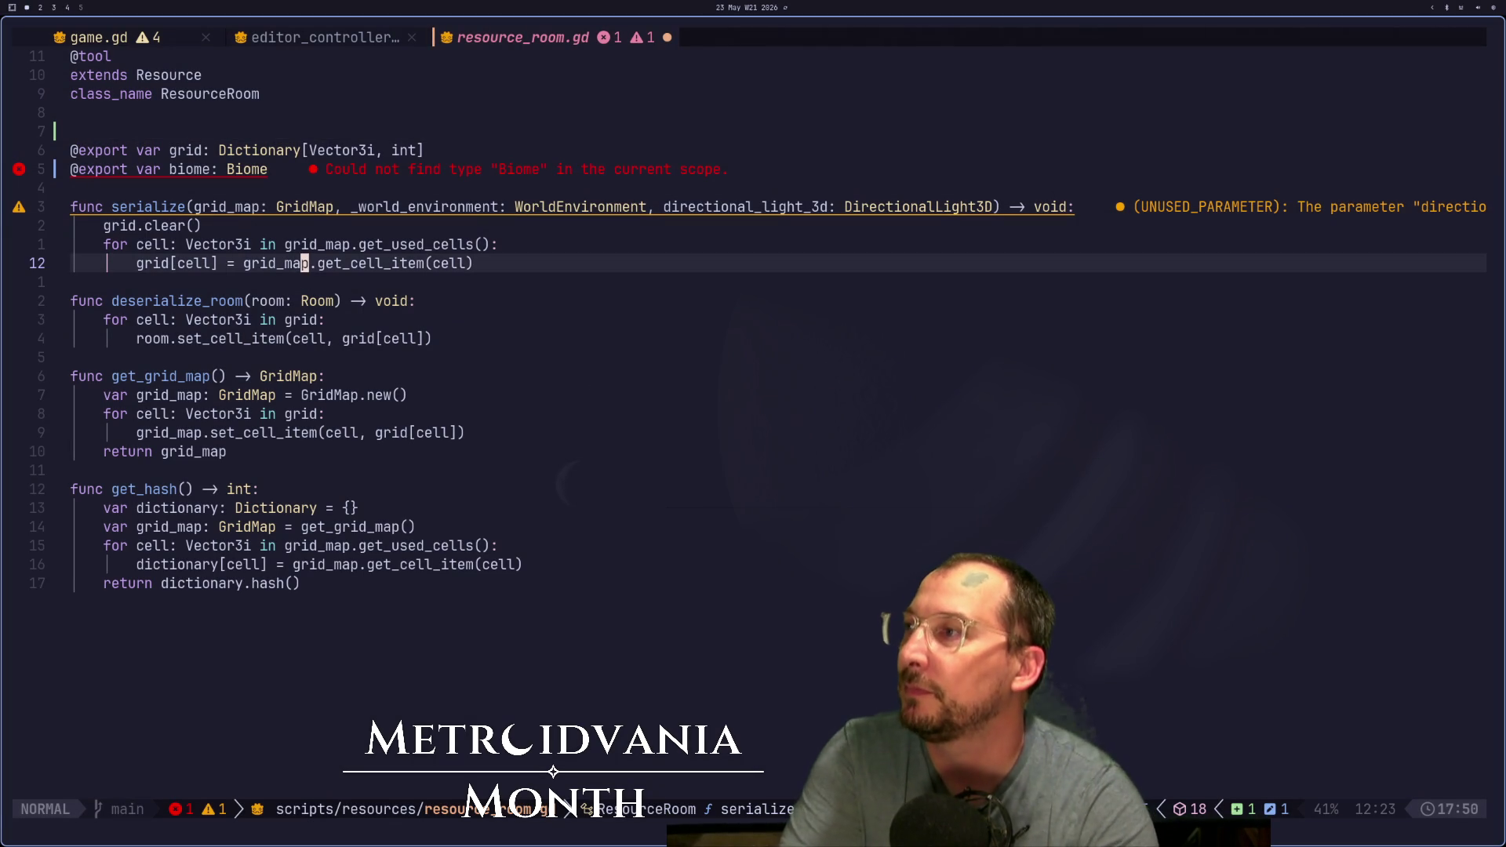
key("k")
key("k")
key("k")
key("k")
key("k")
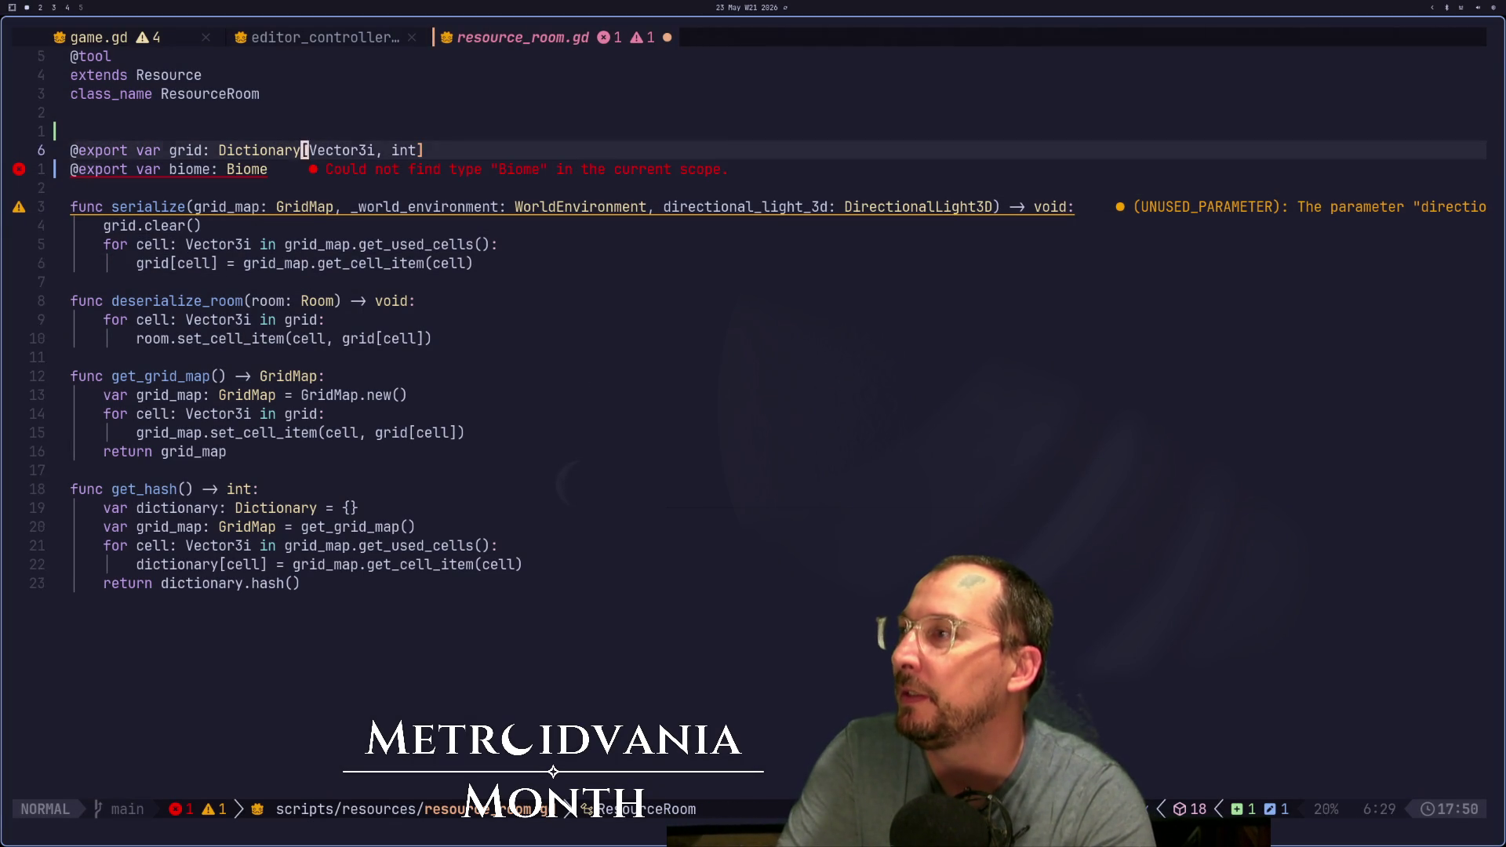
type("jienu")
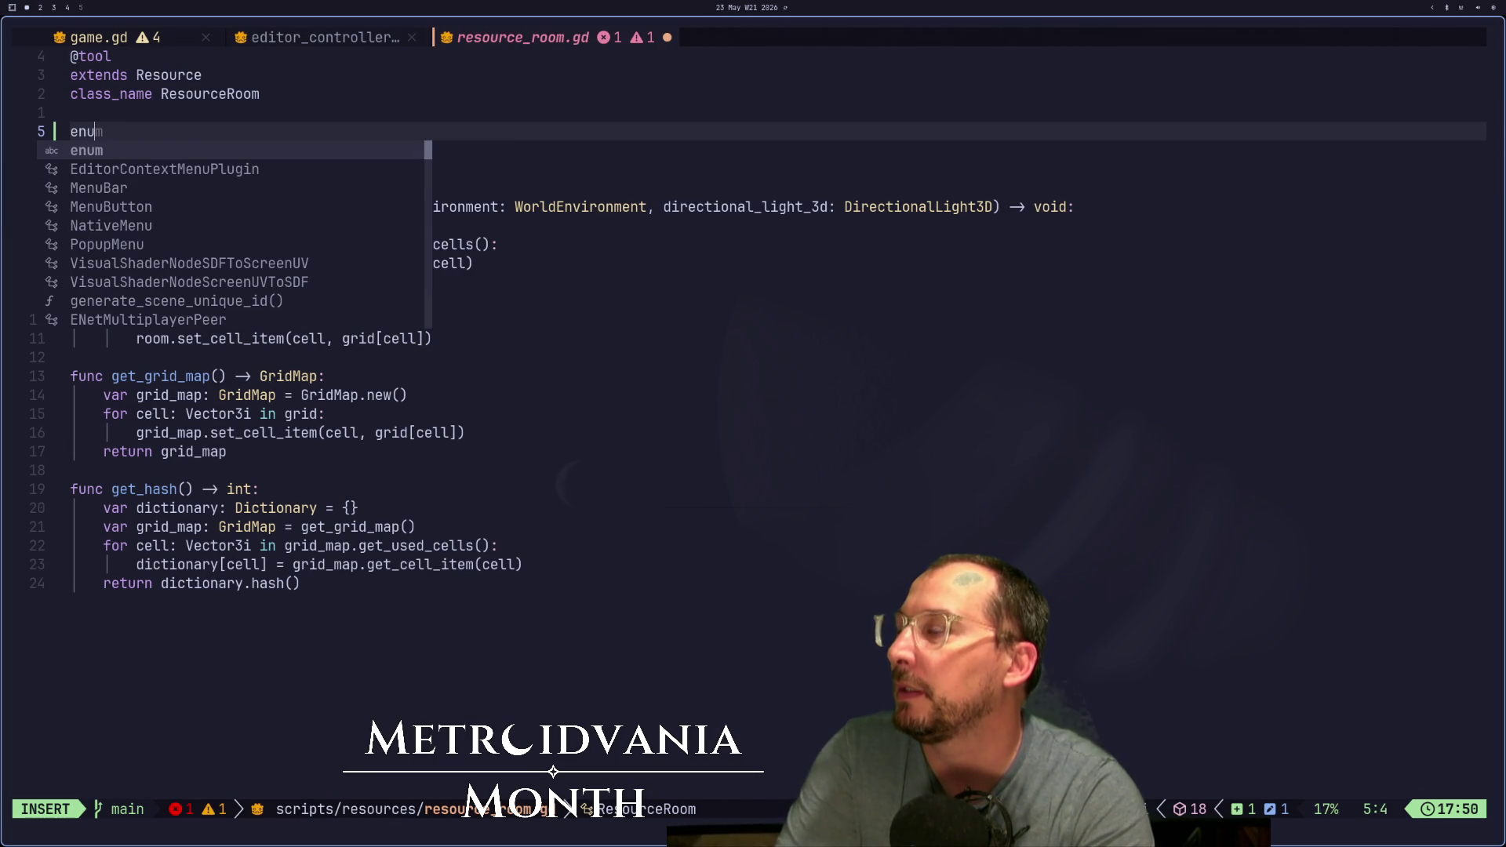
type("ma Bion")
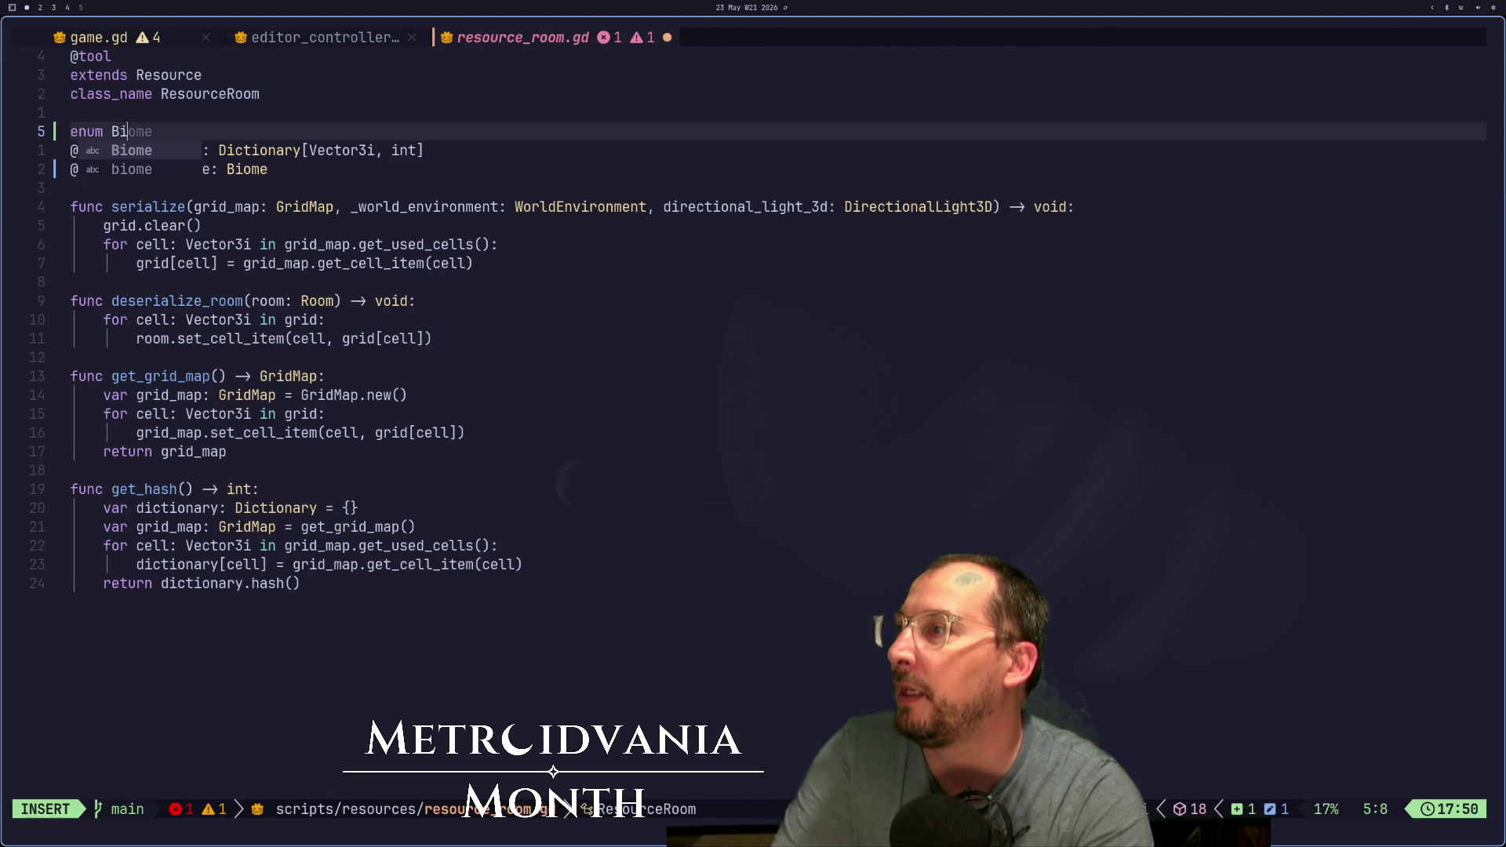
Finish the 'enum Biome {' declaration line and save the file
key("BackSpace")
key("BackSpace")
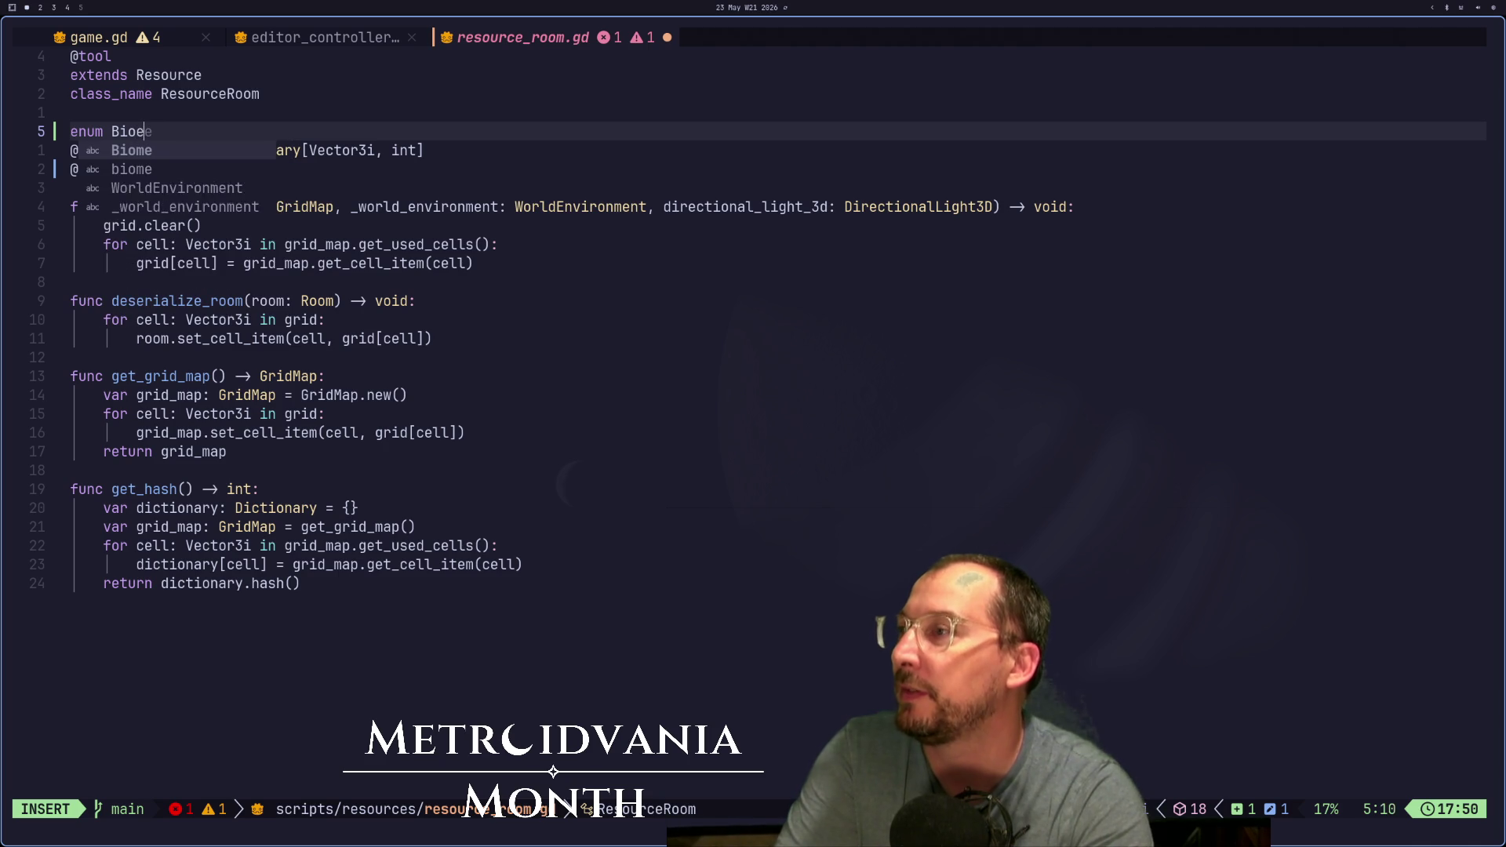
type("me {")
key("Escape")
key("o")
key("Escape")
key("j")
key("j")
type(":w")
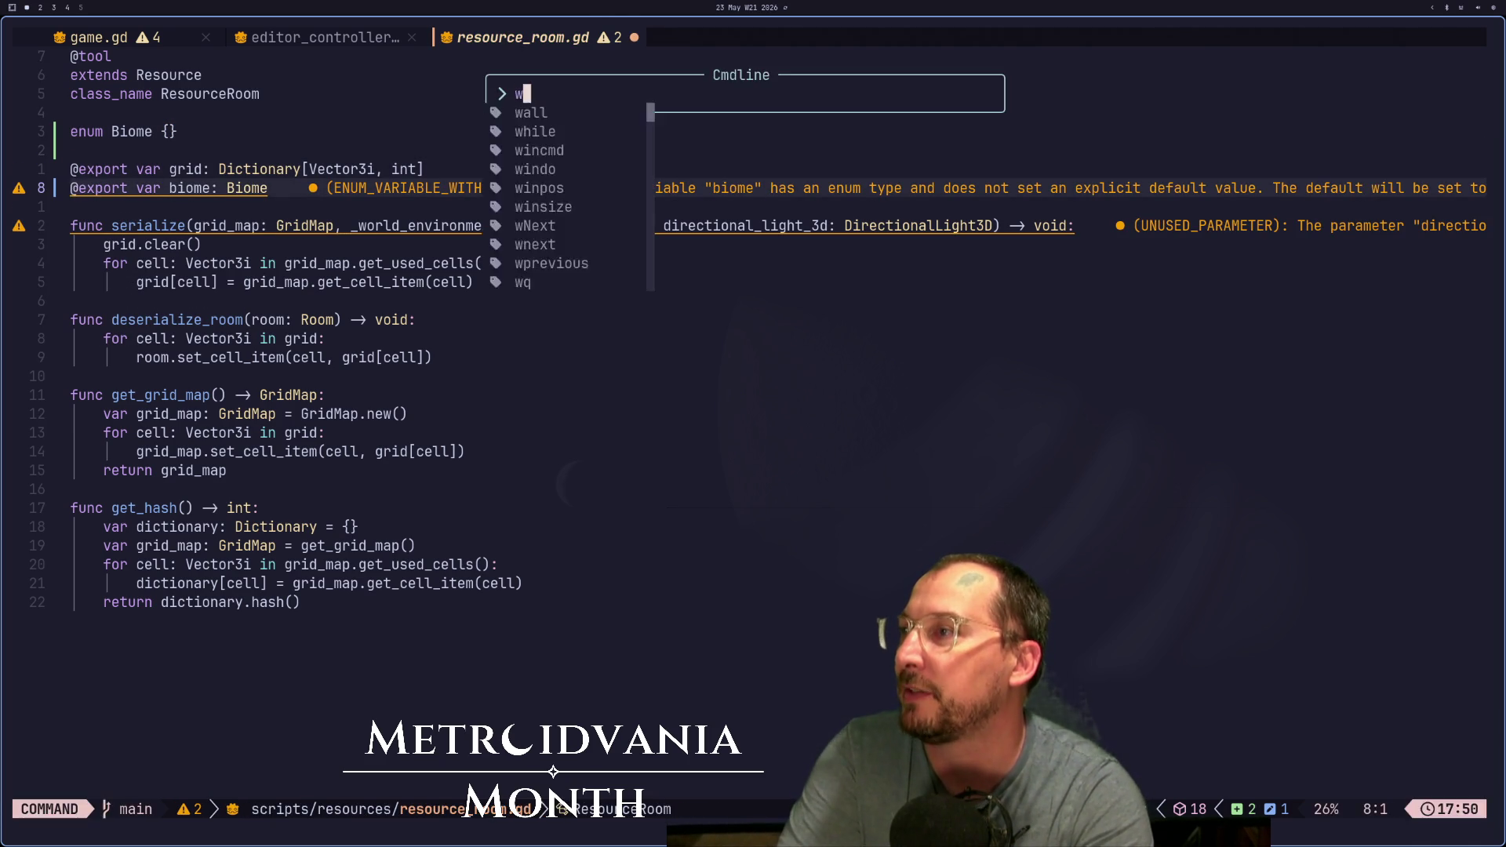
key("Return")
Rename the enum value from UNDERWORL to DEEP_UNDER and save with :w
key("k")
key("k")
key("k")
key("e")
key("e")
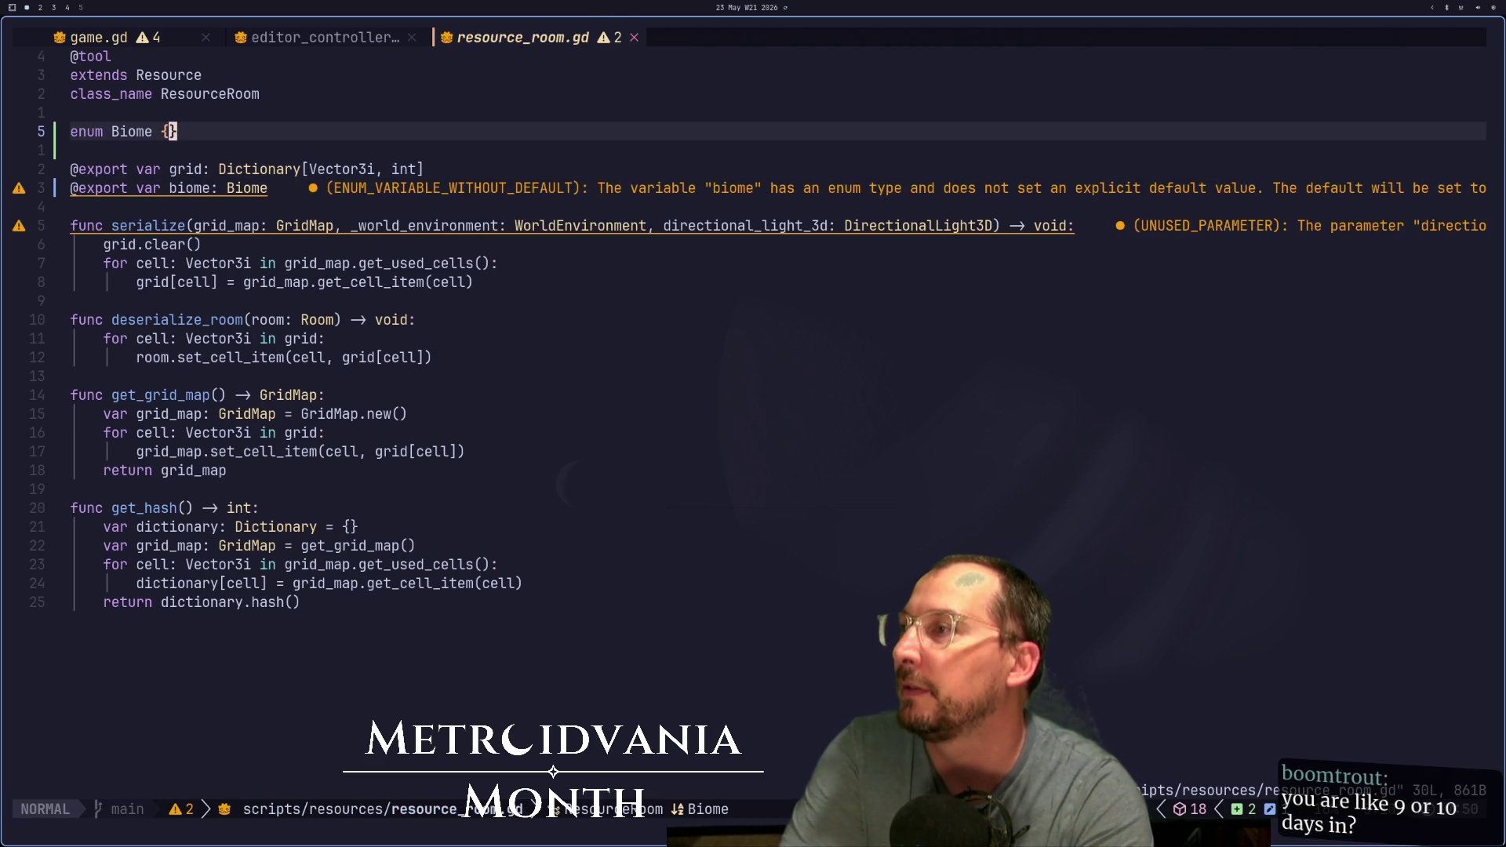
type("waUND")
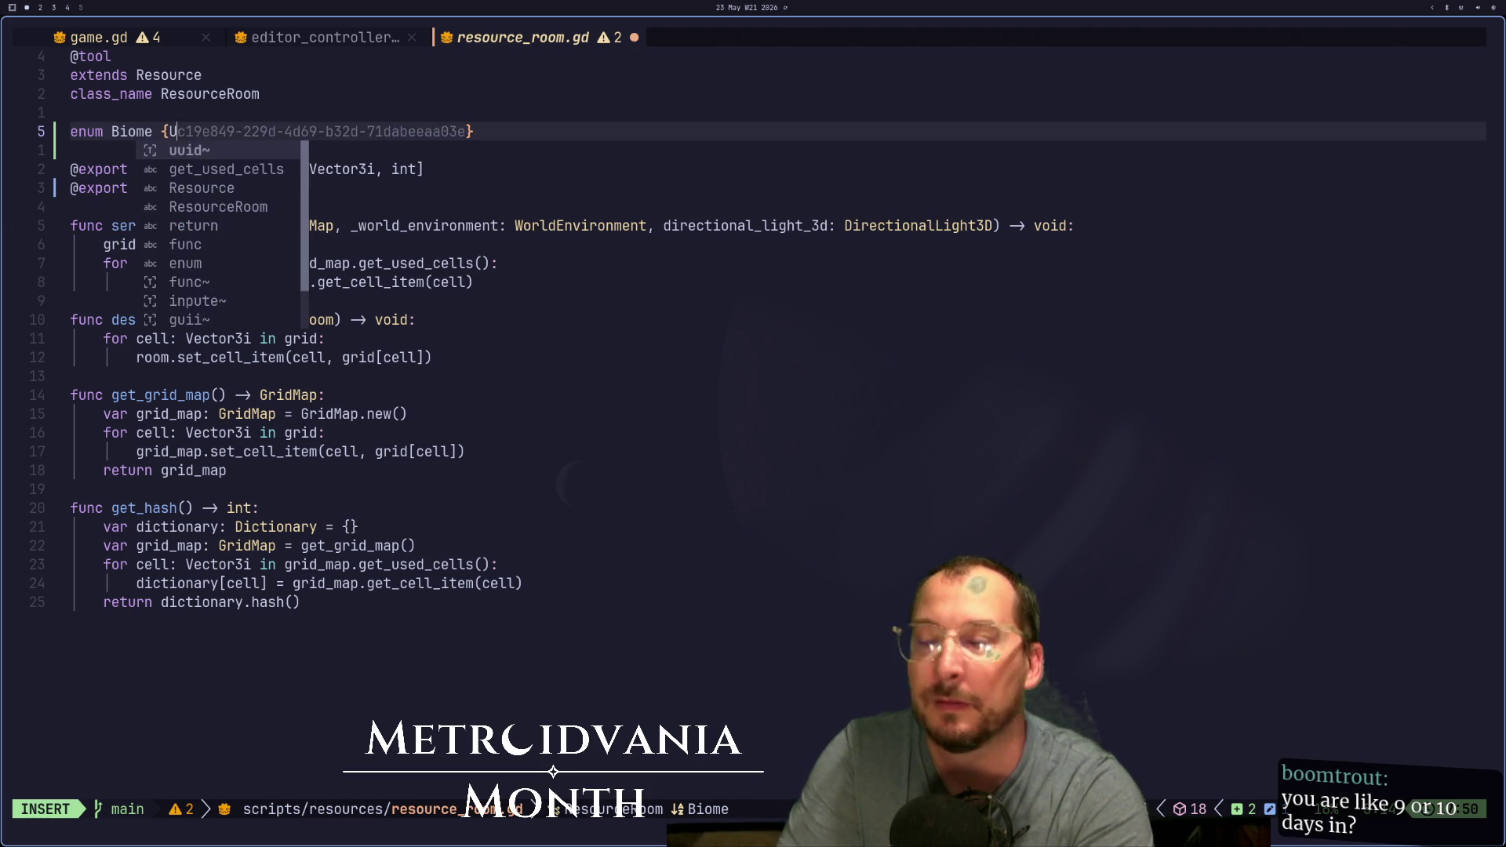
type("ERW")
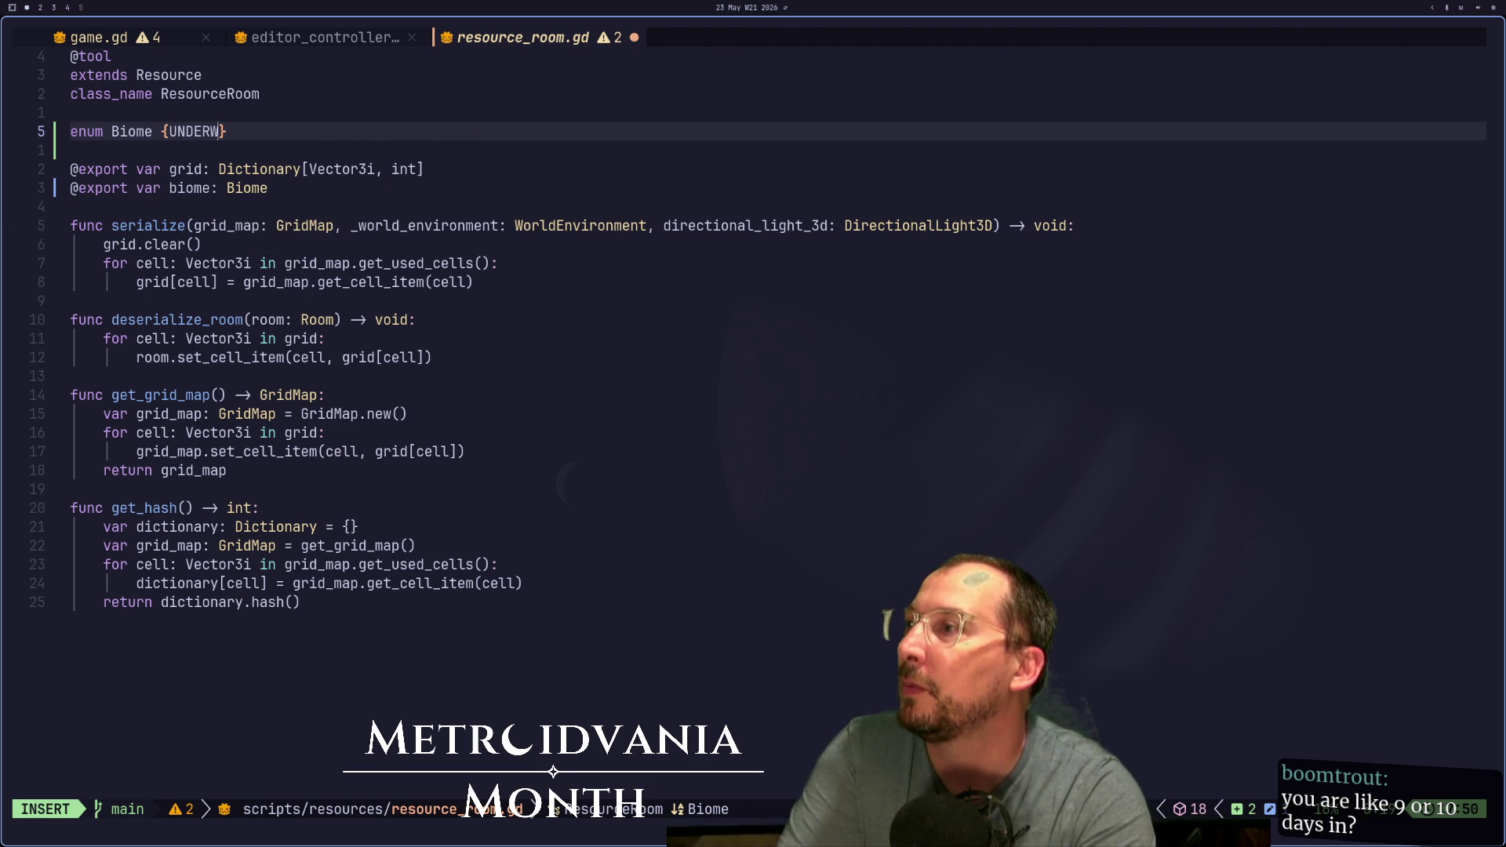
key("BackSpace")
key("BackSpace")
key("BackSpace")
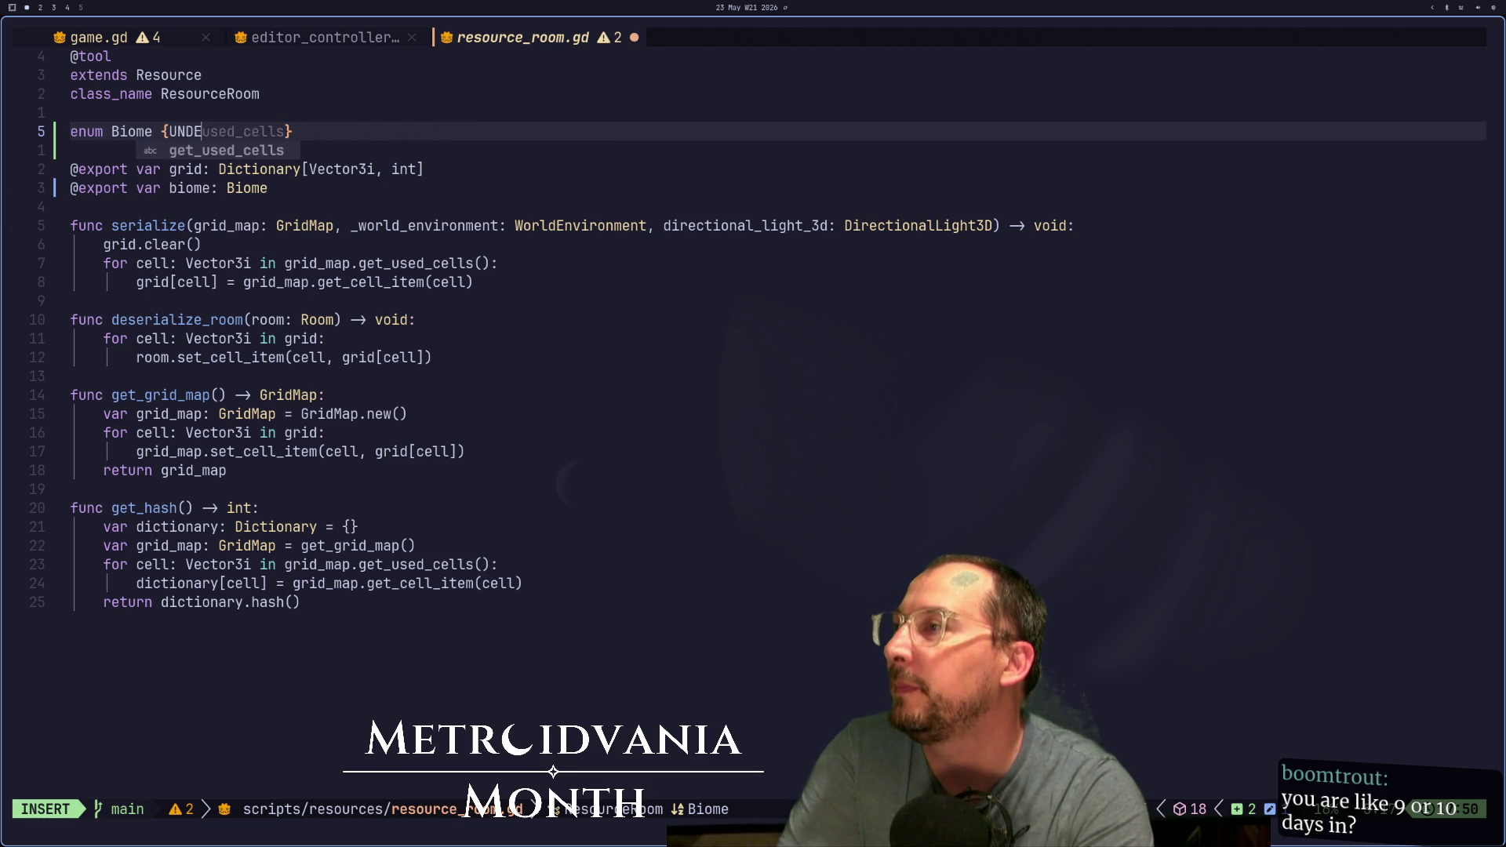
type("DEEPU")
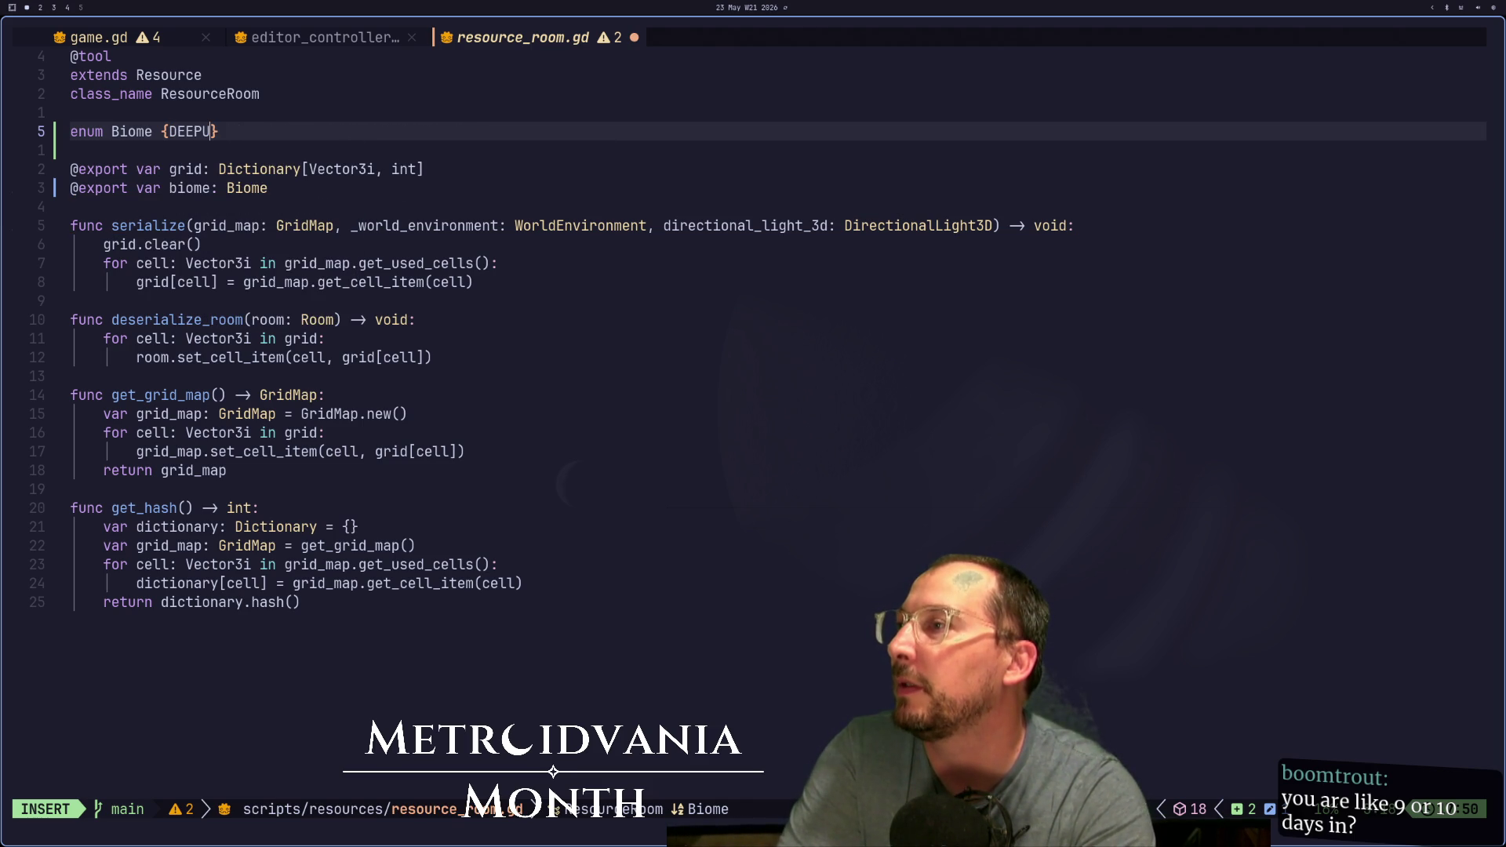
key("BackSpace")
type("_UNDER")
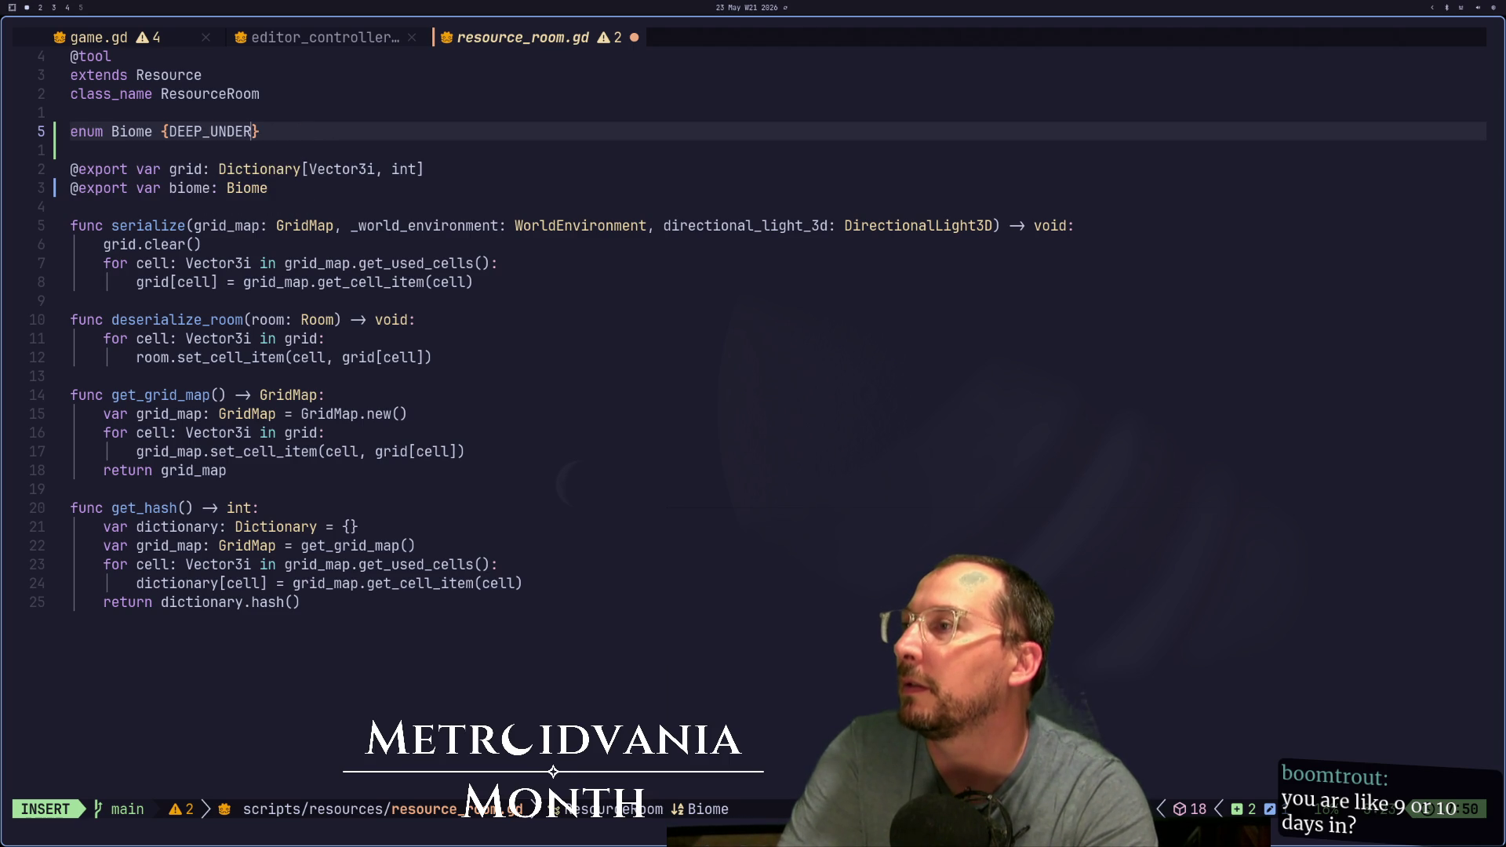
key("Escape")
type(":w")
key("Return")
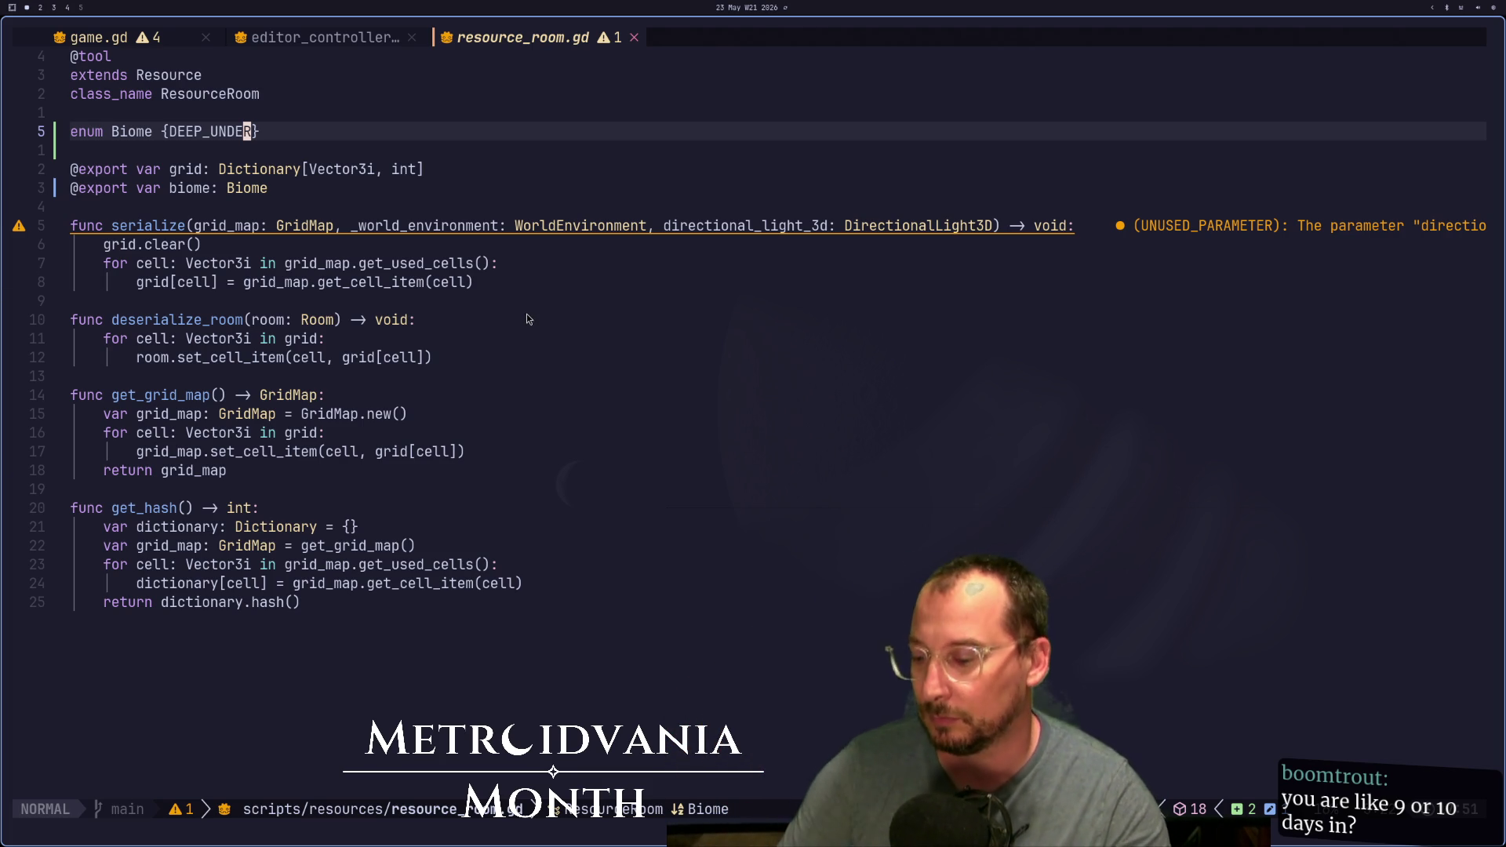
Save resource_room.gd again from the biome export line and switch to Godot
left_click(298, 194)
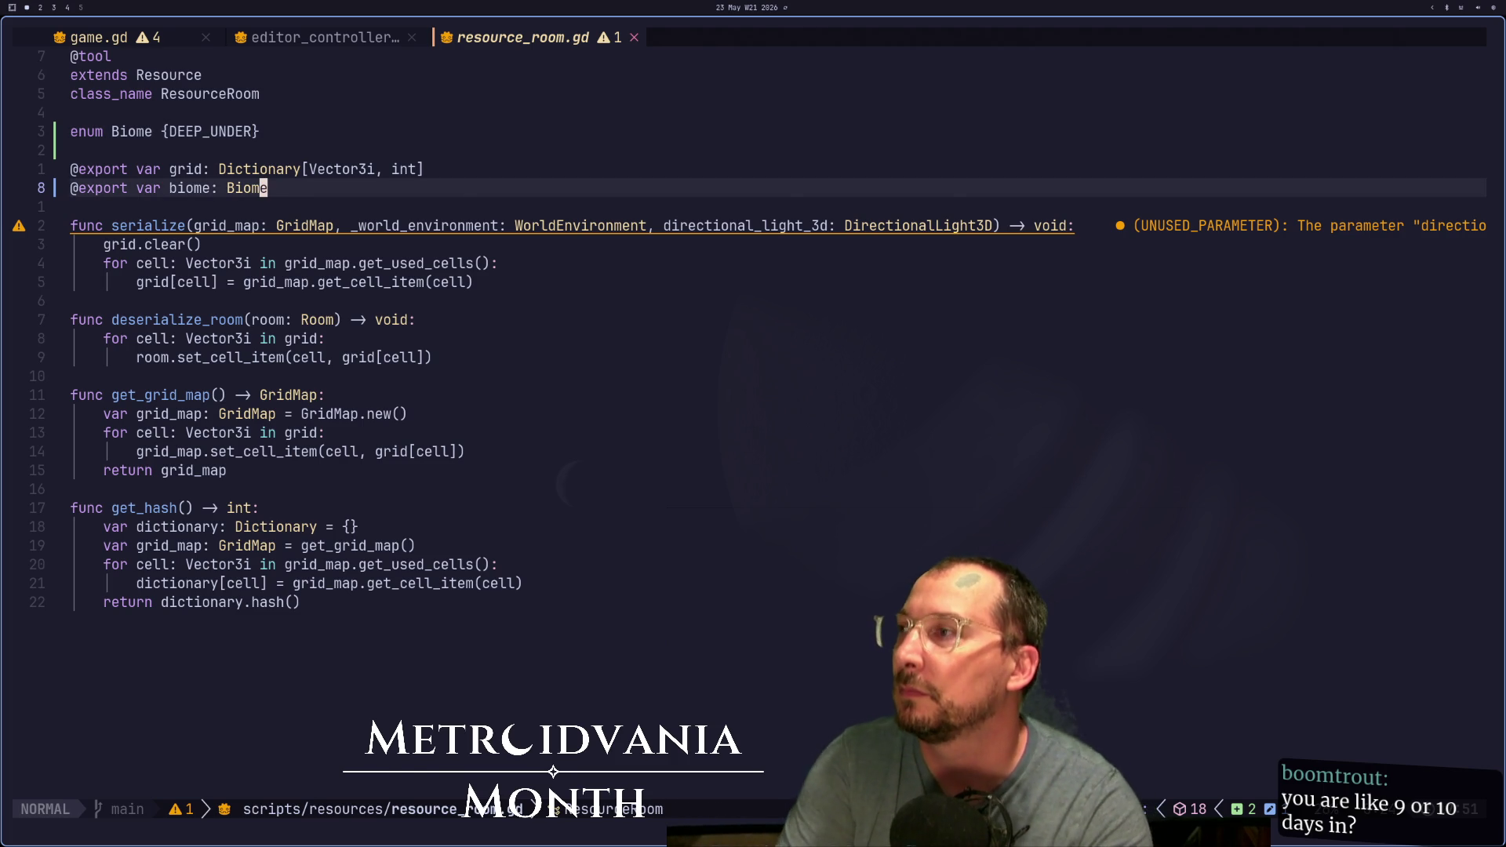
key("shift+h")
key("shift+l")
type(":w")
key("Return")
key("j")
key("j")
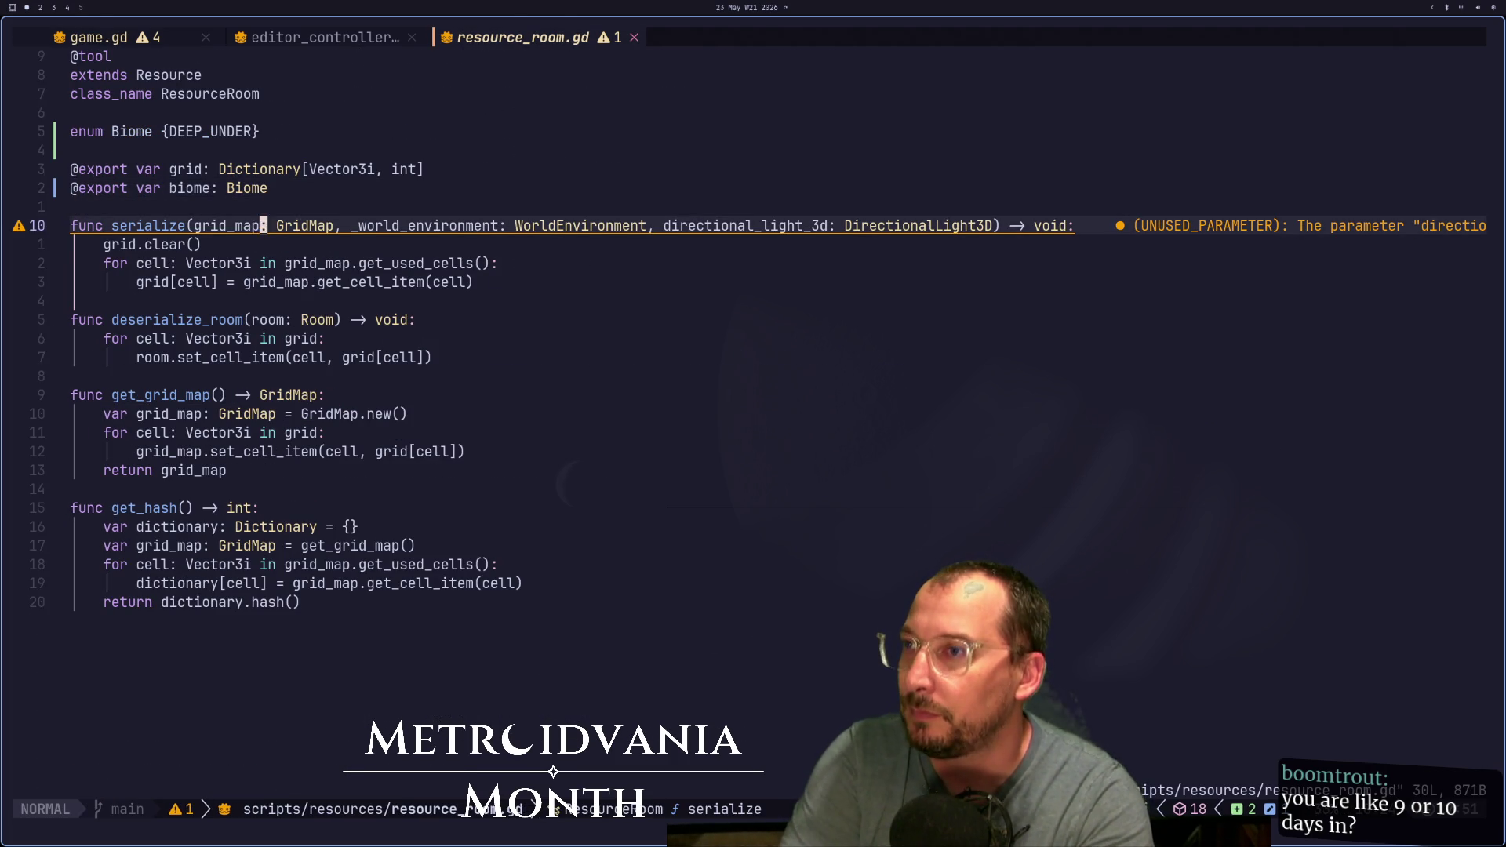
key("k")
key("k")
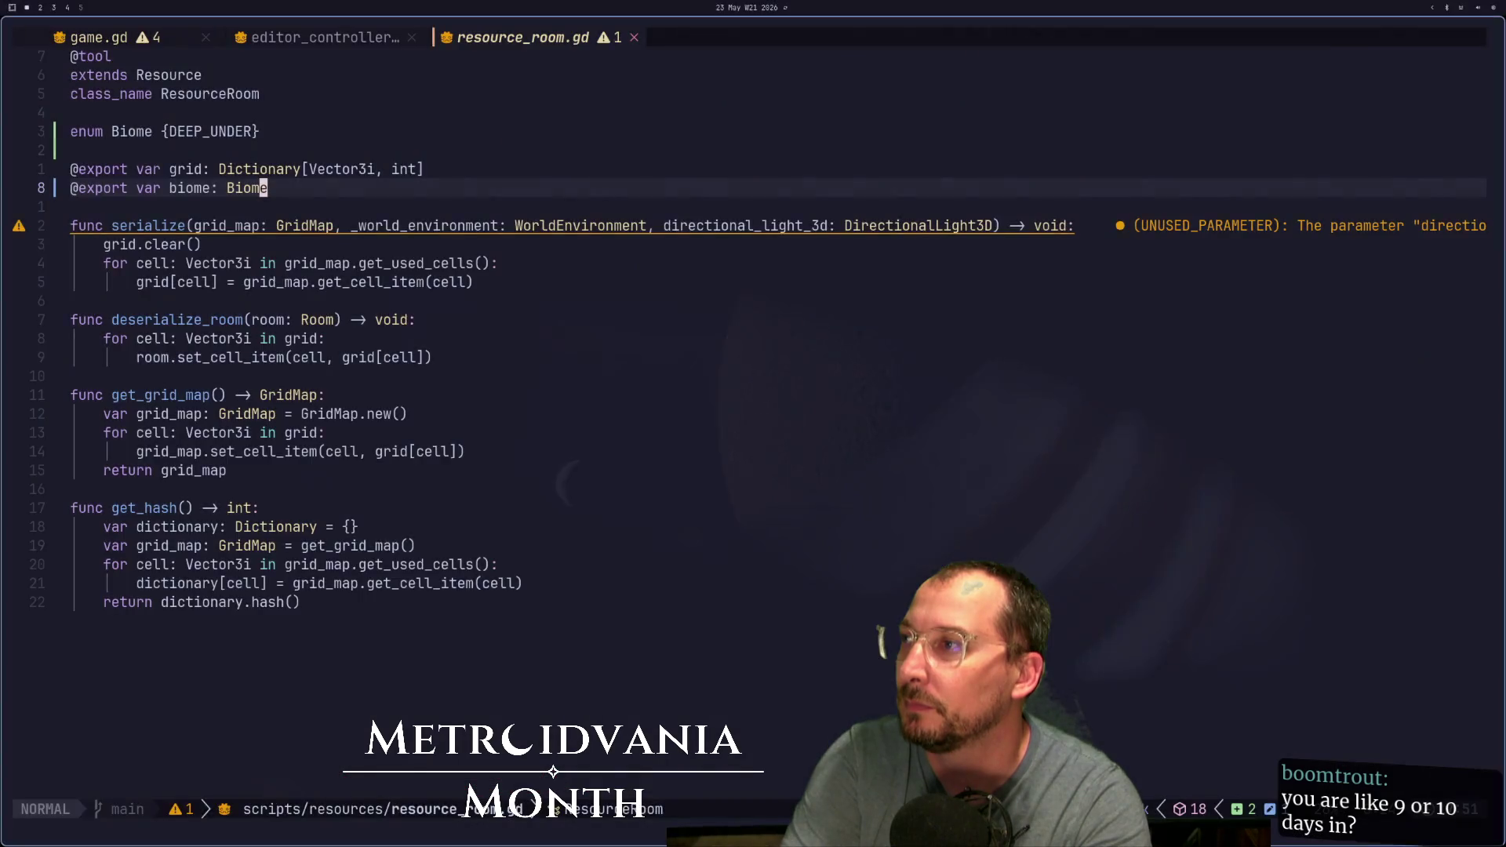
key("super+2")
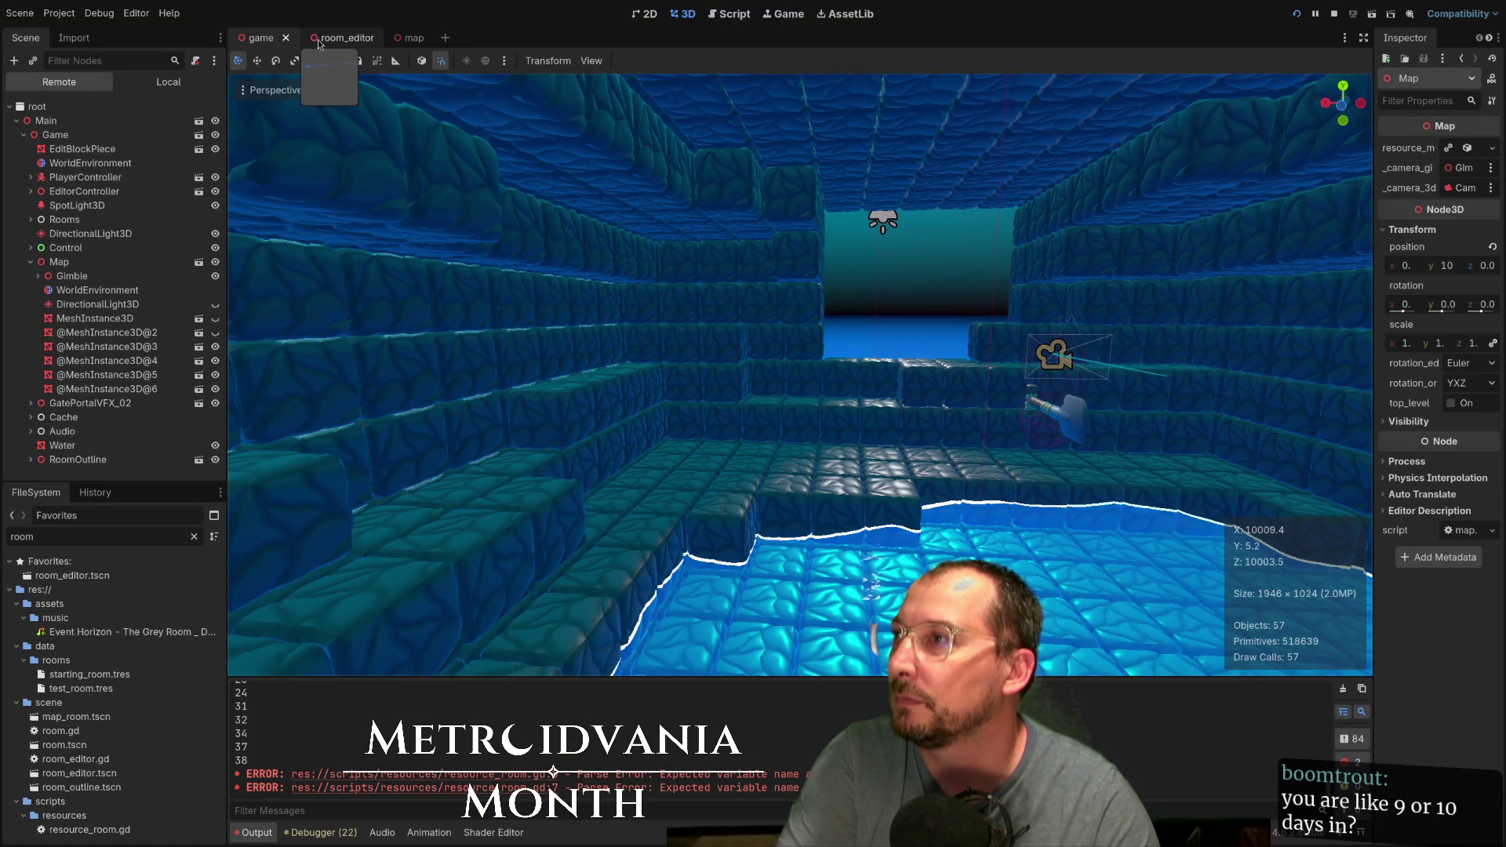
Switch from room_editor back to the game scene and orbit toward a stepped room corner
left_click(319, 37)
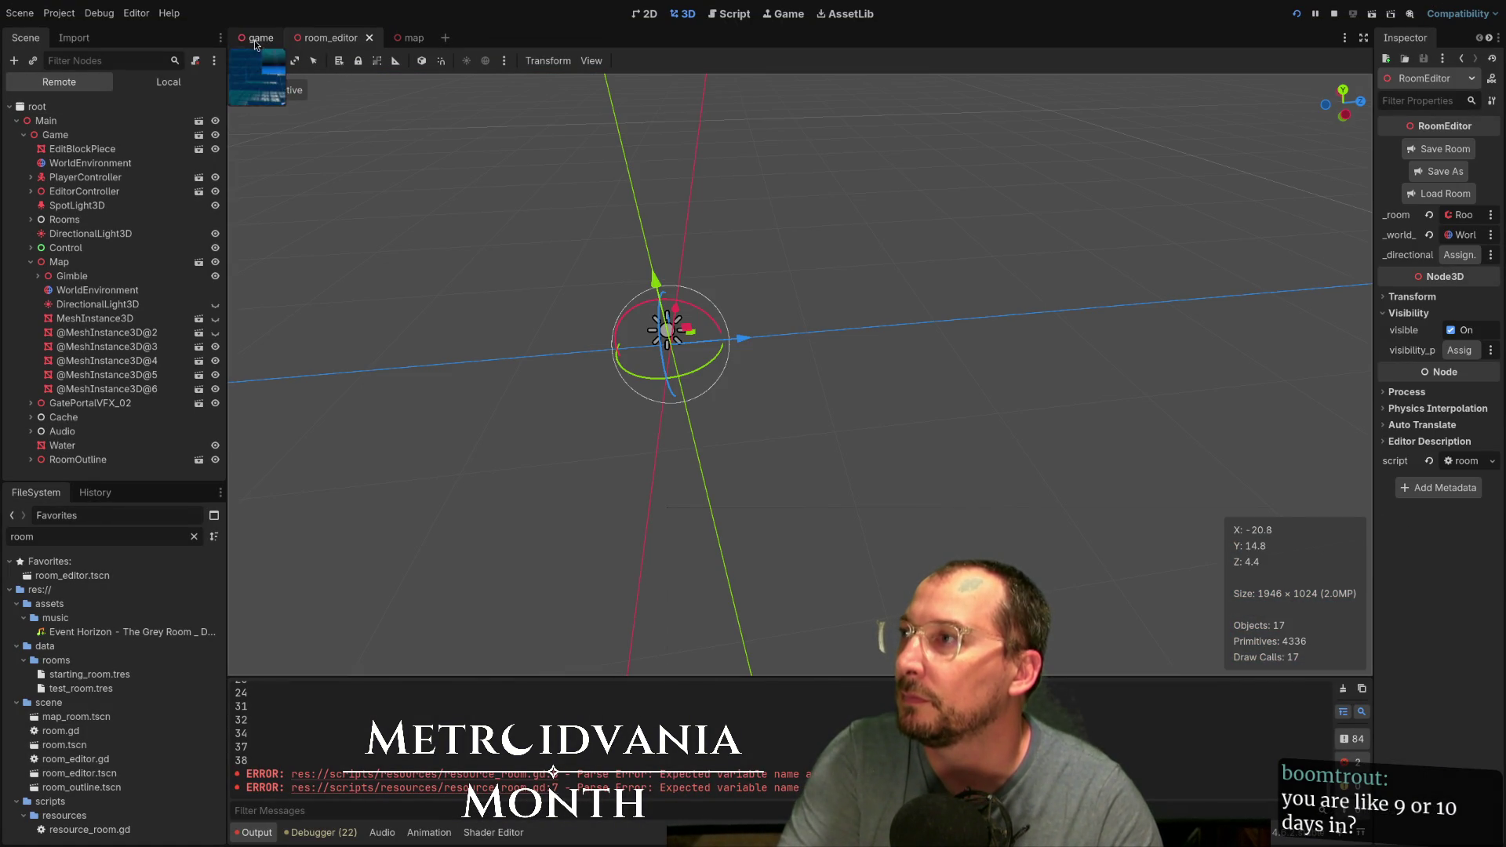
left_click(251, 38)
scroll(674, 281, "up", 5)
scroll(683, 284, "up", 6)
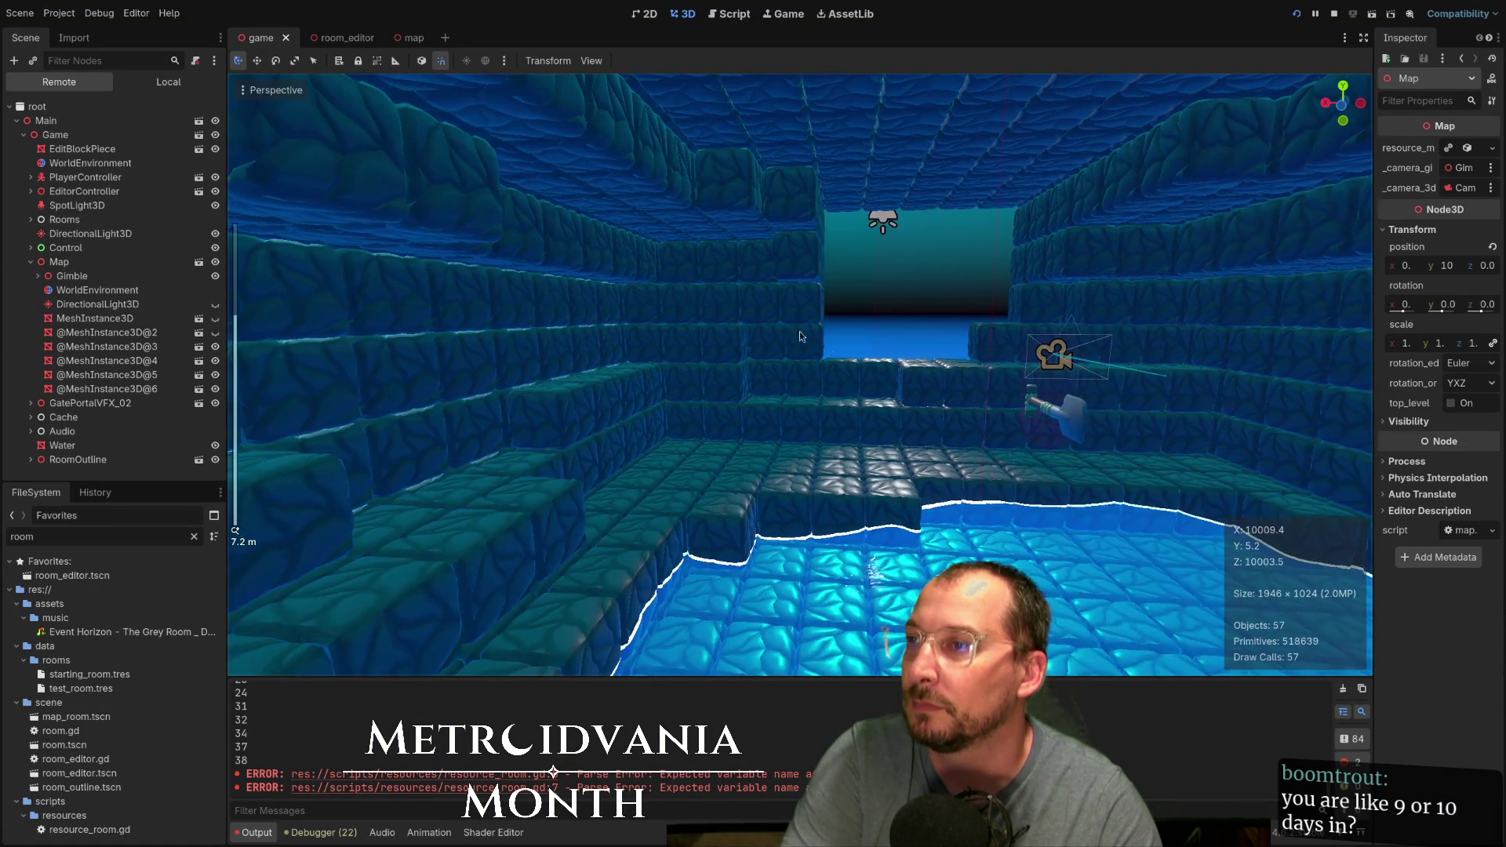
scroll(791, 317, "down", 6)
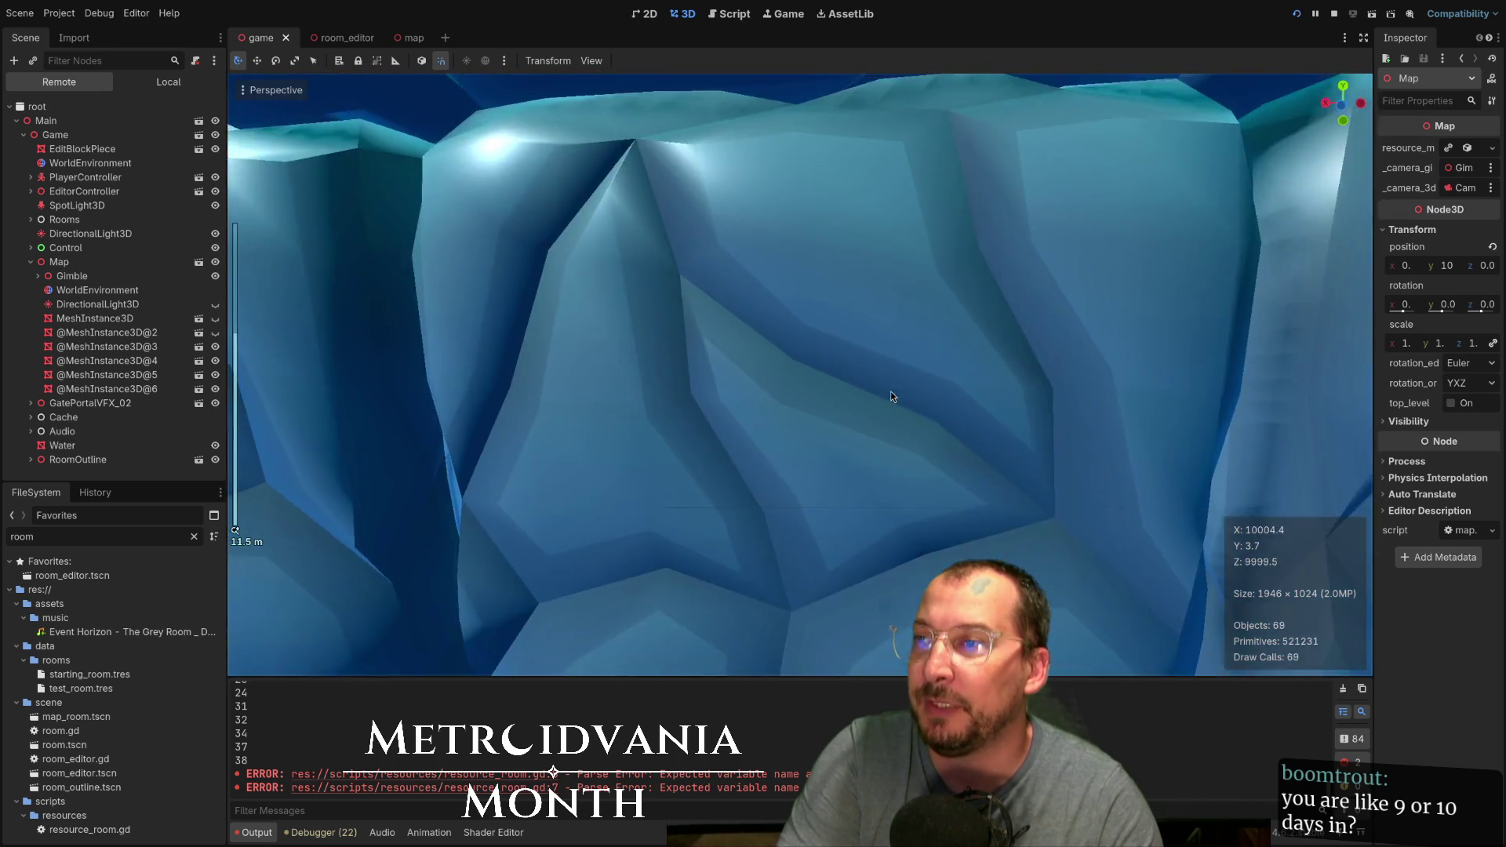
scroll(892, 392, "up", 6)
mouse_move(892, 392)
left_mouse_down()
mouse_move(1113, 431)
mouse_move(897, 336)
mouse_move(898, 413)
left_mouse_up()
mouse_move(657, 369)
left_mouse_down()
mouse_move(647, 403)
mouse_move(915, 448)
mouse_move(869, 448)
mouse_move(1042, 495)
mouse_move(808, 494)
left_mouse_up()
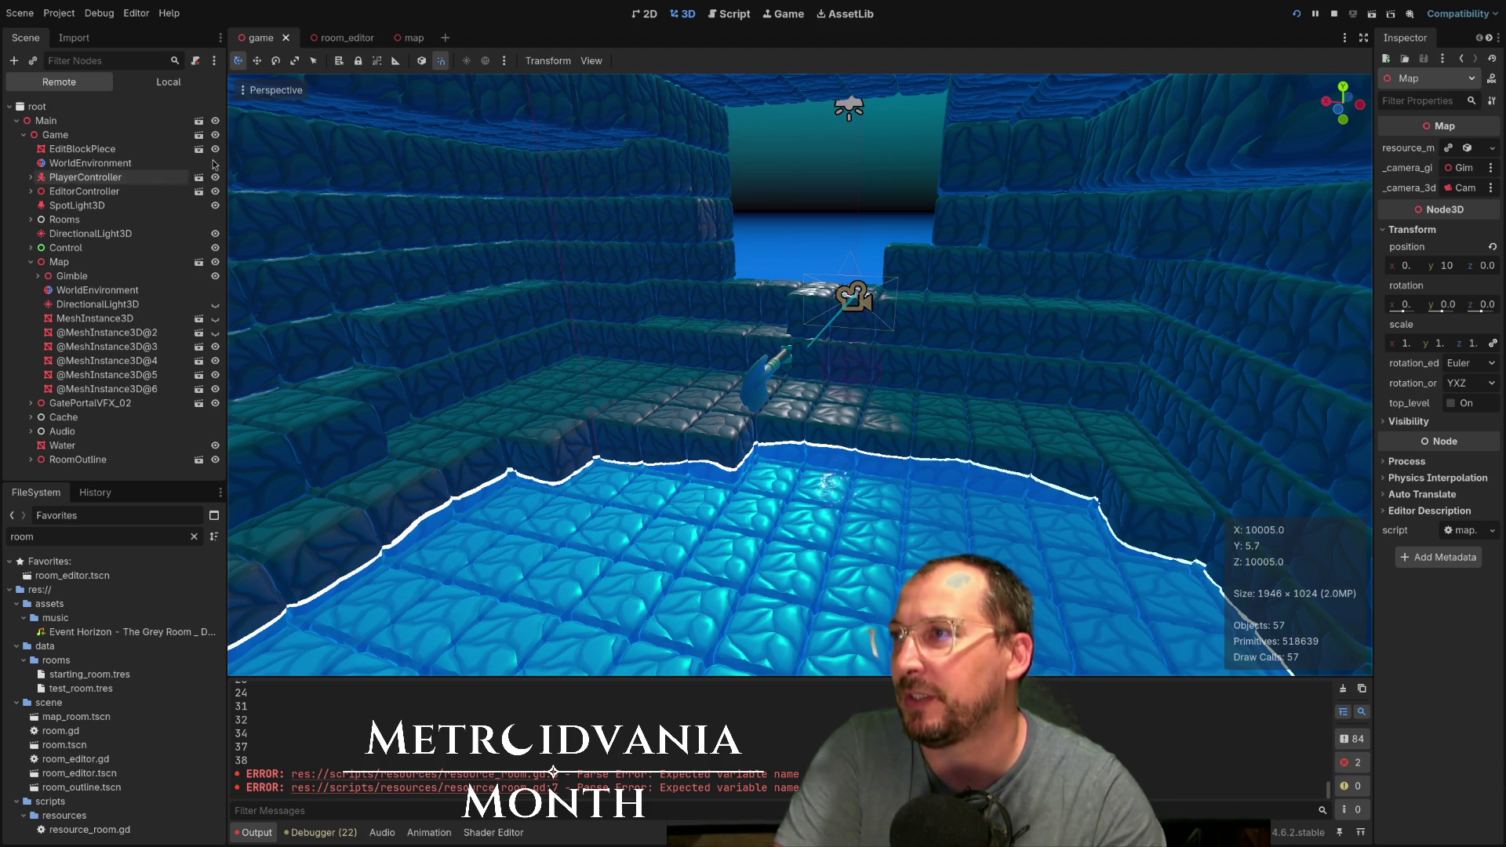
Glance at room_editor, zoom around the game scene's cave, then return to Neovim
left_click(342, 41)
left_click(262, 38)
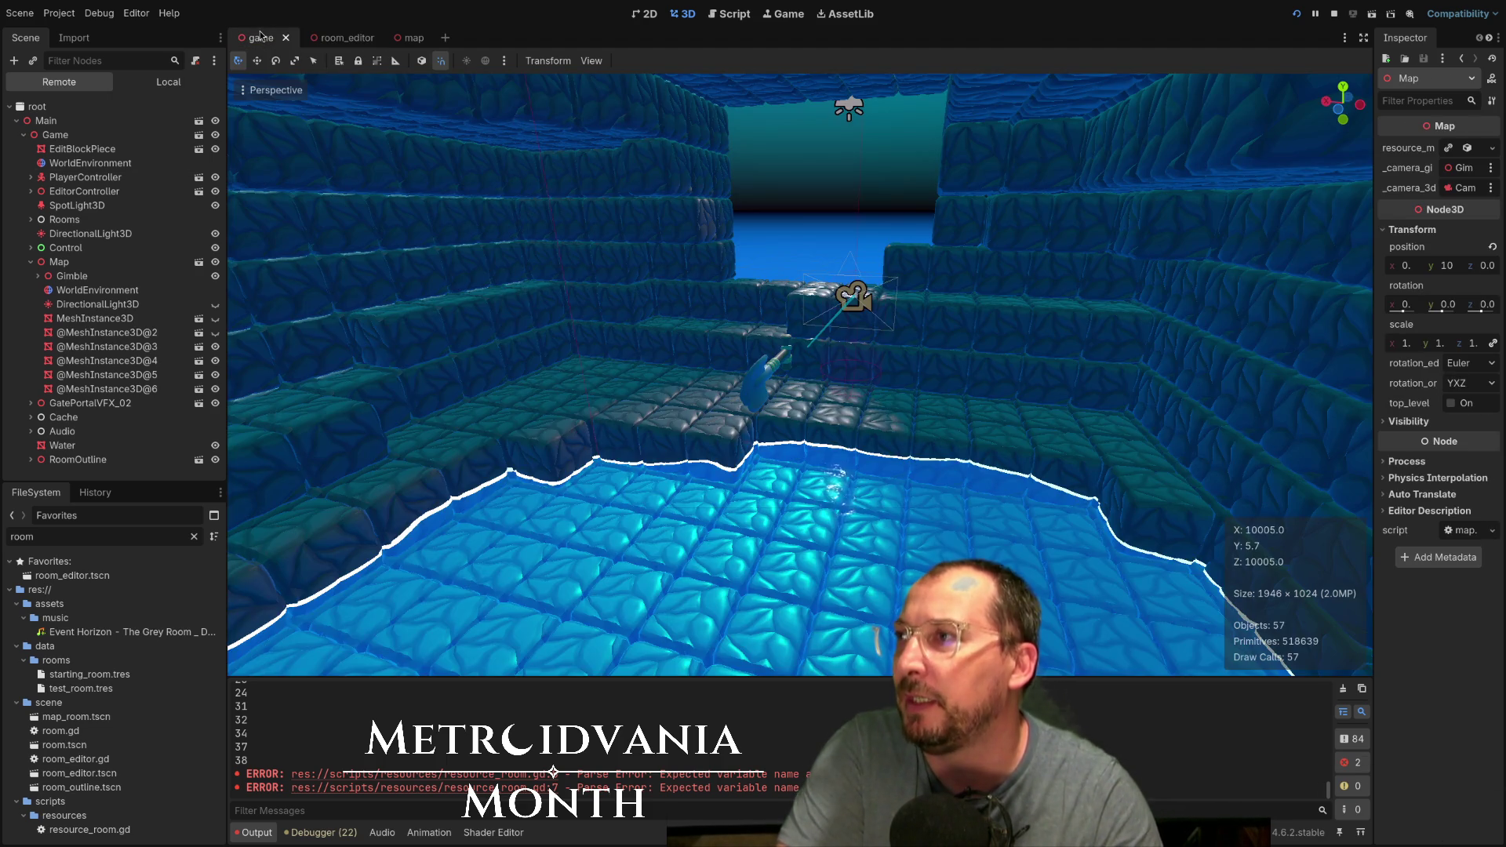
scroll(559, 359, "up", 5)
scroll(643, 375, "up", 8)
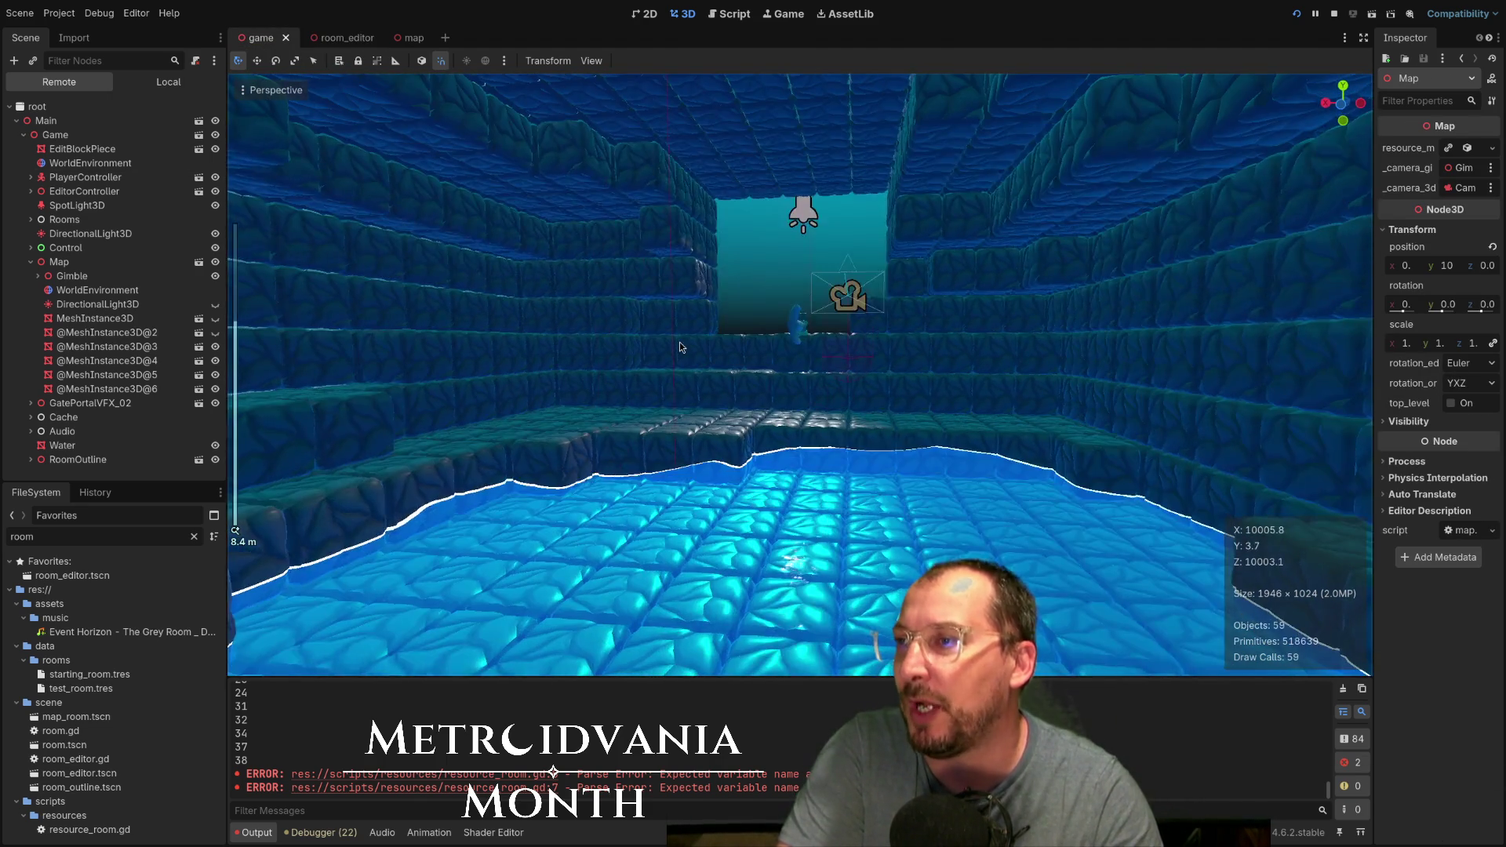
scroll(694, 355, "up", 5)
scroll(694, 355, "down", 5)
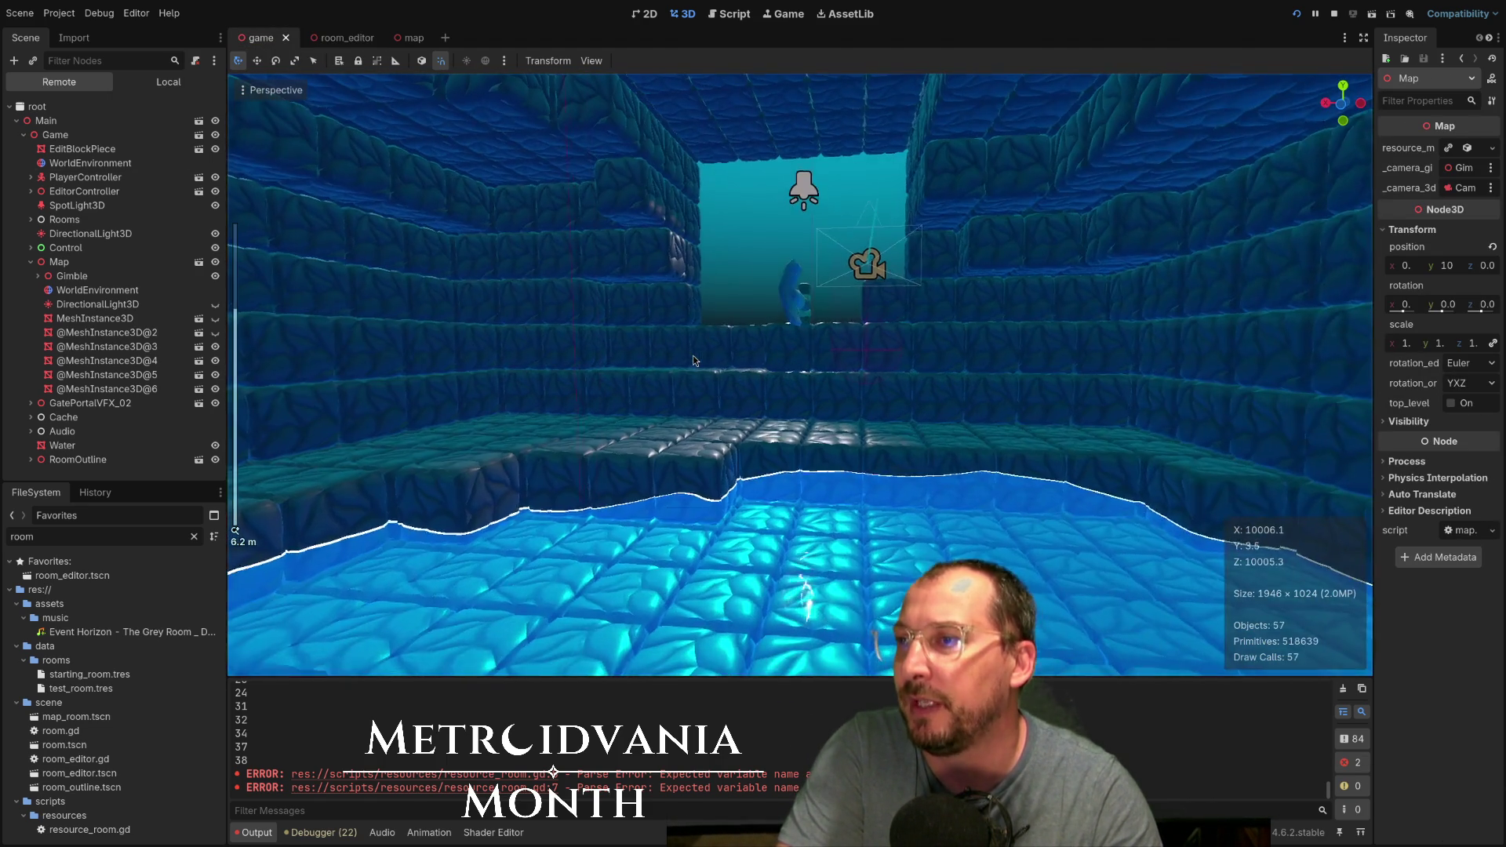
scroll(703, 375, "up", 2)
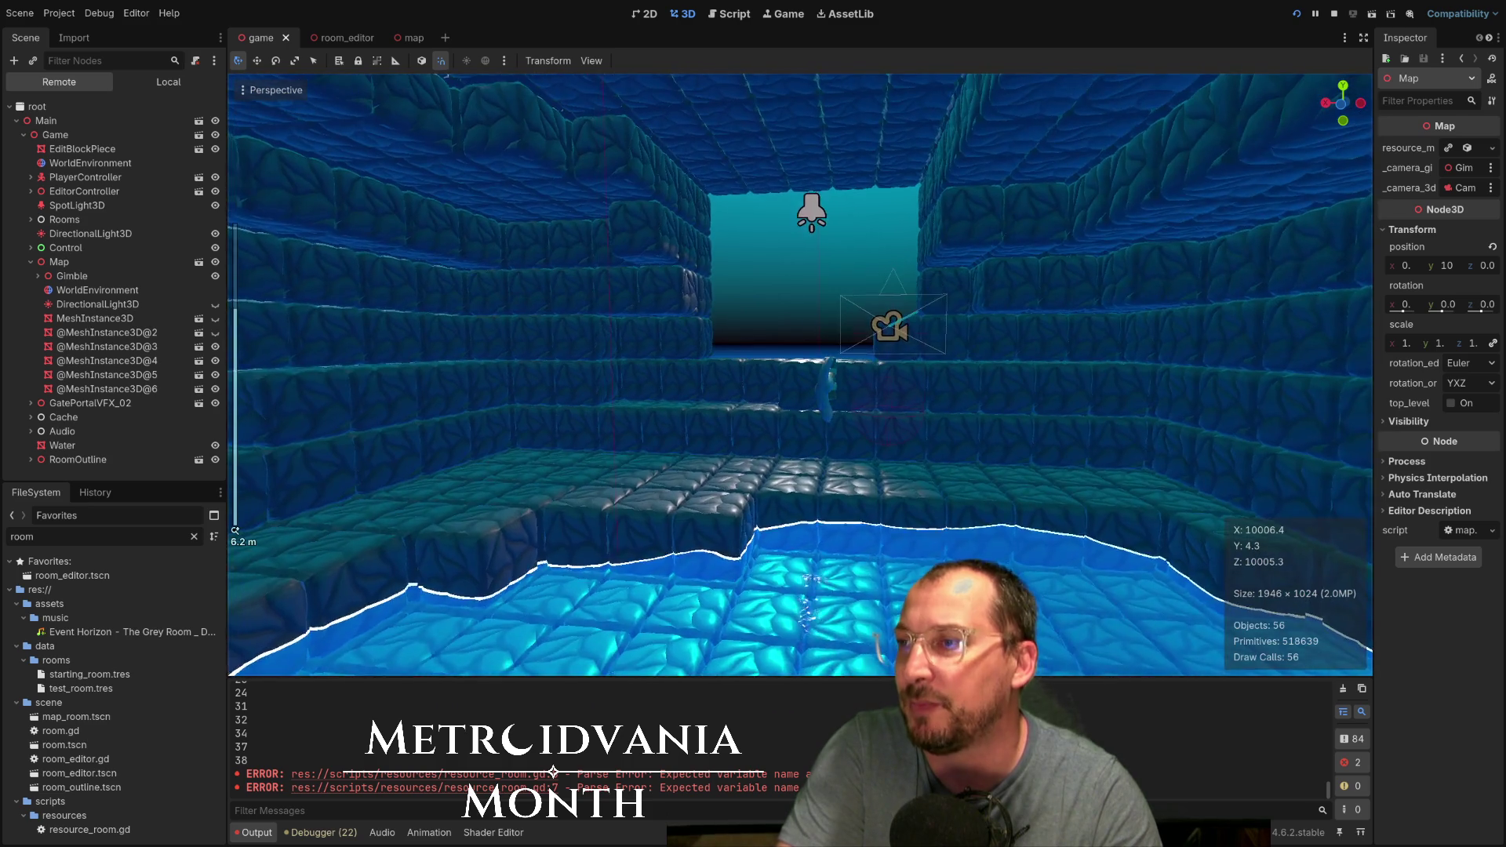
scroll(882, 457, "up", 2)
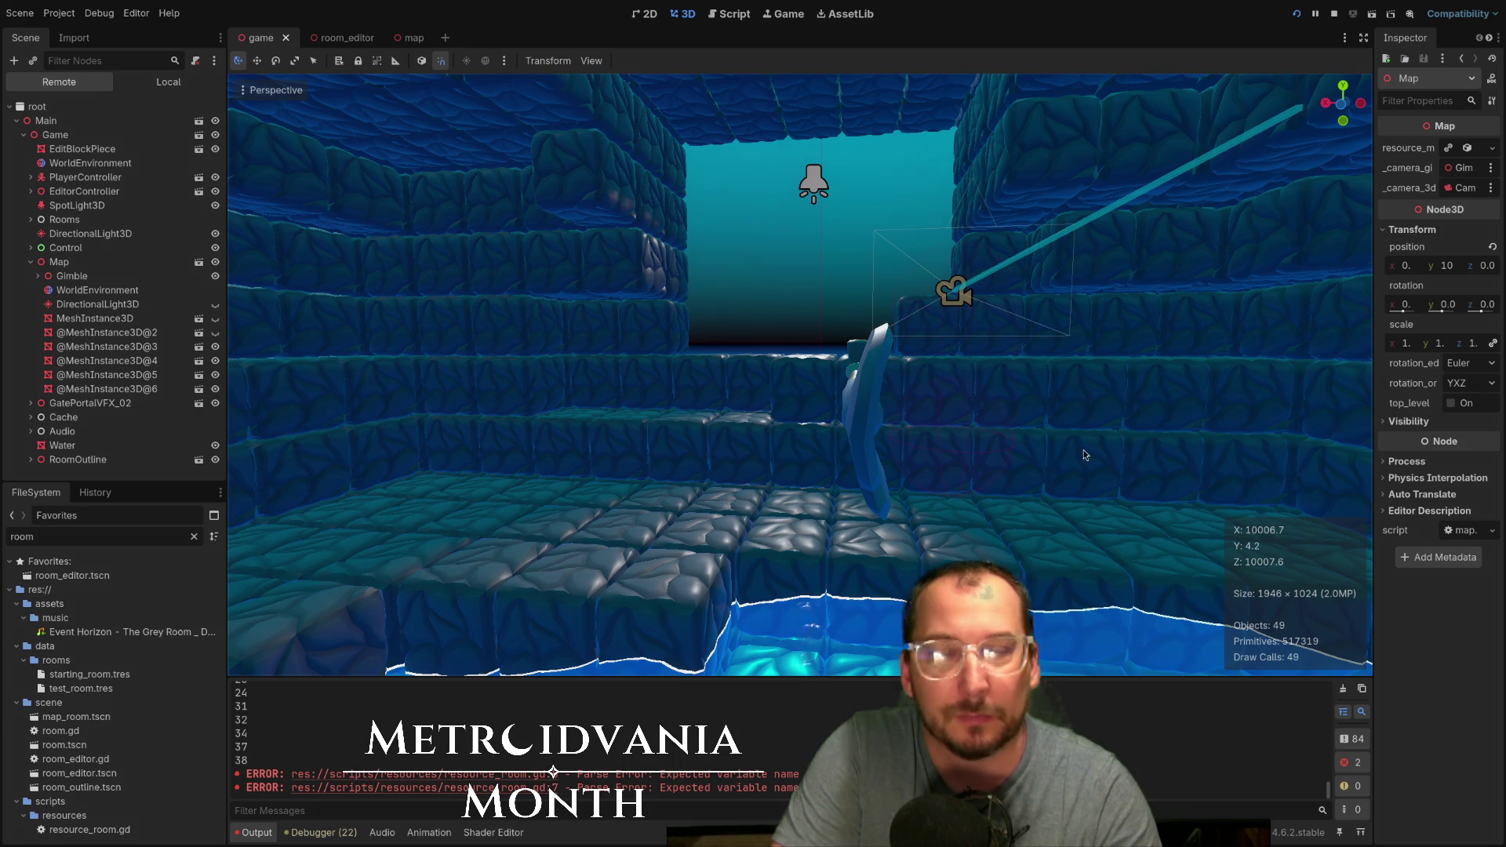
scroll(812, 406, "down", 3)
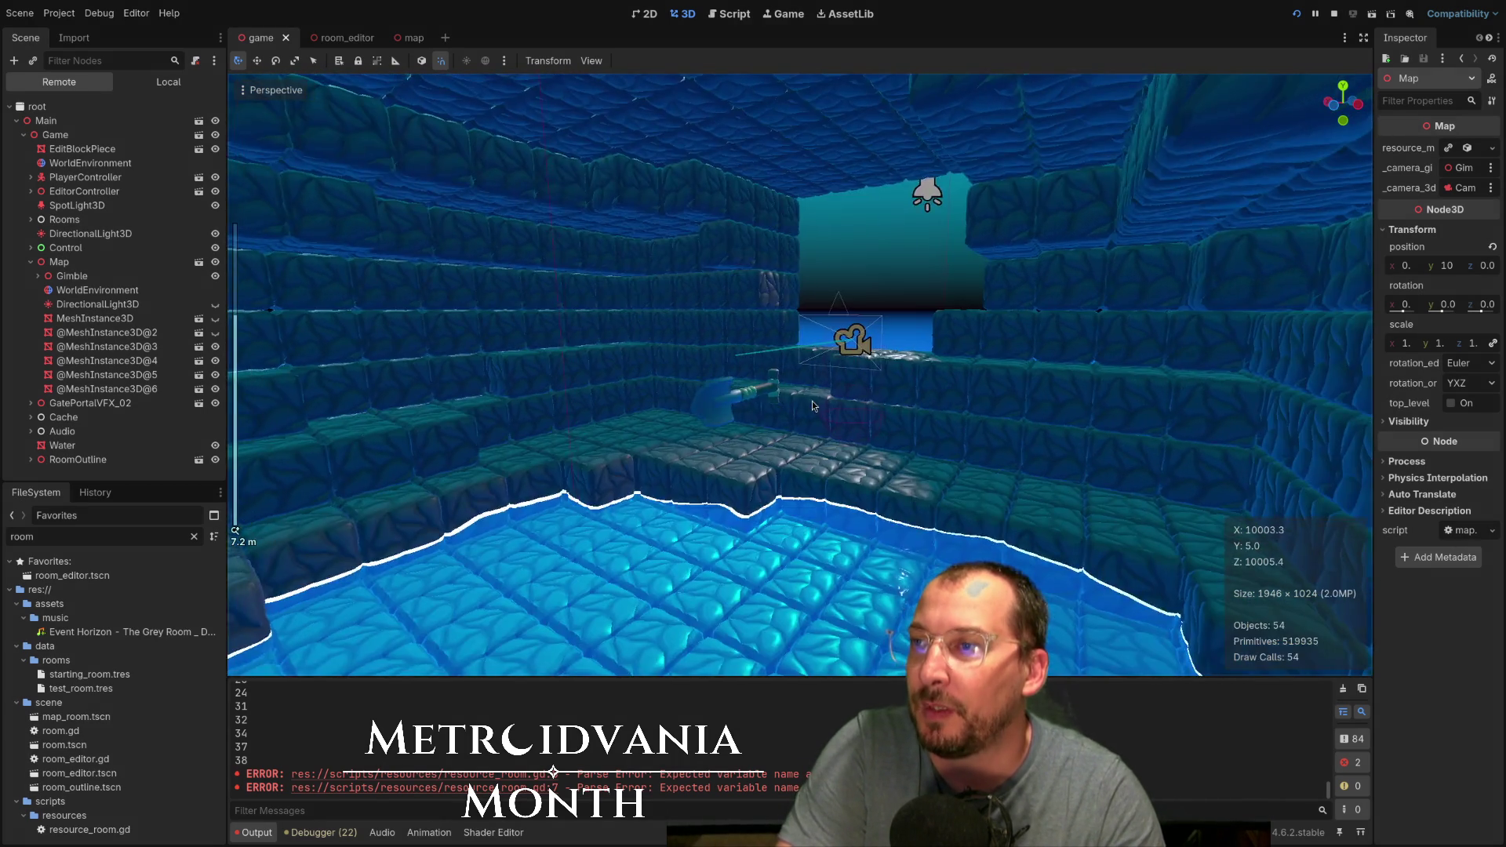
key("alt+Tab")
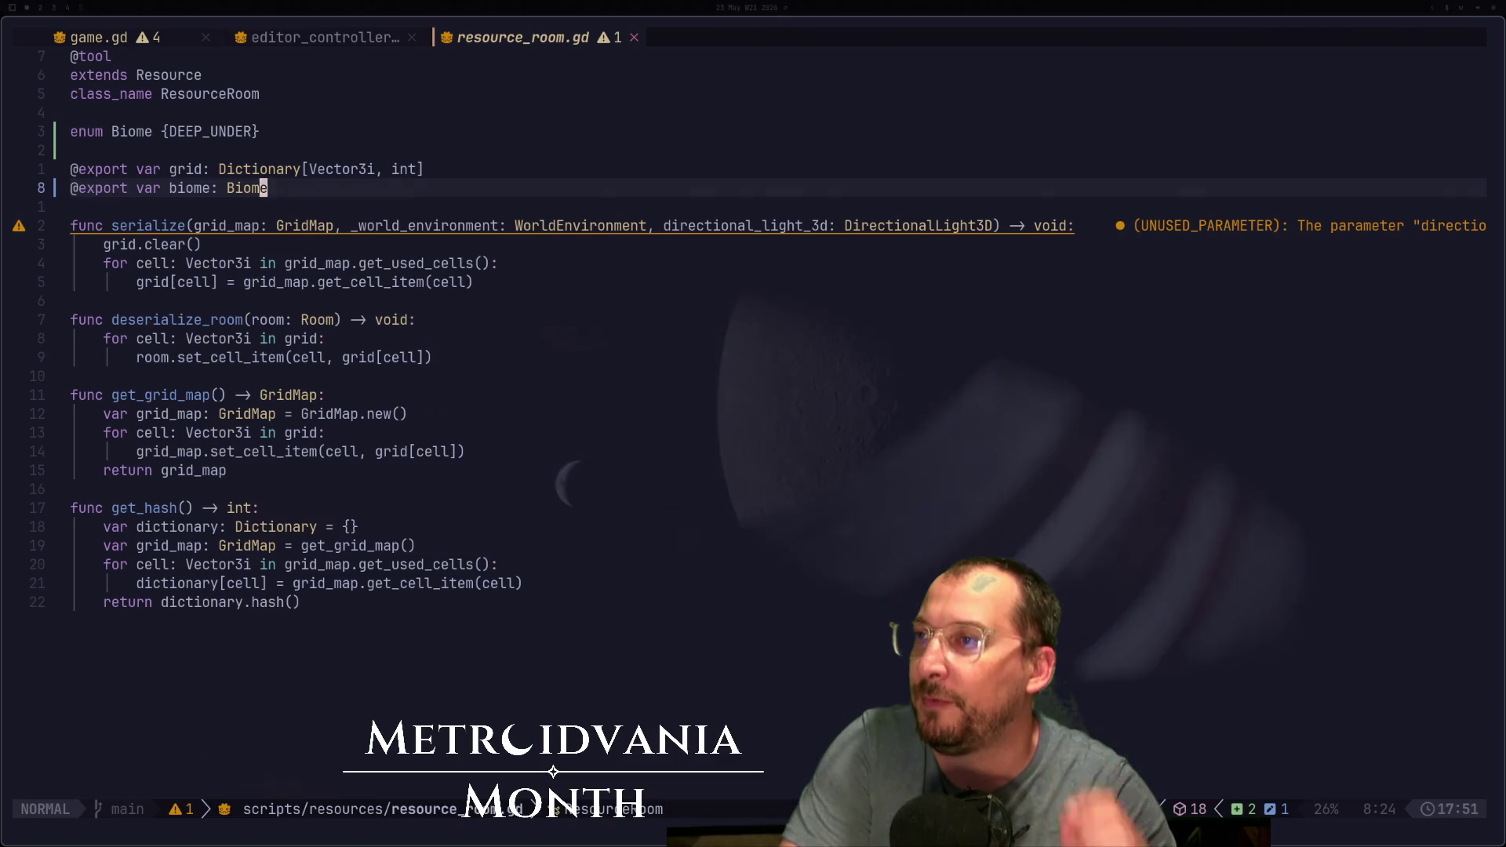
key("alt+Tab")
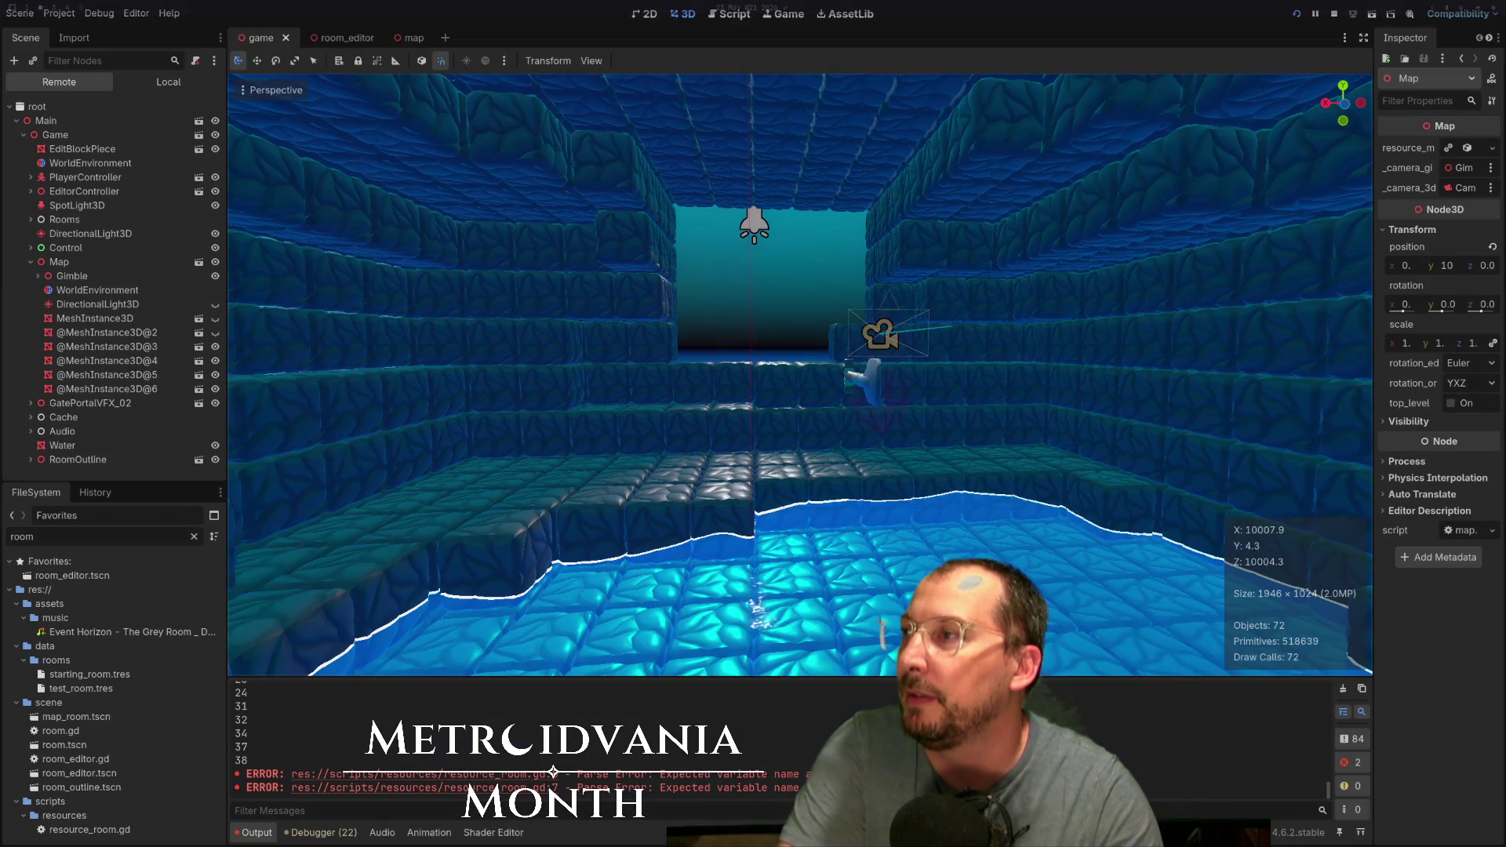
key("alt+Tab")
key("alt+Tab")
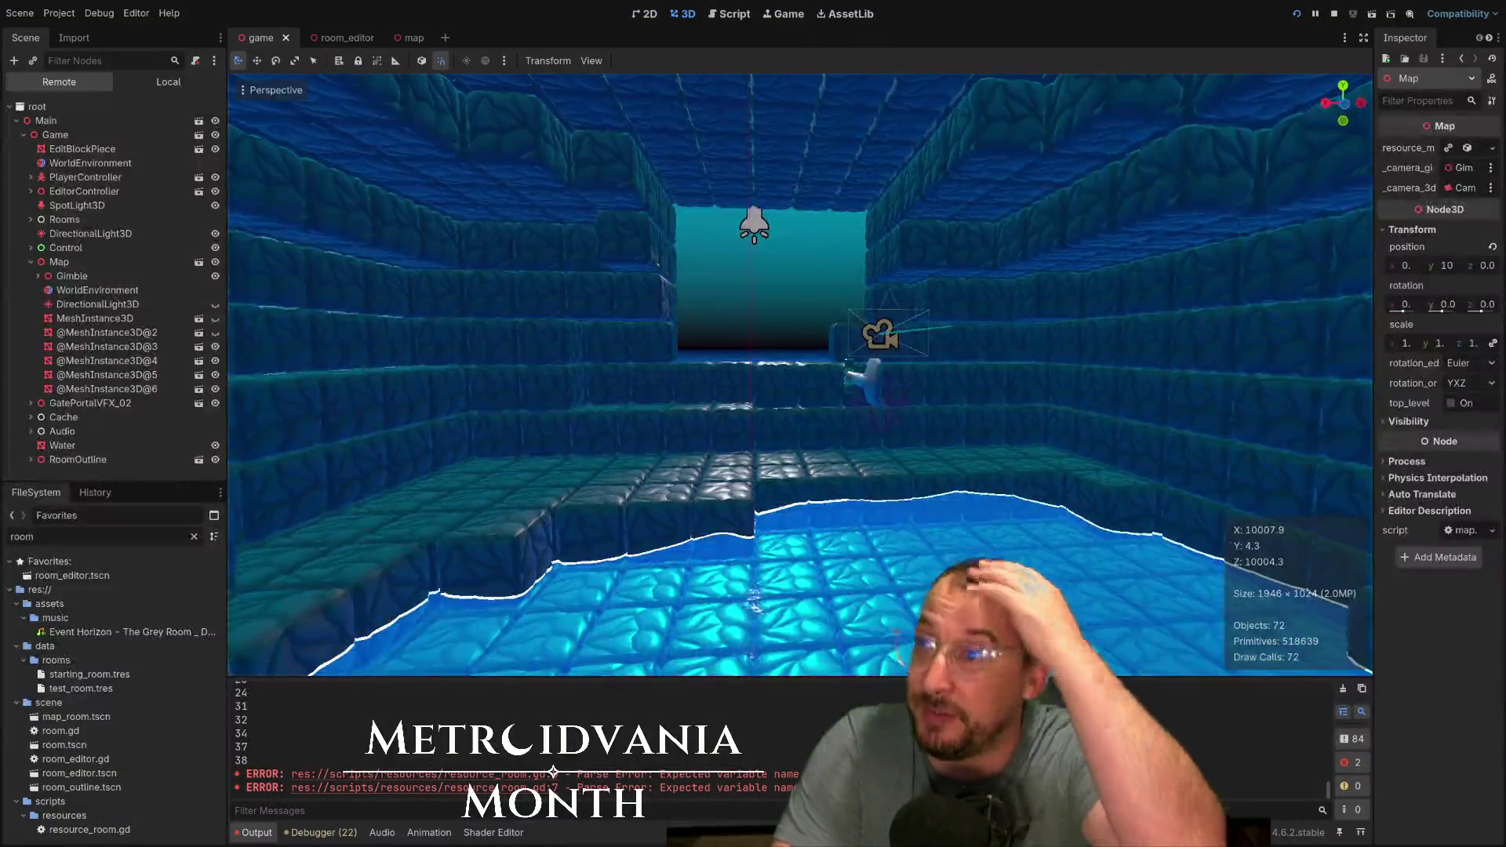
key("alt+Tab")
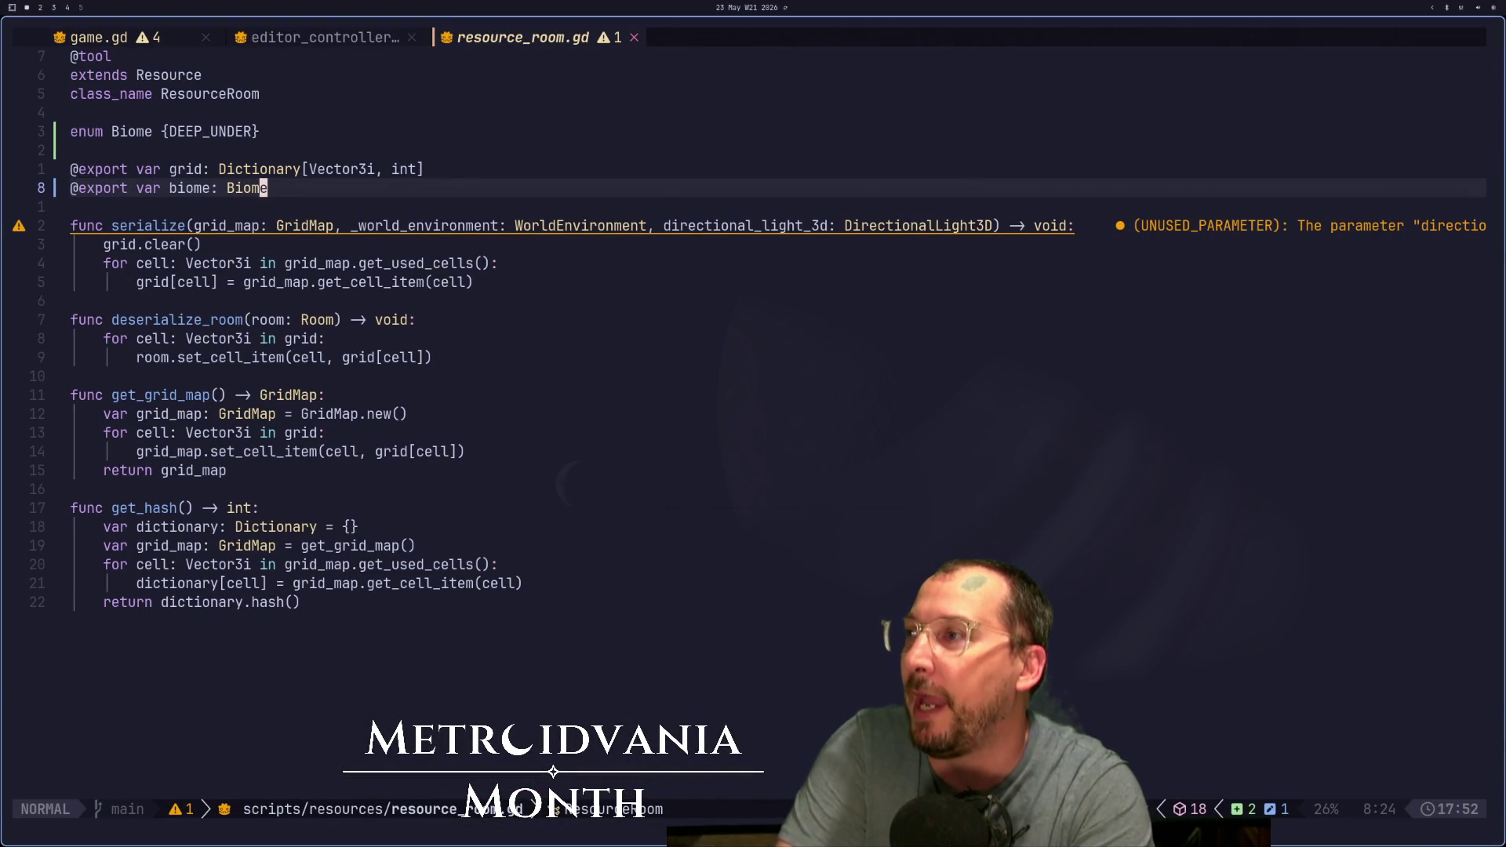
key("j")
key("j")
type(":w")
key("Return")
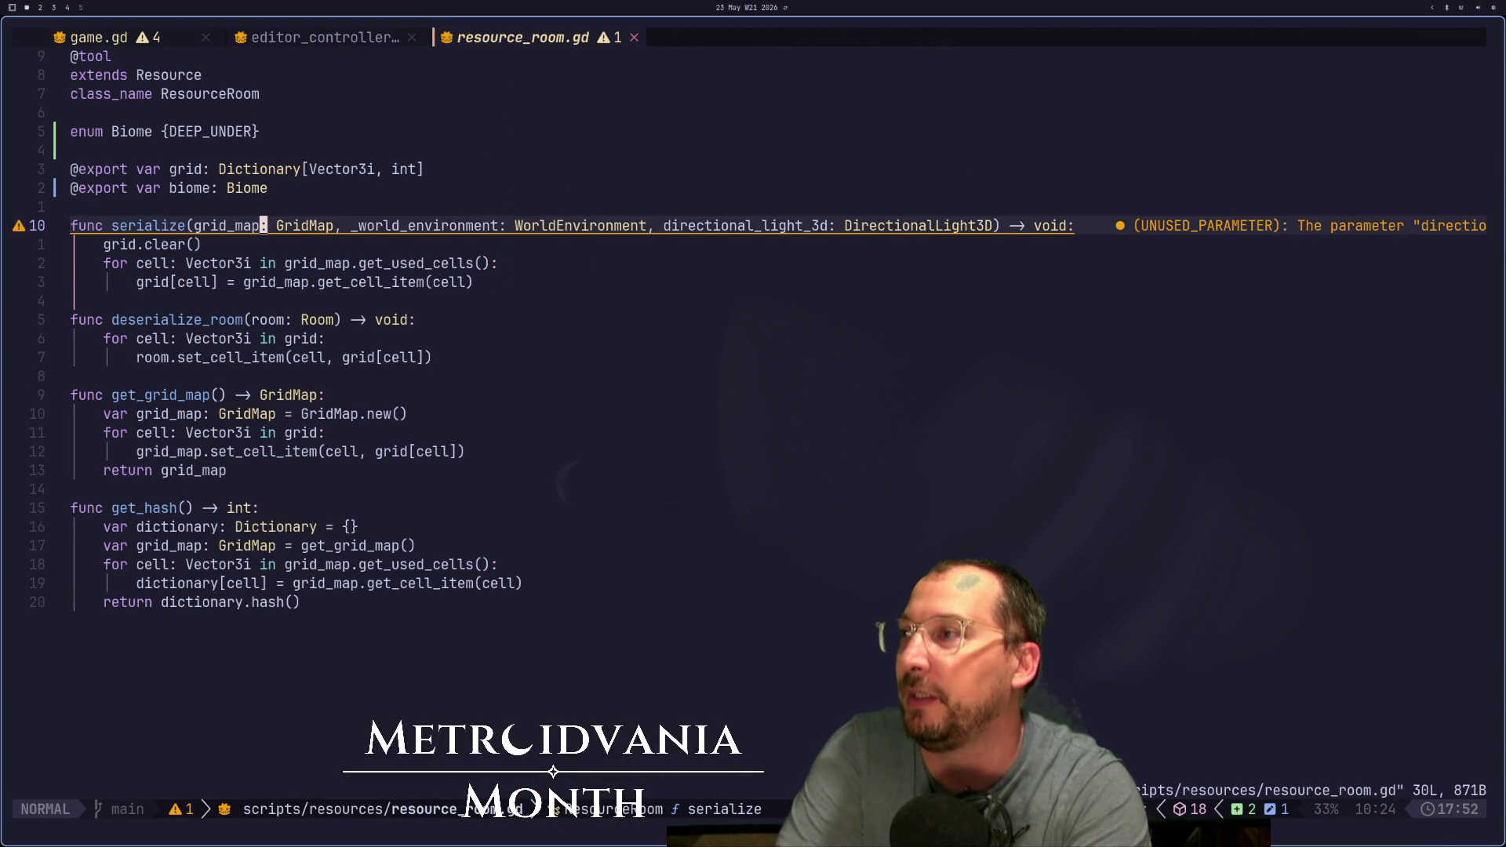
key("k")
key("k")
key("alt+Tab")
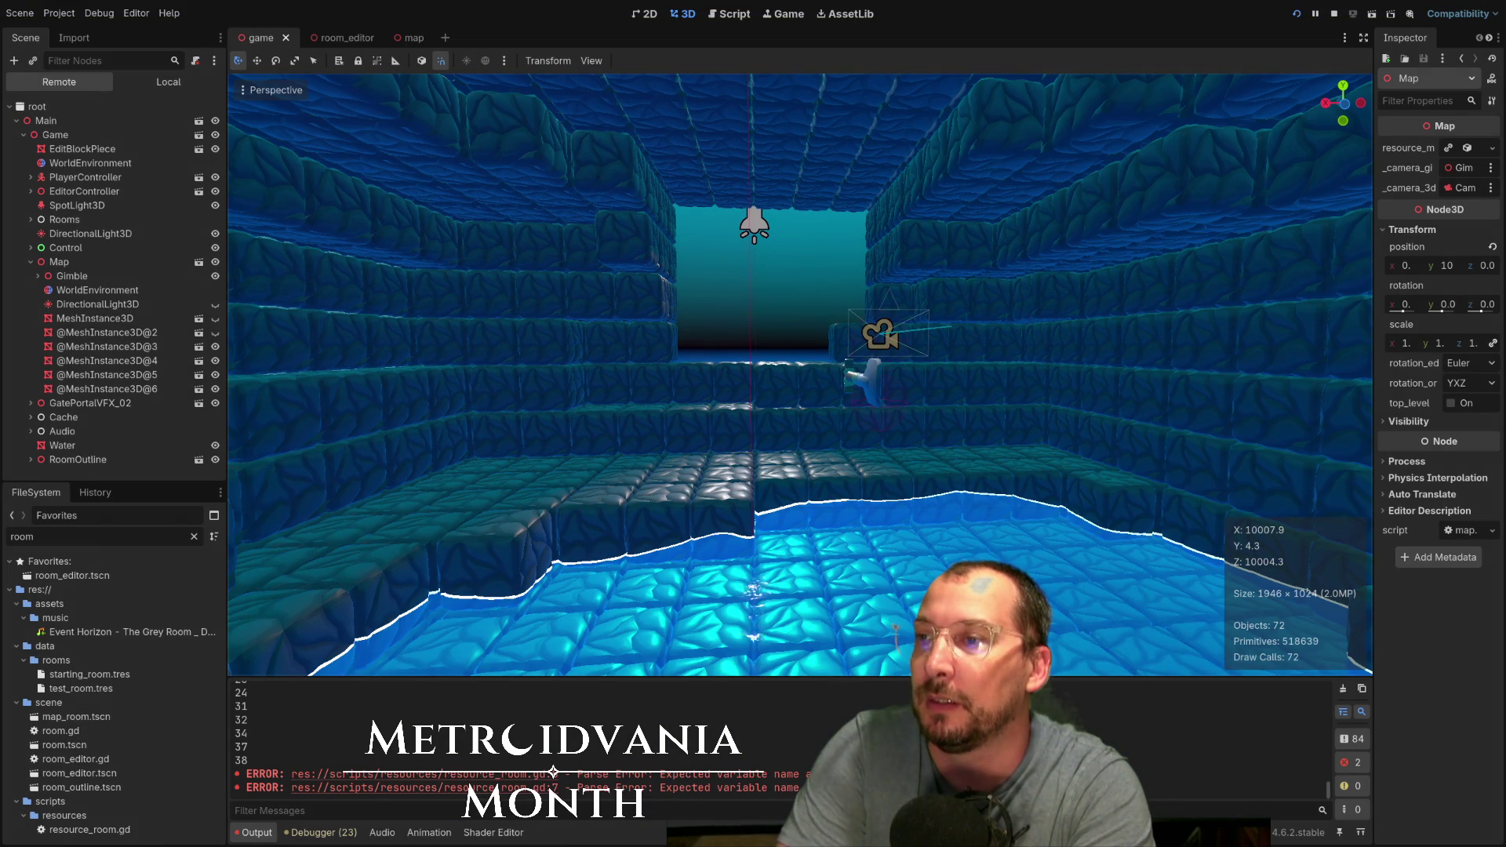
key("alt+Tab")
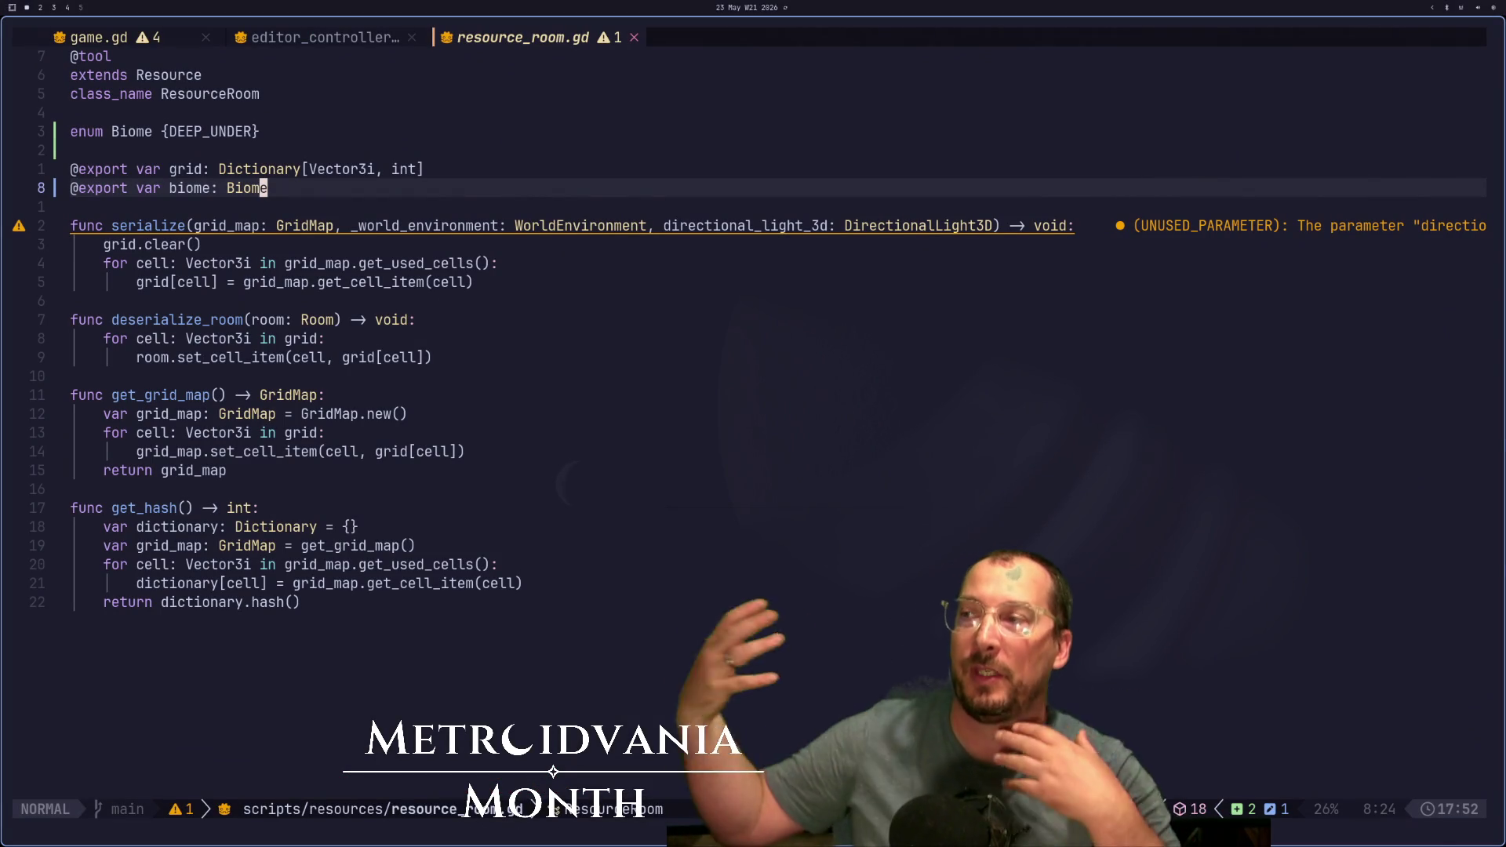
key("j")
key("k")
key("k")
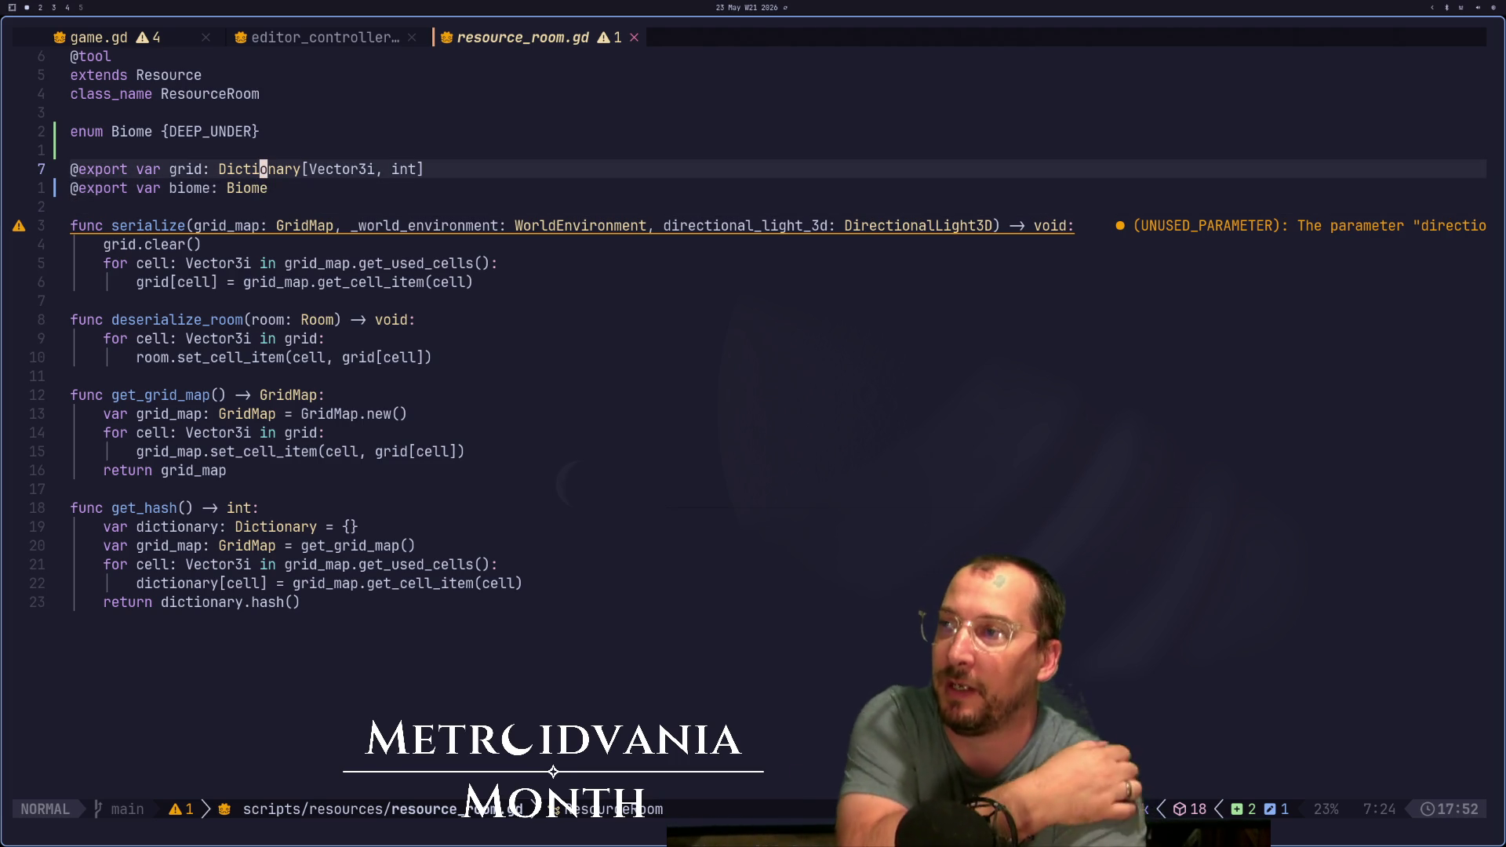
key("j")
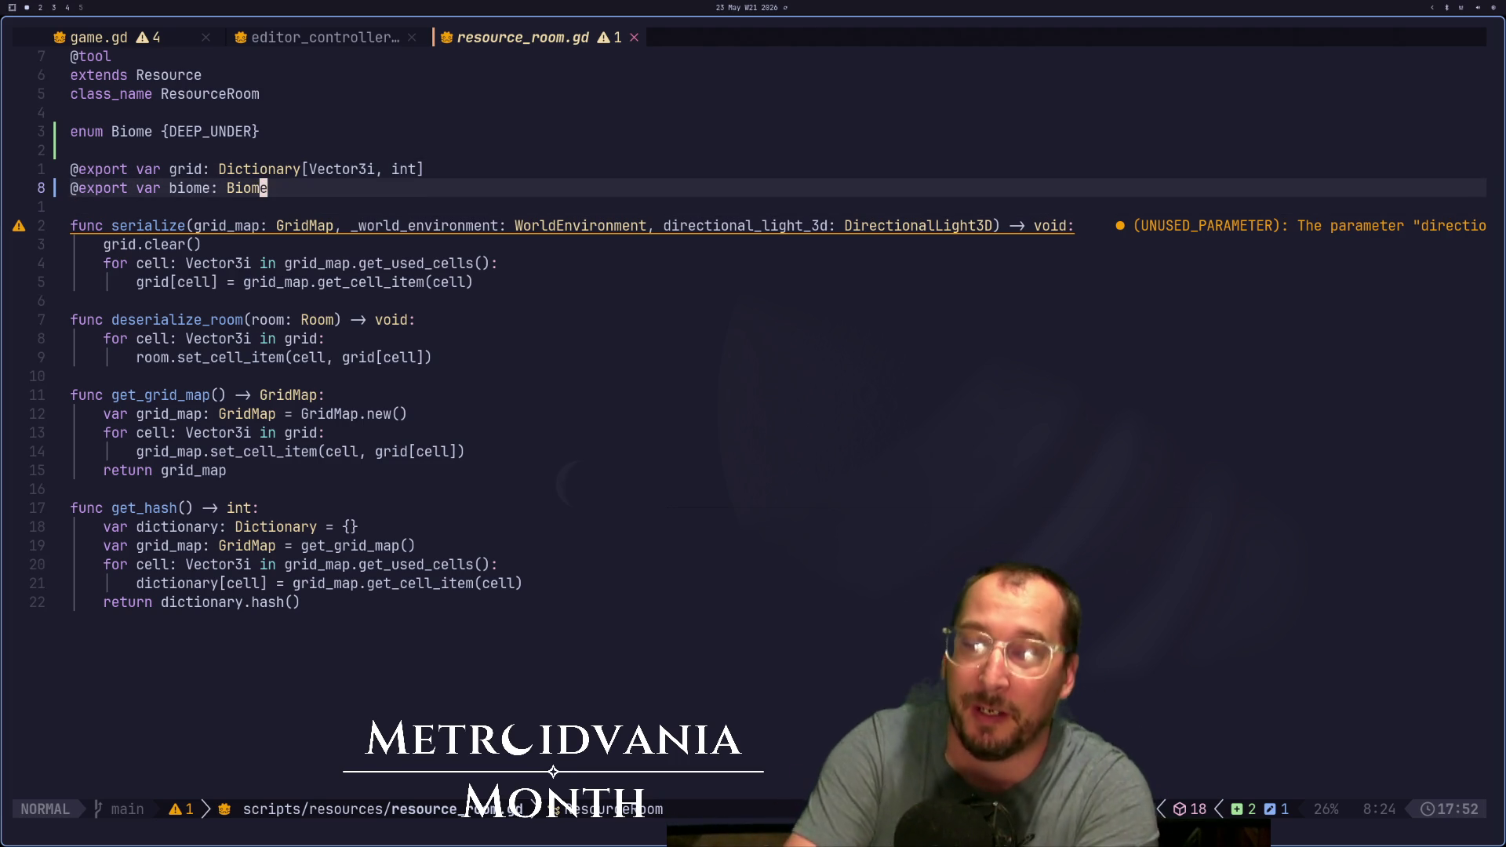
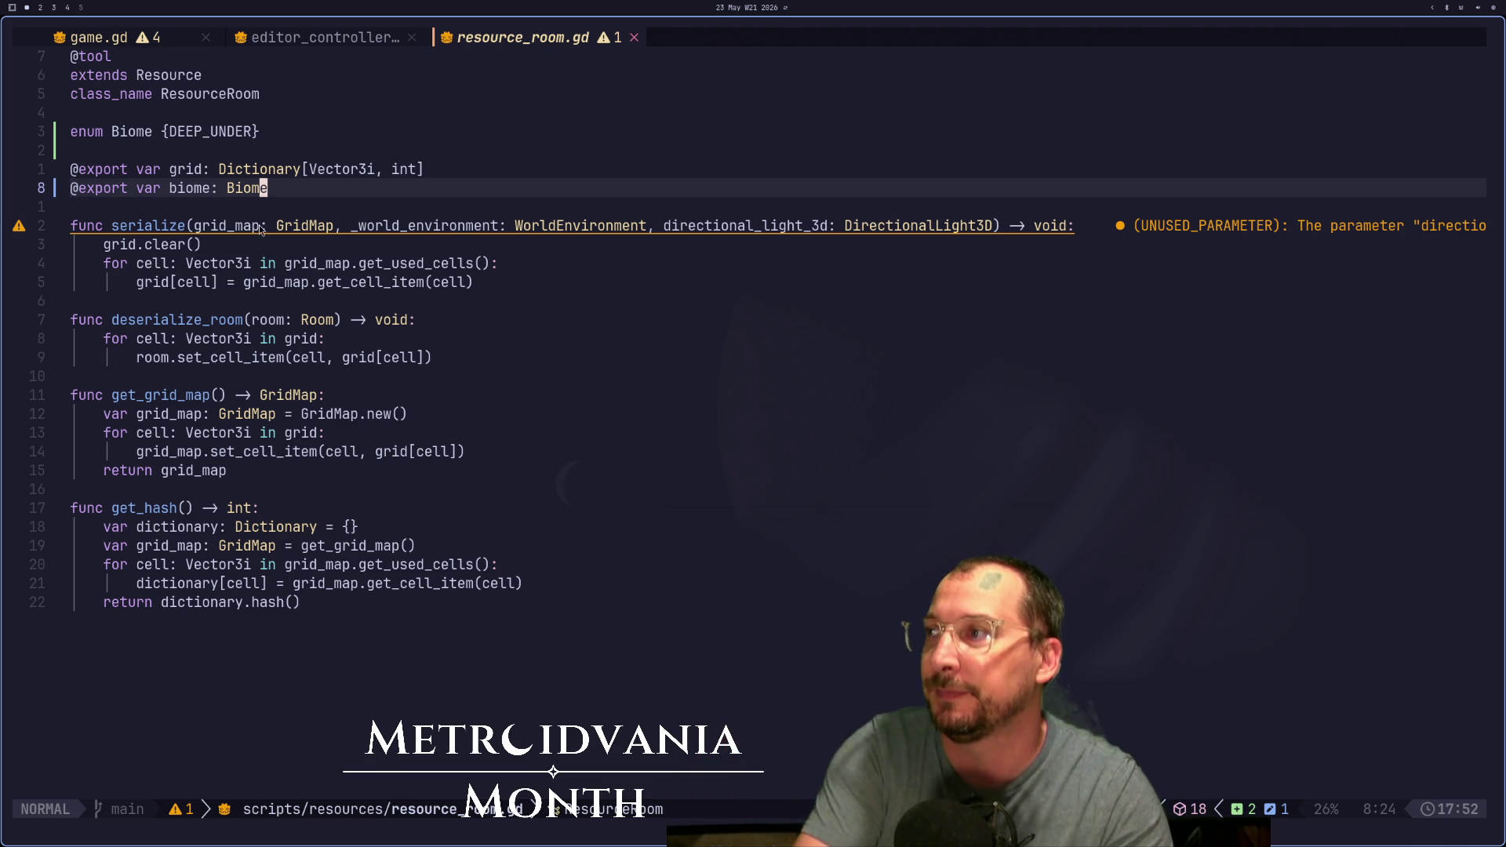
Jump back and forth through cursor history between the serialize function and the biome export in resource_room.gd
left_click(287, 226)
key("ctrl+o")
key("ctrl+o")
key("ctrl+o")
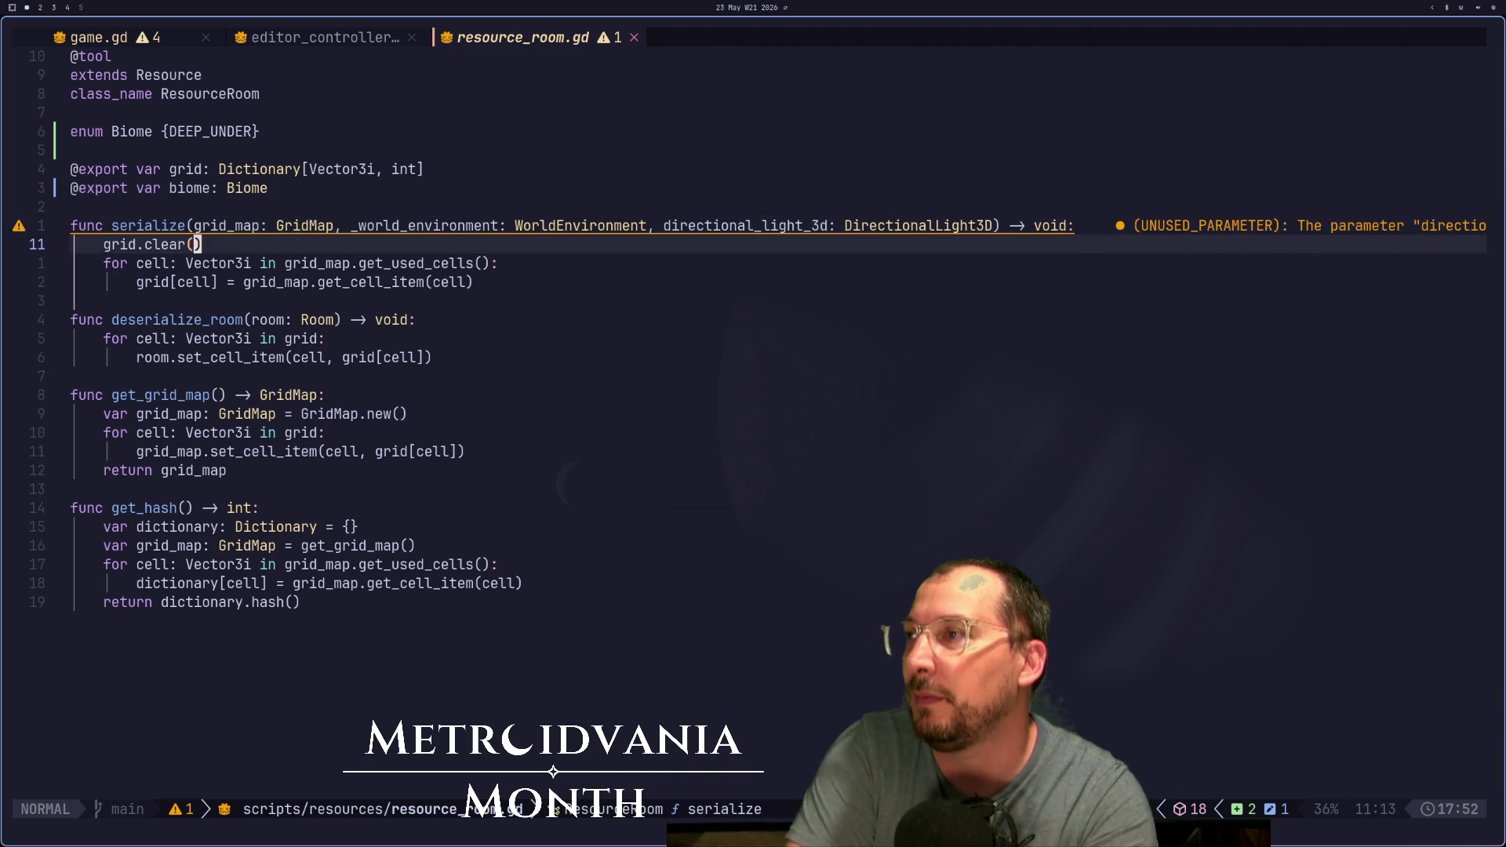
key("ctrl+i")
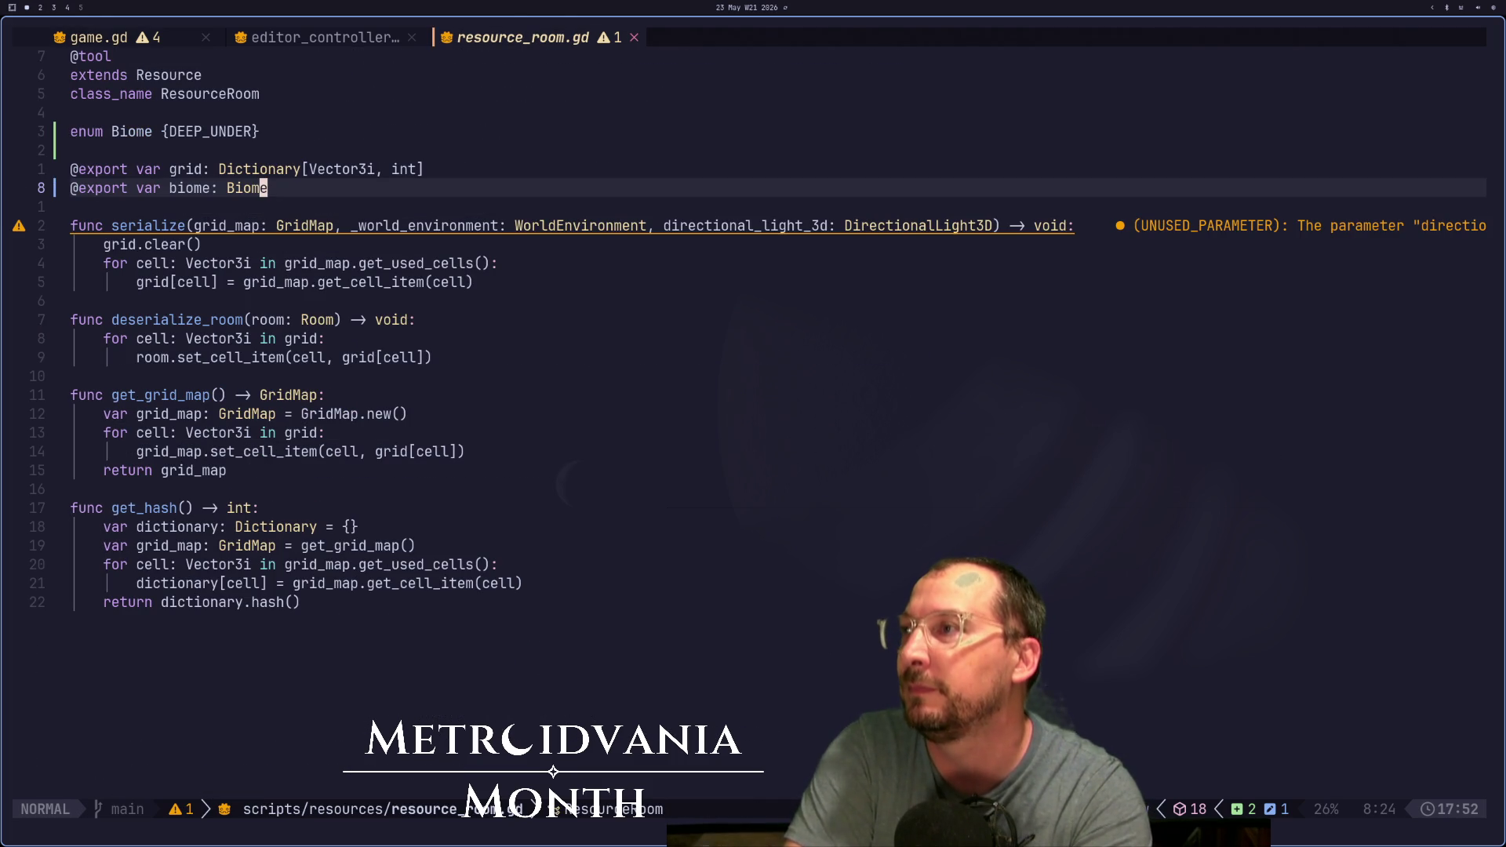
key("ctrl+o")
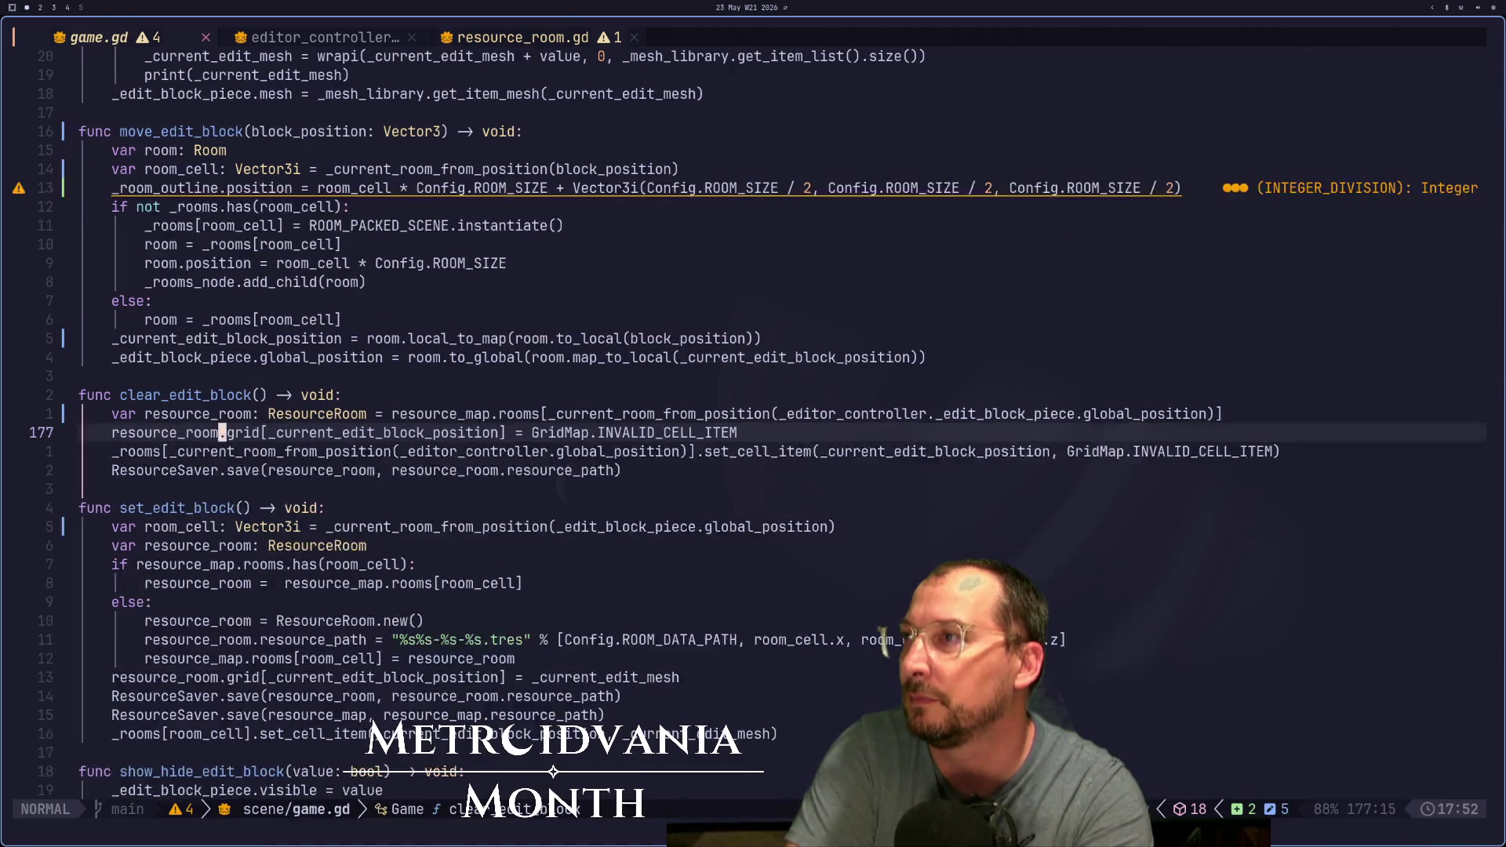
key("ctrl+i")
key("ctrl+o")
key("ctrl+i")
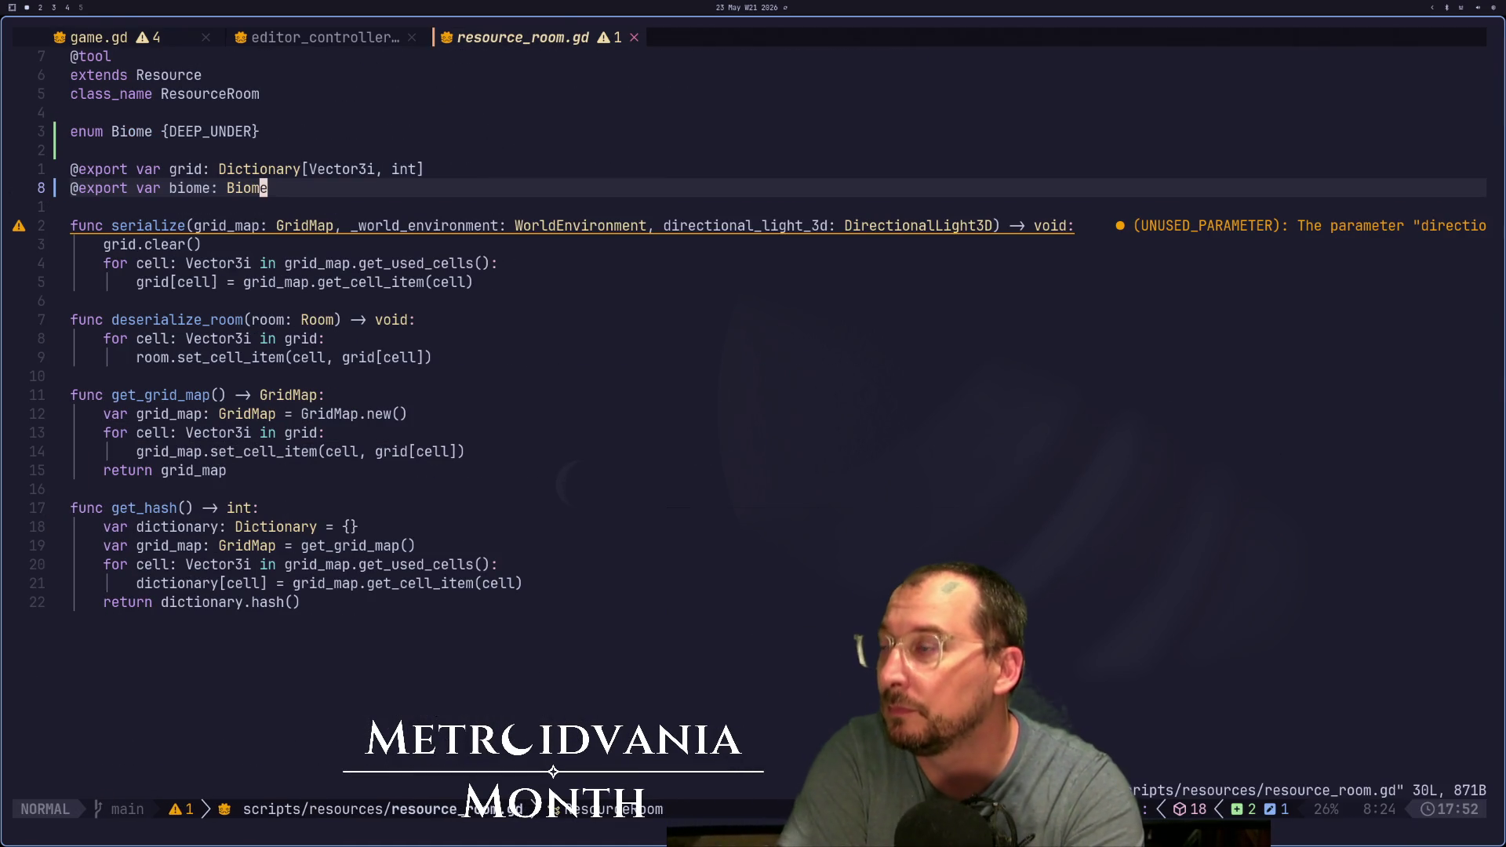
key("j")
key("k")
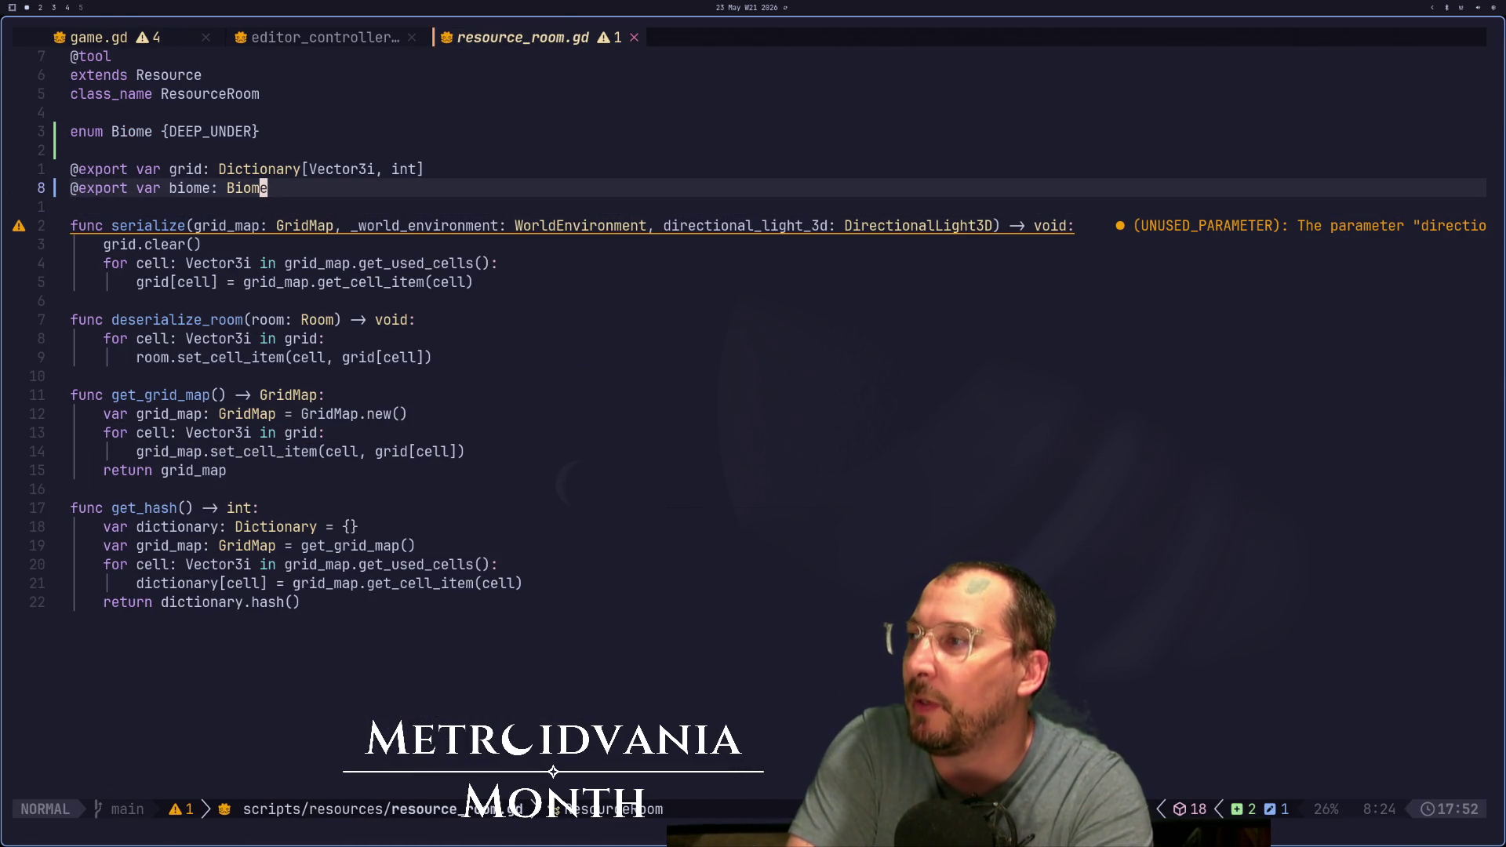
Glance at Godot, then return to the grid Dictionary and biome export lines of resource_room.gd
key("super+2")
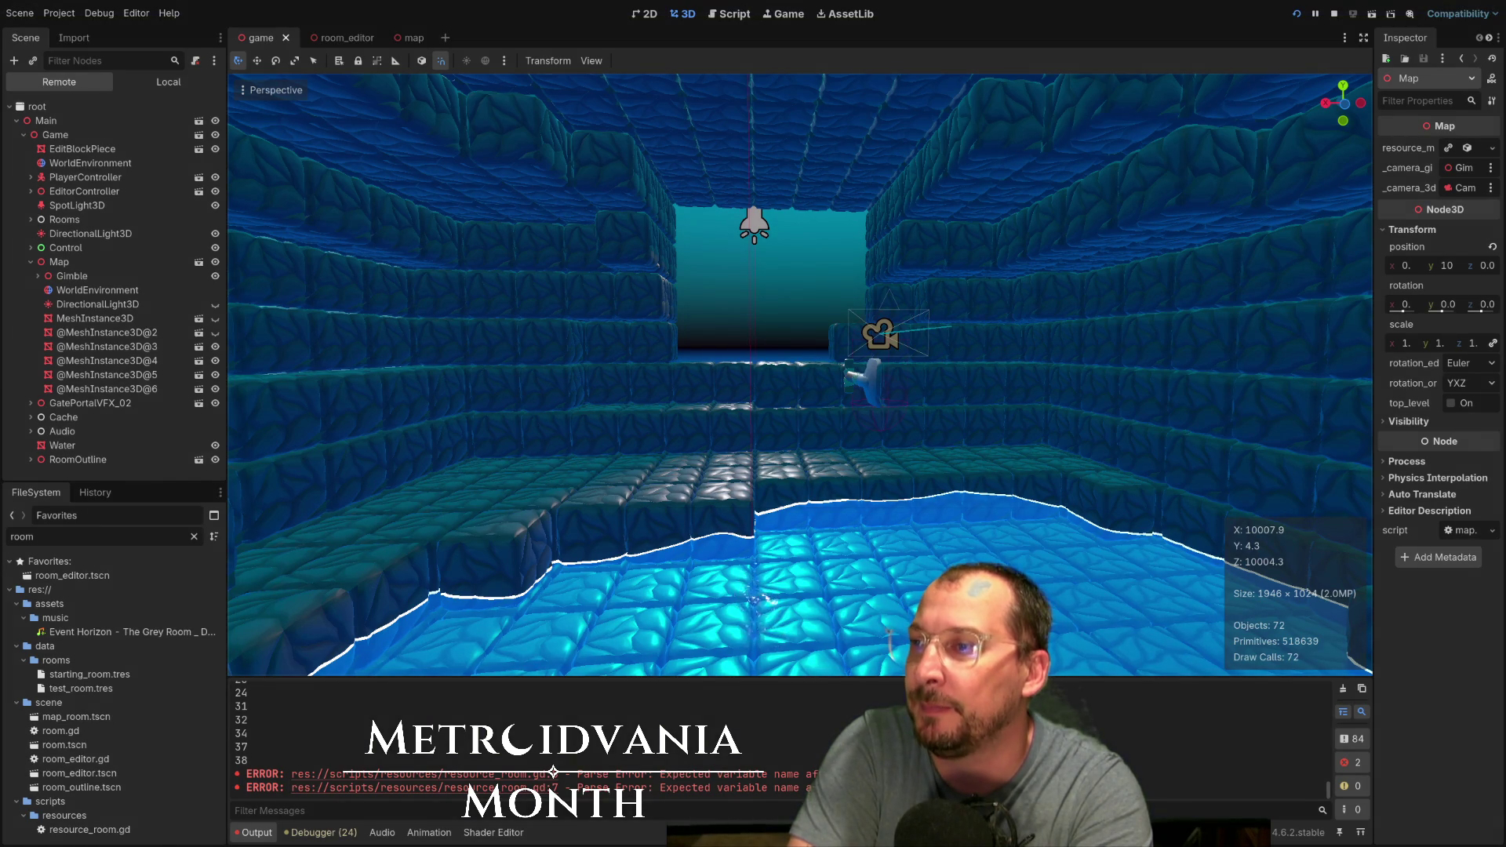
key("super+1")
key("G")
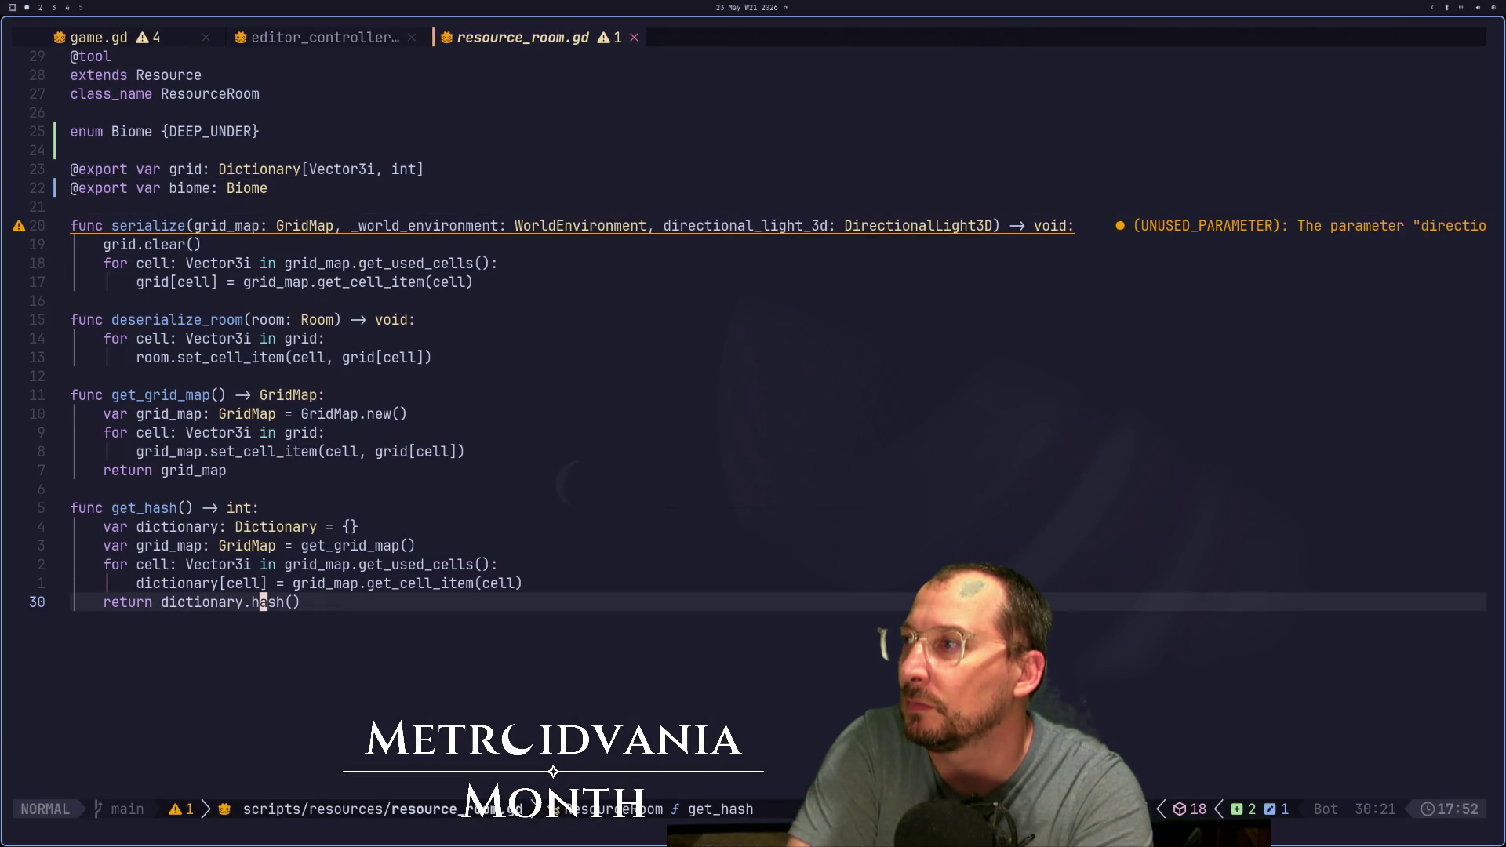
left_click(264, 169)
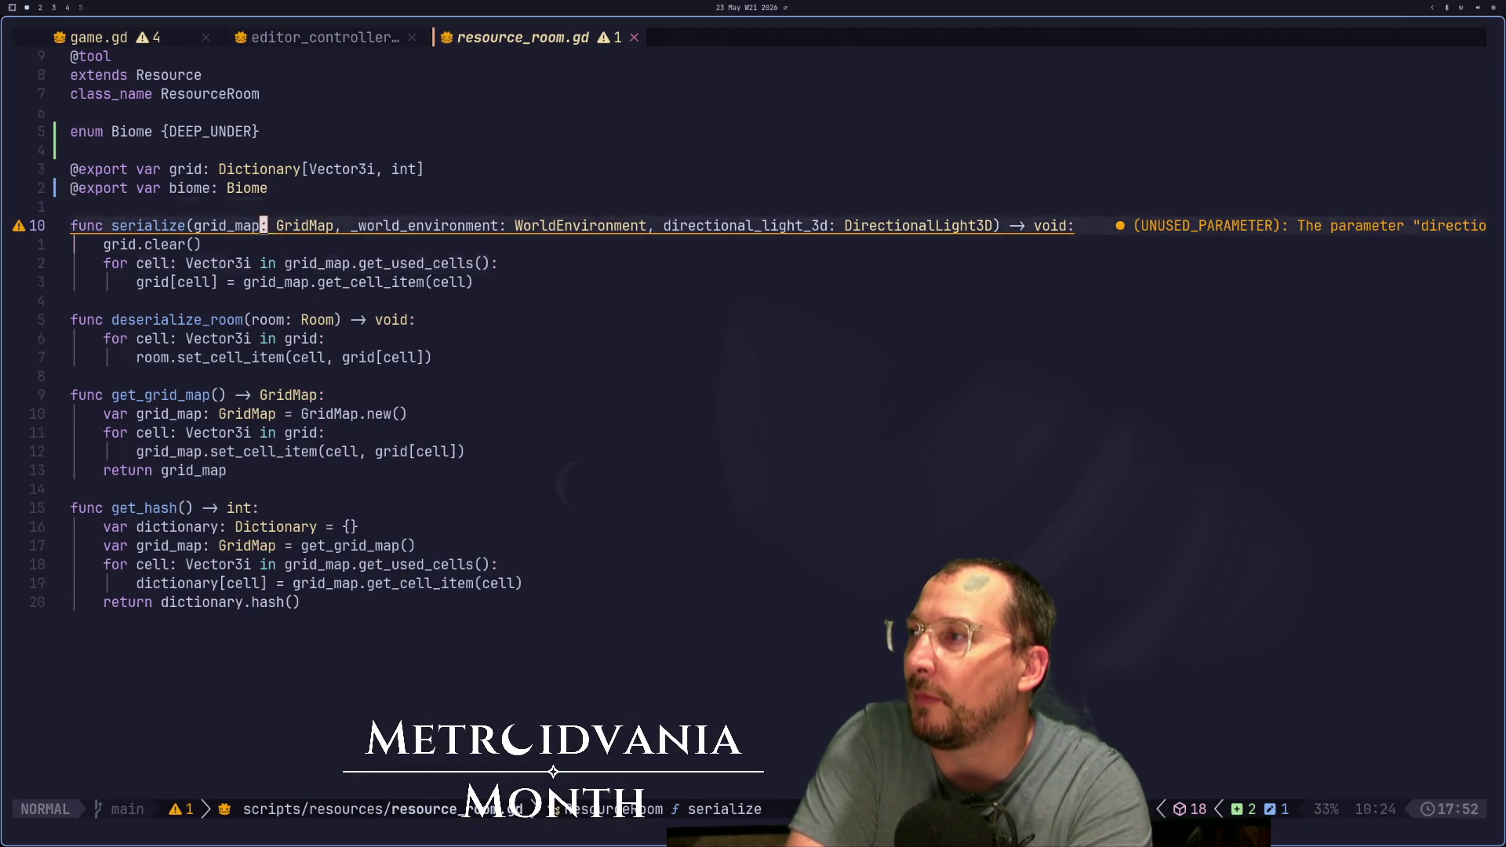
key("j")
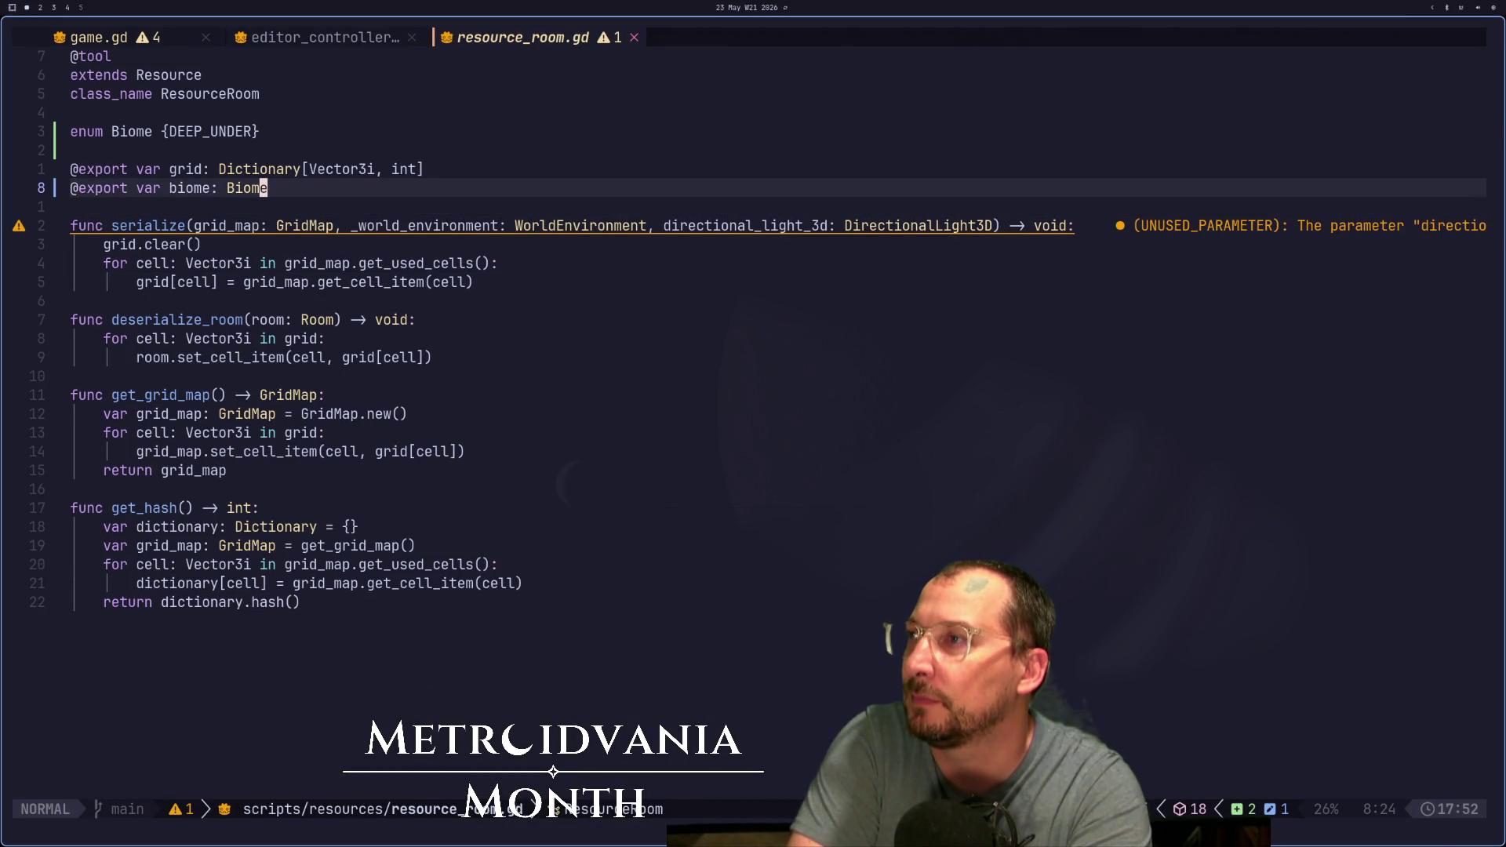
Switch to game.gd and move to the resource_map reference on line 176
key("H")
key("H")
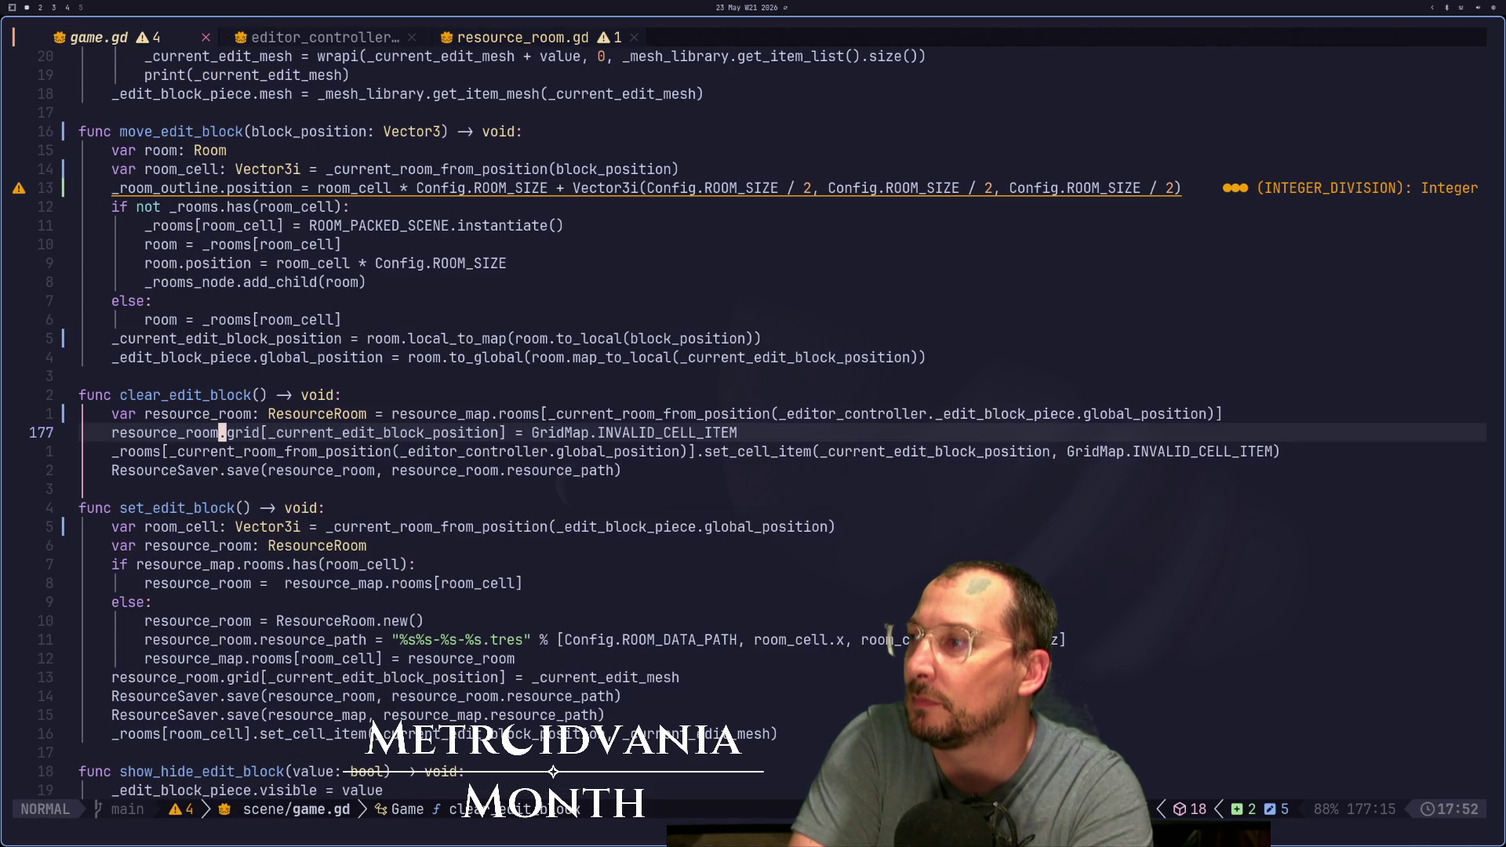
key("h")
key("0")
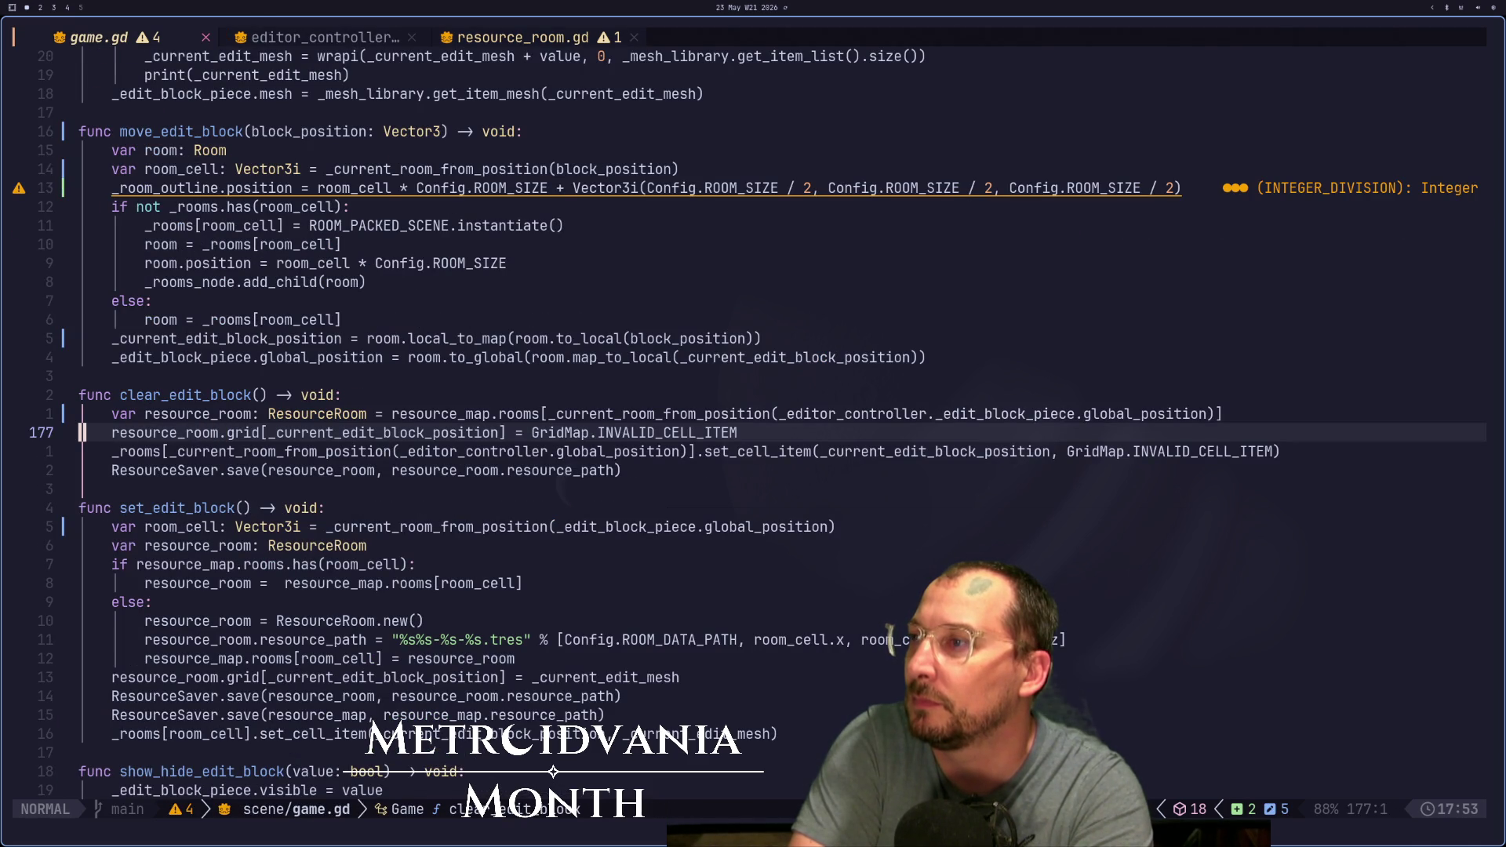
key("k")
key("l")
key("l")
key("l")
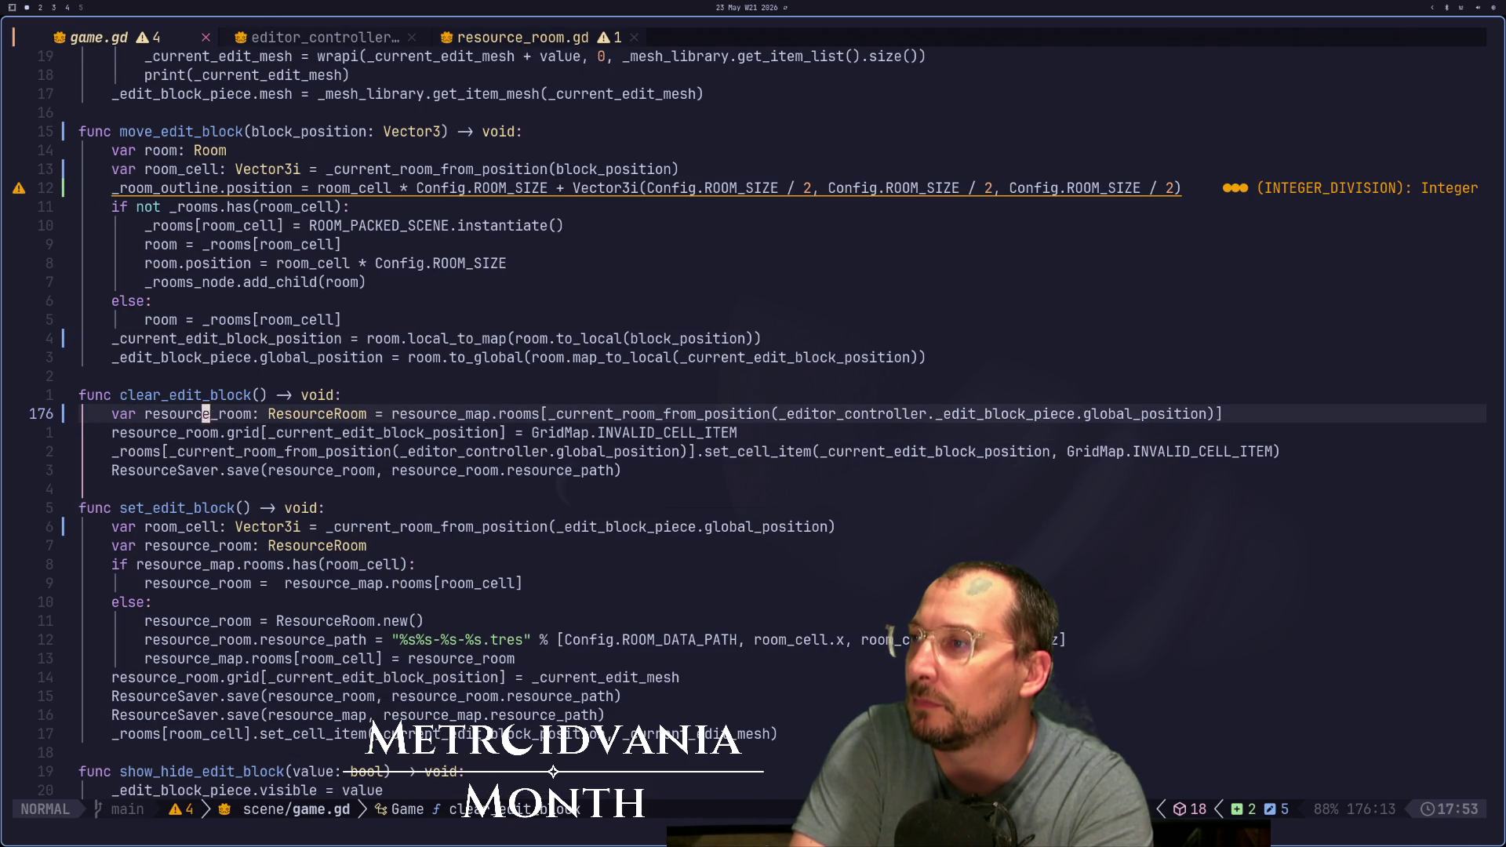
key("l")
key("l")
key("l")
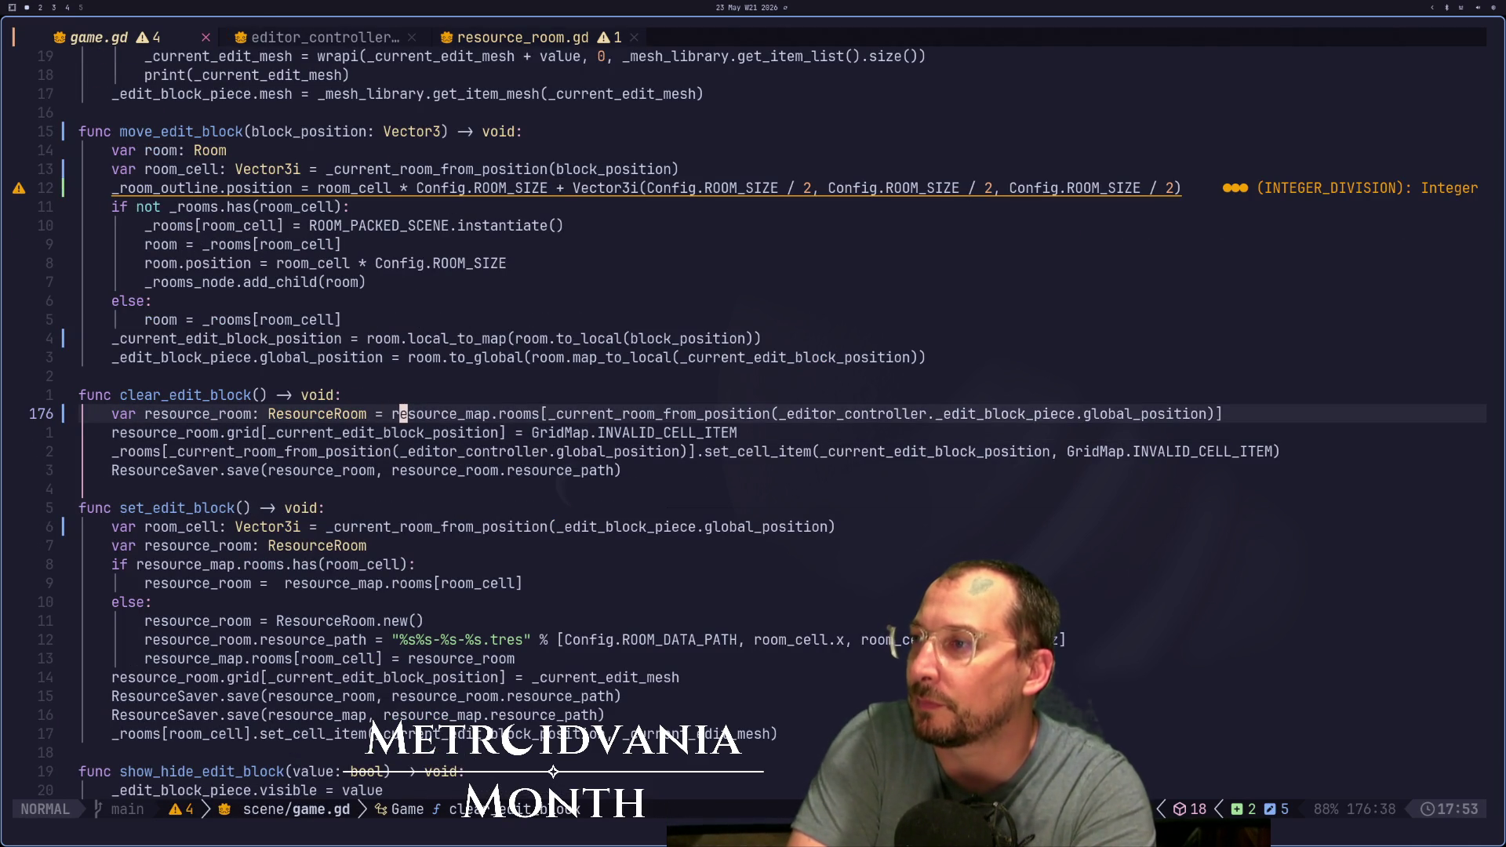
Read game.gd from the top down through destroy_block to set_edit_block
key("g")
key("g")
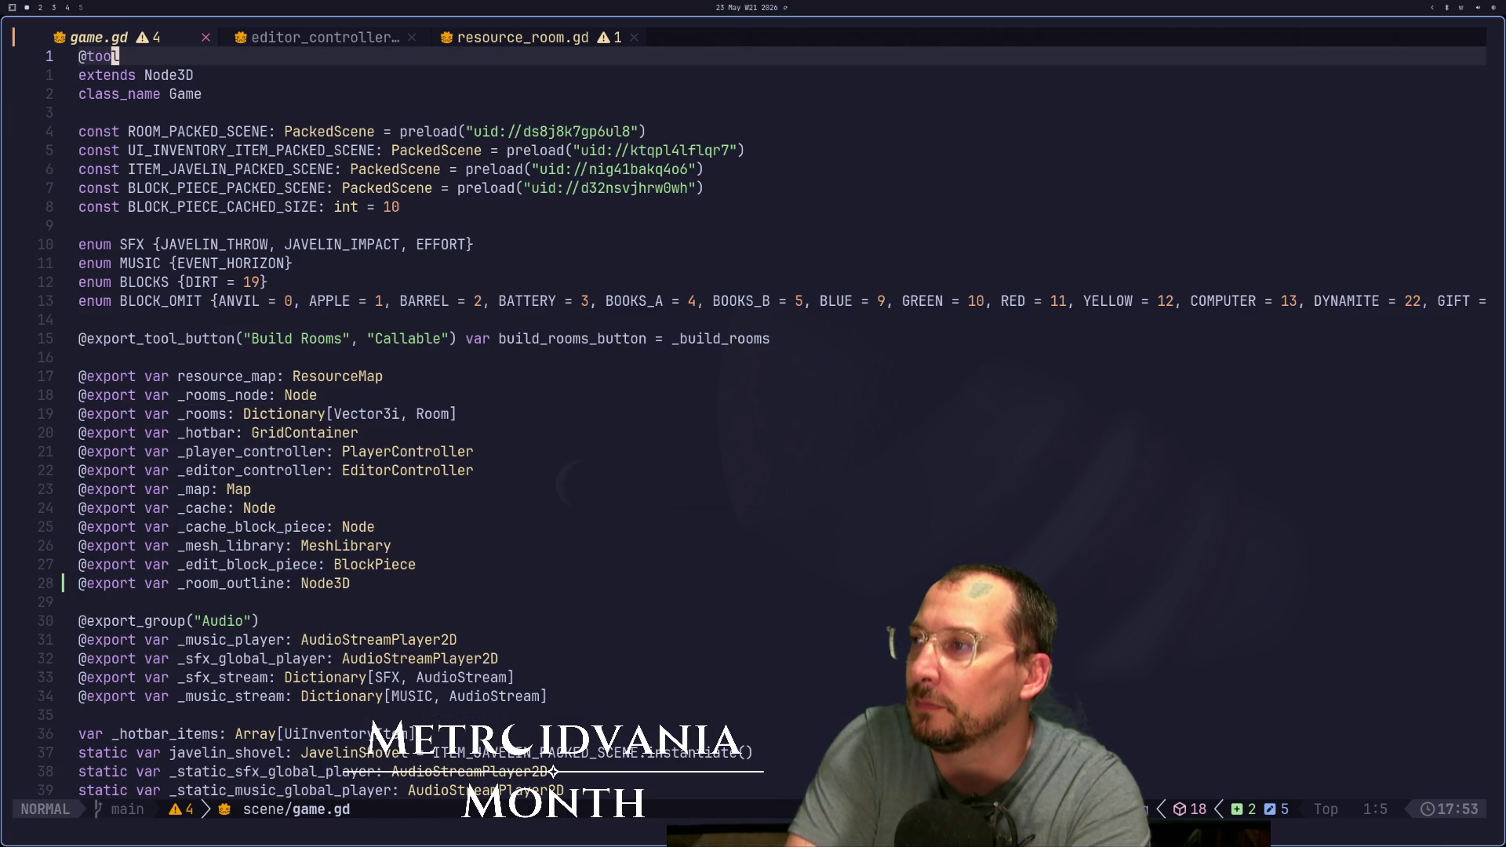
key("j")
key("j")
key("j")
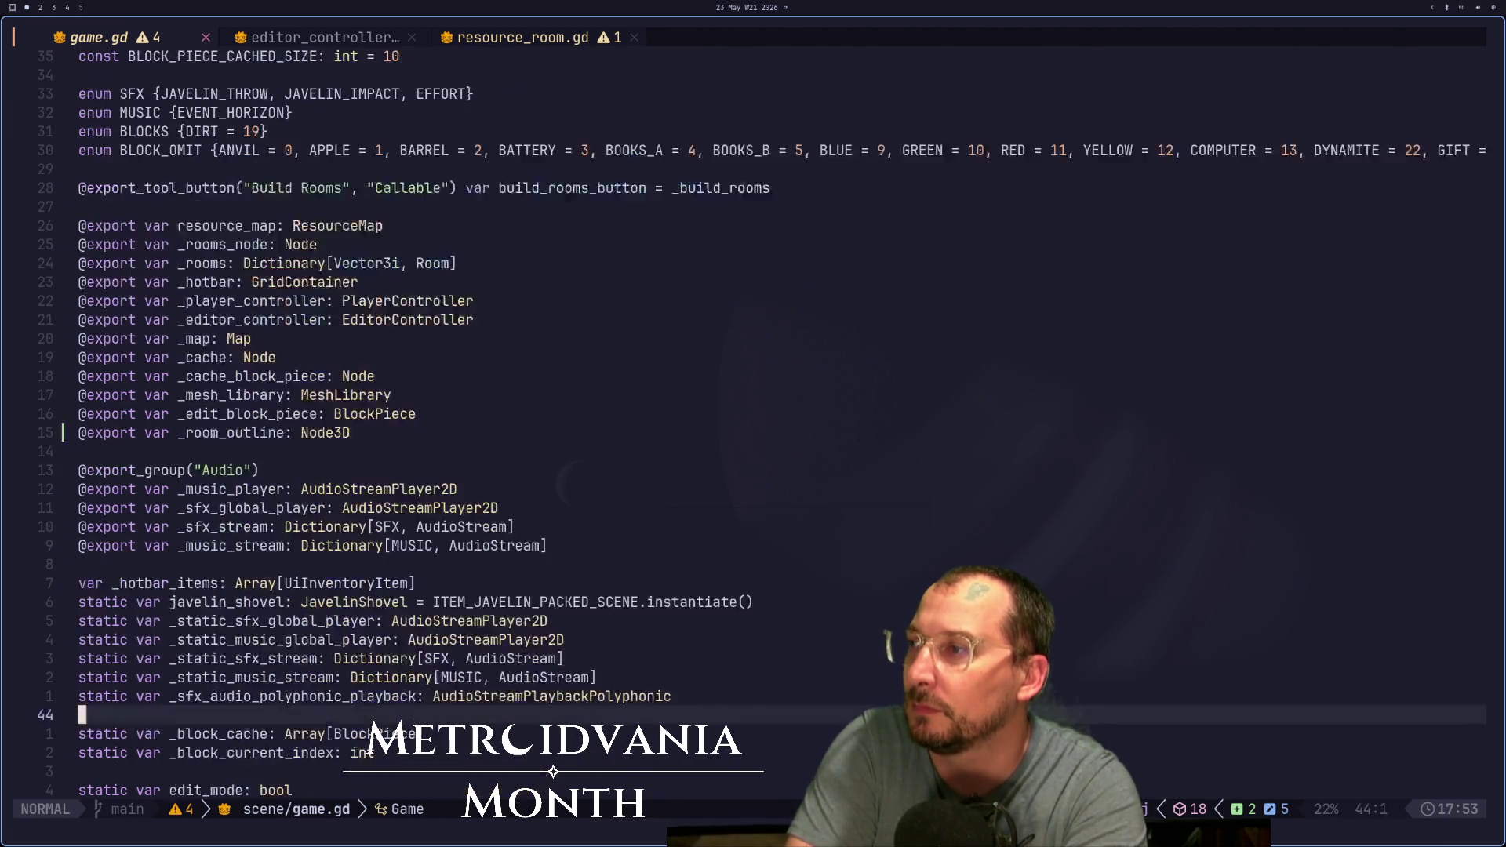
key("j")
key("j")
key("j")
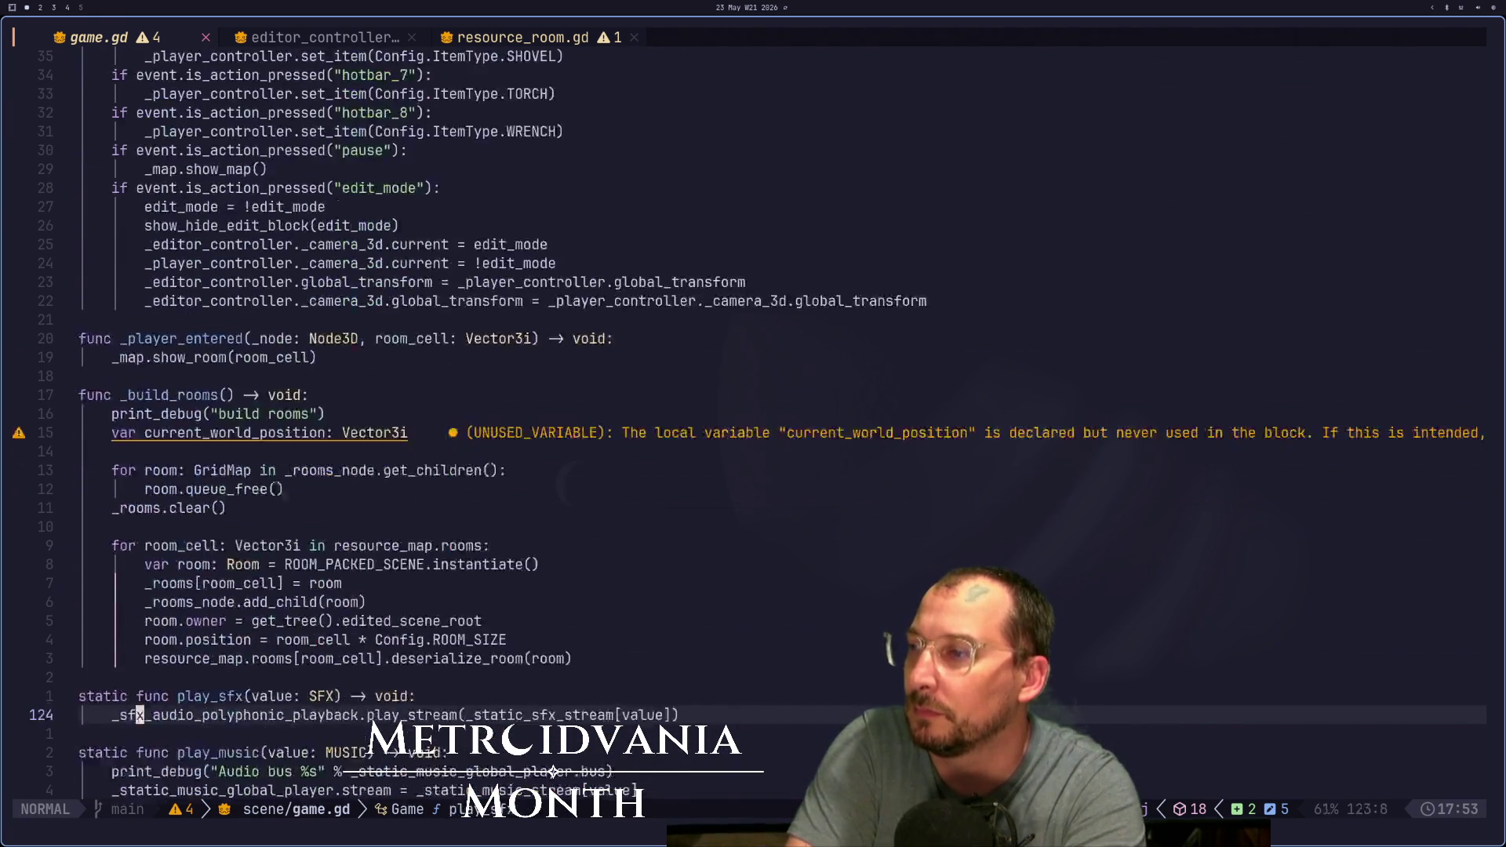
key("j")
key("j")
key("j")
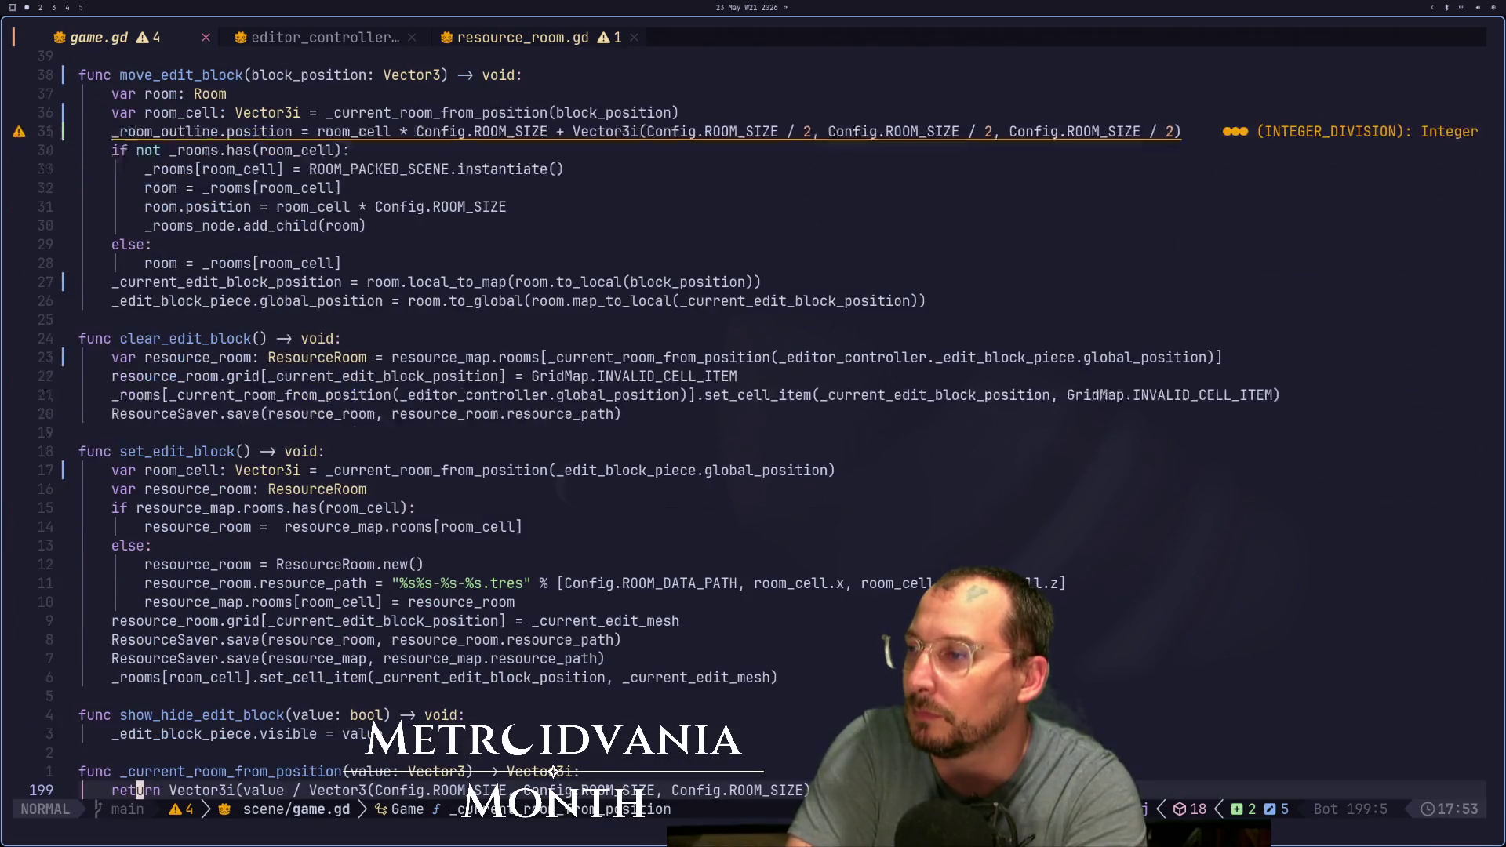
key("k")
key("k")
key("k")
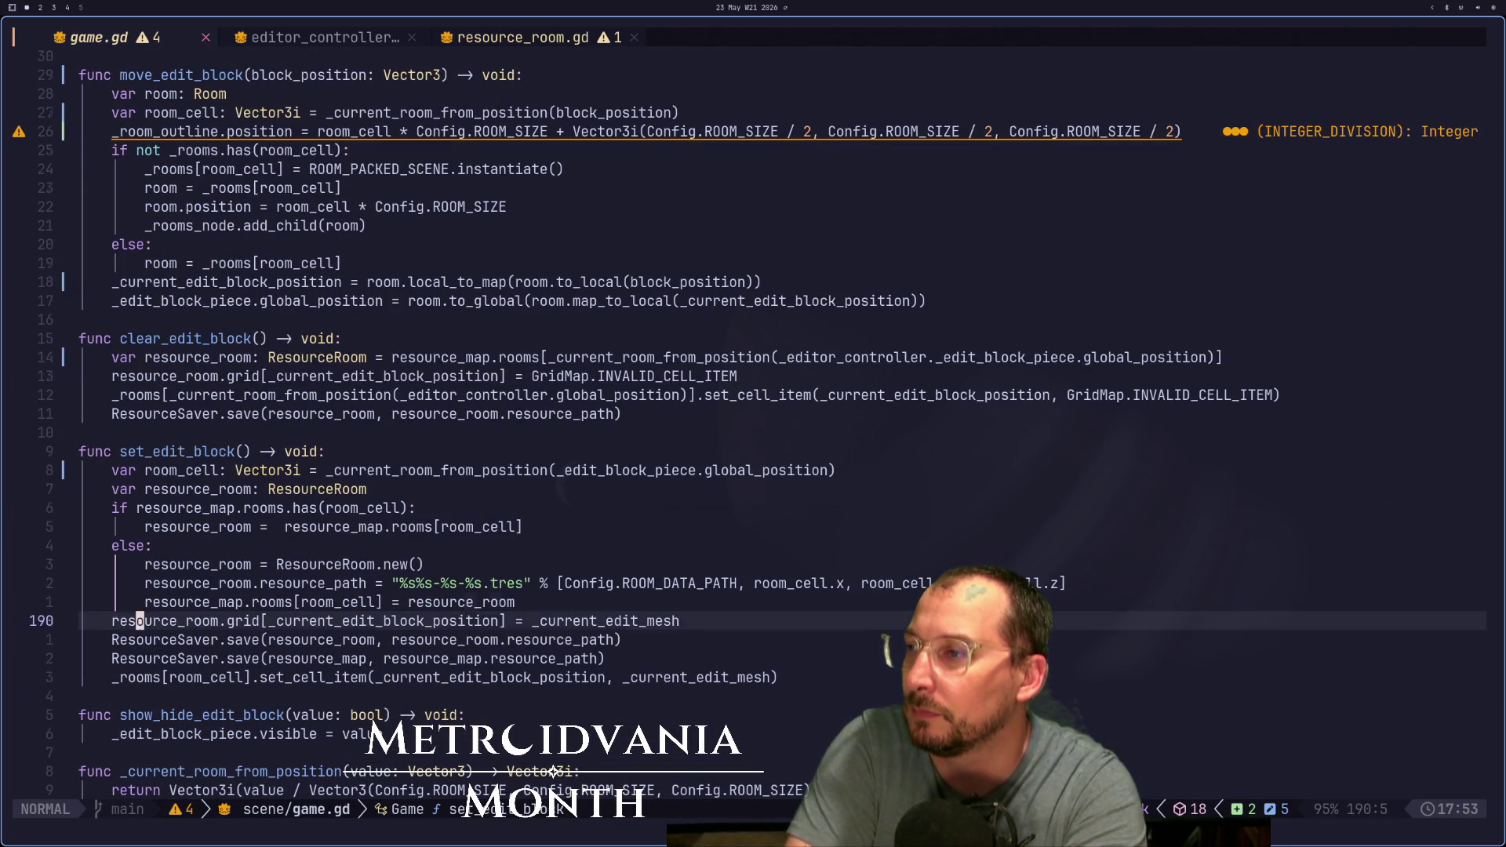
Cycle through editor_controller.gd, resource_room.gd and game.gd, then switch over to the Godot editor
key("k")
key("k")
key("k")
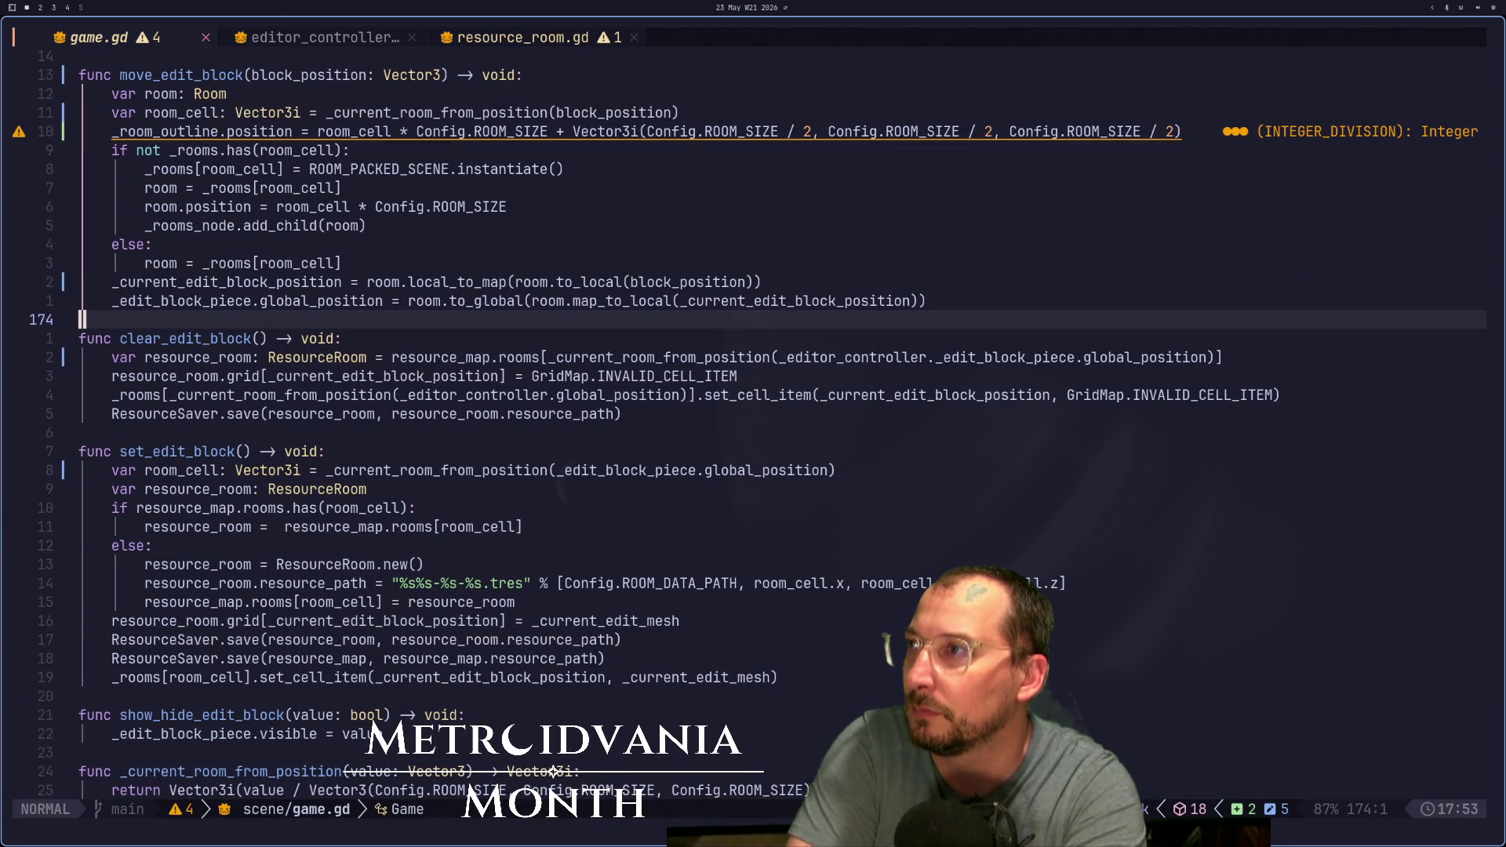
key("shift+l")
key("shift+h")
key("shift+l")
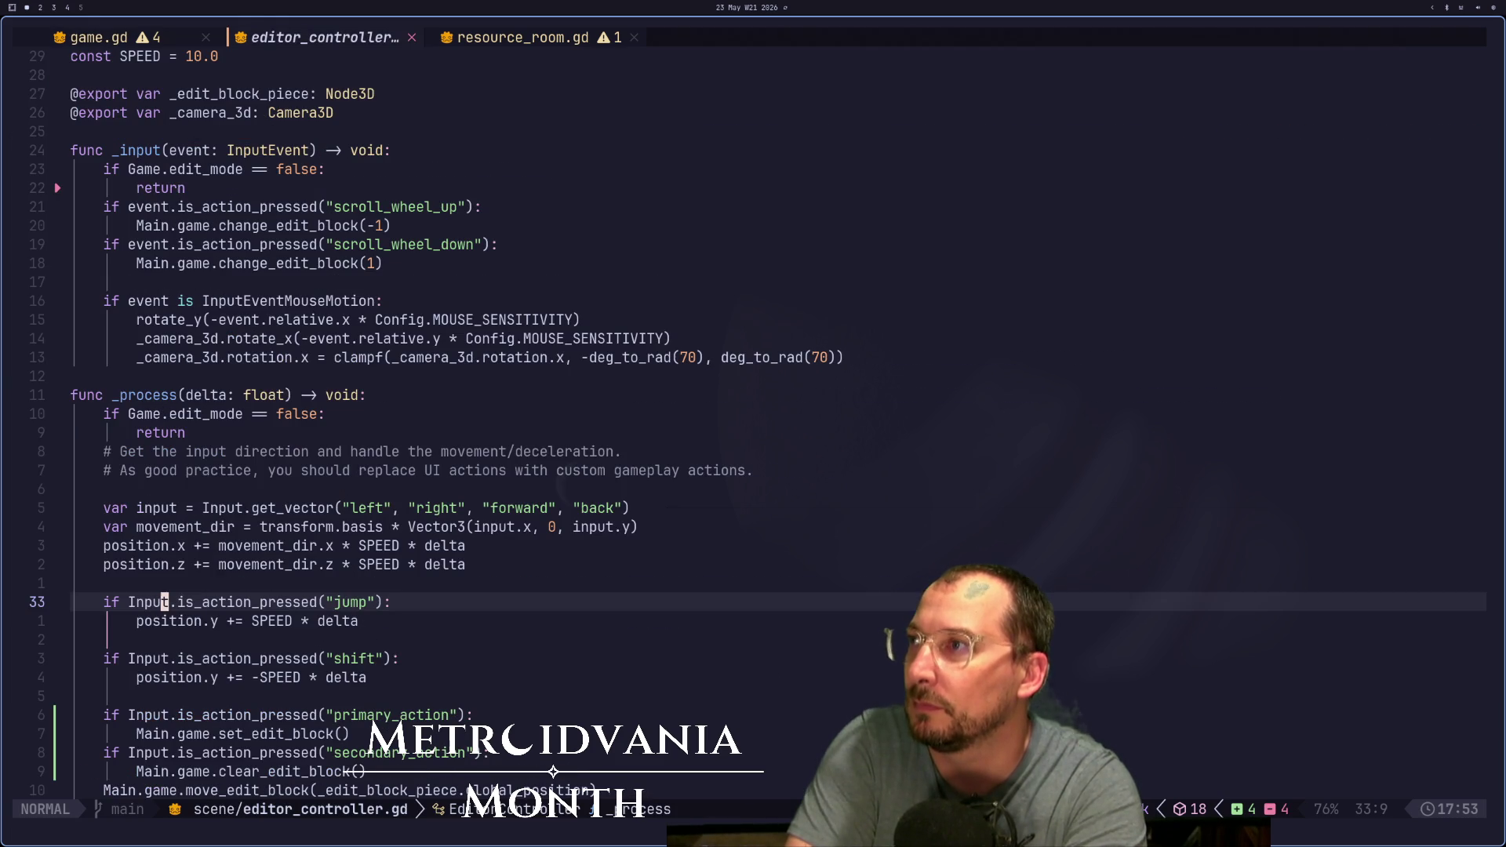
key("shift+l")
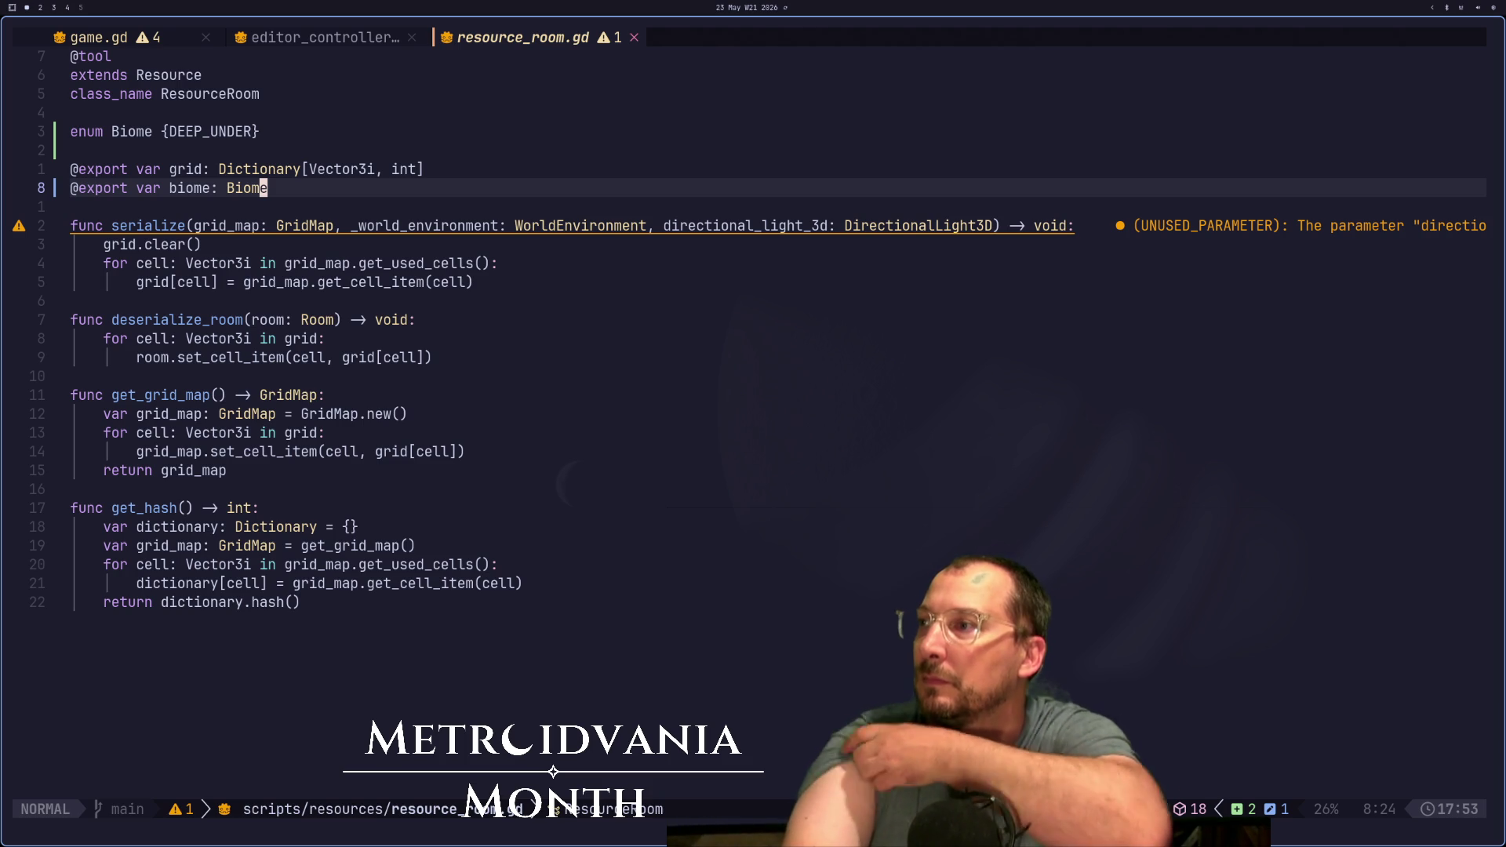
key("shift+h")
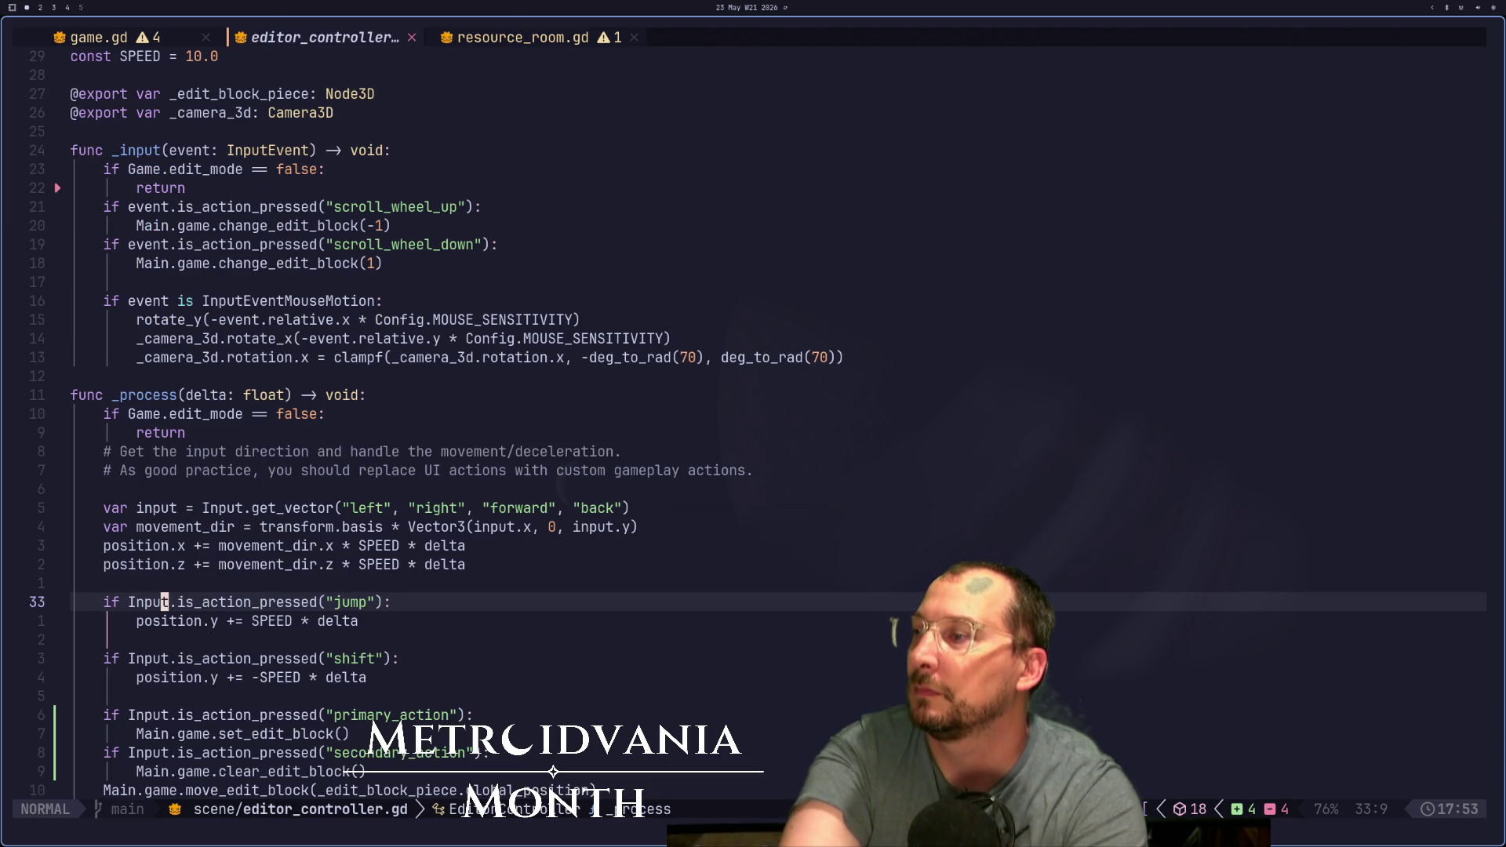
key("shift+h")
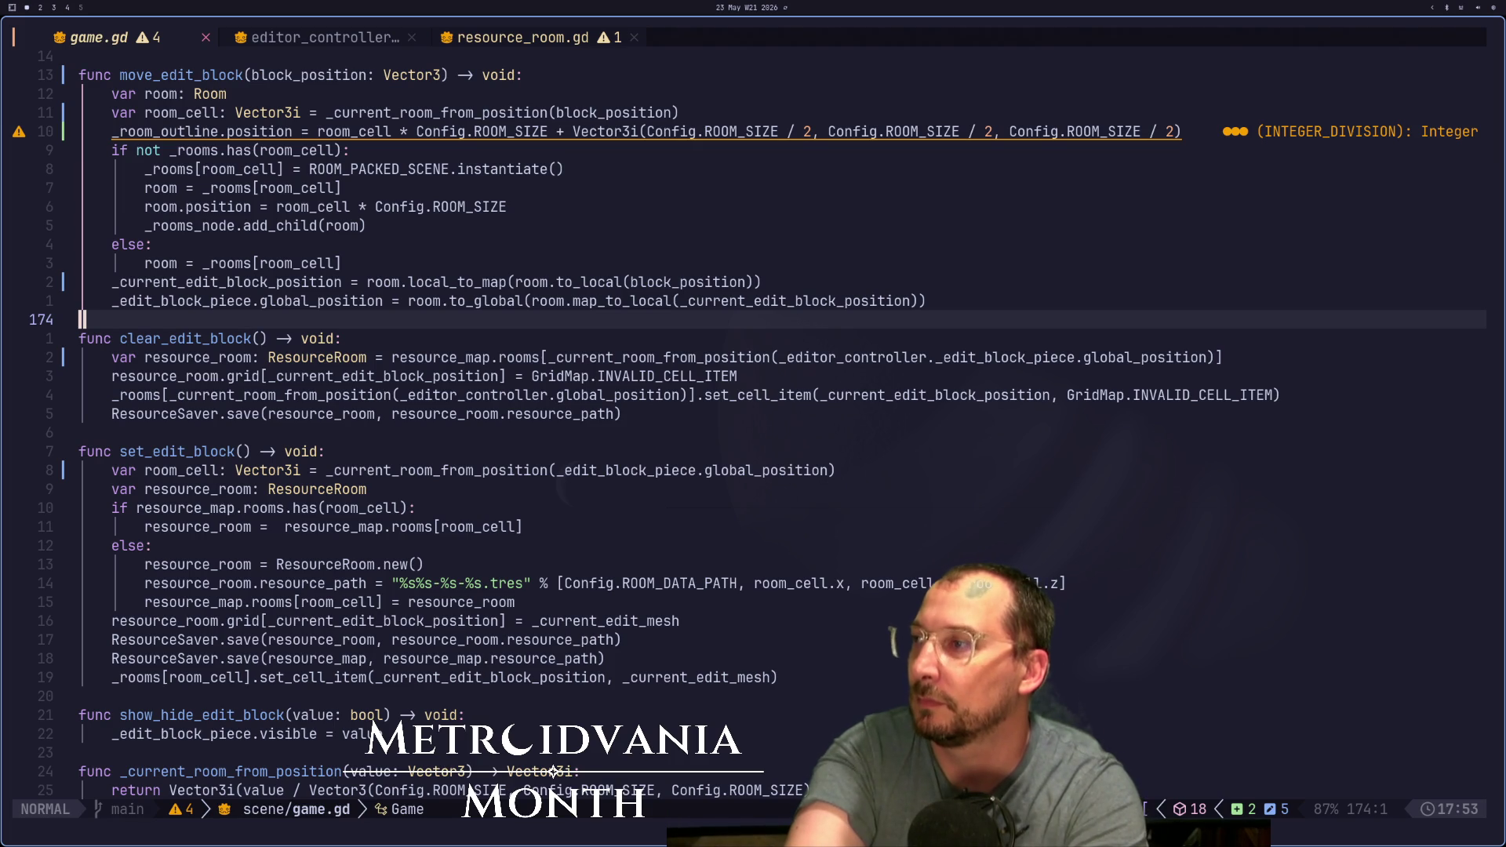
key("shift+l")
key("shift+l")
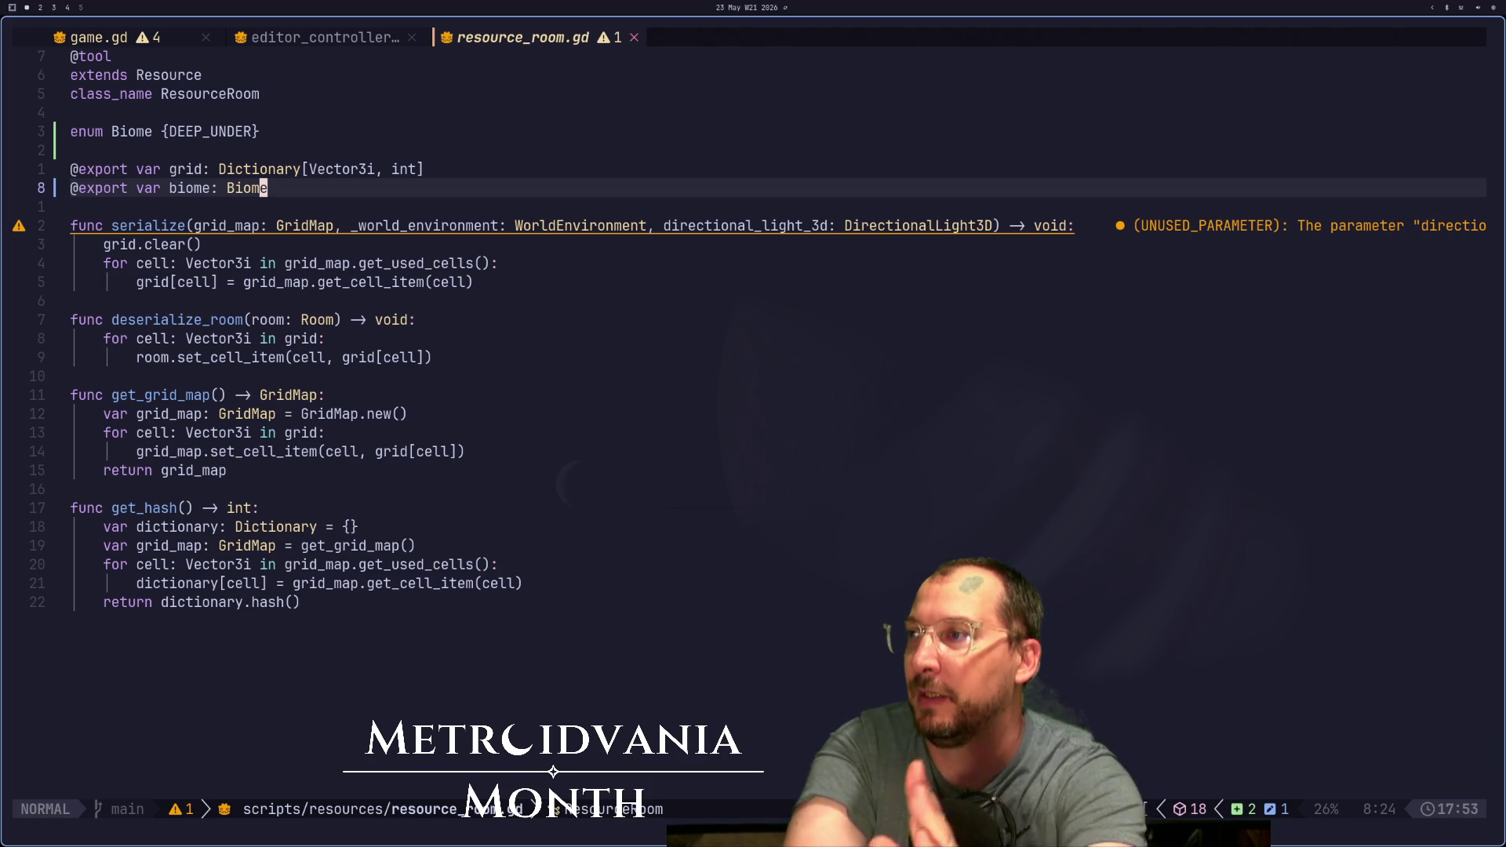
key("alt+Tab")
key("alt+Tab")
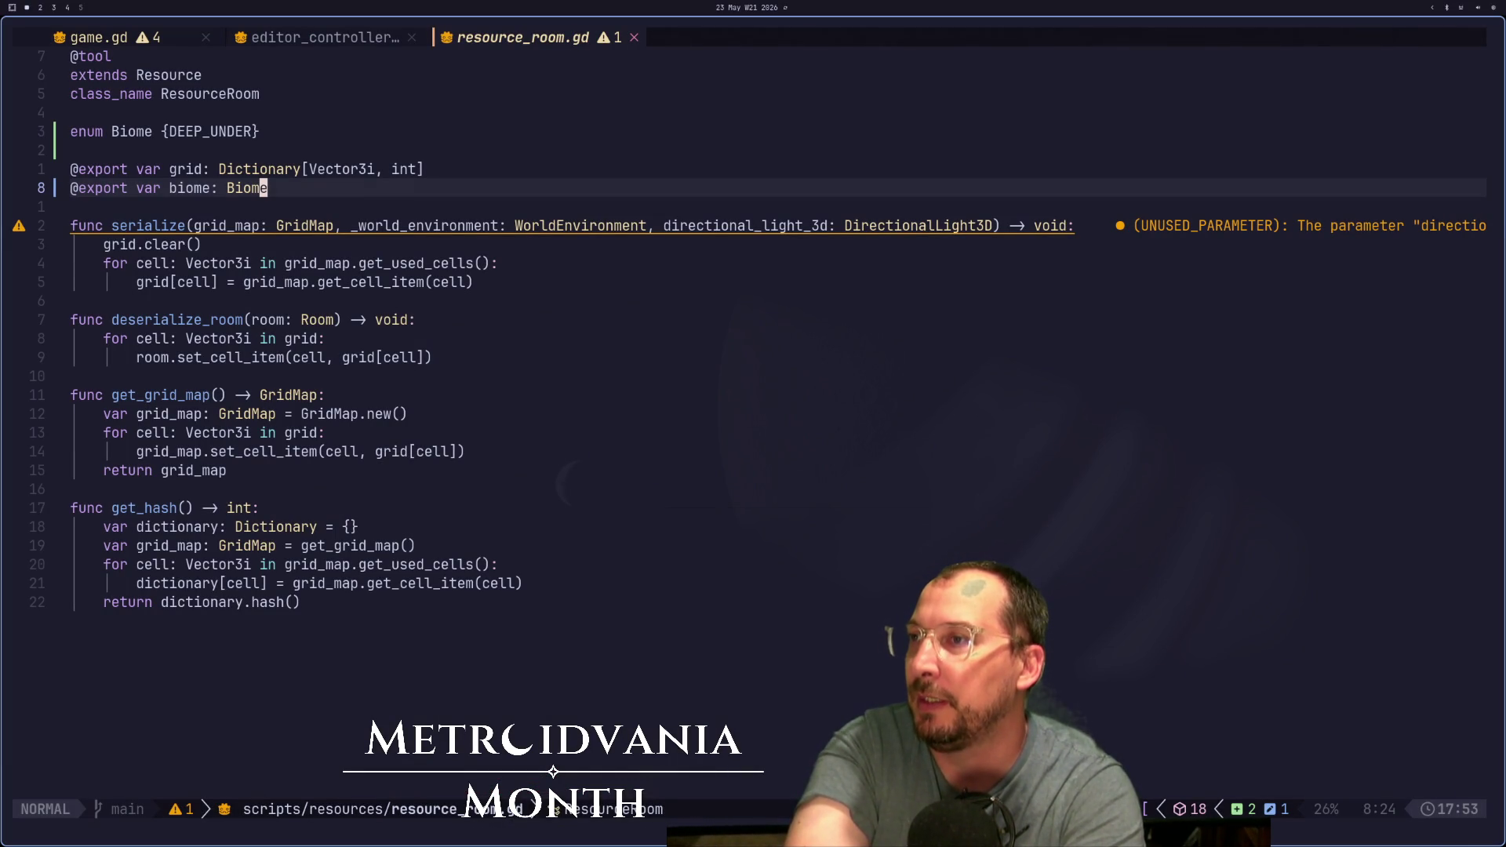
key("alt+Tab")
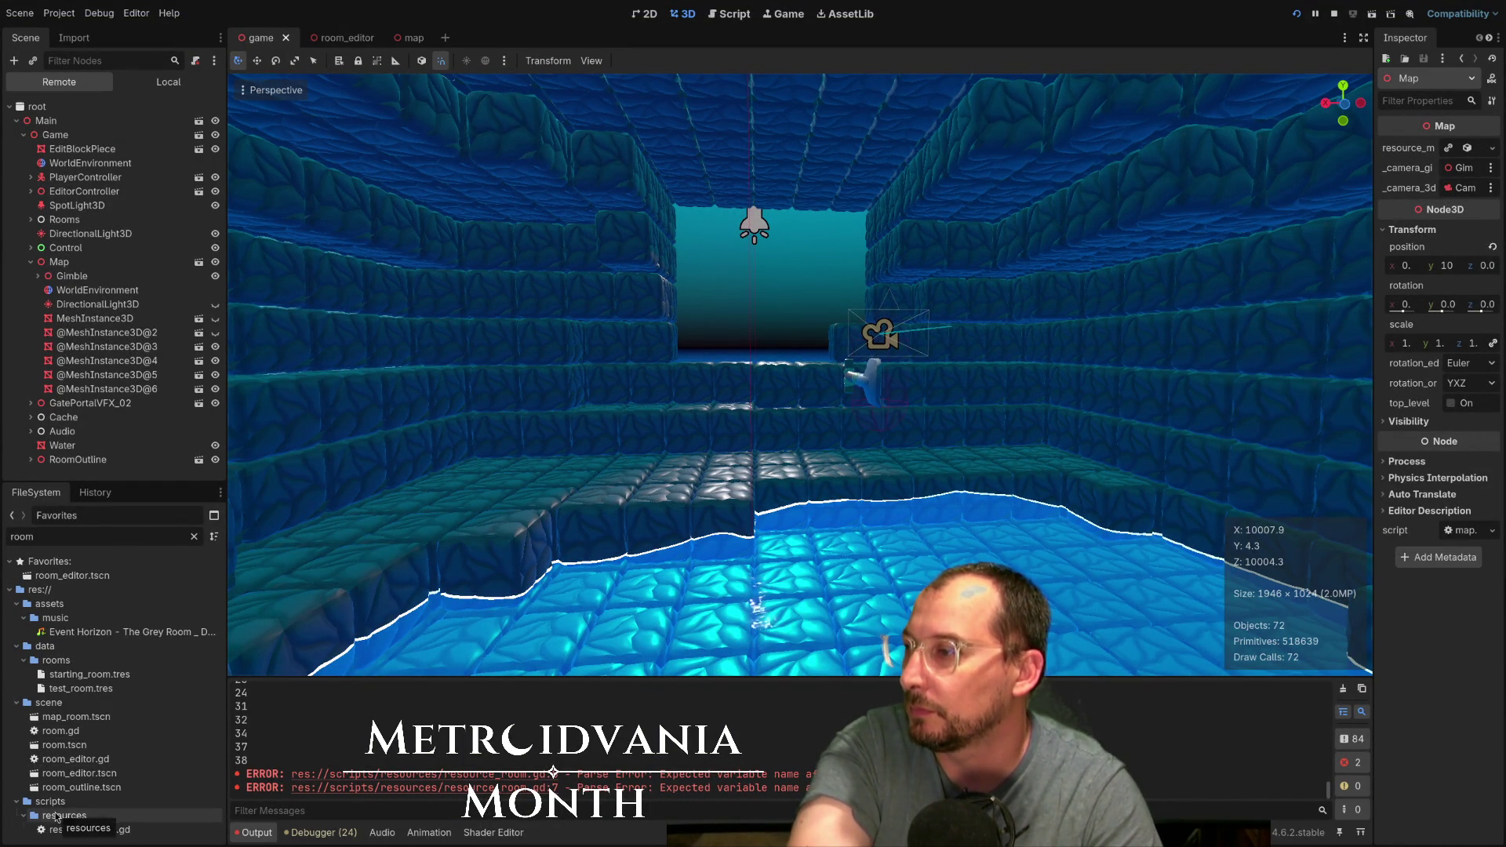
Start a new script named resource_biome in the resources folder, then dismiss that dialog
right_click(55, 814)
mouse_move(165, 629)
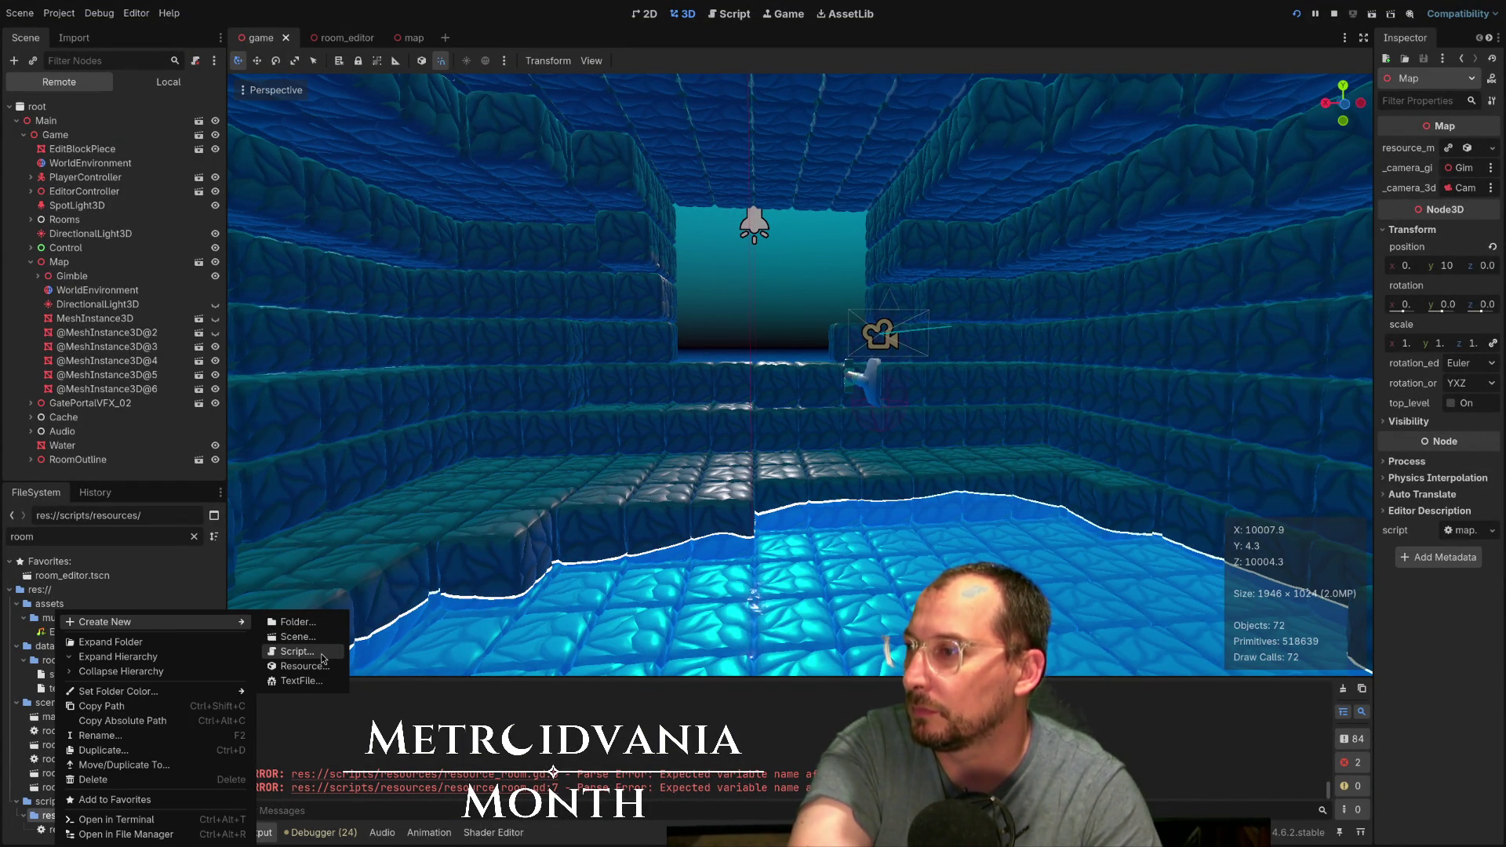
left_click(298, 650)
type("resources/re.gd")
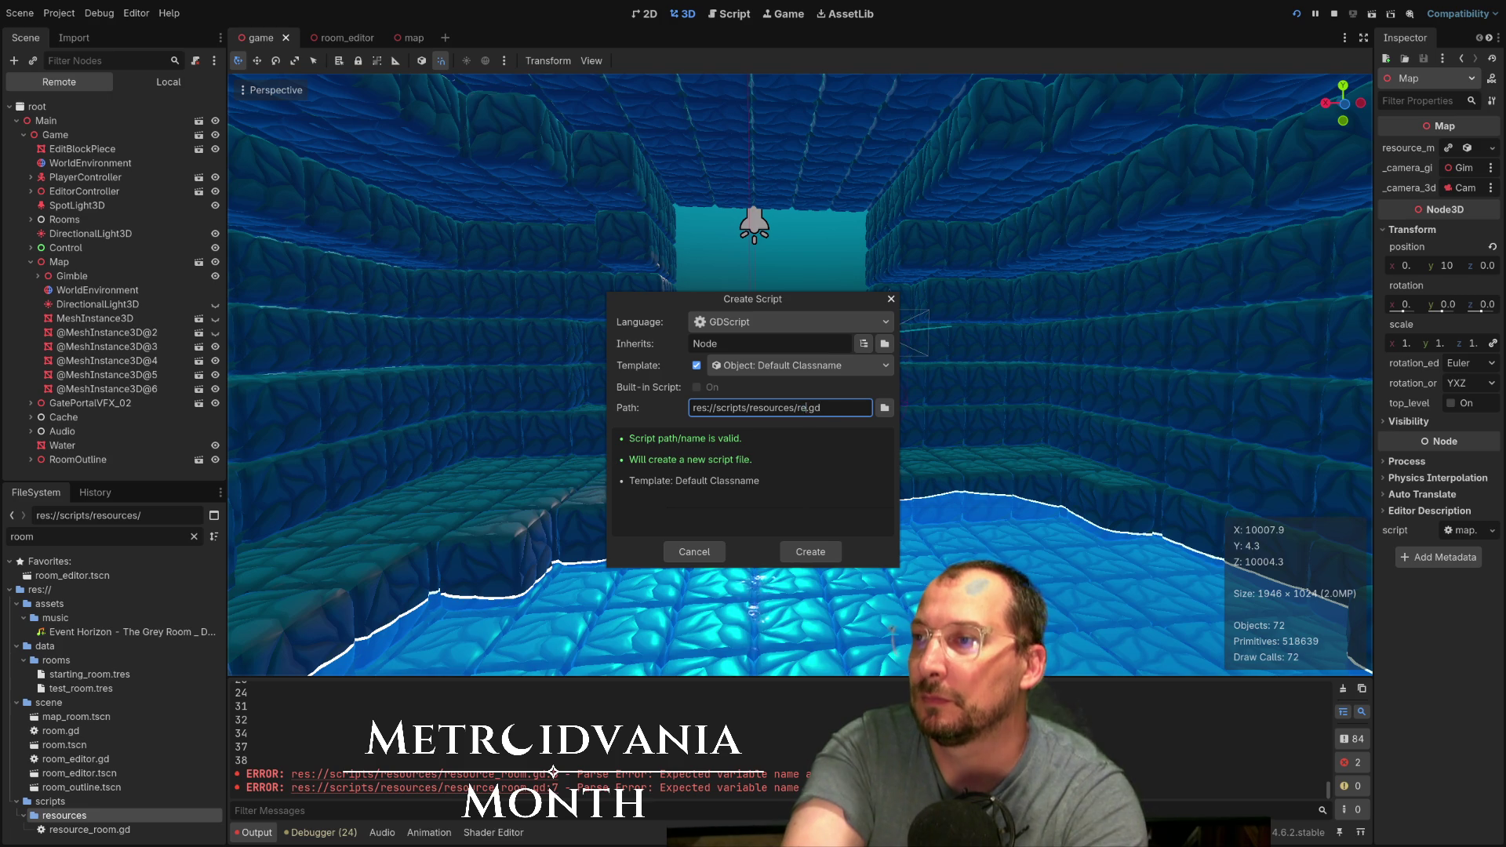
type("_biome")
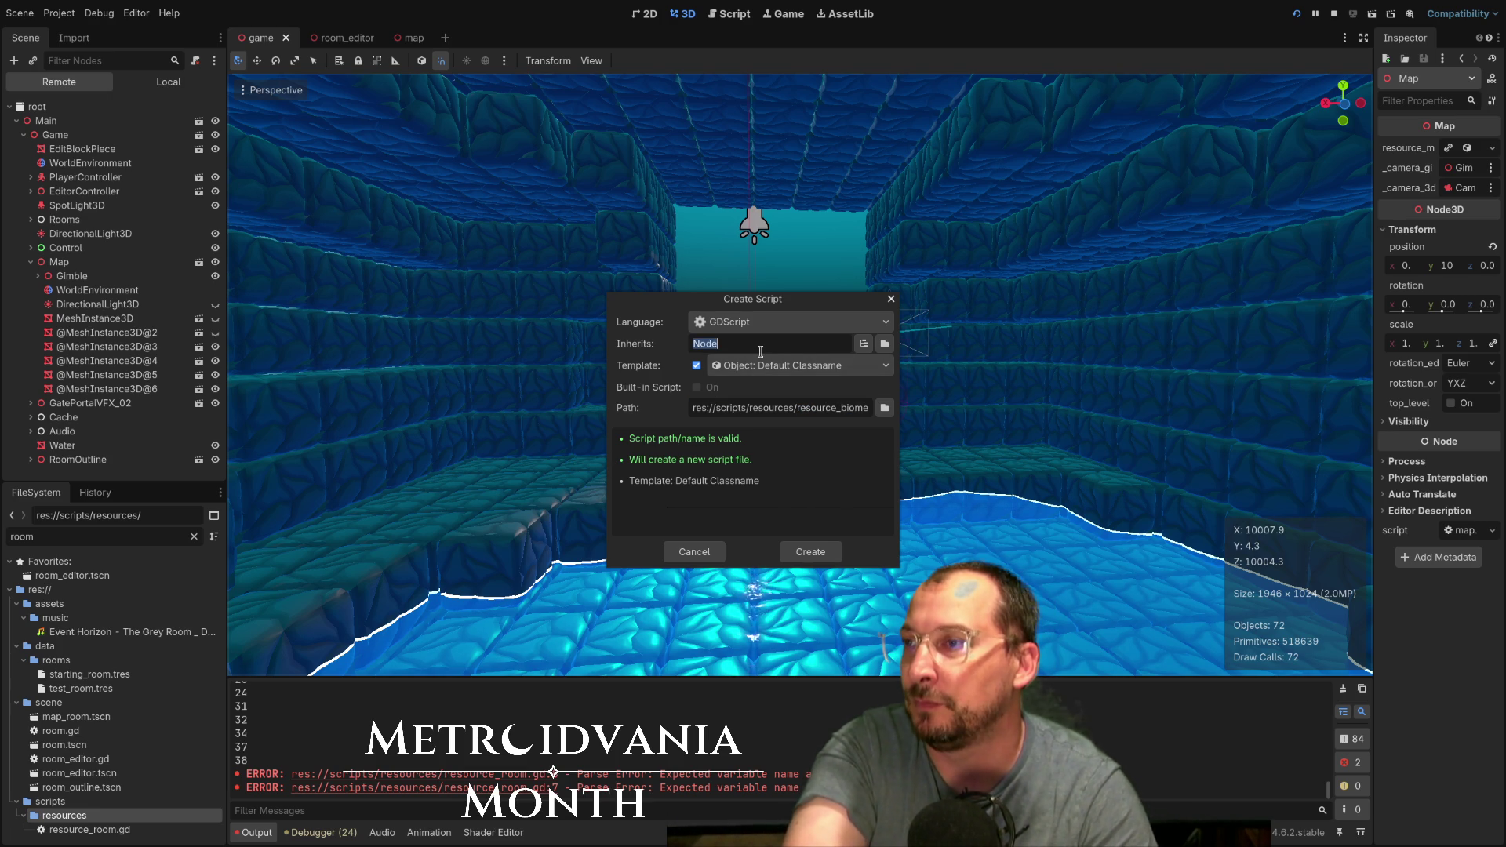
key("super+2")
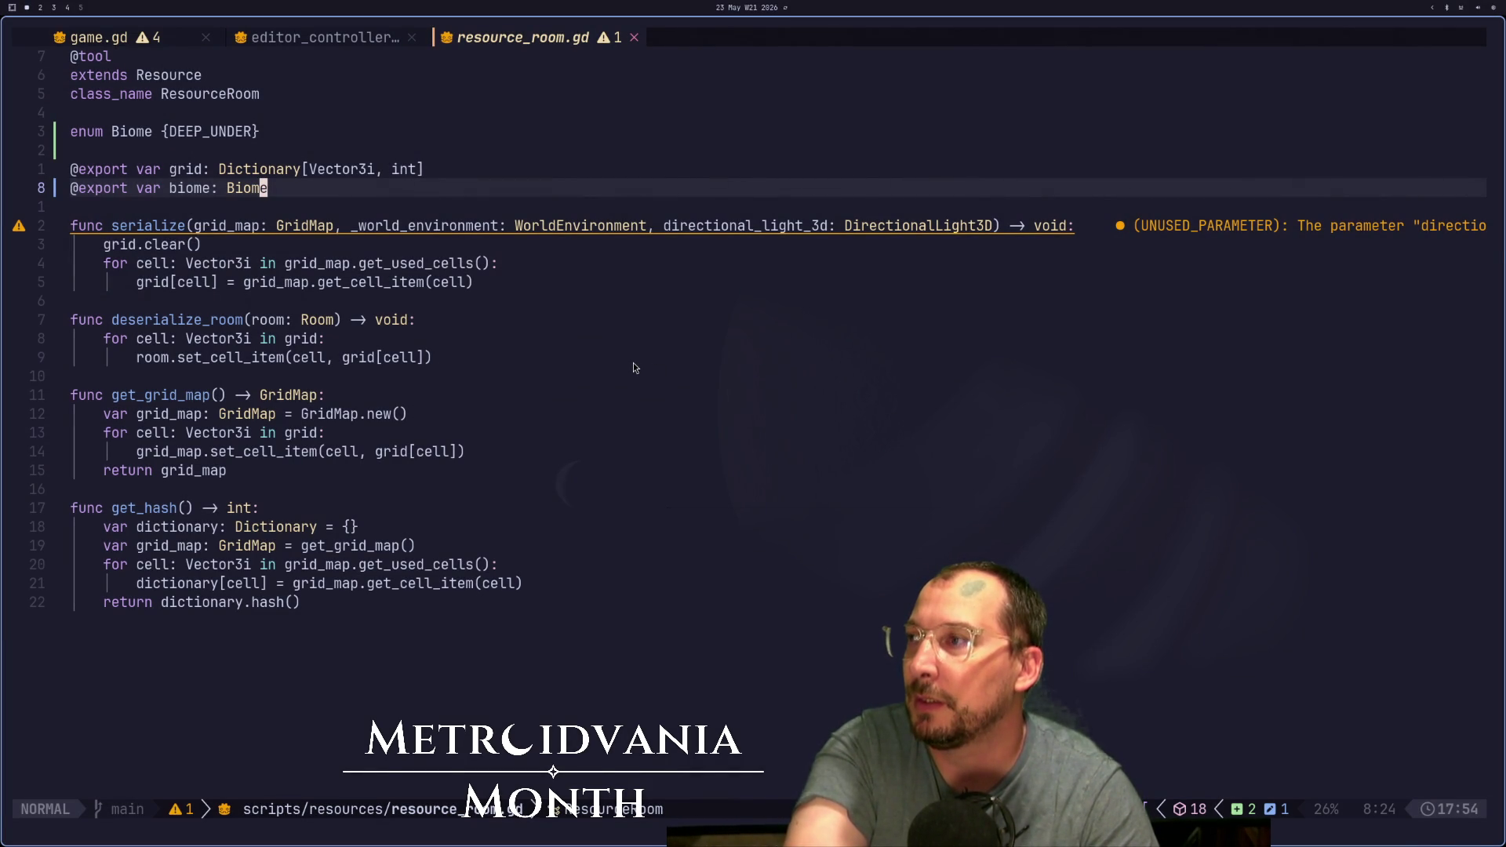
key("super+1")
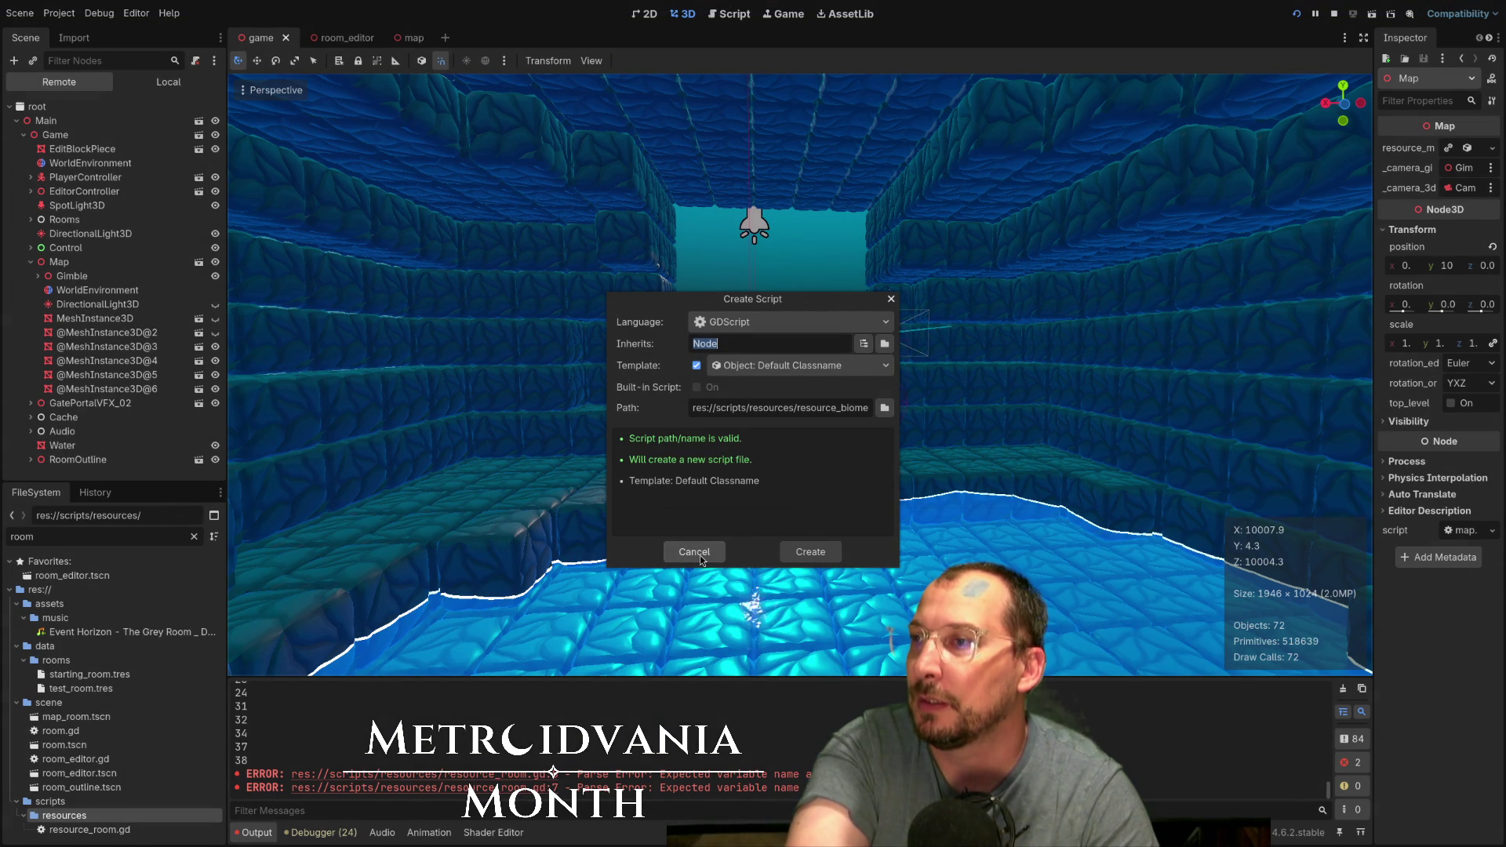
left_click(700, 555)
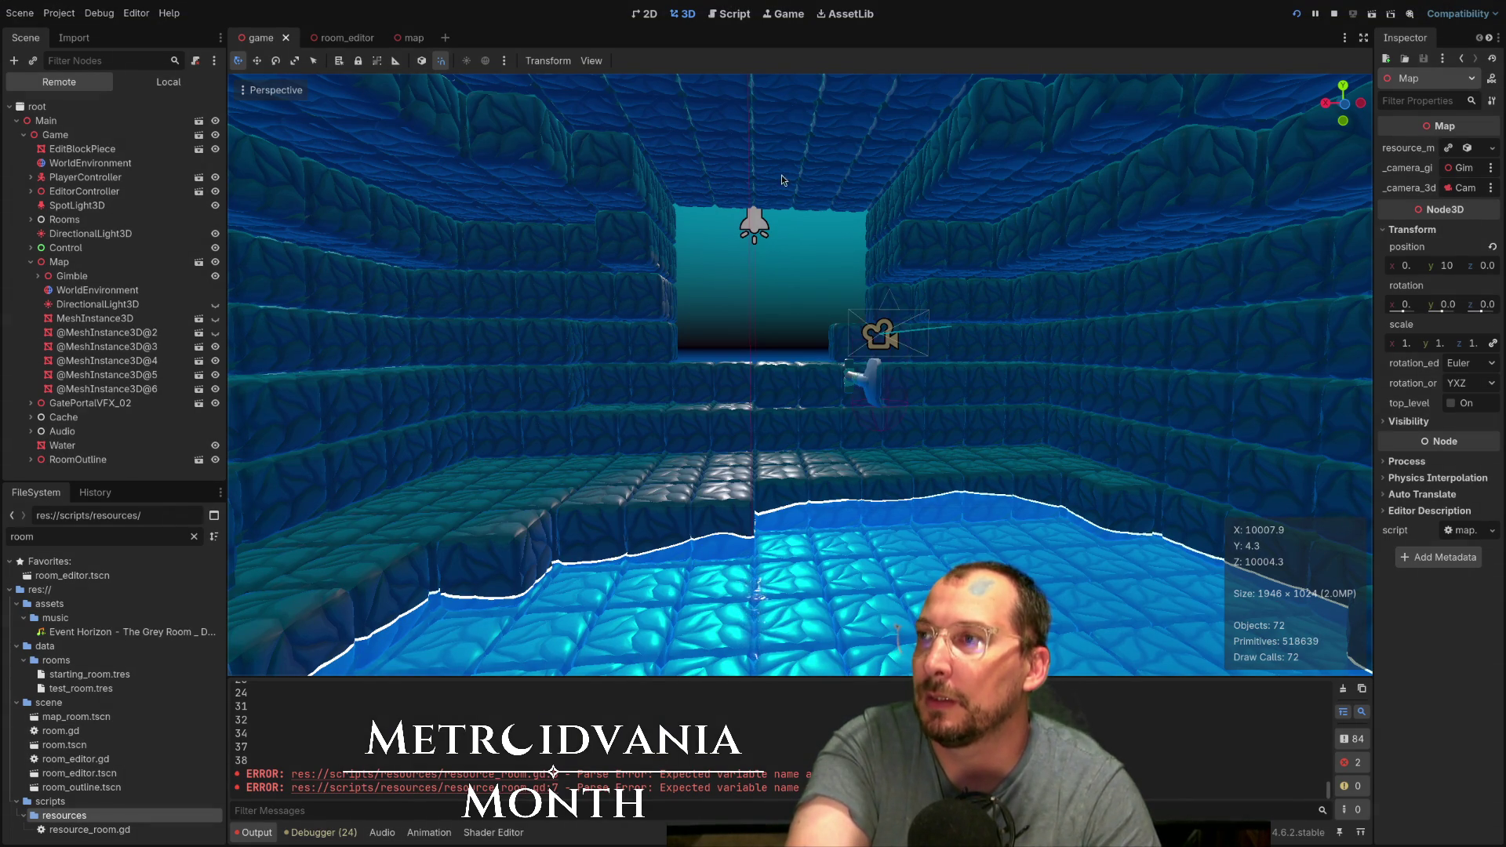
key("super+2")
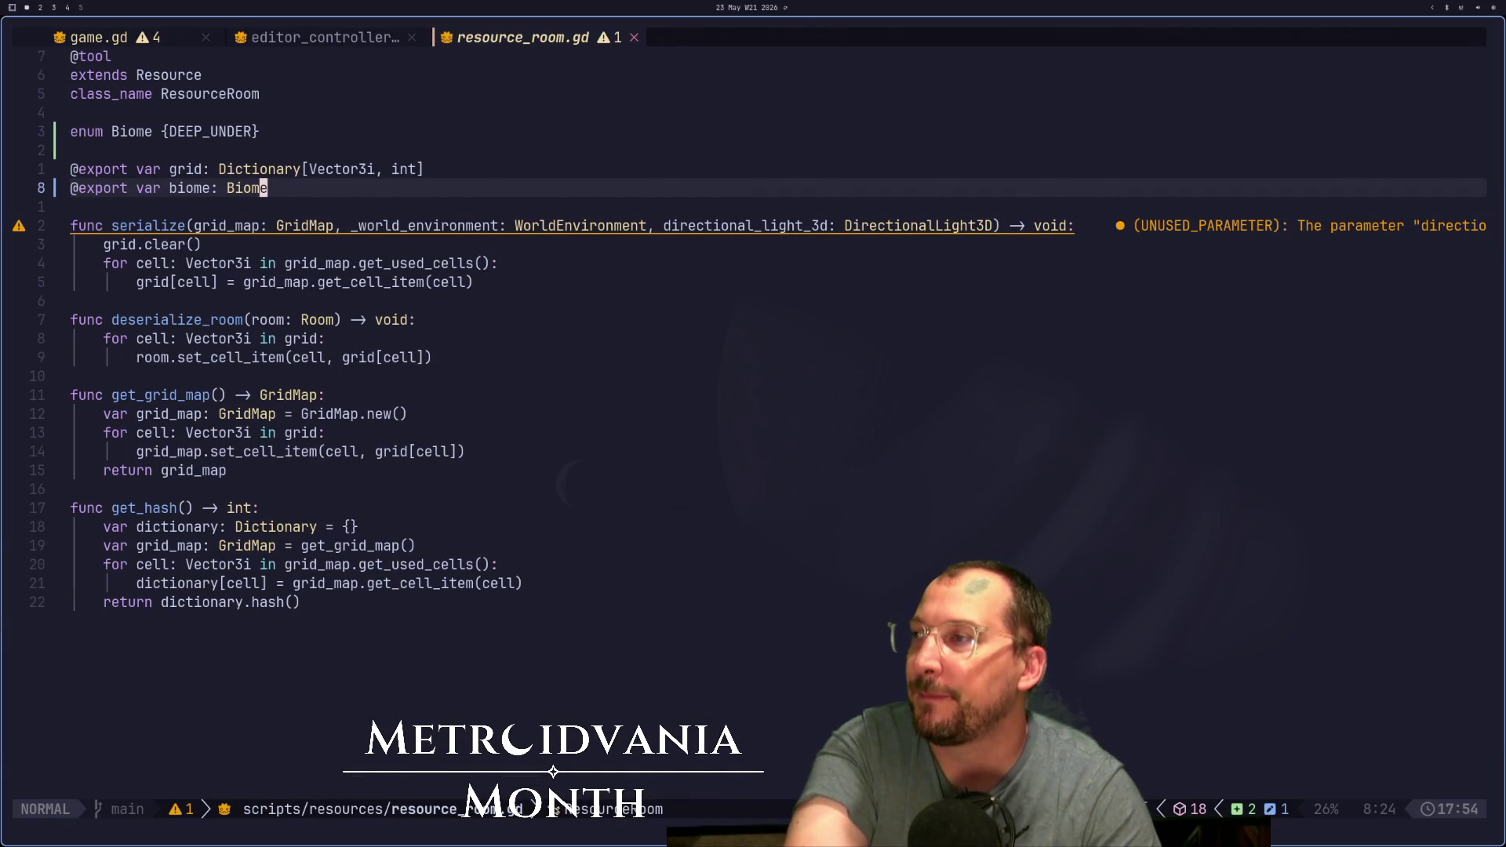
key("super+1")
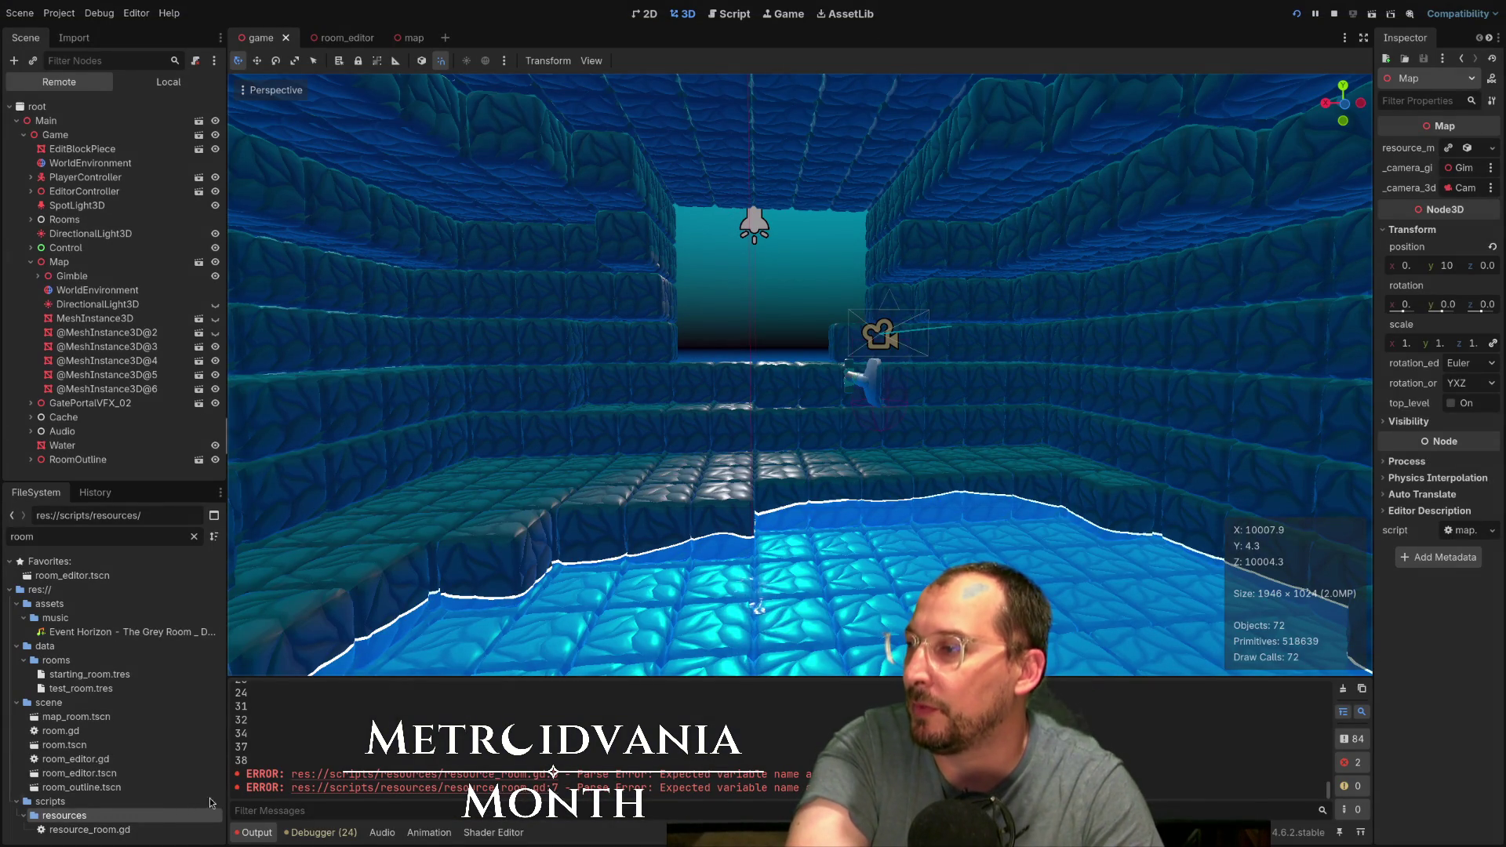
Create resources/resource_biome.gd with Resource as its parent class
right_click(149, 816)
mouse_move(274, 623)
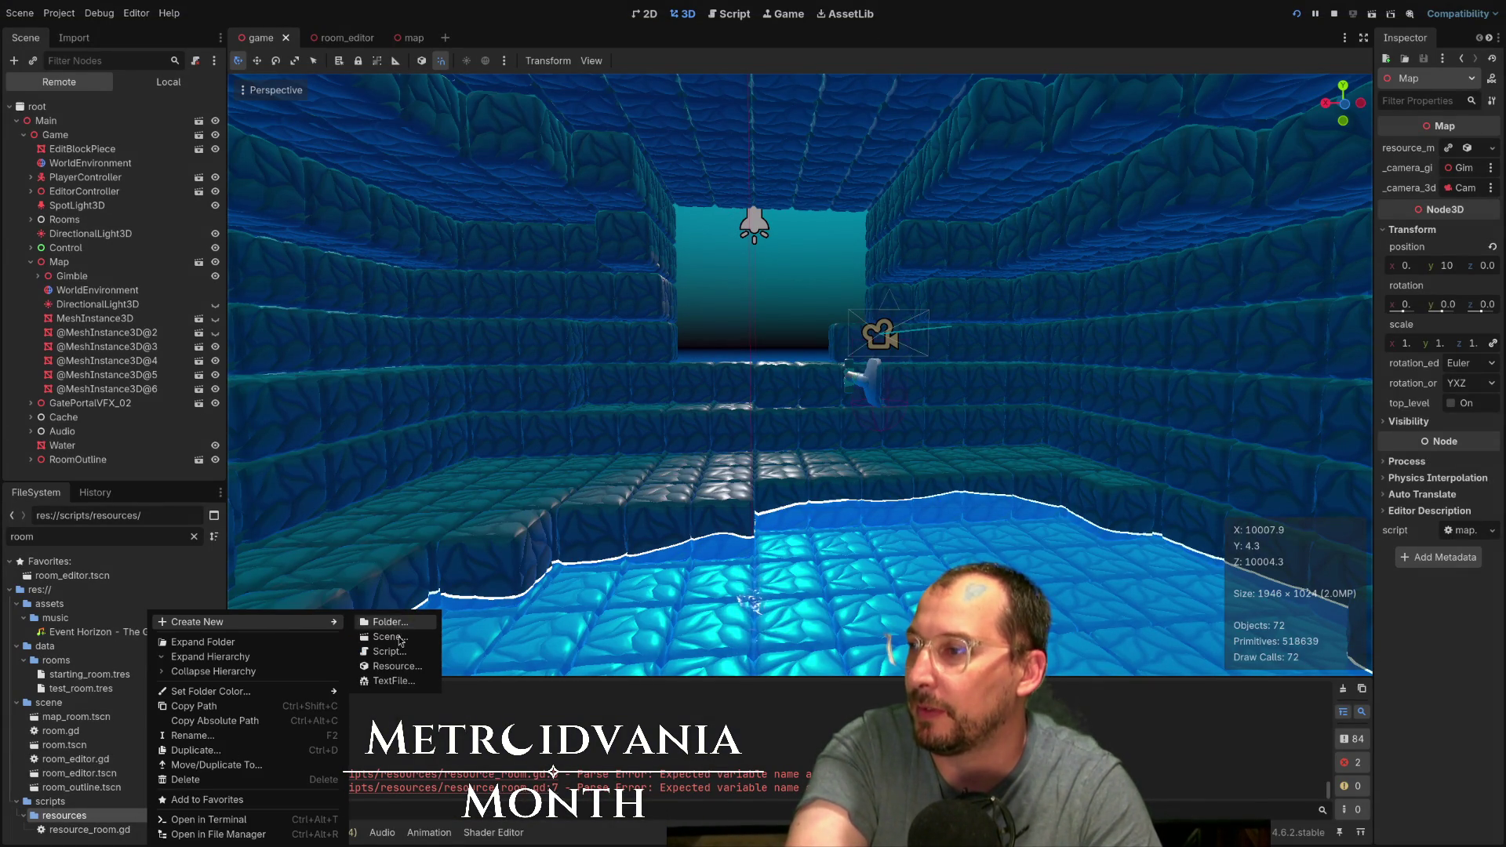
left_click(420, 652)
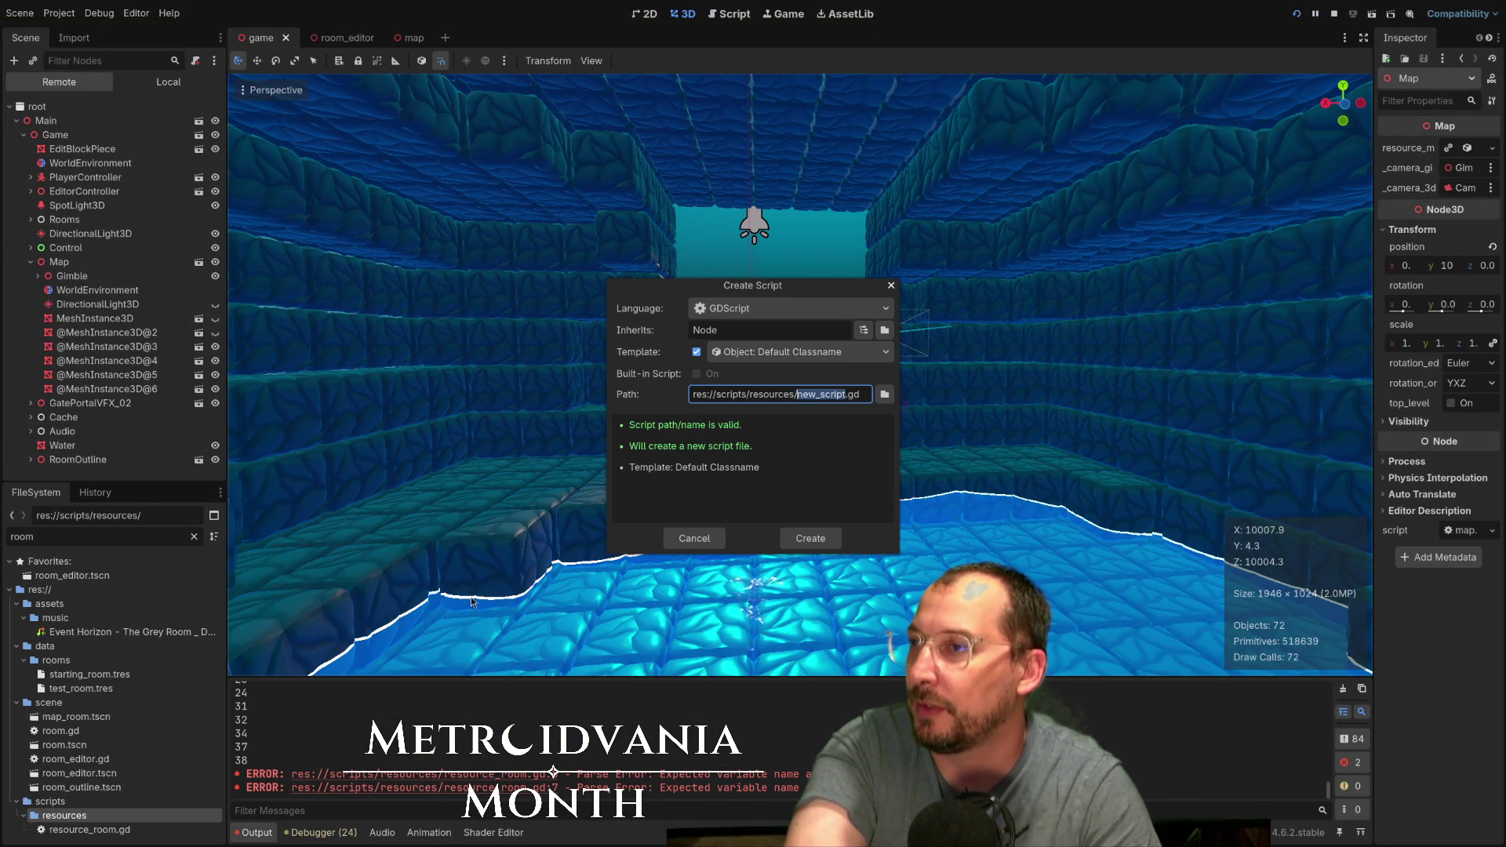
type("resources/")
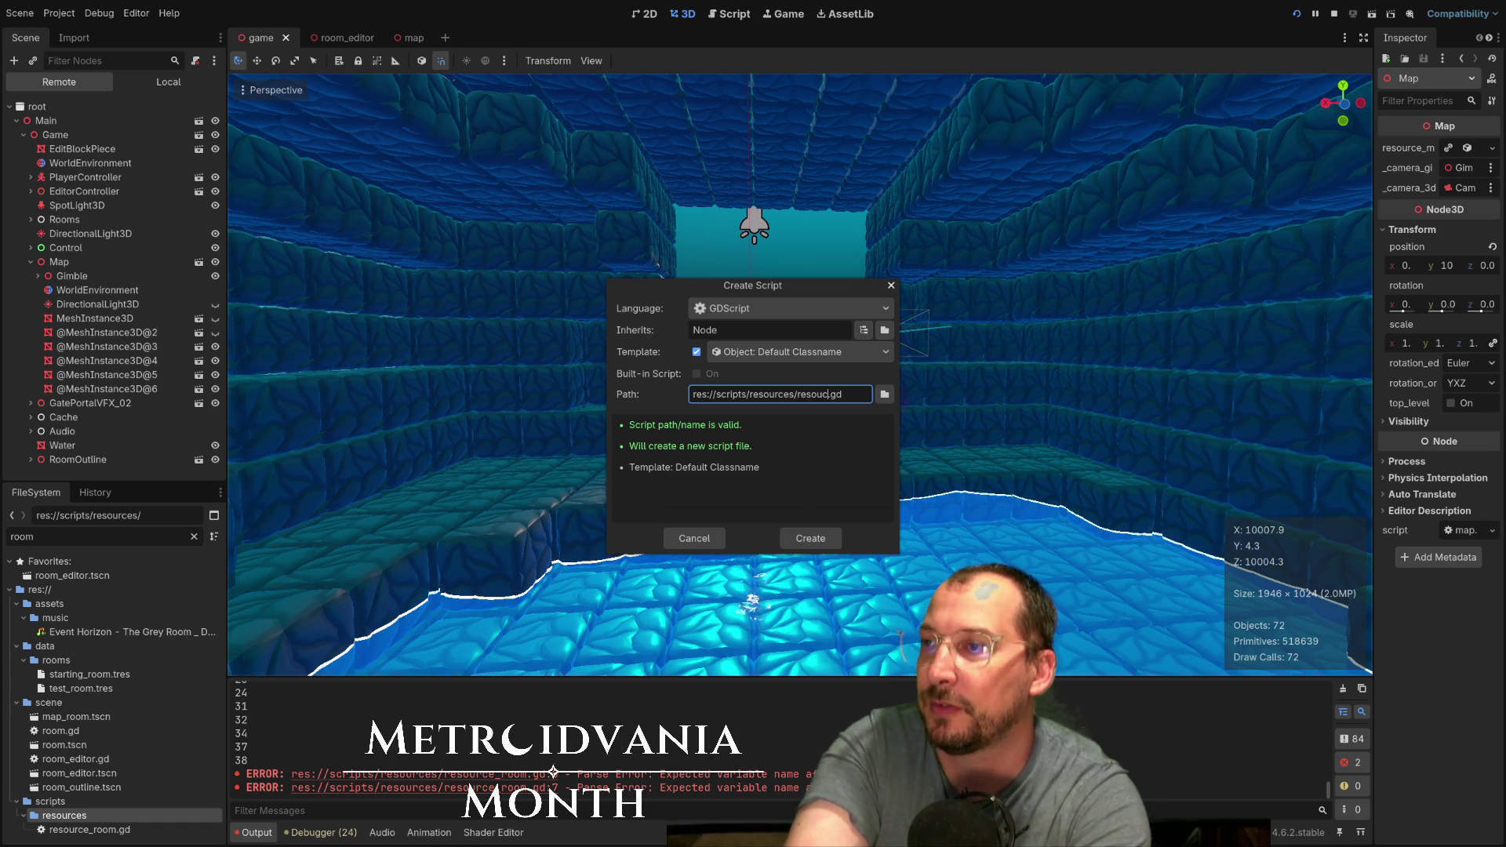
type("resource_biome")
double_click(704, 330)
type("r")
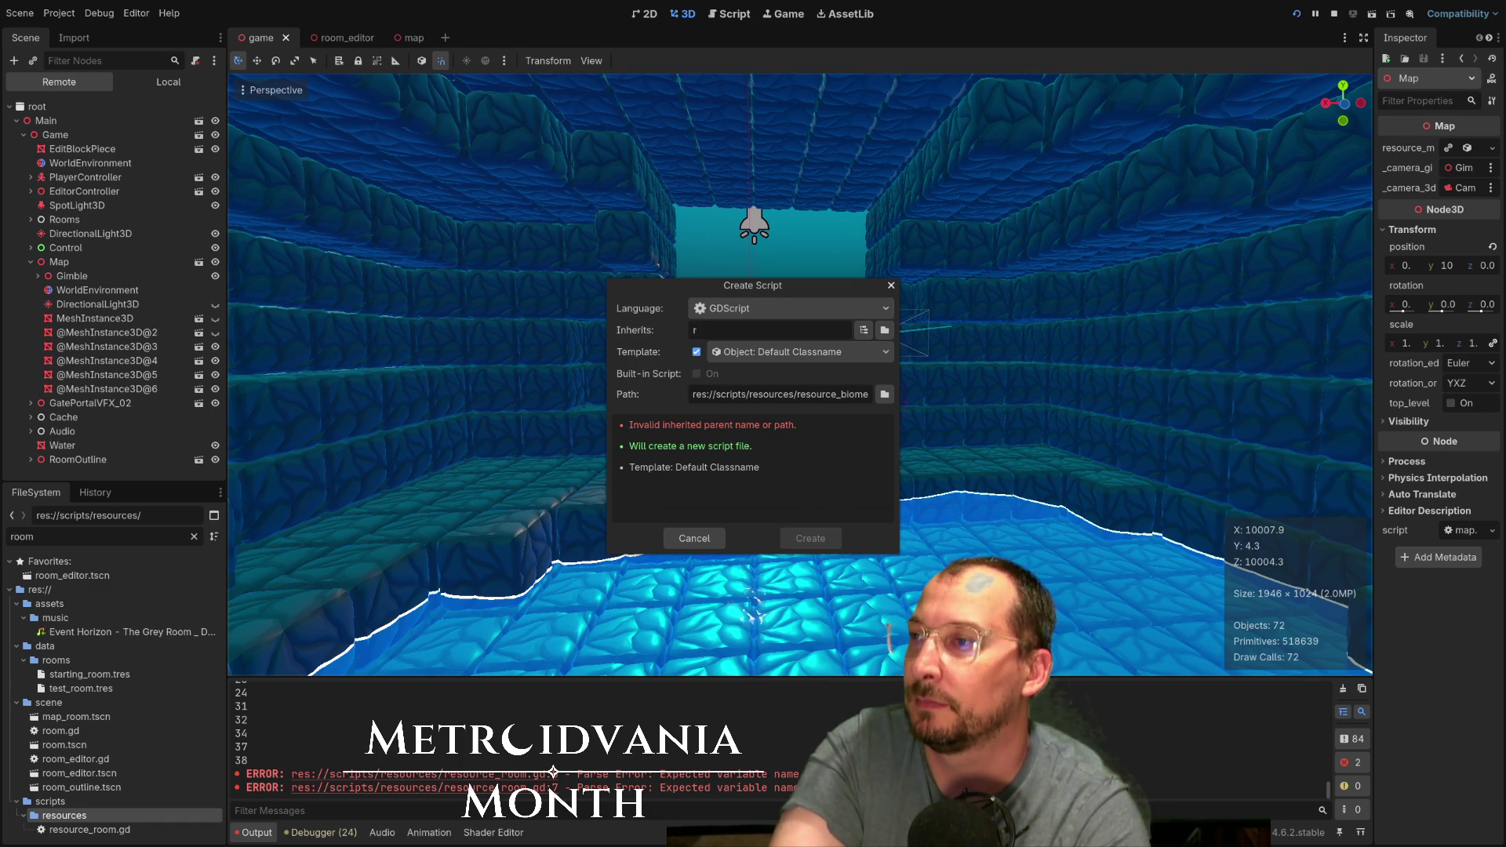
key("BackSpace")
type("Resource")
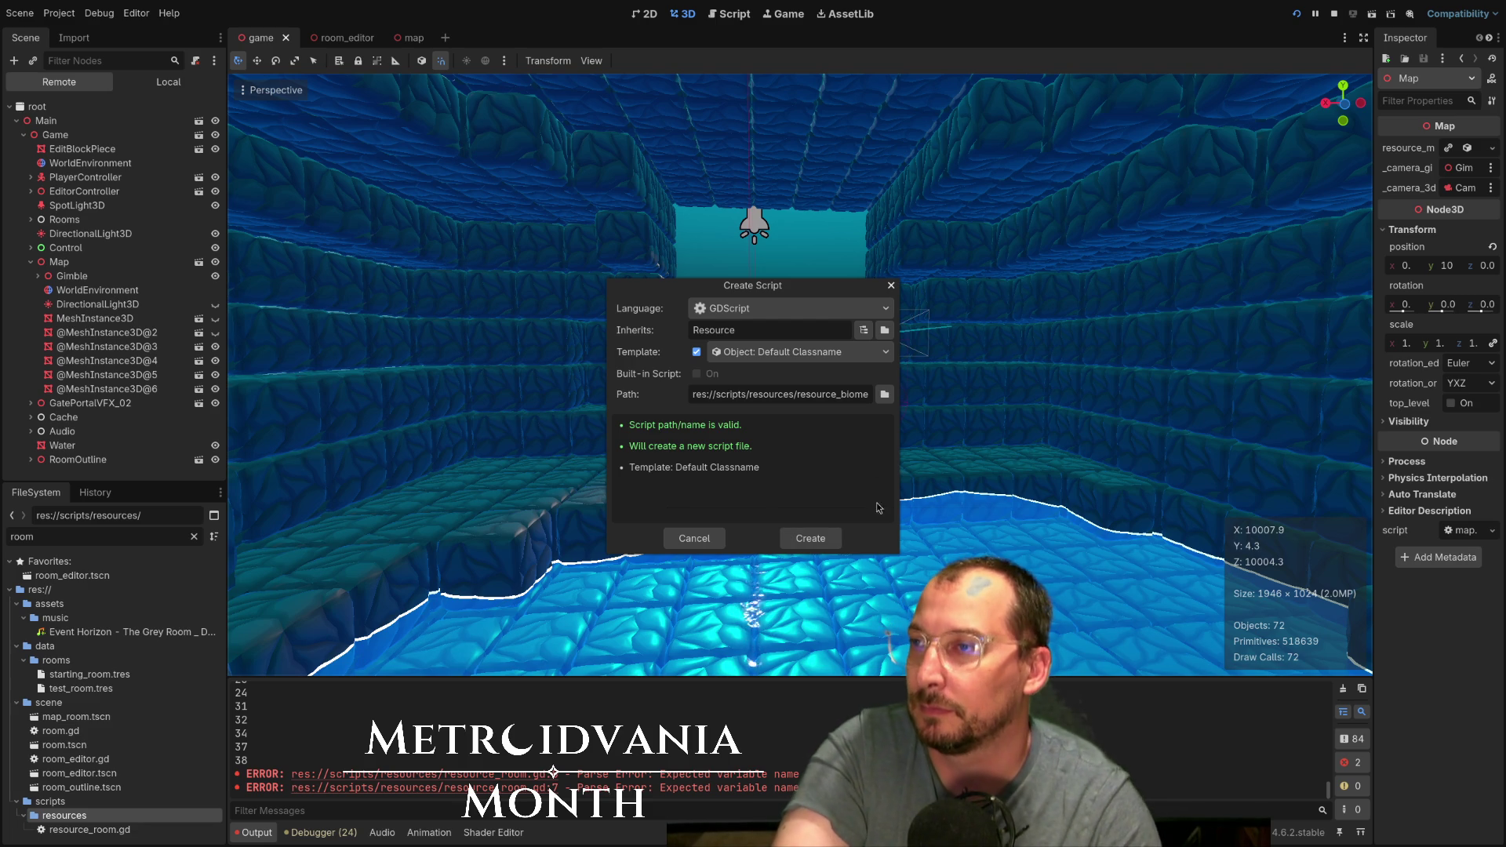
left_click(827, 537)
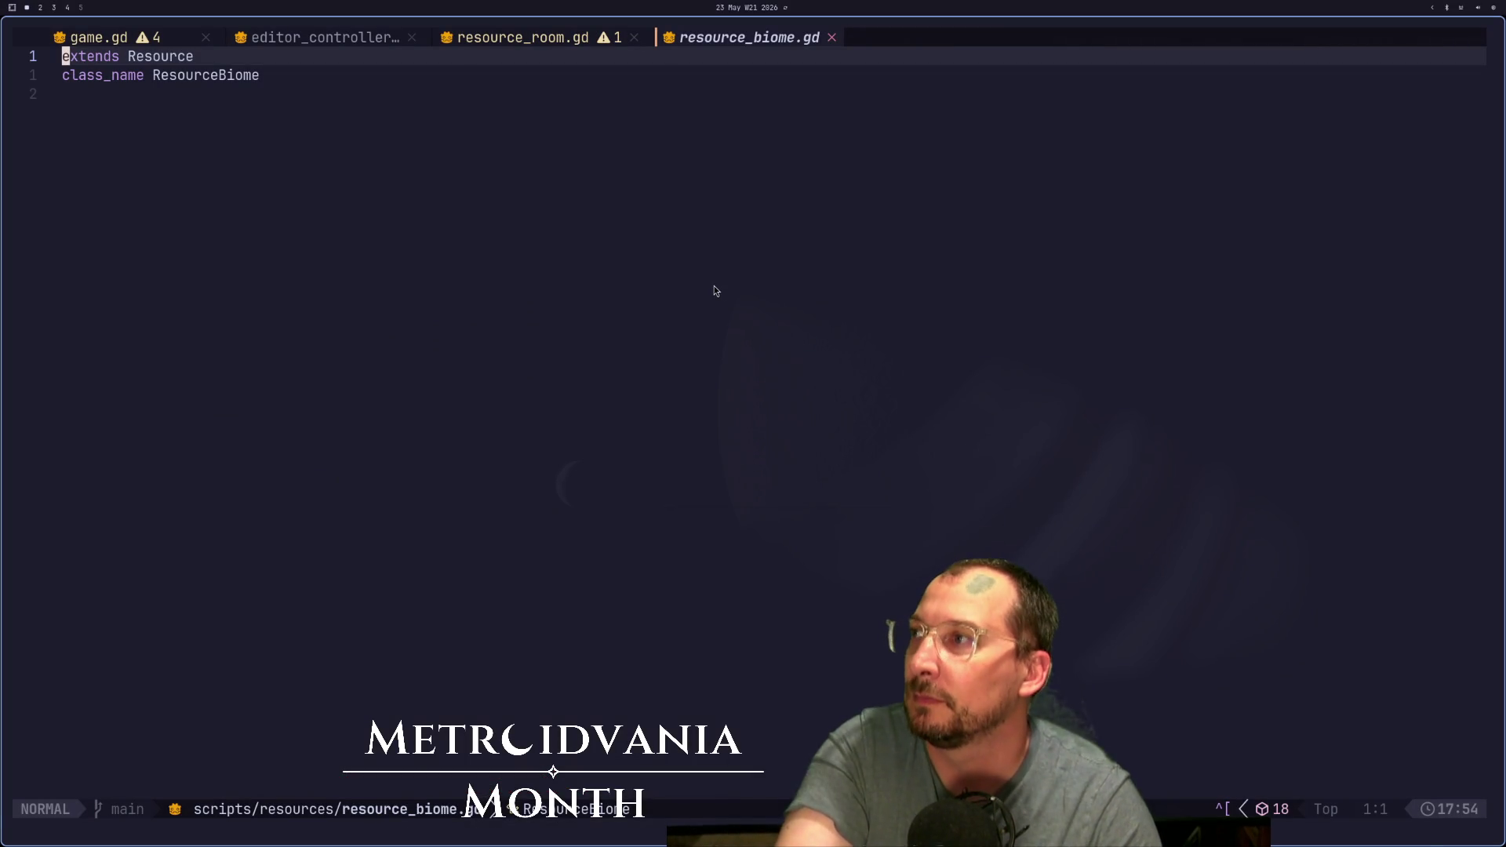
key("G")
key("i")
key("Return")
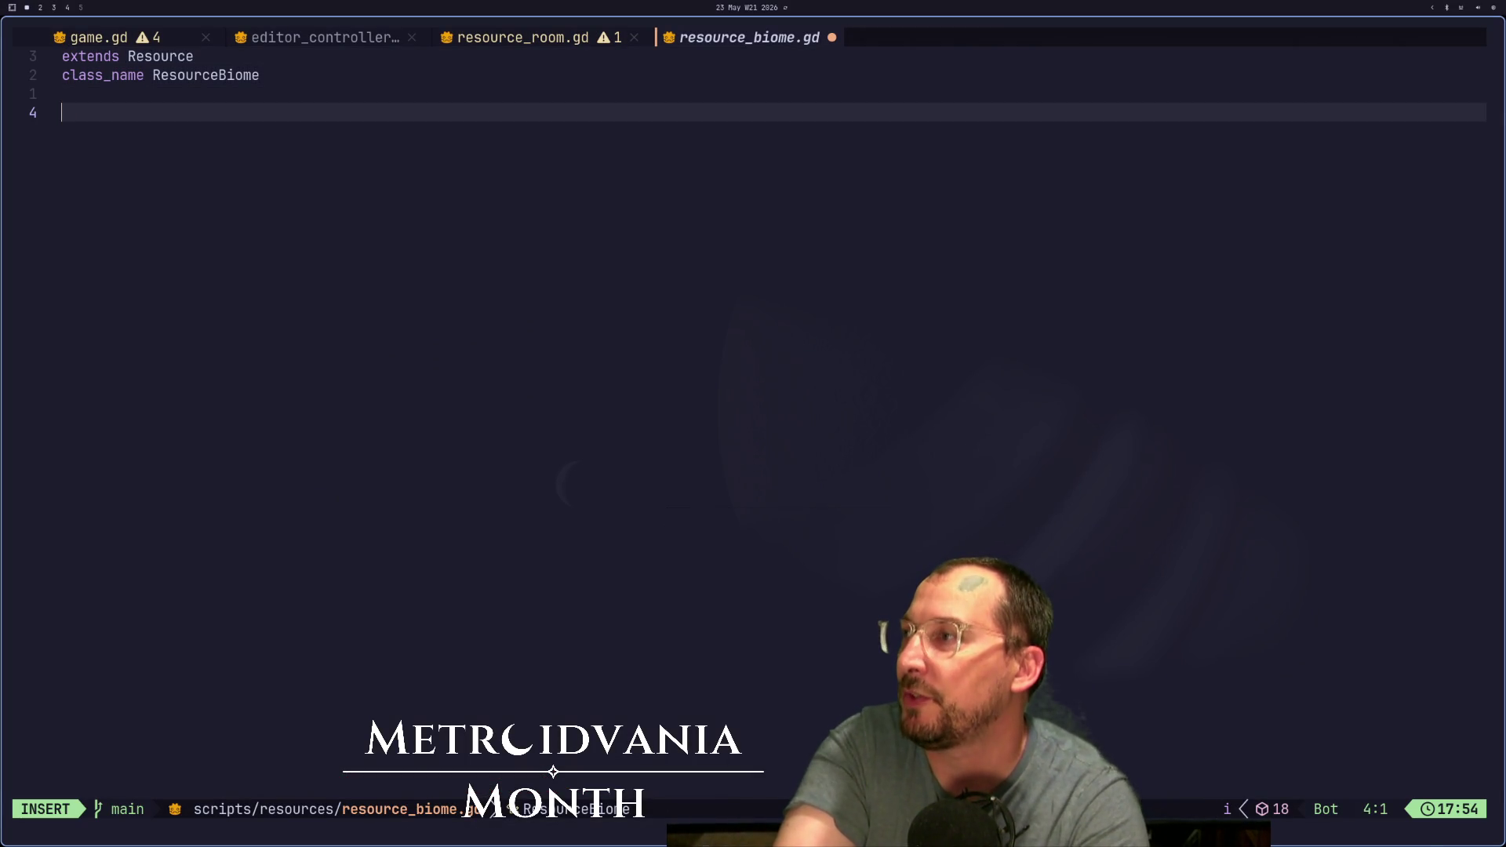
type("@export-")
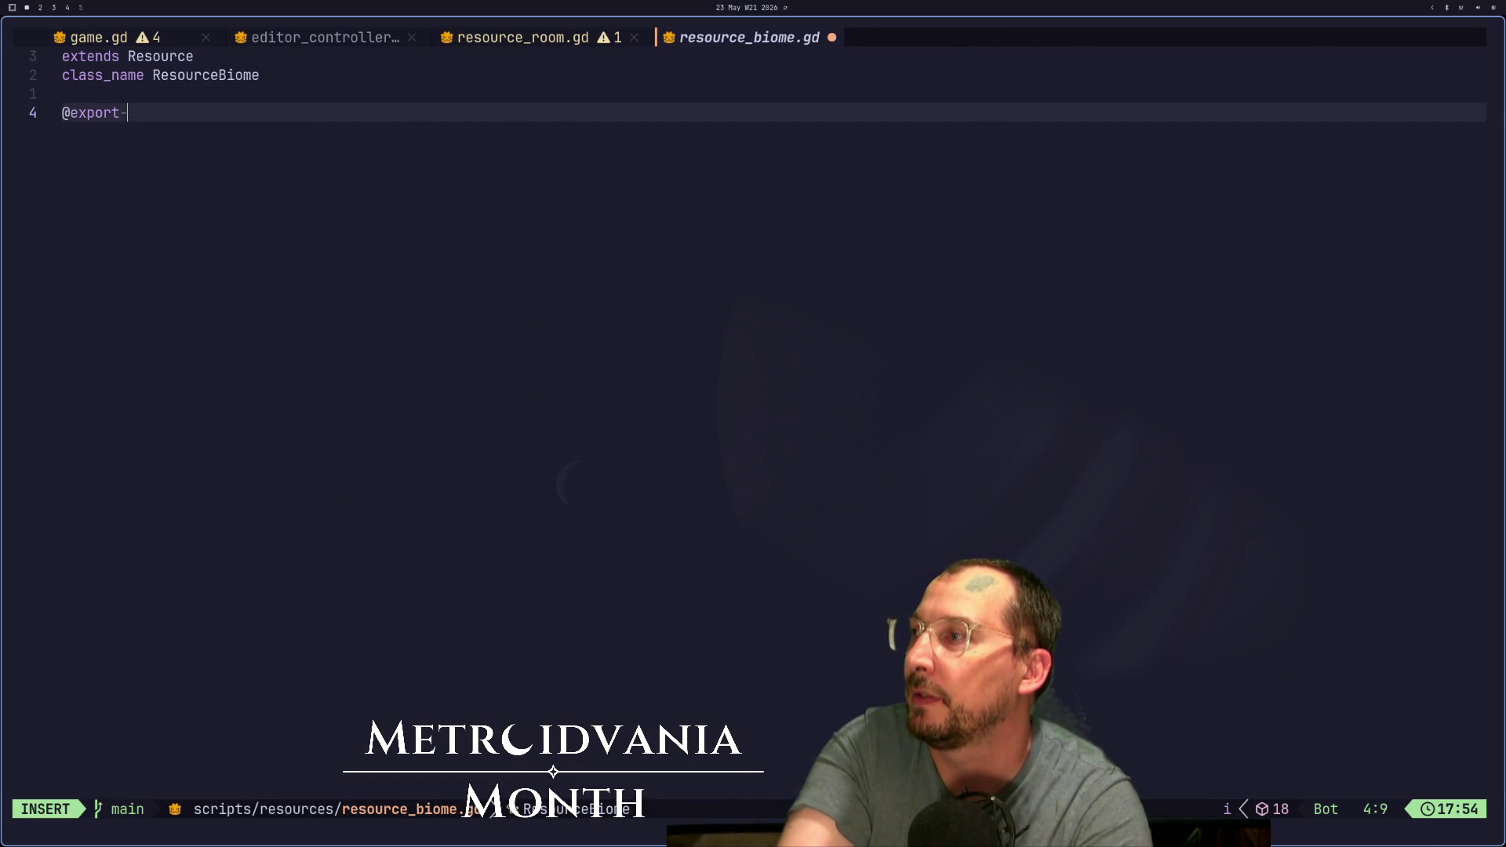
type("wolr")
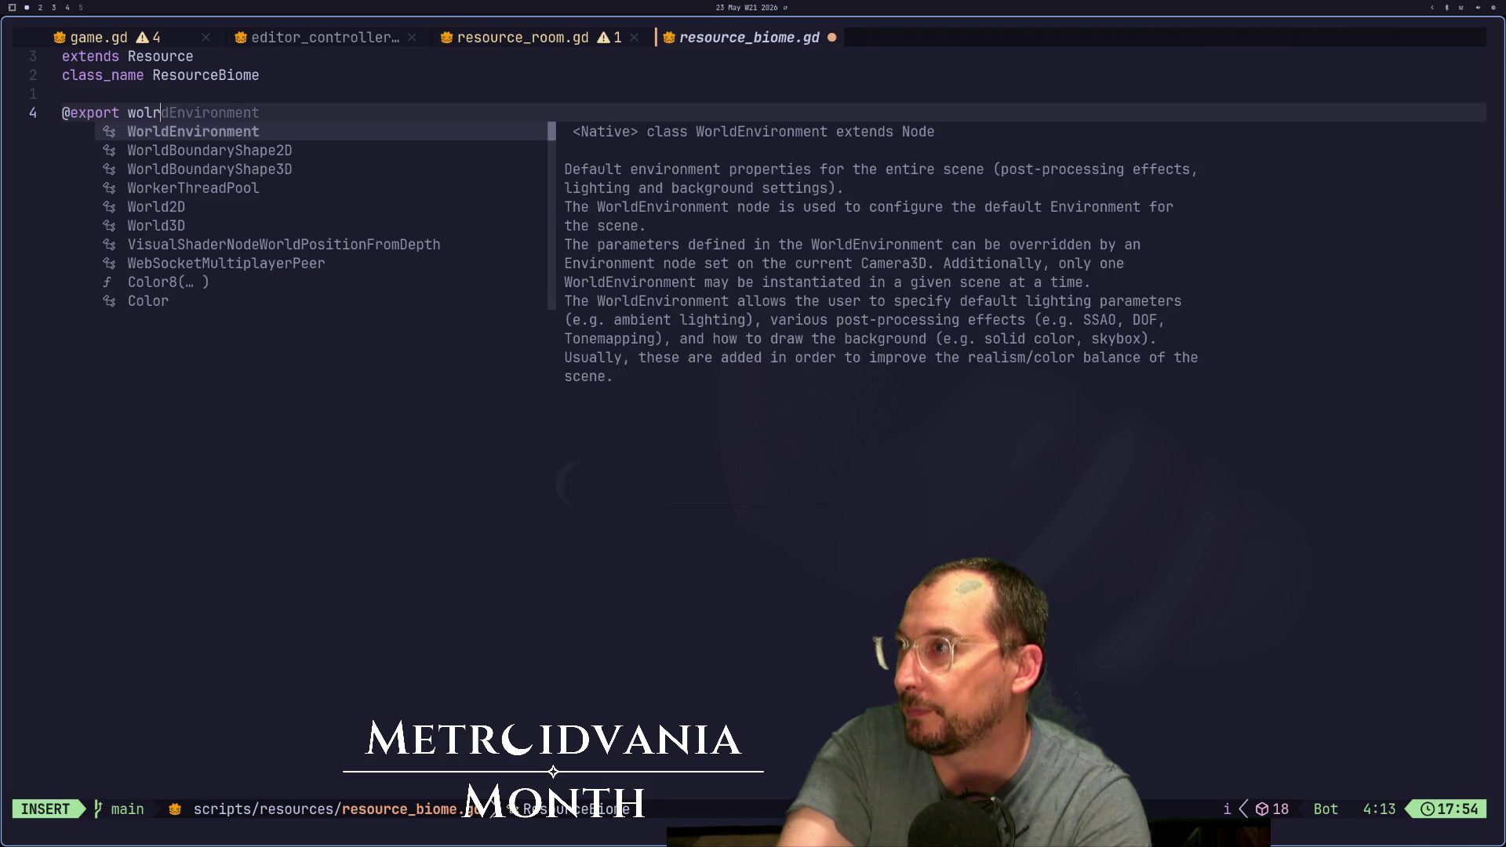
key("BackSpace")
key("BackSpace")
type("rld_en")
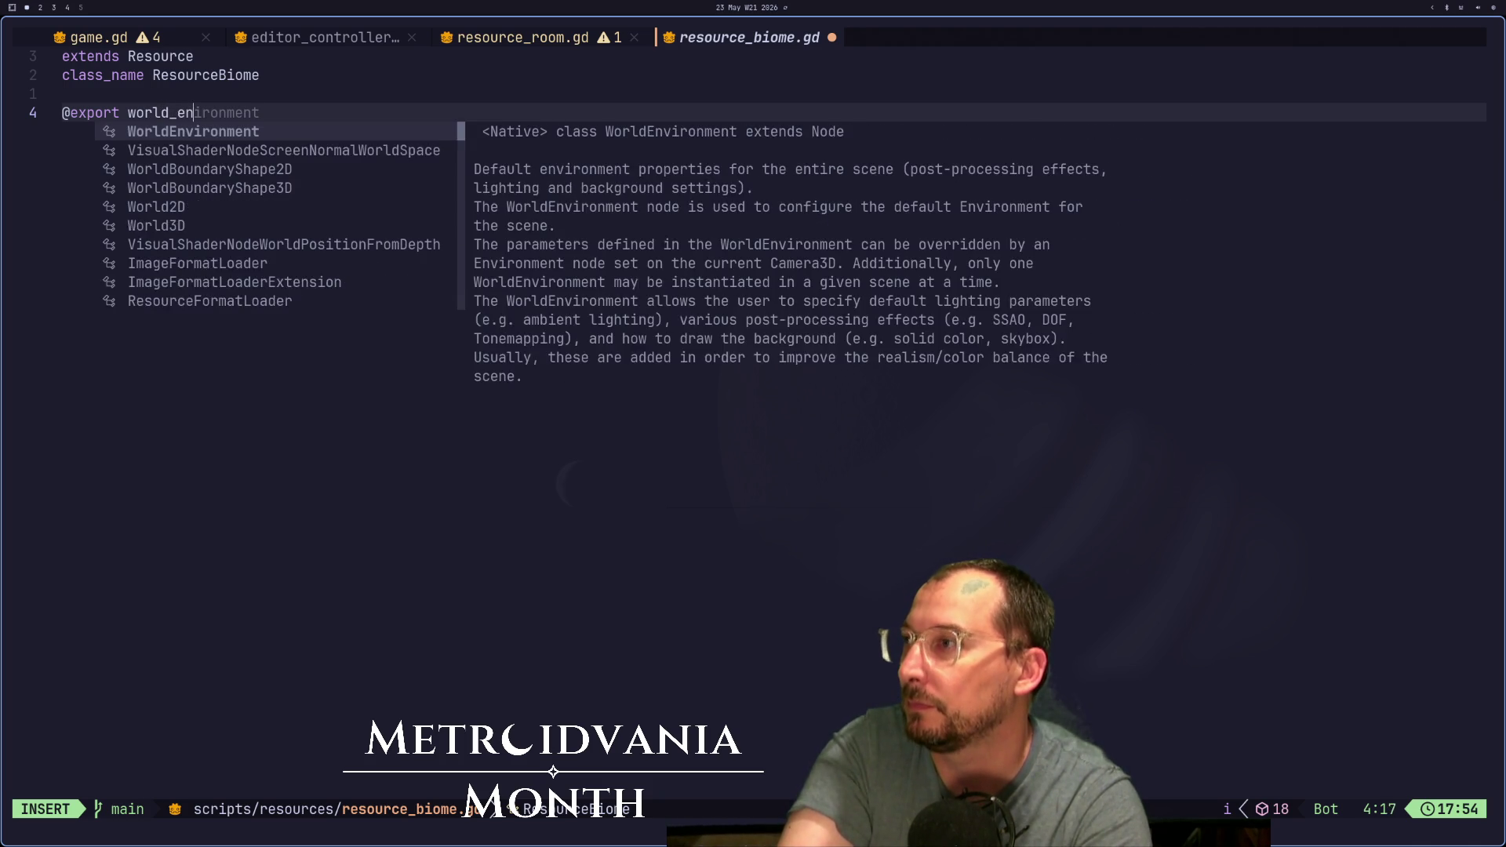
type("vironment")
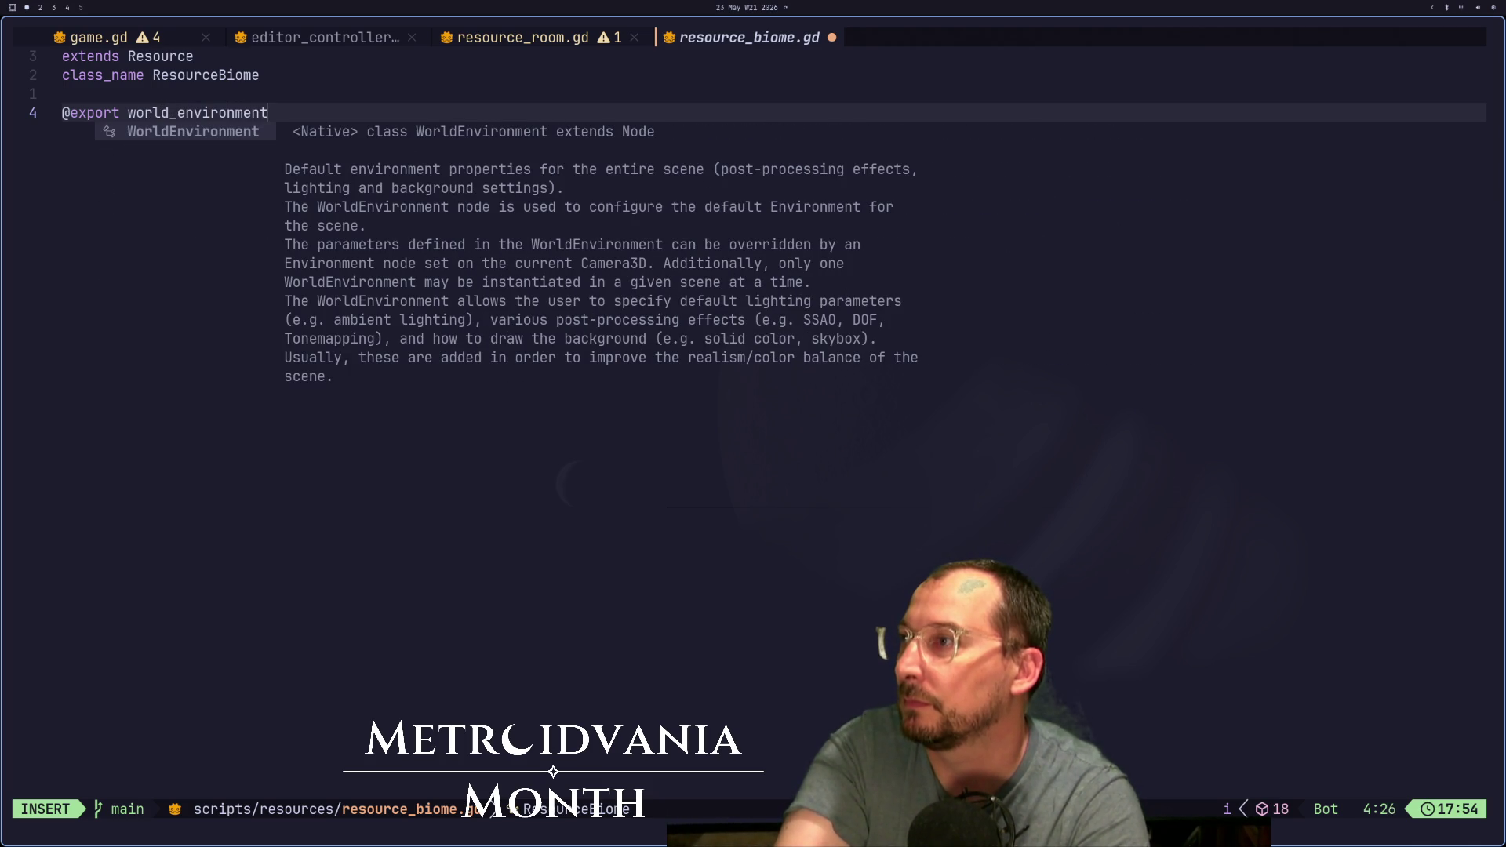
key("Escape")
type("a: wor")
key("Return")
key("BackSpace")
key("BackSpace")
key("BackSpace")
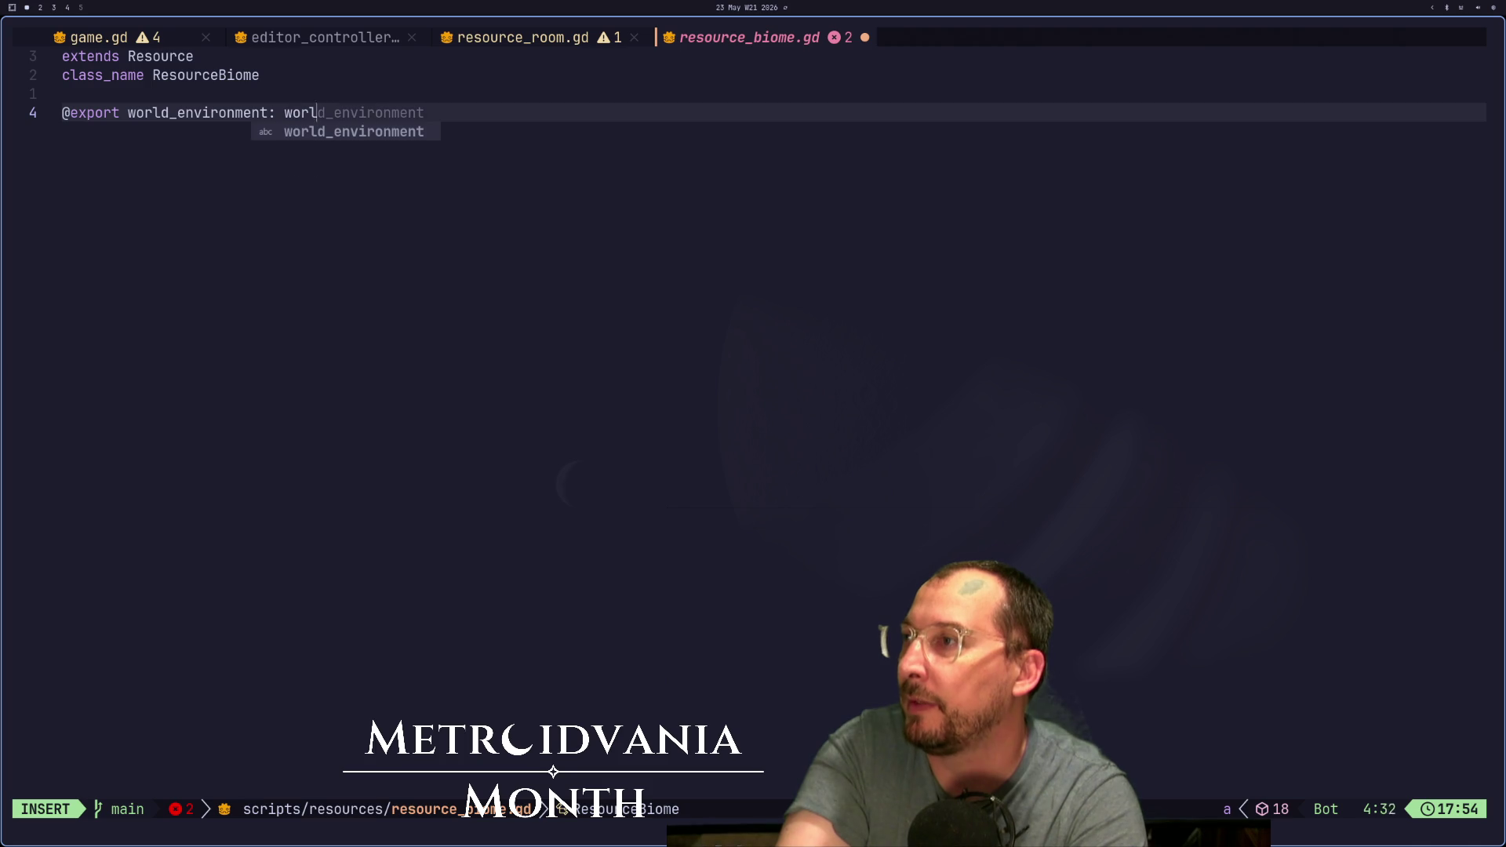
type("WOrl")
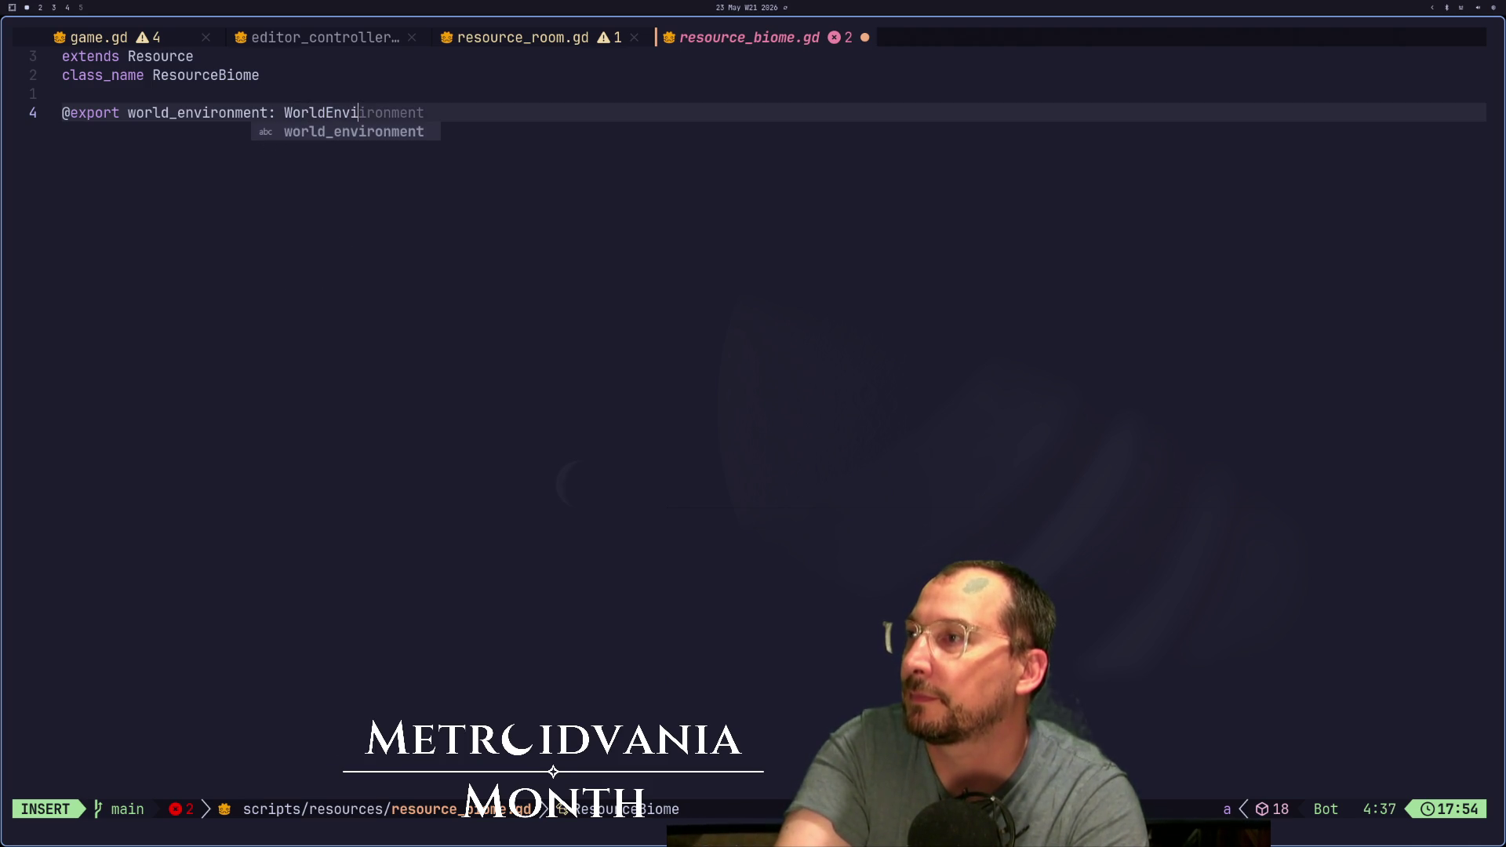
key("Escape")
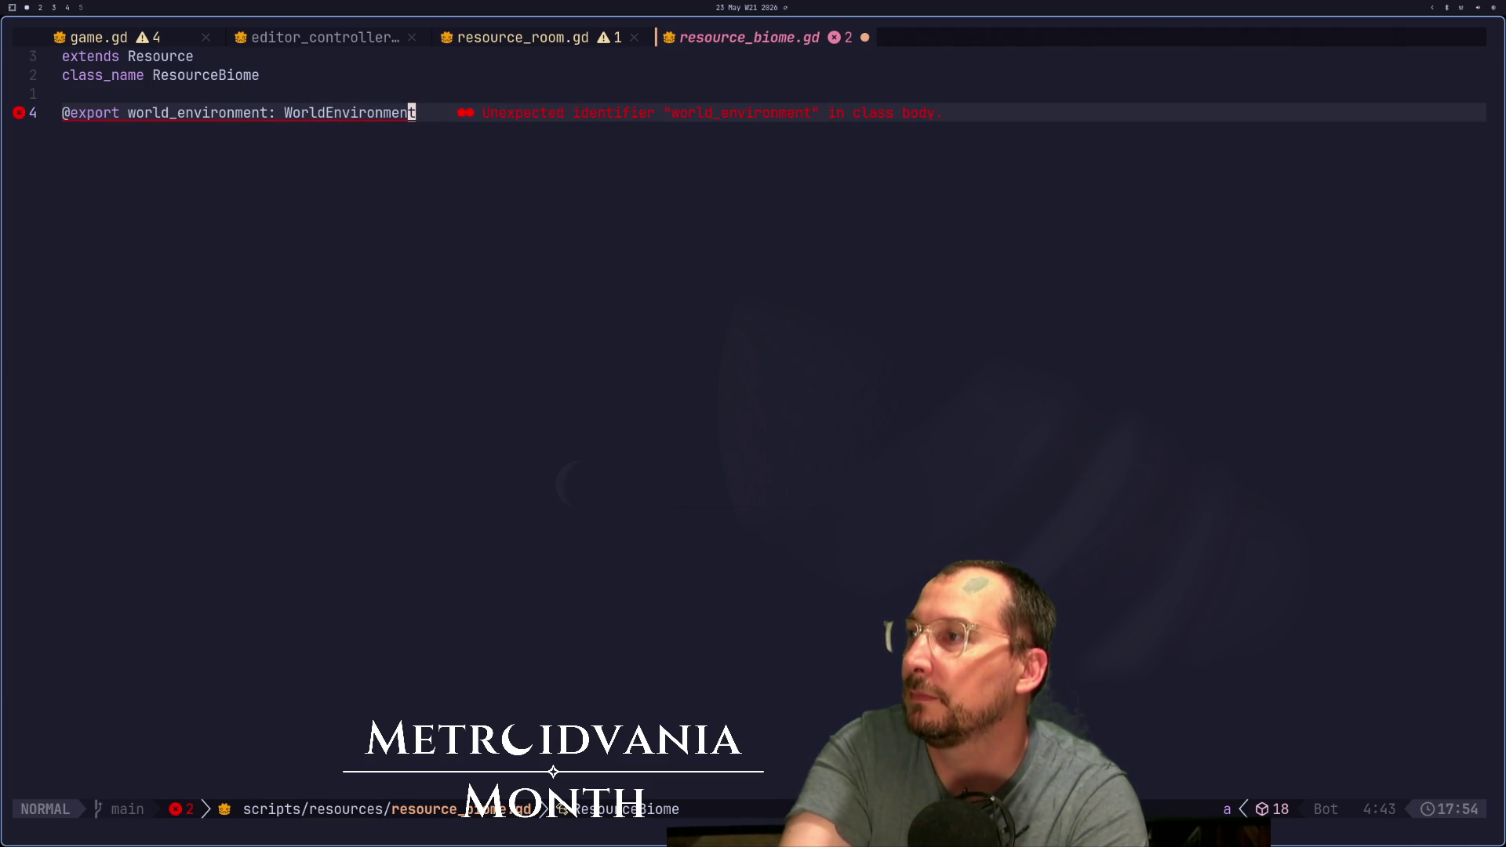
Insert the missing var keyword into the declaration and save resource_biome.gd
key("b")
key("b")
key("b")
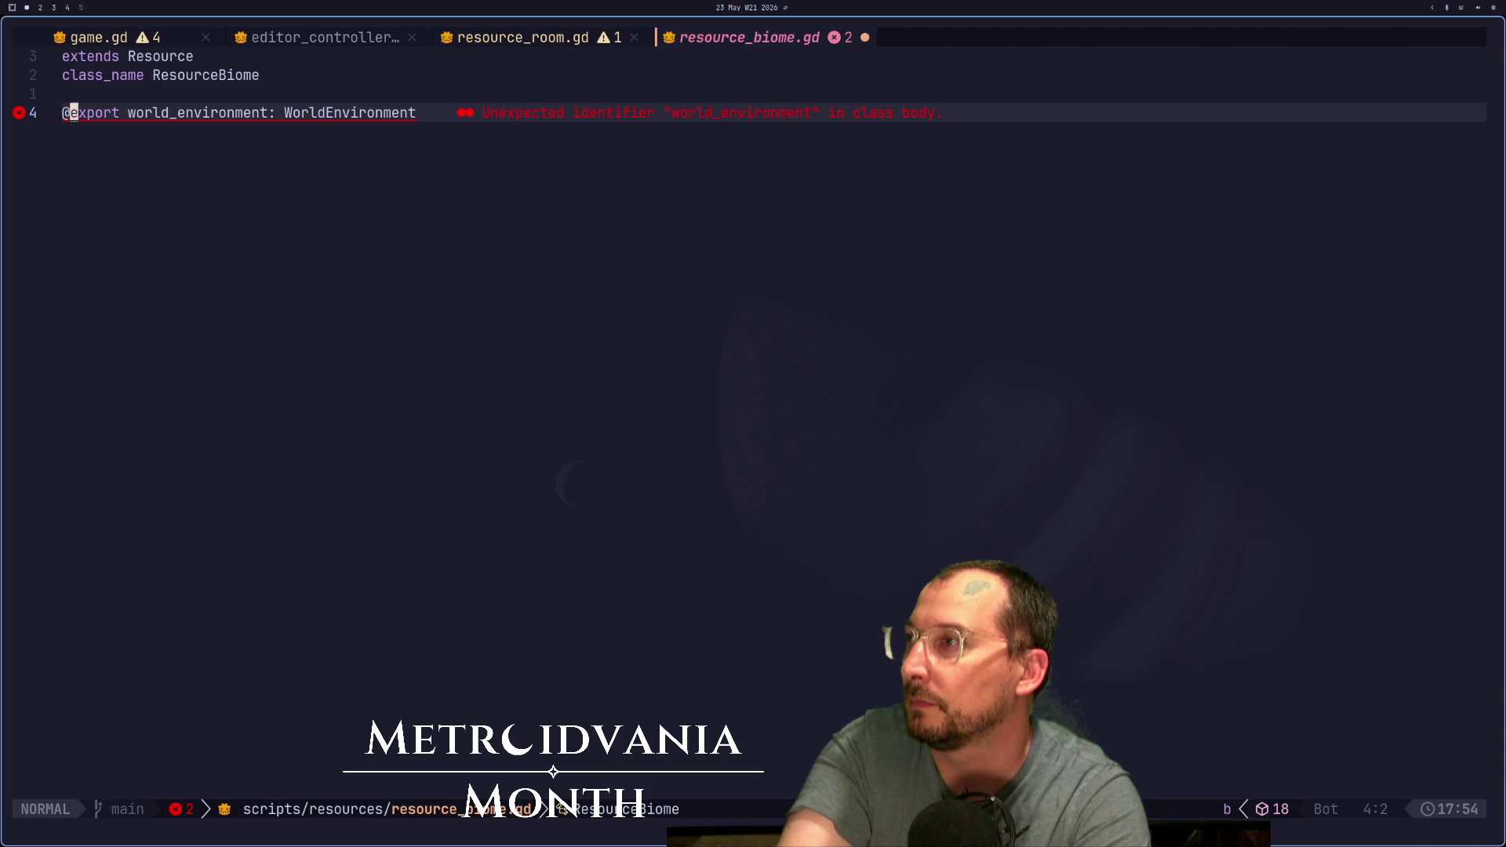
type("w")
type("ivar")
key("Escape")
type(":w")
key("Return")
key("l")
key("l")
key("l")
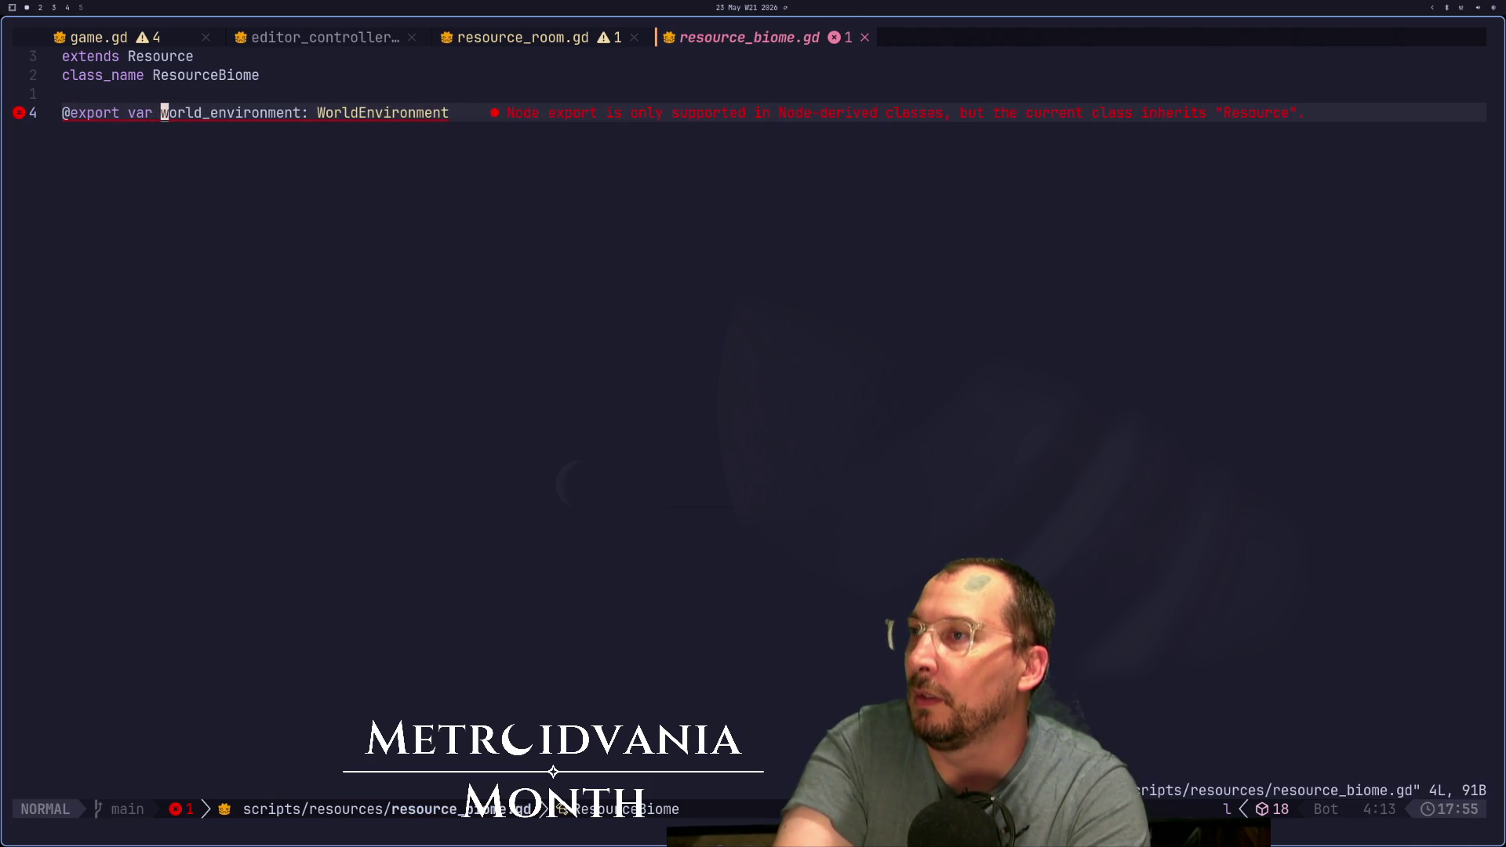
key("l")
key("l")
key("l")
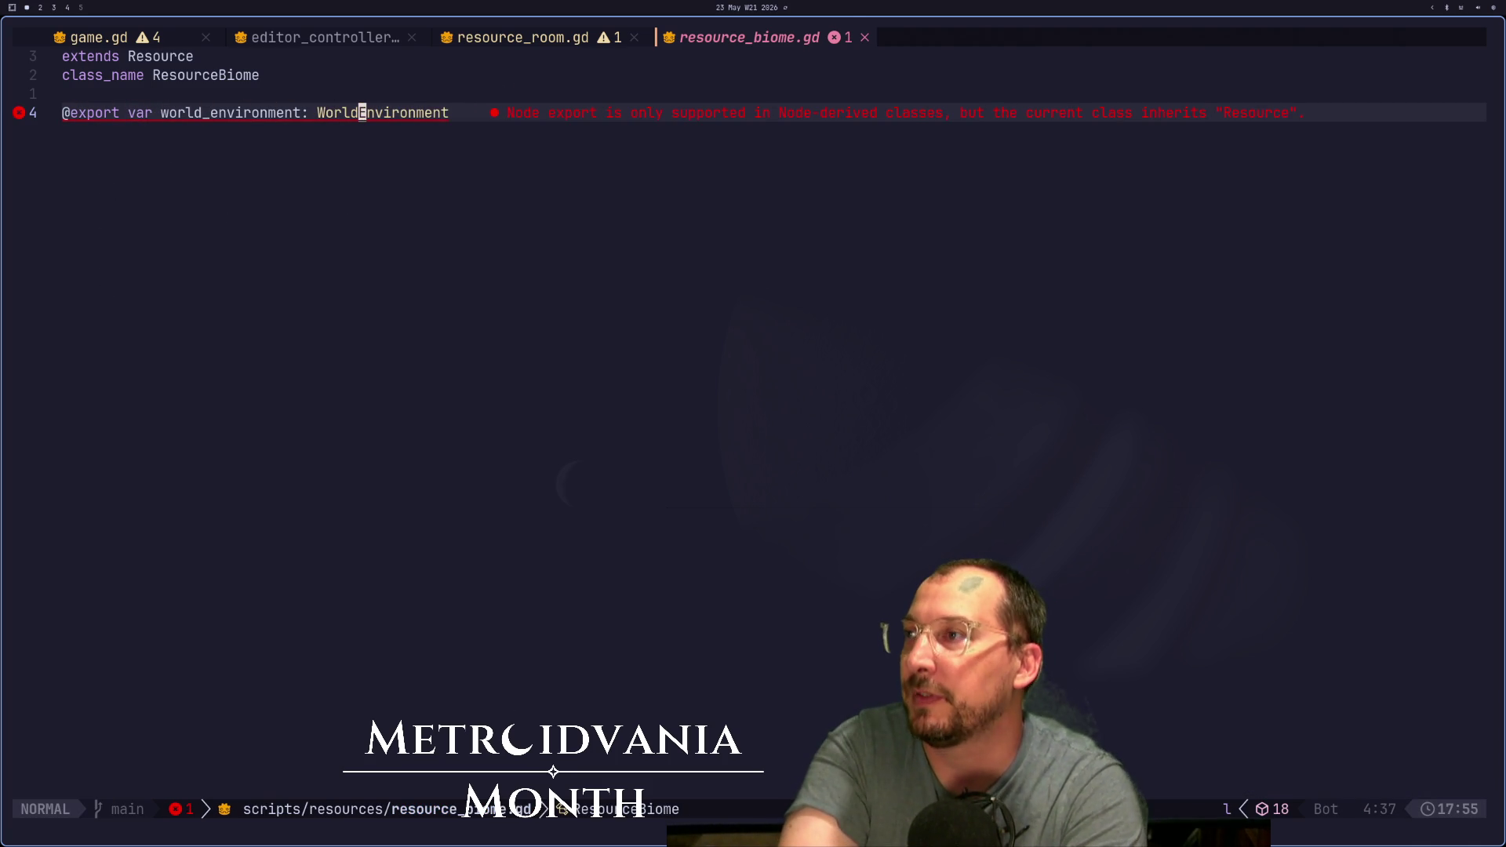
key("h")
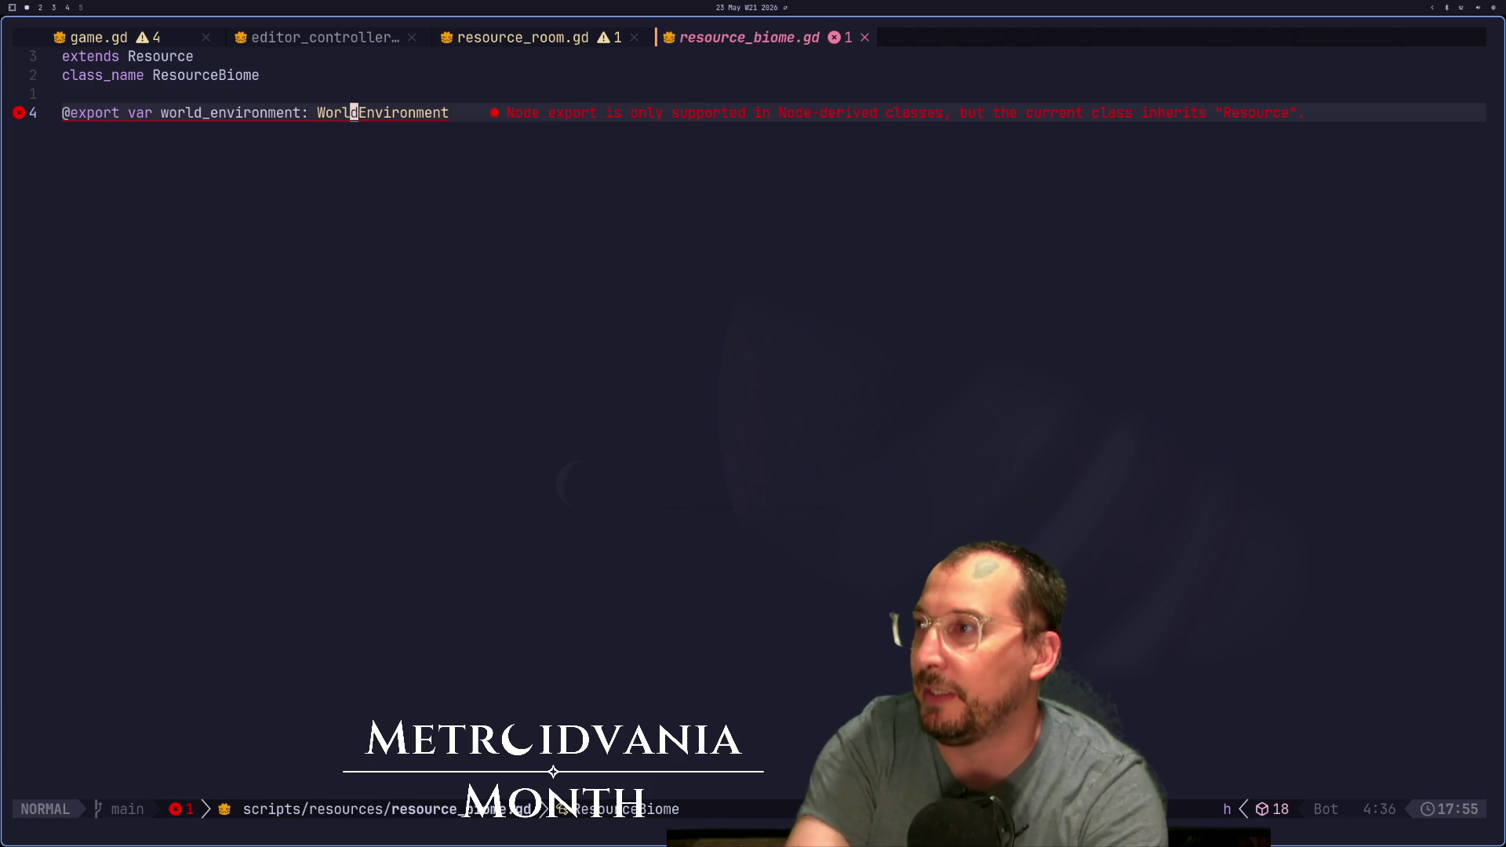
Stop the running game in Godot and select WorldEnvironment to view its environment settings
key("alt+Tab")
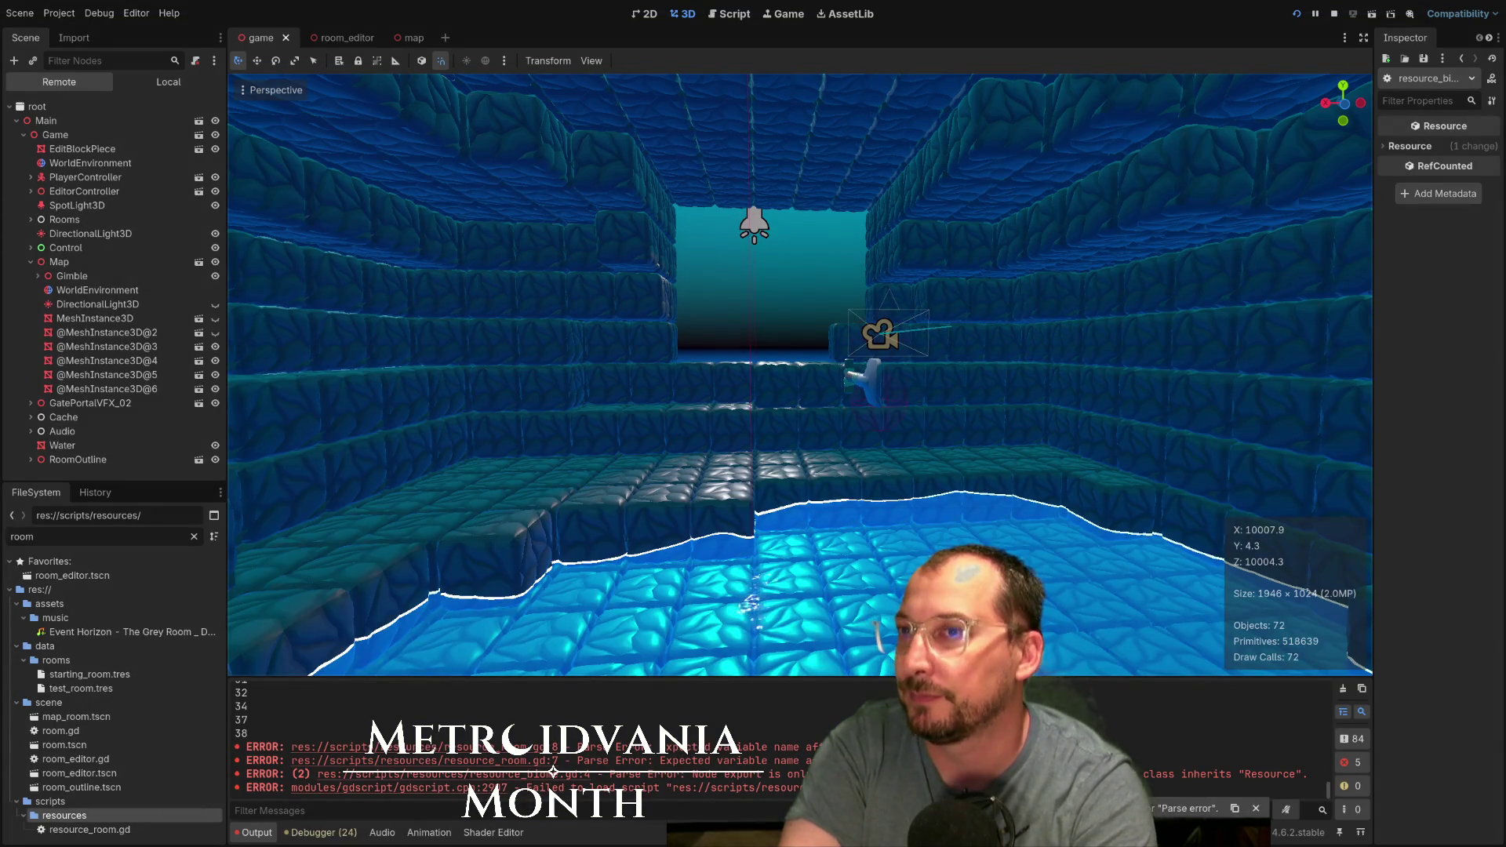
left_click(132, 177)
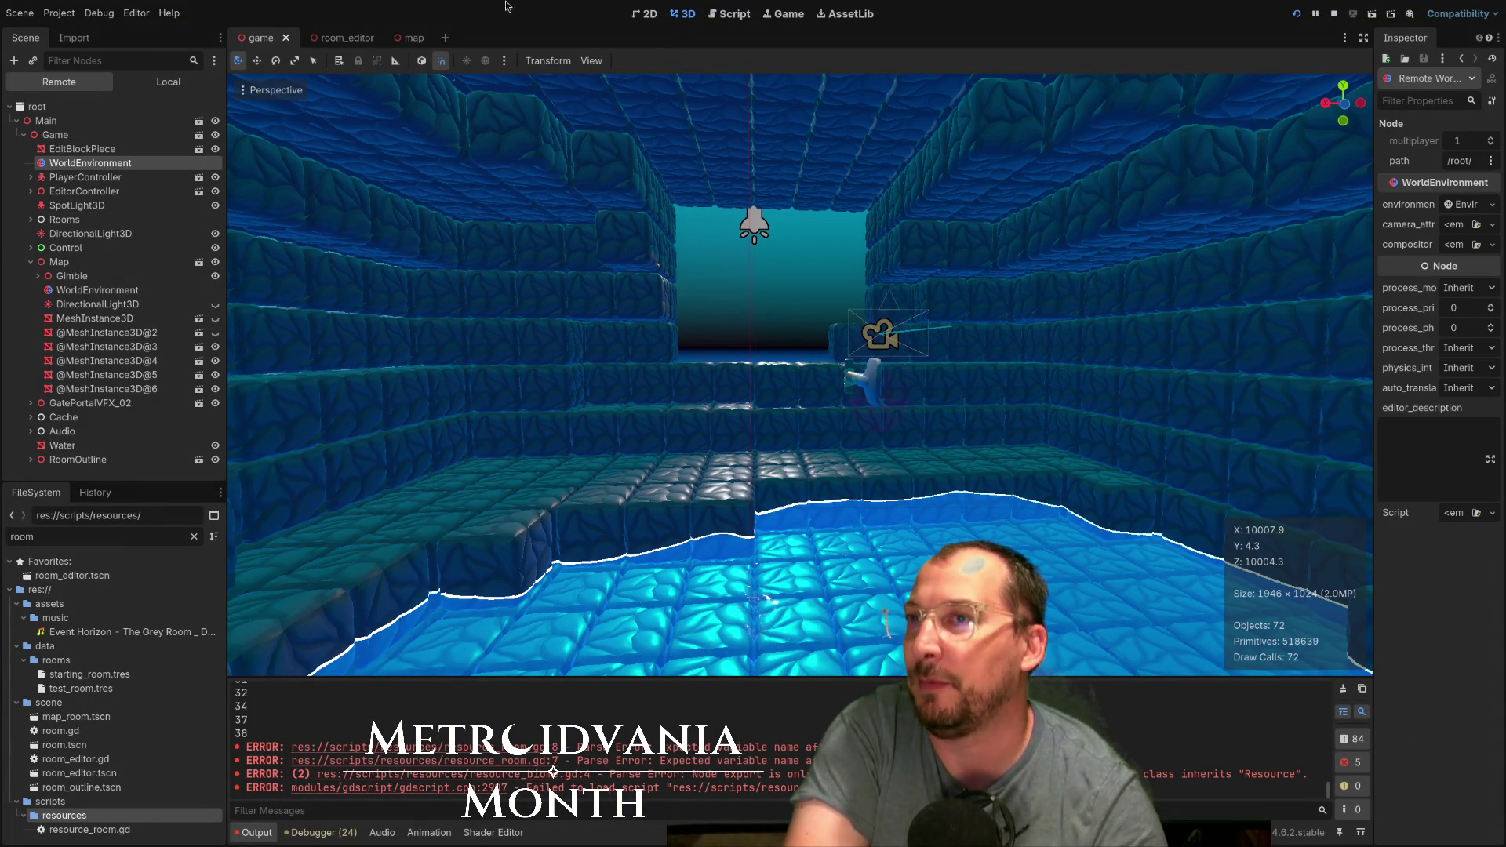
left_click(1334, 14)
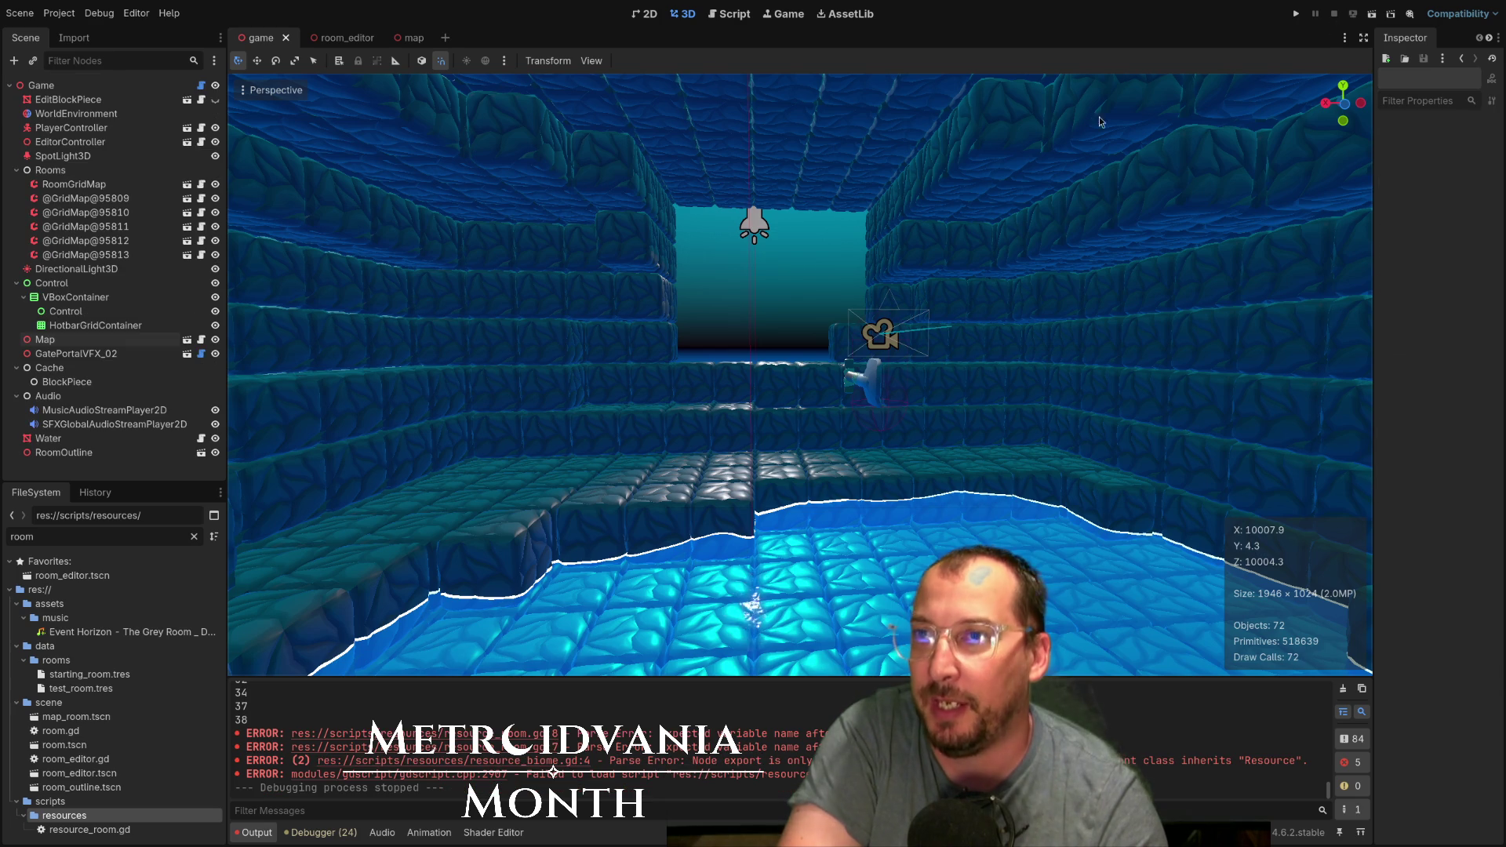
left_click(86, 113)
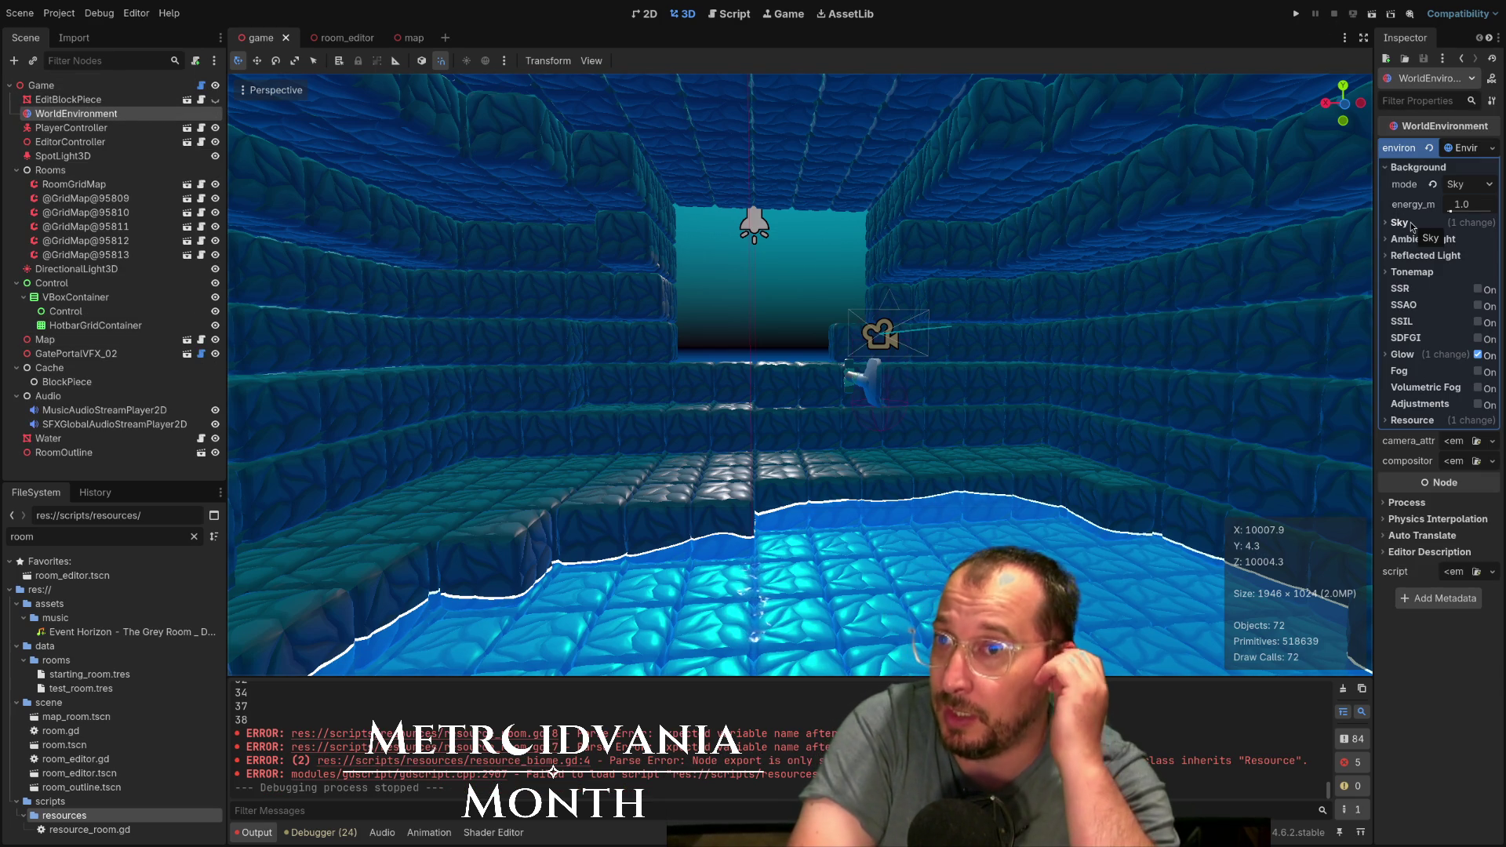
Return to resource_biome.gd with the cursor at the end of the WorldEnvironment type
key("super+1")
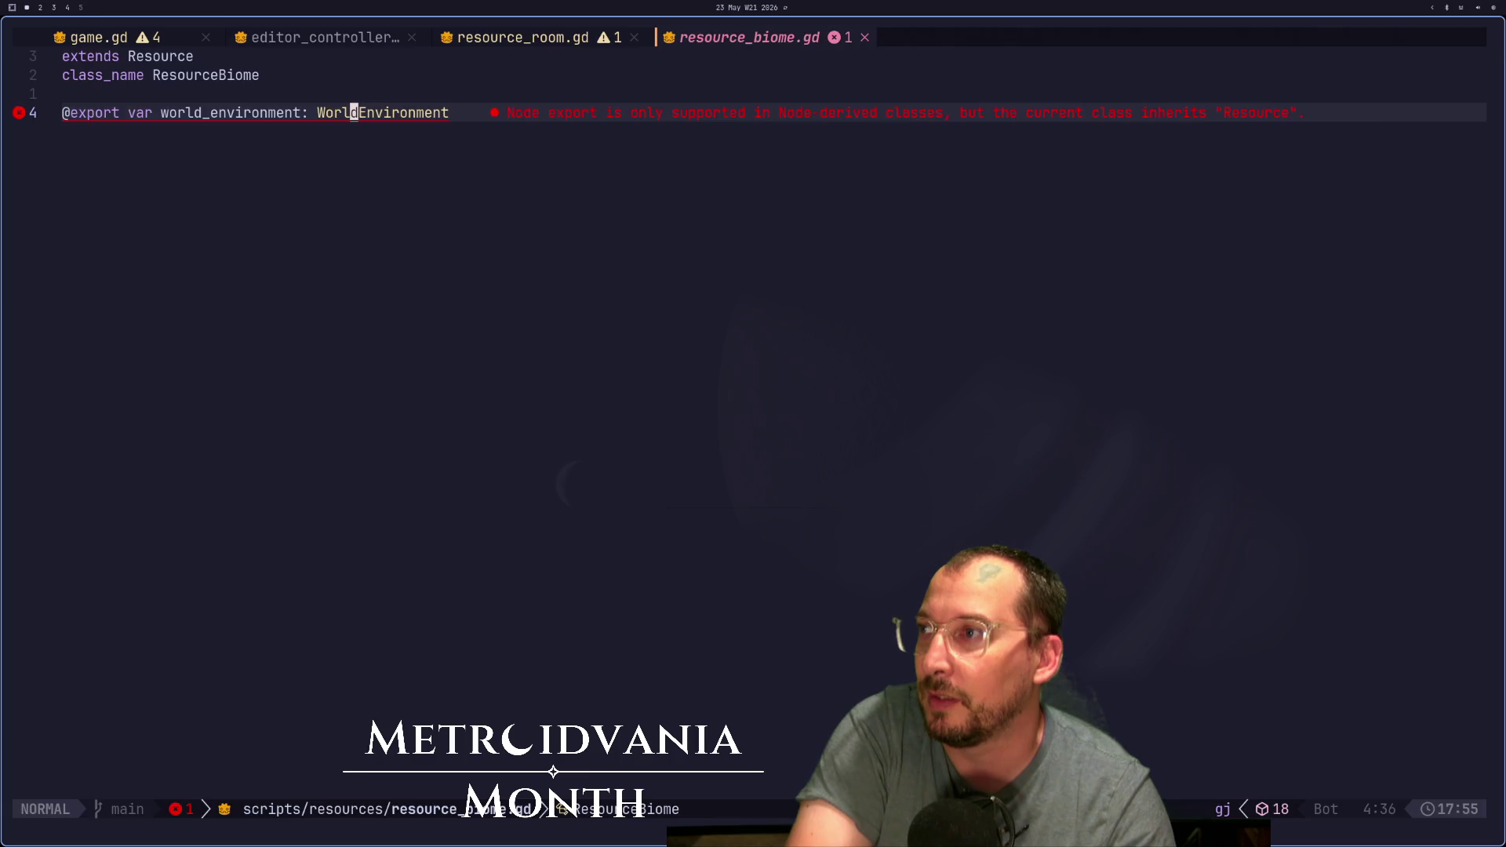
key("super+2")
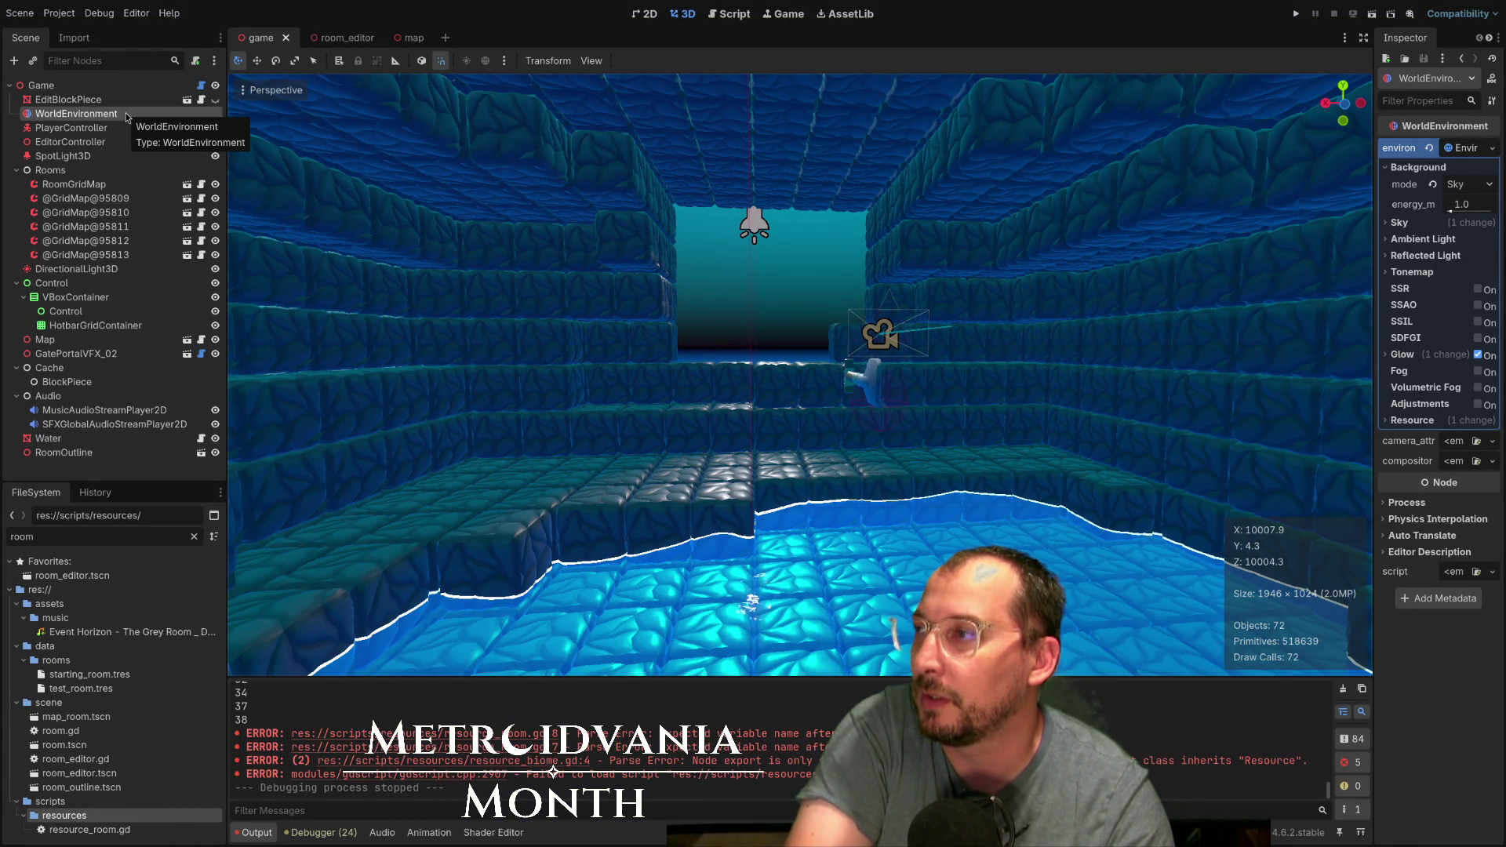
key("super+1")
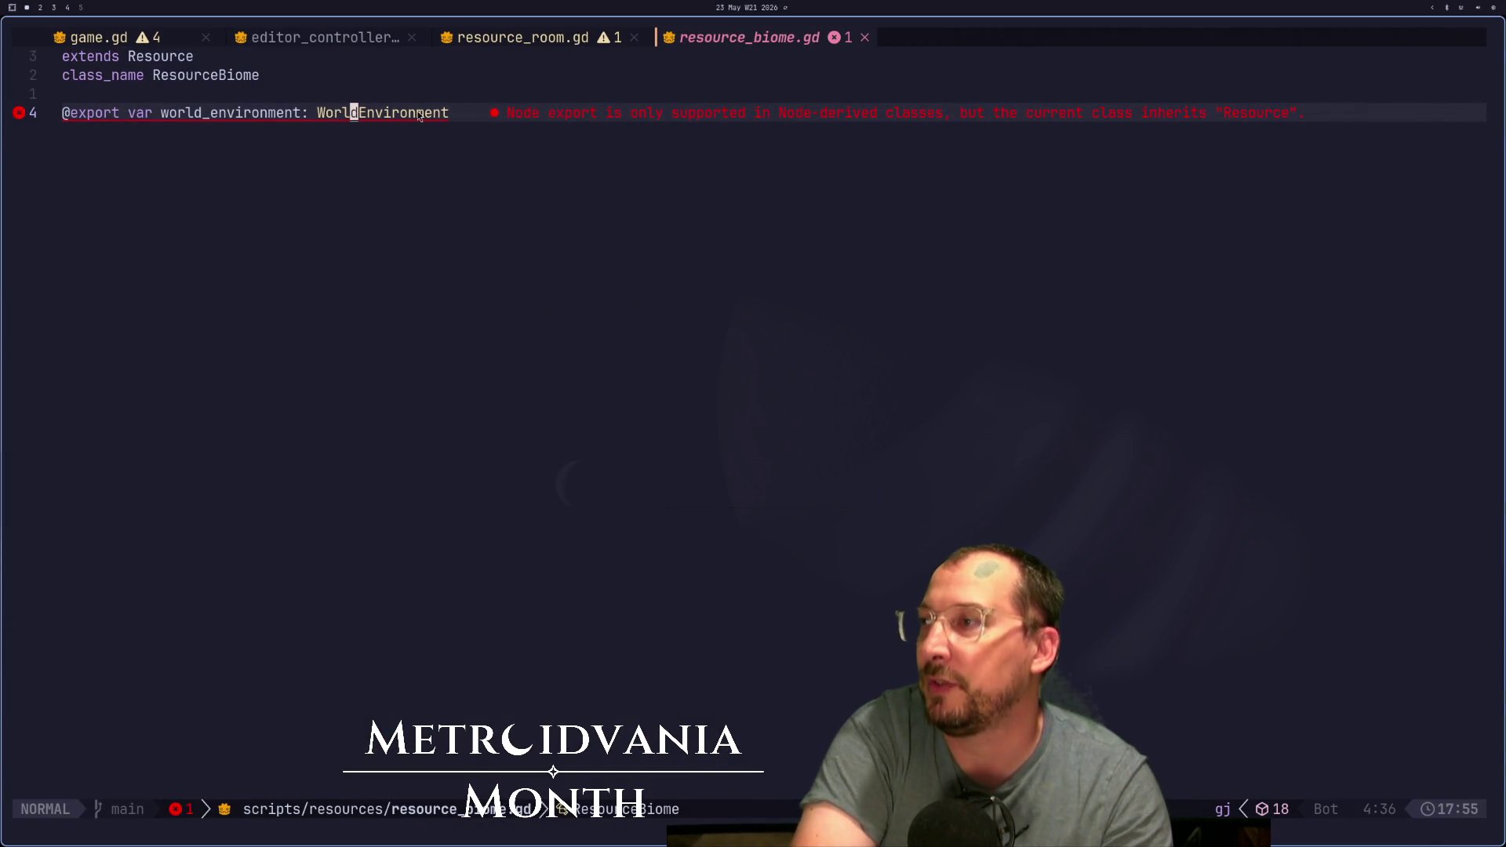
left_click(436, 113)
left_click(497, 129)
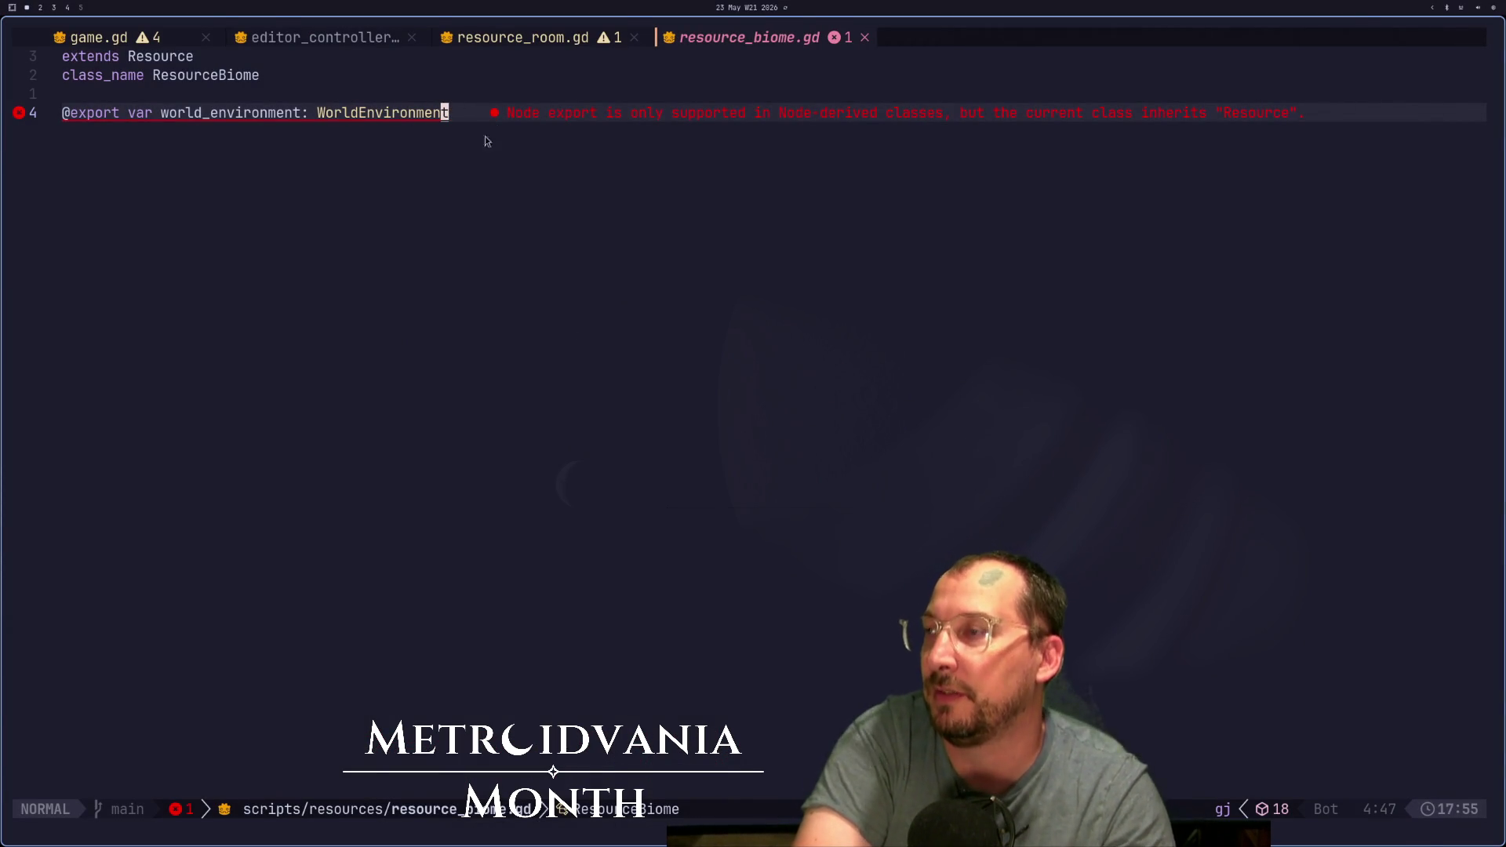
key("super+2")
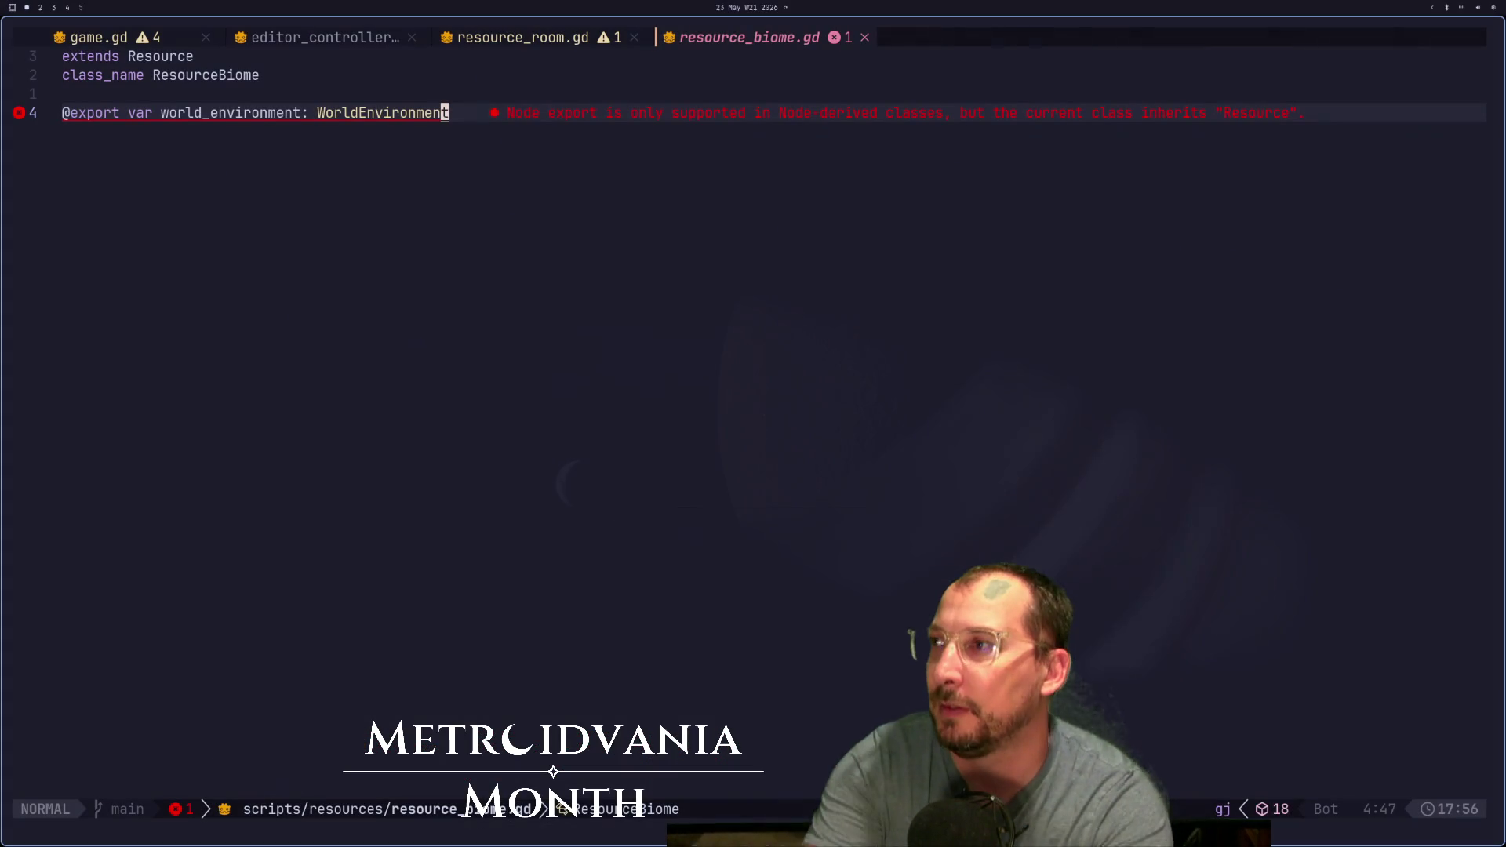
Insert Array[ before WorldEnvironment in the world_environment declaration
key("super+1")
key("b")
key("h")
key("h")
type("w")
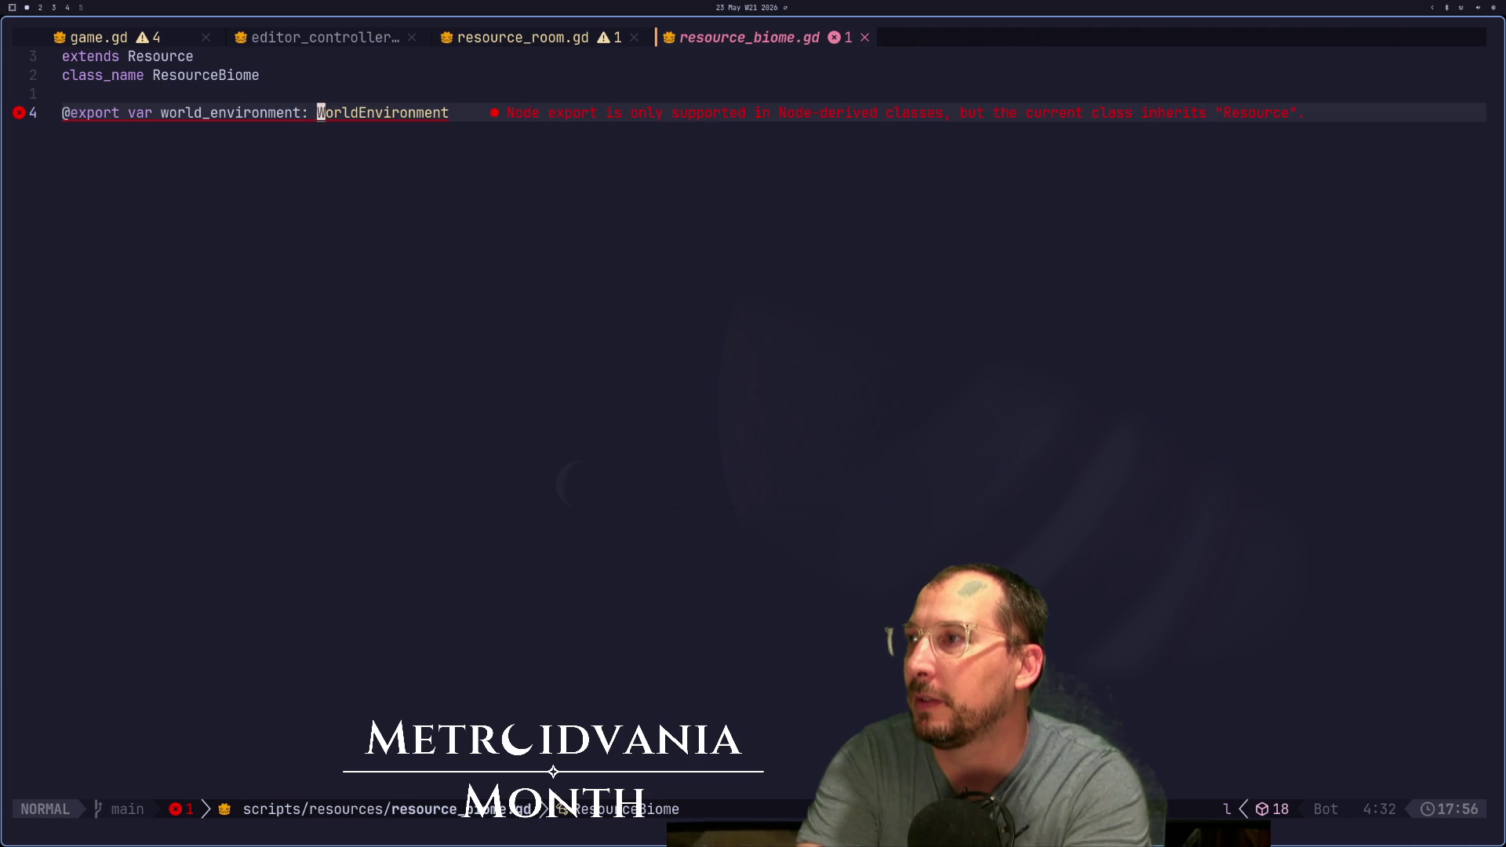
type("iArrayp")
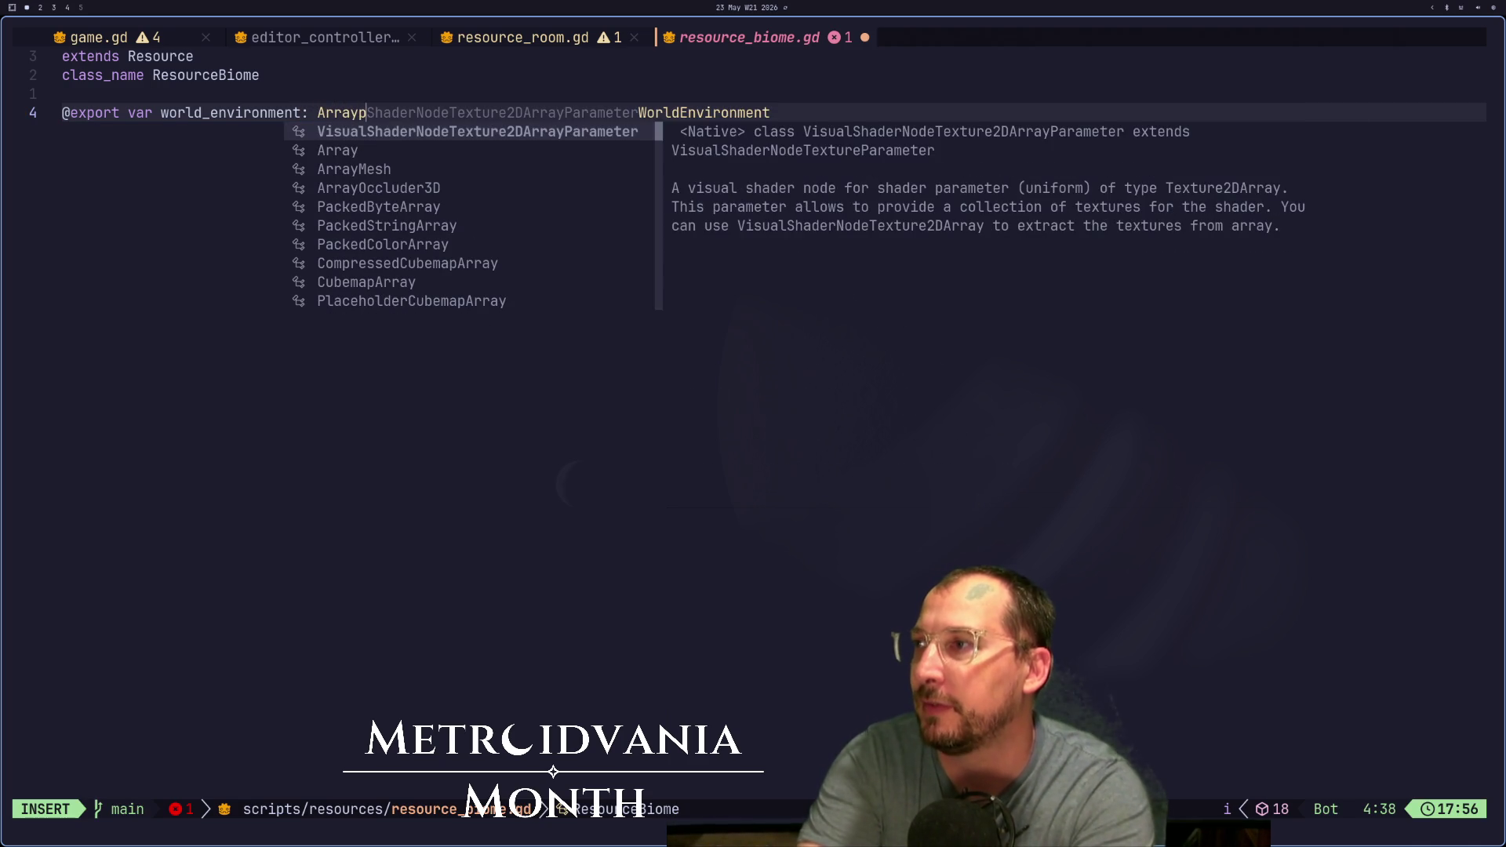
type("[")
key("Escape")
key("e")
key("a")
Fix the brackets after WorldEnvironment so the type reads Array[WorldEnvironment]
key("BackSpace")
type("[")
key("Escape")
key("a")
key("BackSpace")
type("[")
key("Escape")
key("a")
key("BackSpace")
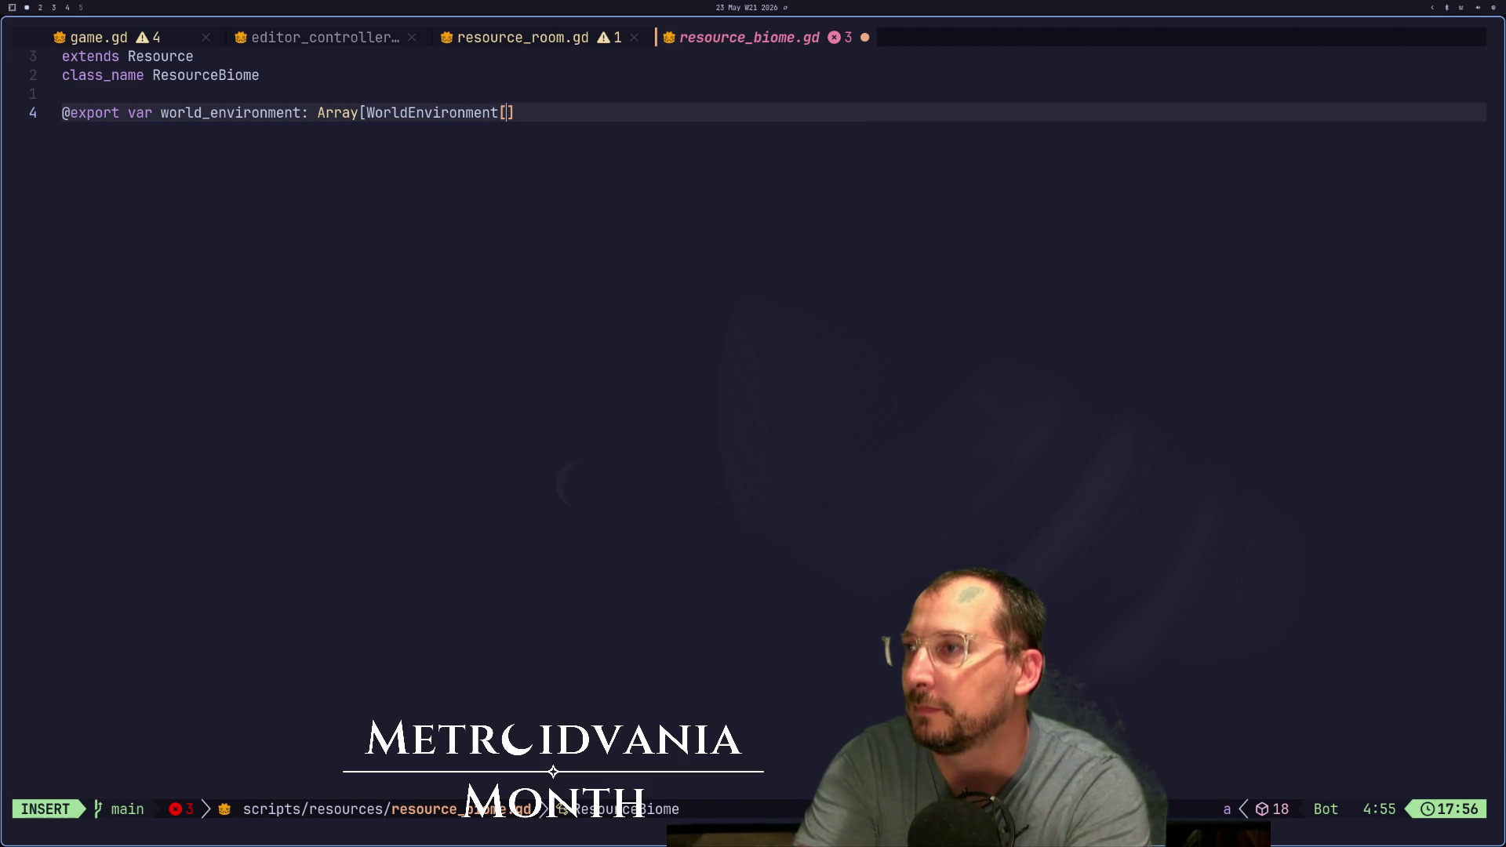
key("Left")
key("Escape")
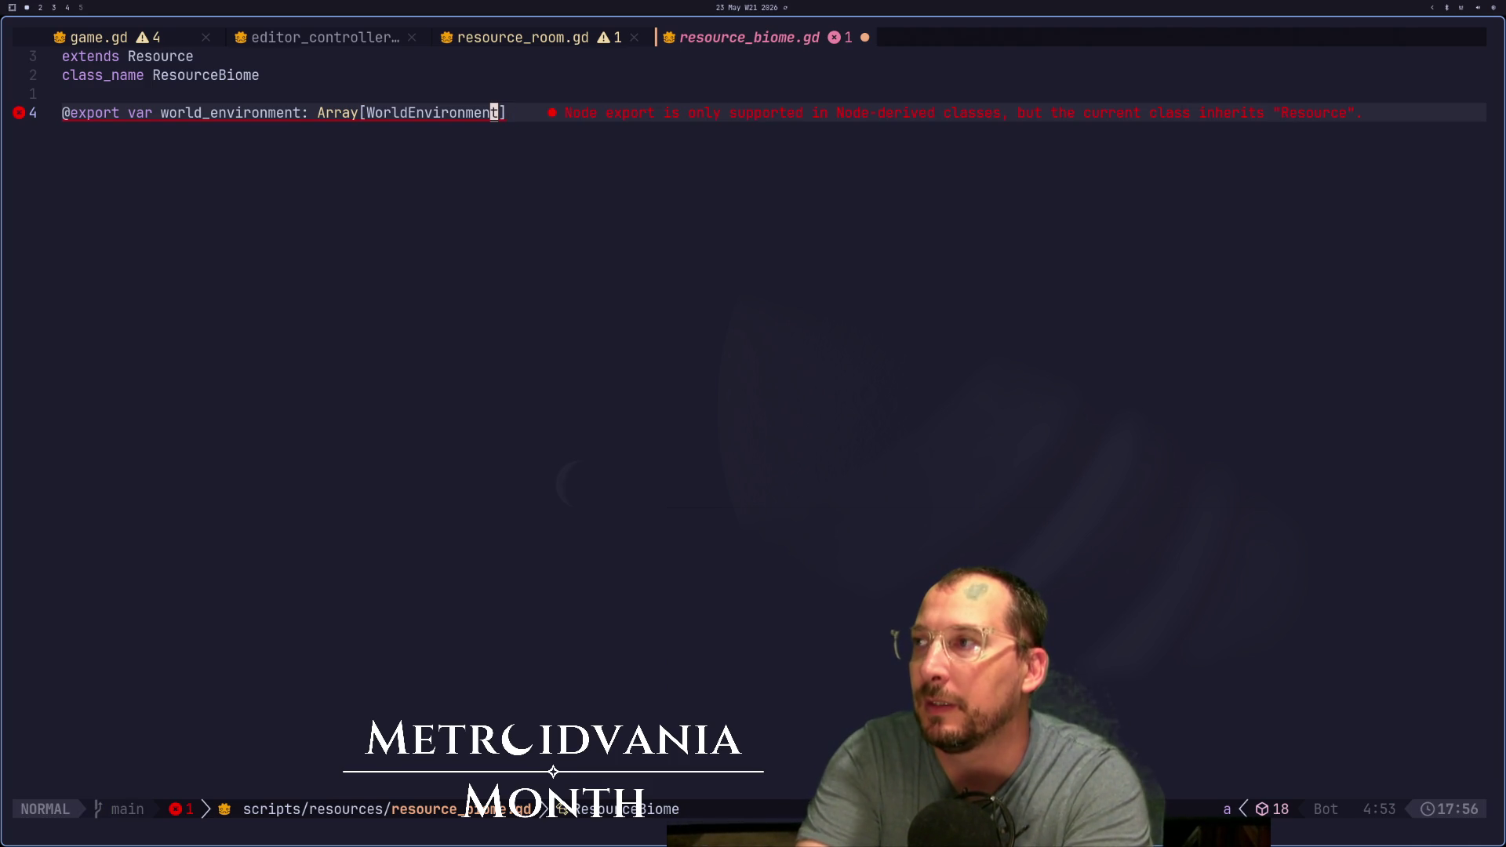
Undo the stray edits on line 4 and save resource_biome.gd
key("d")
key("d")
key("u")
key("h")
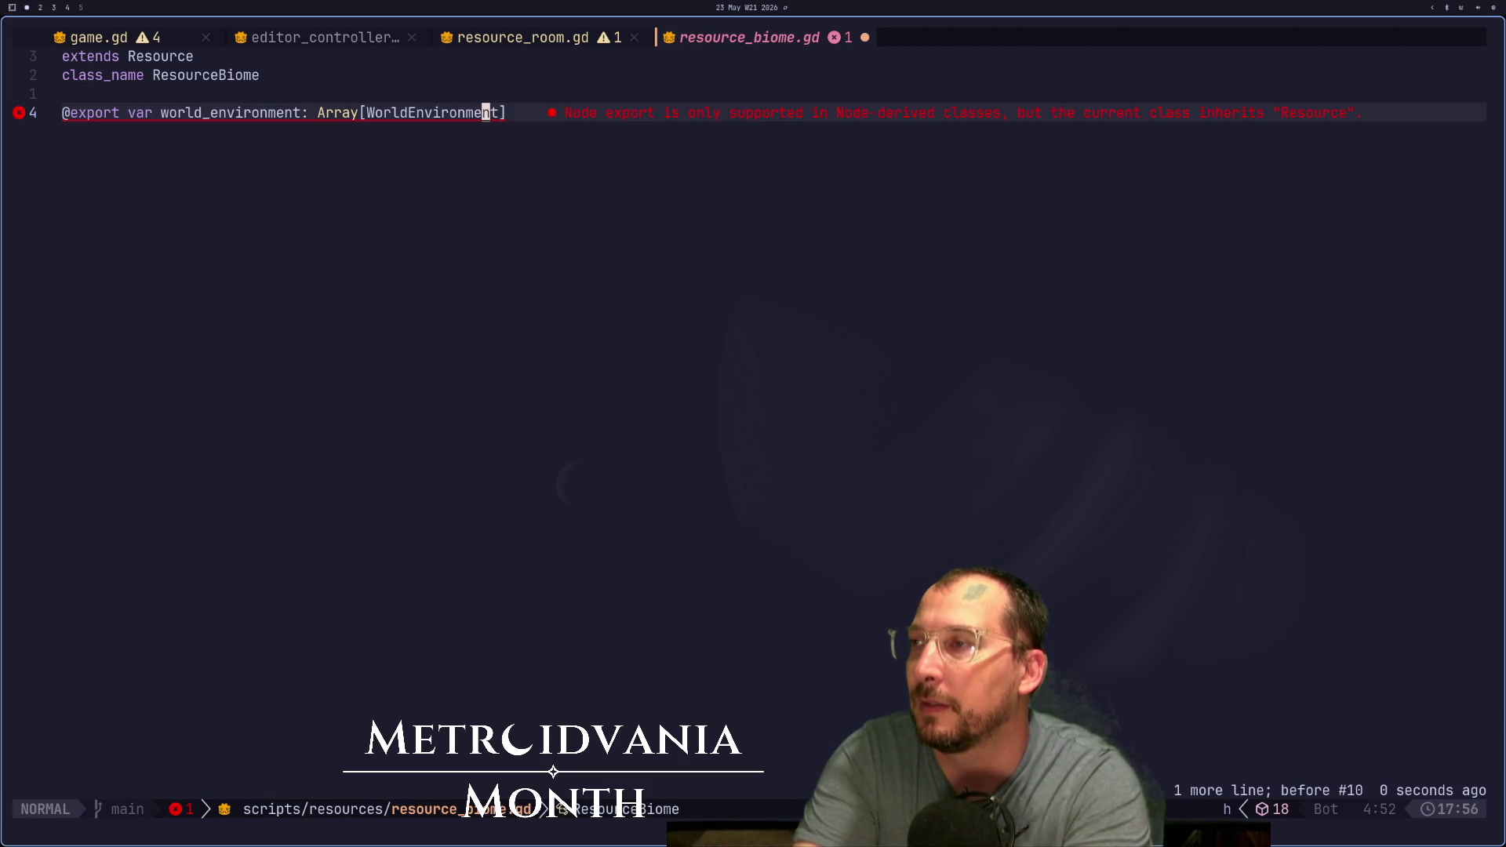
key("u")
type("bdw")
type(":w")
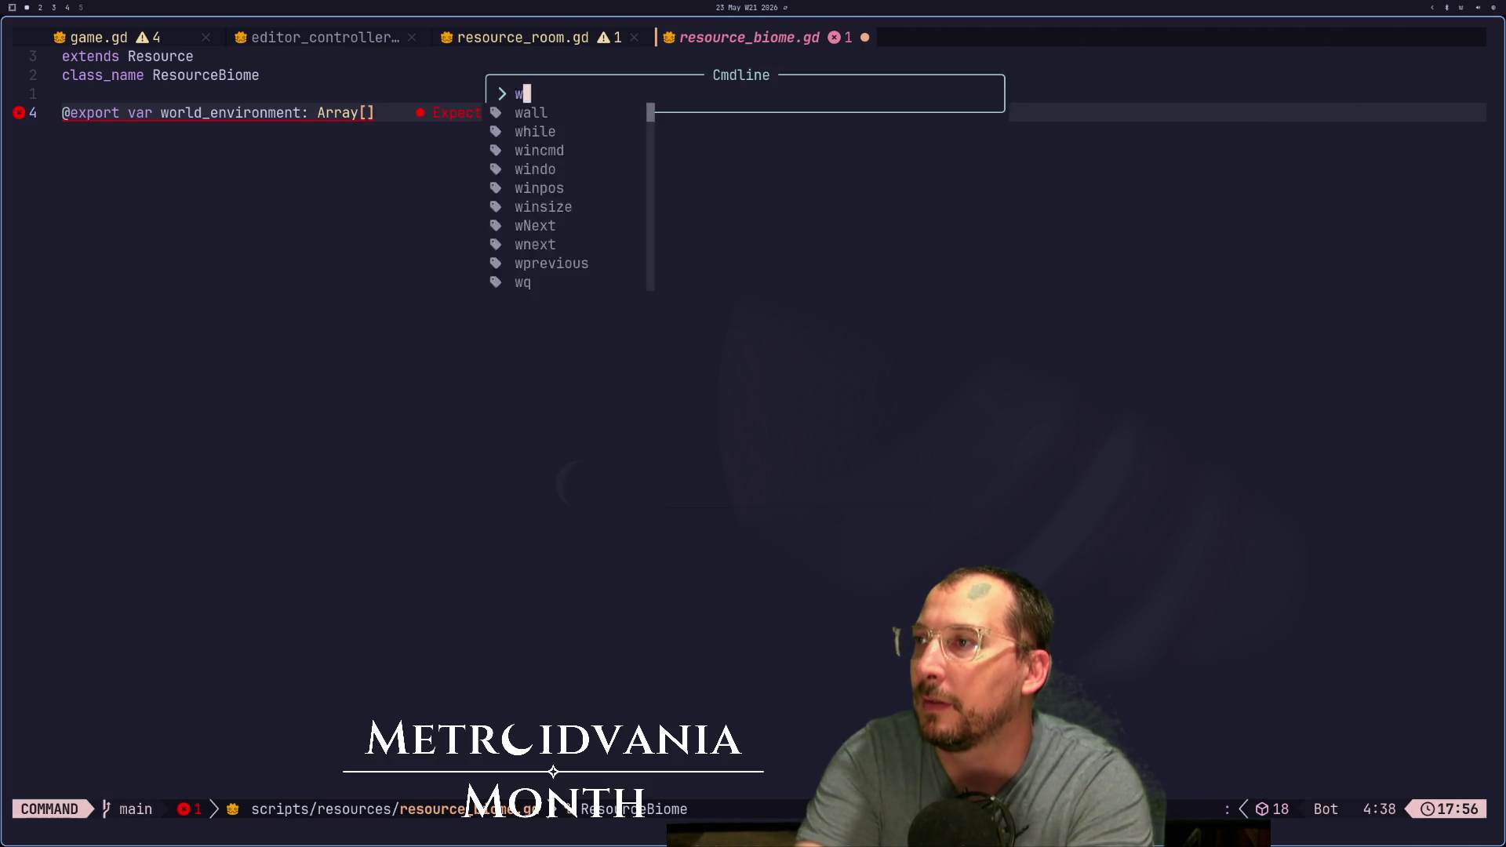
key("Return")
Test removing the brackets, restore Array[WorldEnvironment], save, and go back to Godot
key("i")
key("BackSpace")
key("Escape")
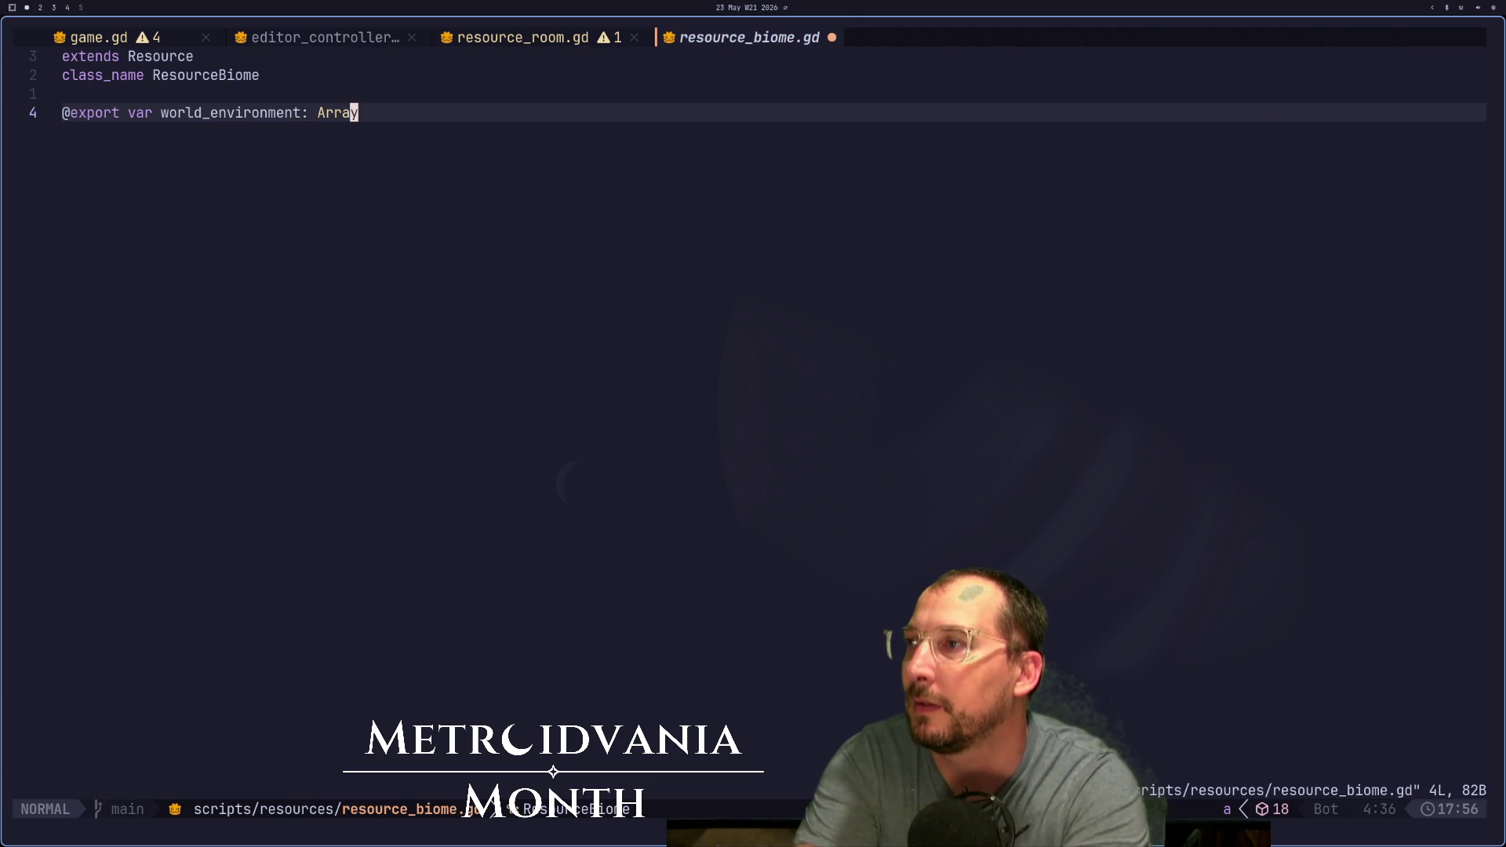
type("uu:w")
key("Return")
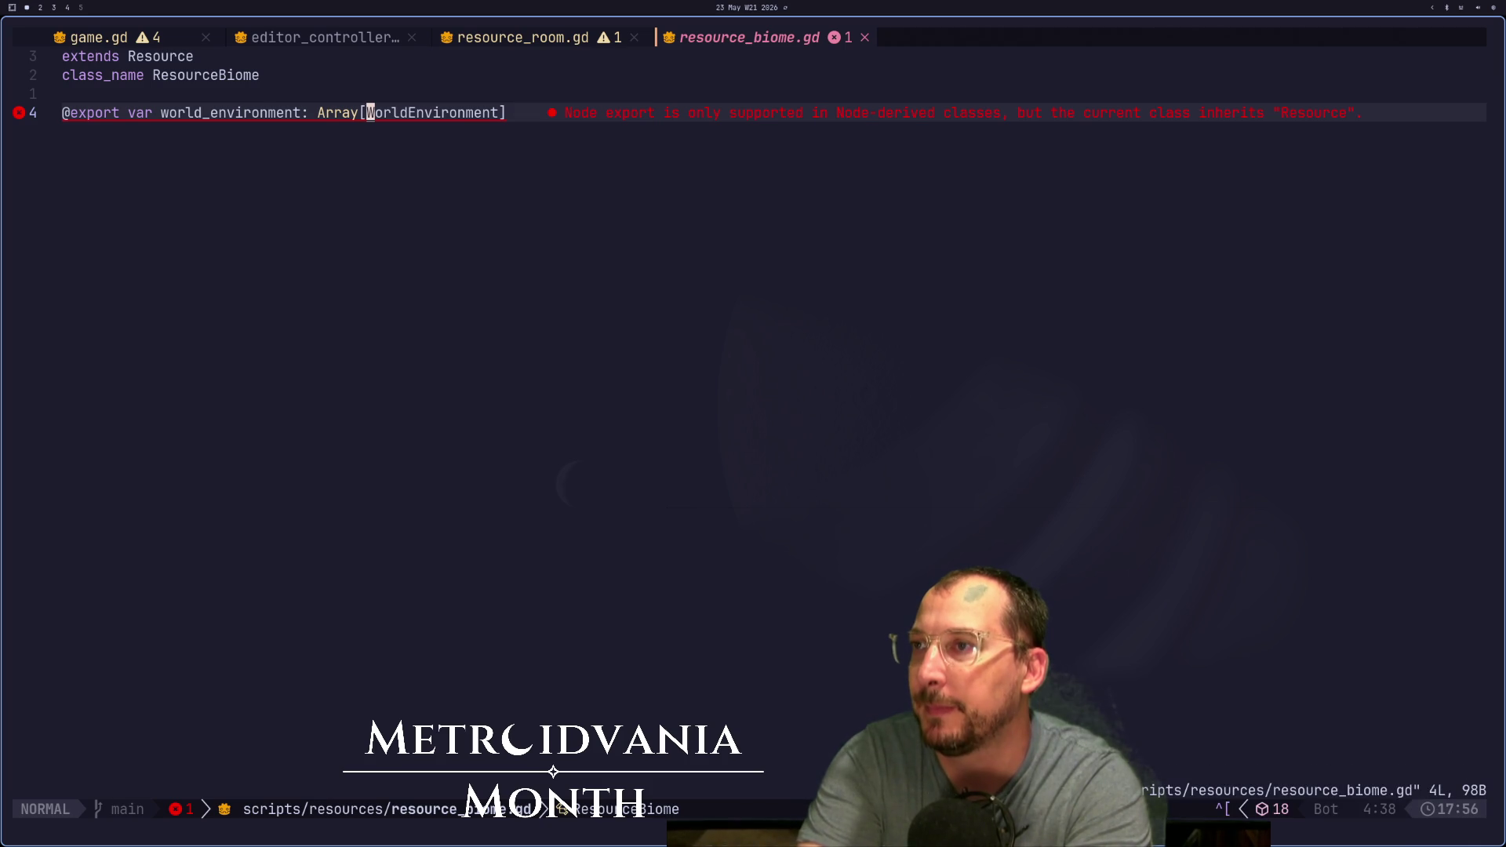
key("alt+Tab")
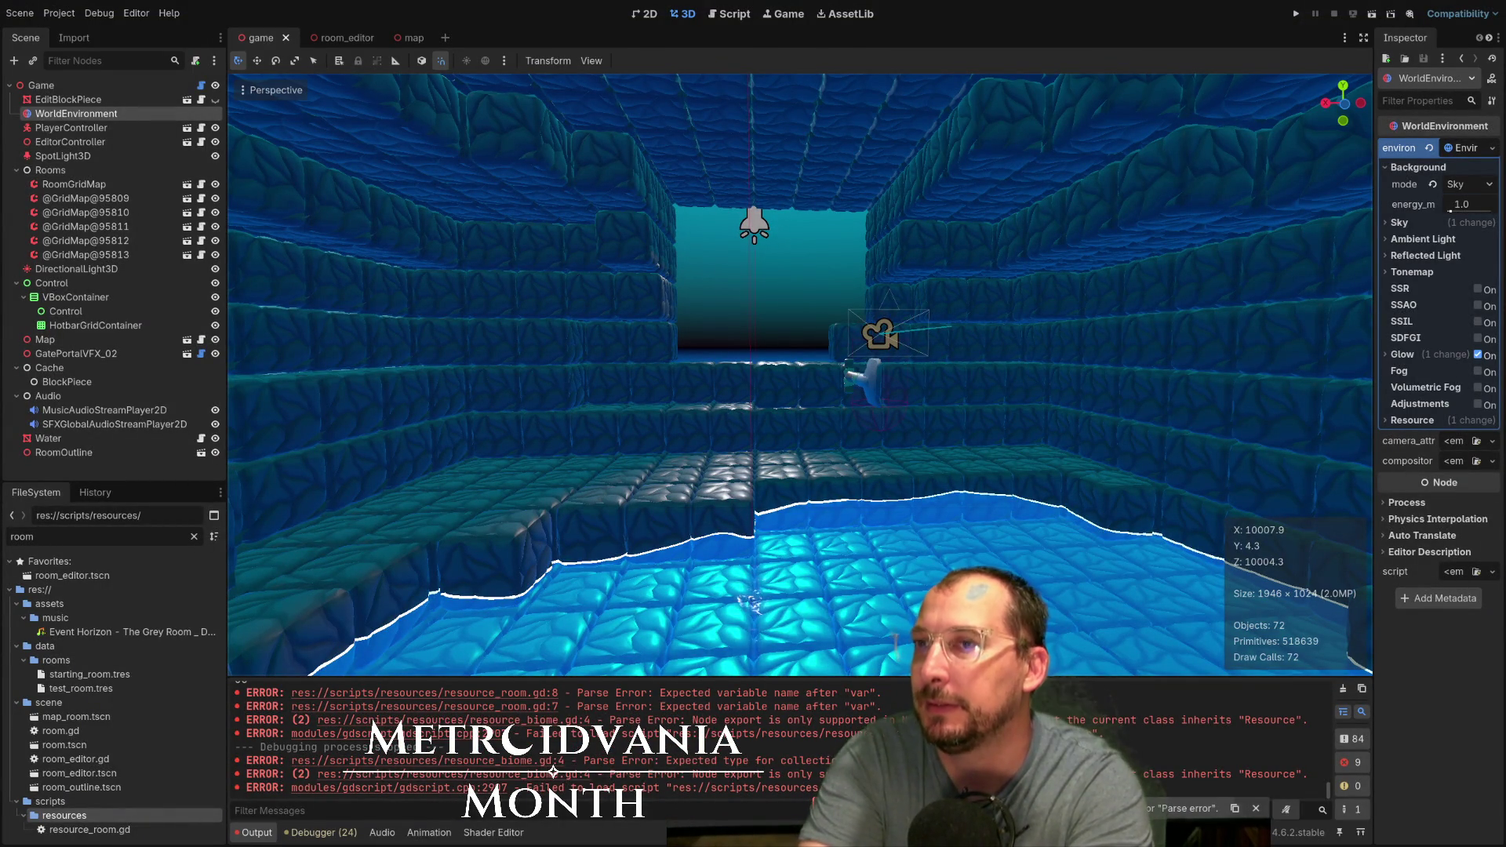
Open Save As for the WorldEnvironment's Environment resource, cancel it, and return to resource_biome.gd
right_click(1455, 152)
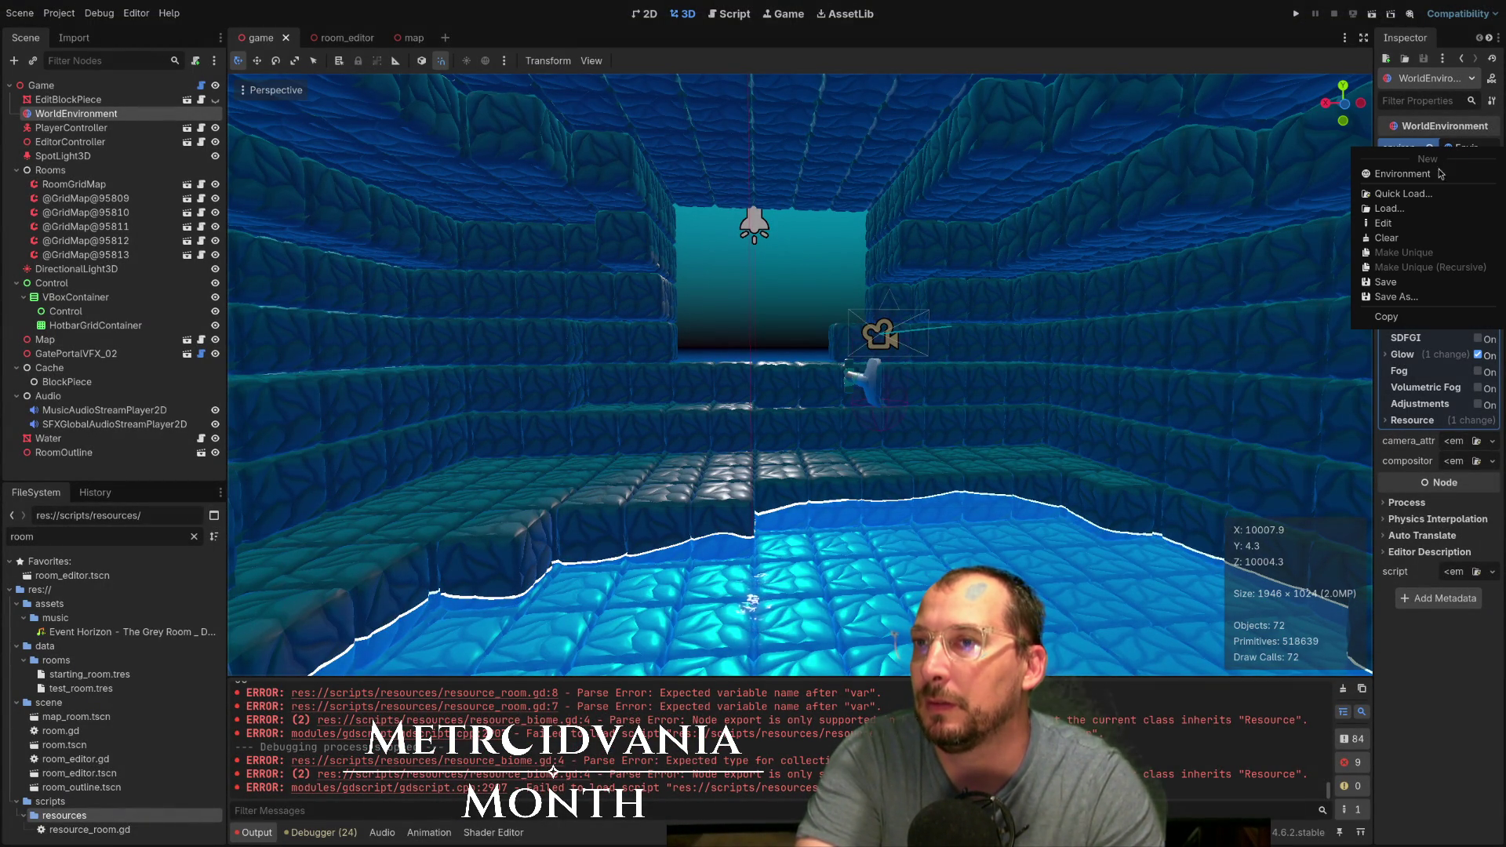
left_click(1421, 297)
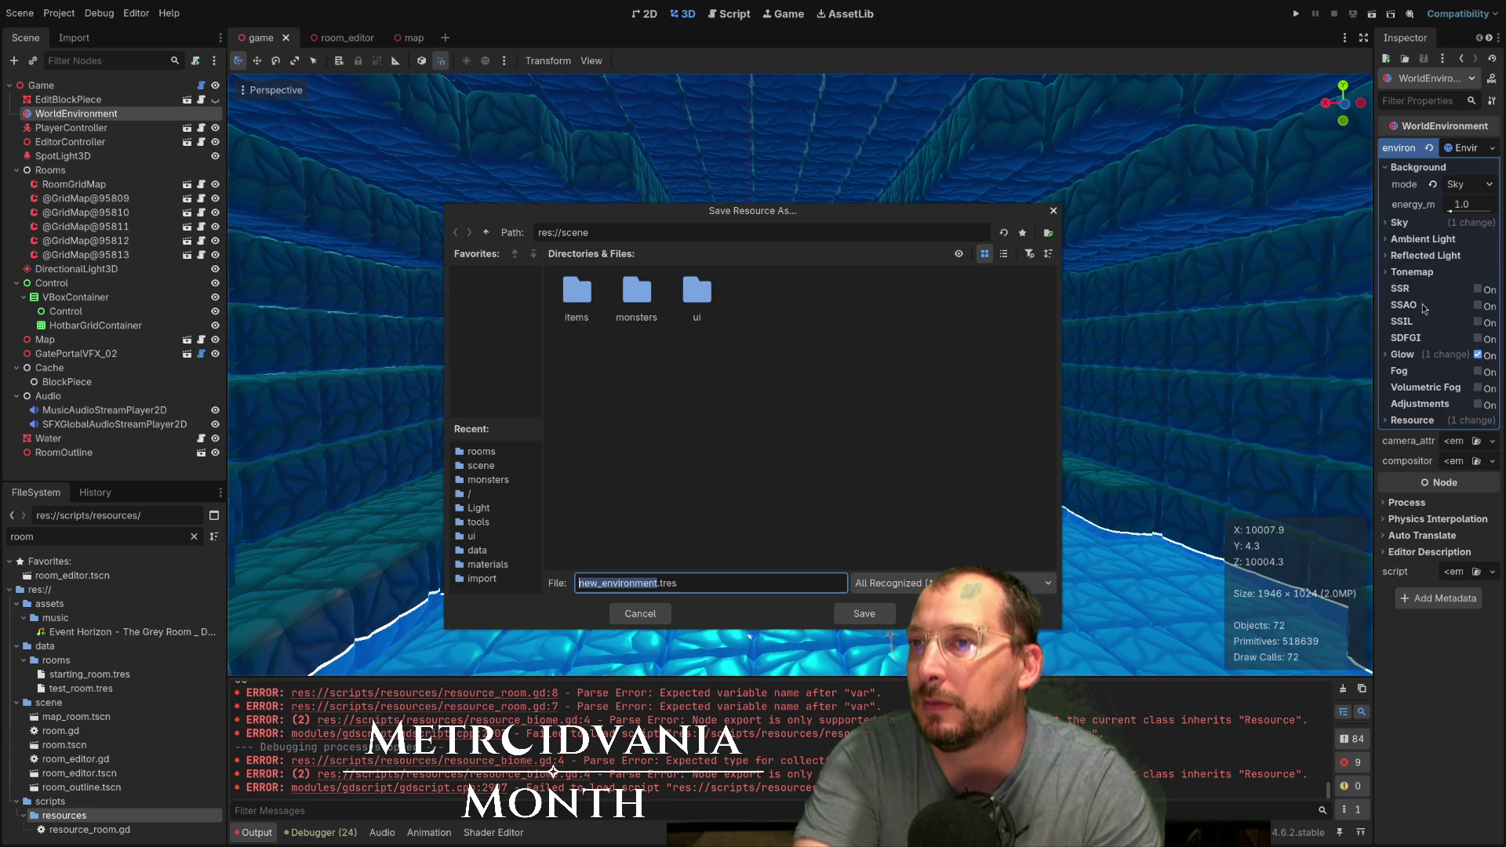
left_click(634, 619)
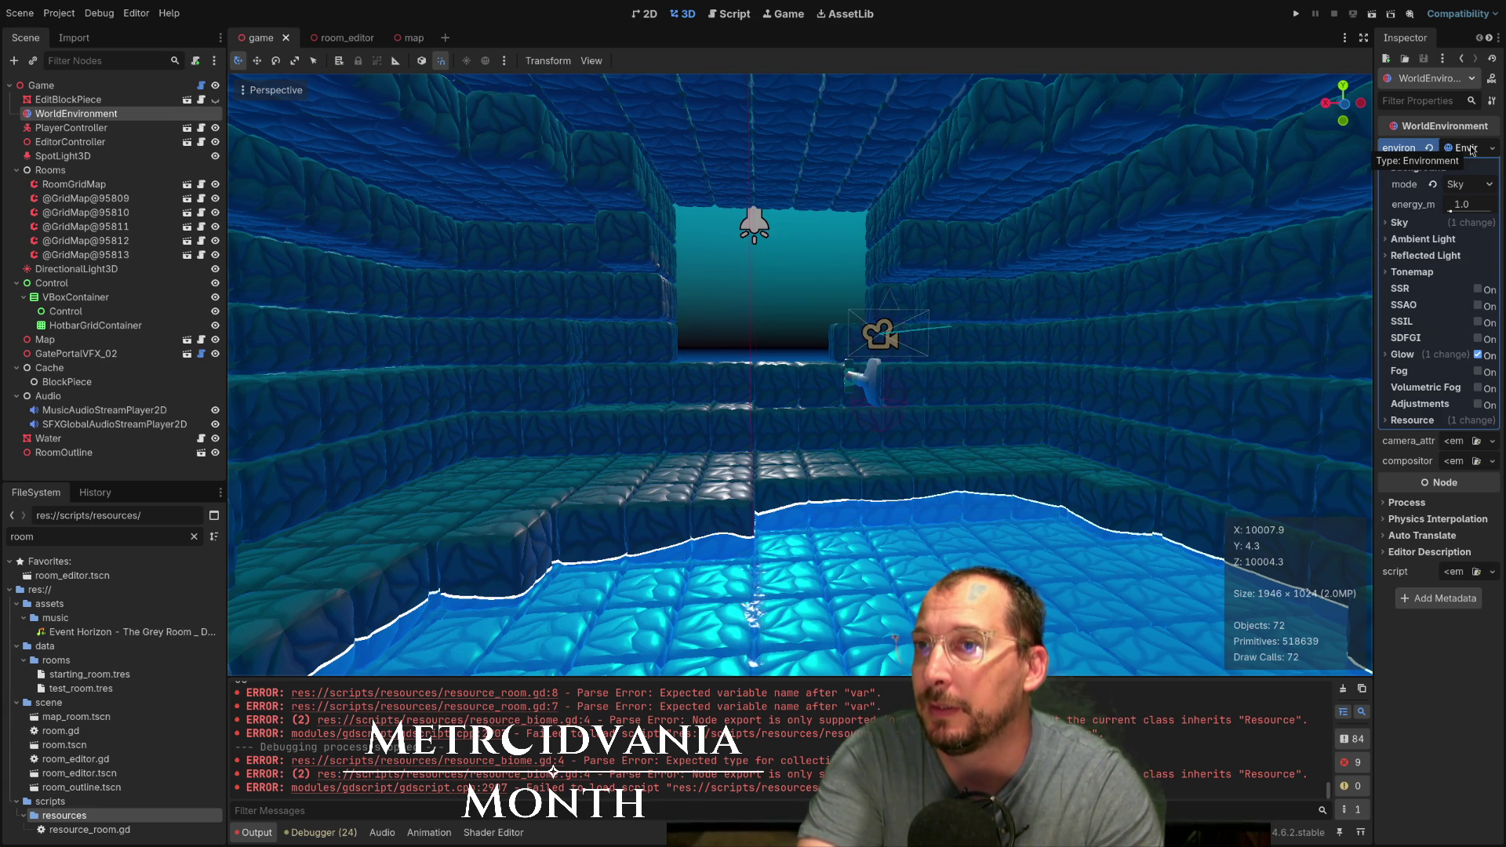
key("super+1")
Drop 'World' from the element type so it reads Array[Environment], and save
key("l")
key("l")
key("l")
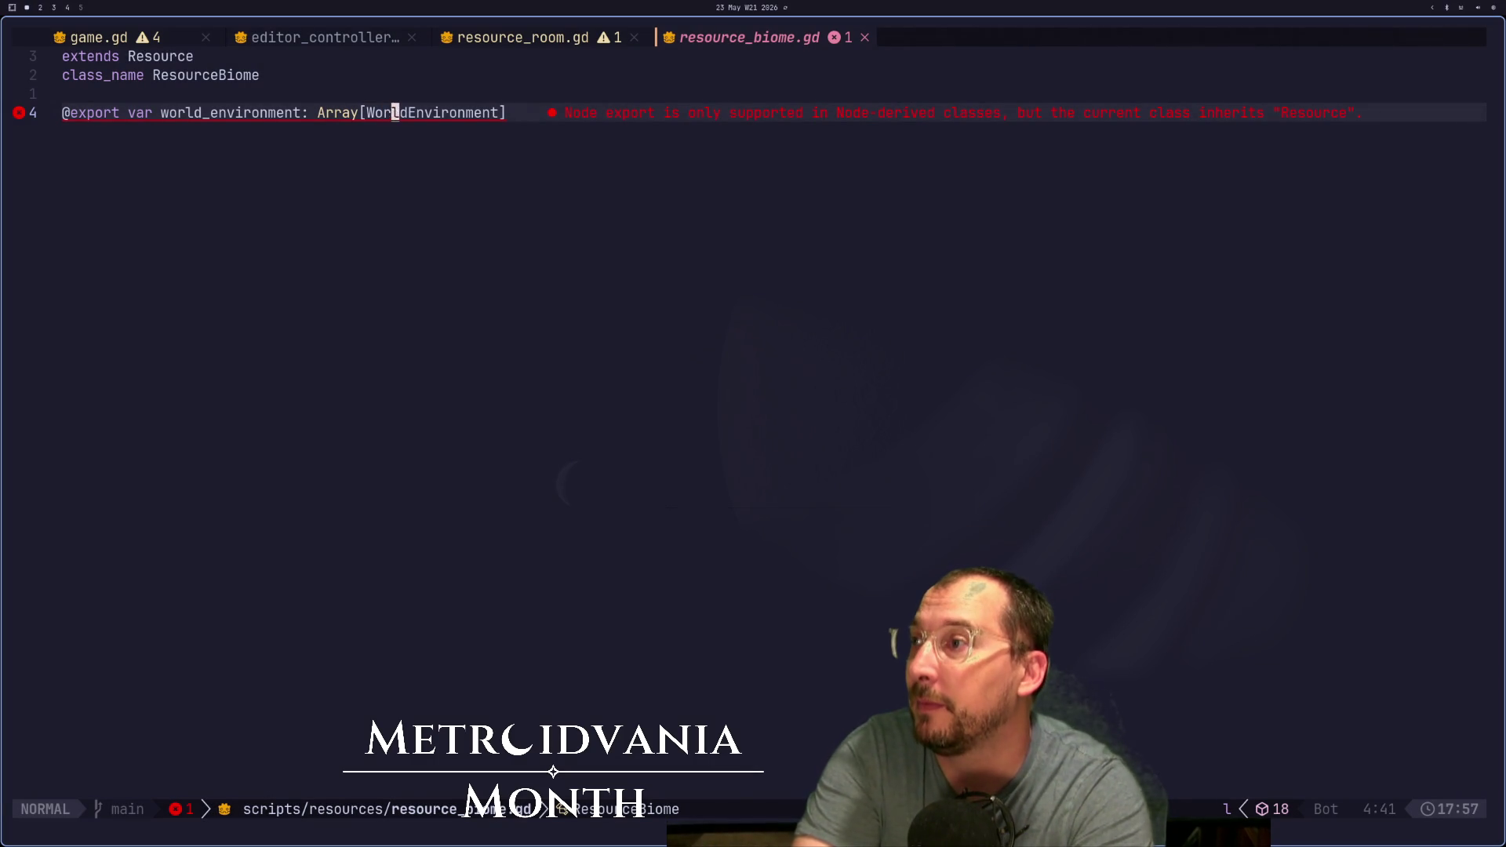
key("a")
key("BackSpace")
key("BackSpace")
key("BackSpace")
key("Escape")
type(":w")
key("Return")
Collapse and re-expand the Environment resource properties in Godot's Inspector
key("super+2")
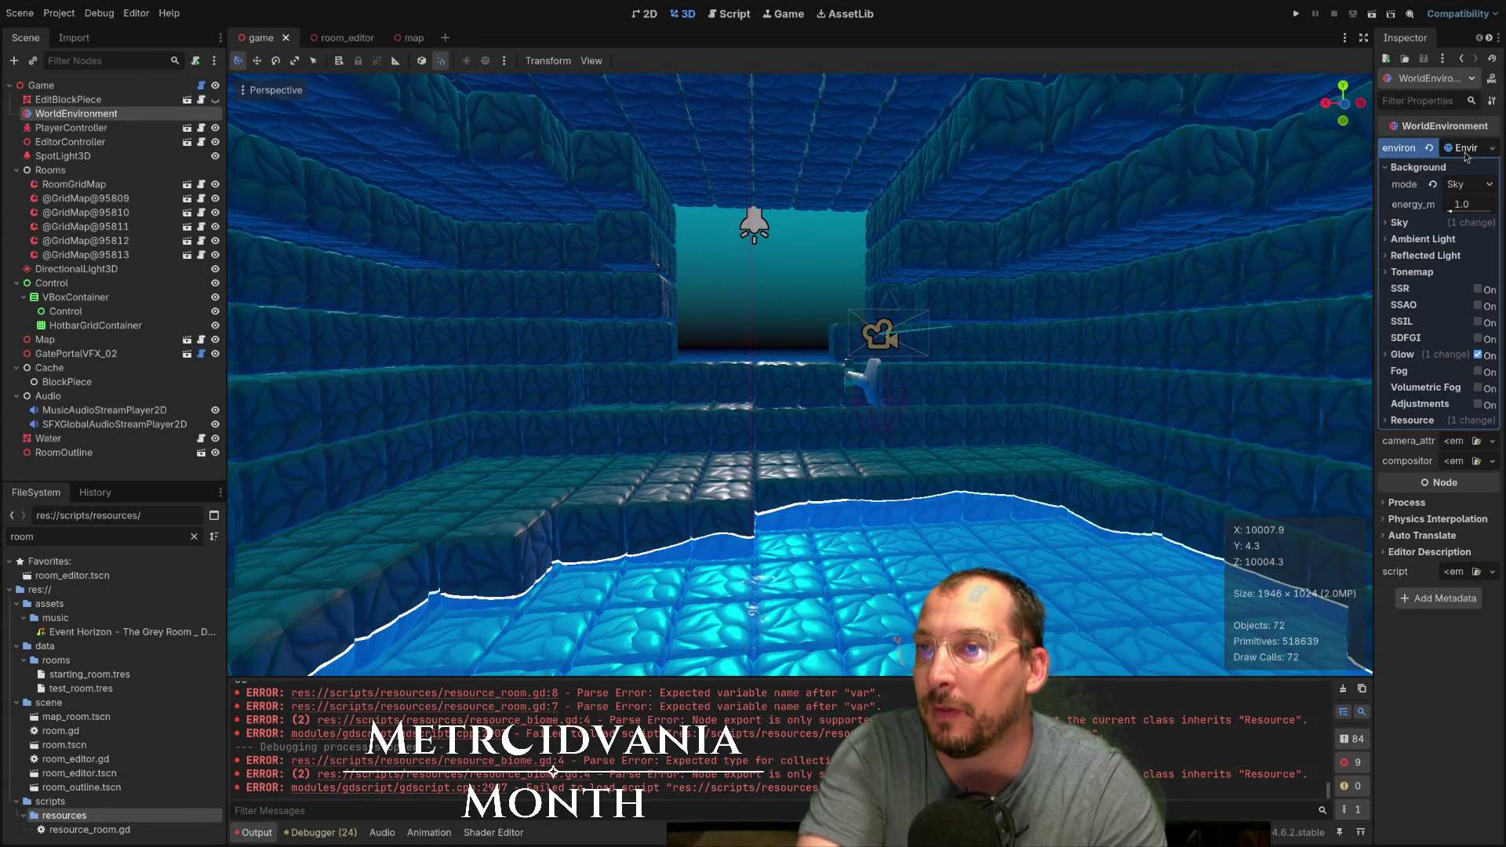
left_click(1465, 150)
left_click(1462, 149)
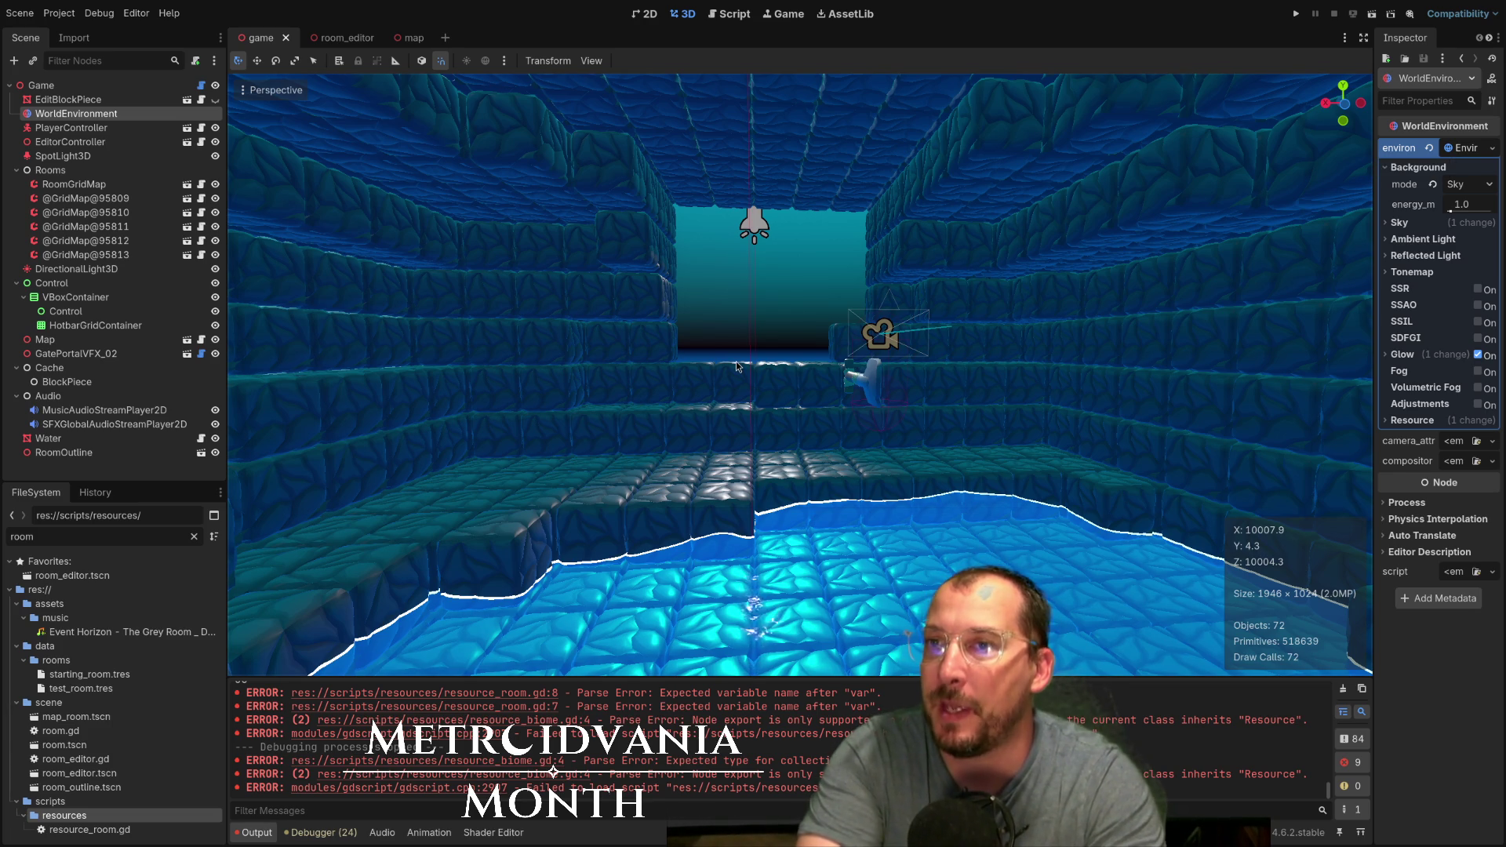
key("super+1")
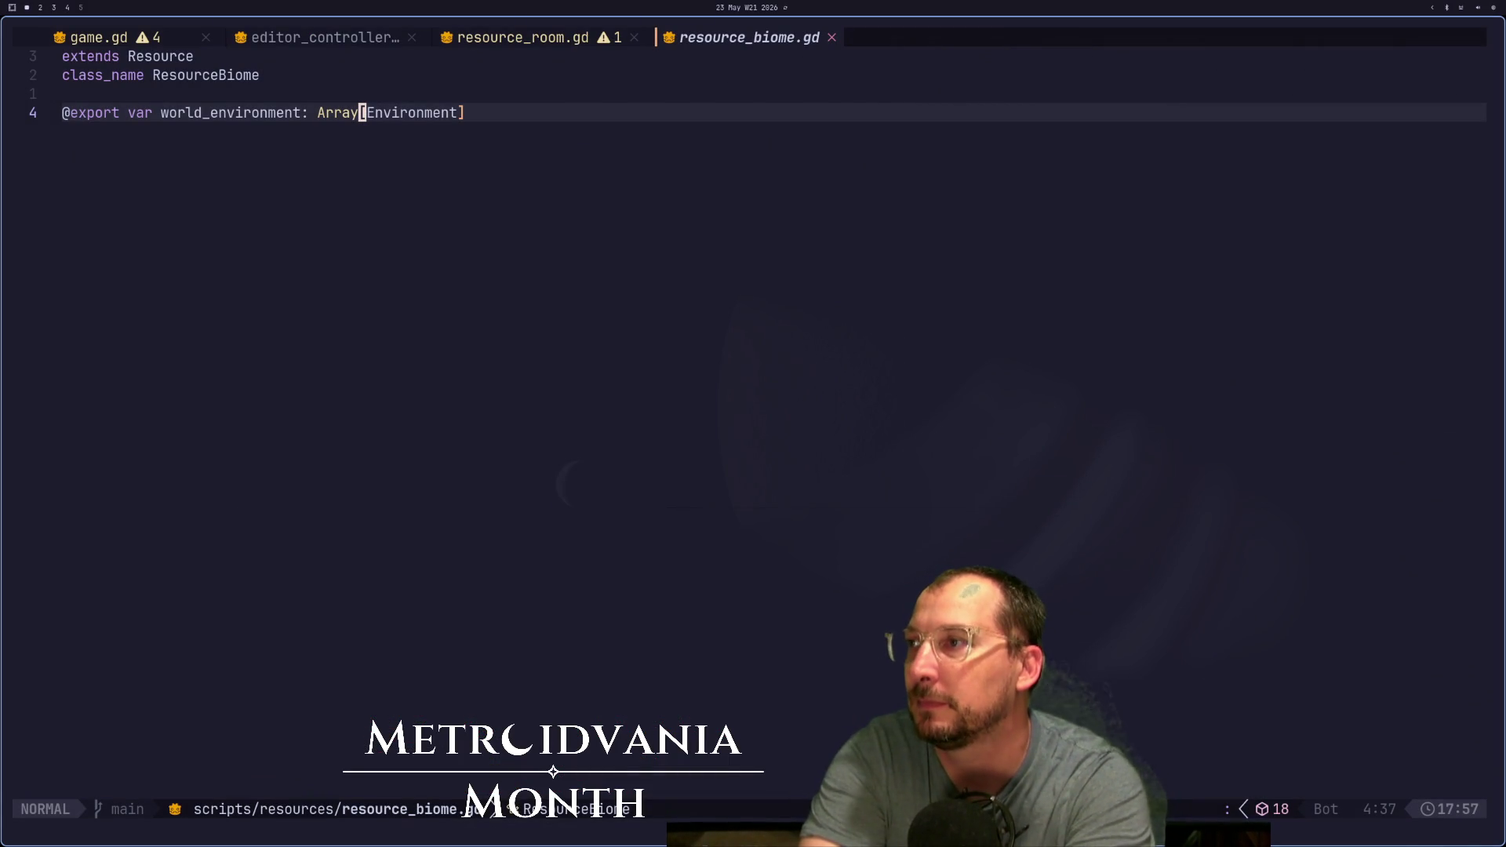
Rename world_environment to environment, save, and check the result in Godot
key("b")
key("b")
key("h")
key("h")
key("h")
key("a")
key("BackSpace")
key("BackSpace")
key("BackSpace")
key("BackSpace")
key("BackSpace")
key("BackSpace")
key("Escape")
type(":w")
key("Return")
key("super+2")
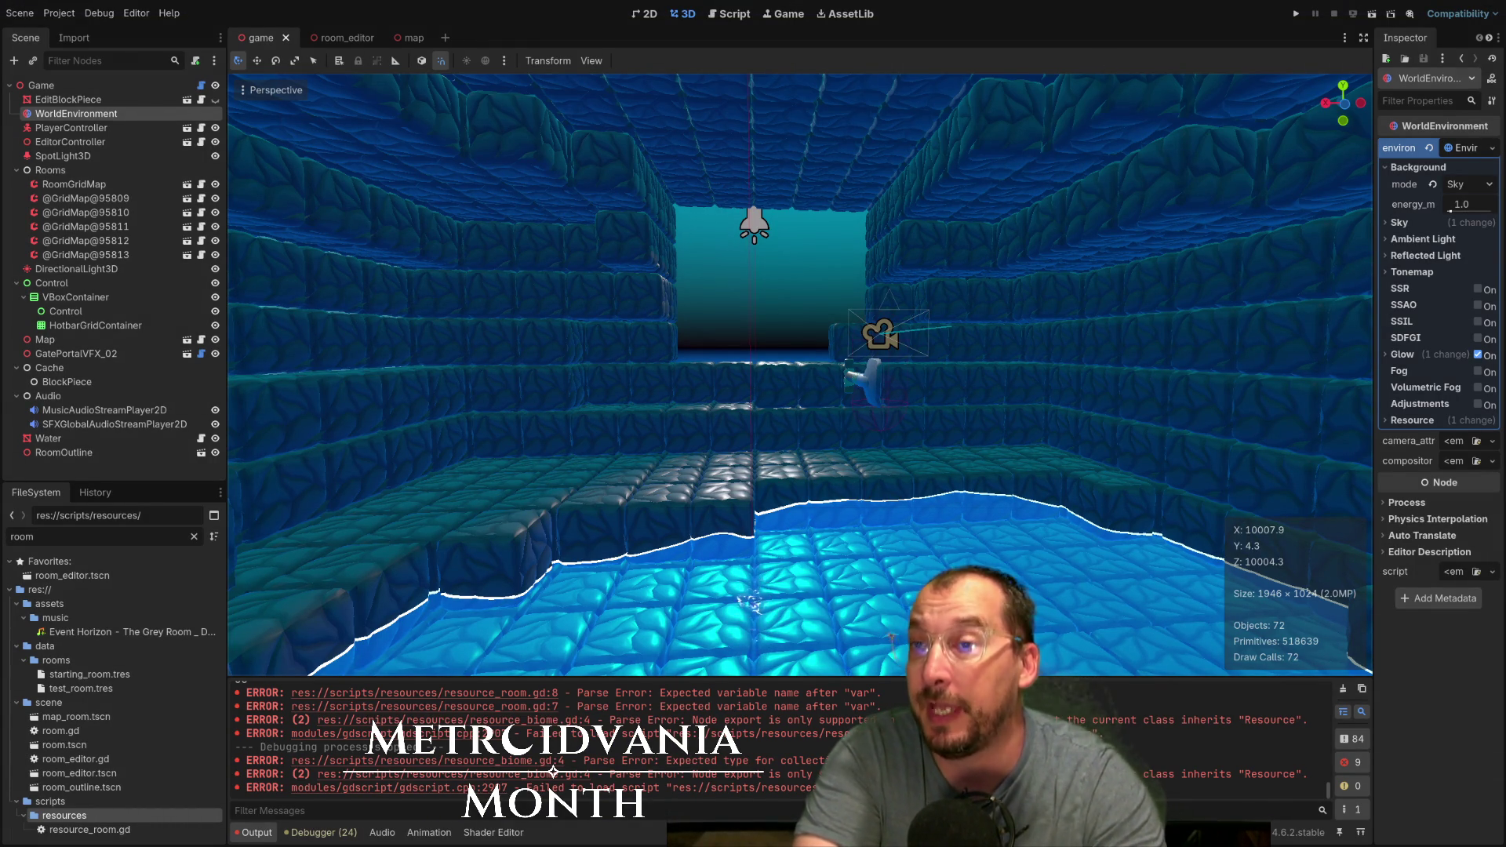
key("super+1")
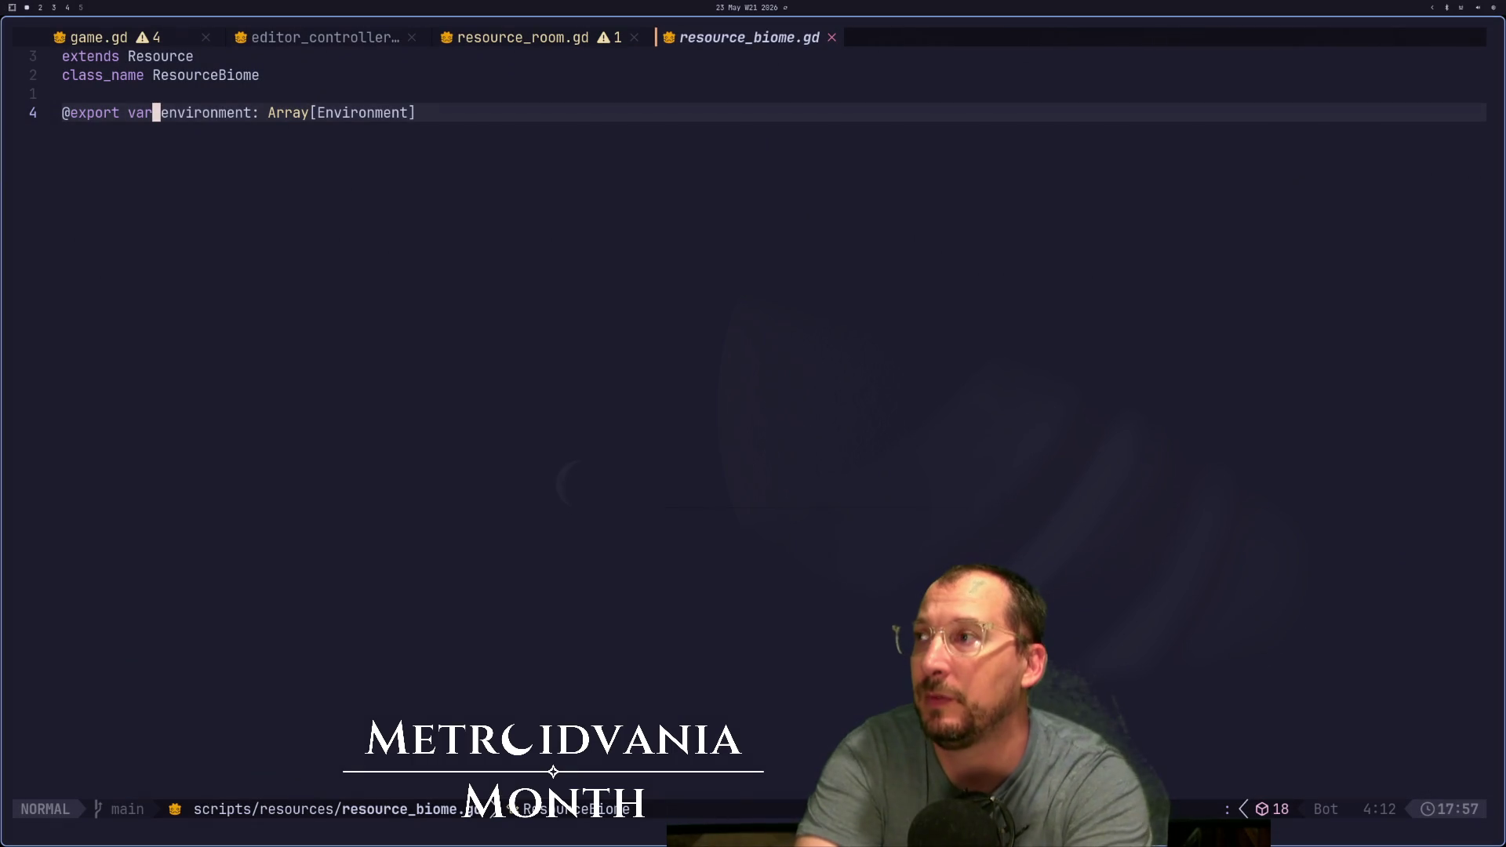
key("l")
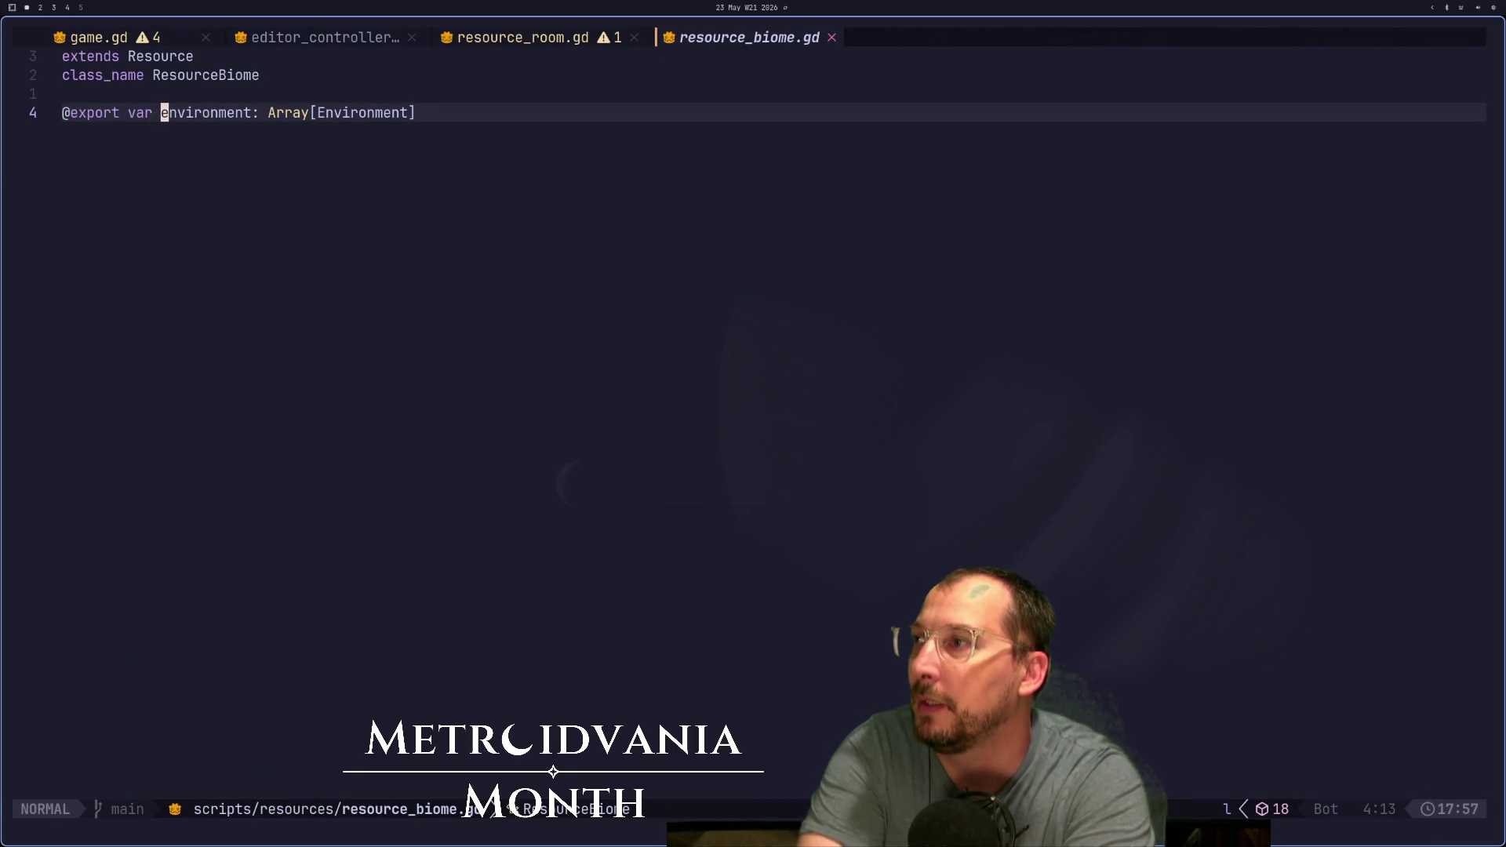
key("e")
key("e")
key("e")
type("o")
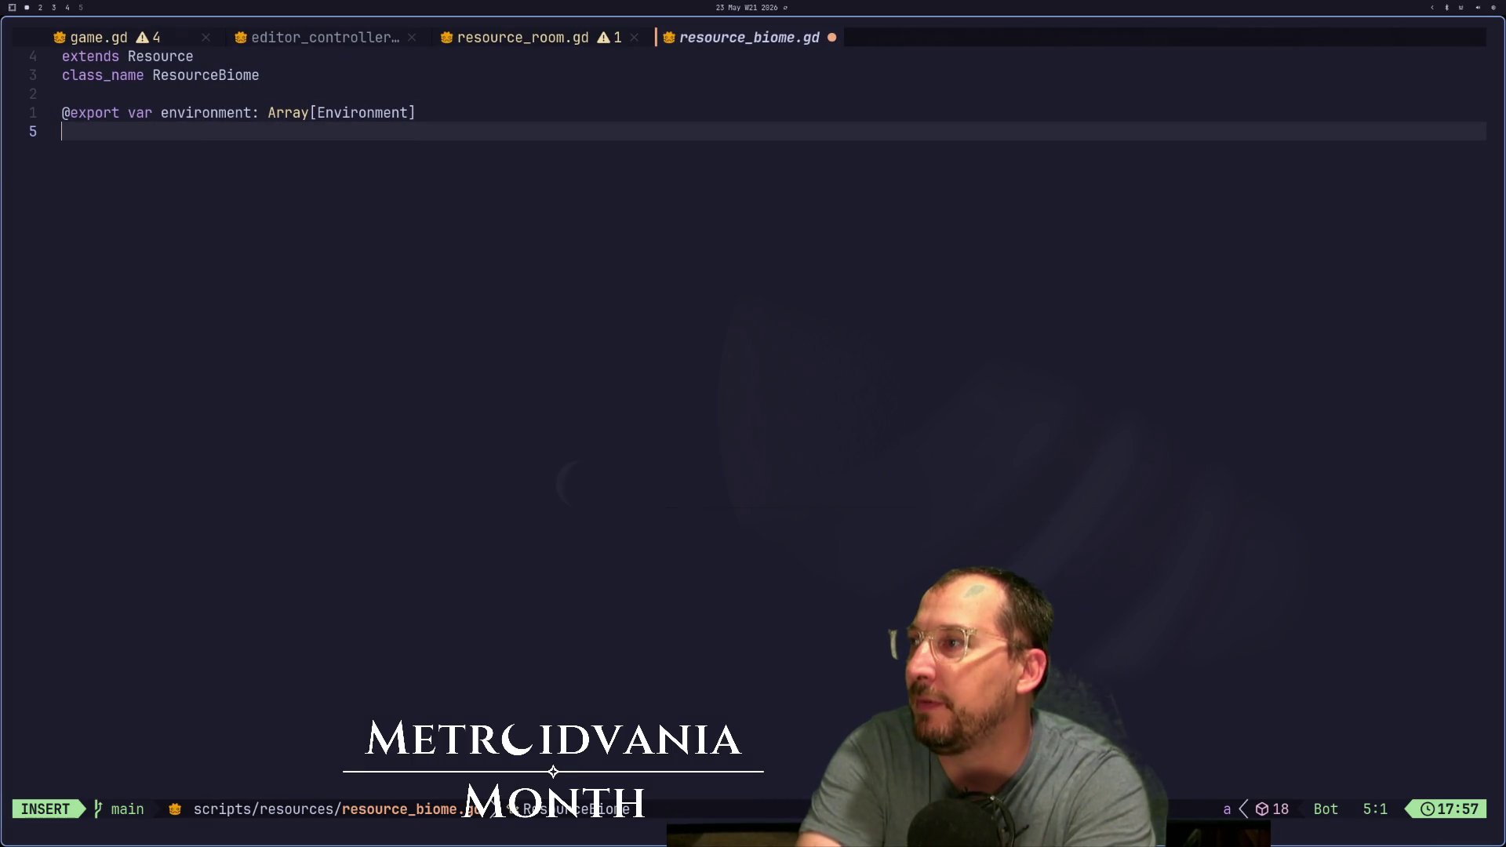
type("@export var deg")
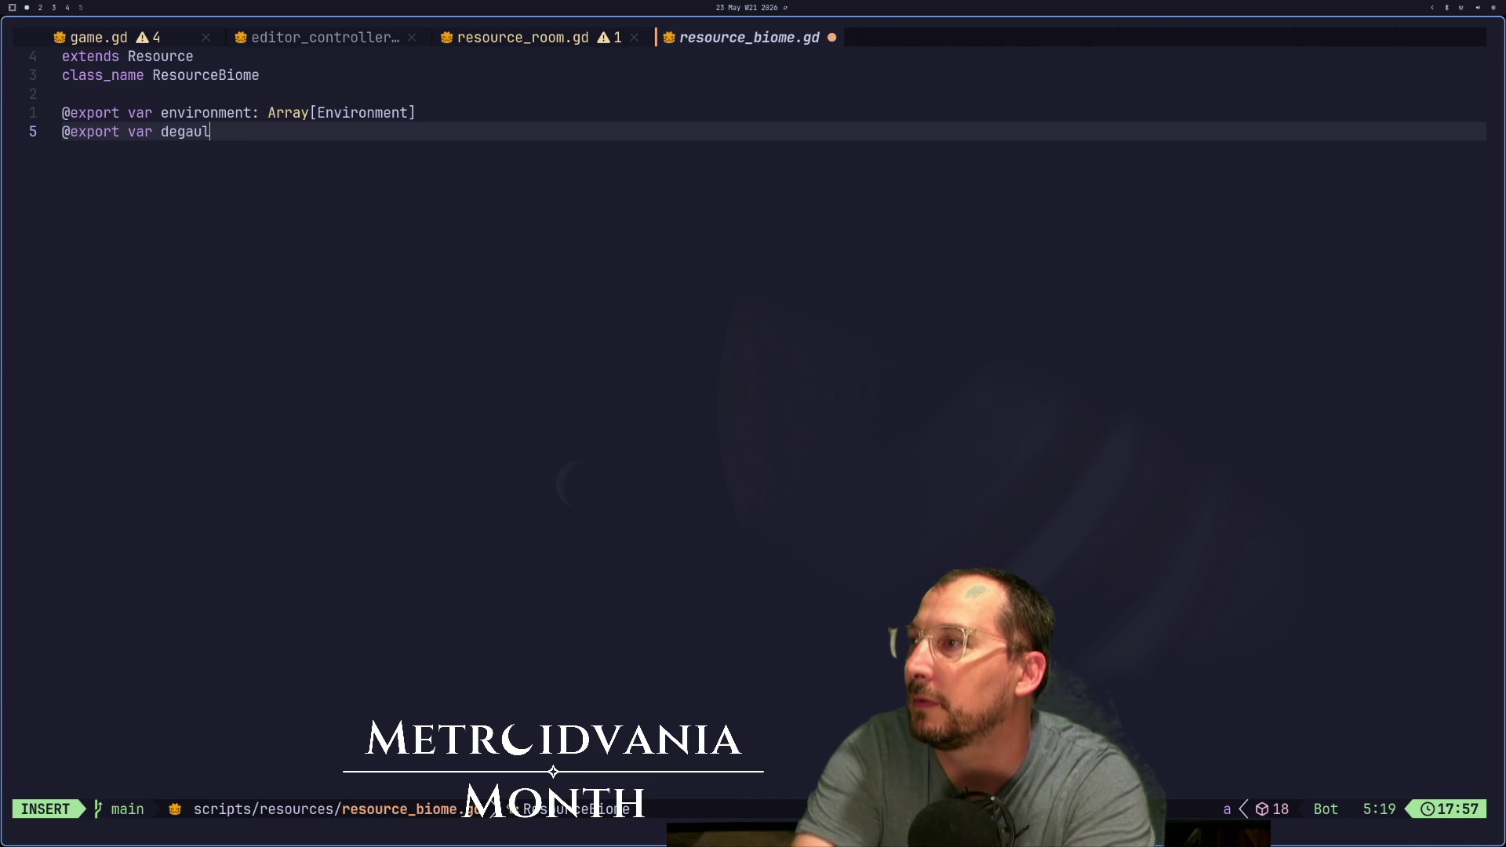
key("BackSpace")
type("fault_music_")
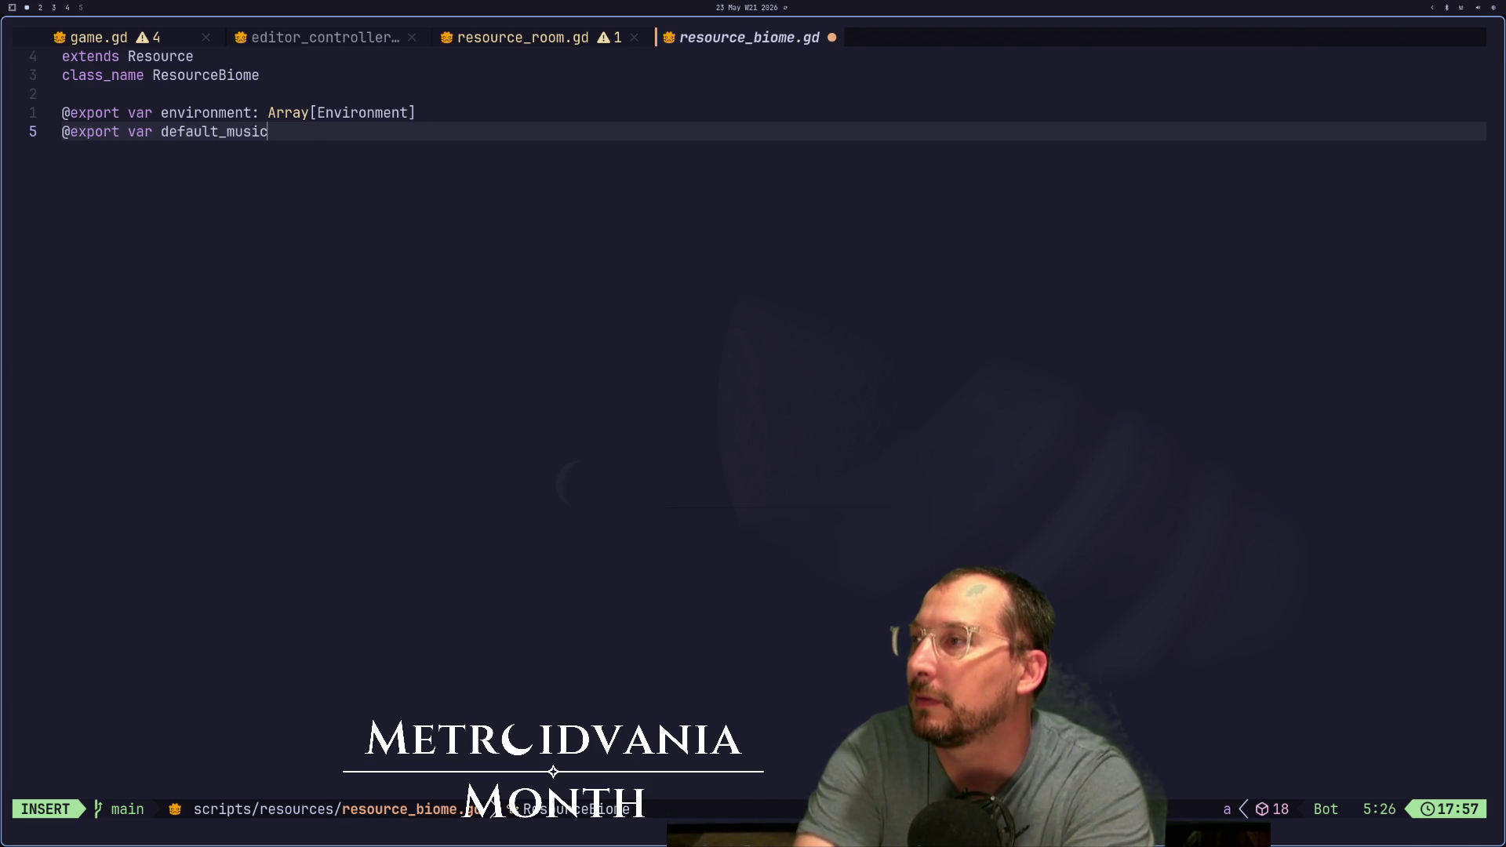
type("track:")
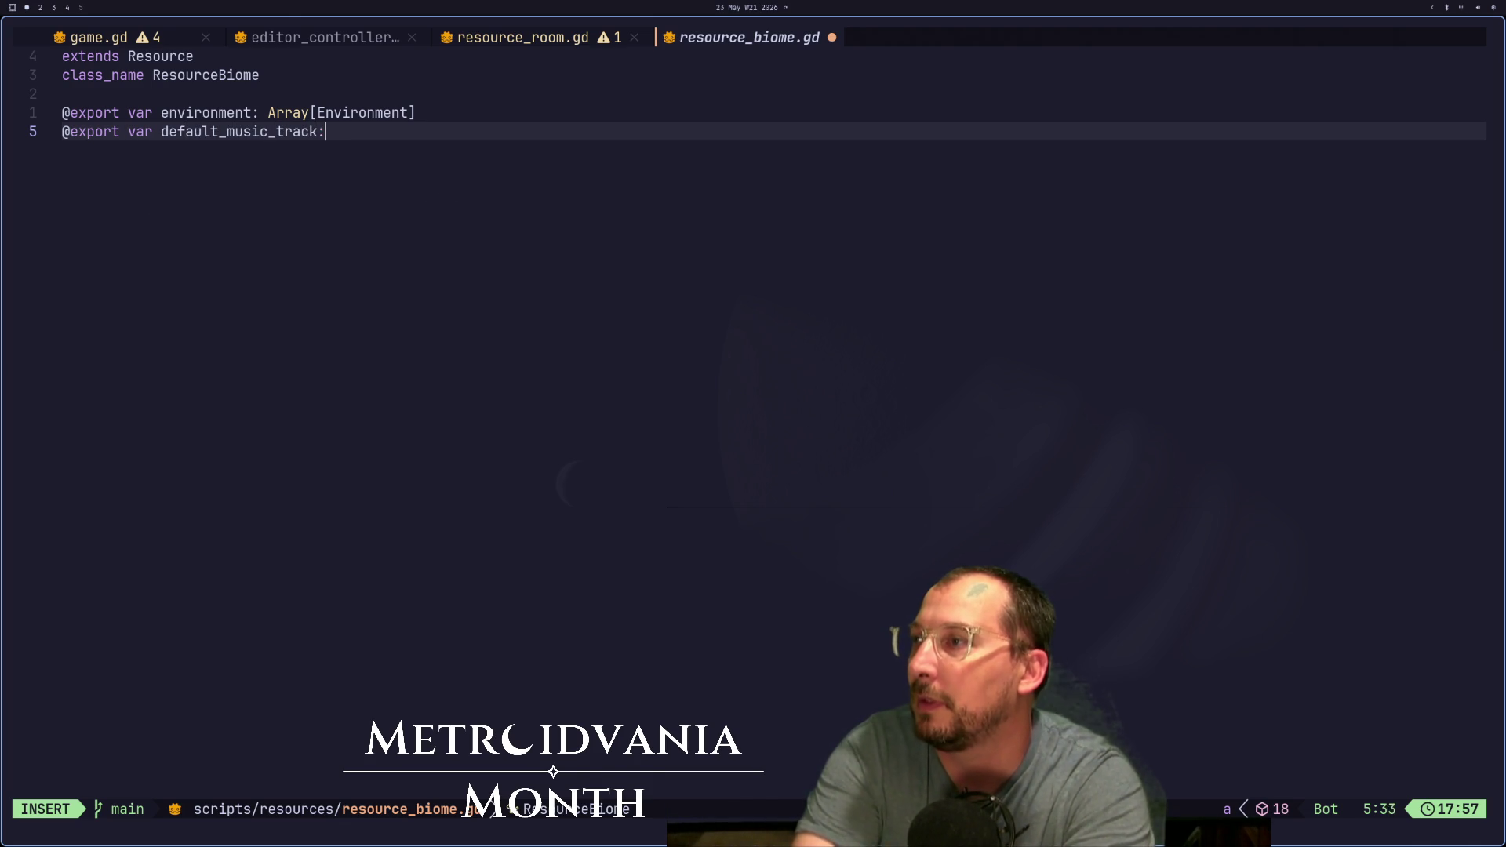
Select the Game root node in Godot, then switch Neovim to game.gd
key("super+2")
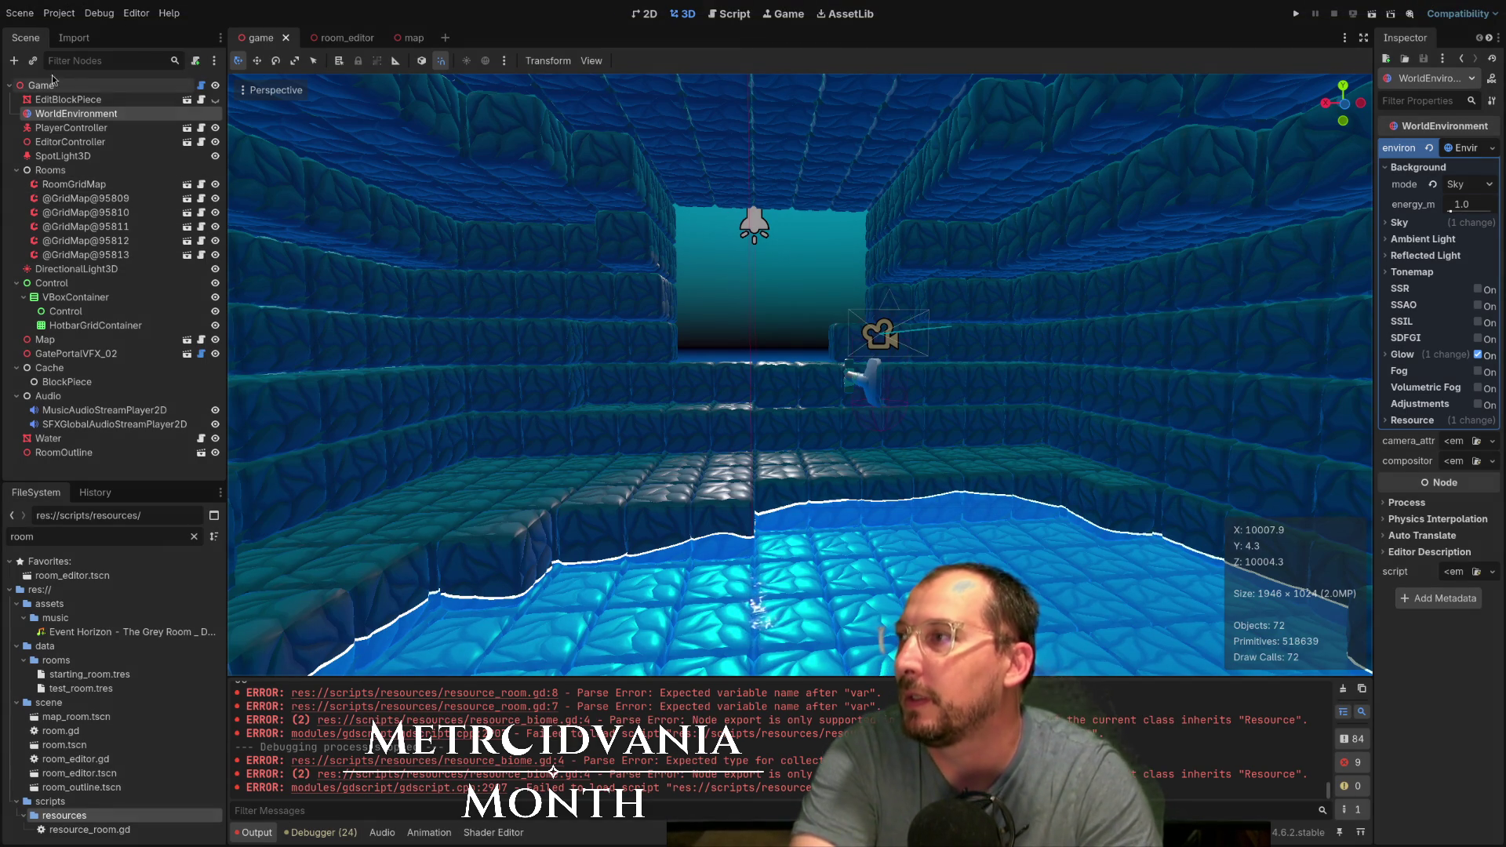
left_click(17, 81)
key("super+1")
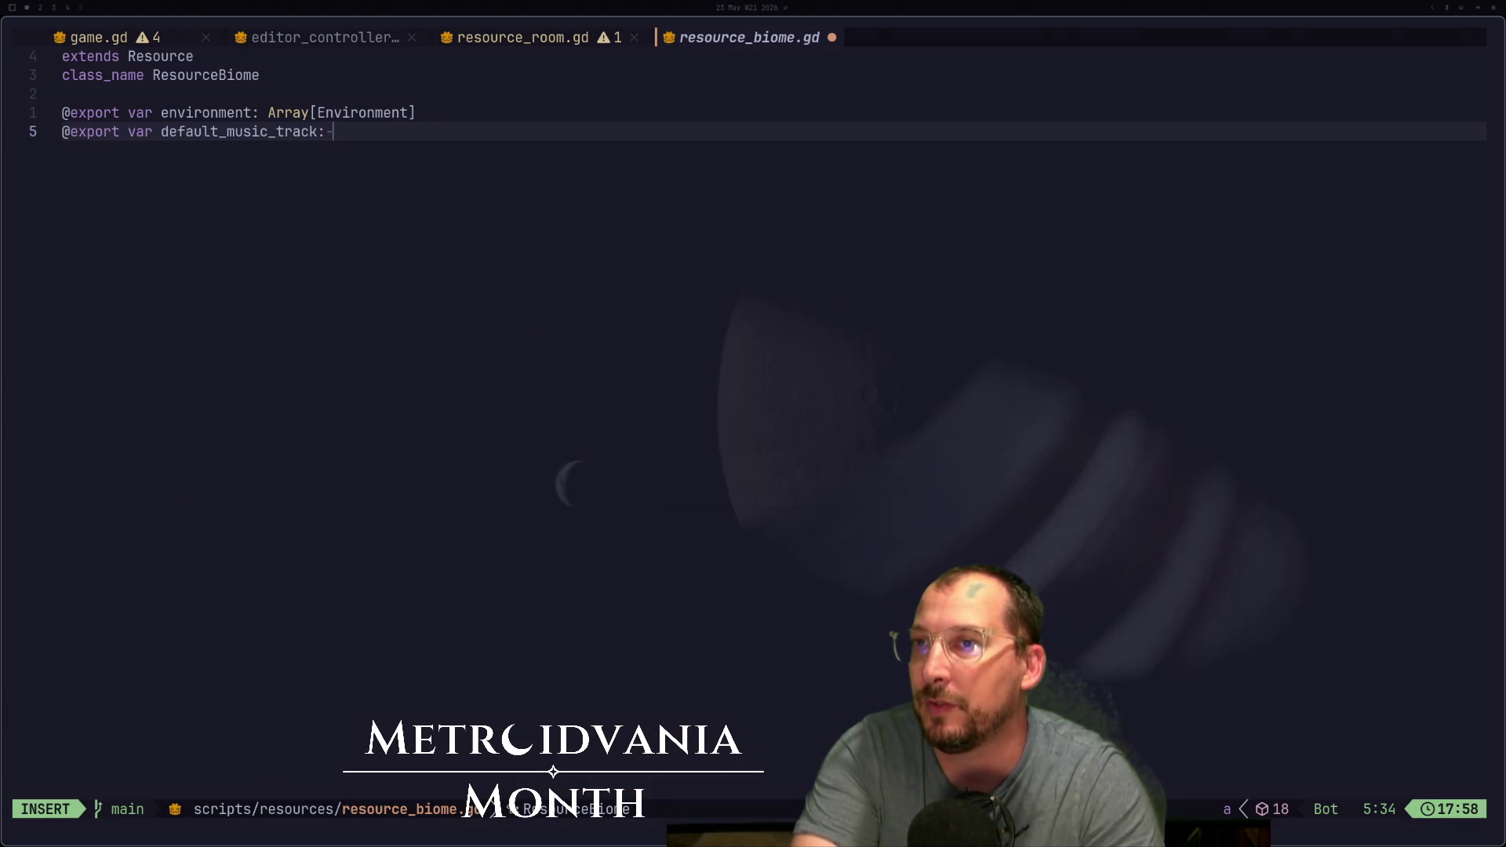
type("H")
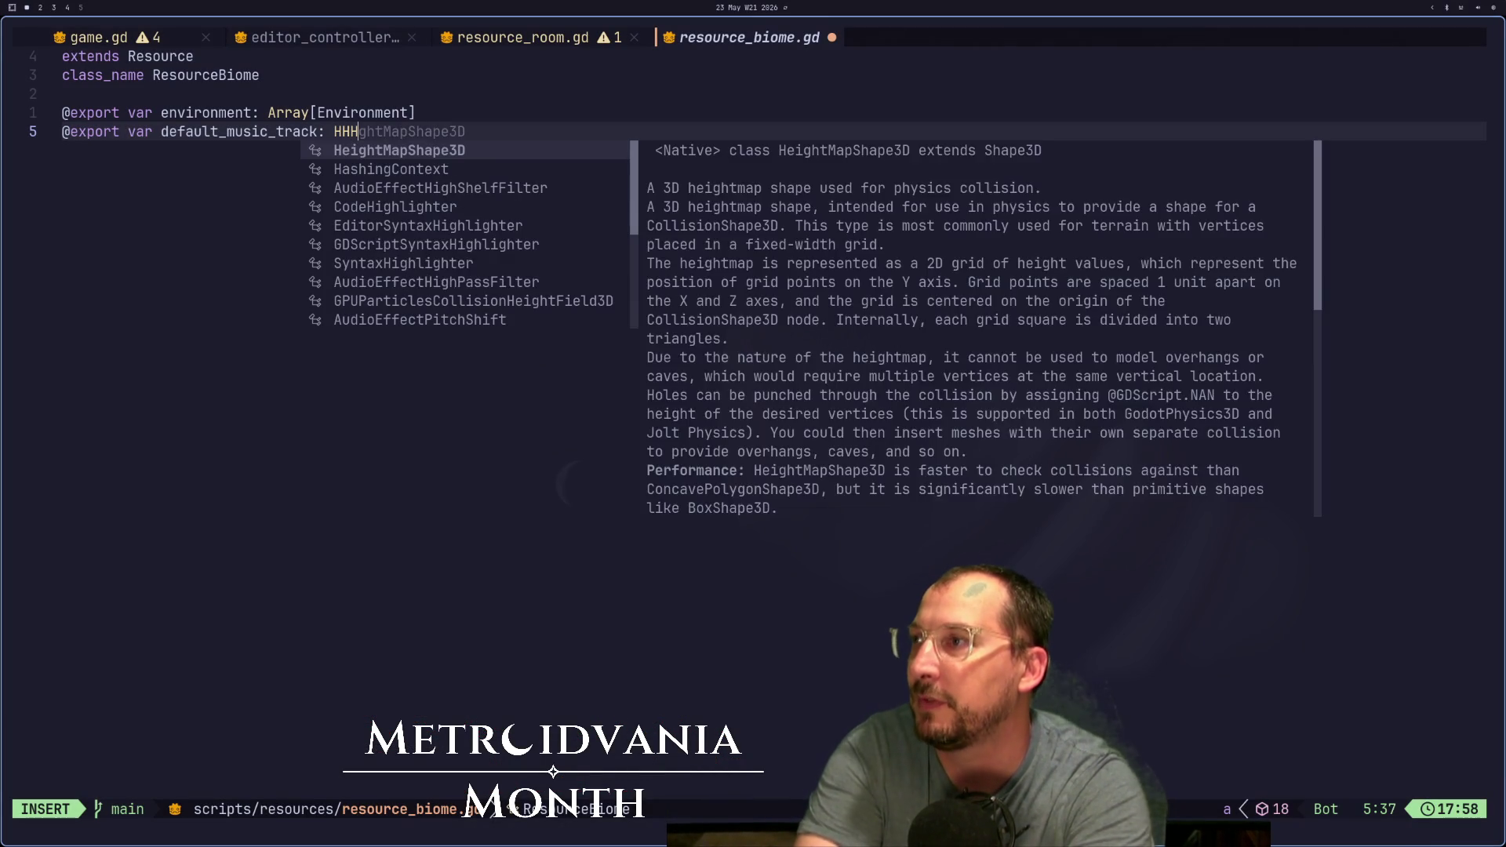
key("Escape")
key("shift+h")
key("shift+h")
key("shift+h")
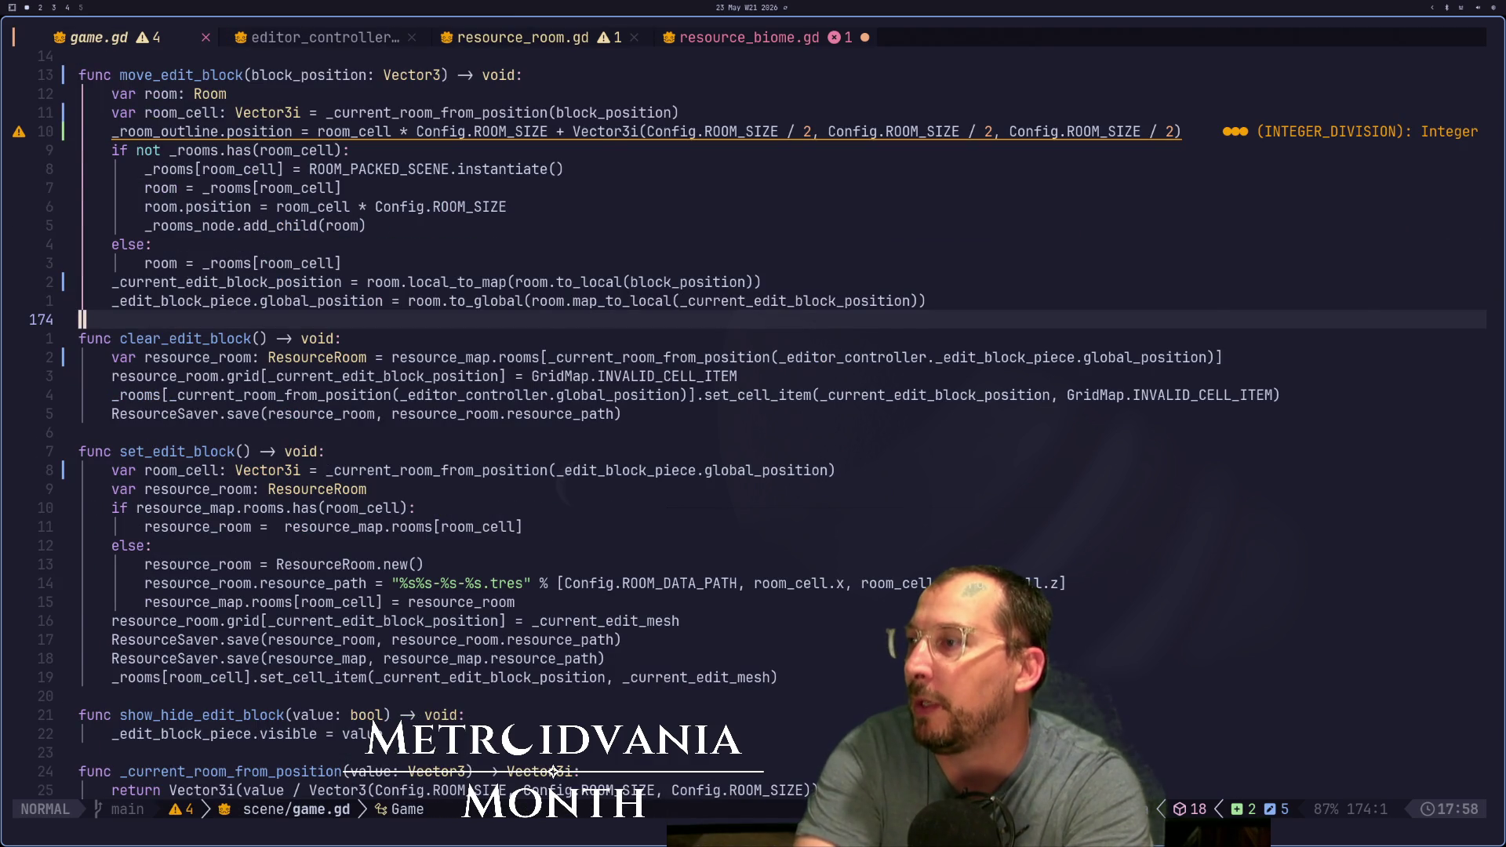
Cut the MUSIC enum line out of game.gd and save it
key("g")
key("g")
key("j")
key("j")
key("j")
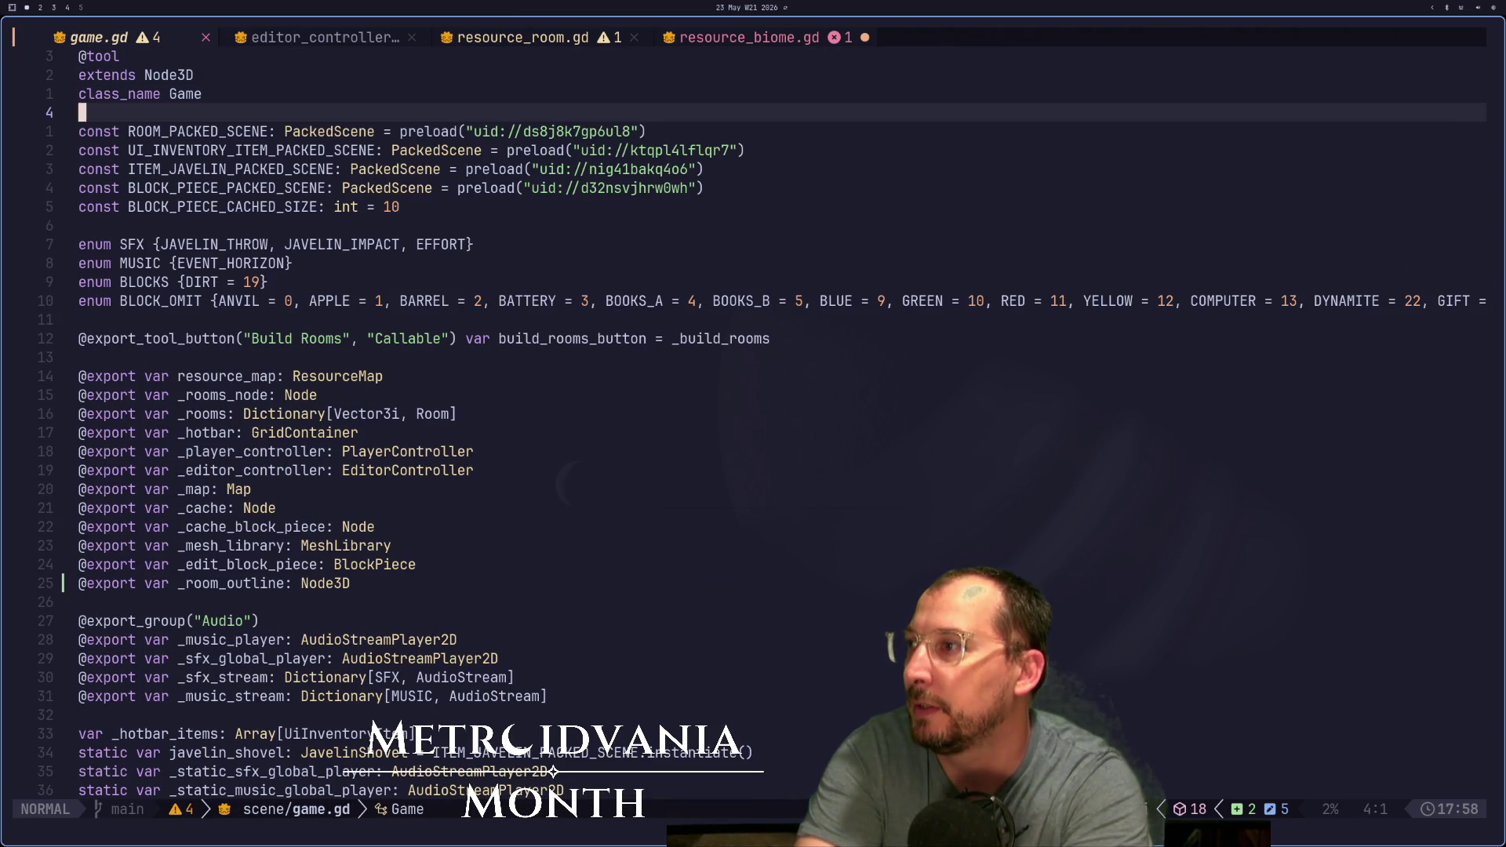
key("j")
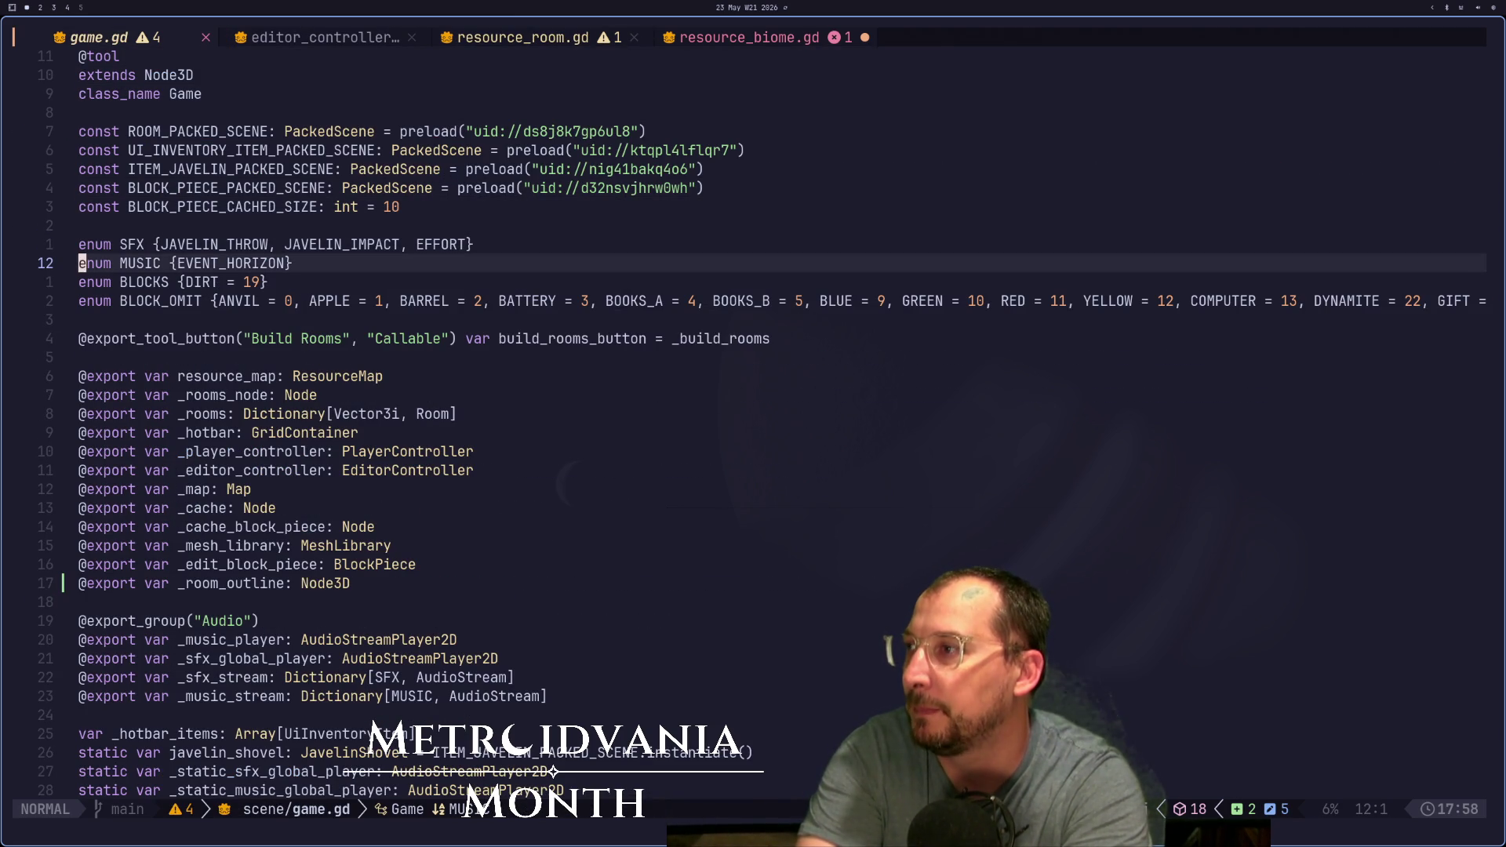
key("d")
key("d")
type(":w")
key("Return")
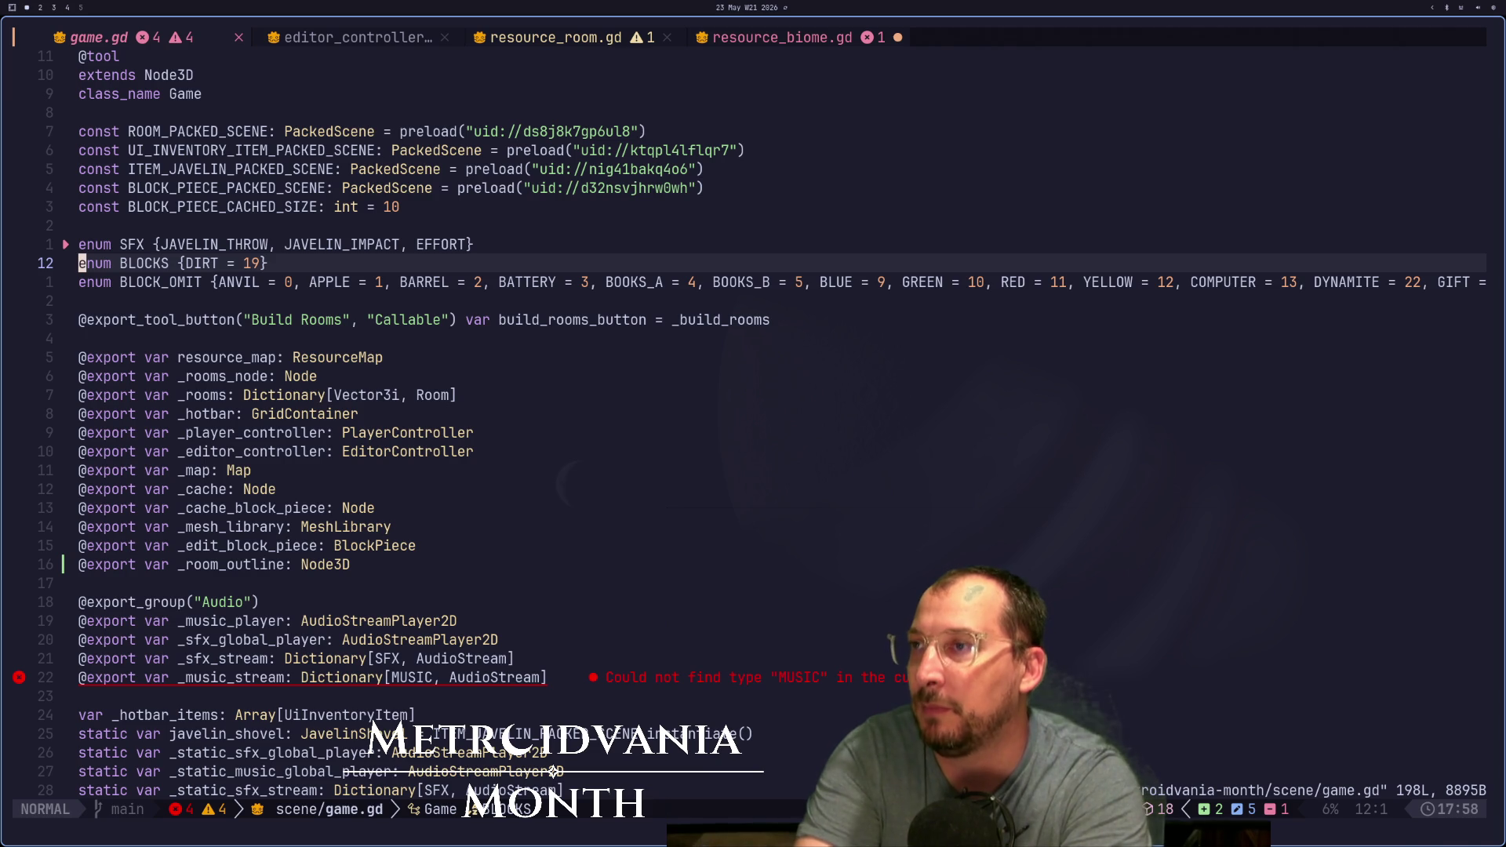
Open config.gd via the file finder and paste the MUSIC enum in
key("shift+l")
key("shift+l")
key("shift+l")
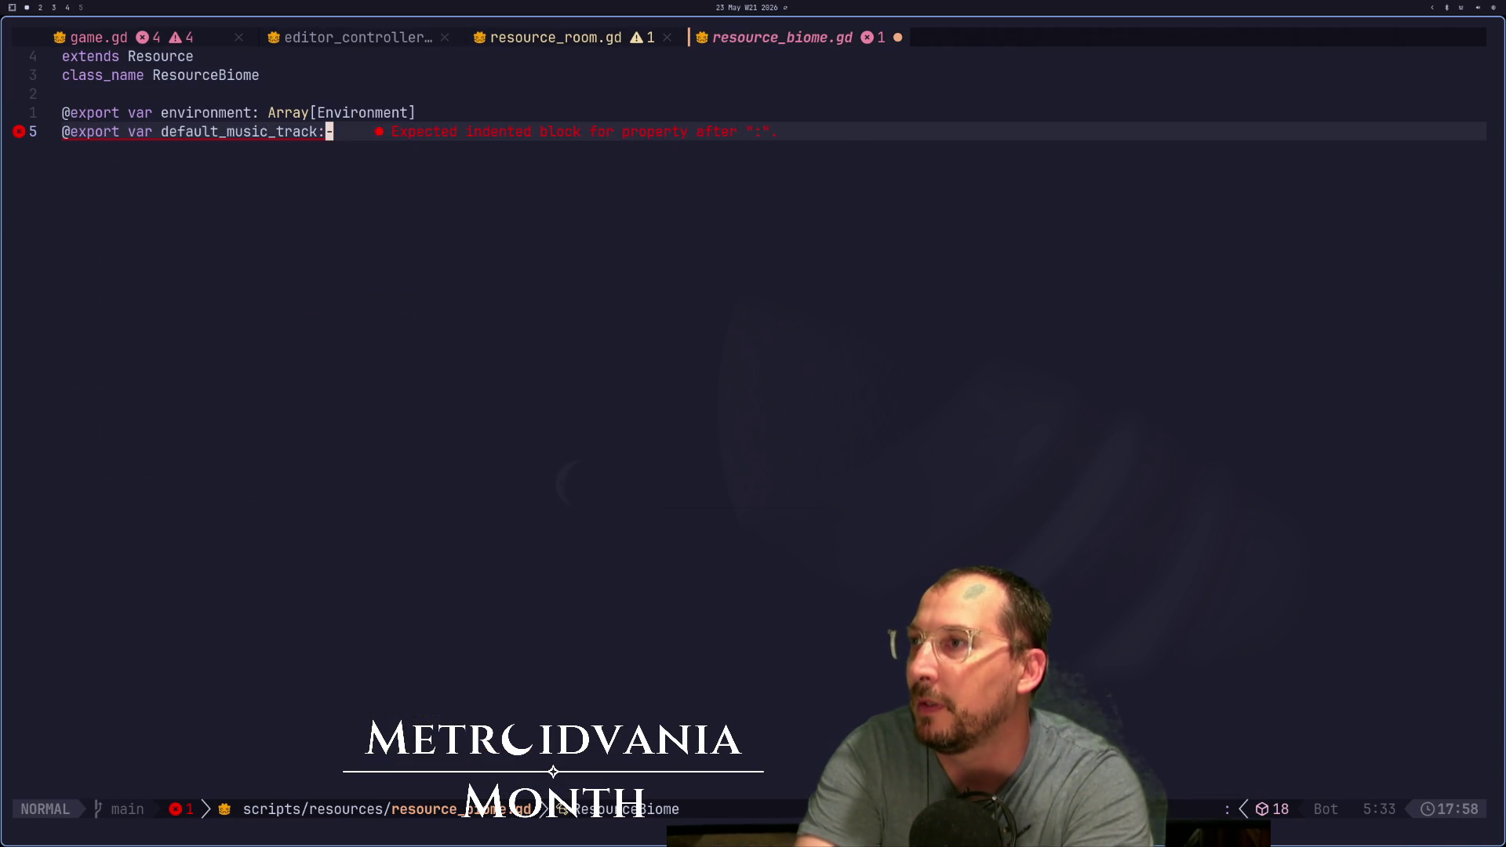
key("space")
key("f")
key("f")
type("con")
key("Return")
key("j")
key("j")
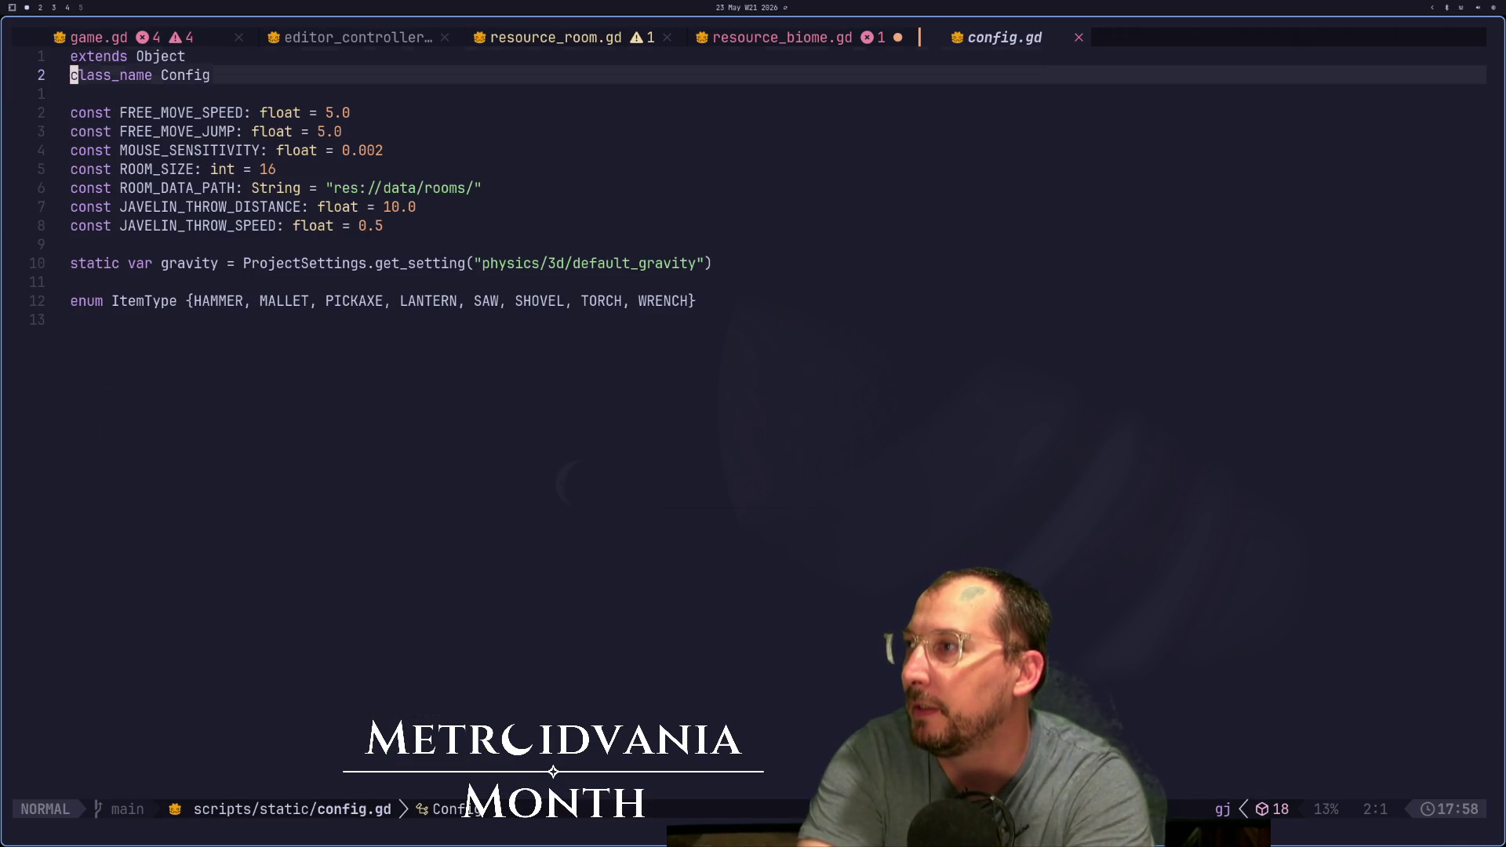
key("p")
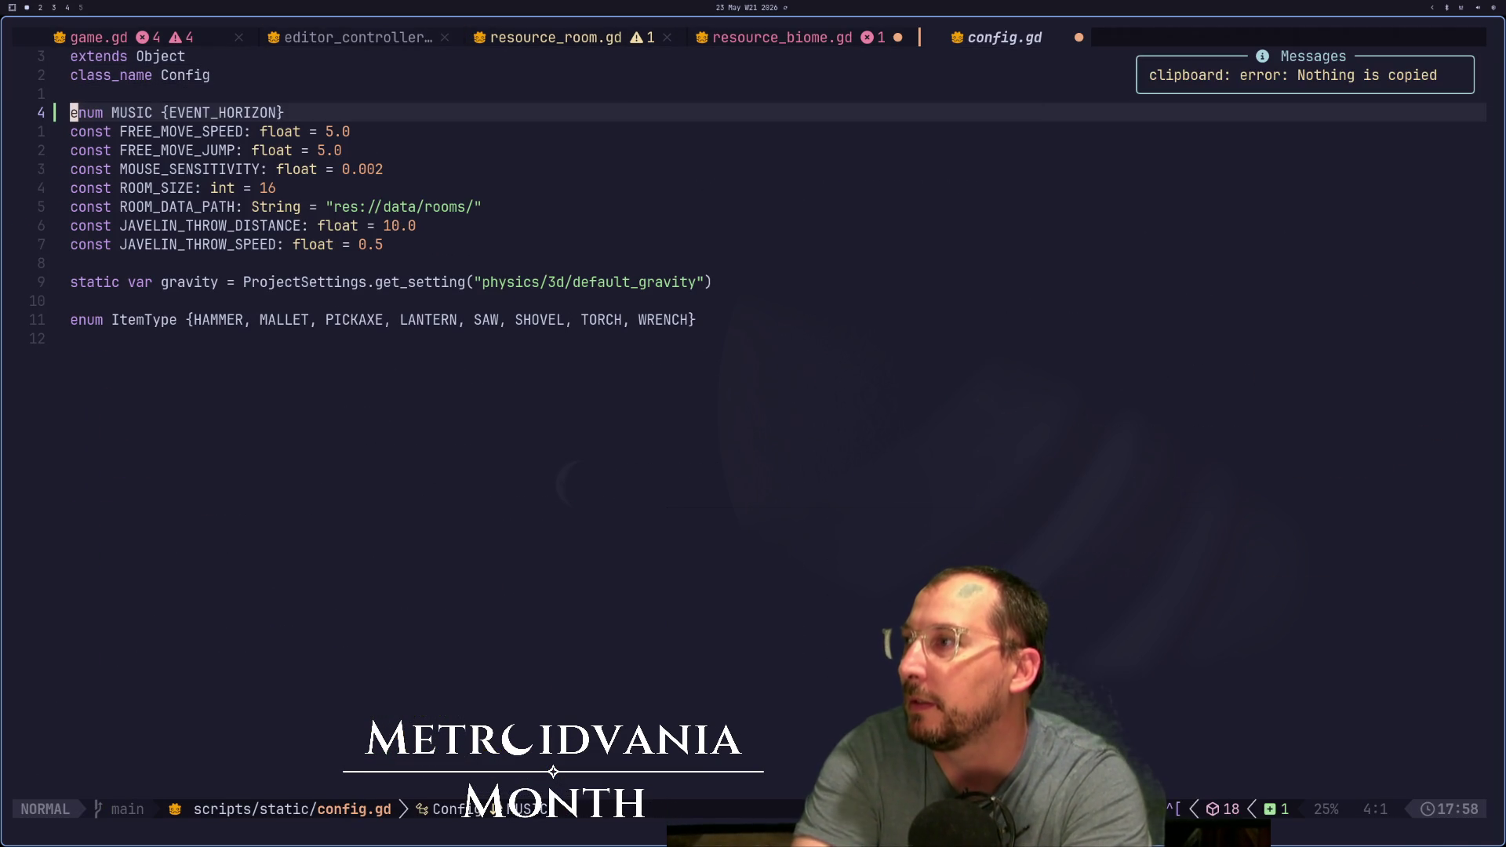
Place the MUSIC enum below the constants with a blank line, restoring FREE_MOVE_SPEED, and save config.gd
key("j")
key("d")
key("d")
key("j")
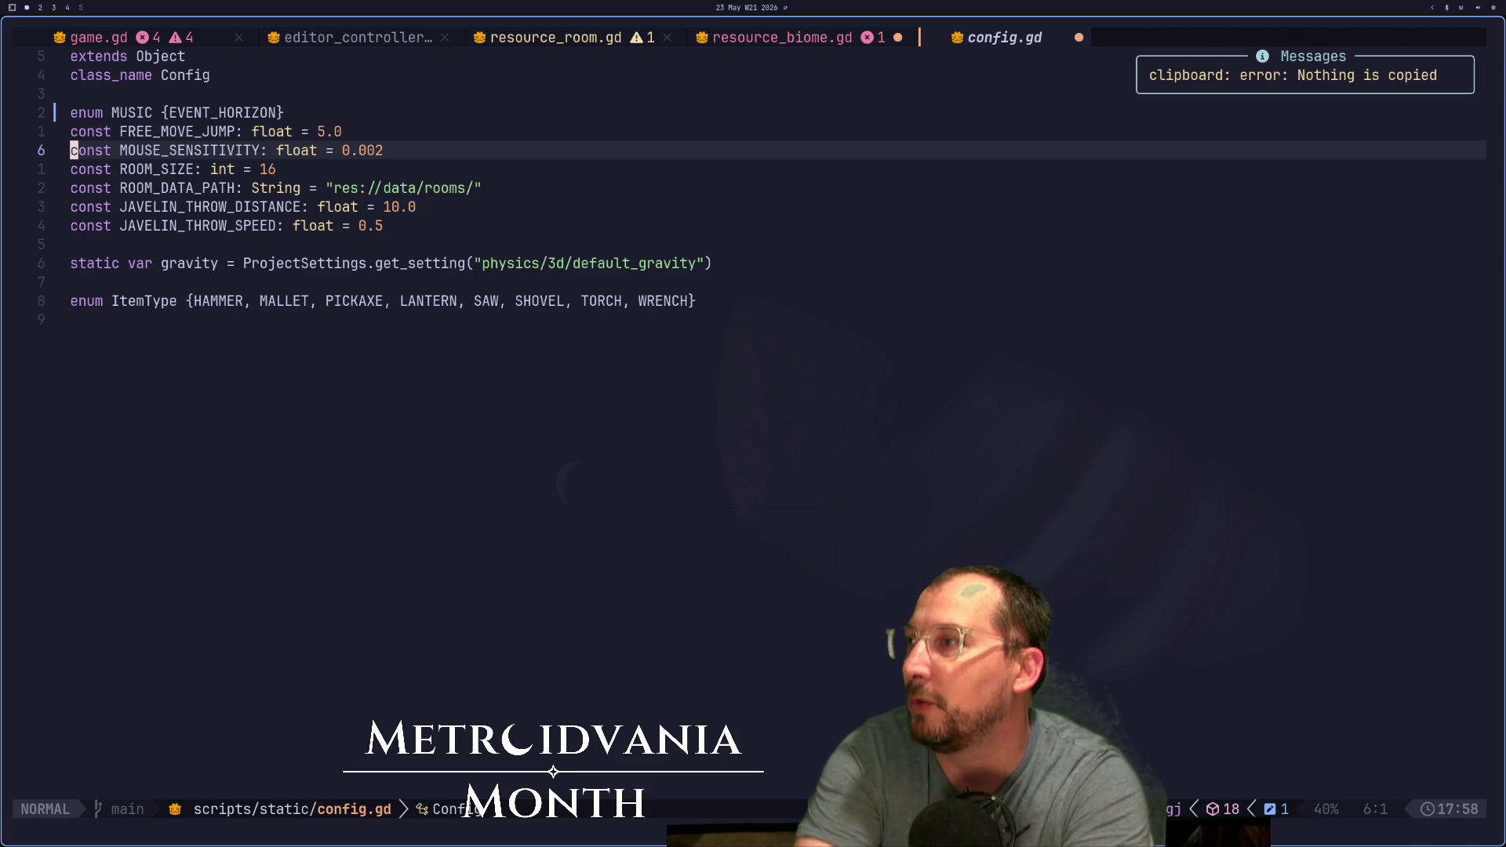
key("u")
key("d")
key("d")
key("j")
key("j")
key("j")
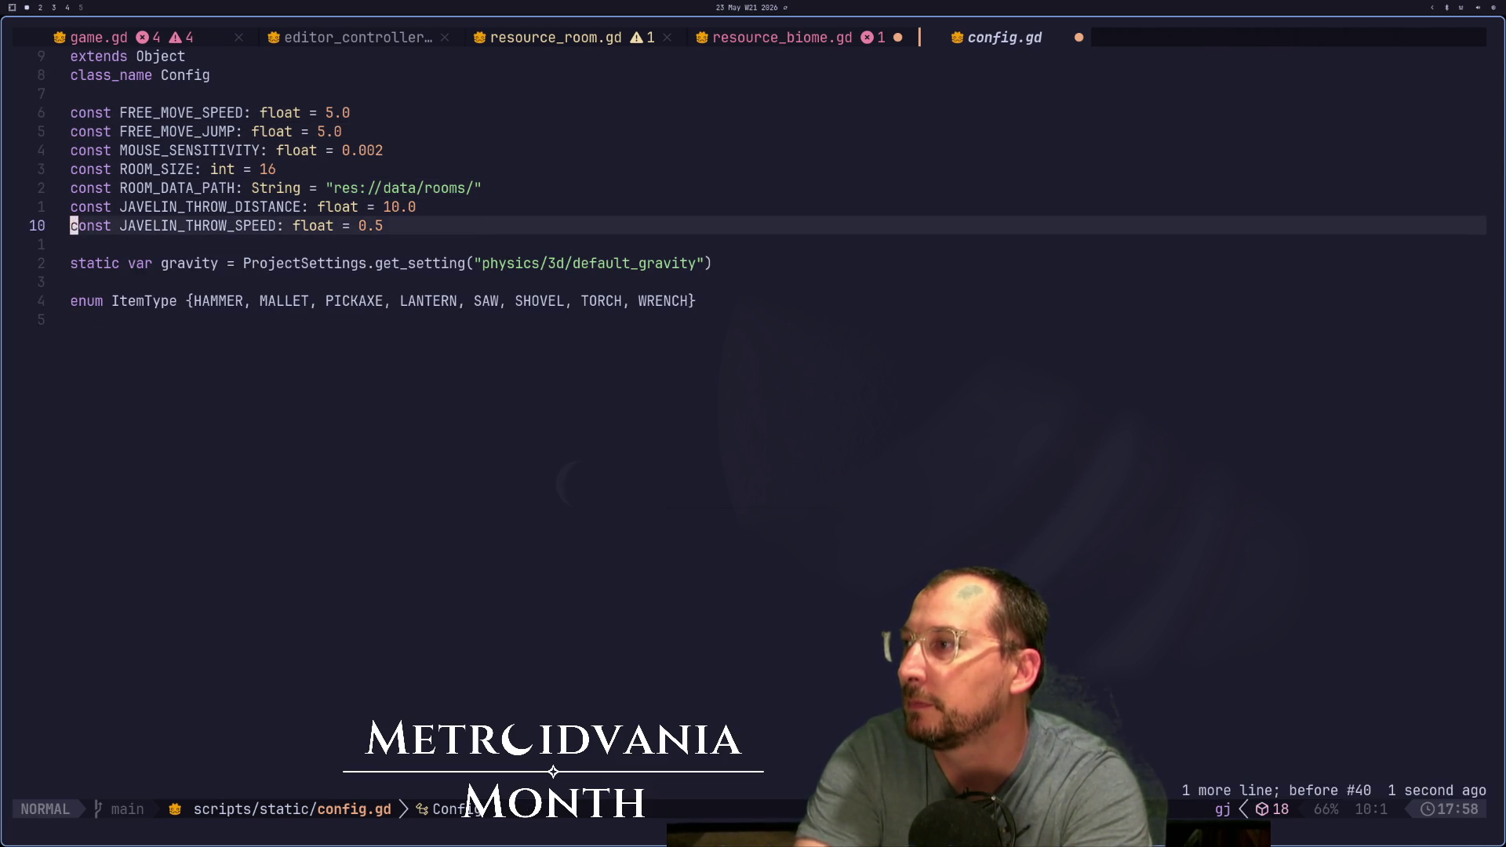
key("p")
key("O")
key("Escape")
key("colon")
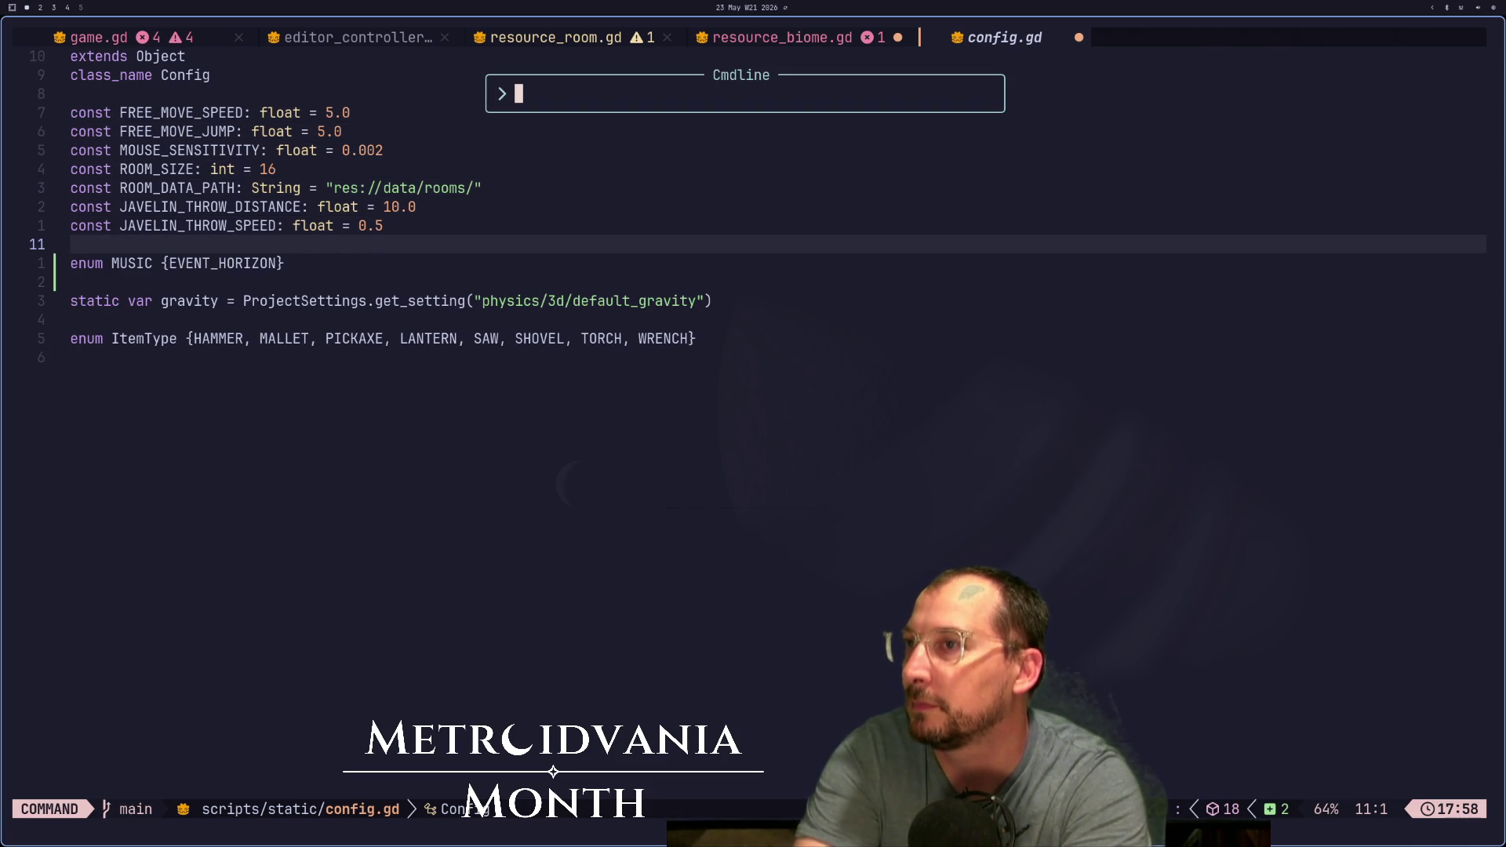
key("Escape")
type(":w")
key("Return")
Type default_music_track as Config.MUSIC in resource_biome.gd and save it
key("shift+h")
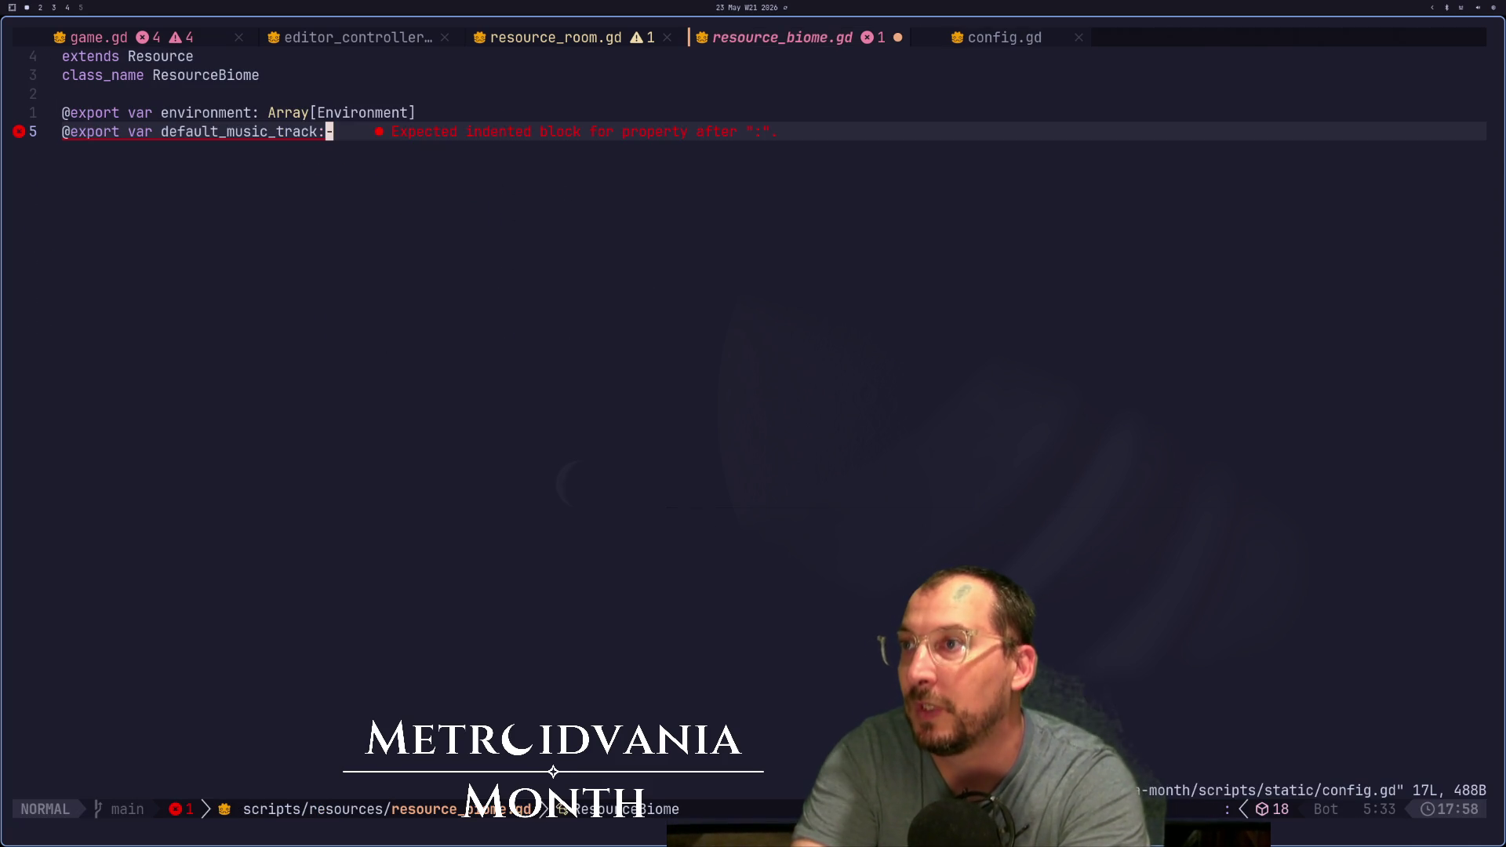
type("ack:")
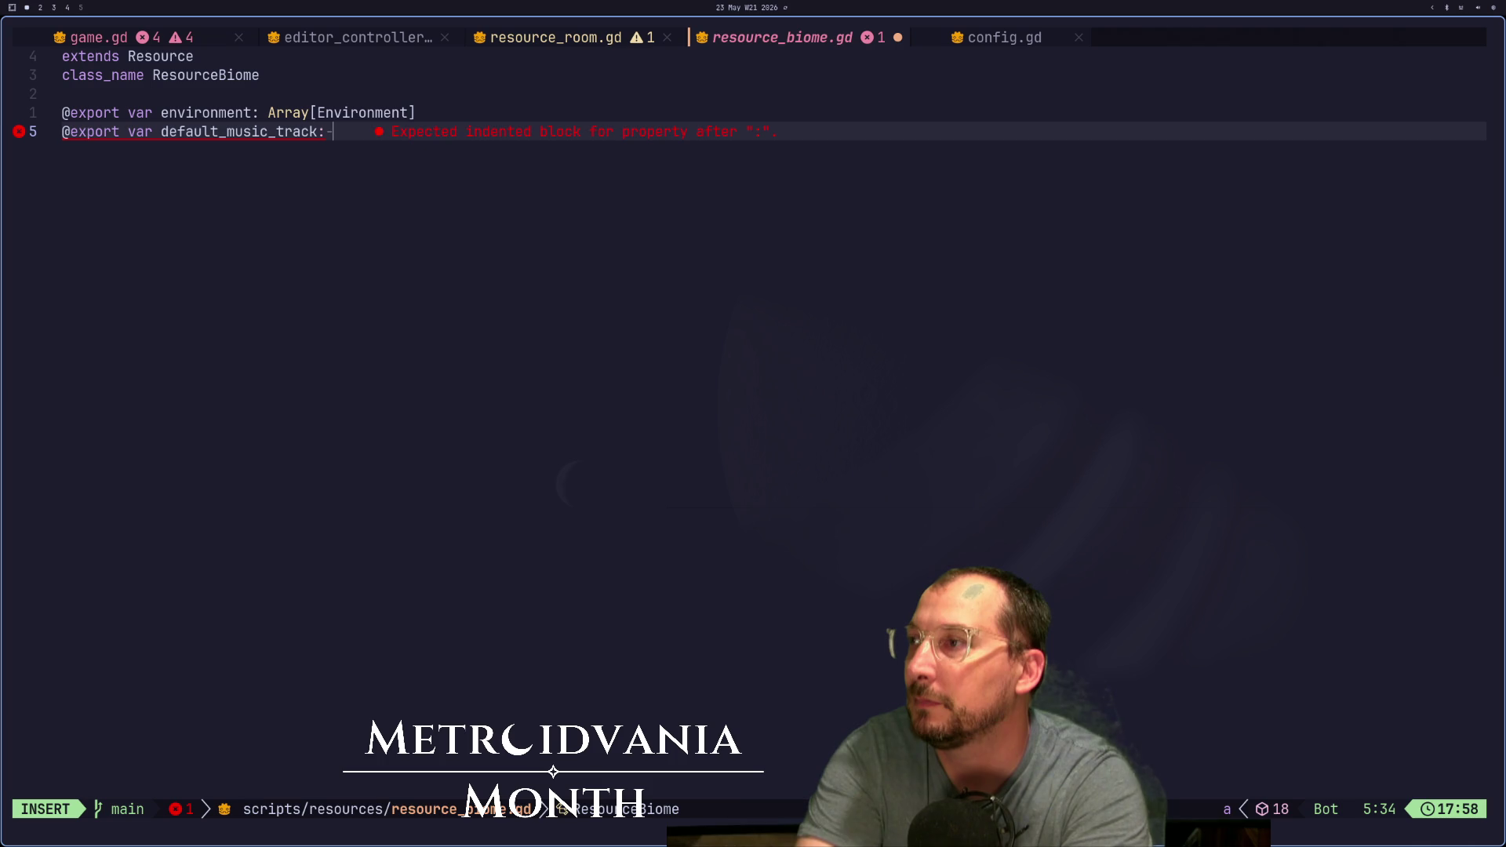
type(" Config")
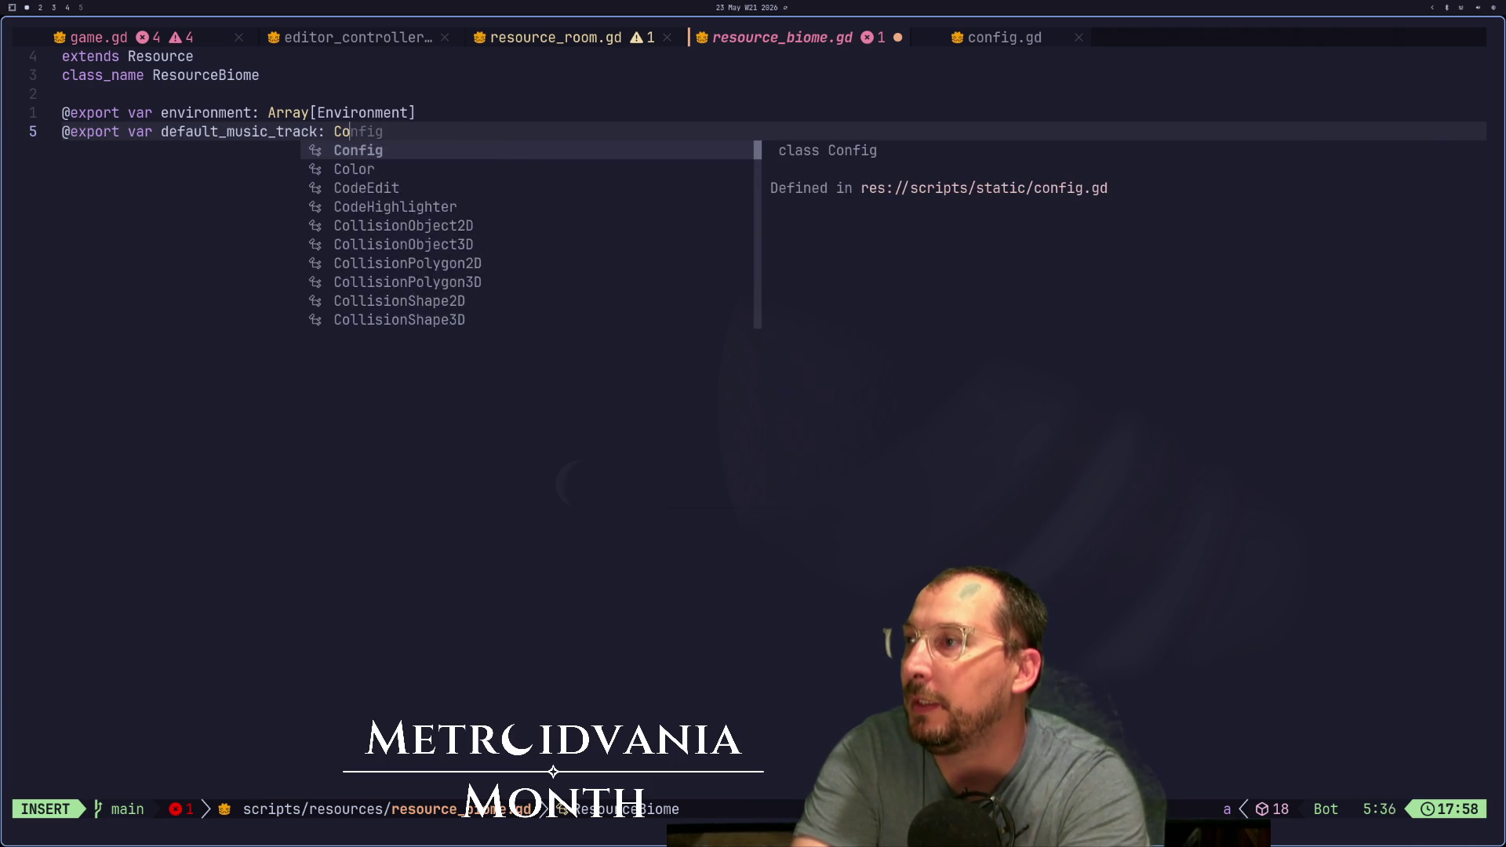
type(".MUSIC")
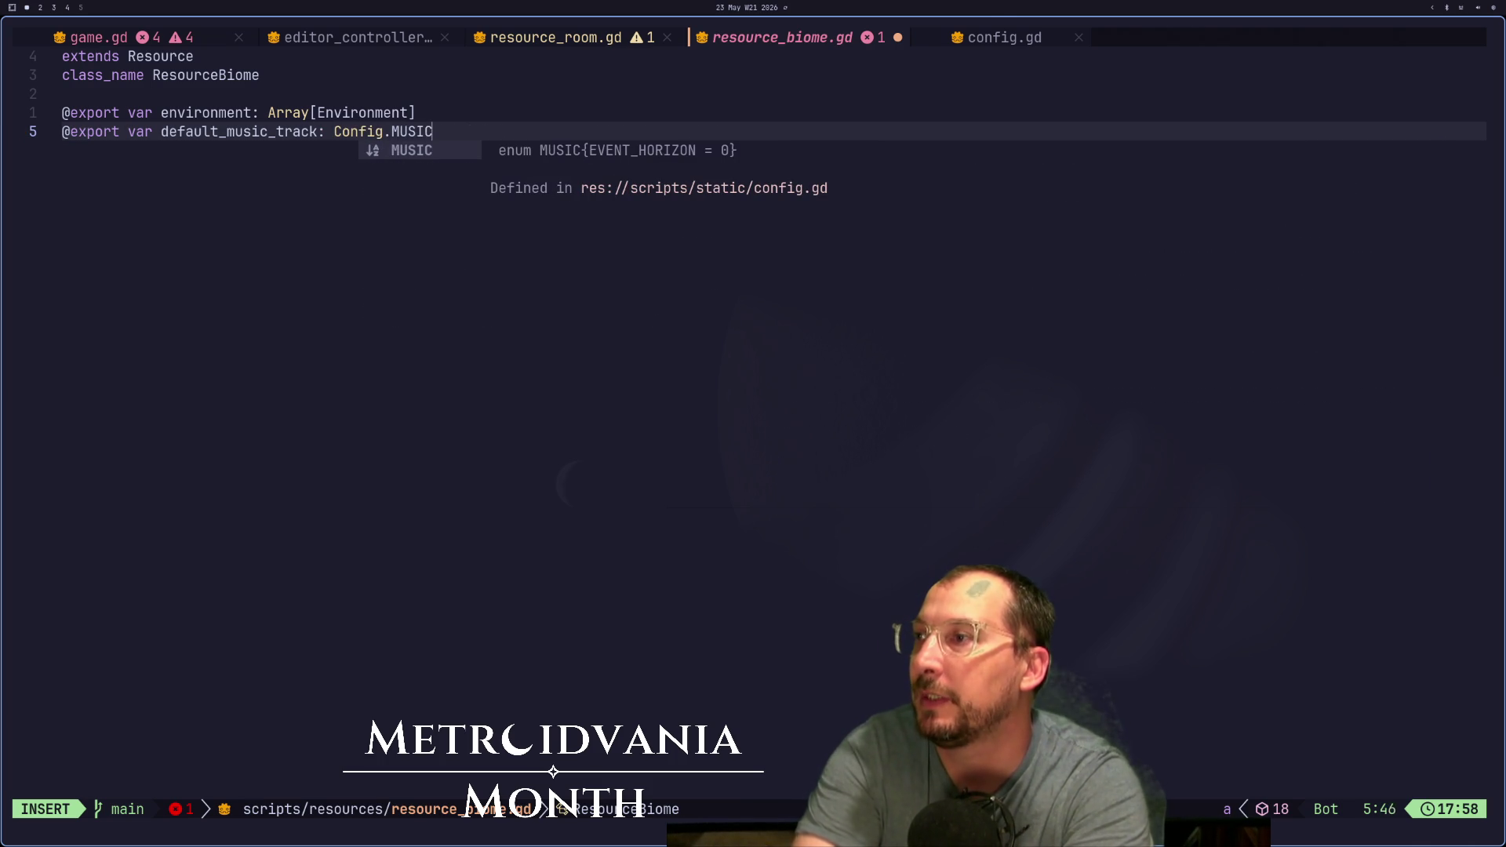
key("Escape")
type(":w")
key("Return")
key("ctrl+o")
key("ctrl+o")
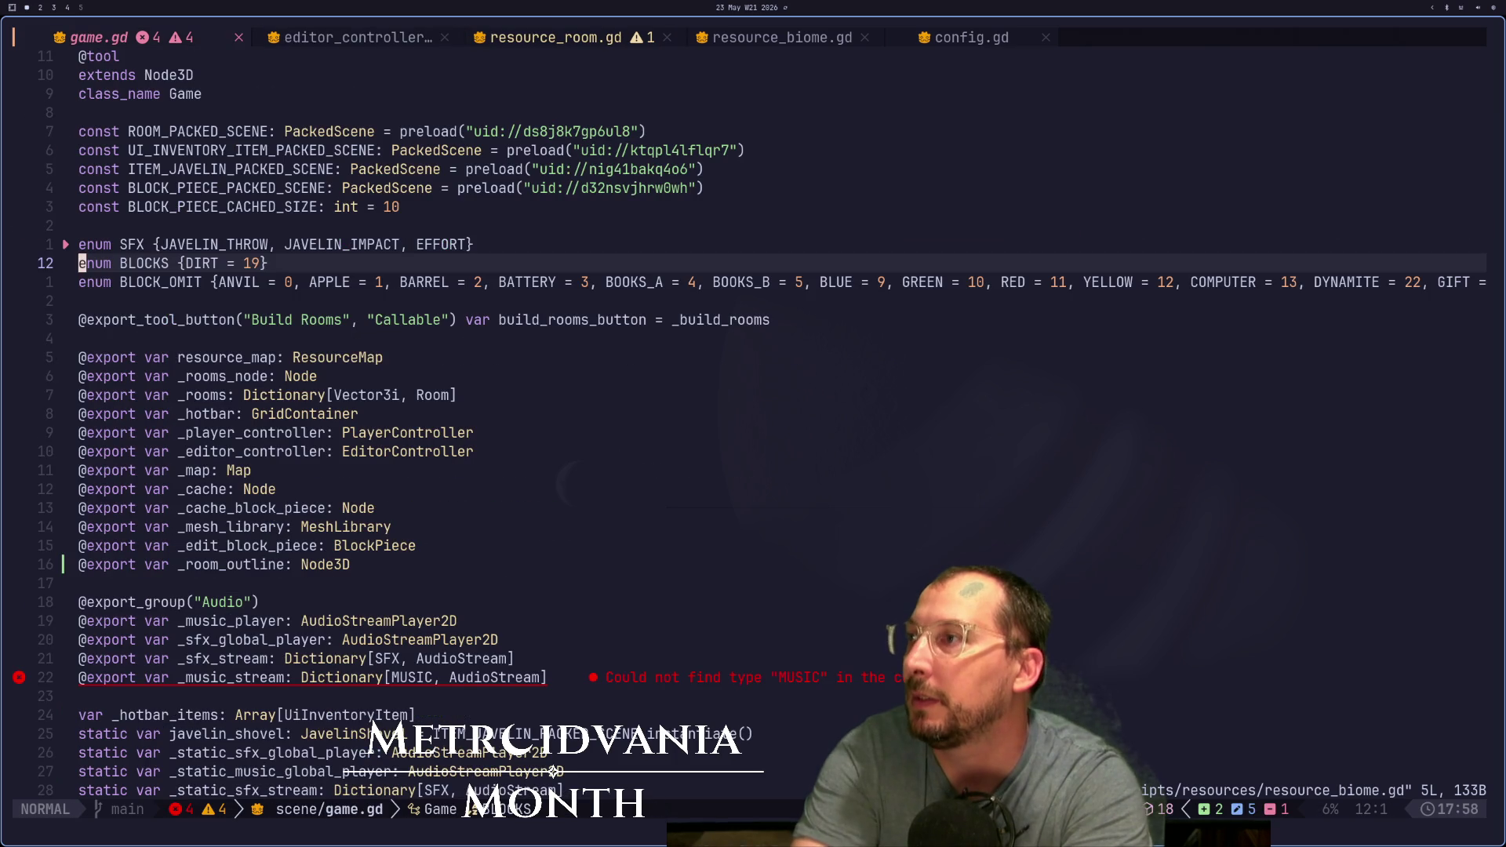
Qualify the _music_stream dictionary in game.gd with Config.MUSIC
key("2")
key("0")
key("j")
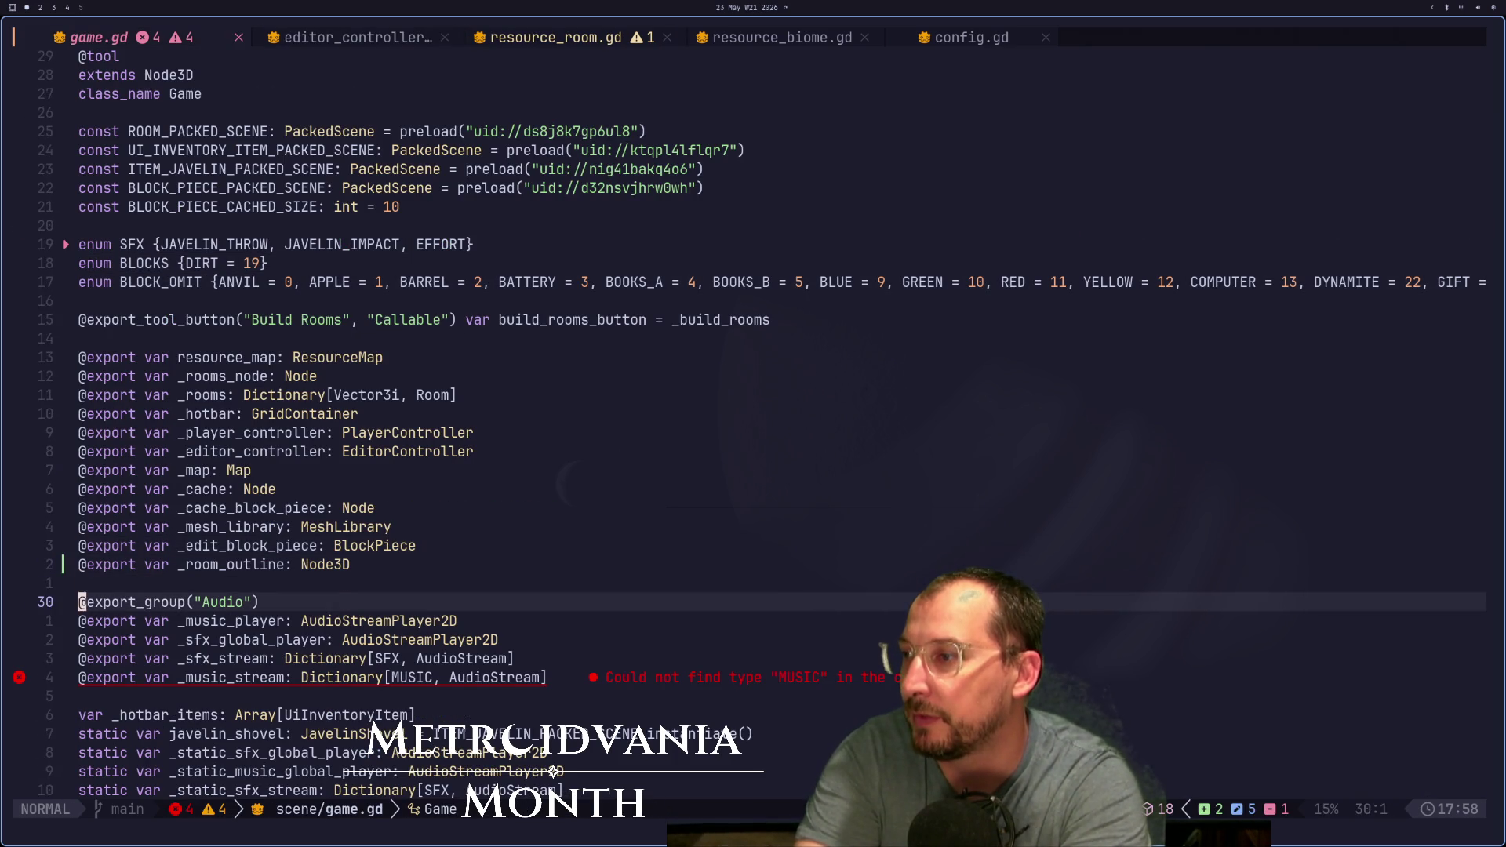
key("j")
key("W")
key("E")
key("w")
key("w")
key("w")
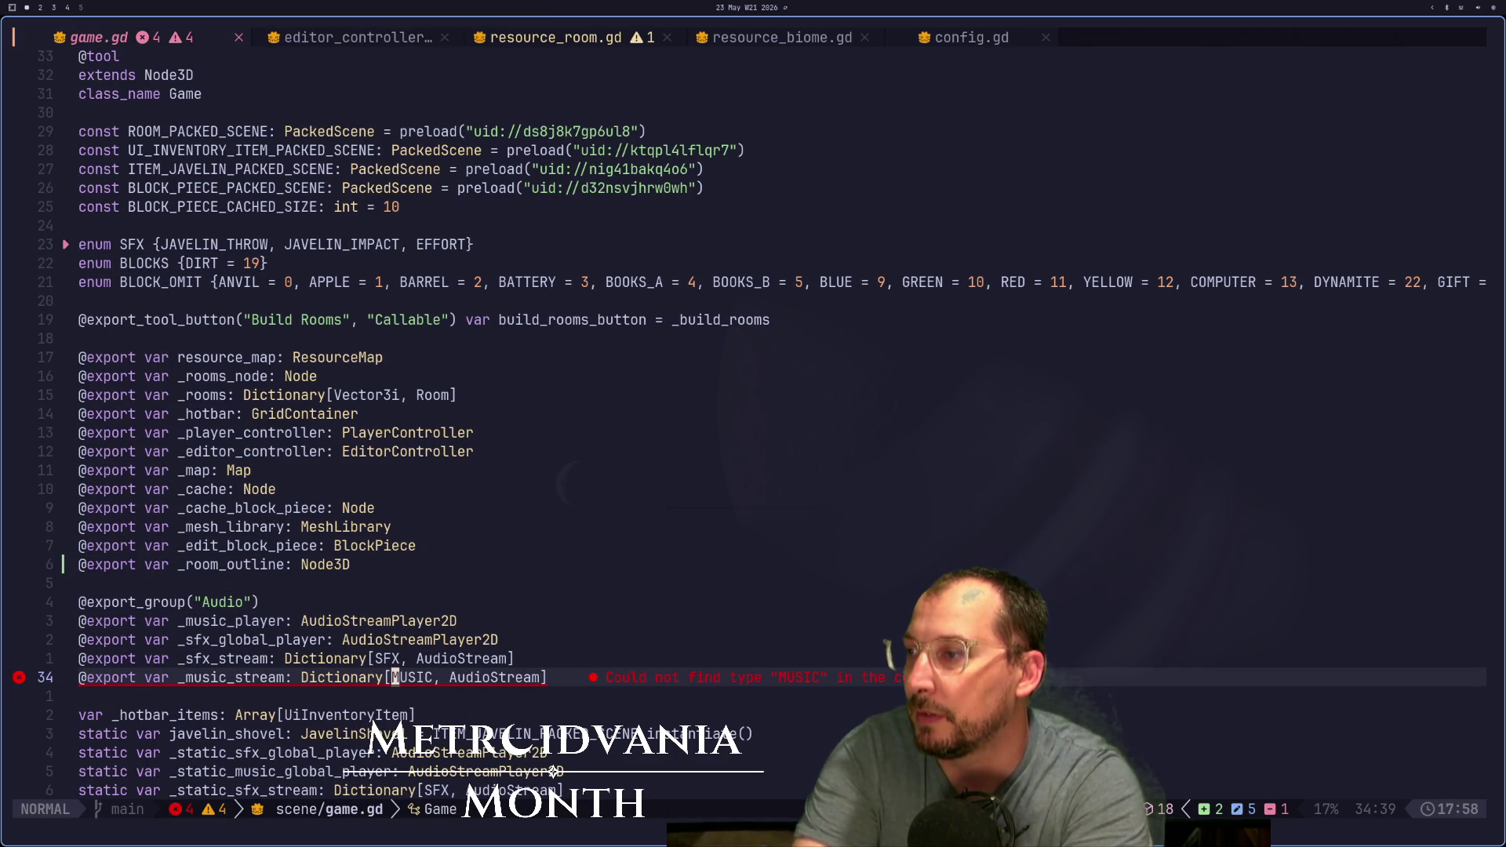
type("ionary[Config.")
key("Escape")
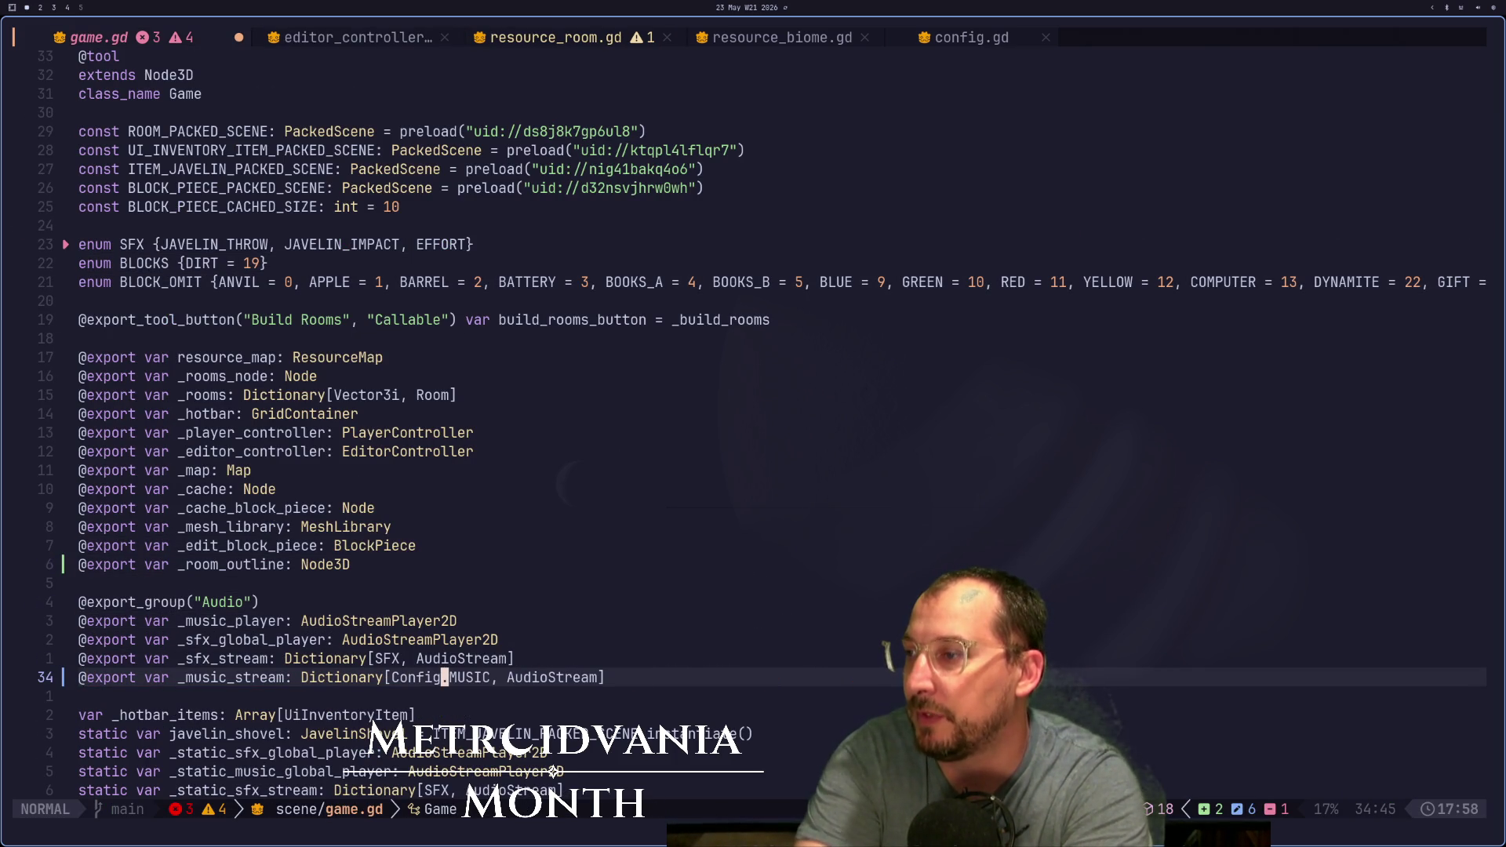
Use the Trouble diagnostics list to fix the _static_music_stream line 41 with Config.MUSIC
key("space")
key("x")
key("x")
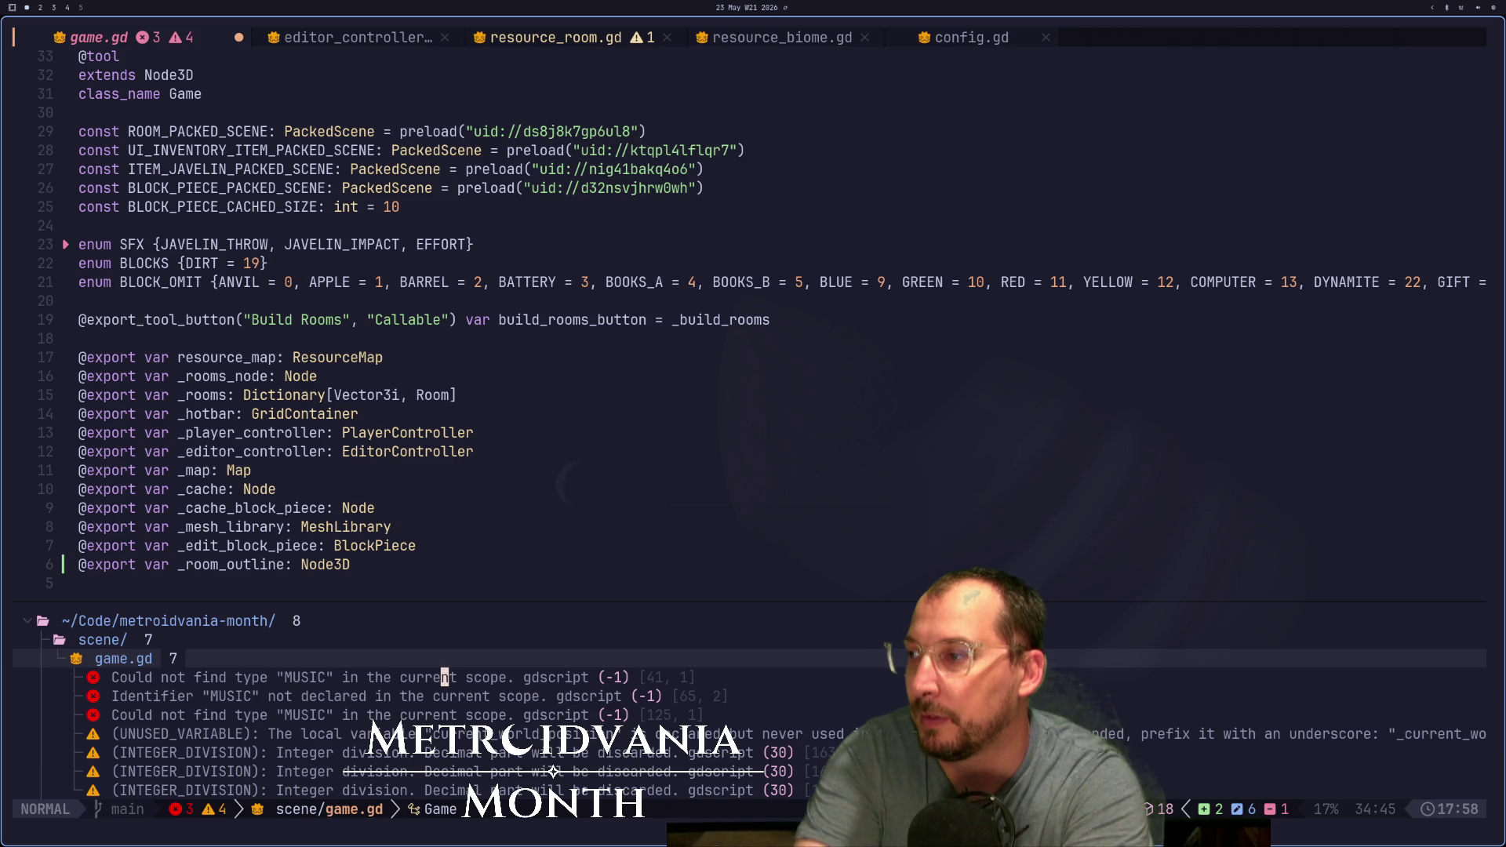
key("j")
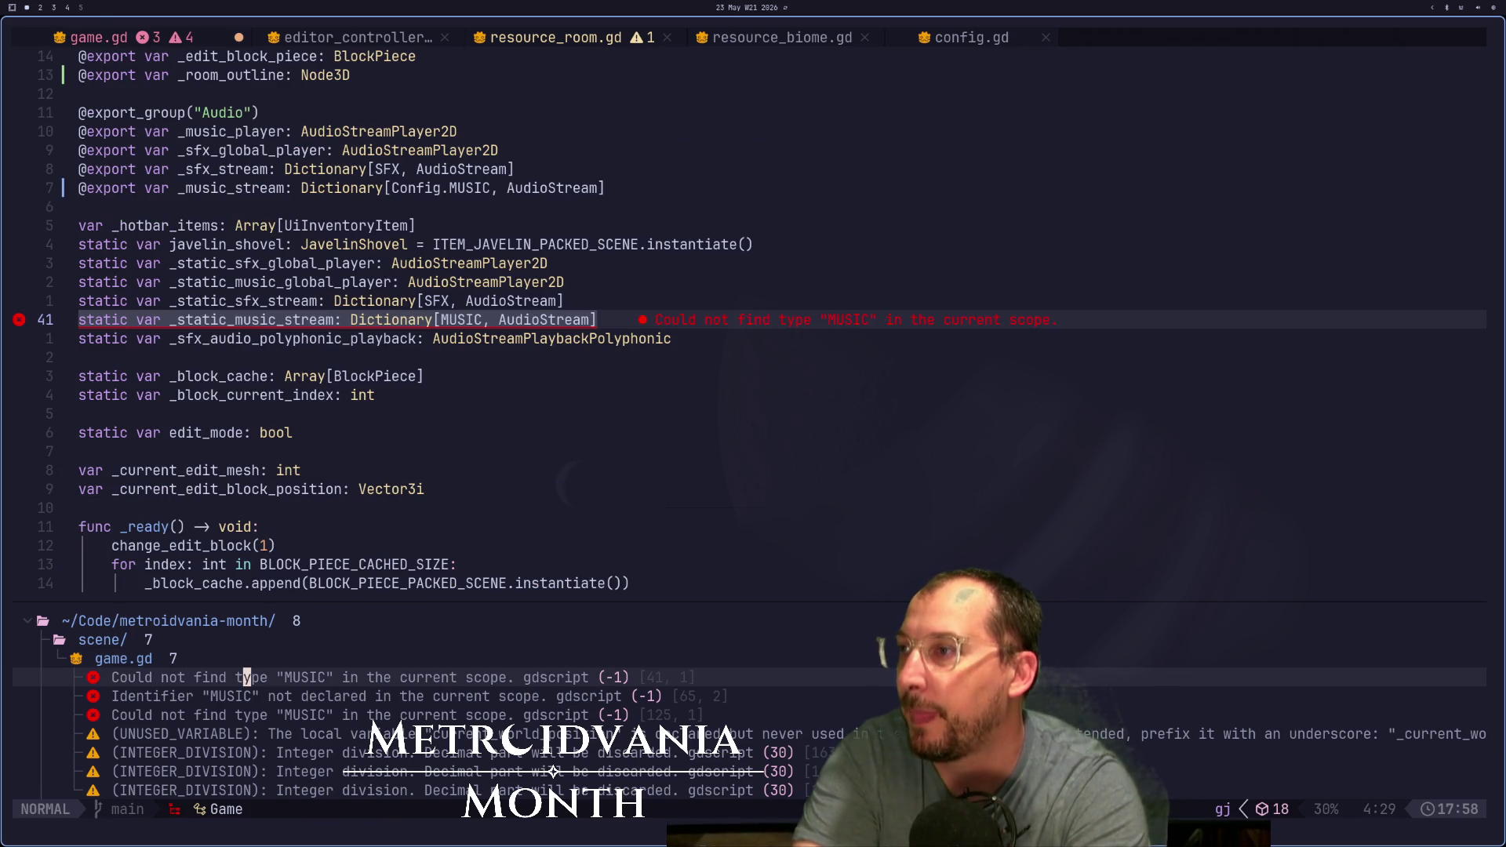
key("k")
key("k")
key("k")
key("ctrl+w")
key("k")
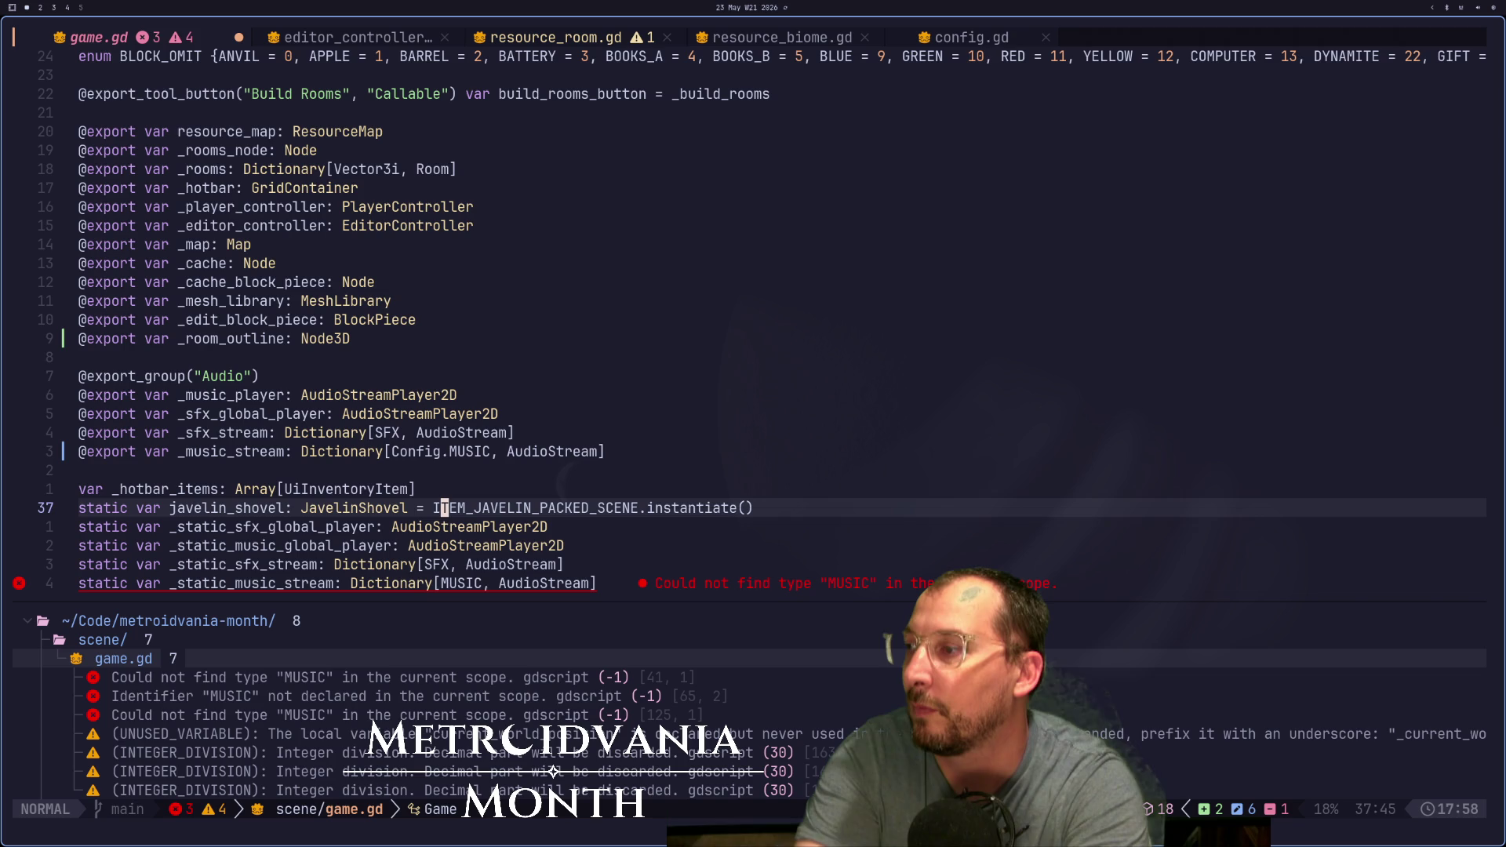
key("j")
key("j")
key("j")
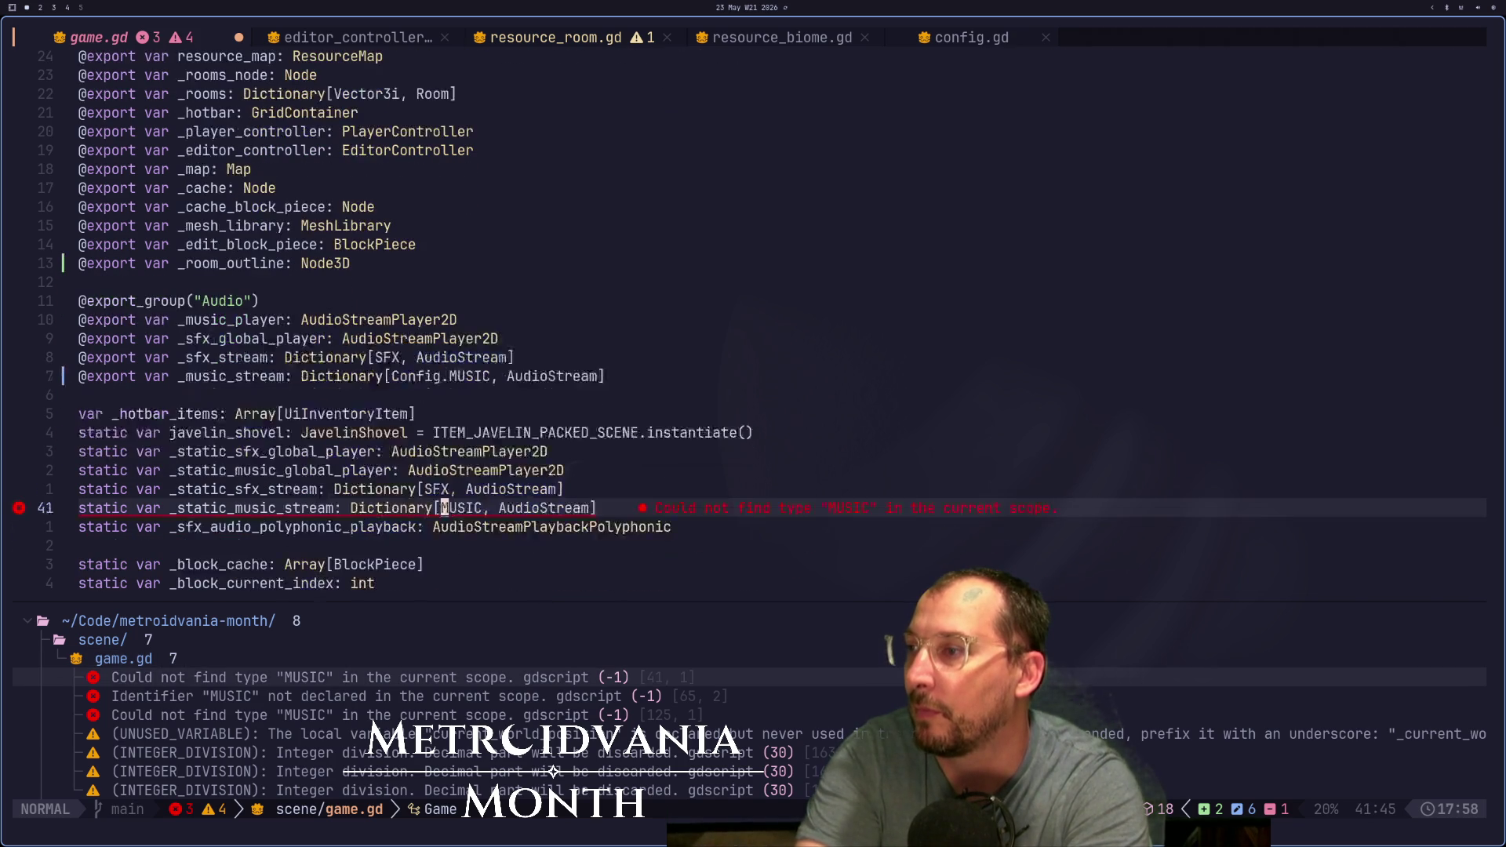
type("ionary[Config.")
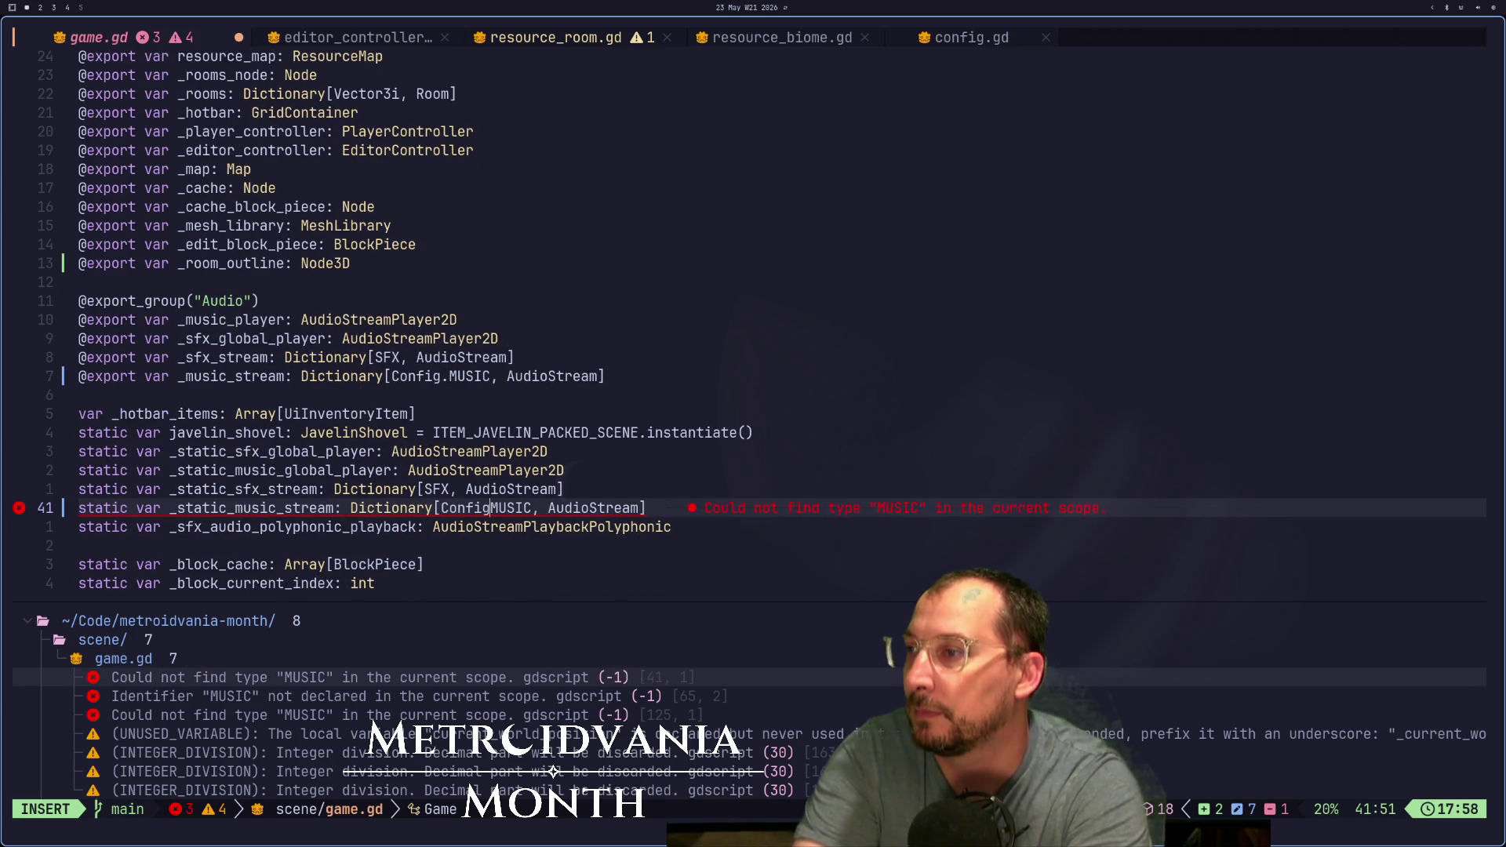
key("Escape")
key("j")
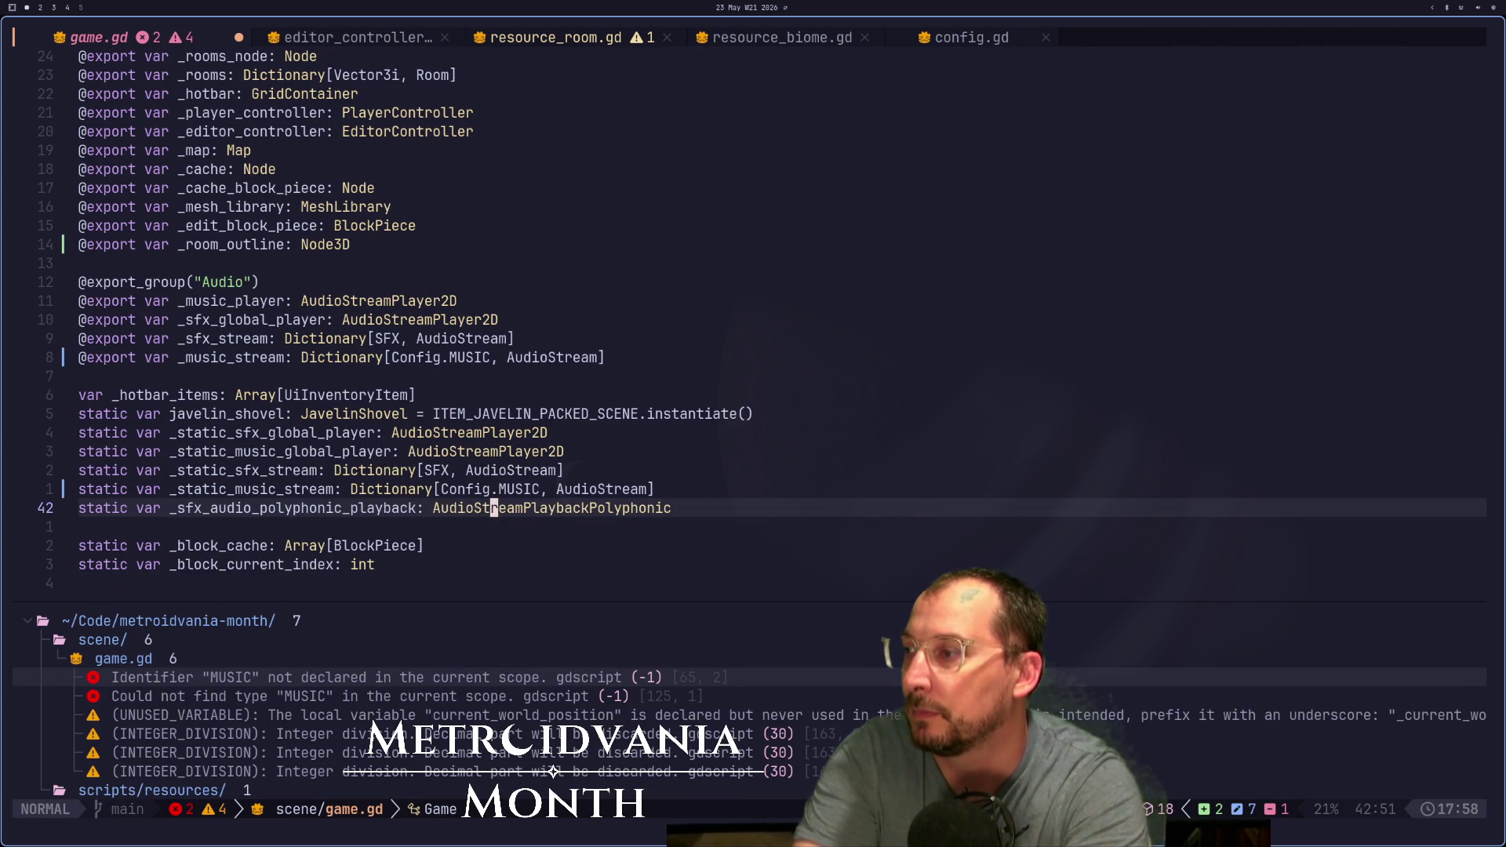
Prefix the MUSIC argument in the play_music call on line 65 with Config
left_click(355, 678)
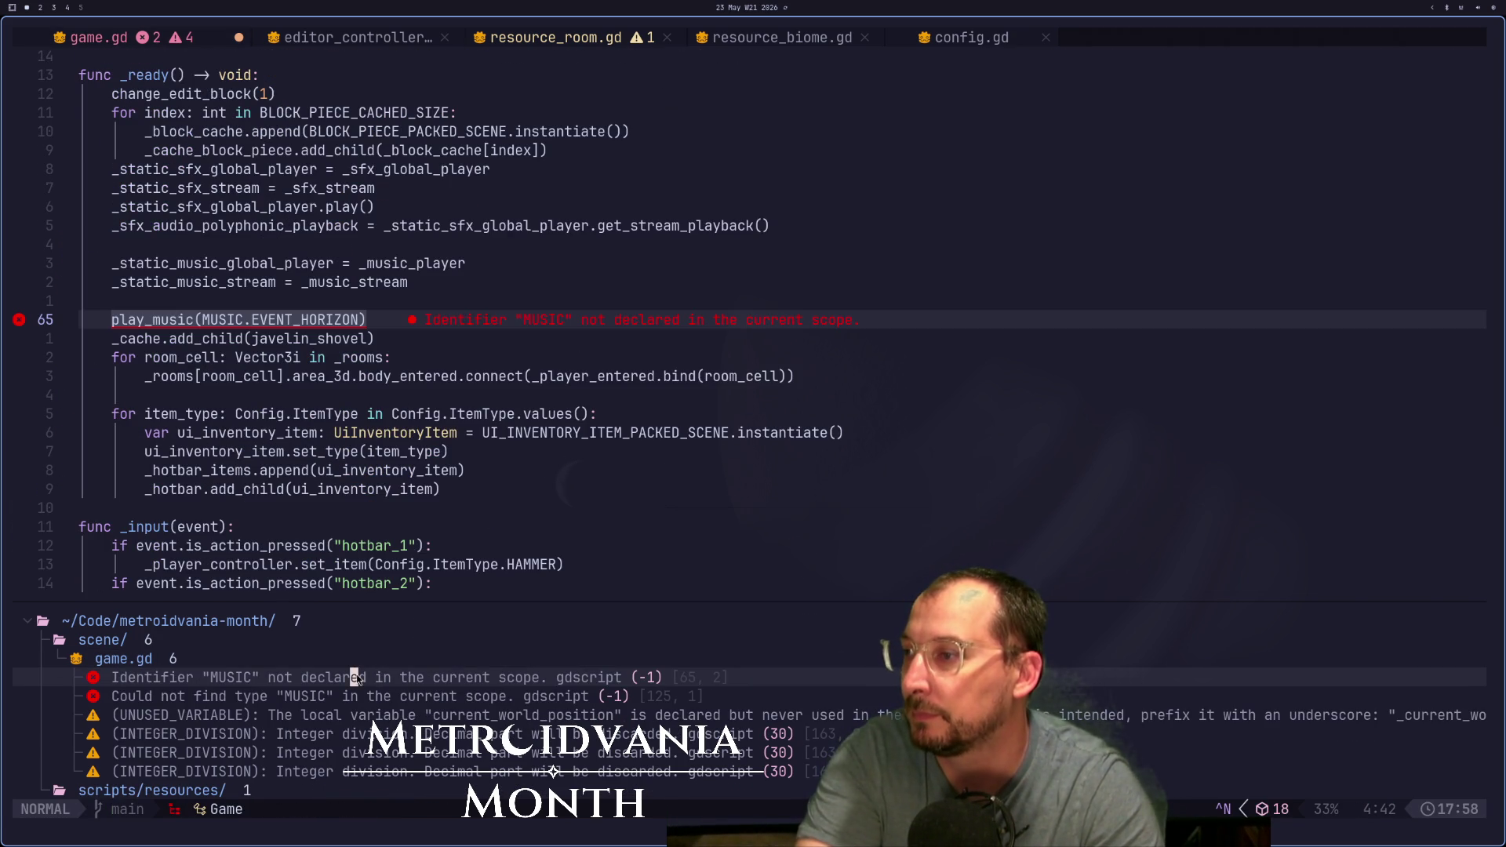
left_click(214, 322)
type("ic(Cofn")
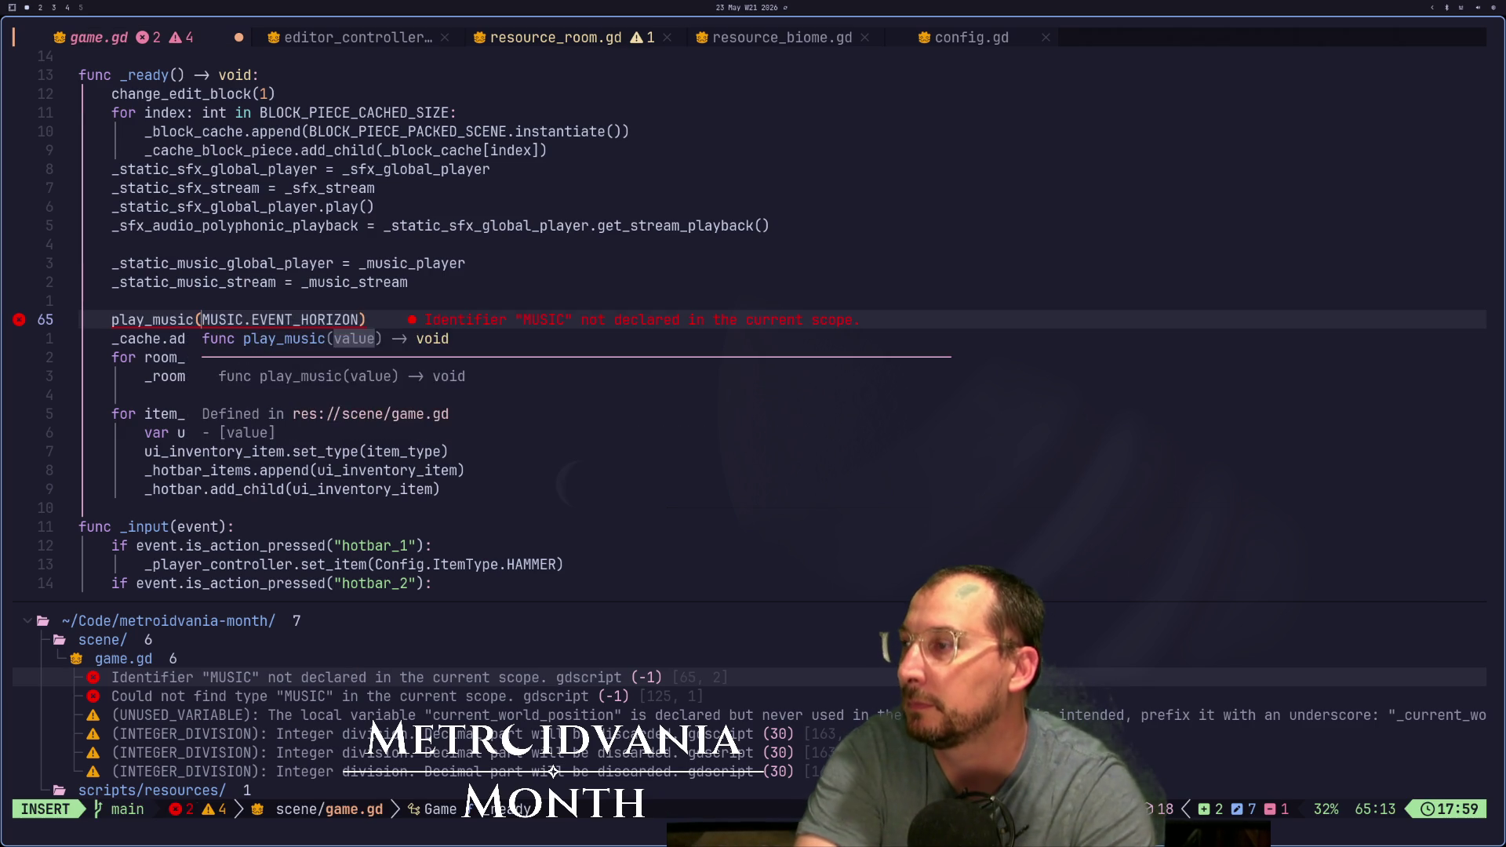
key("BackSpace")
key("BackSpace")
type("nfig.")
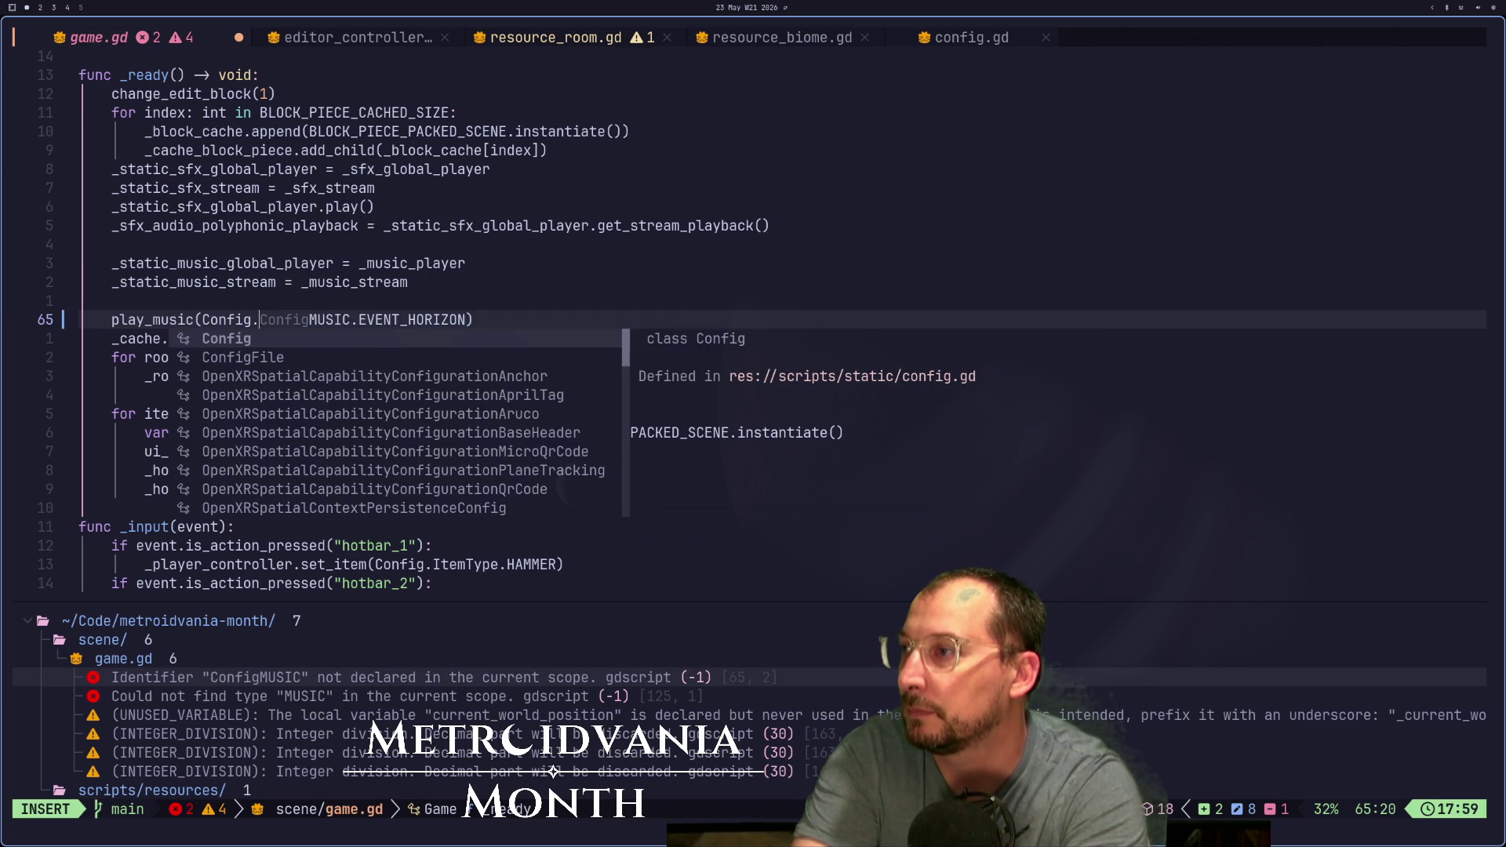
key("Escape")
key("j")
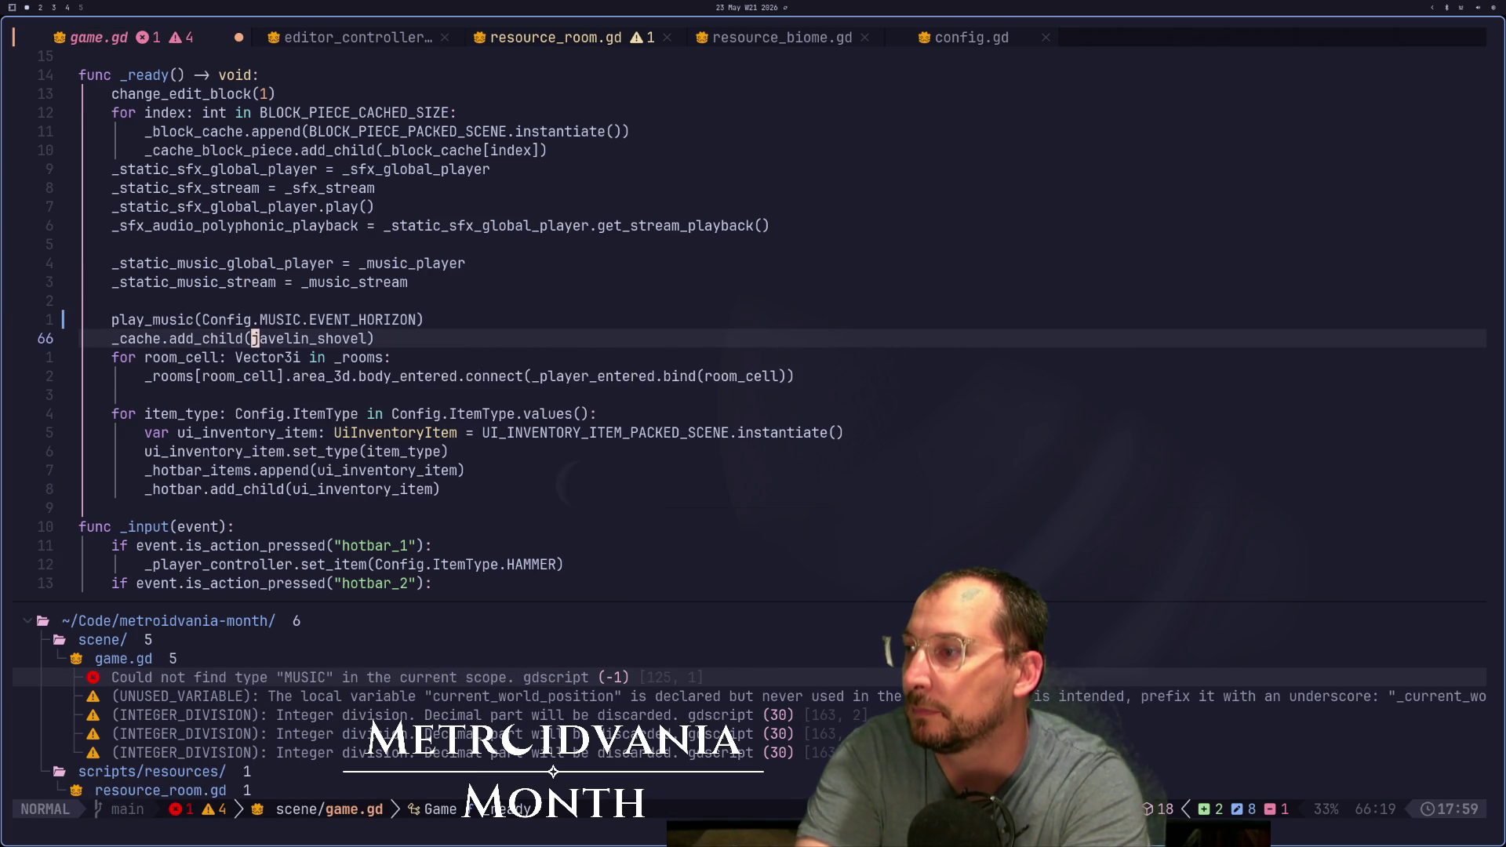
Change play_music's parameter type to Config.MUSIC
left_click(352, 679)
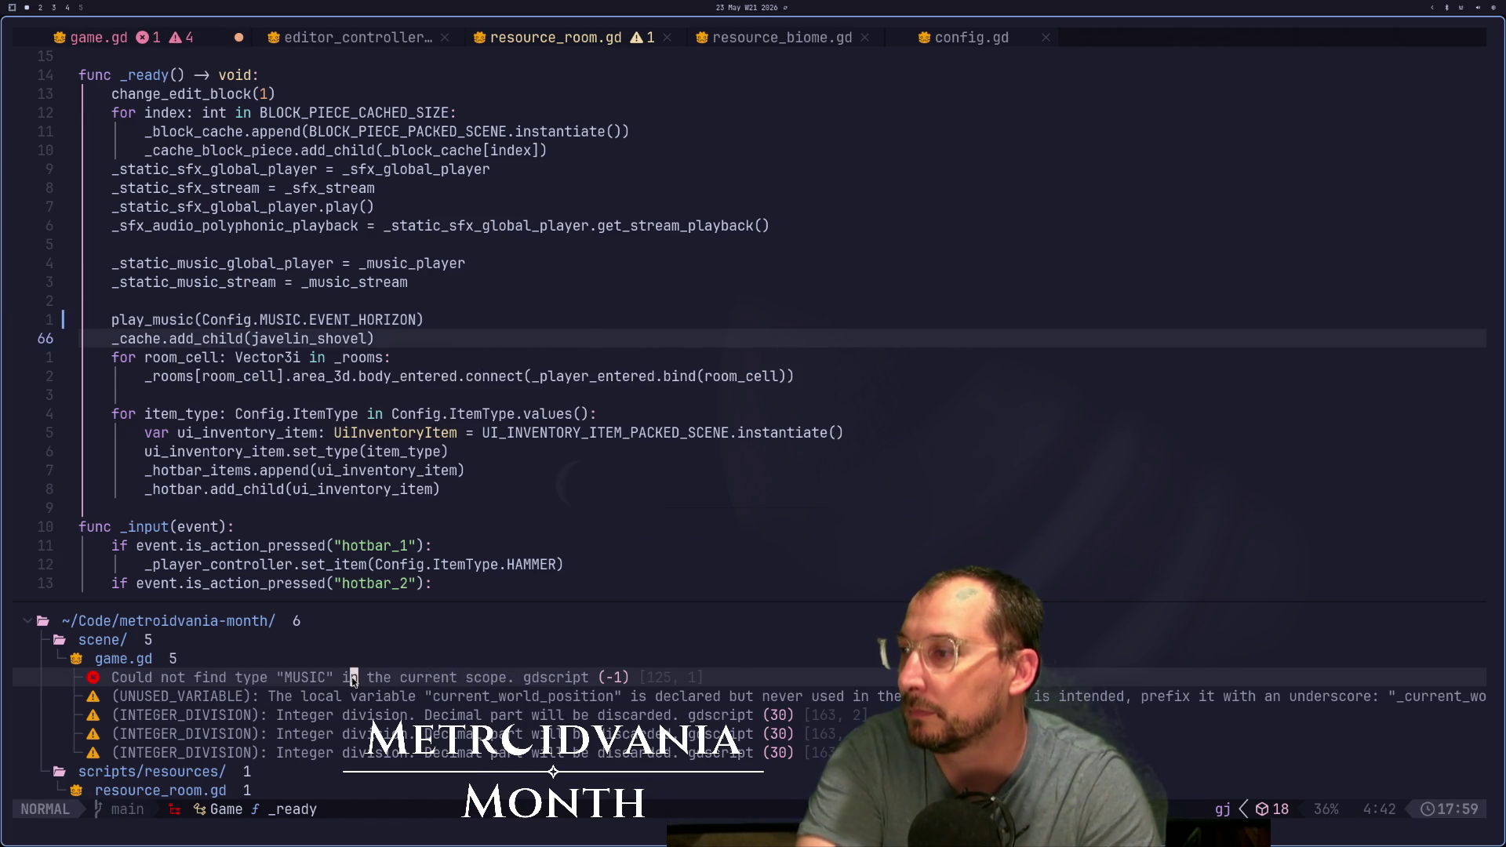
left_click(370, 321)
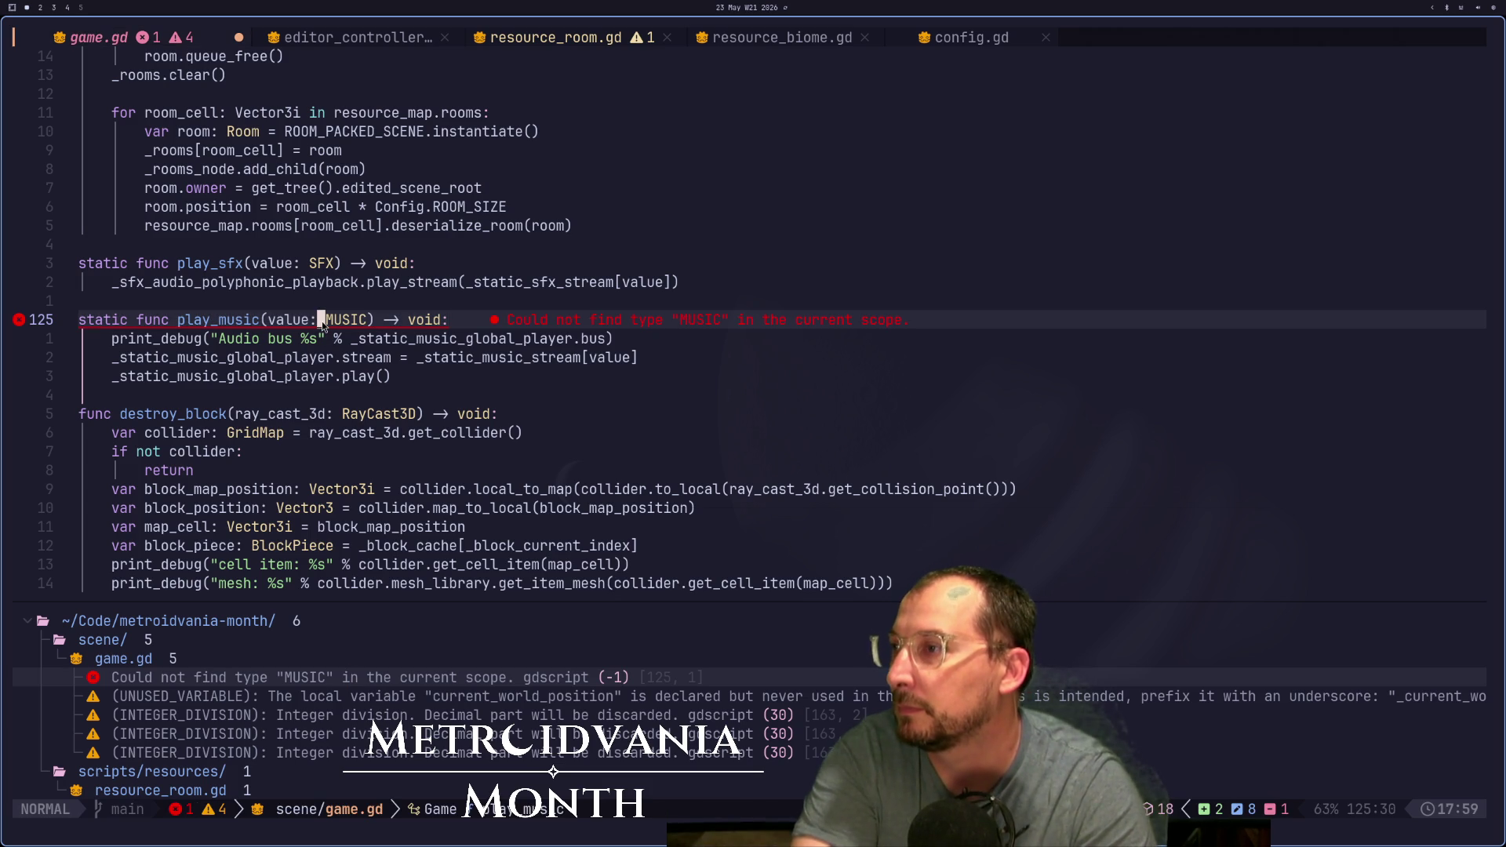
type("biConfig.")
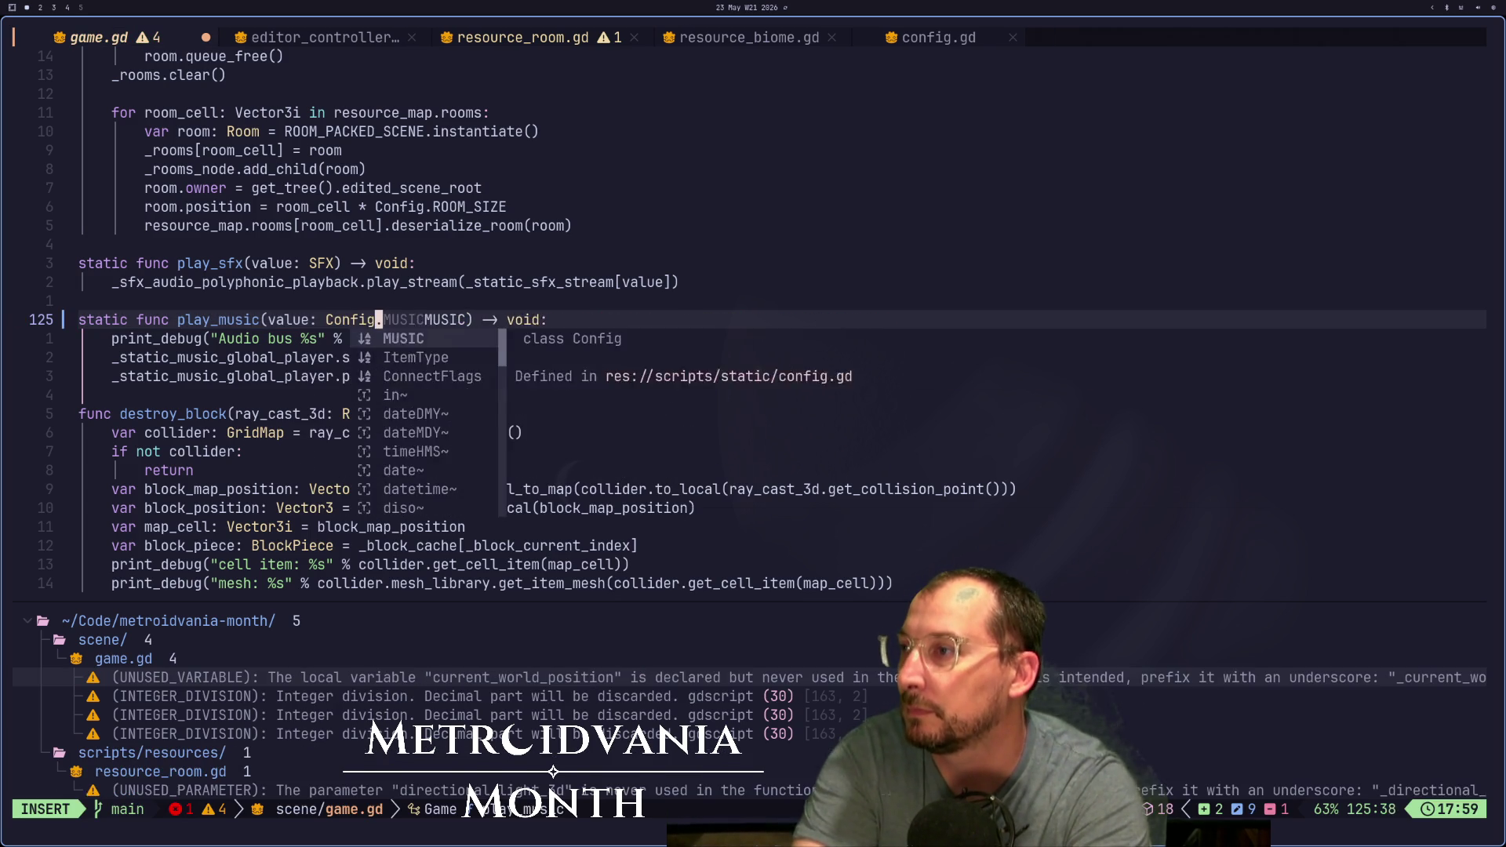
key("Escape")
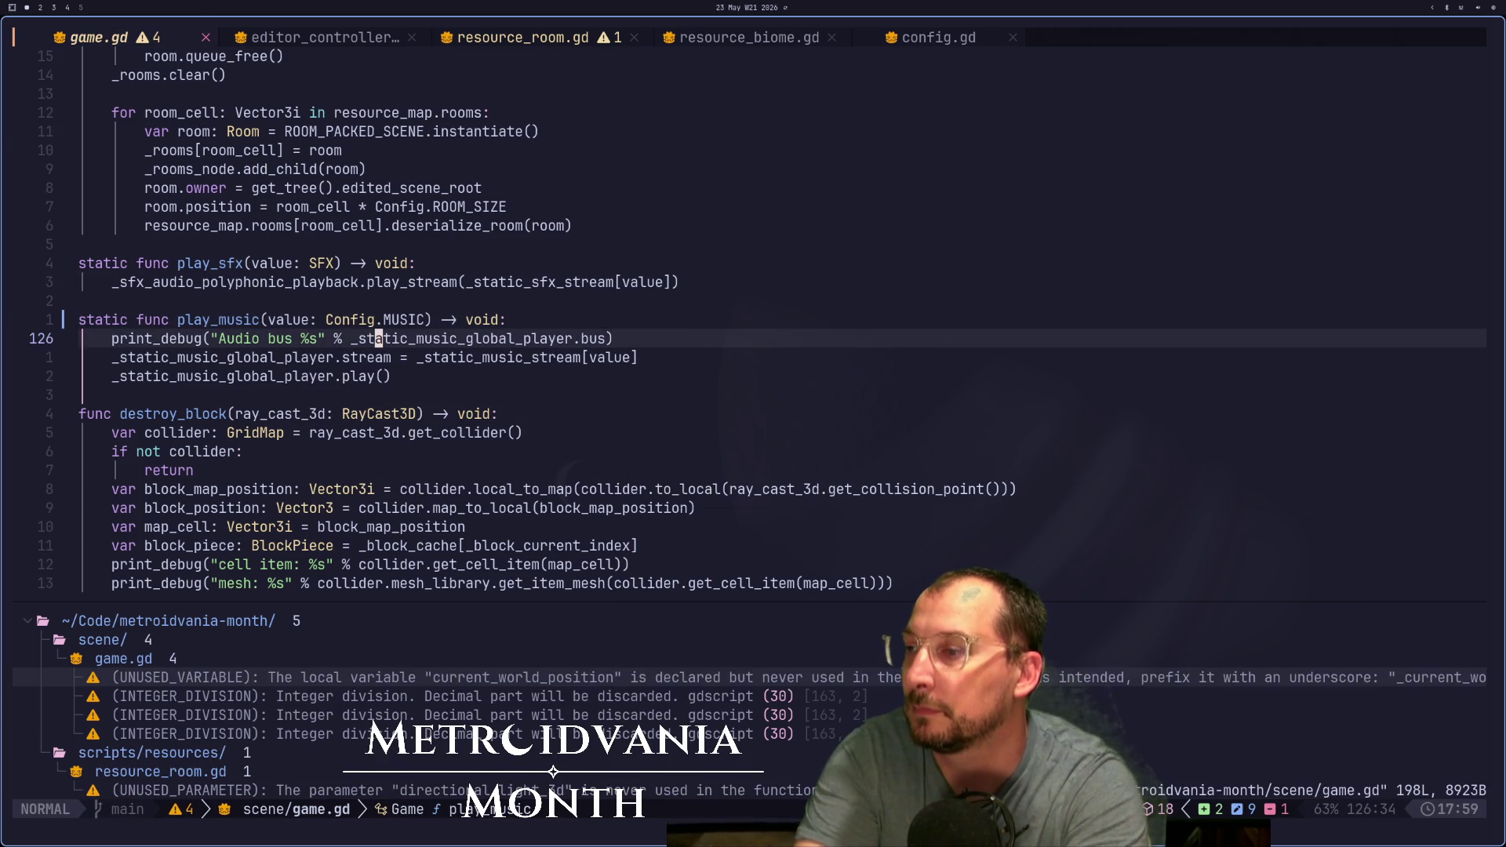
scroll(754, 330, "down", 10)
key("alt+Tab")
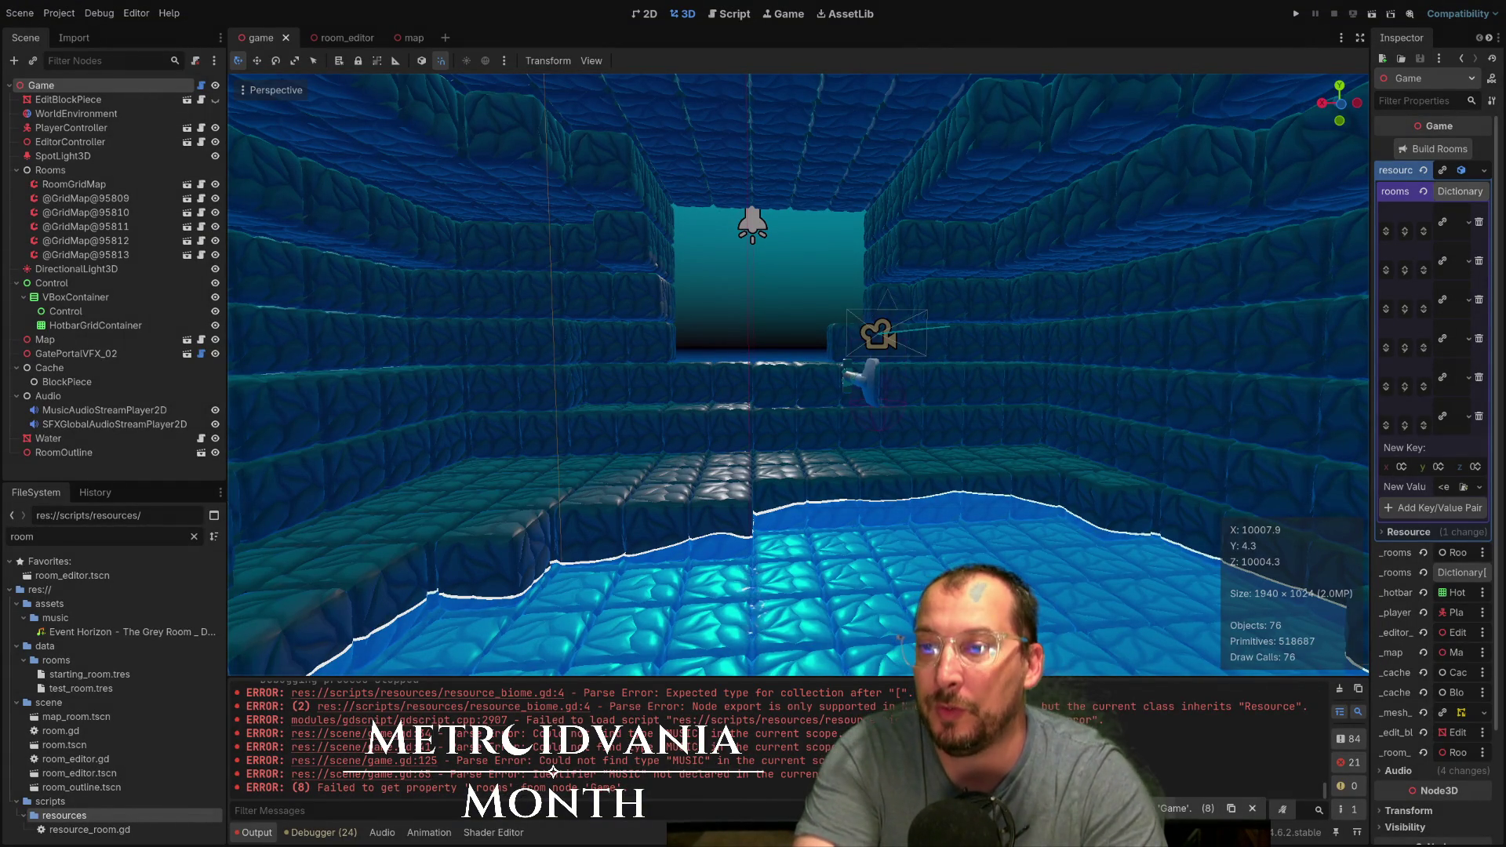
Clear the error messages from Godot's Output log and return to Neovim
left_click(1340, 689)
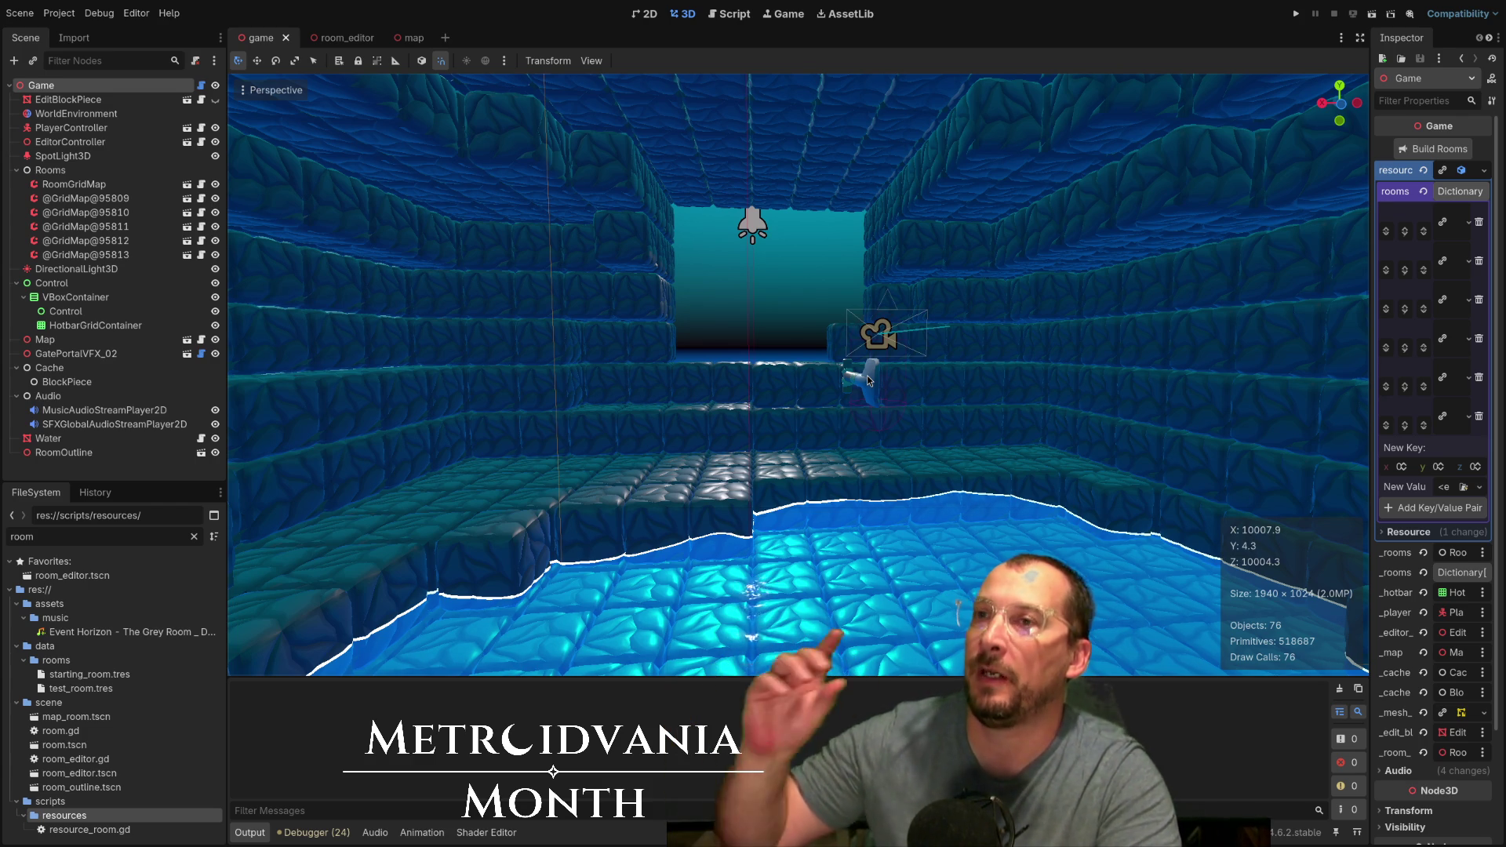
key("alt+Tab")
key("alt+Tab")
key("alt+Tab")
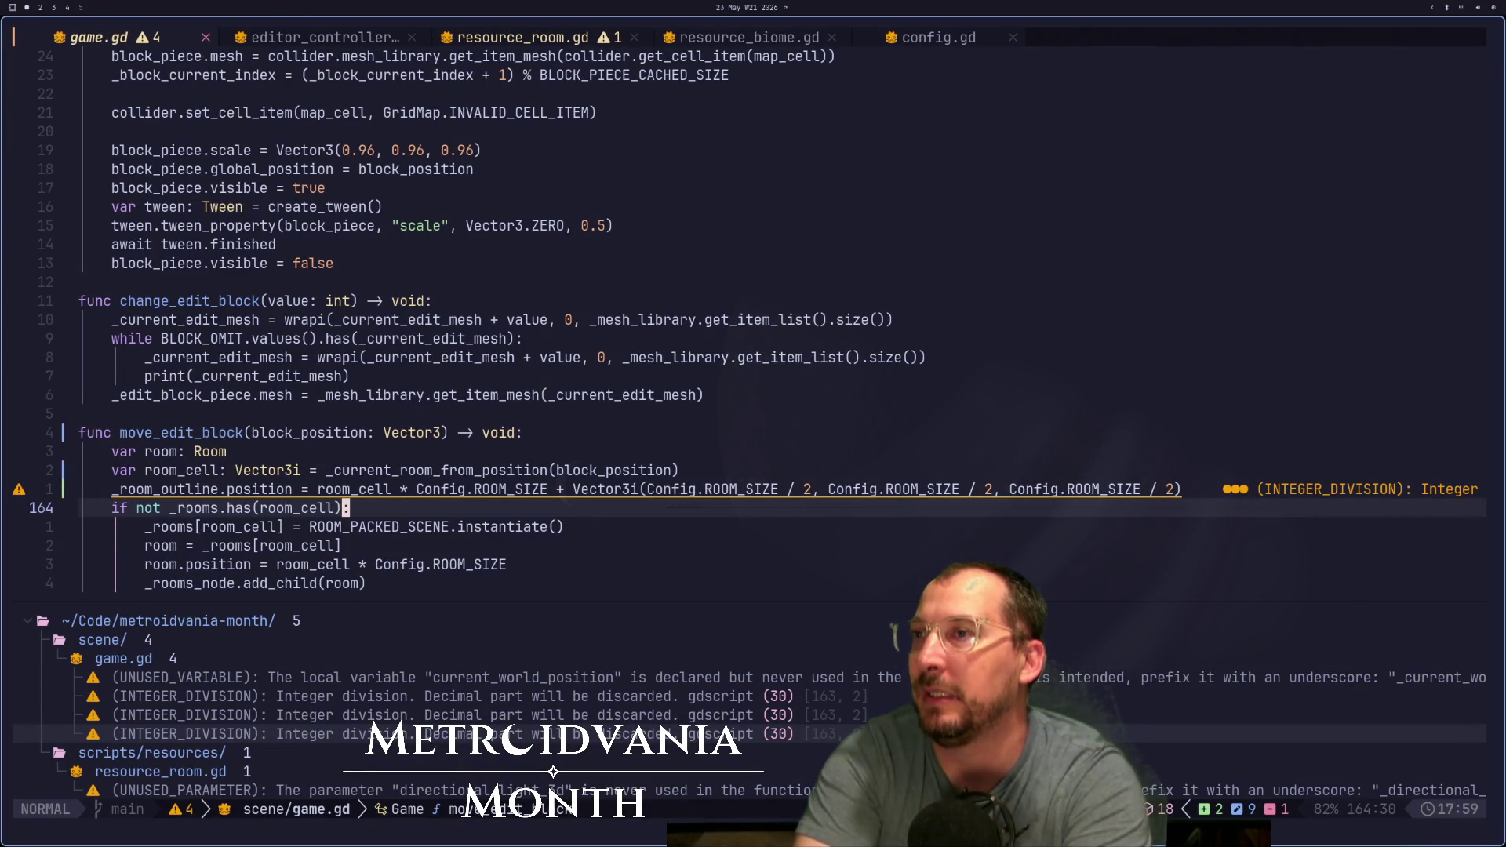
Add an 'enum AMBIENCE' declaration below the MUSIC enum in config.gd
key("shift+l")
key("shift+l")
key("shift+l")
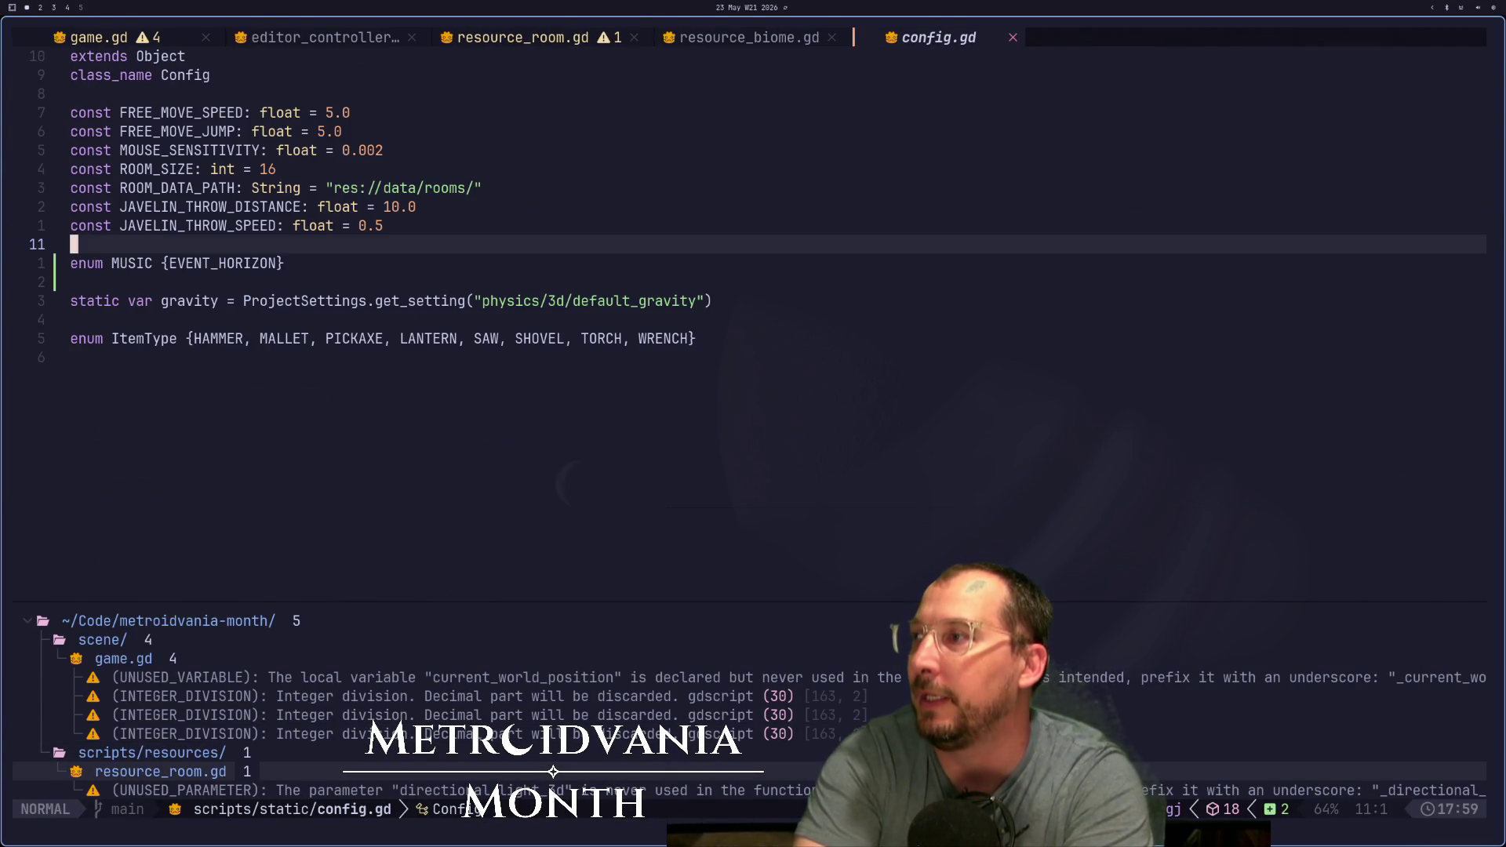
type("joenu")
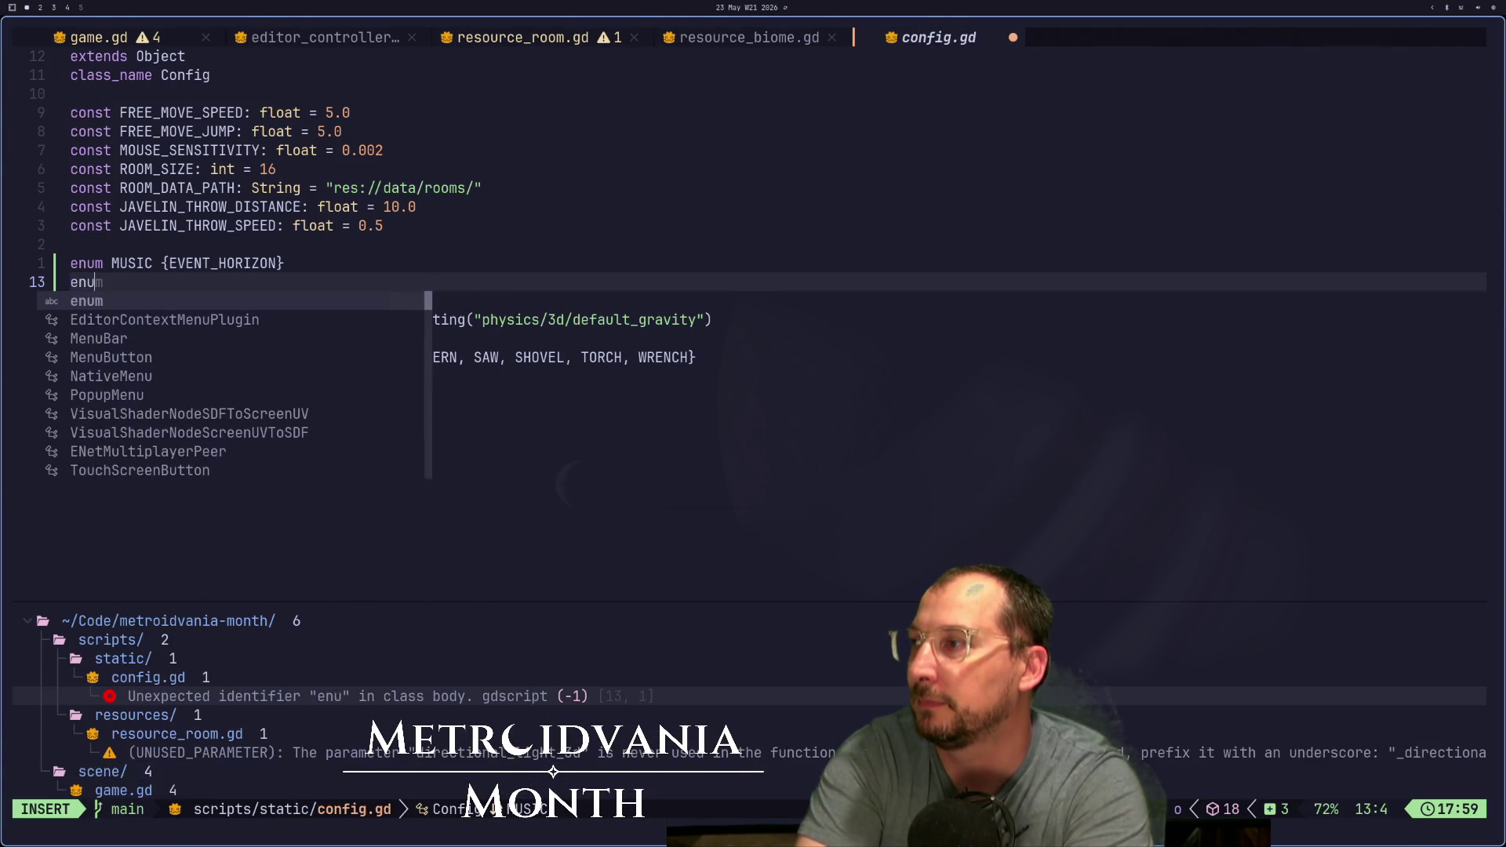
type("m AMBIENCE")
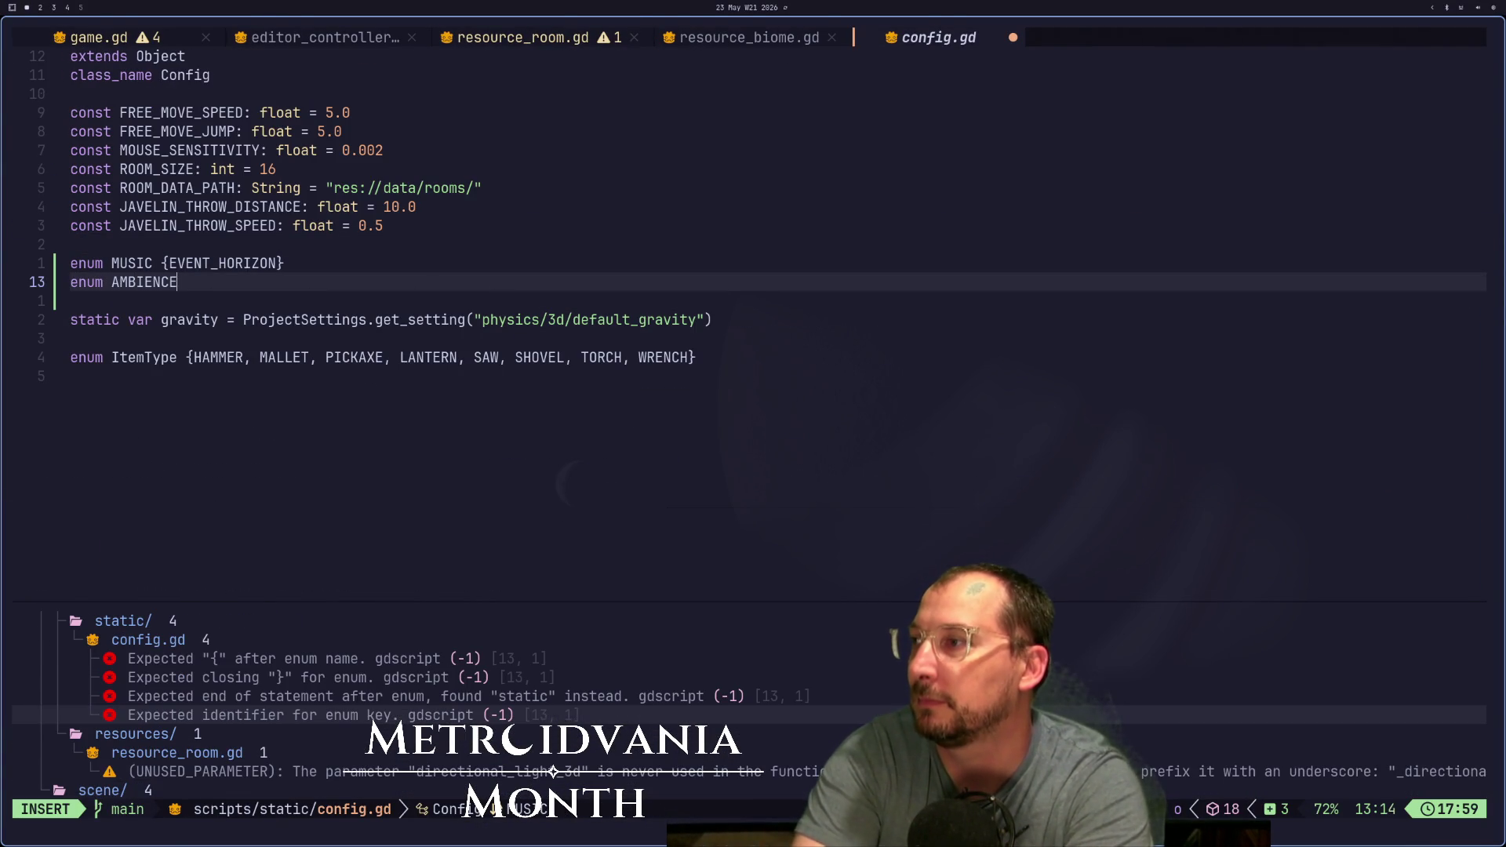
type("{")
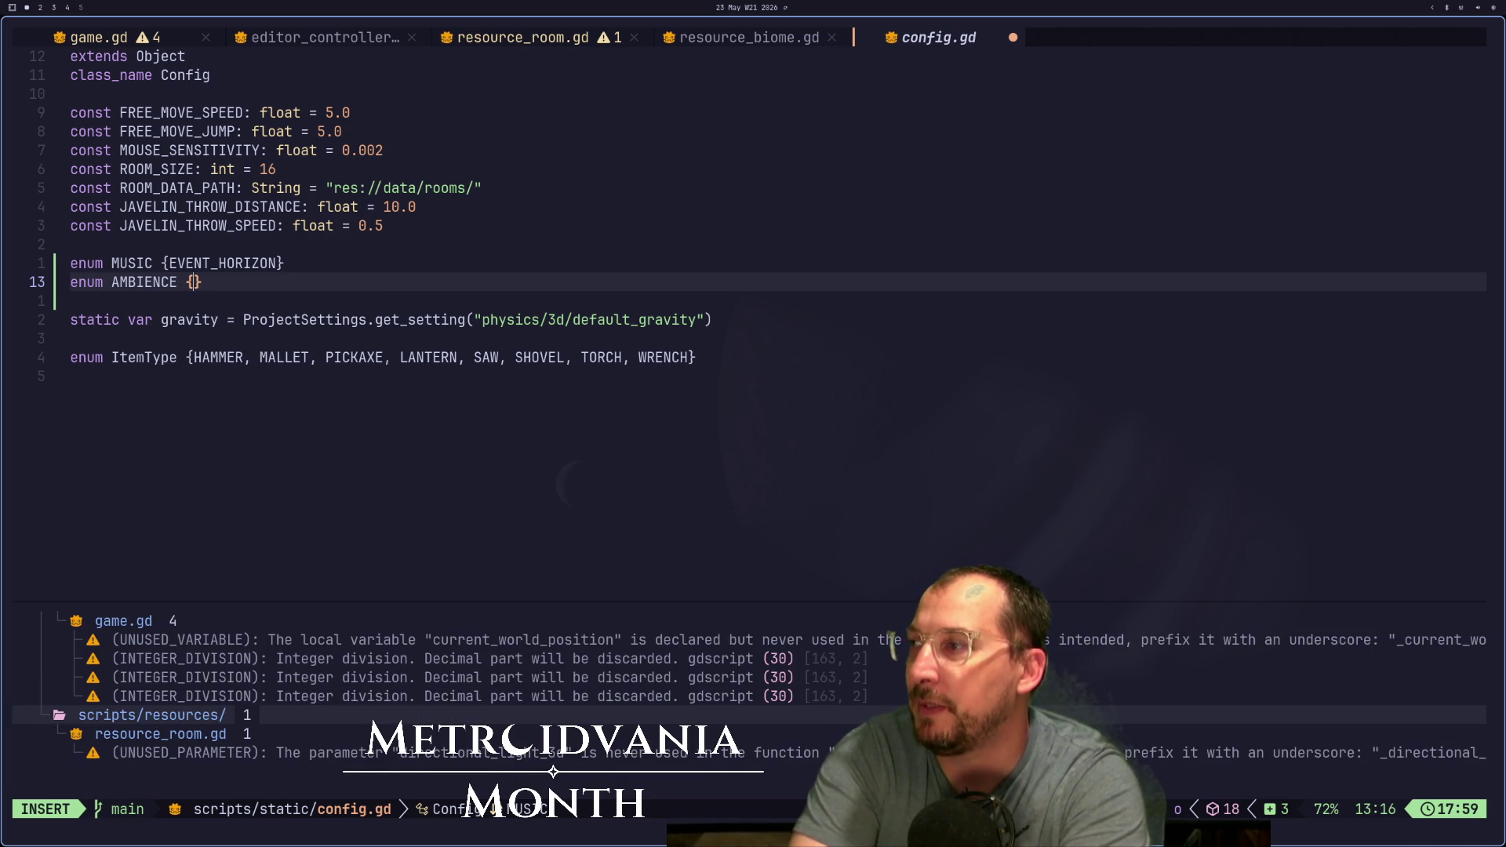
key("Escape")
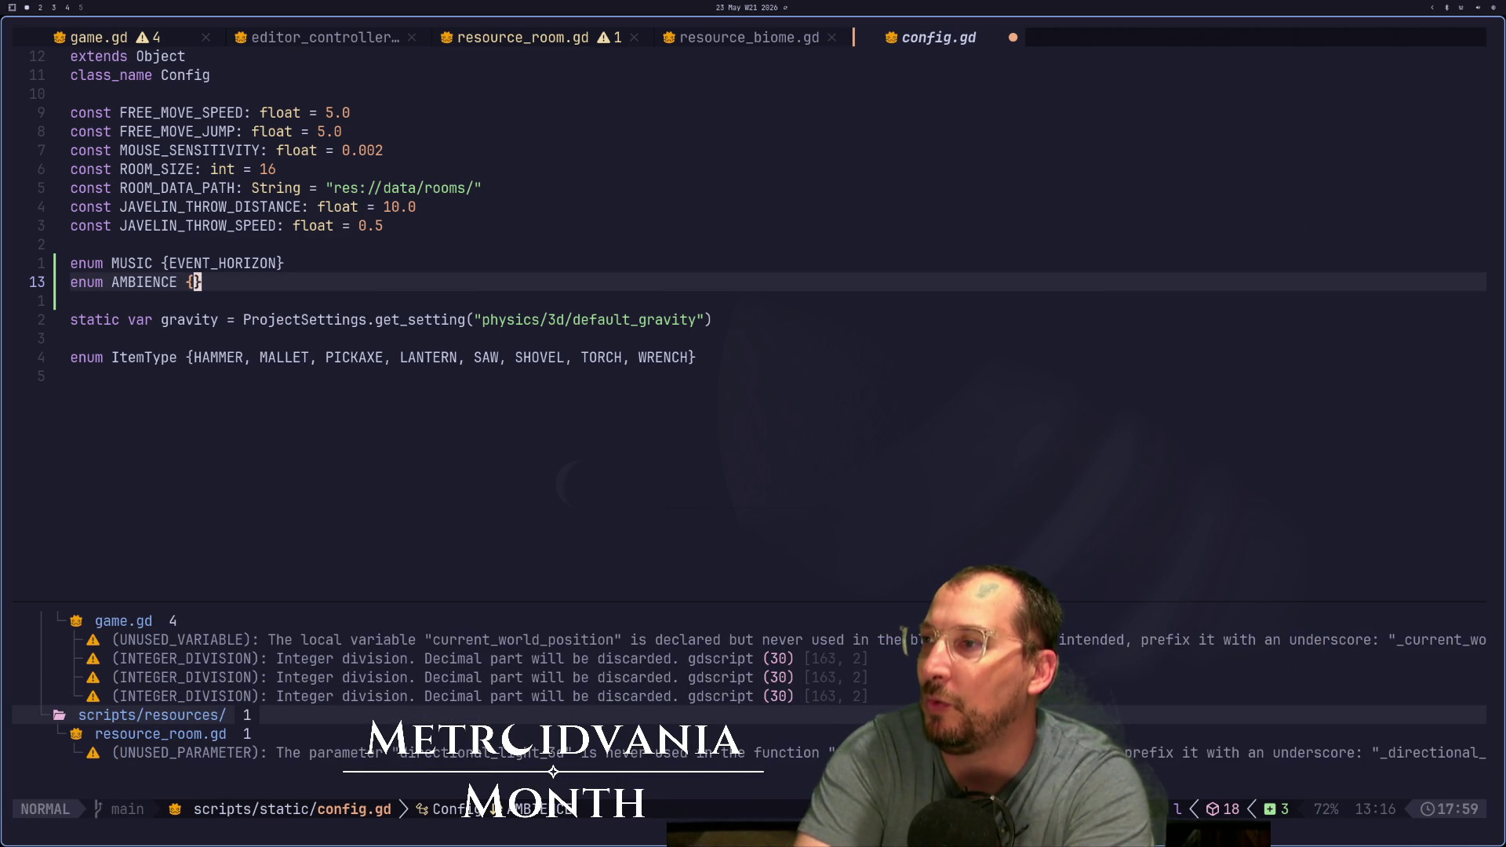
Fill the AMBIENCE enum braces with NONE and save config.gd
key("j")
key("k")
key("k")
key("j")
key("i")
key("Escape")
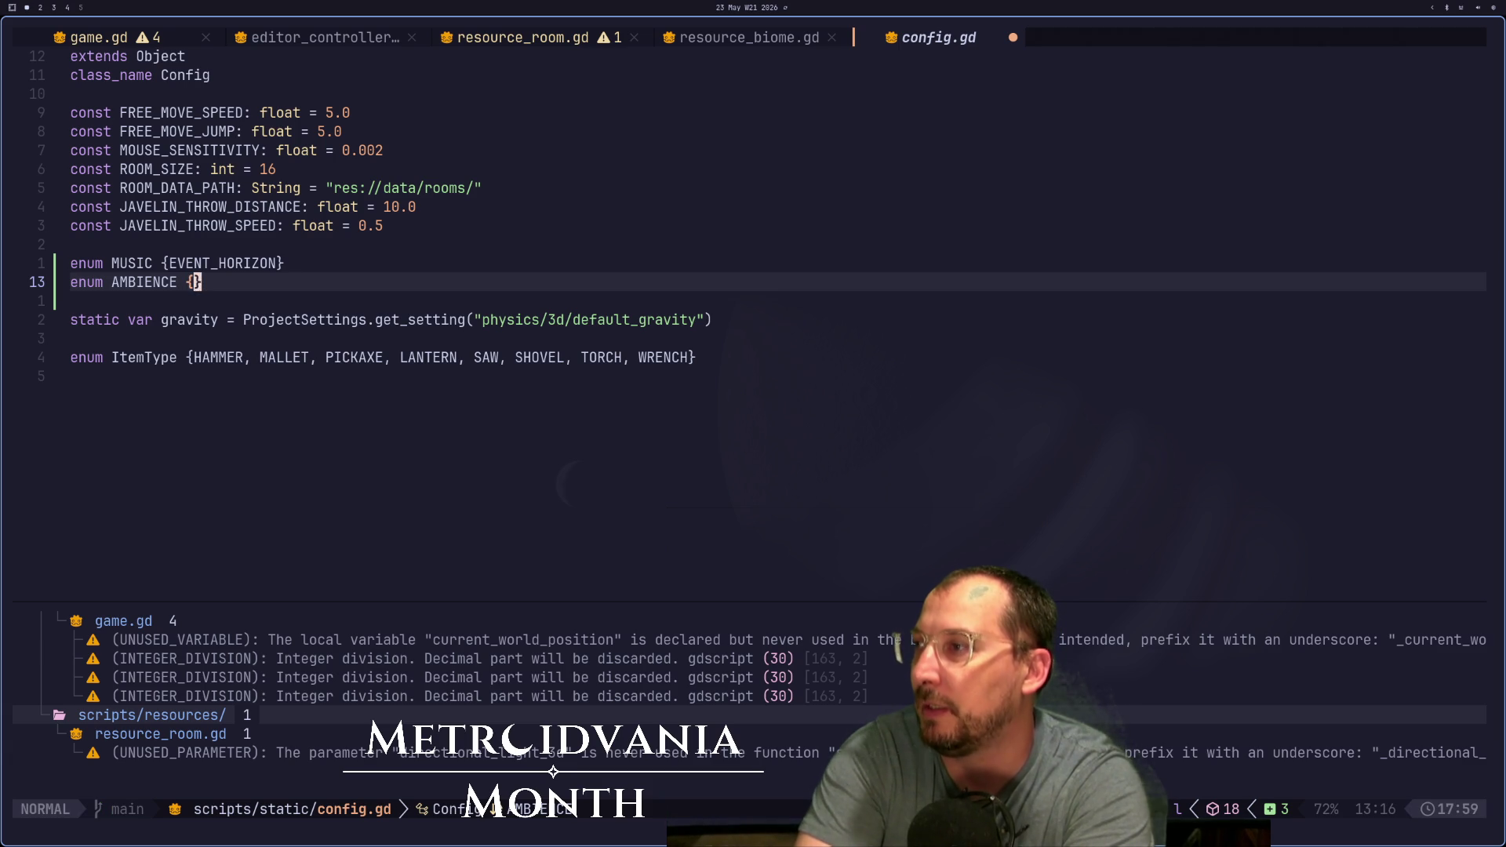
key("i")
key("Escape")
key("a")
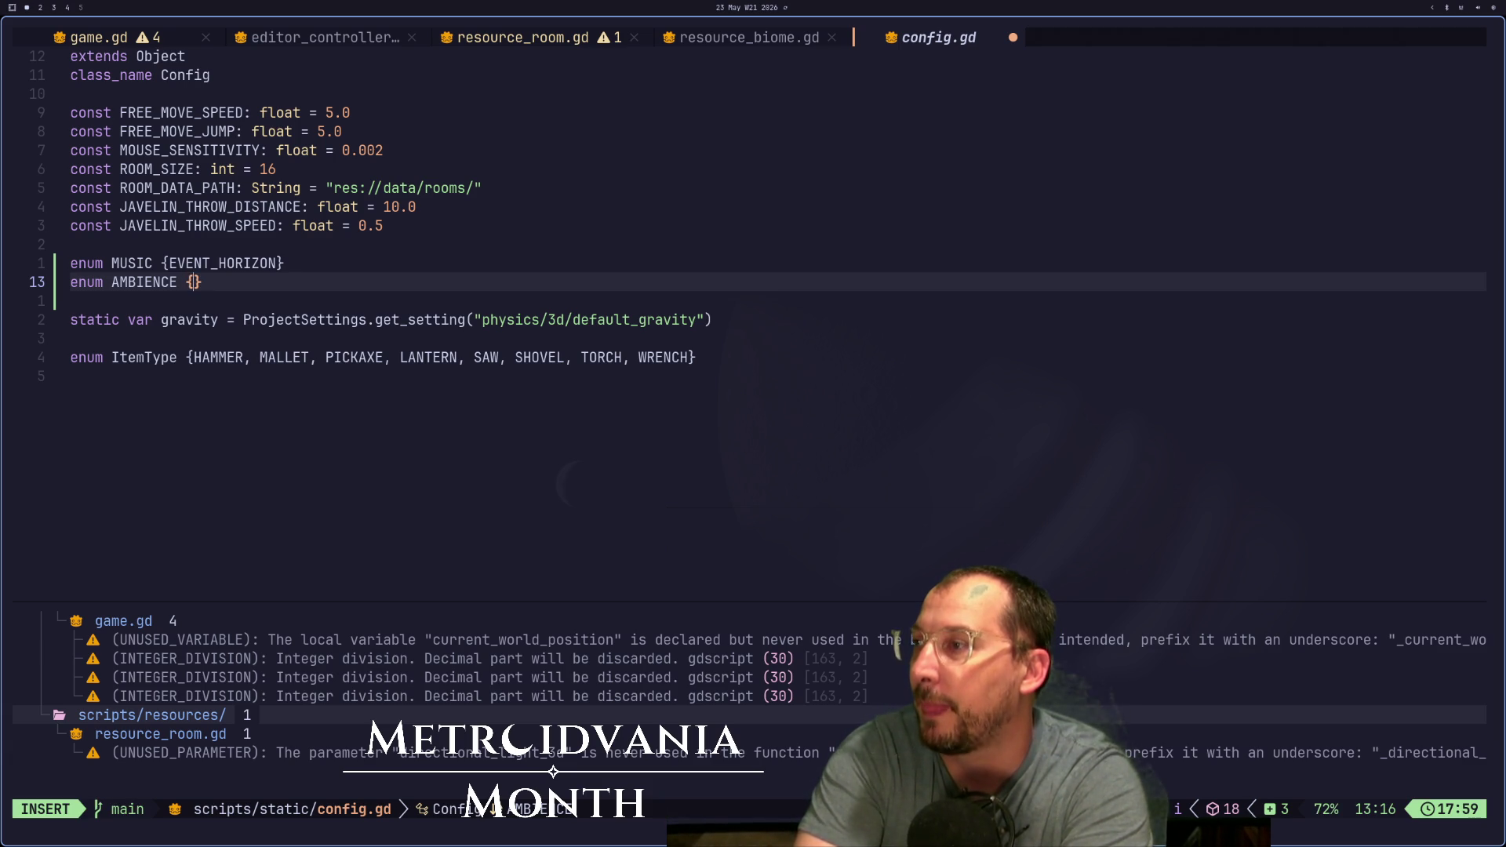
type("NONE")
key("Escape")
type(":w")
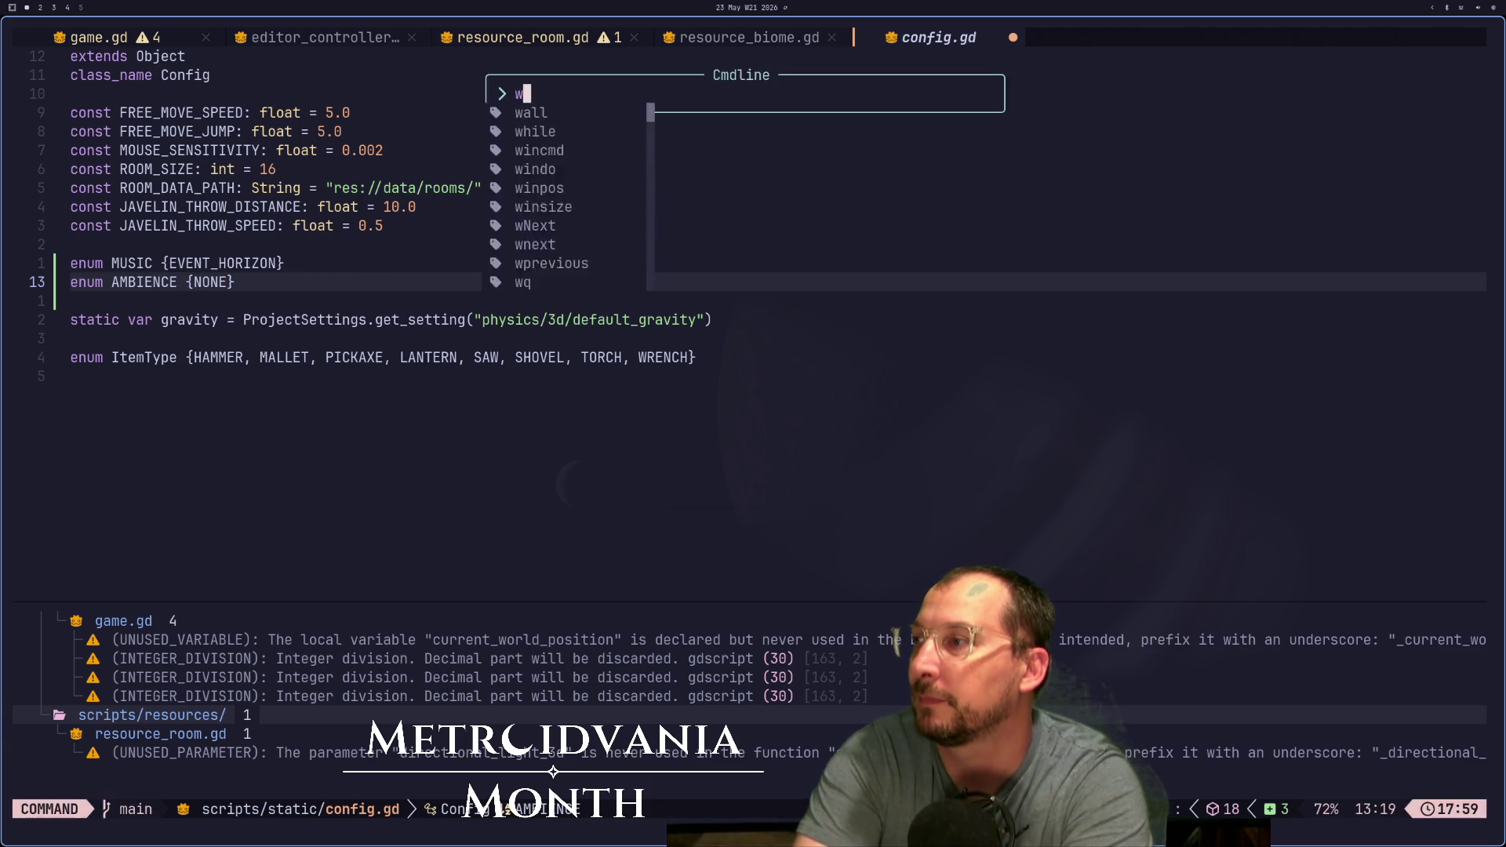
key("Return")
key("shift+h")
key("shift+h")
key("shift+h")
key("shift+h")
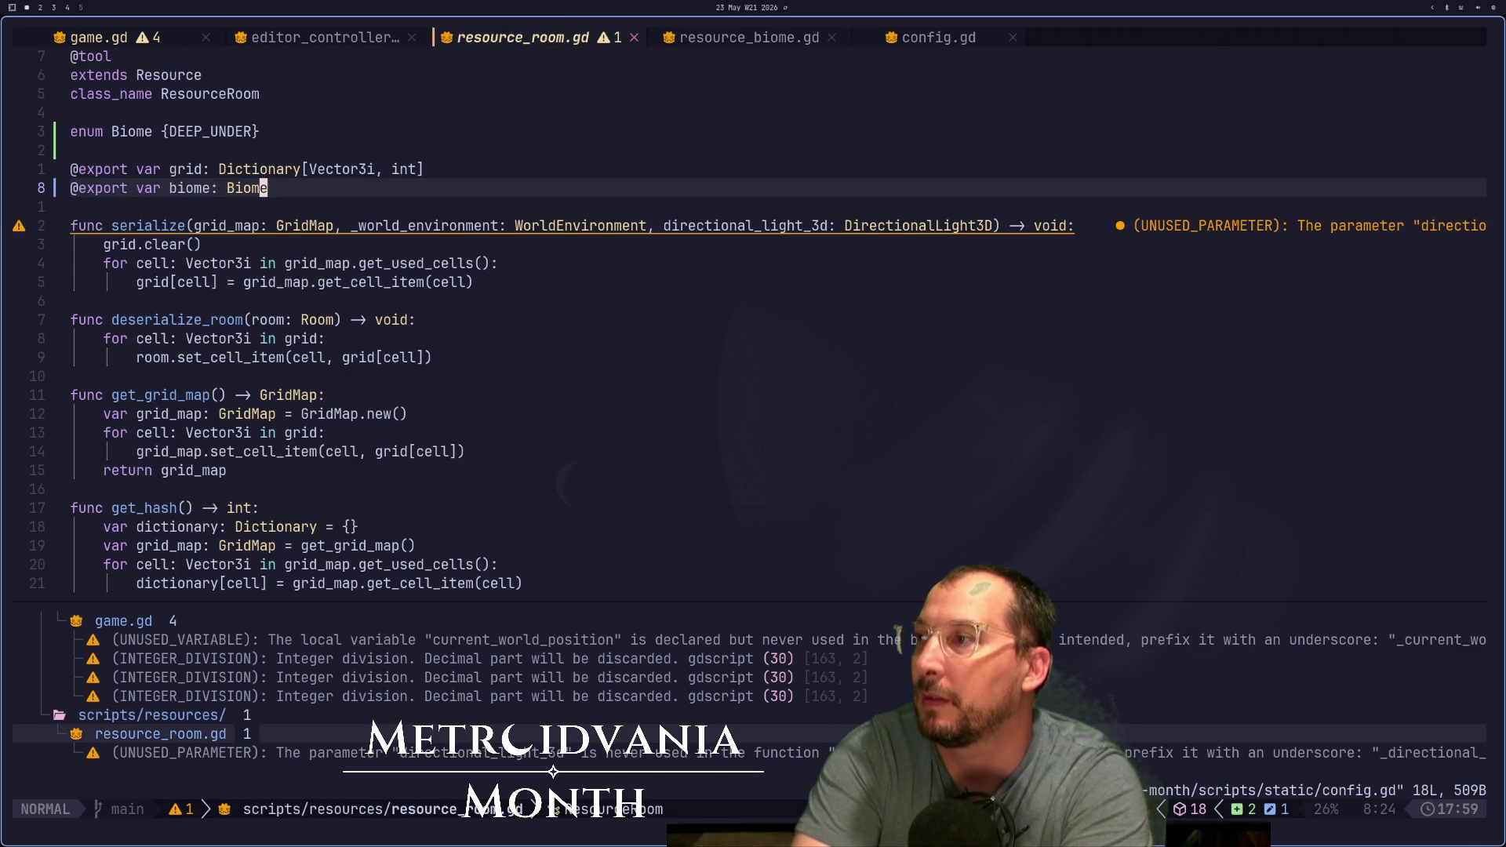
key("shift+l")
key("shift+l")
key("shift+l")
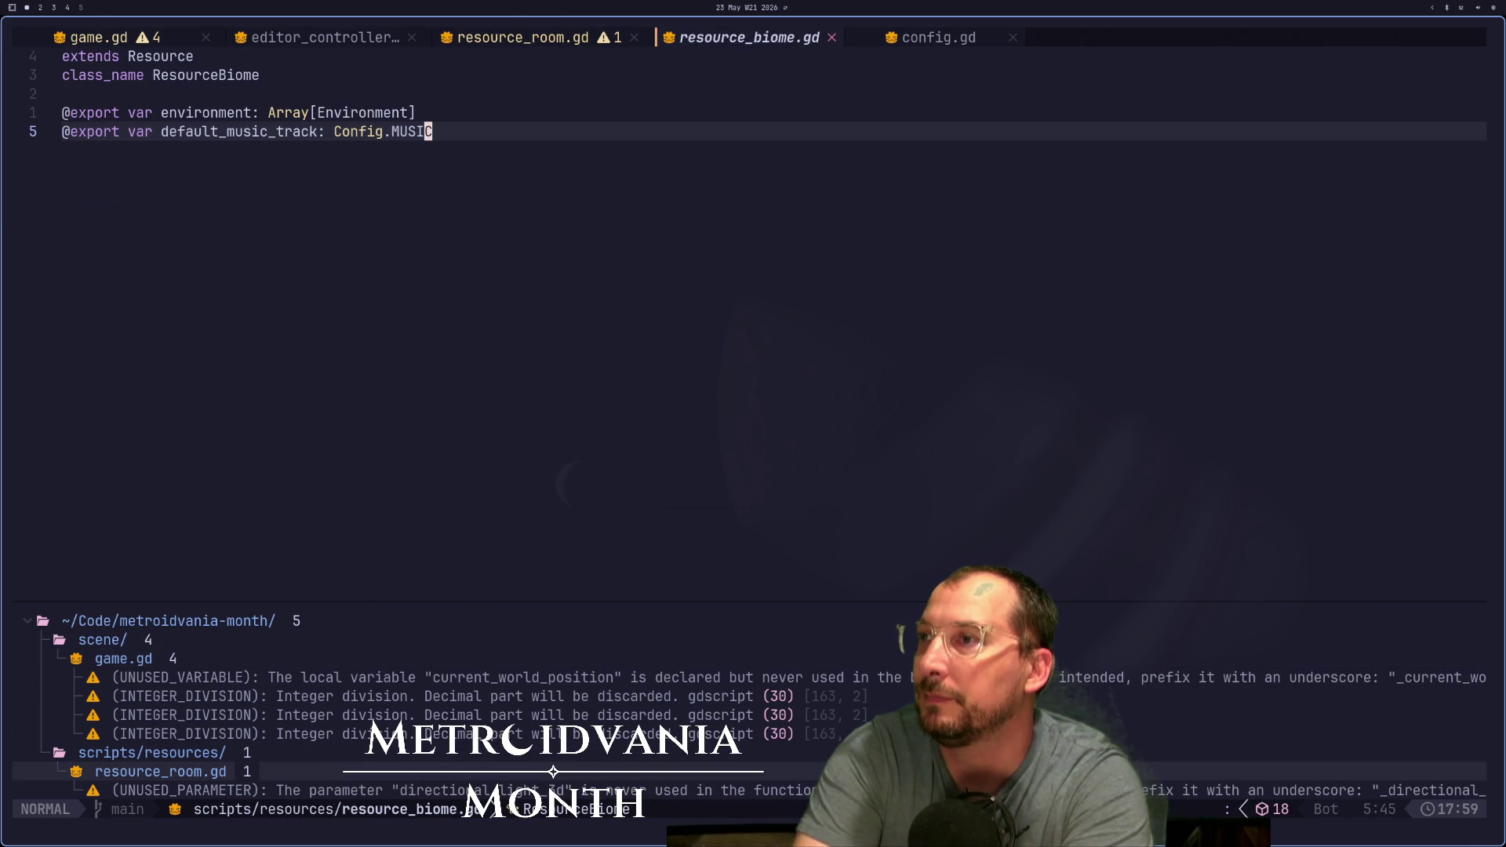
type("o@exp")
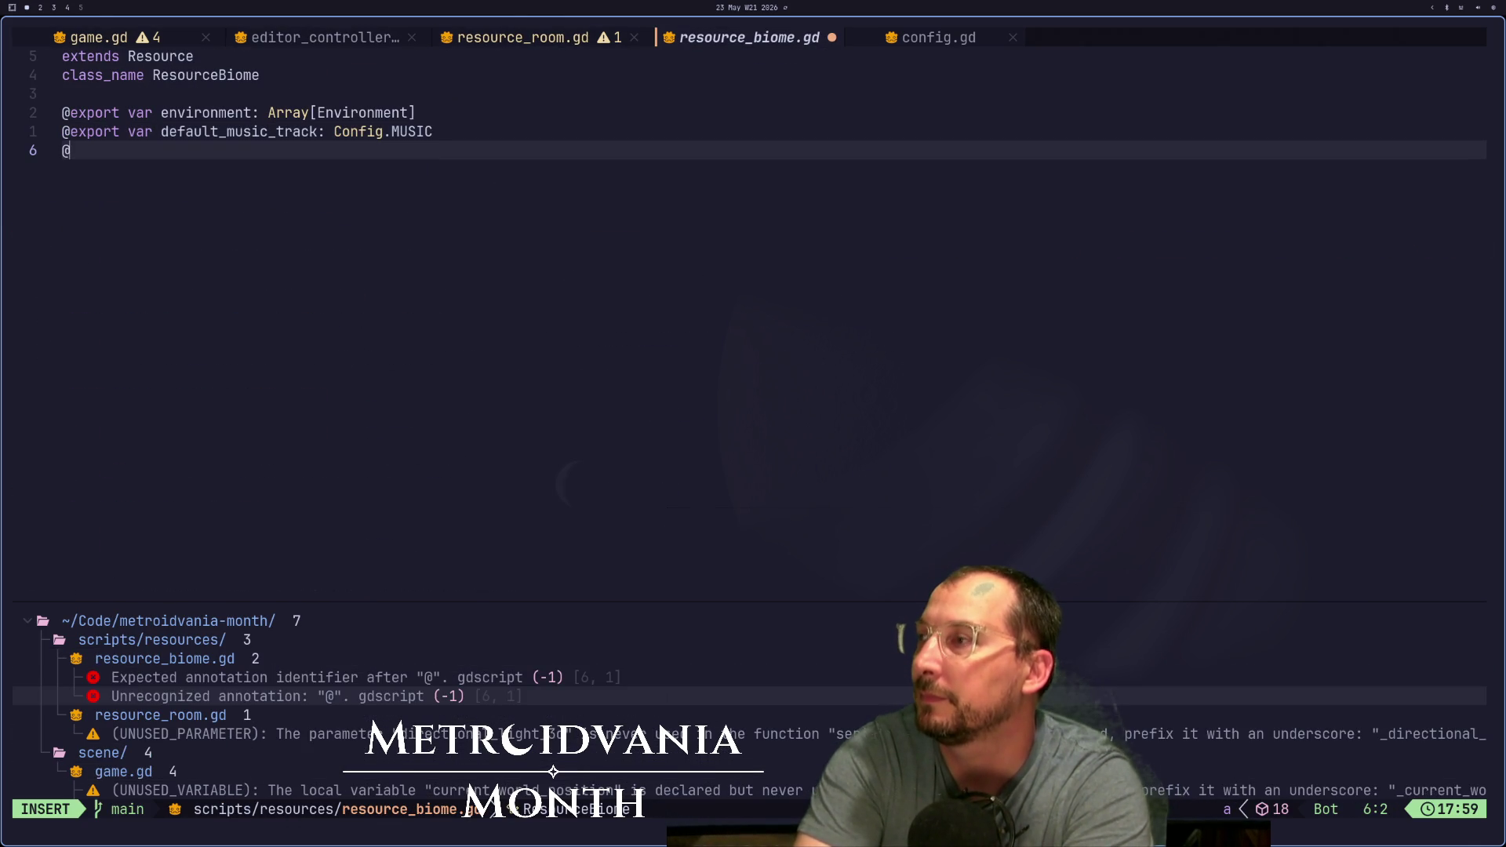
type("ort var a")
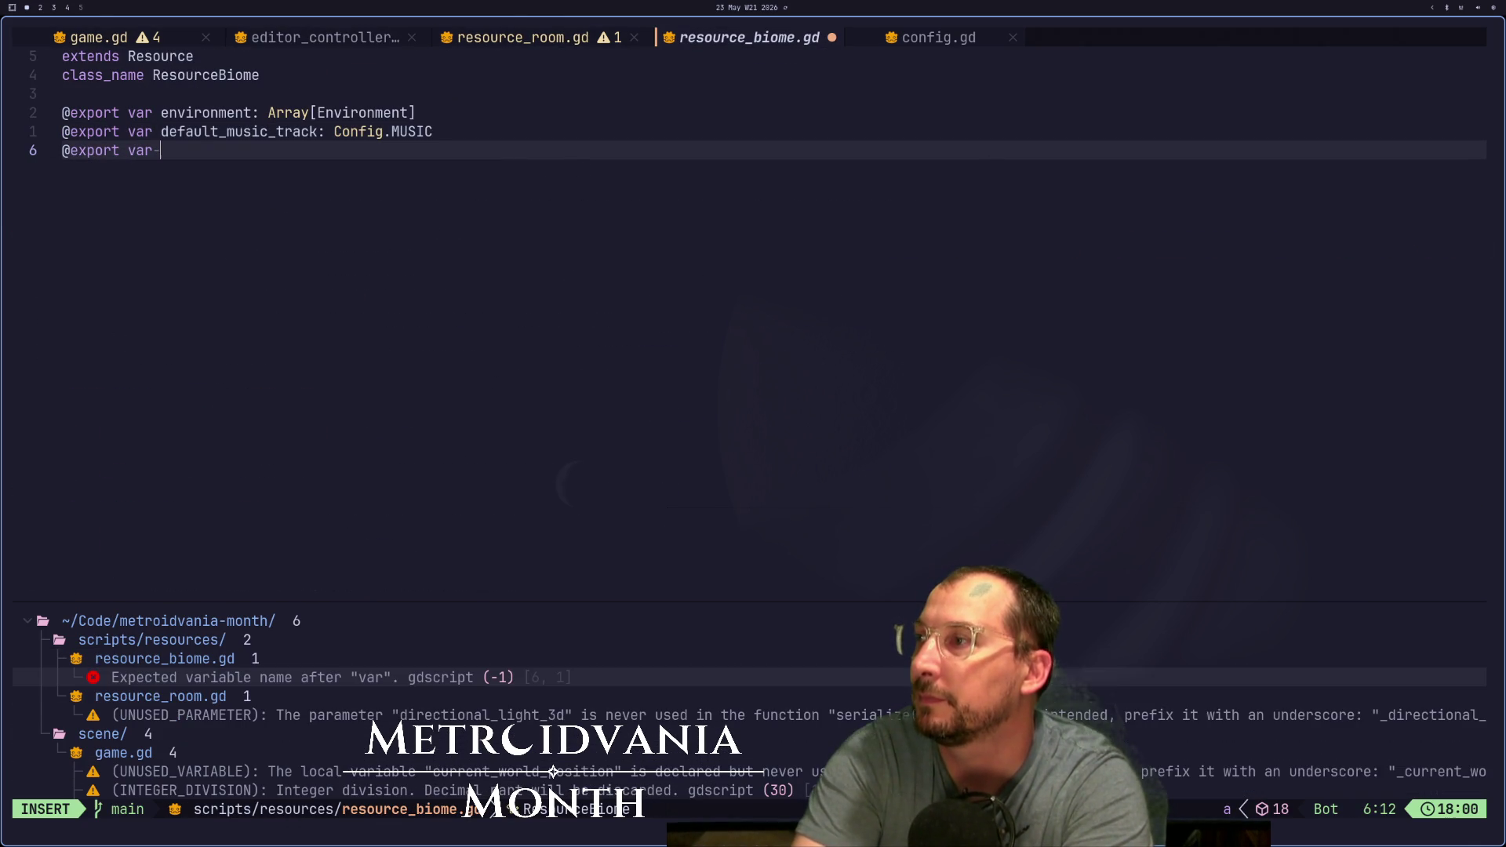
type("mbbienc")
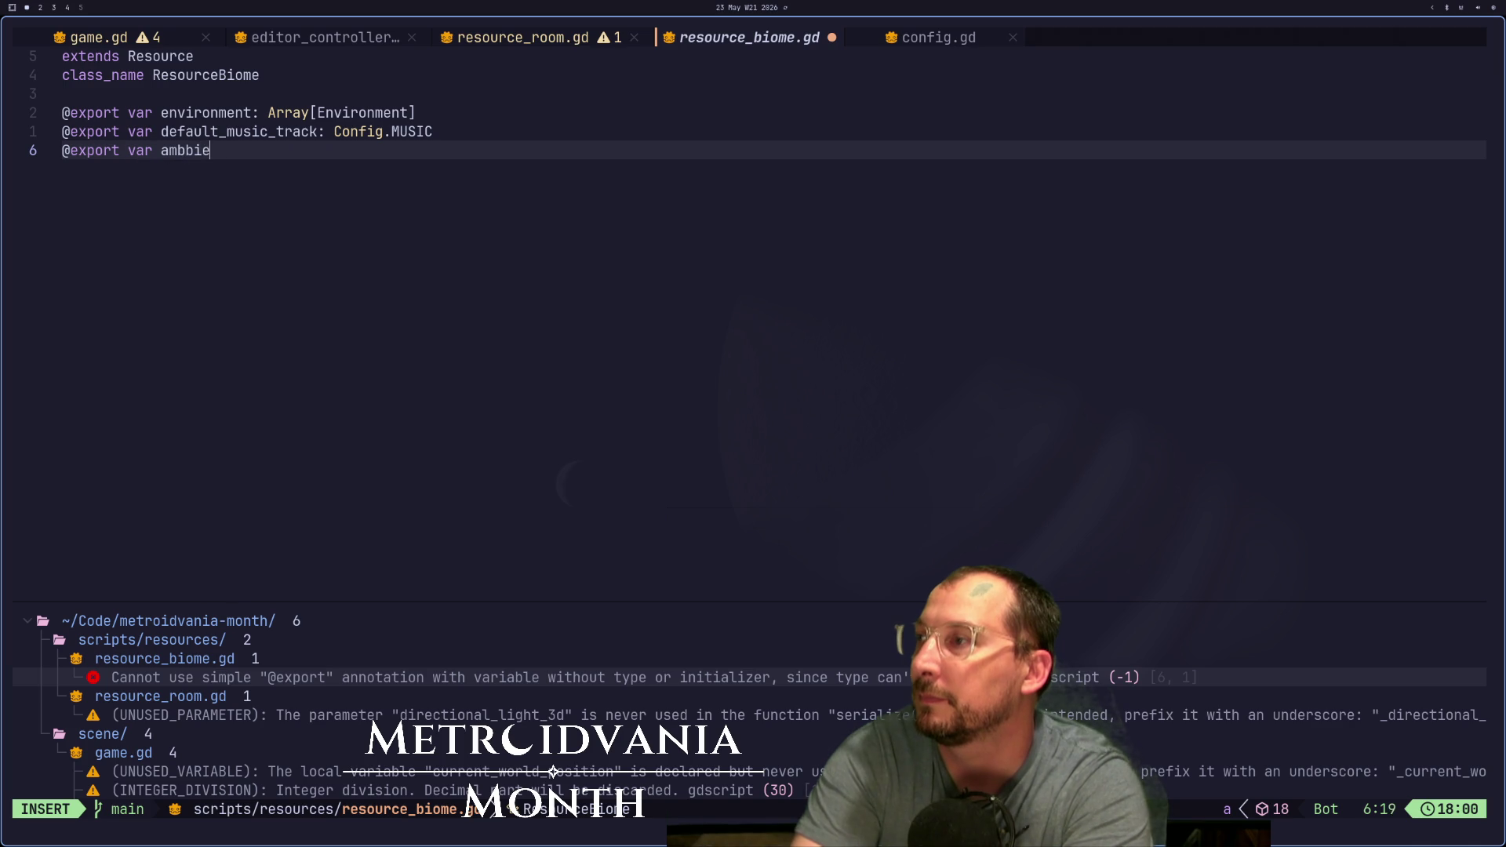
key("BackSpace")
key("BackSpace")
key("BackSpace")
key("BackSpace")
key("BackSpace")
type("ience: ")
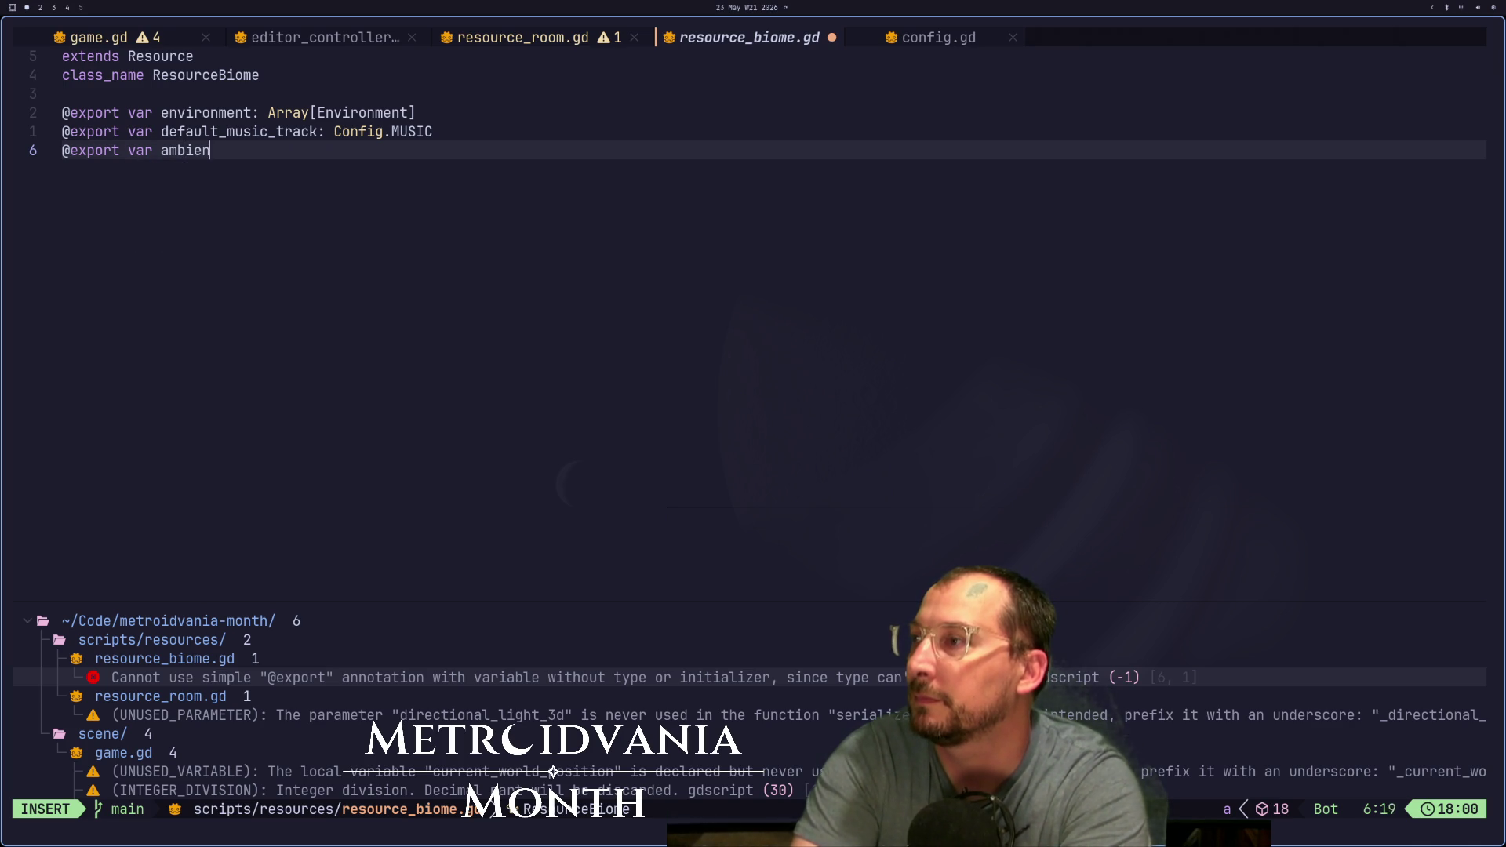
type("Config.A")
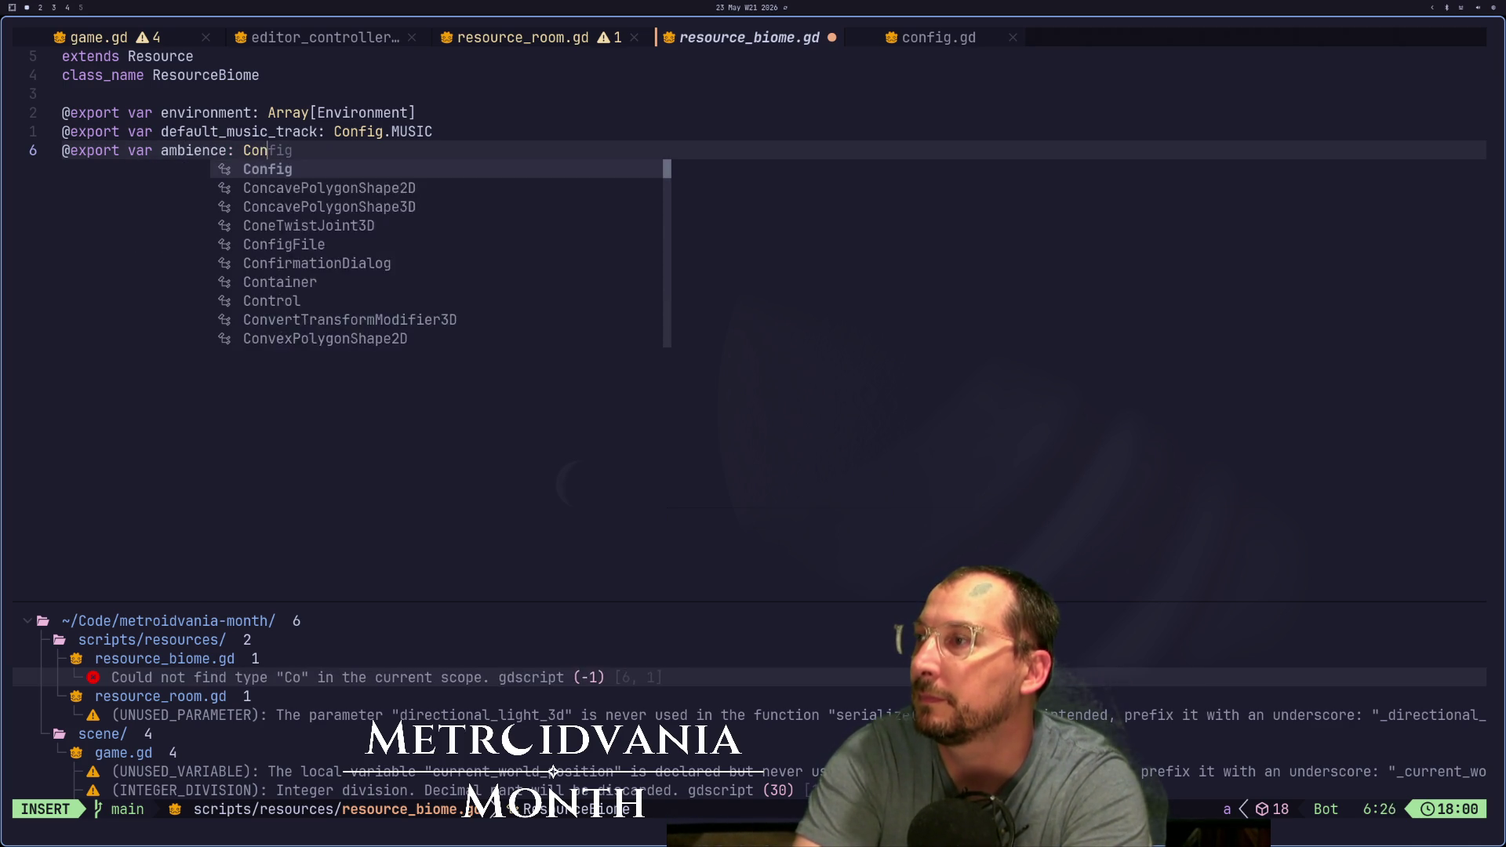
key("Tab")
key("Escape")
type(":w")
key("Return")
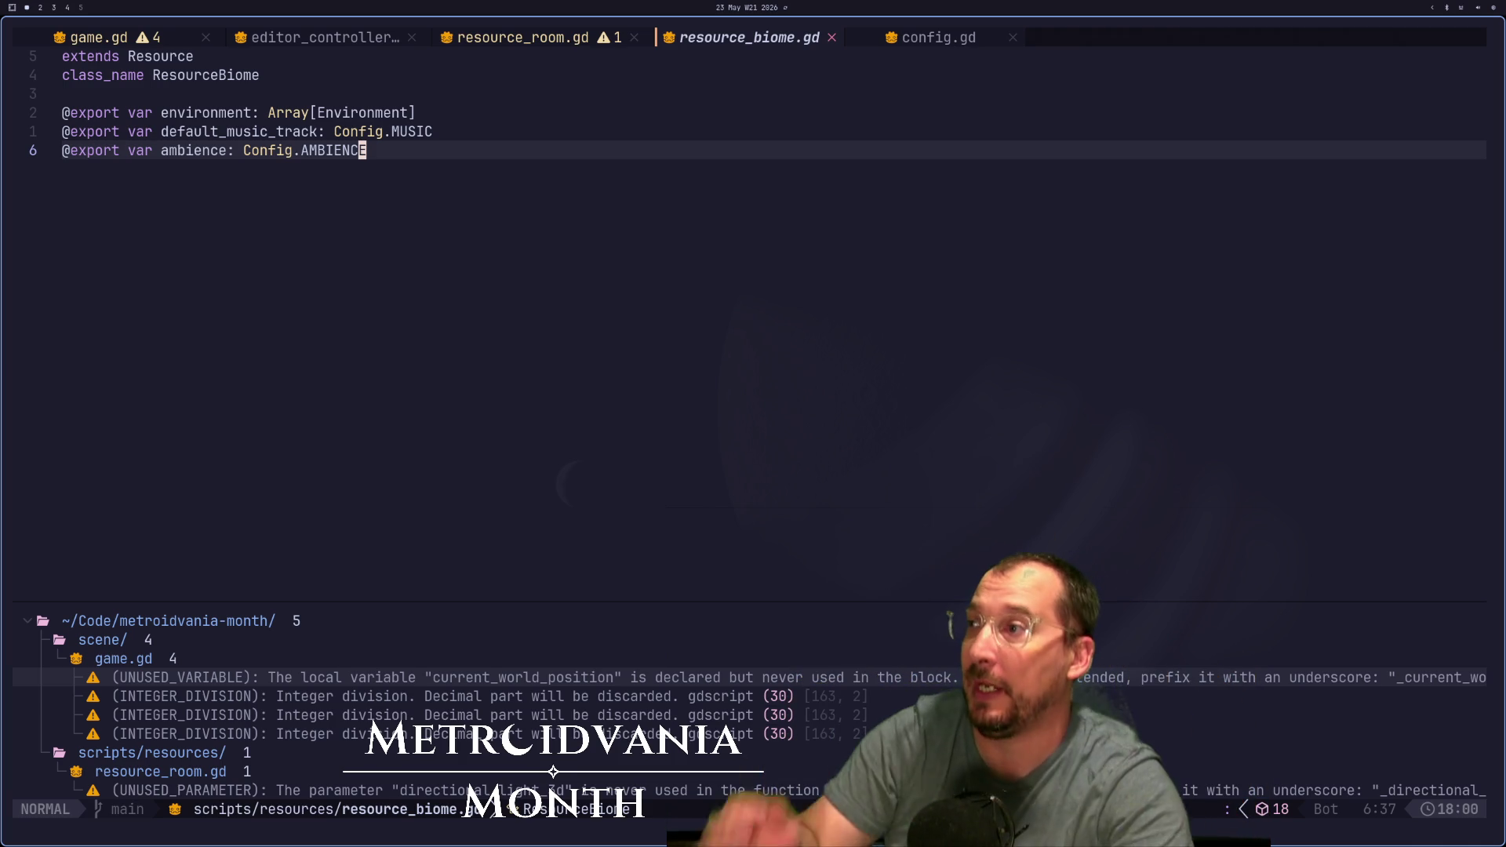
Look over resource_biome.gd's exports, checking the game in Godot in between
key("2")
key("k")
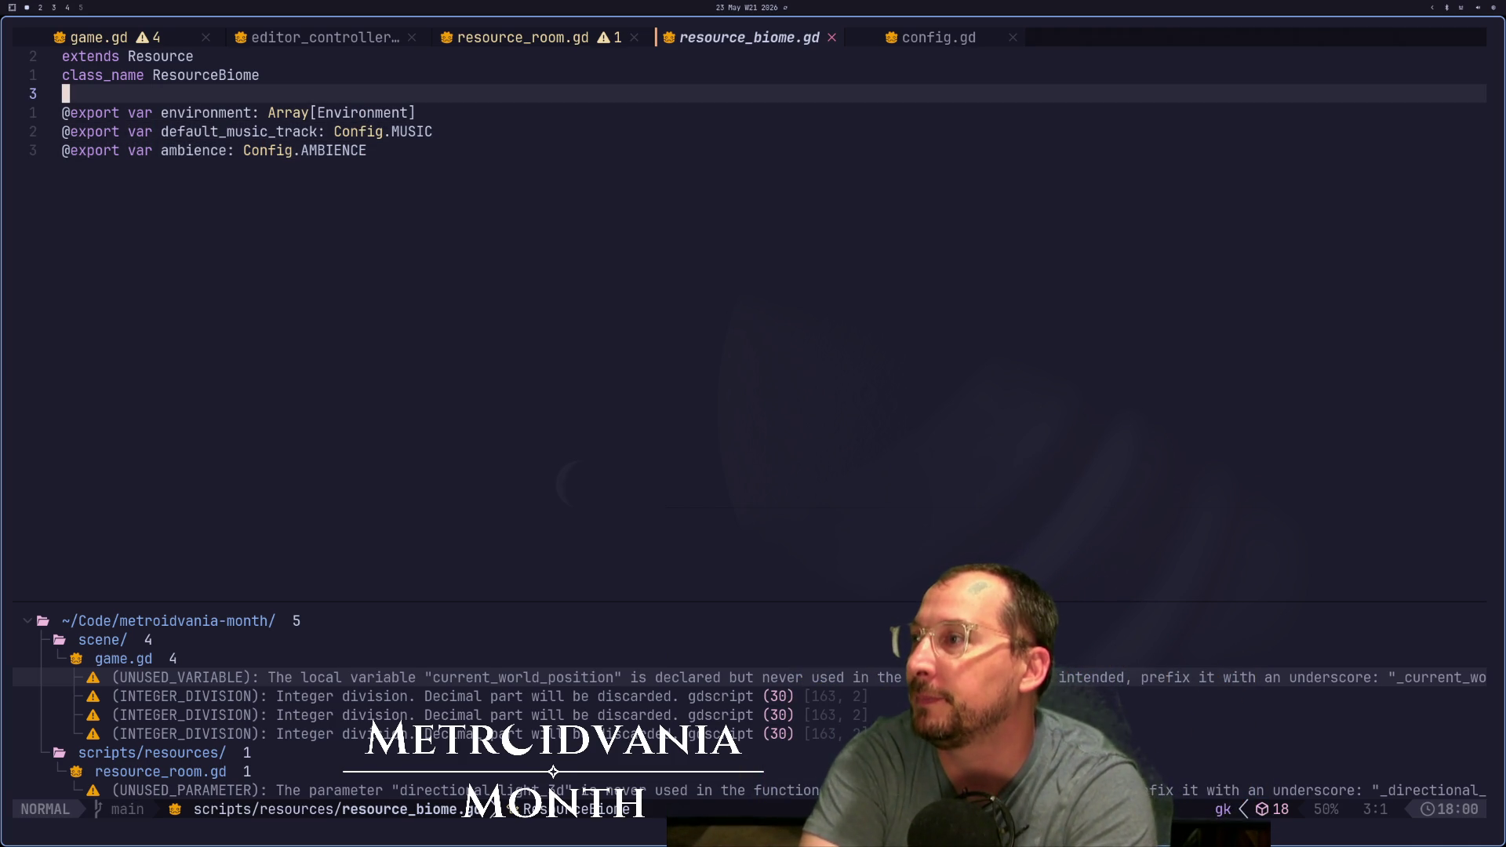
key("j")
key("j")
key("k")
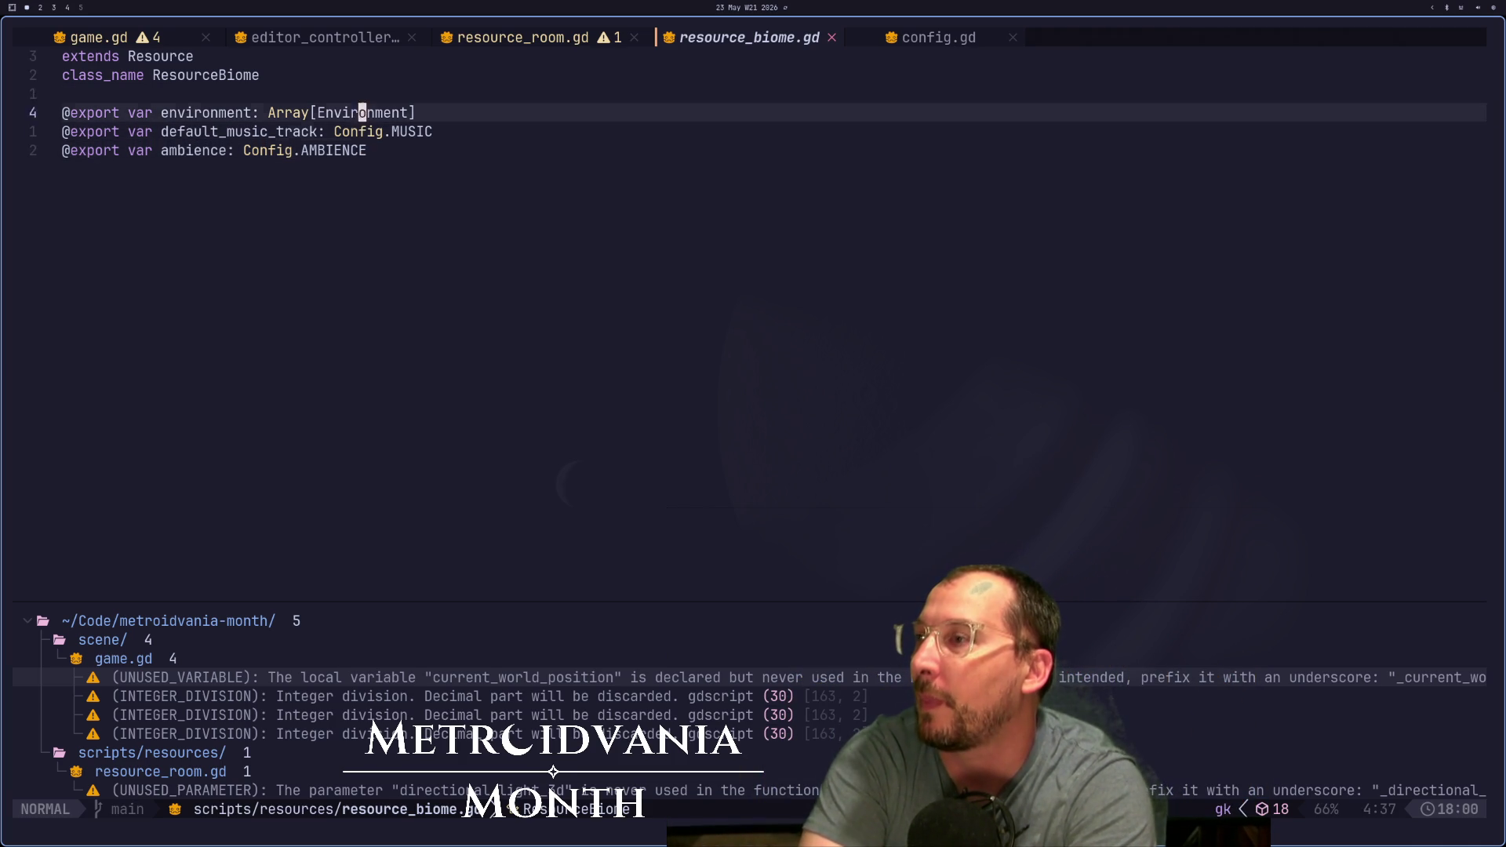
key("k")
key("k")
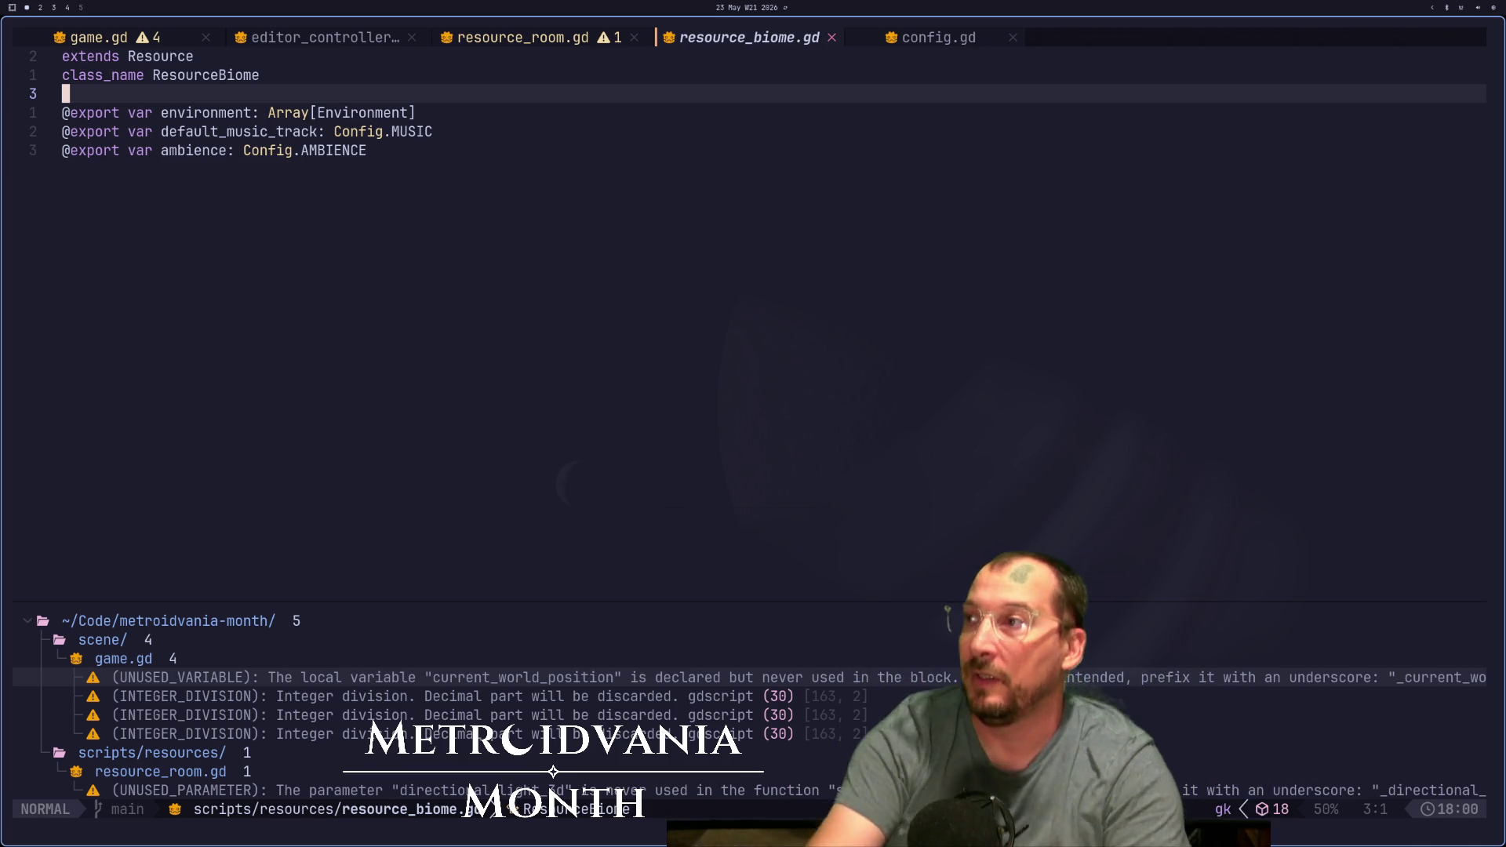
key("super+2")
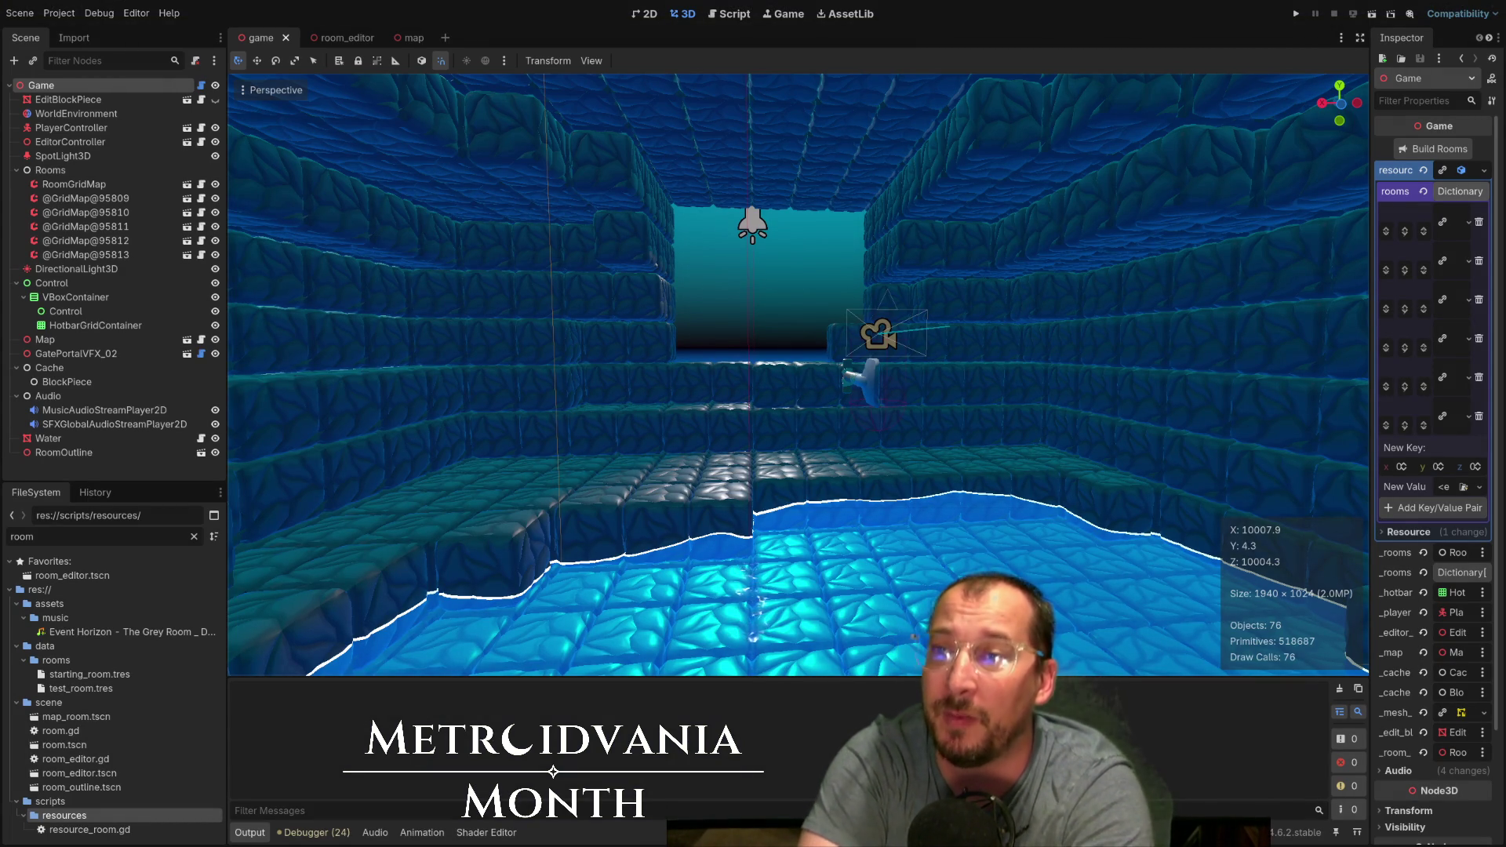
key("super+1")
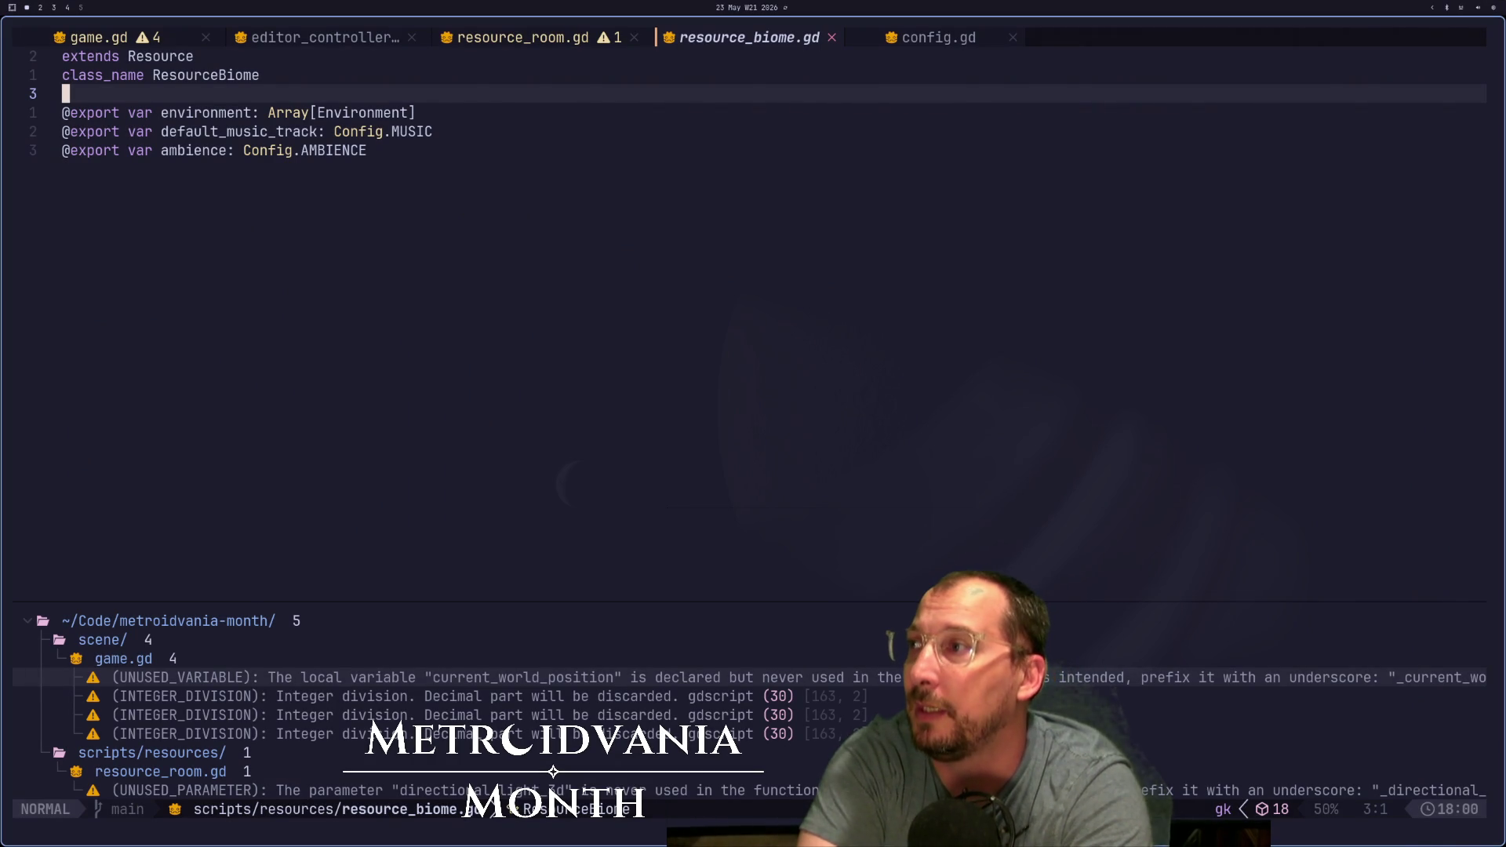
left_click(362, 131)
key("g")
key("k")
key("g")
key("k")
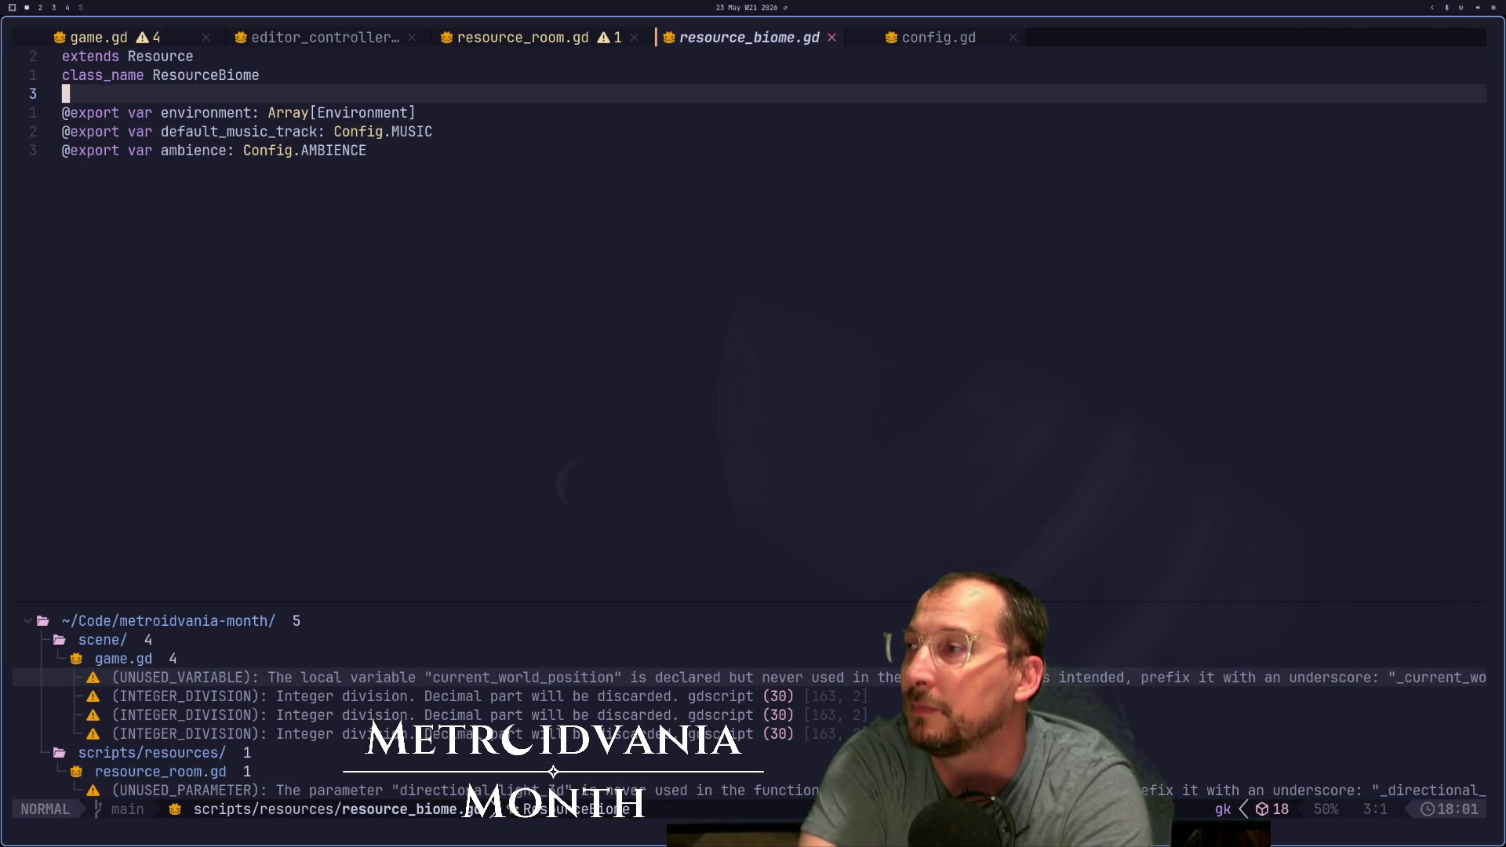
key("i")
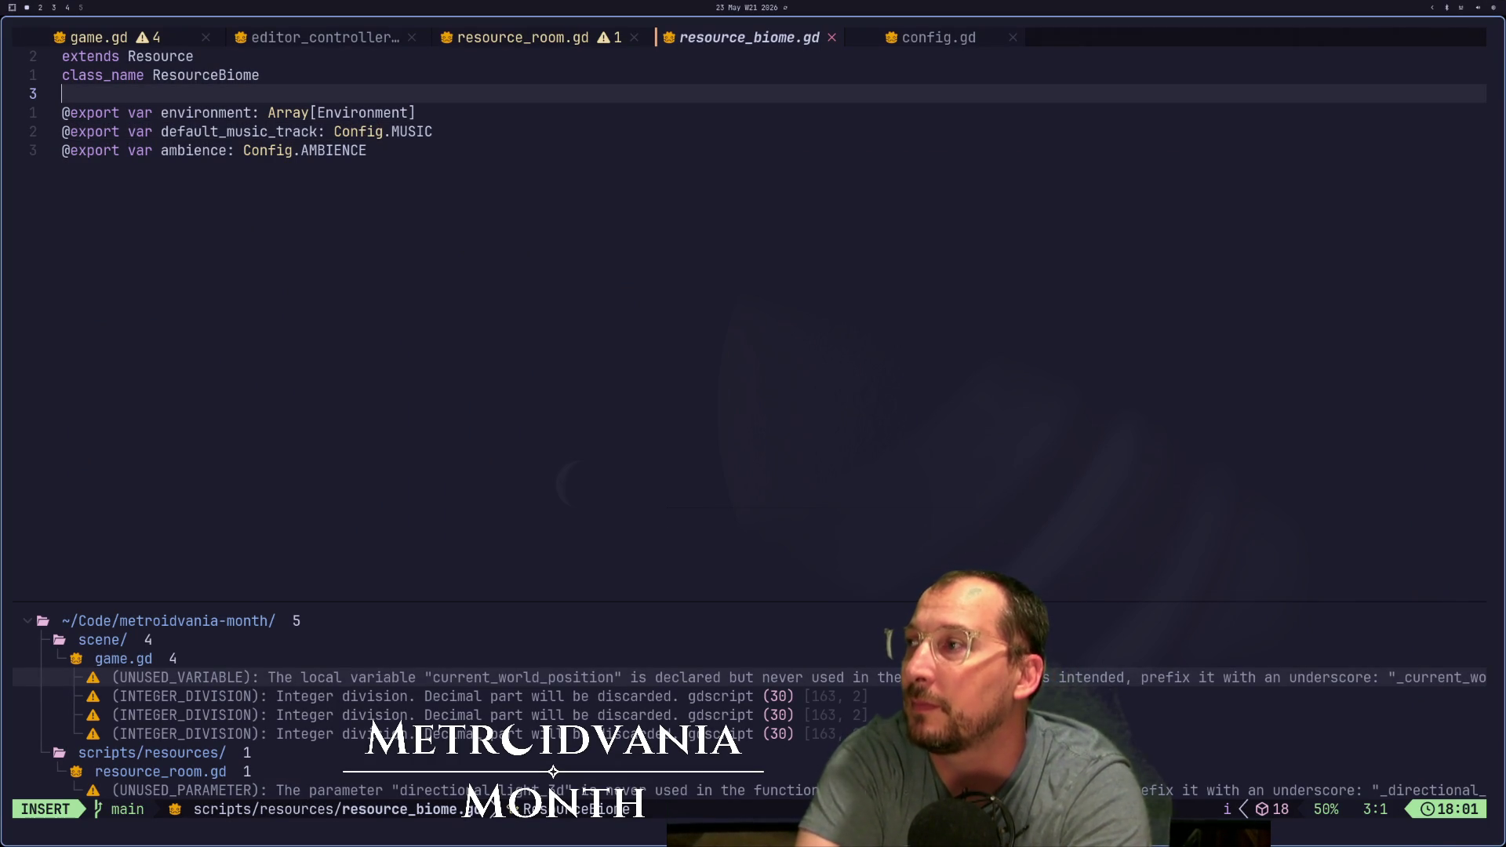
key("Escape")
After another glance at Godot, cycle the open buffers to bring config.gd back up
key("super+2")
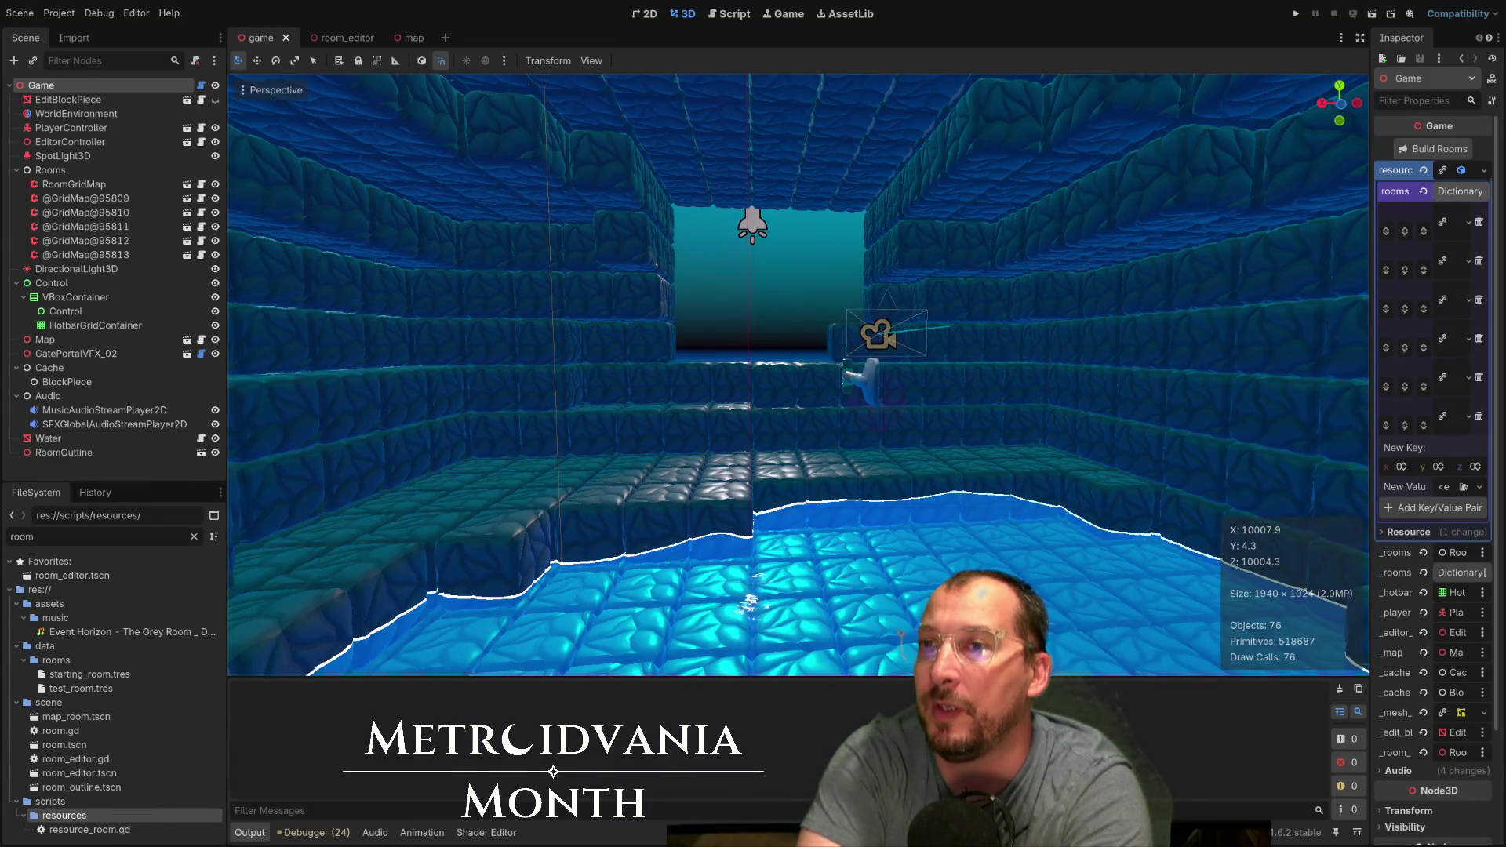
key("super+1")
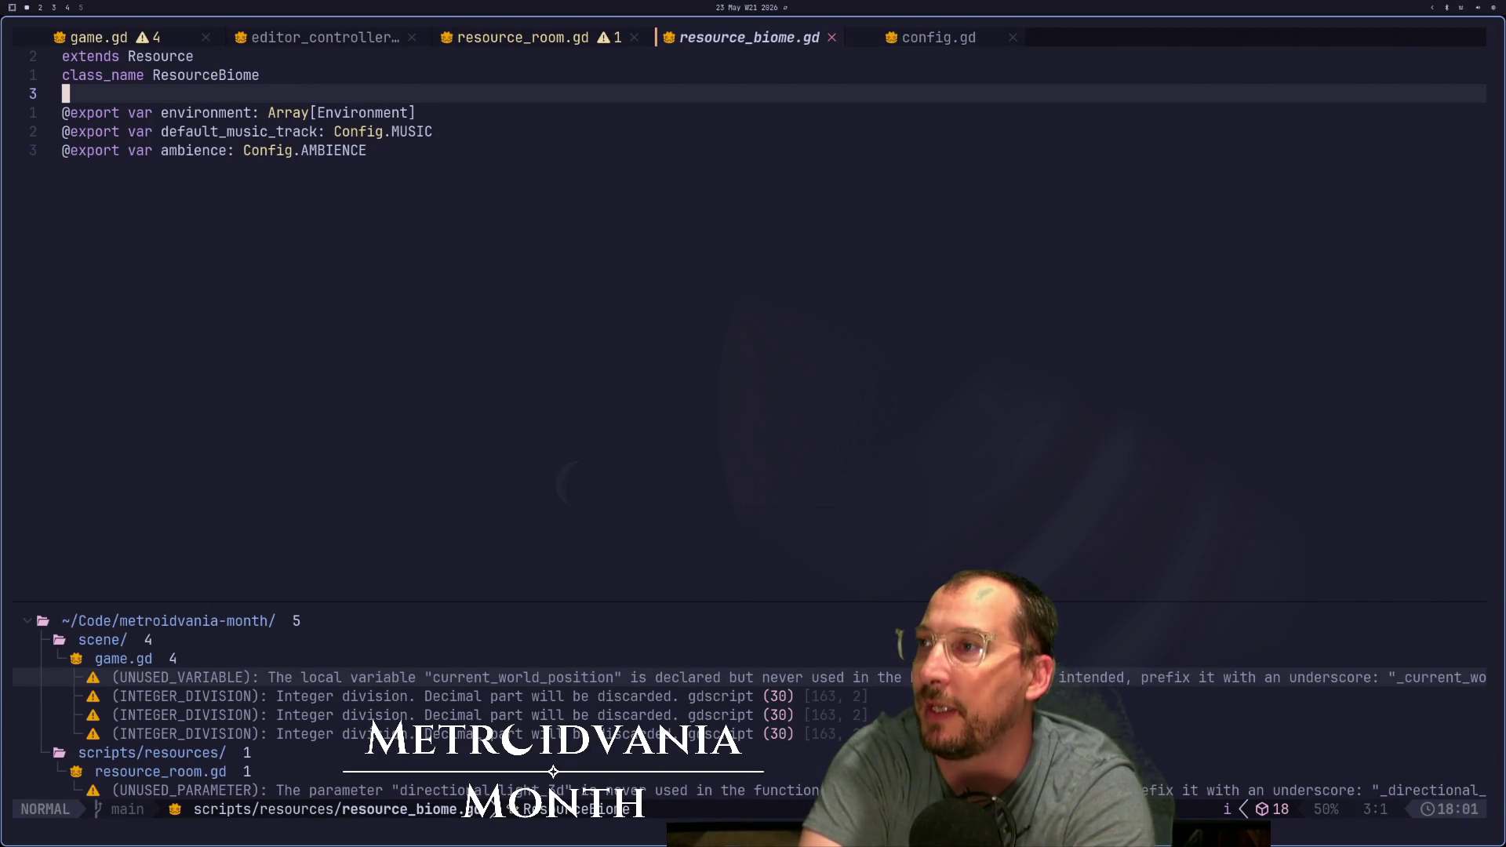
key("shift+l")
key("shift+h")
key("shift+h")
key("shift+h")
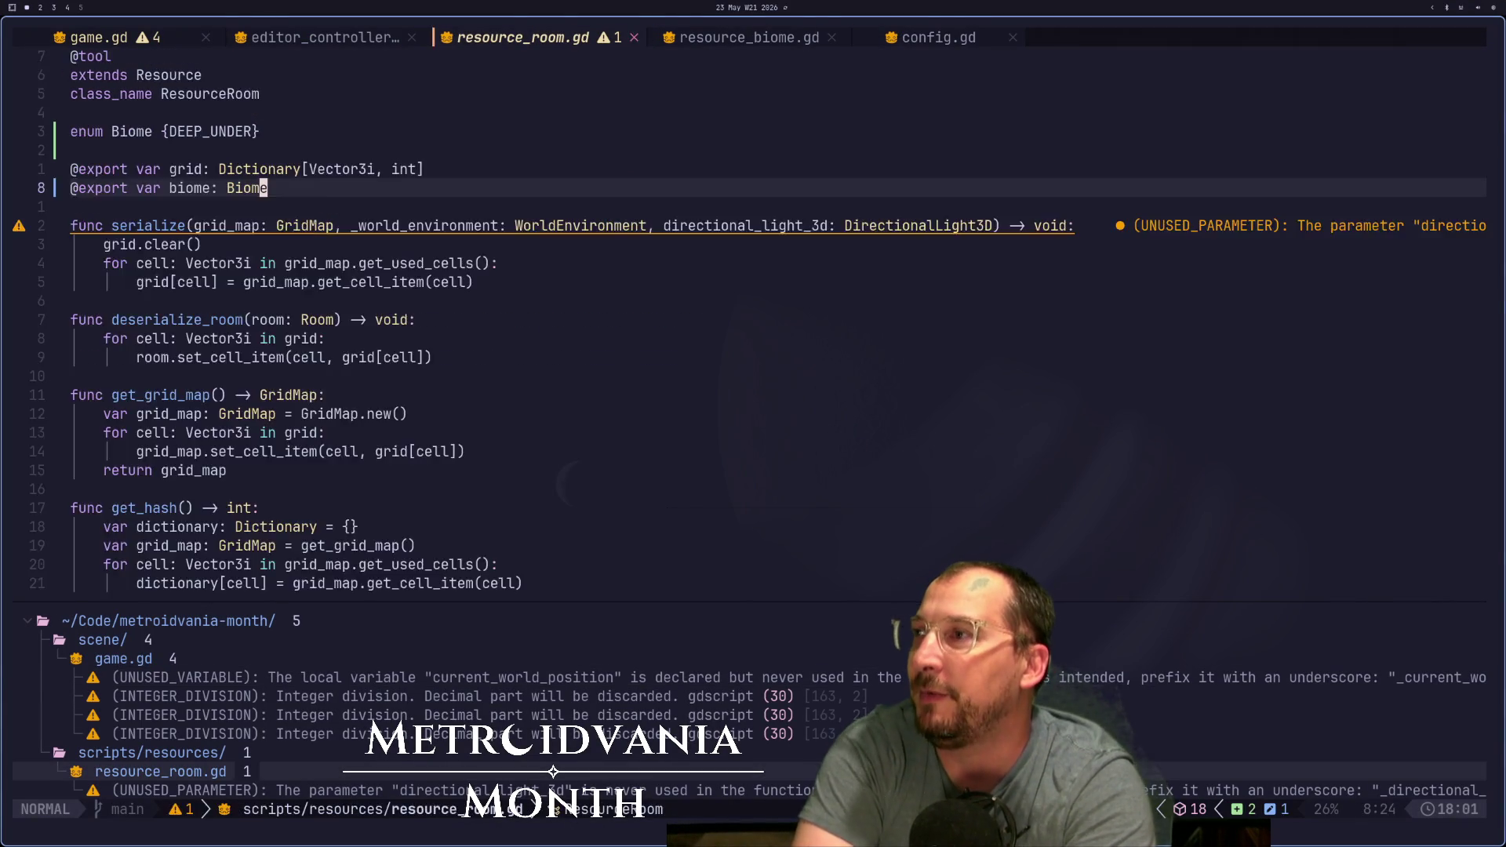
key("shift+l")
key("shift+l")
key("shift+l")
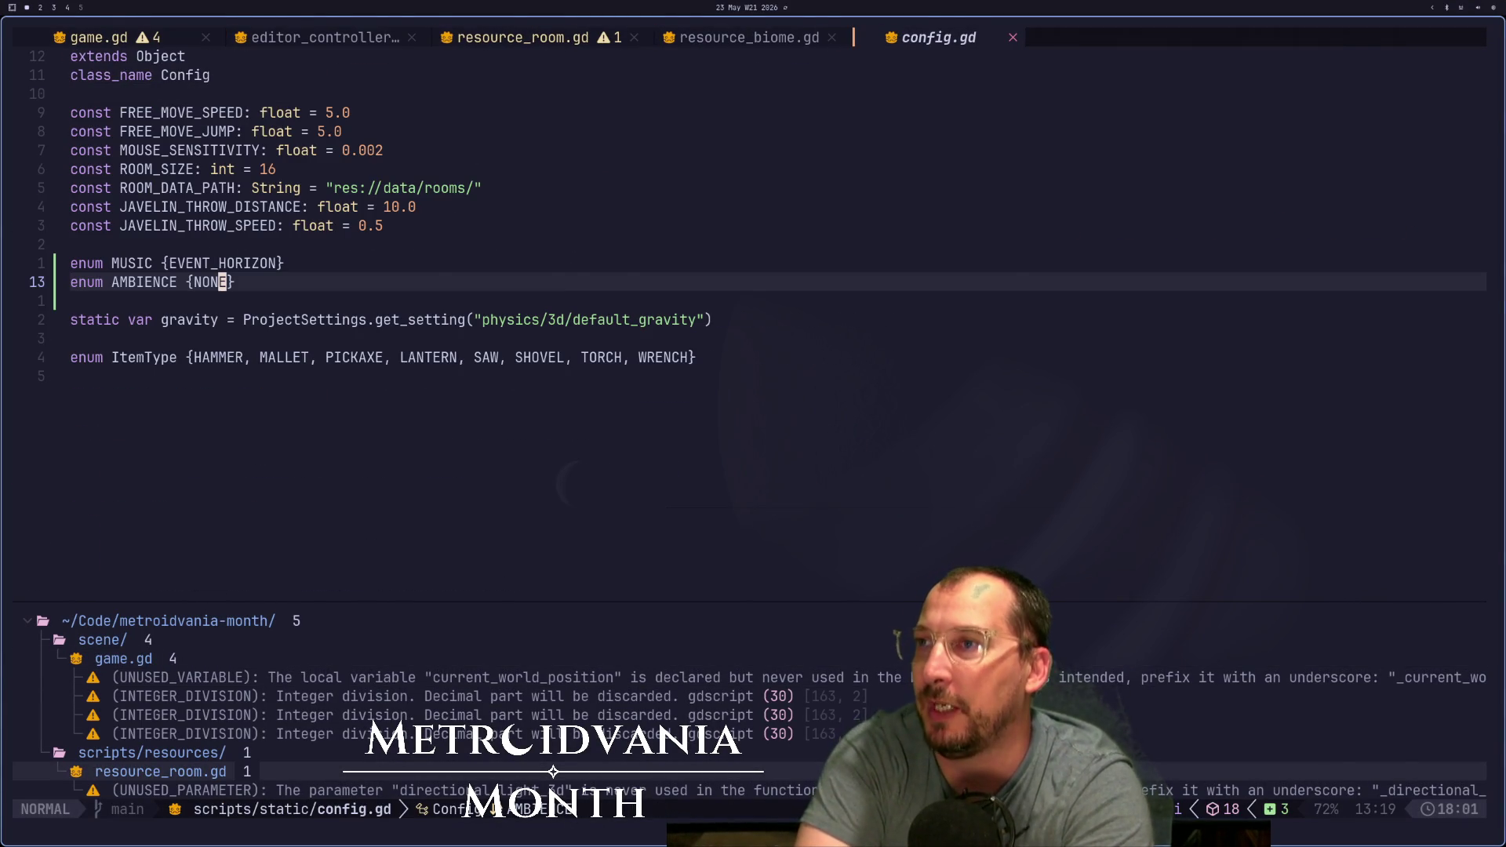
Switch to the workspace with the Godot editor's 3D game scene
key("super+2")
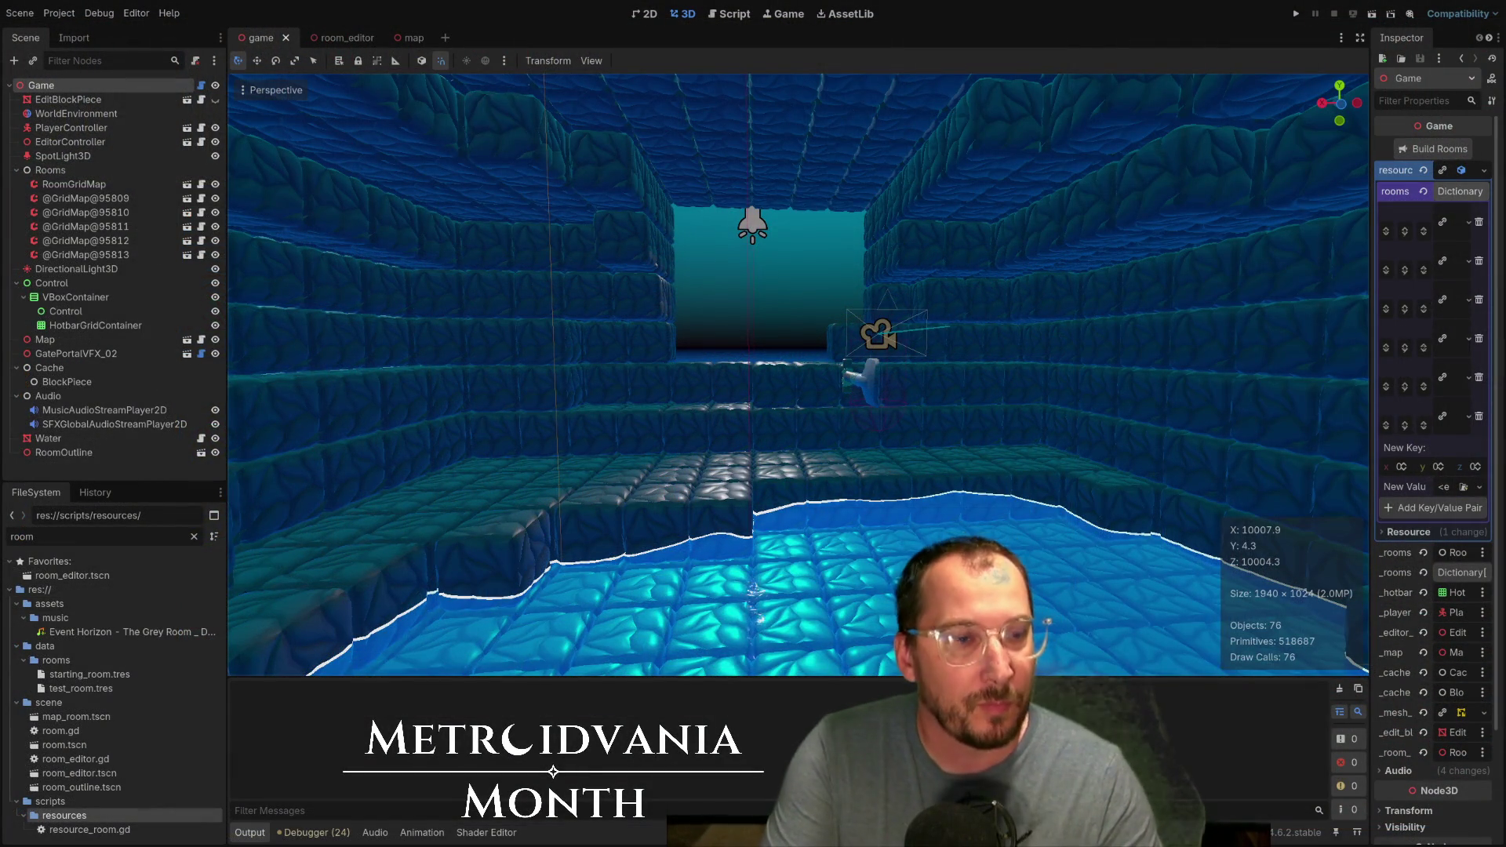
Deselect nodes, orbit the view higher, and briefly check config.gd before returning to the 3D scene
left_click(1130, 380)
mouse_move(1125, 383)
left_mouse_down()
mouse_move(982, 493)
mouse_move(1101, 514)
mouse_move(877, 466)
left_mouse_up()
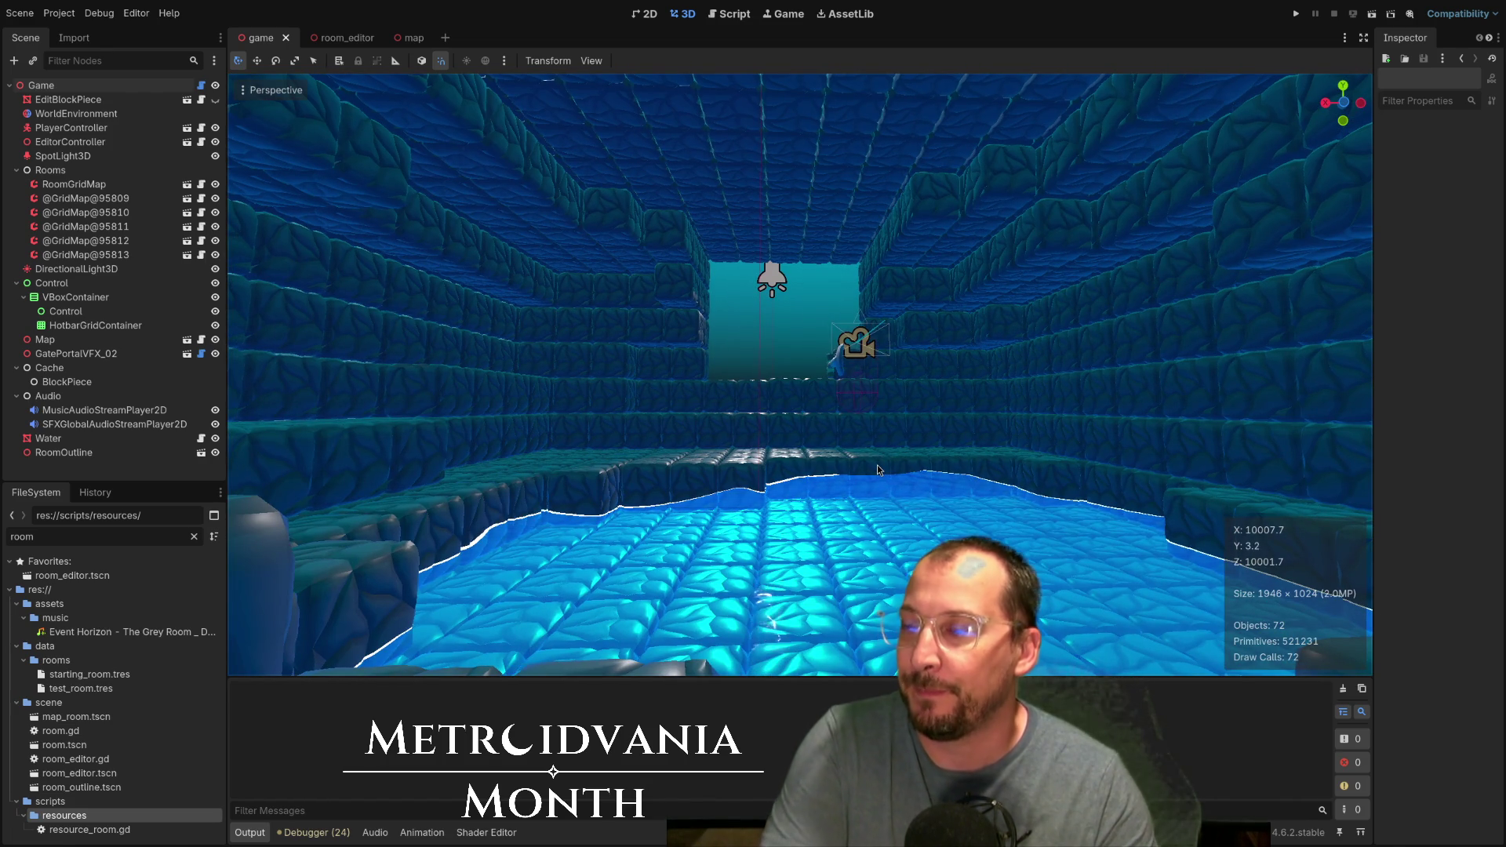
key("super+1")
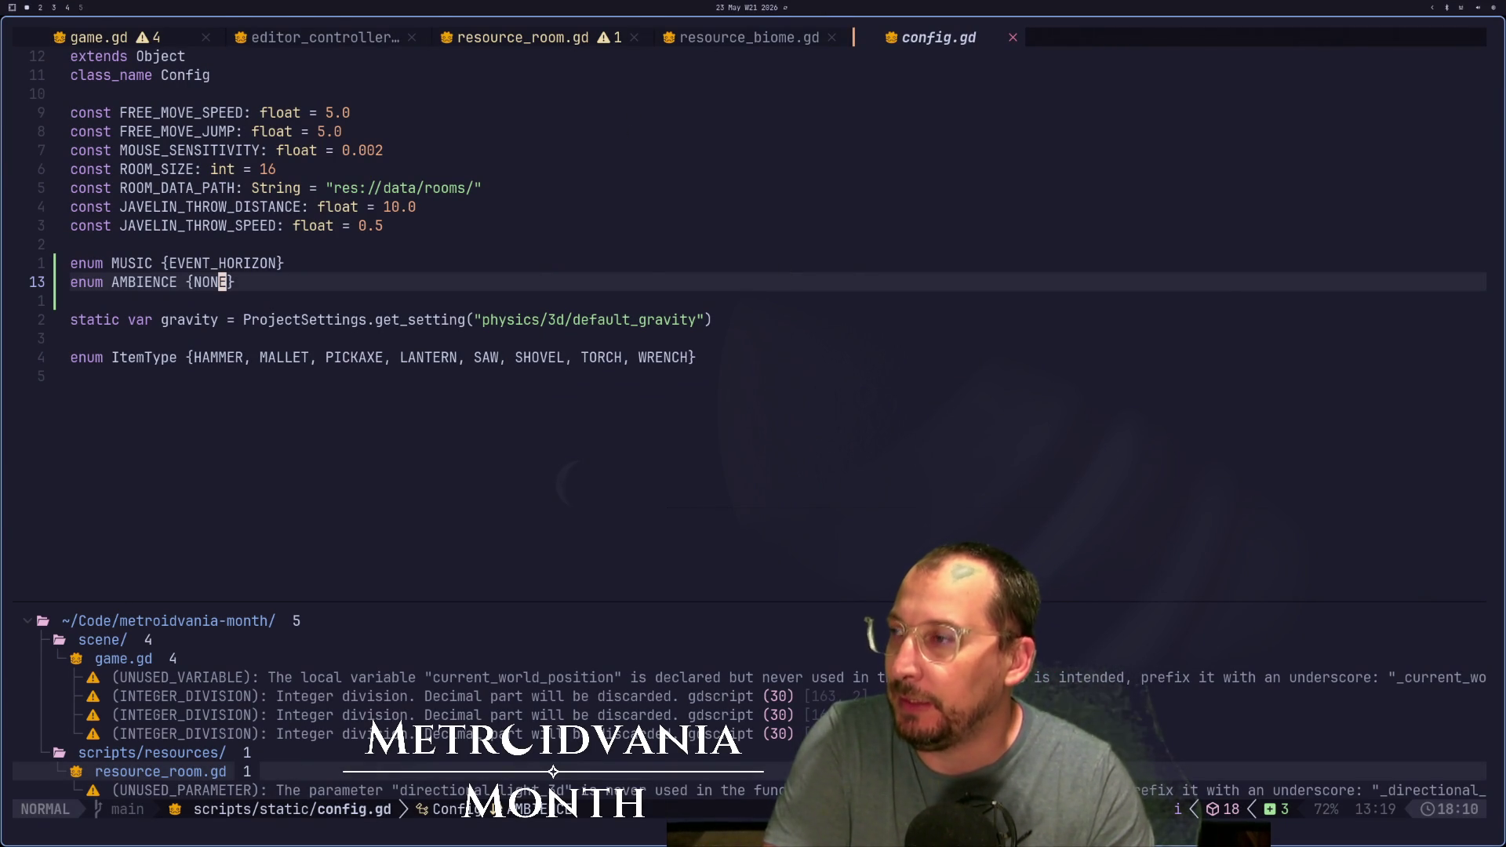
key("super+2")
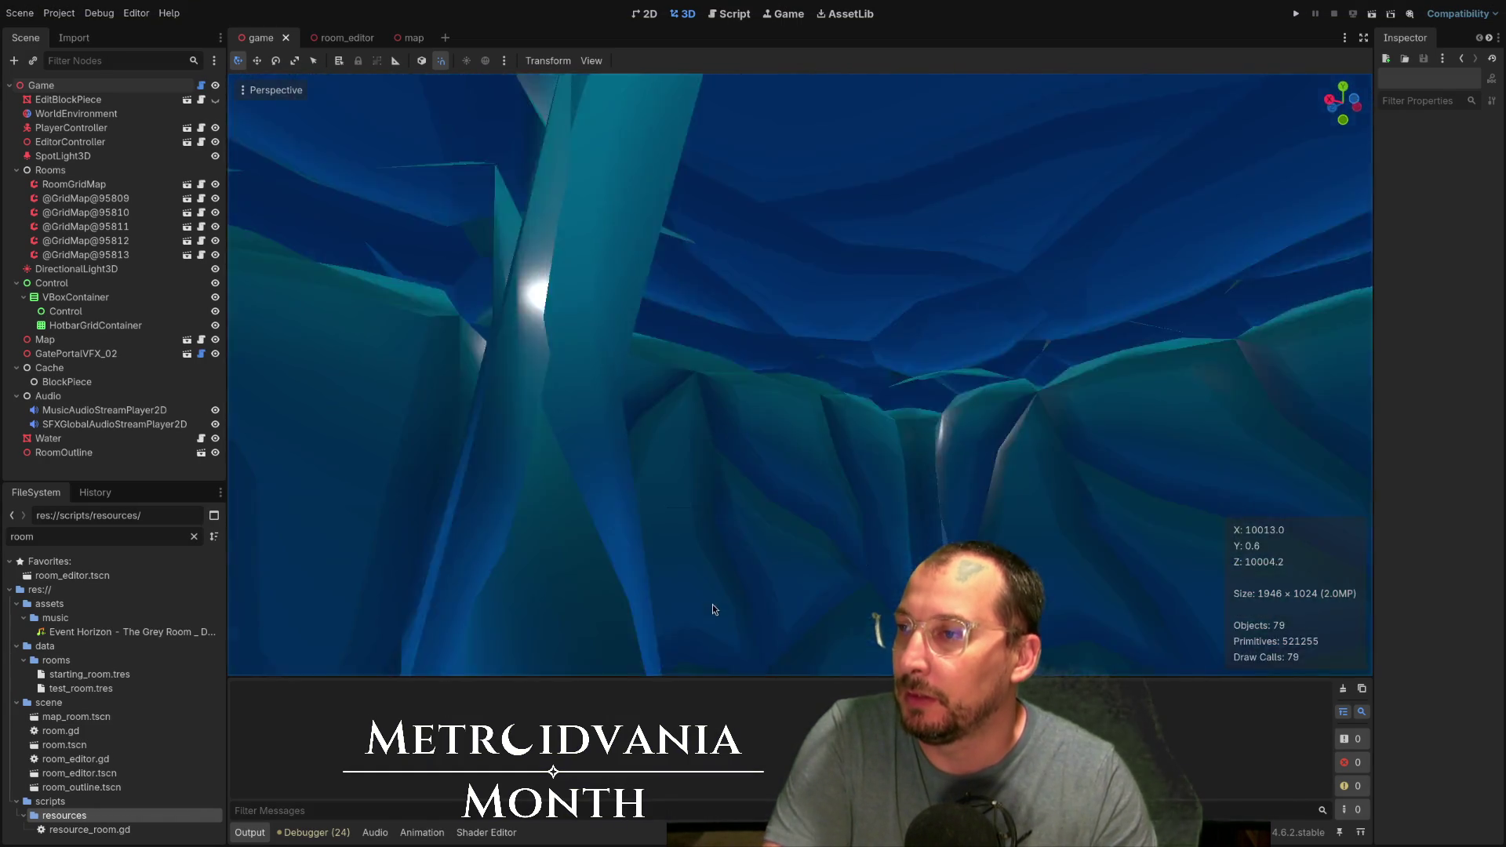
Zoom in and out and orbit the 3D view toward the room's opening
scroll(648, 641, "down", 4)
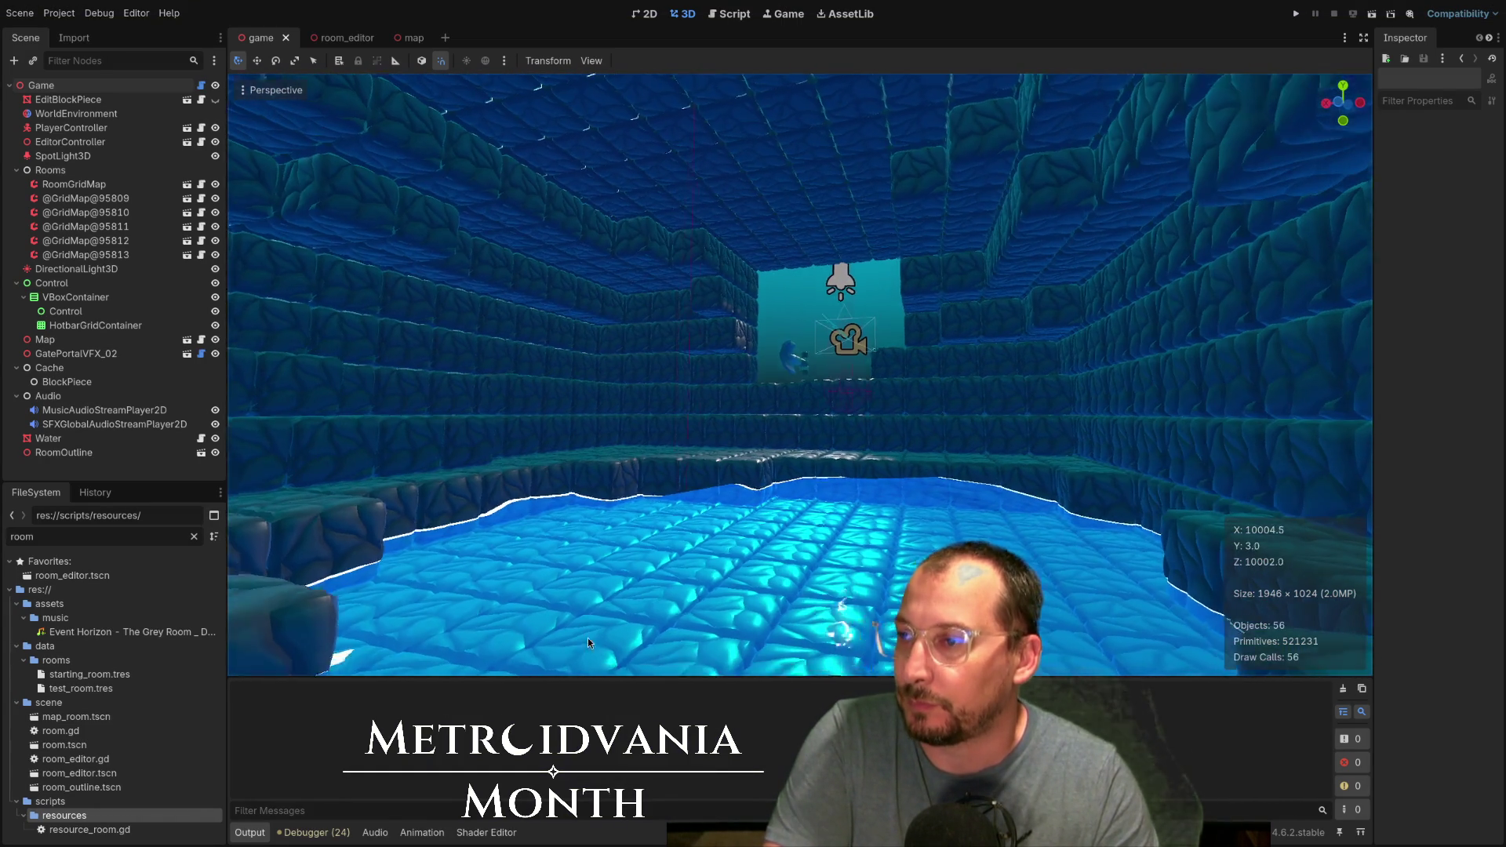
scroll(609, 557, "up", 8)
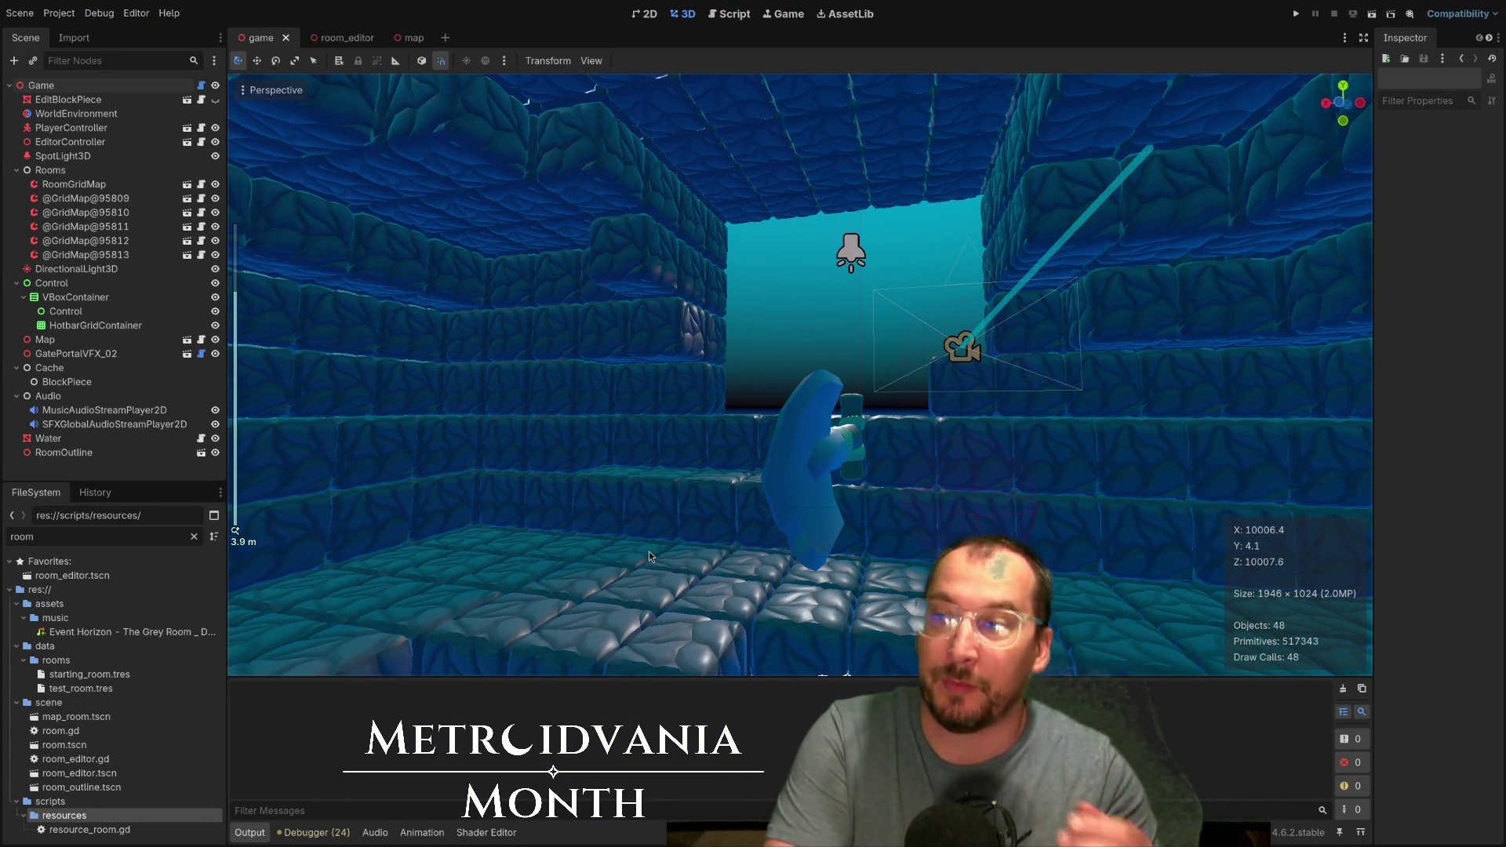
scroll(645, 547, "down", 4)
scroll(661, 529, "up", 3)
scroll(775, 488, "down", 2)
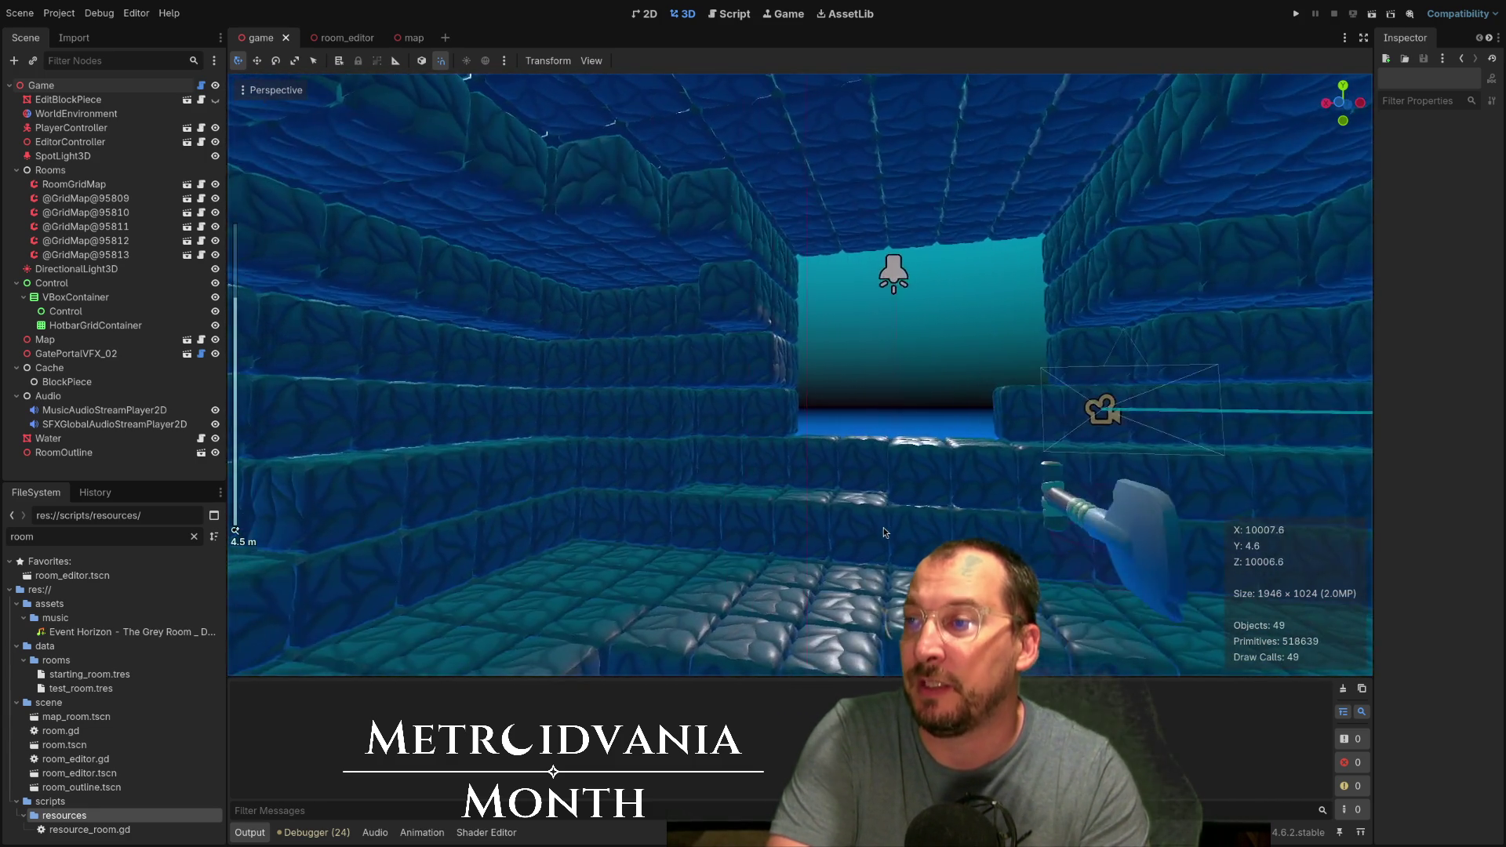
scroll(890, 527, "up", 3)
mouse_move(659, 471)
left_mouse_down()
mouse_move(707, 445)
mouse_move(547, 601)
left_mouse_up()
scroll(668, 604, "up", 5)
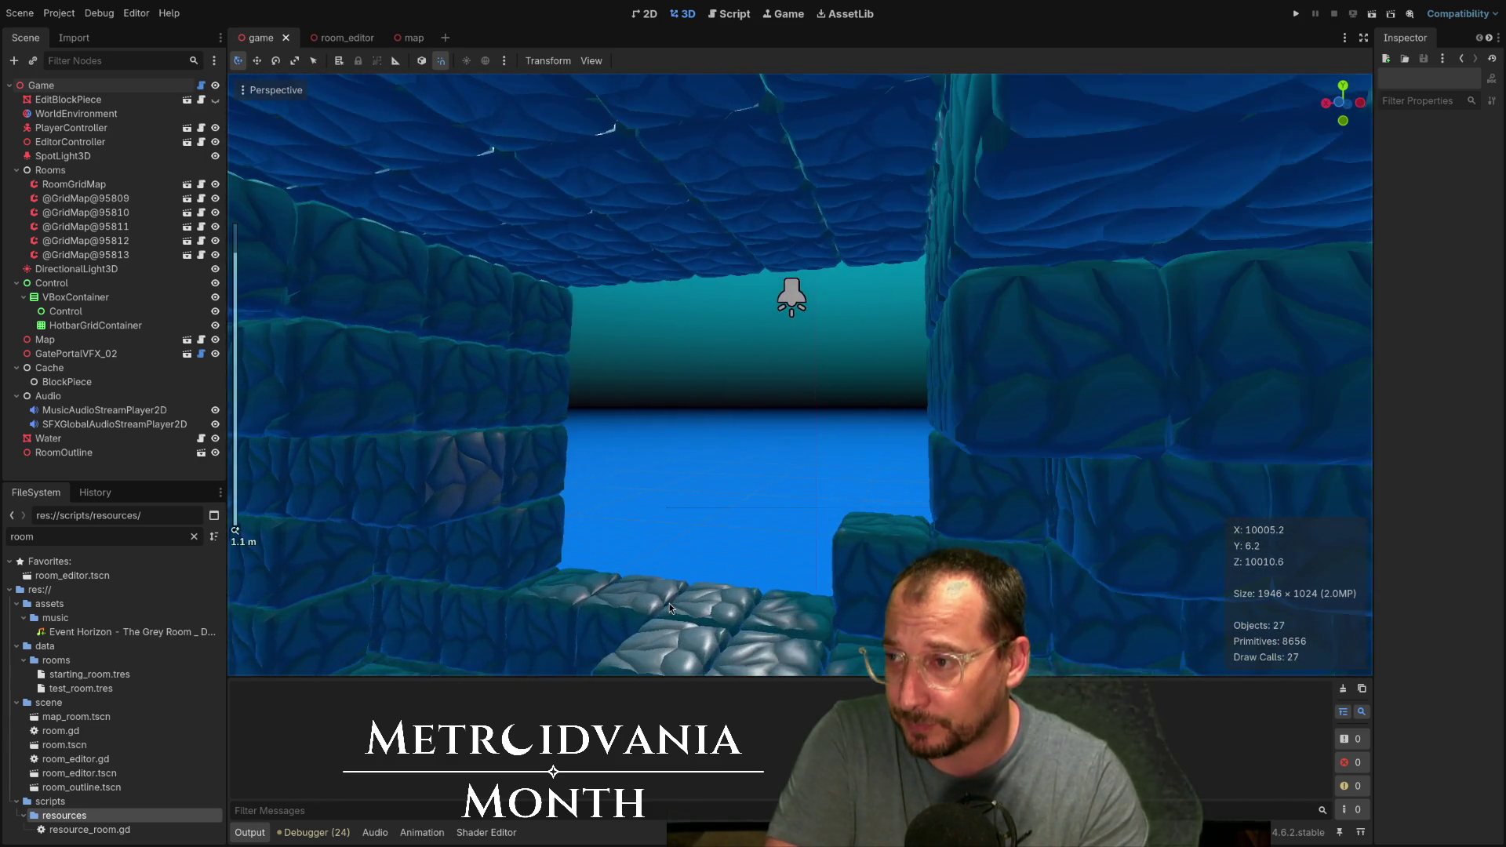
scroll(671, 599, "down", 10)
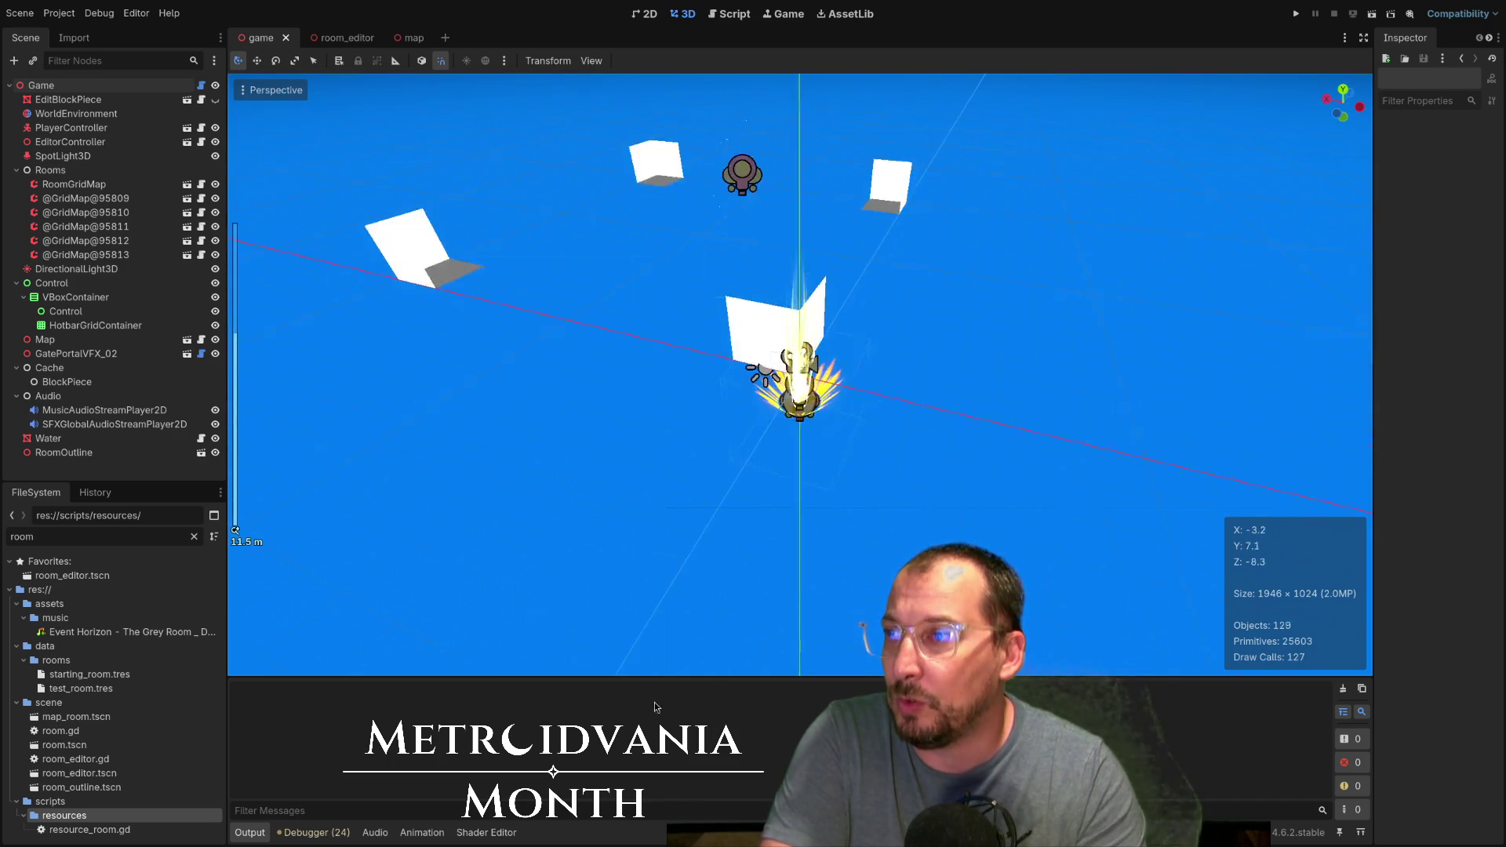
scroll(720, 484, "down", 5)
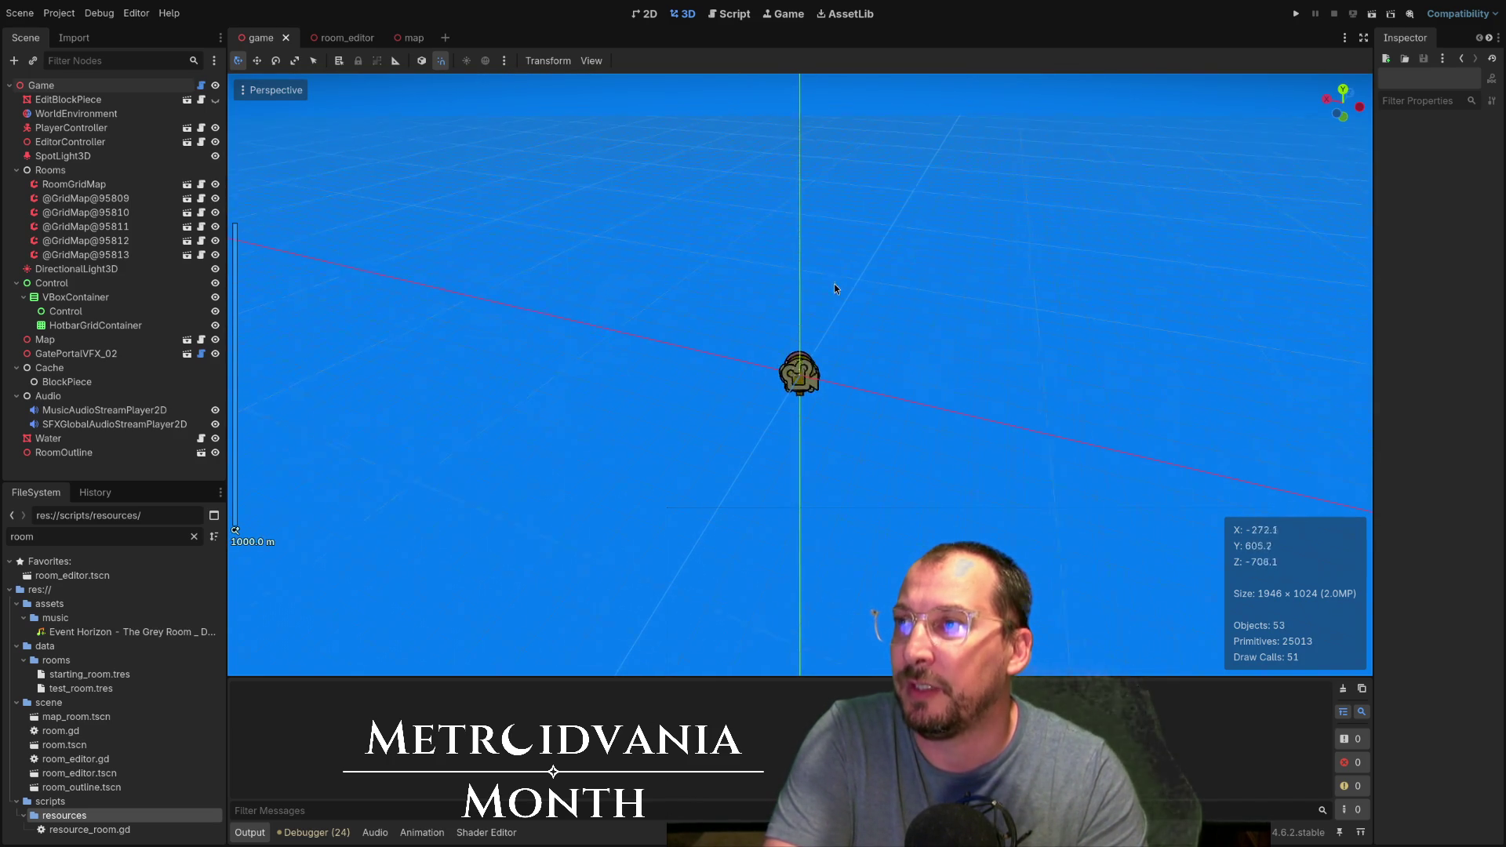
left_click(118, 242)
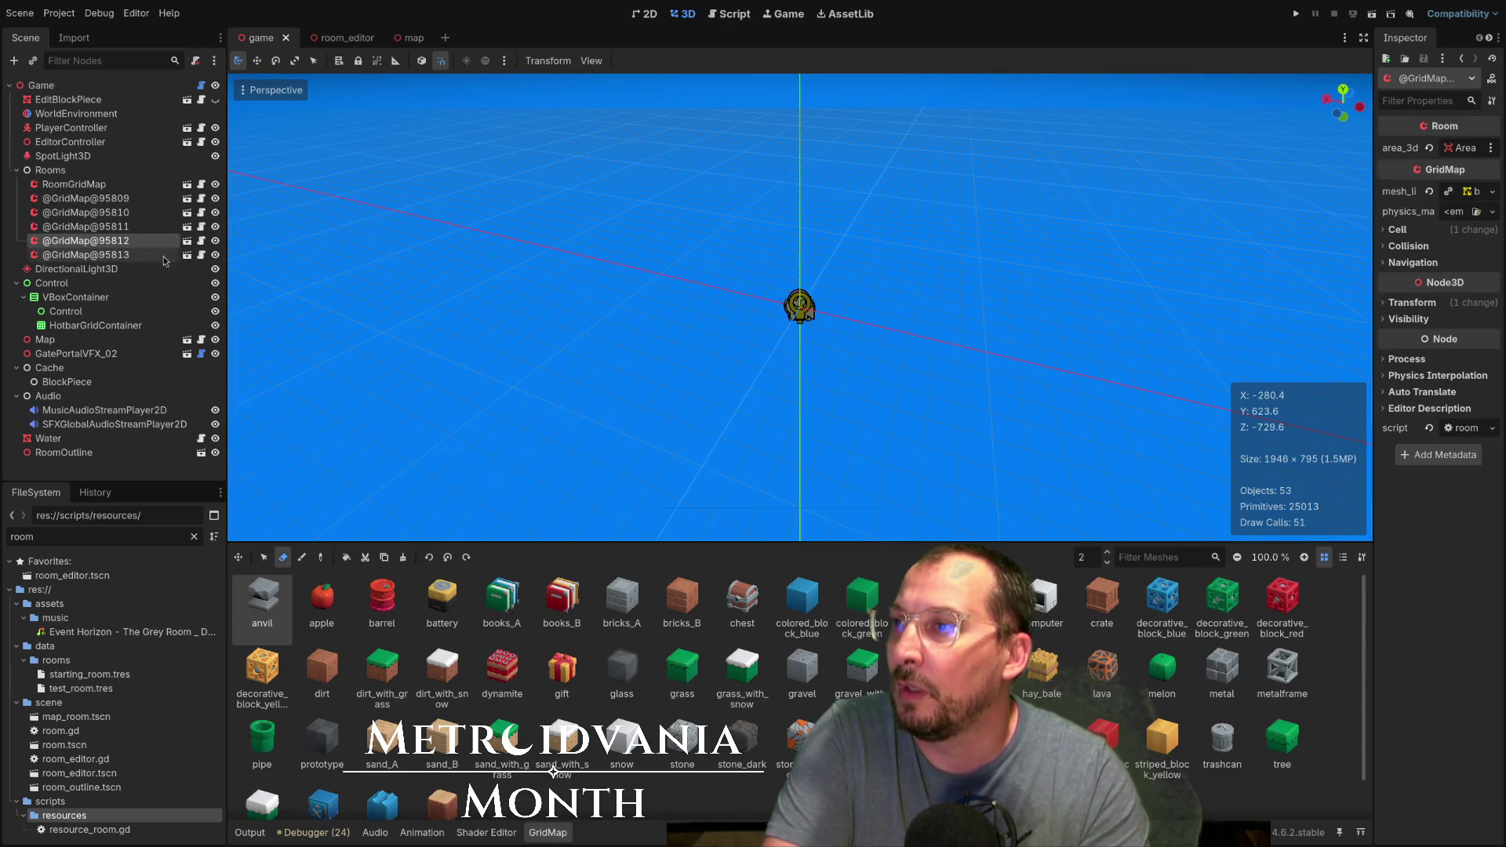
scroll(816, 246, "up", 7)
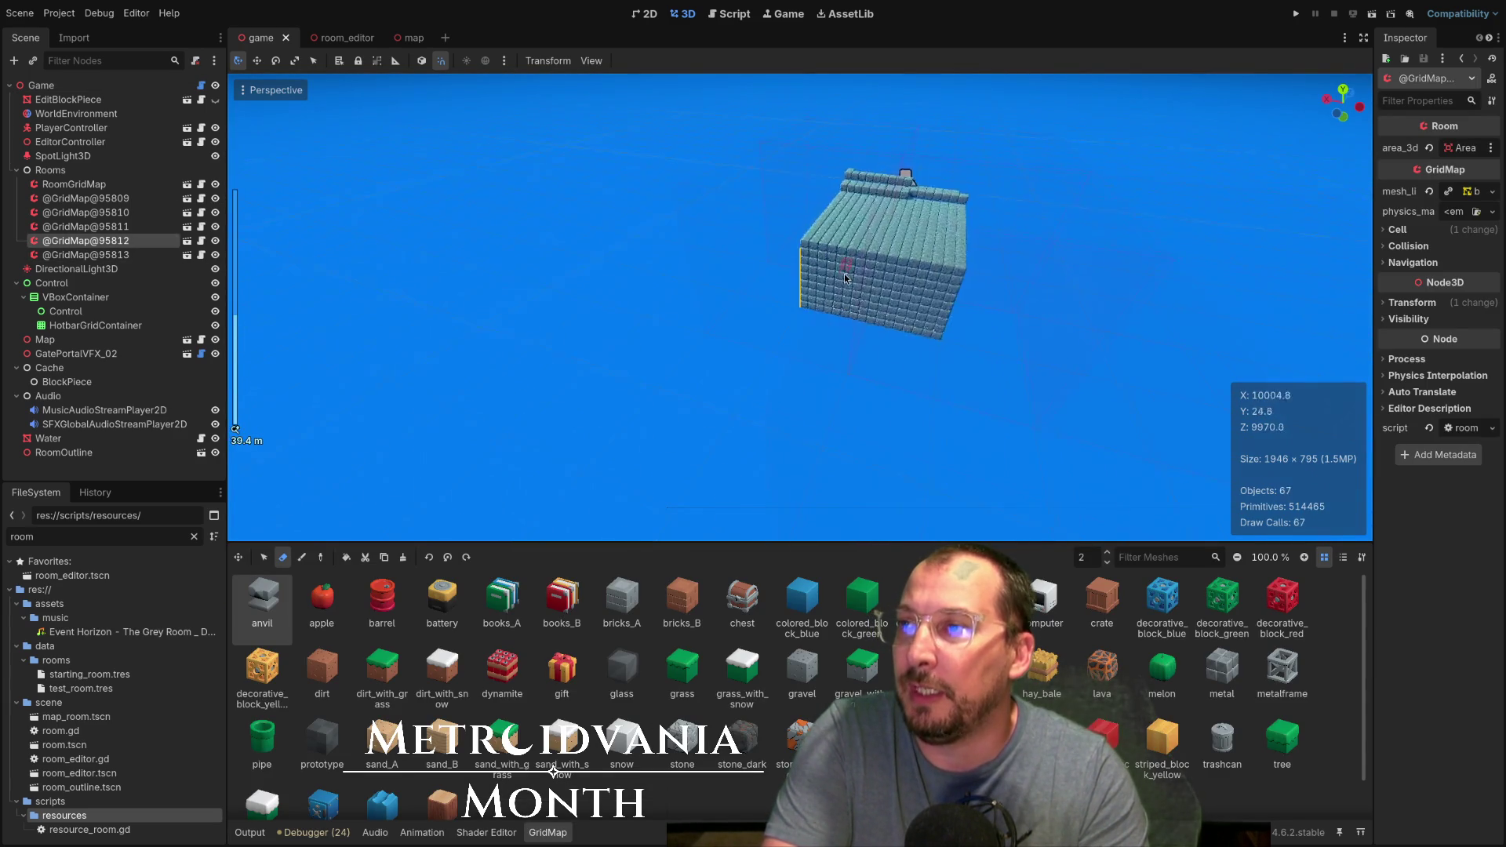
scroll(620, 392, "up", 10)
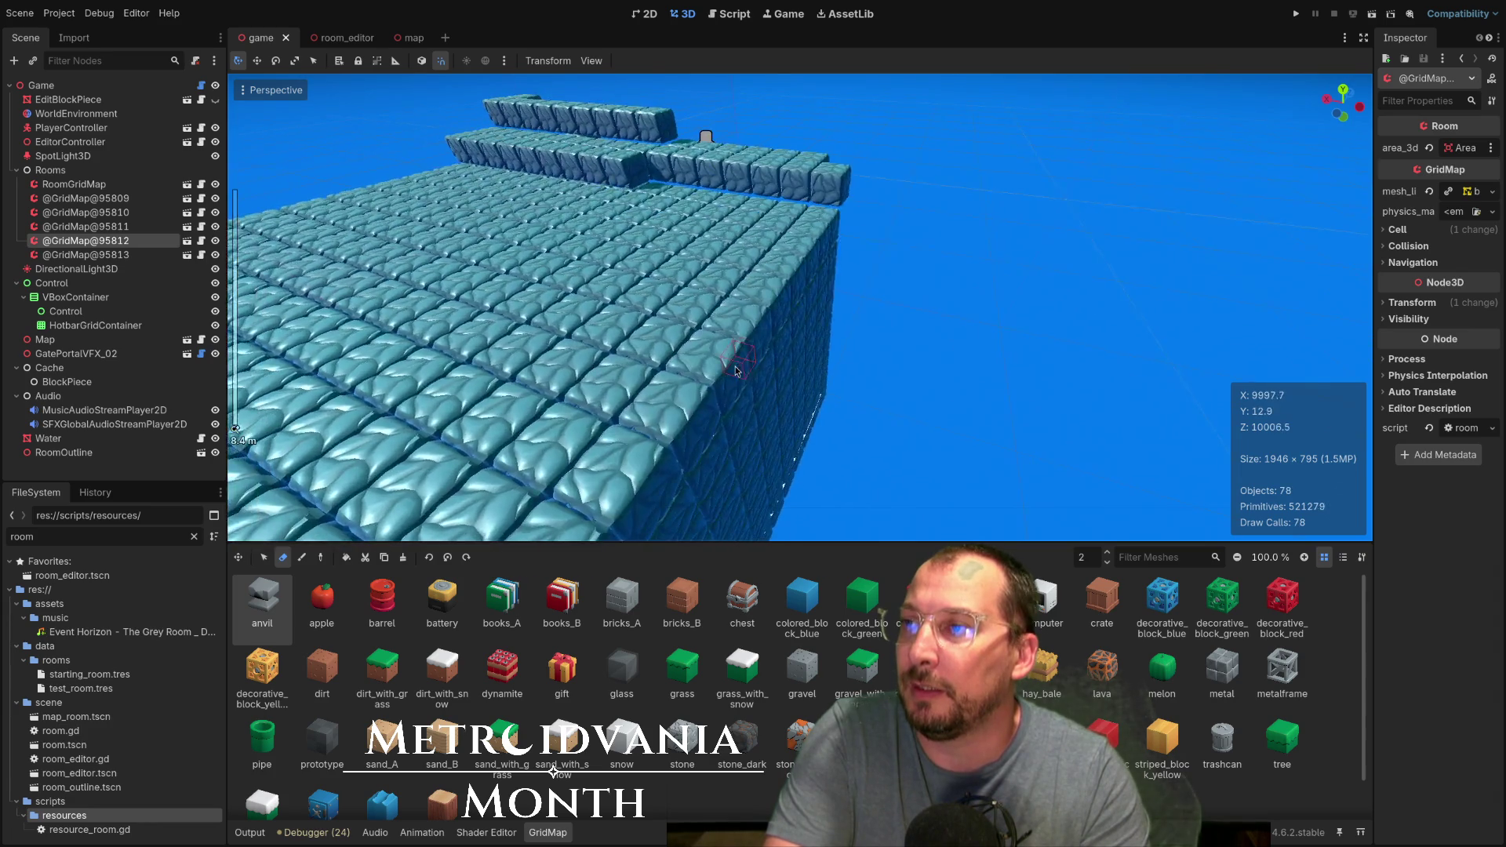
mouse_move(735, 370)
left_mouse_down()
mouse_move(811, 286)
mouse_move(1010, 242)
mouse_move(992, 333)
mouse_move(901, 356)
mouse_move(731, 263)
left_mouse_up()
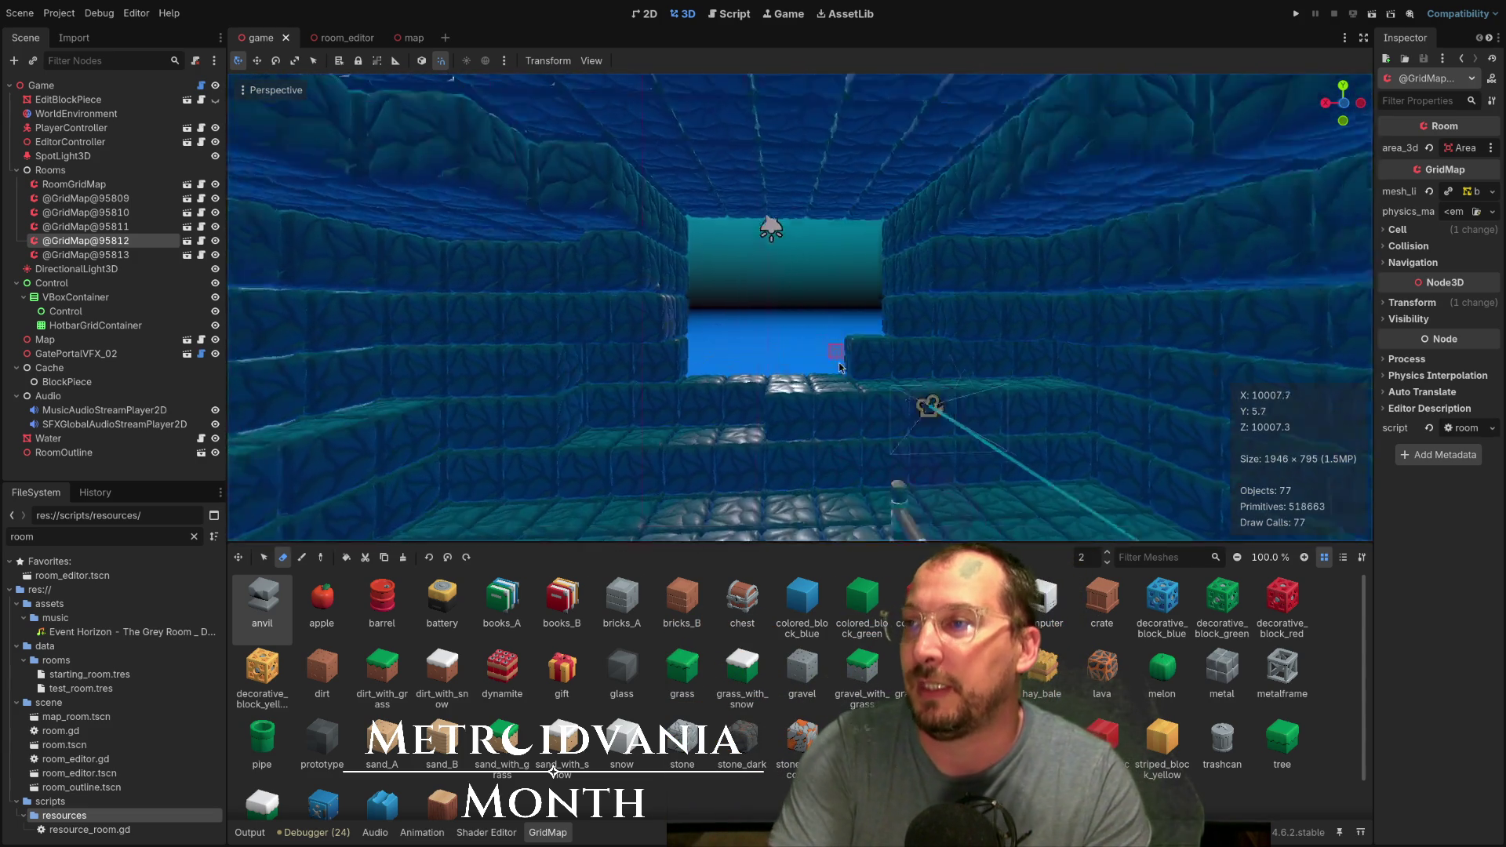
scroll(776, 356, "up", 5)
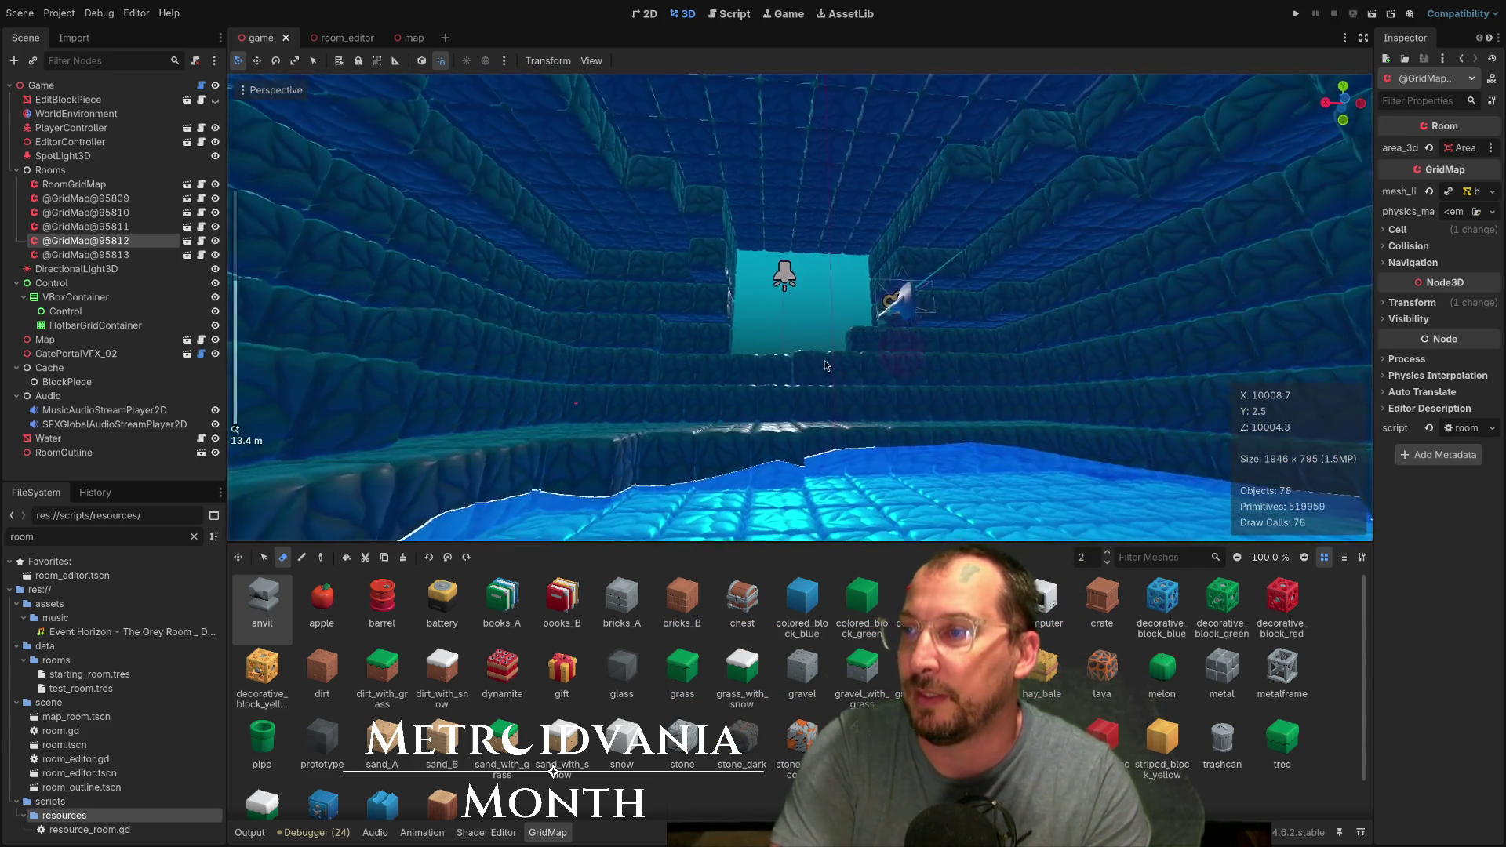
scroll(829, 418, "up", 6)
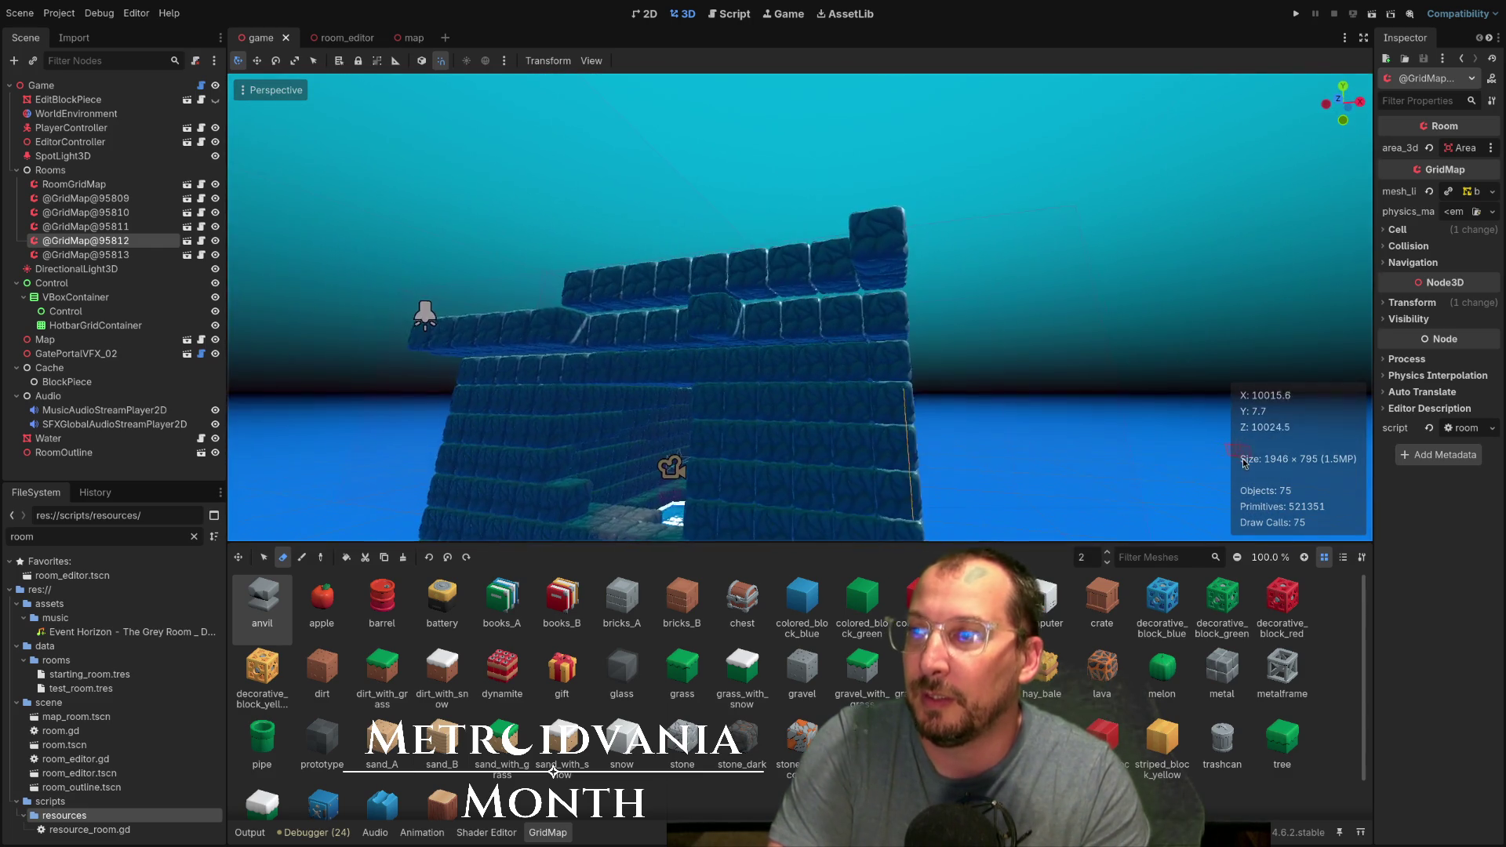
scroll(1097, 479, "up", 6)
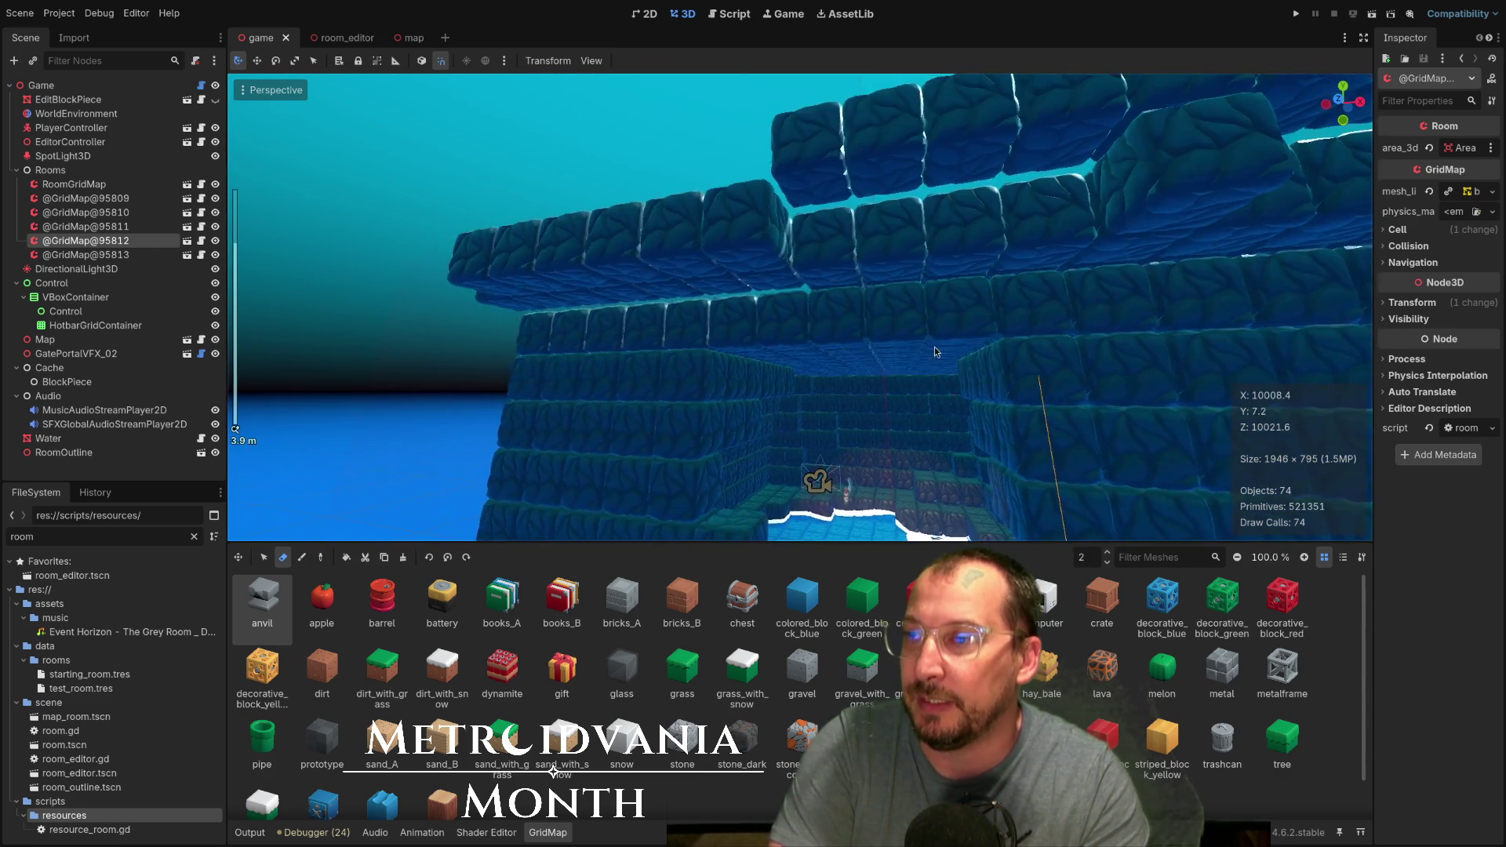
scroll(889, 459, "up", 3)
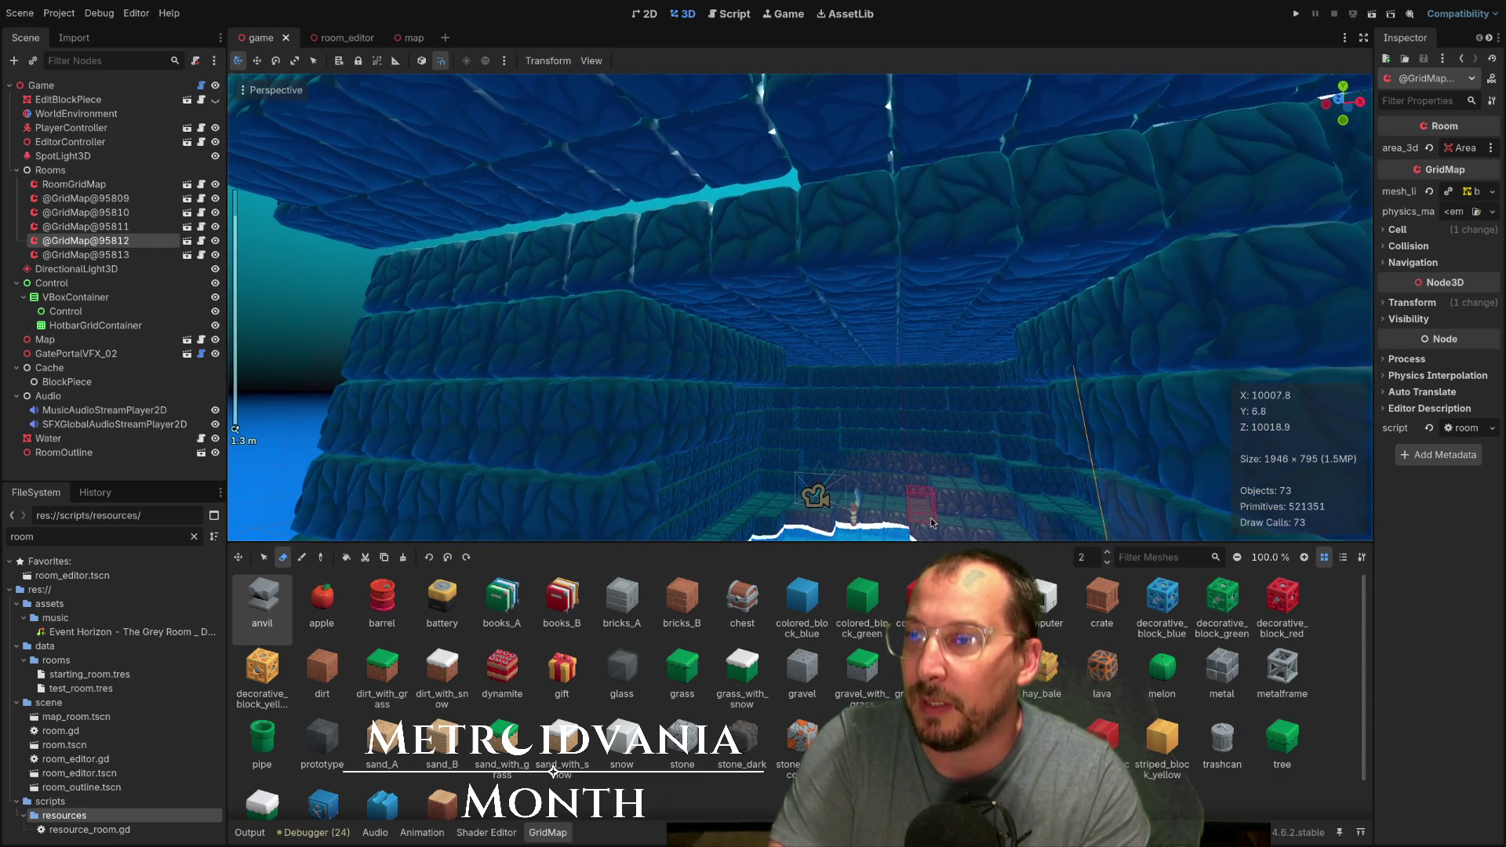
scroll(942, 518, "down", 10)
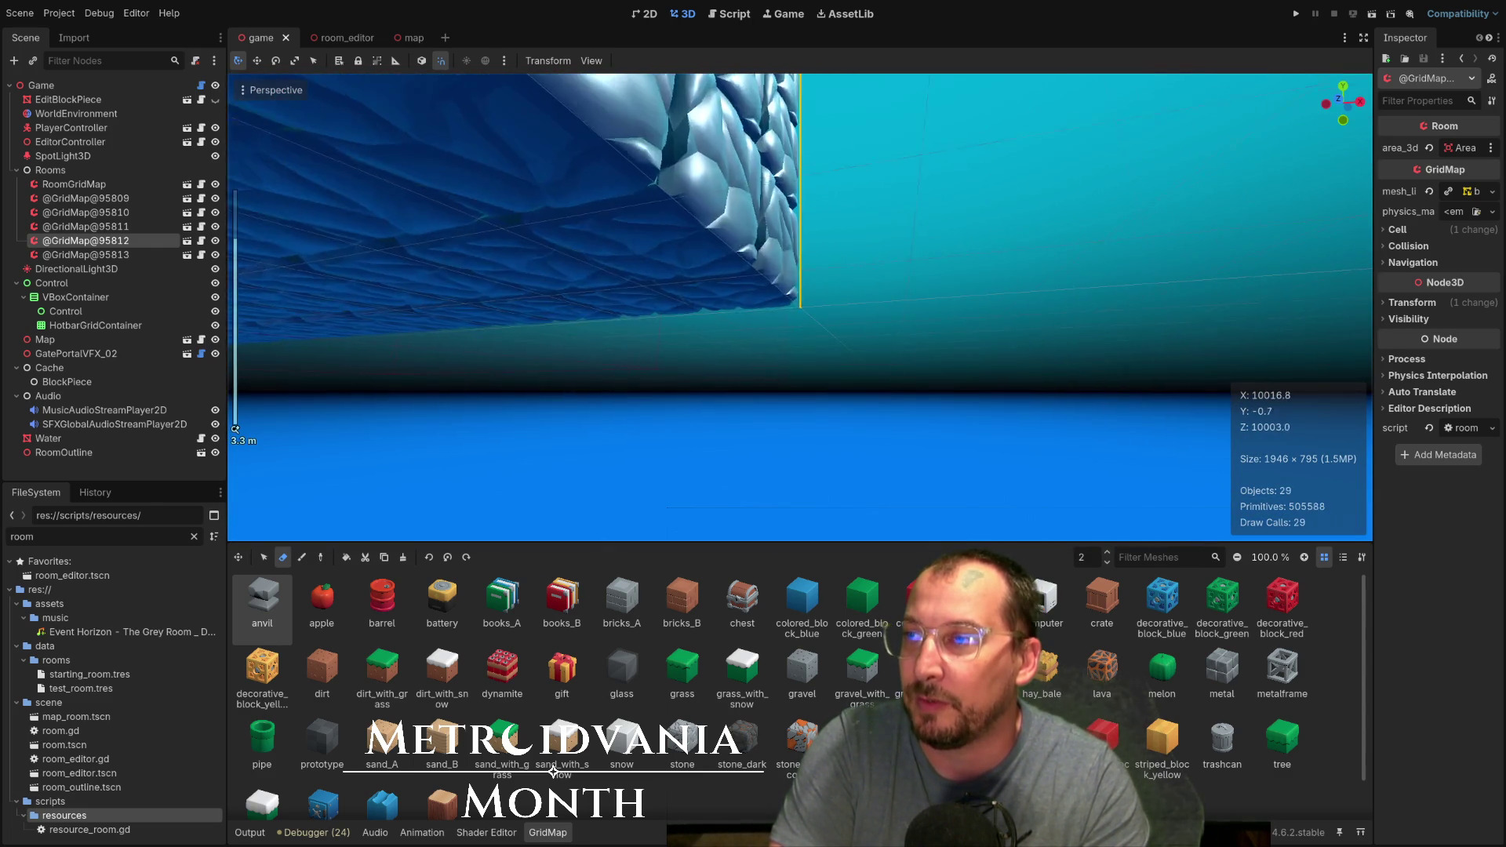
scroll(846, 667, "down", 1)
scroll(846, 438, "down", 5)
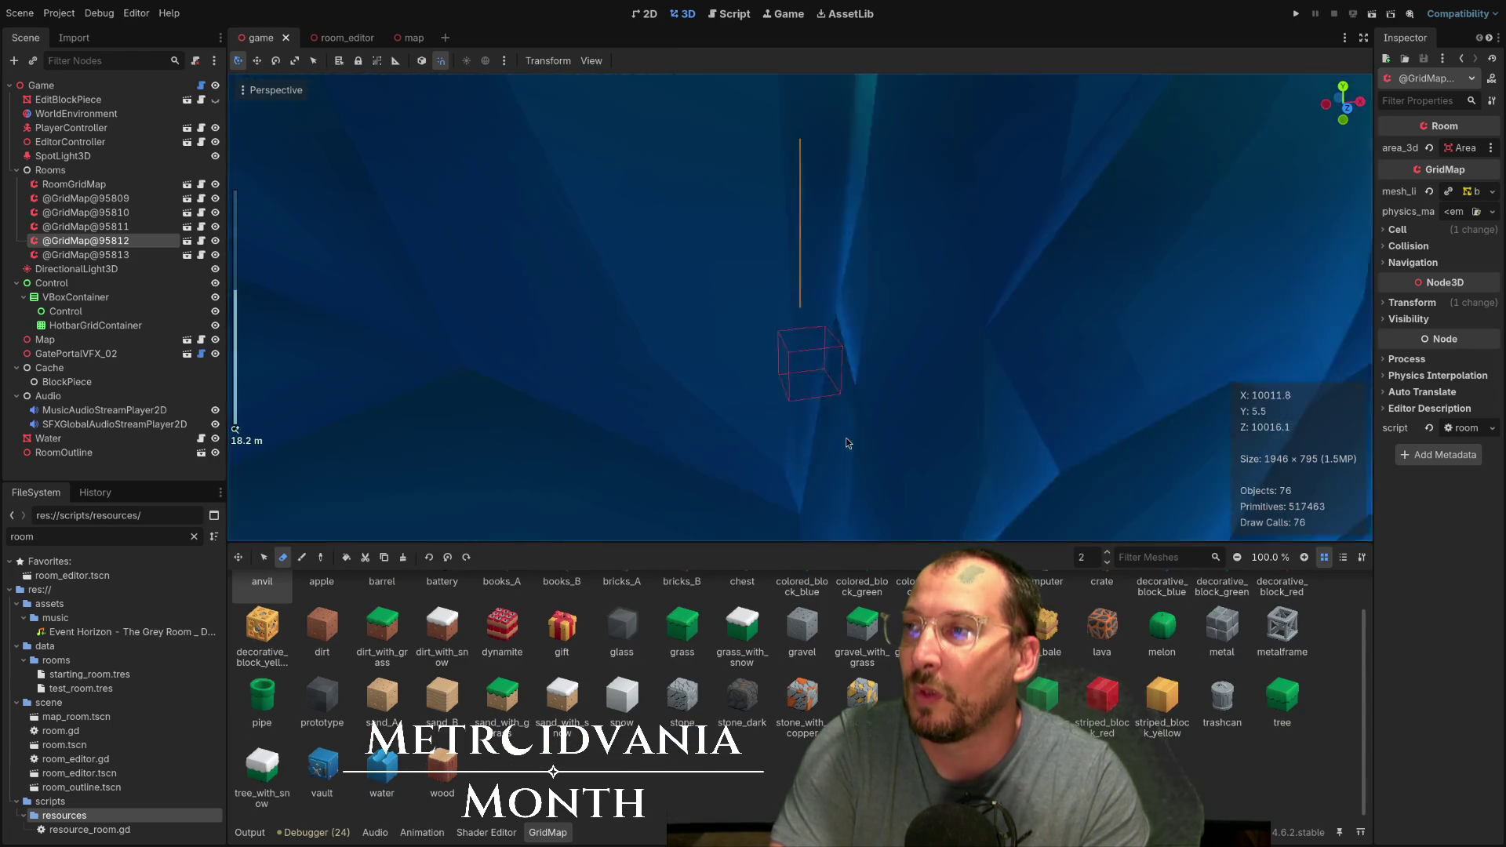
scroll(898, 436, "up", 5)
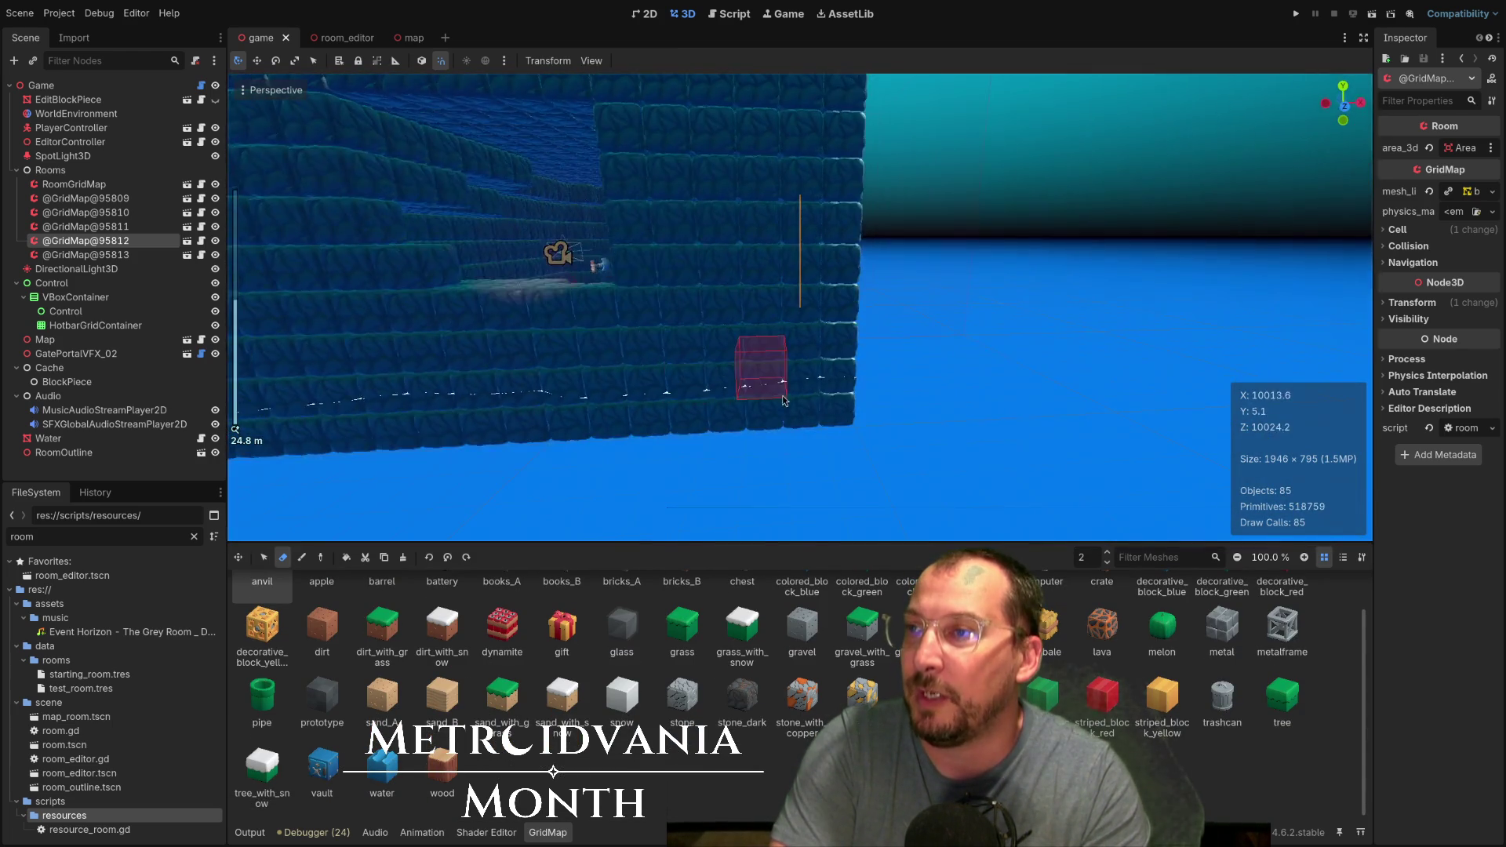
scroll(884, 437, "down", 5)
scroll(884, 436, "up", 3)
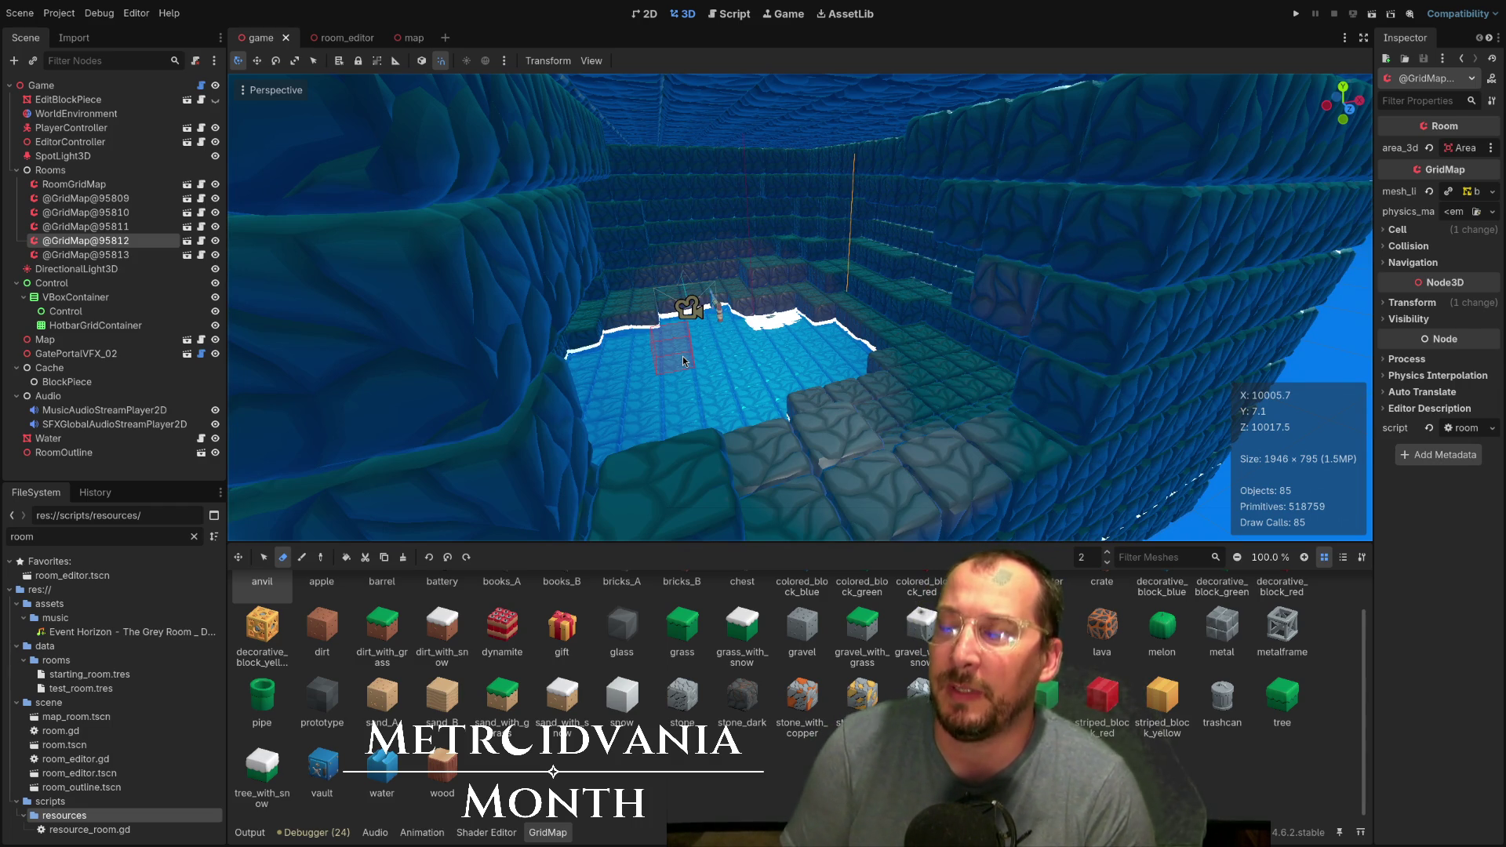
scroll(706, 345, "down", 5)
scroll(830, 331, "up", 4)
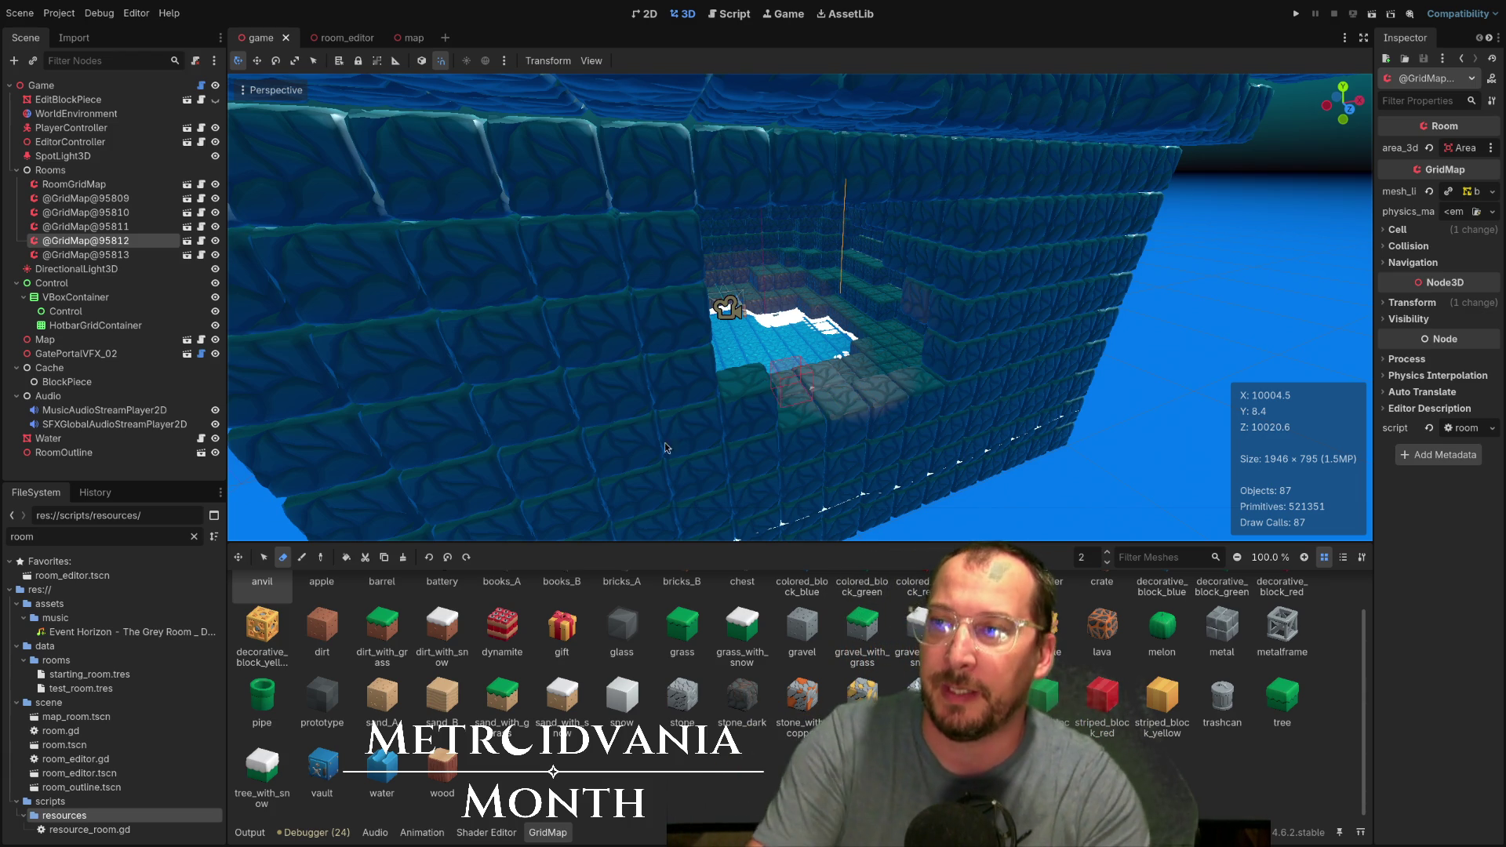
scroll(999, 378, "down", 10)
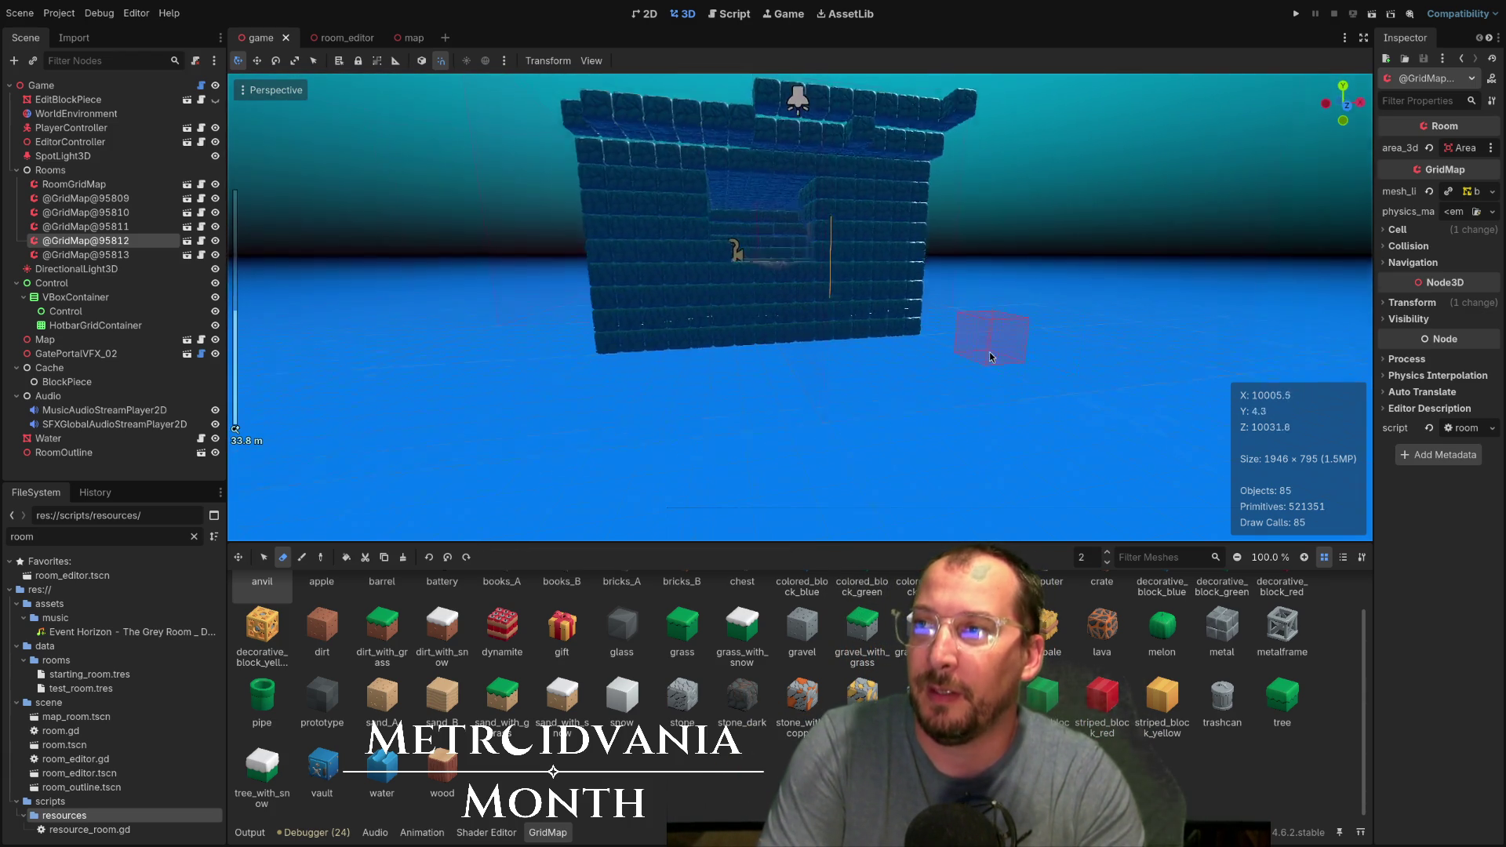
scroll(990, 356, "up", 10)
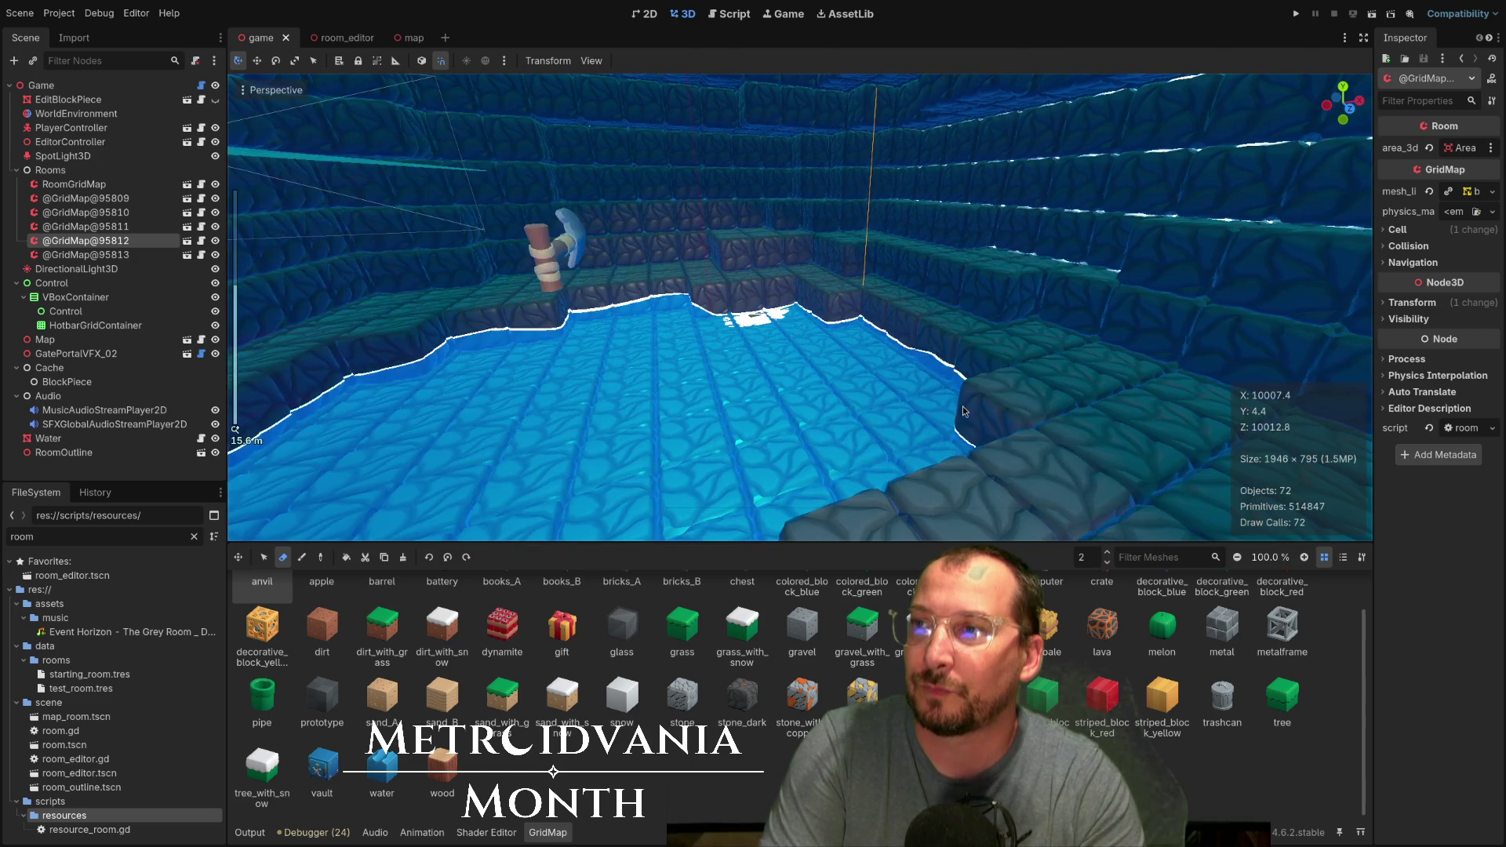
scroll(963, 421, "down", 5)
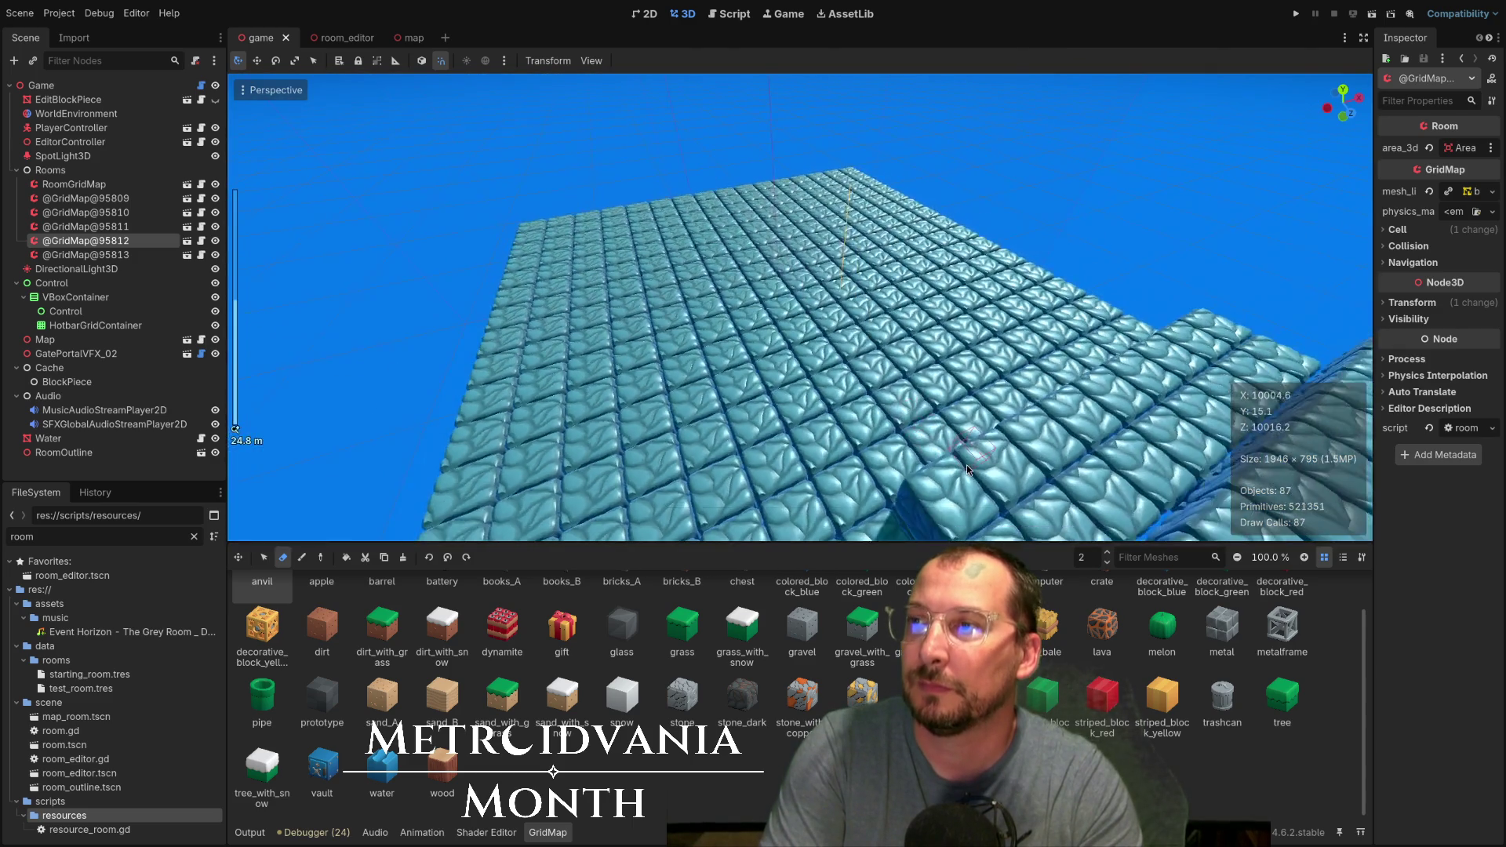
scroll(966, 465, "up", 7)
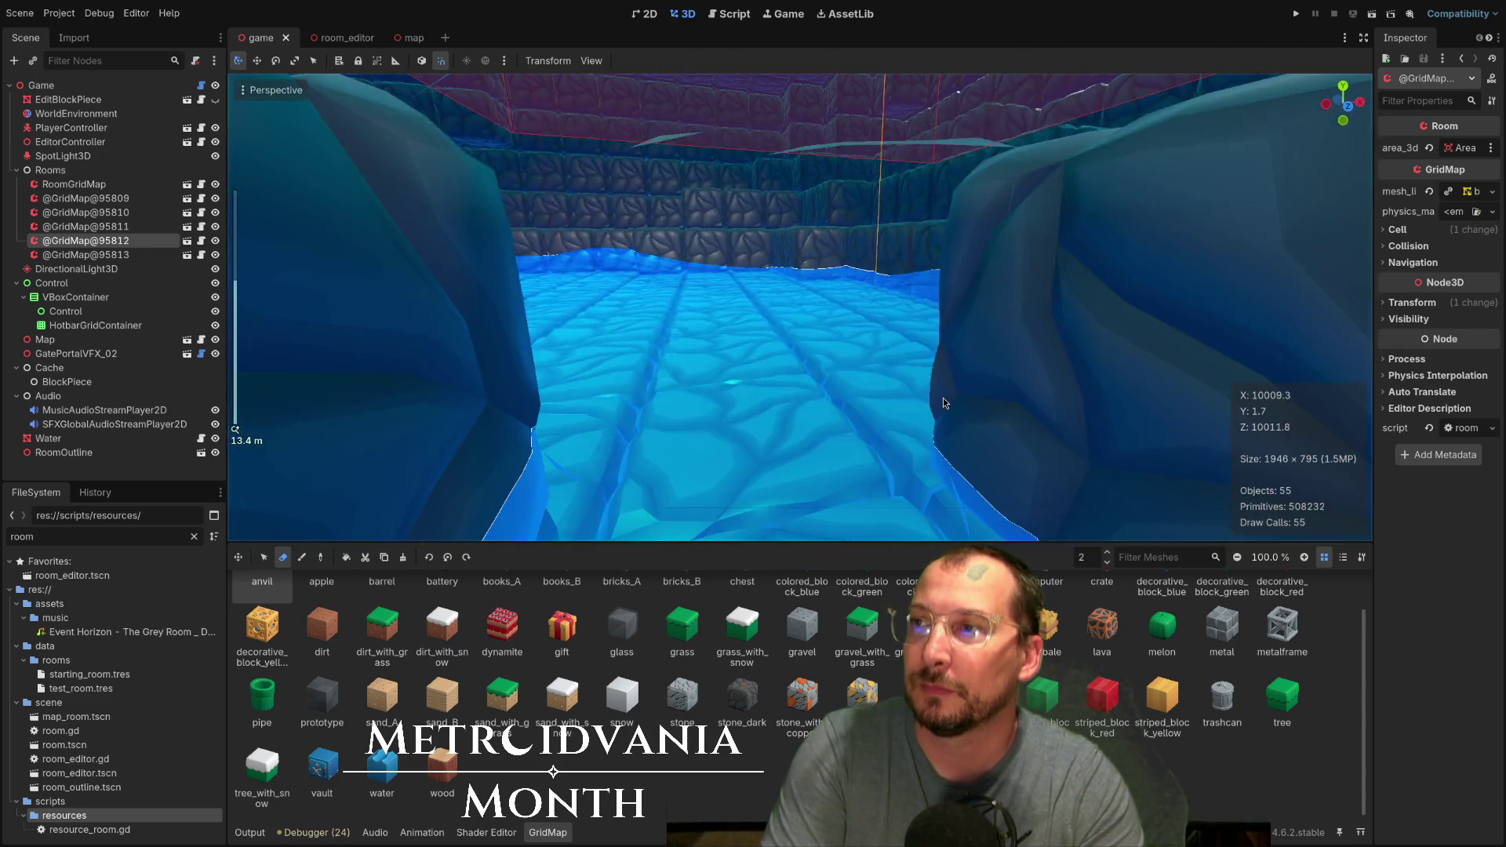
scroll(943, 403, "down", 5)
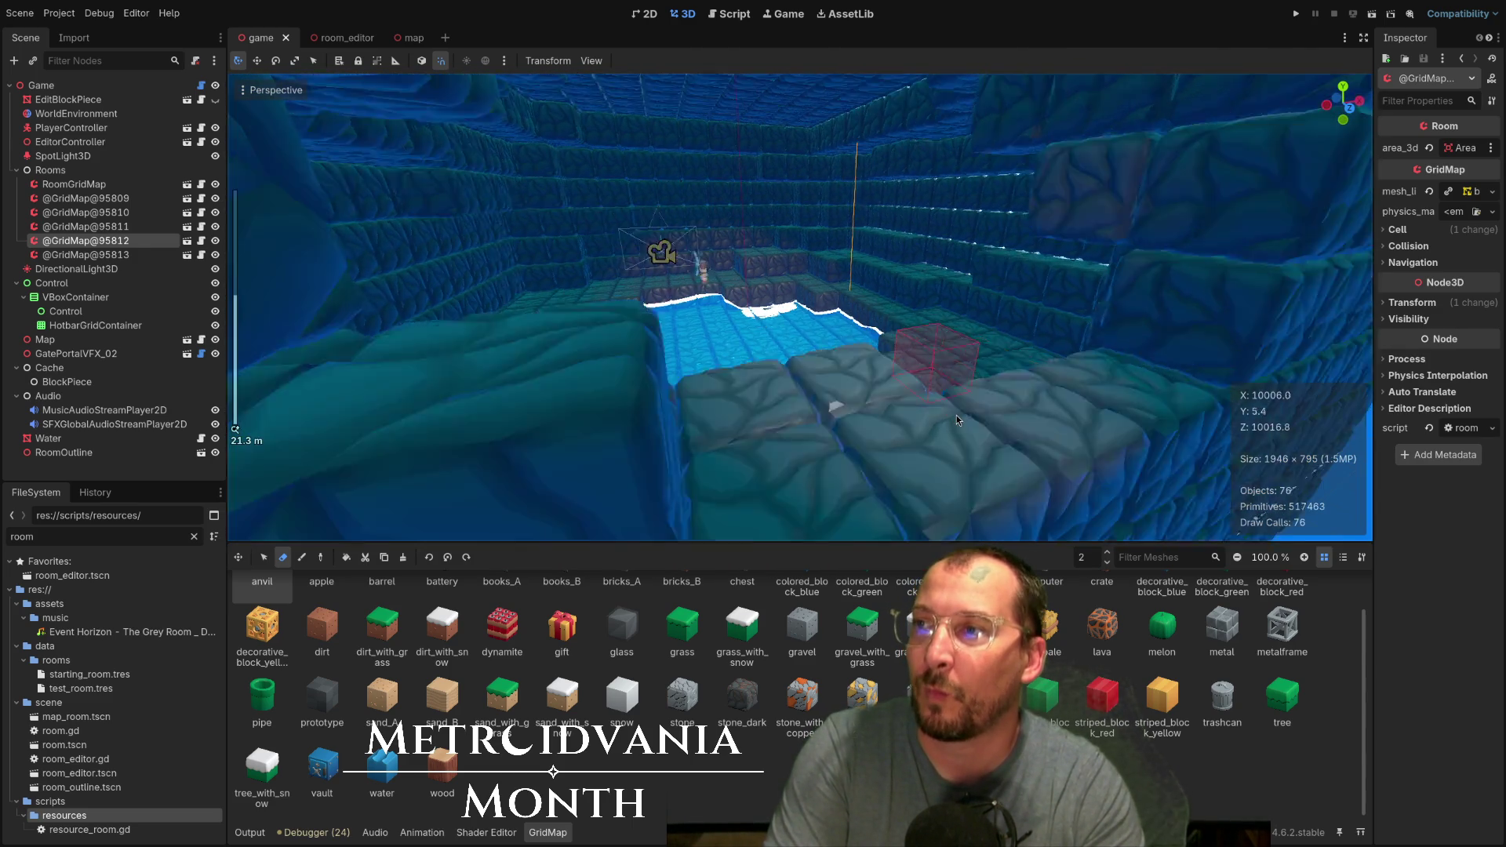
scroll(957, 416, "down", 2)
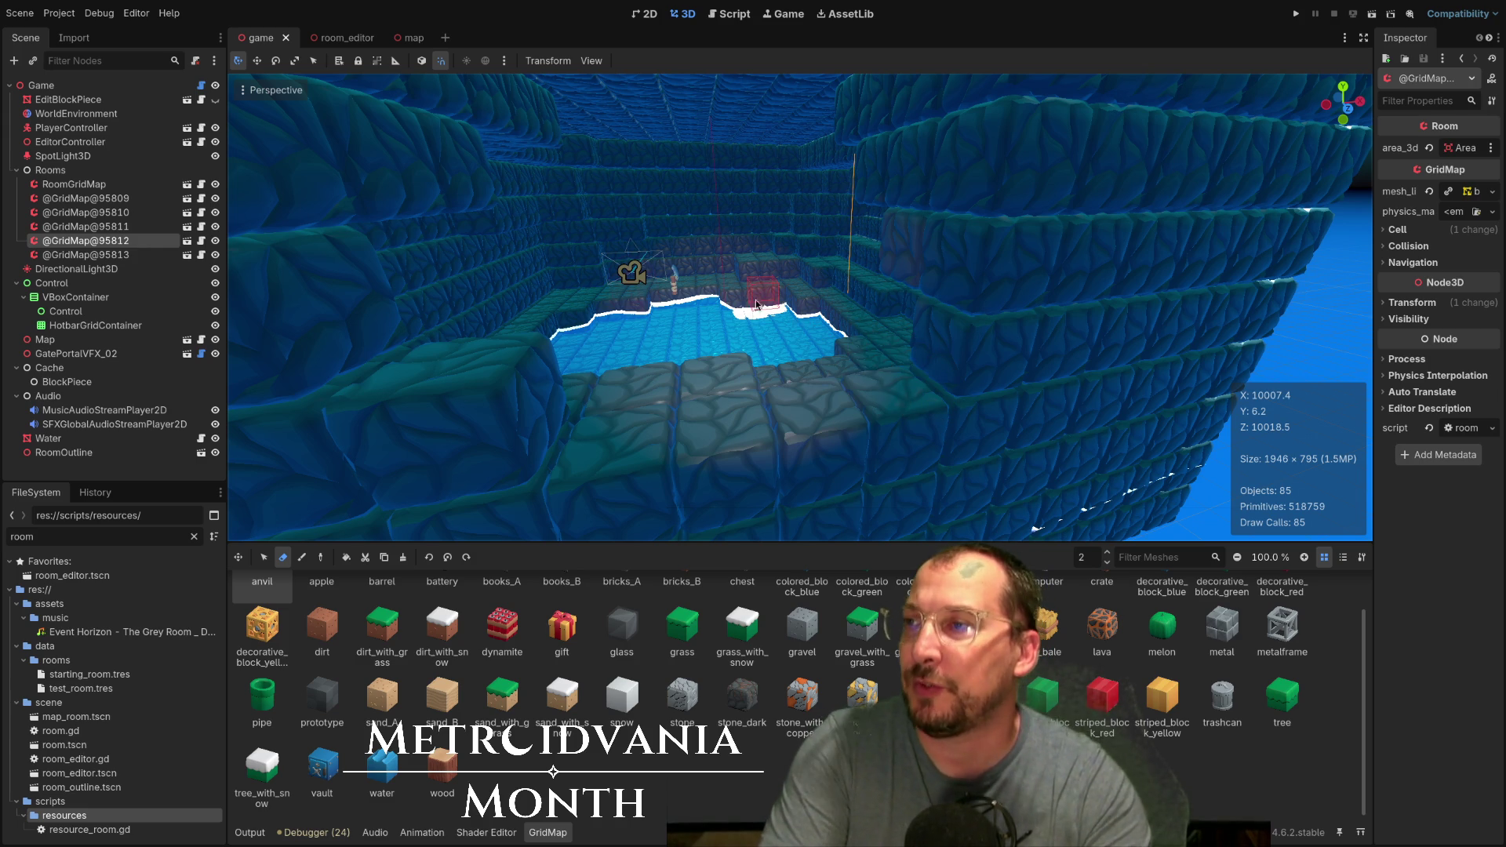
scroll(753, 312, "up", 3)
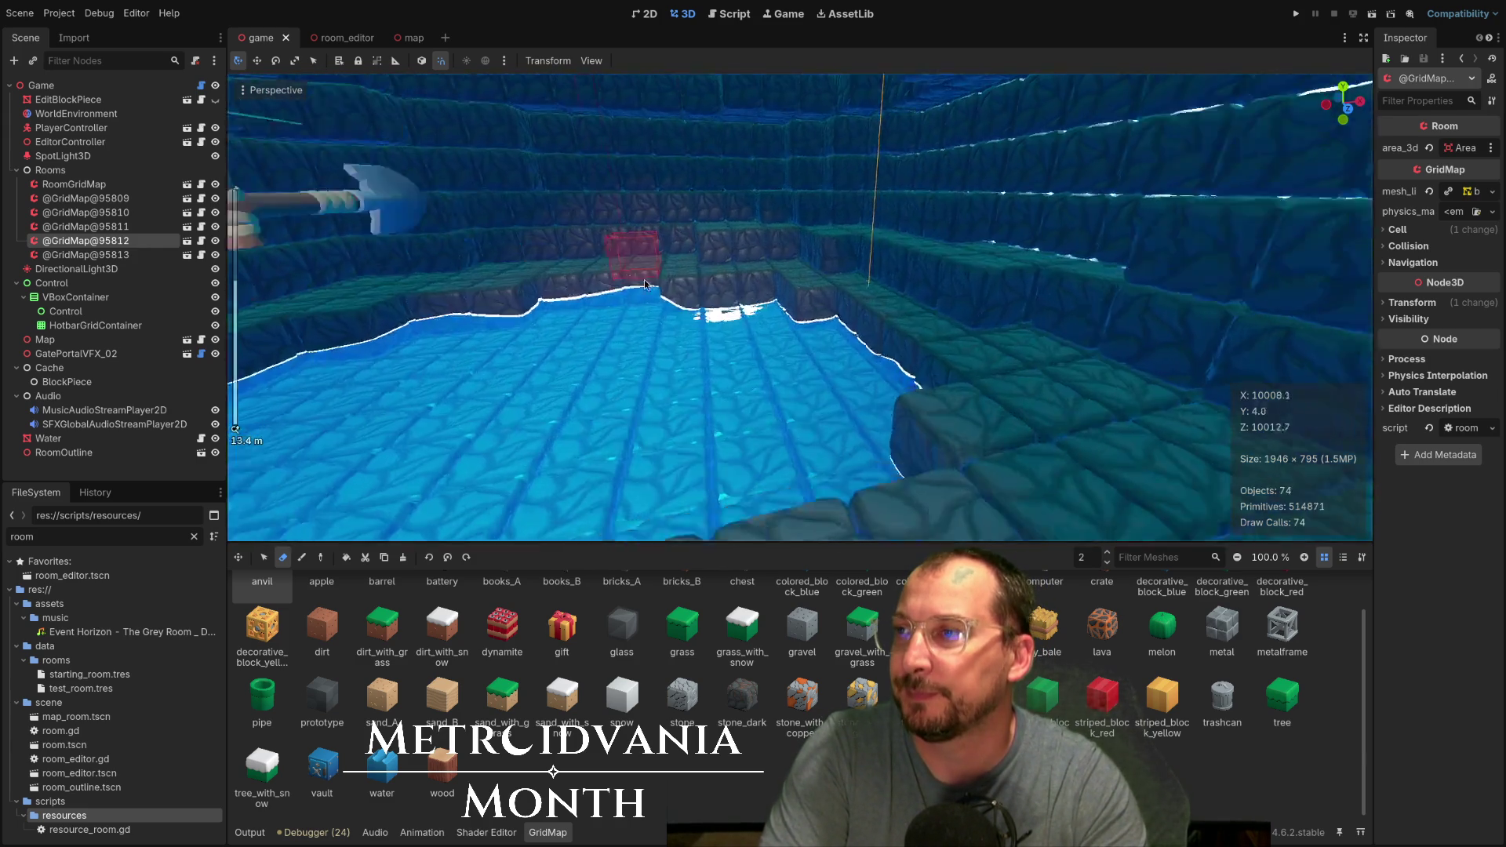
key("super+1")
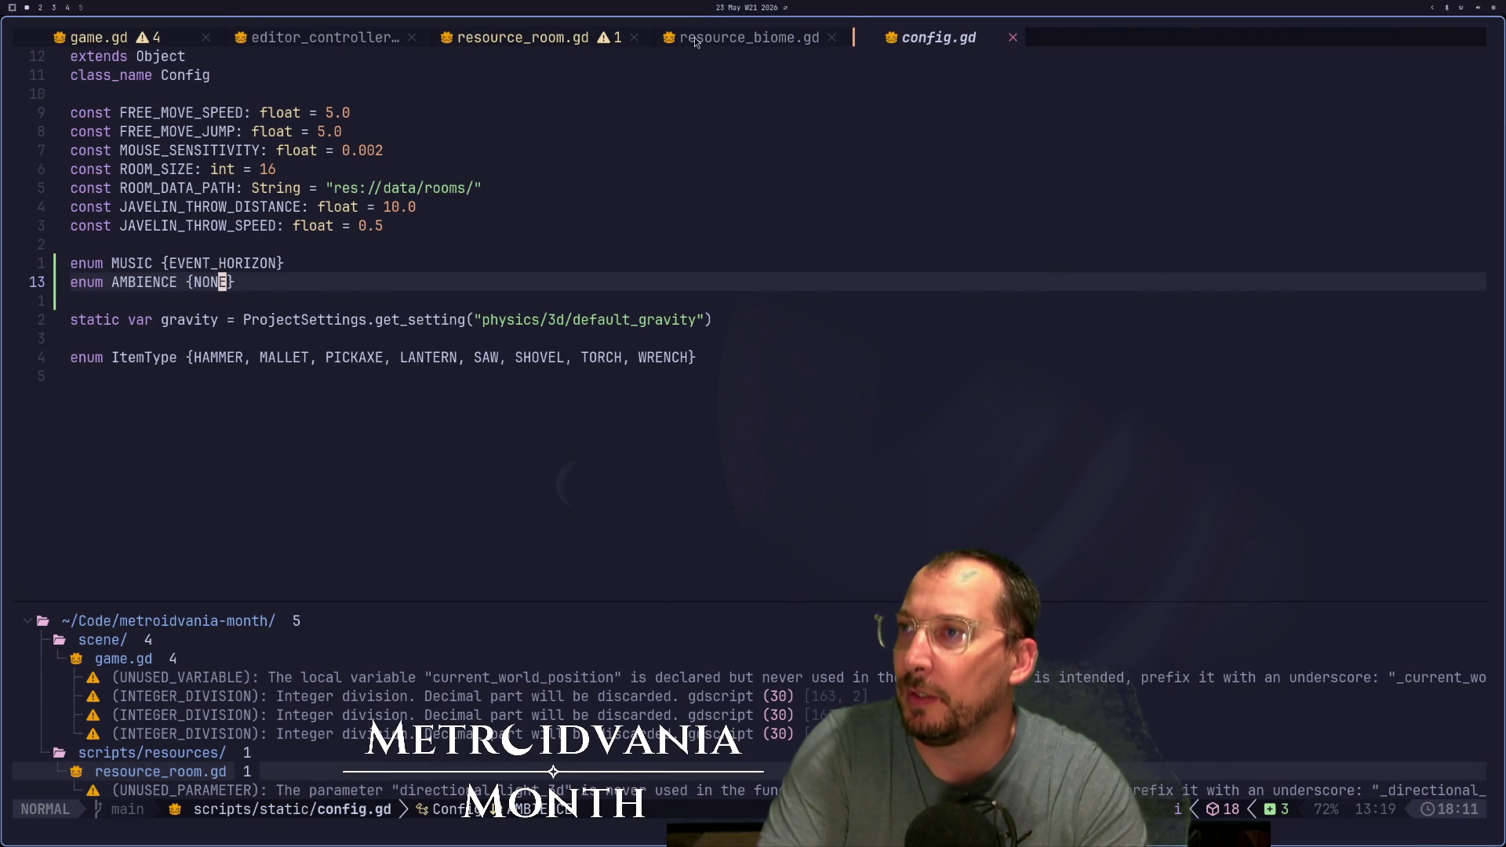
From game.gd, open lazygit with <leader>gg and browse the changed files, including game.tscn
left_click(109, 39)
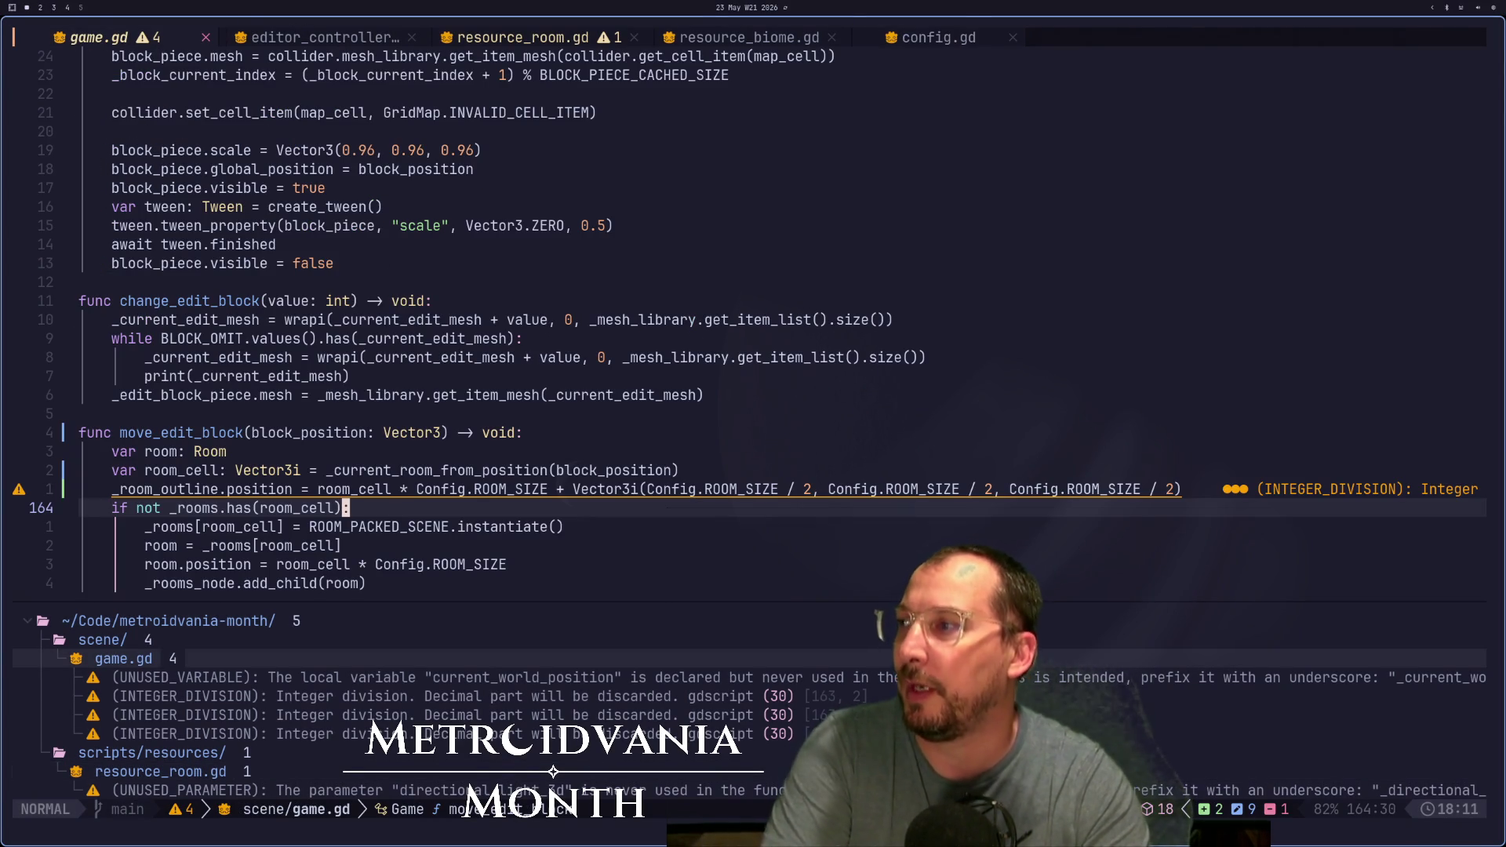
key("space")
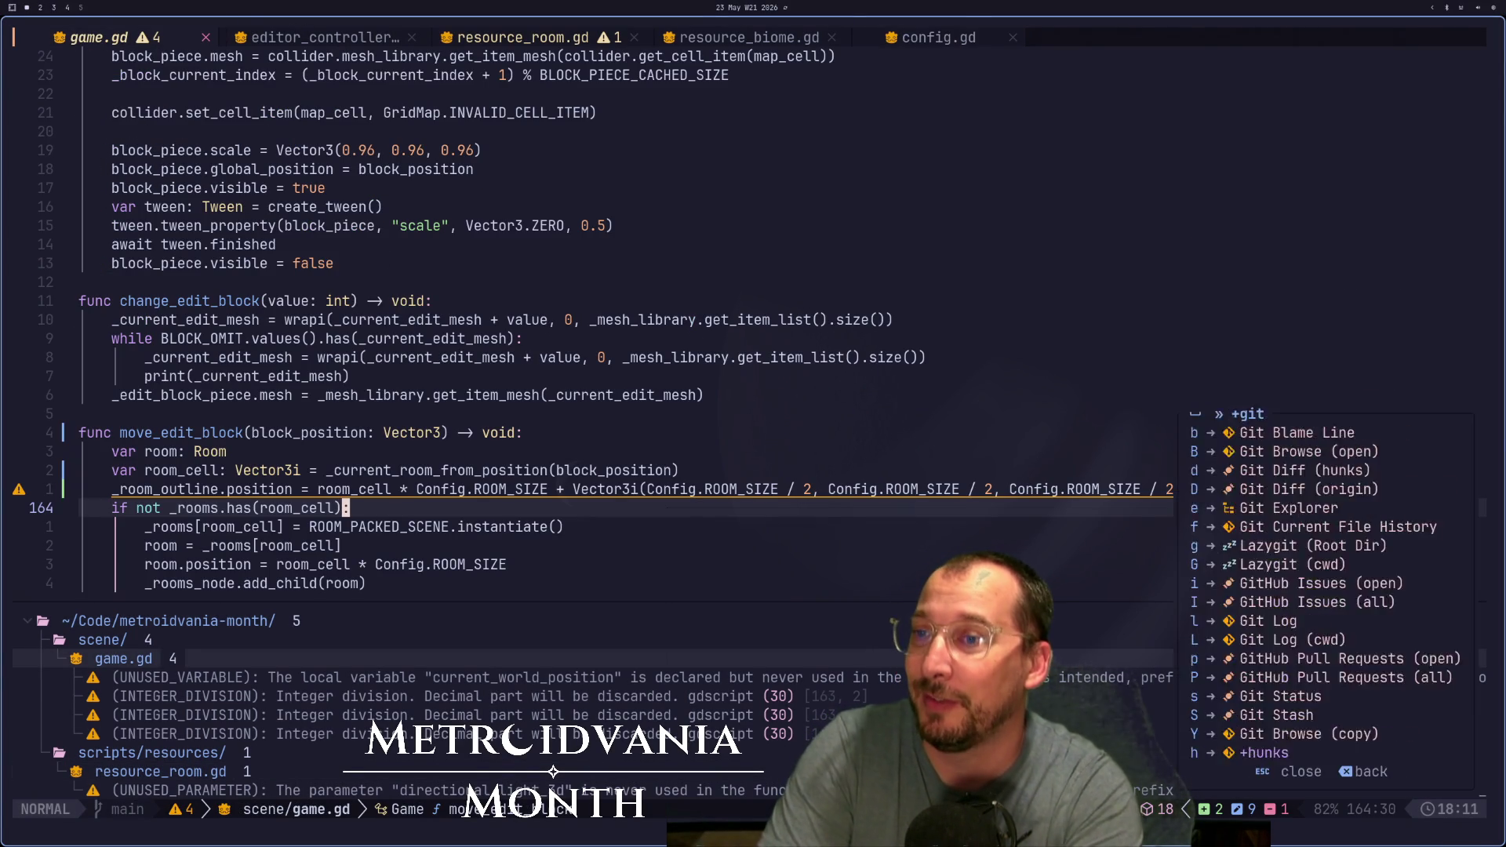
key("g")
key("g")
key("j")
key("j")
key("Return")
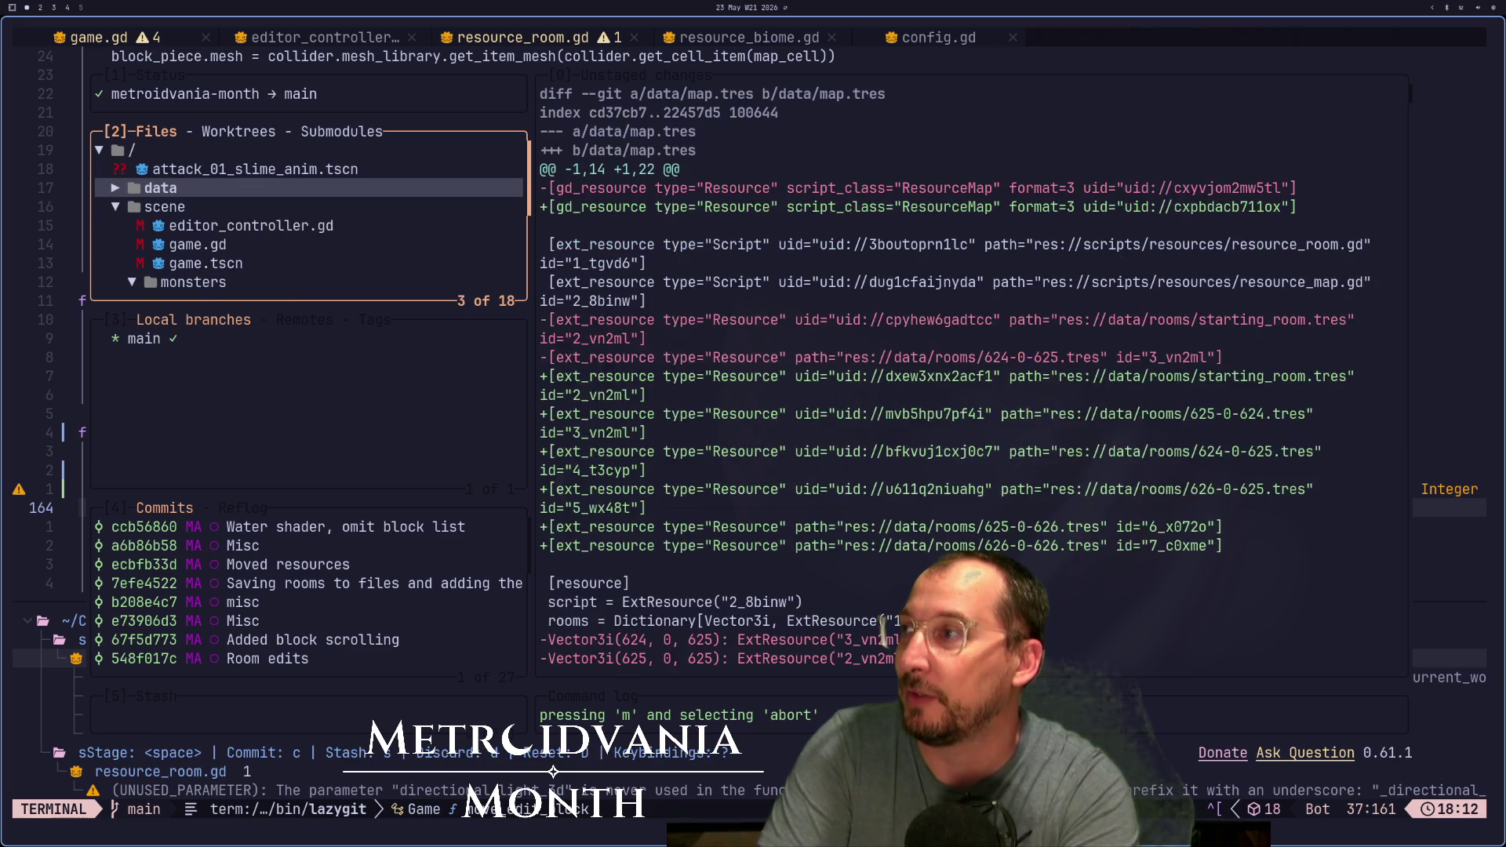
key("j")
key("j")
key("j")
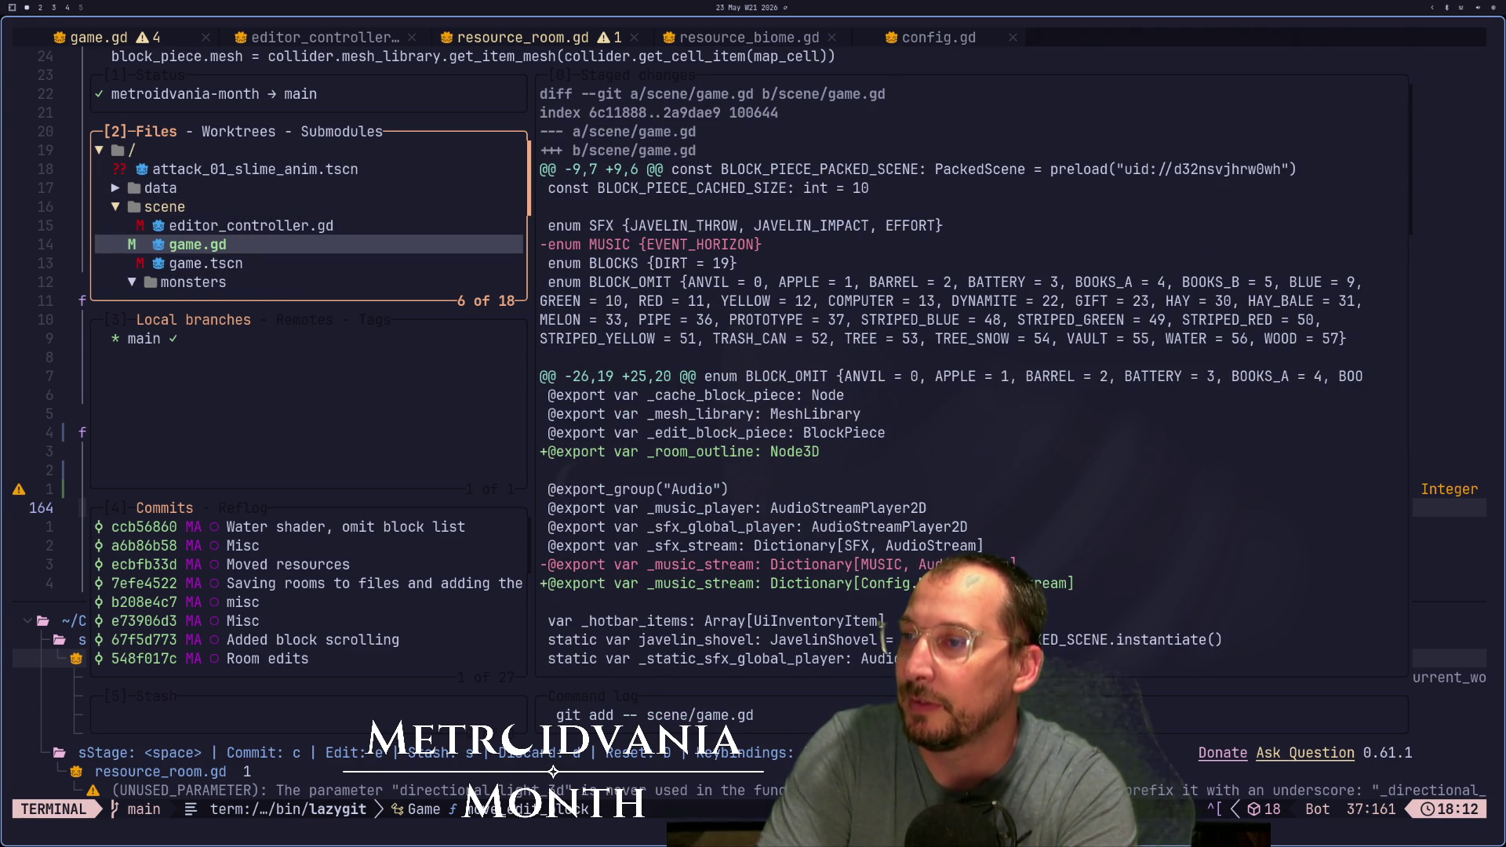
key("j")
Unstage game.gd and game.tscn, stage only editor_controller.gd, and start its commit summary
key("k")
key("k")
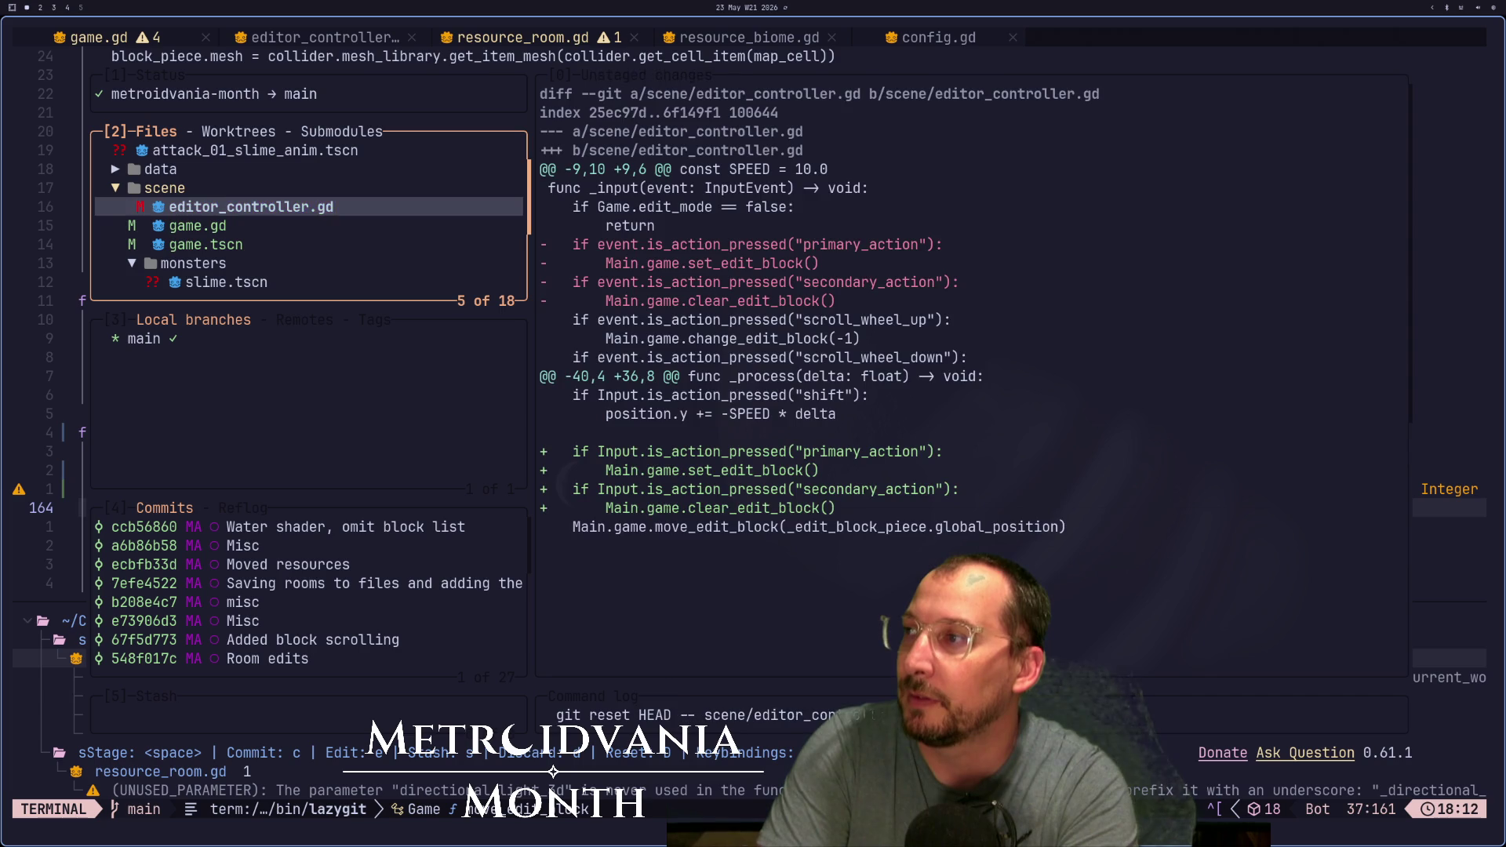
key("j")
key("space")
key("j")
key("space")
key("k")
key("k")
key("space")
key("c")
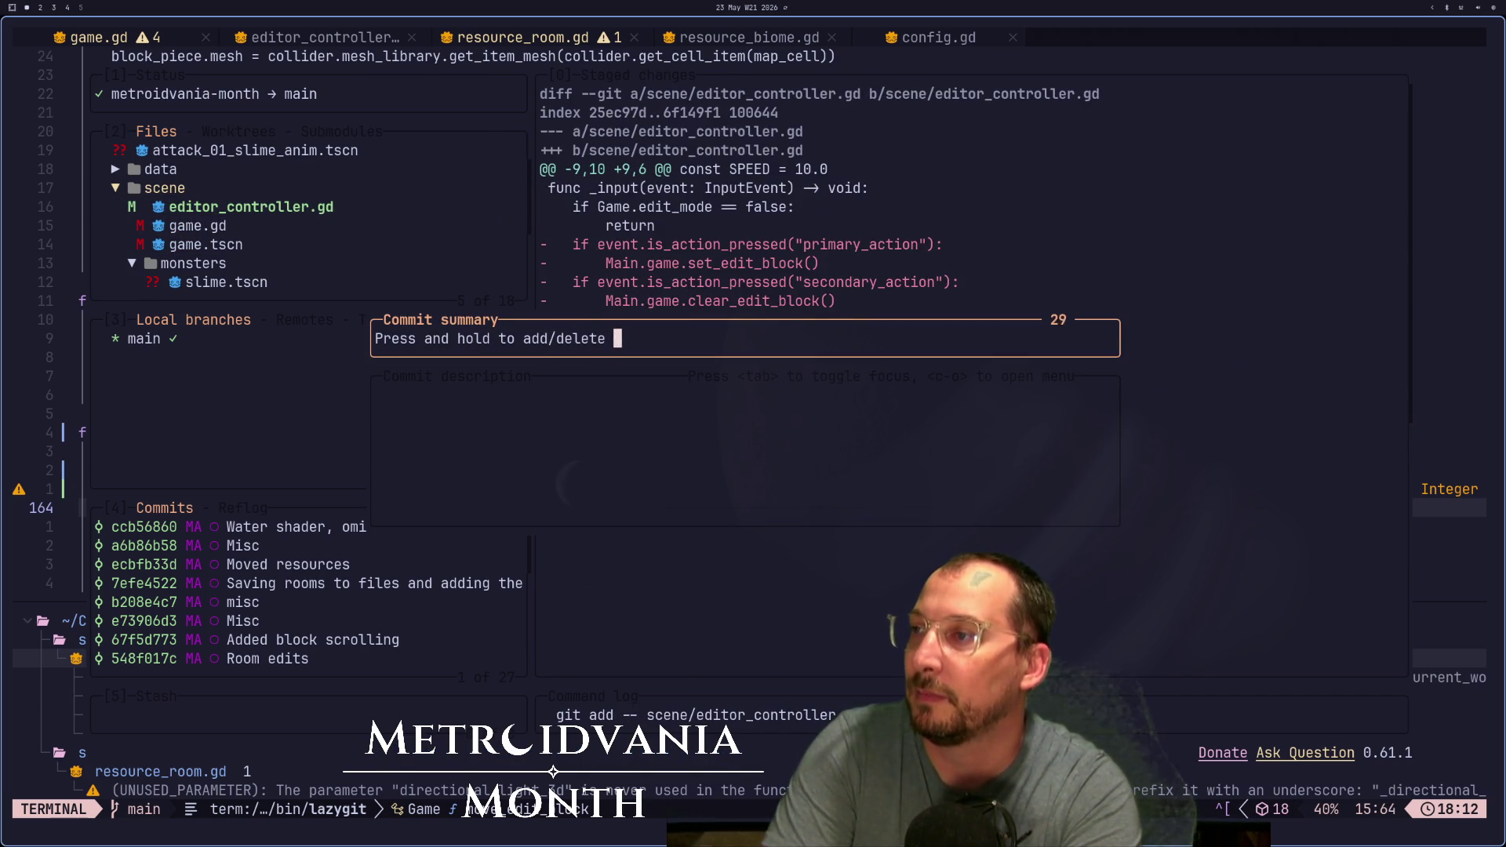
Commit the 'Press and hold to add/delete blocks' change and look over the new resource_biome.gd files
type("ks")
key("Return")
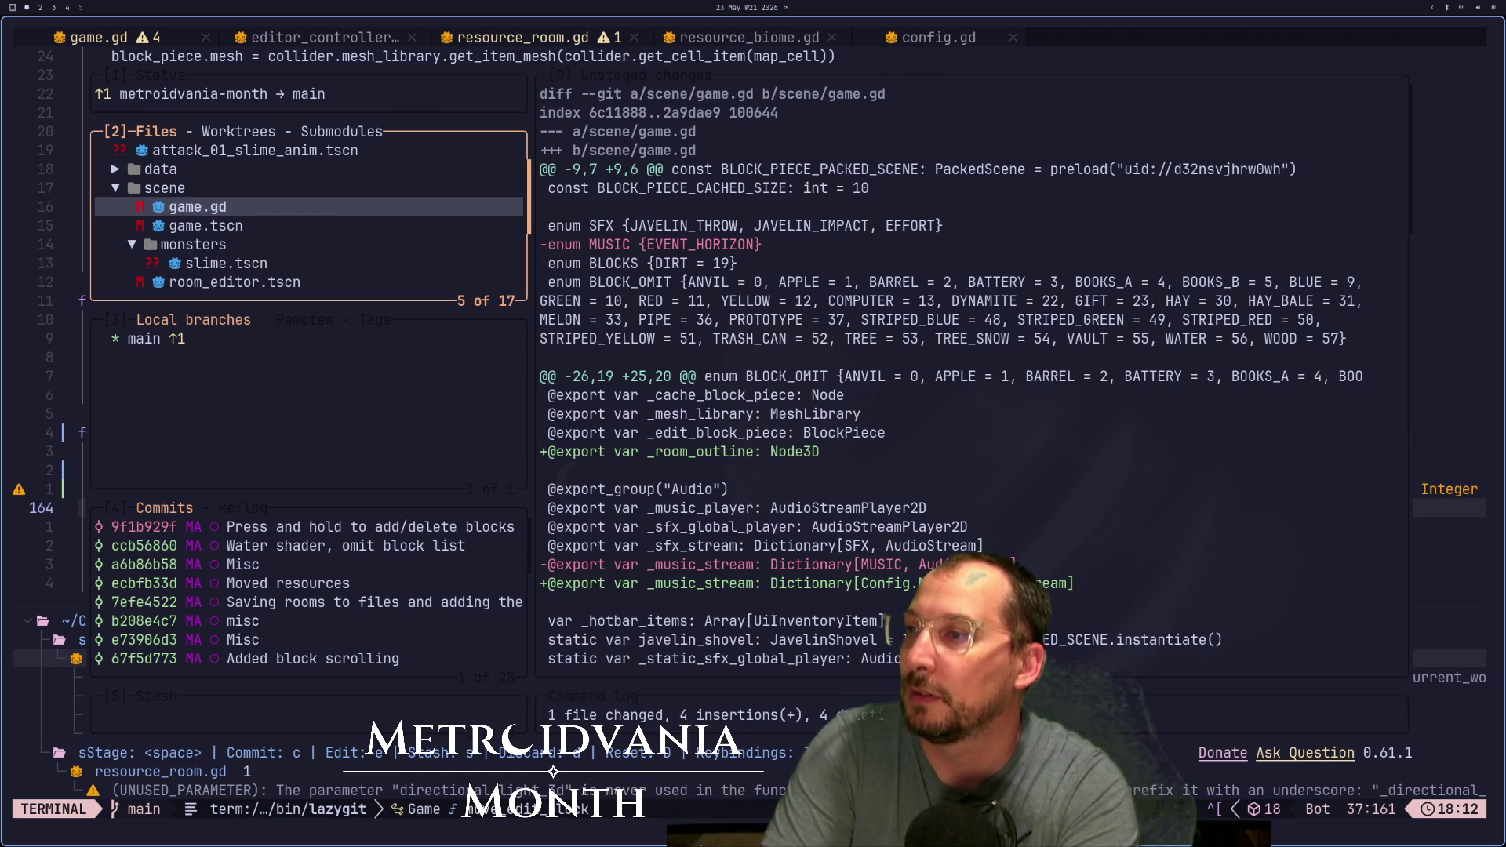
key("Down")
key("Down")
key("Down")
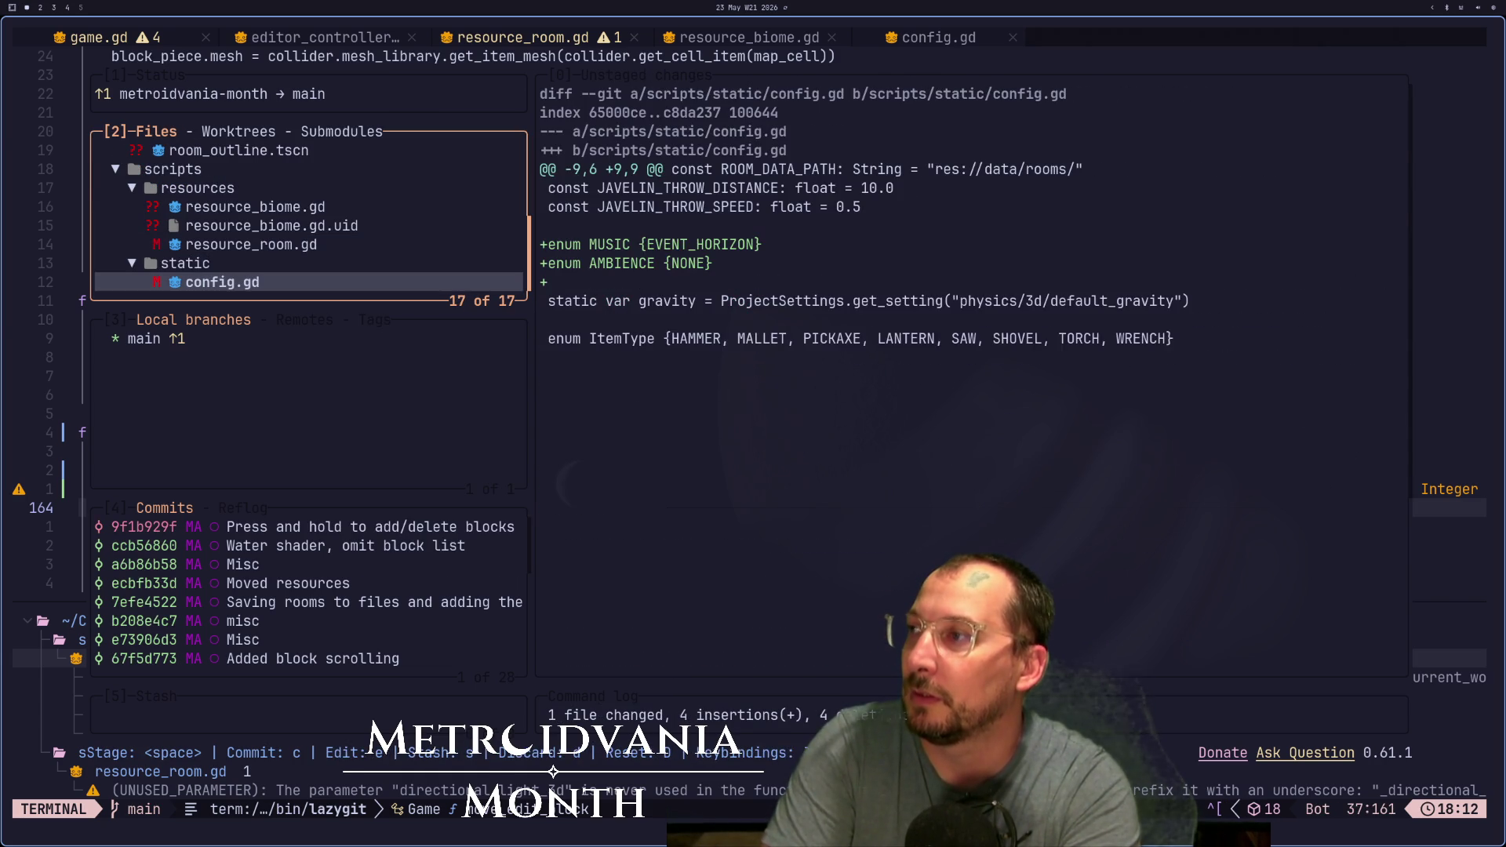
key("Up")
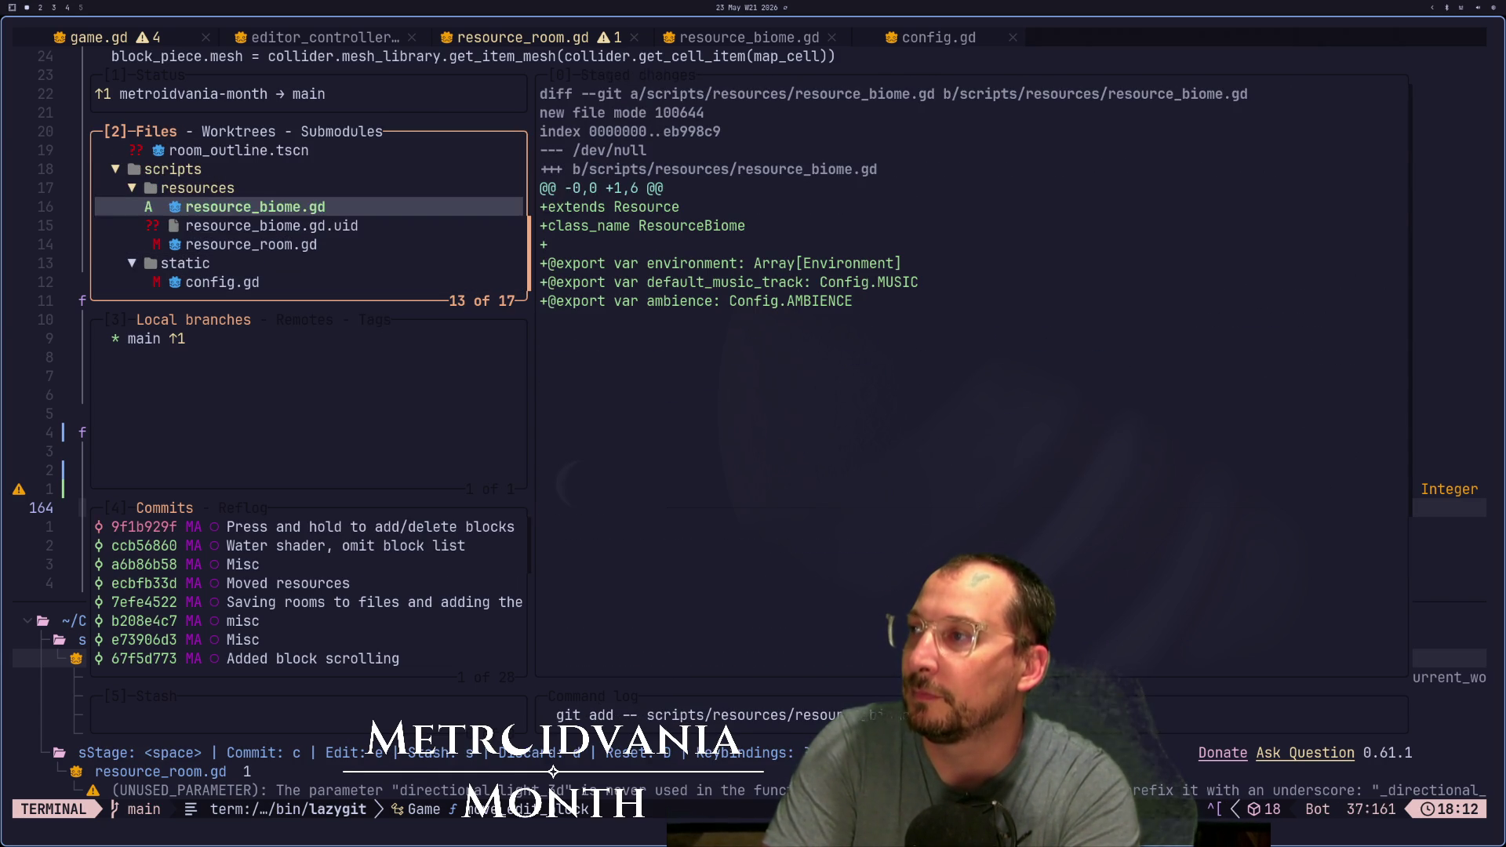
Commit resource_biome.gd and its .uid as 'Resource Biome first pass', then stage resource_room.gd for a full message
key("Down")
key("space")
key("c")
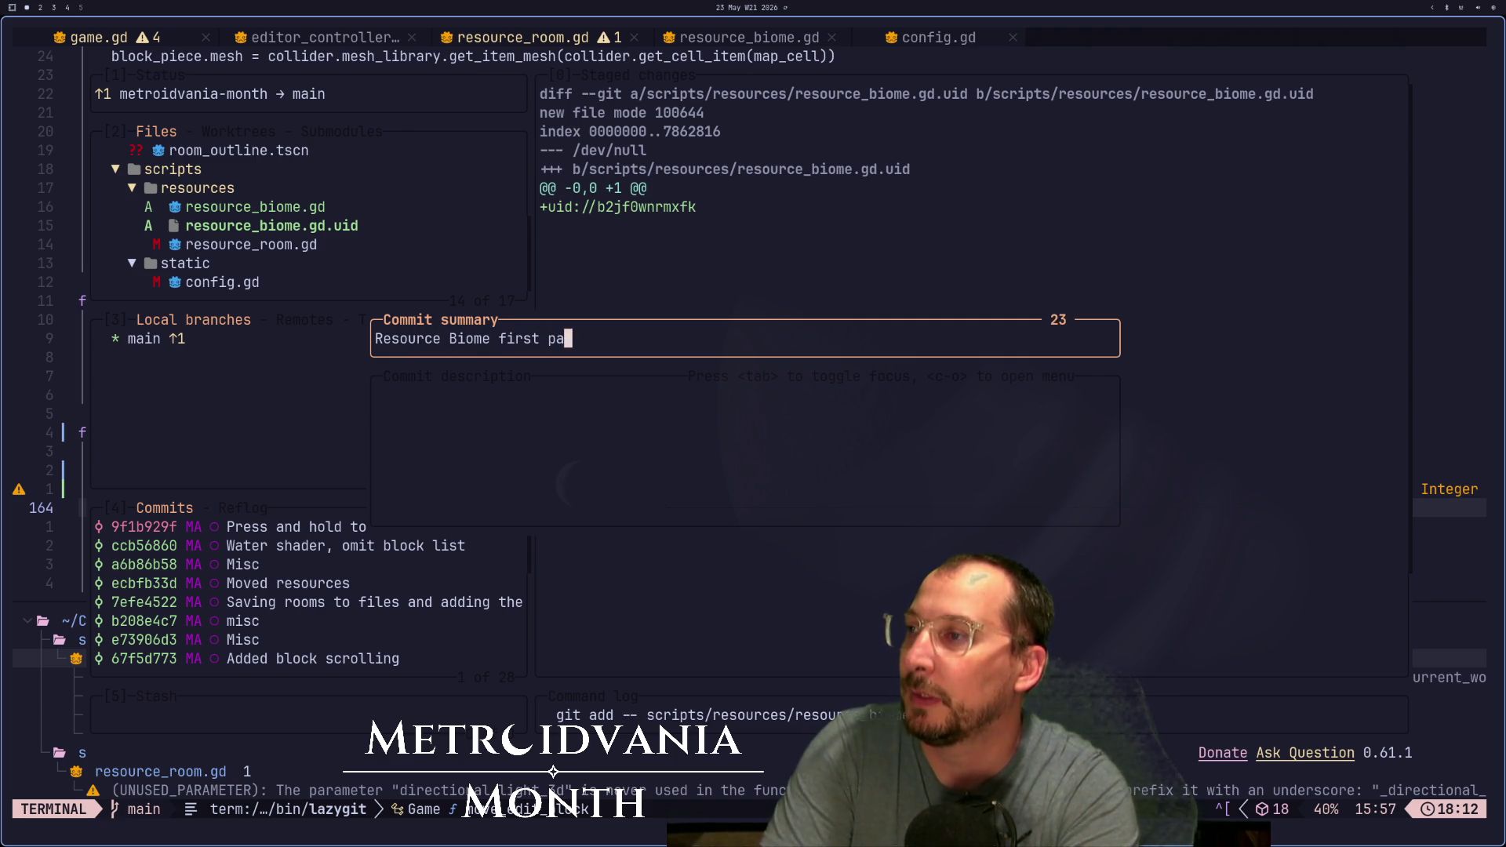
type("s")
key("Return")
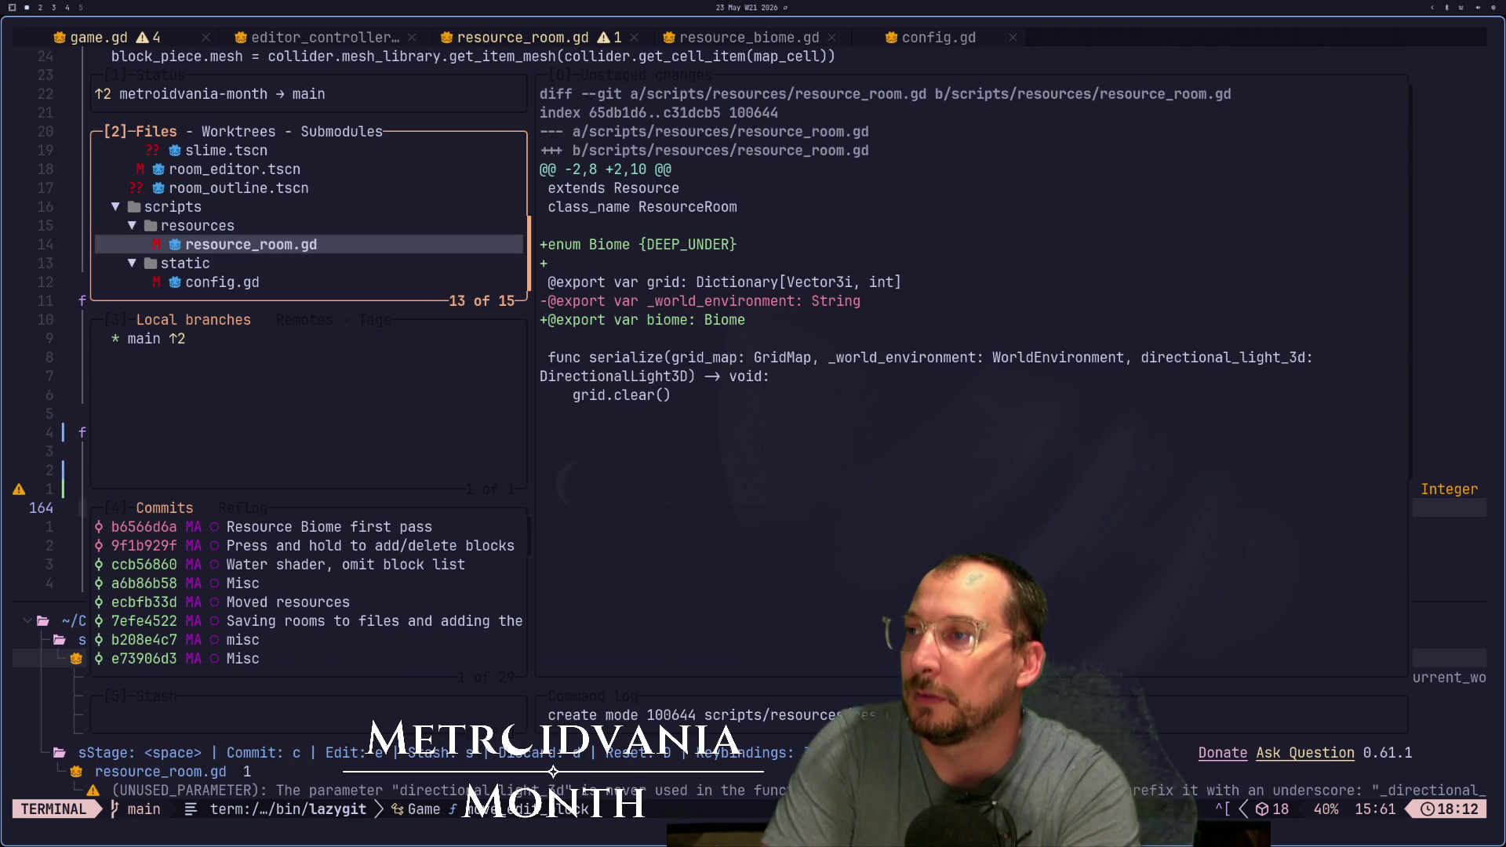
key("space")
key("shift+c")
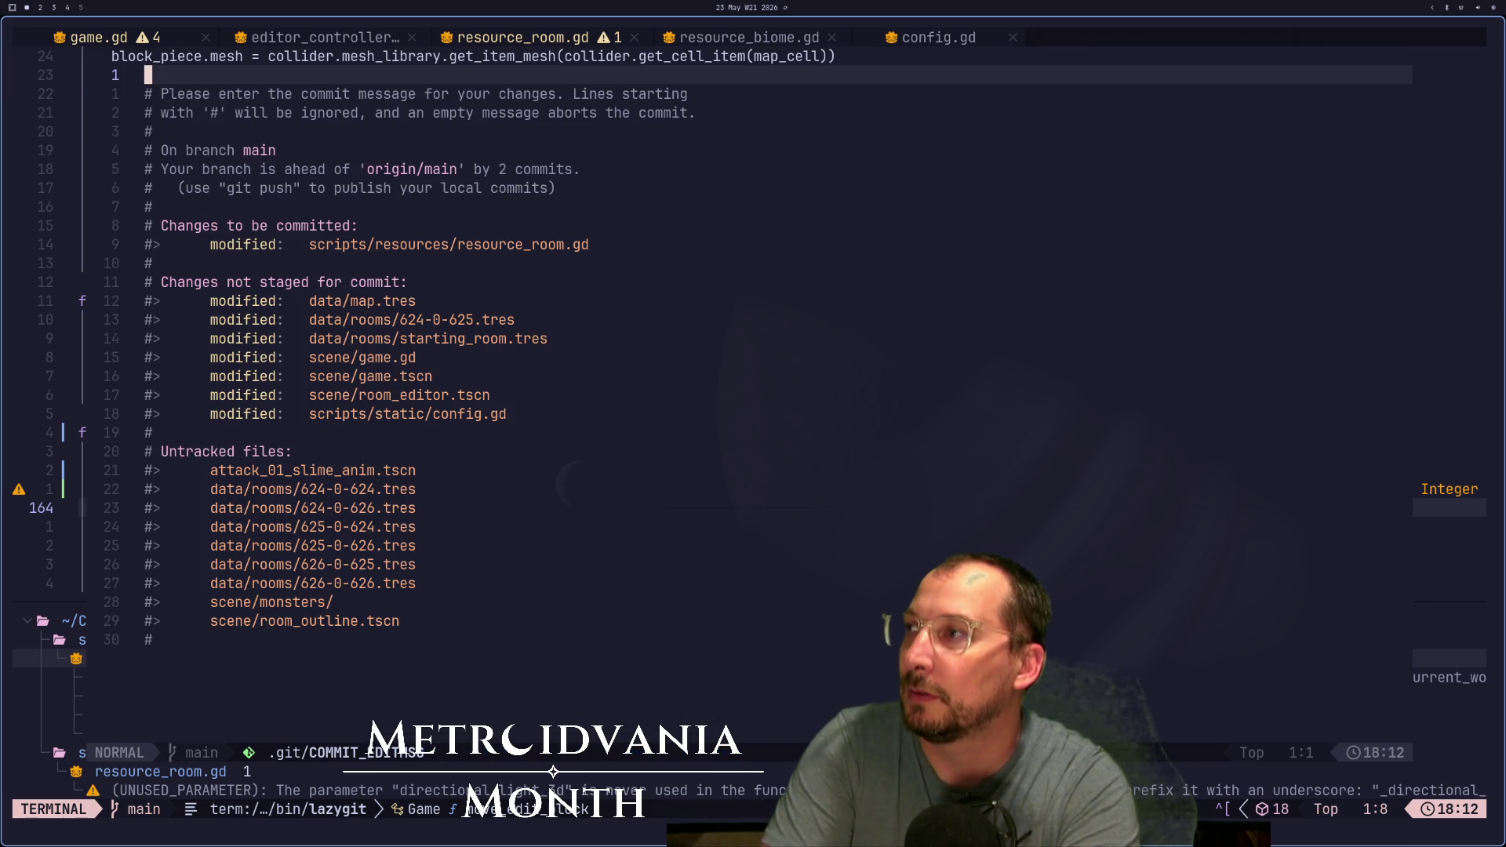
Leave the resource_room.gd commit message empty and pick the quit command from the command history
key("j")
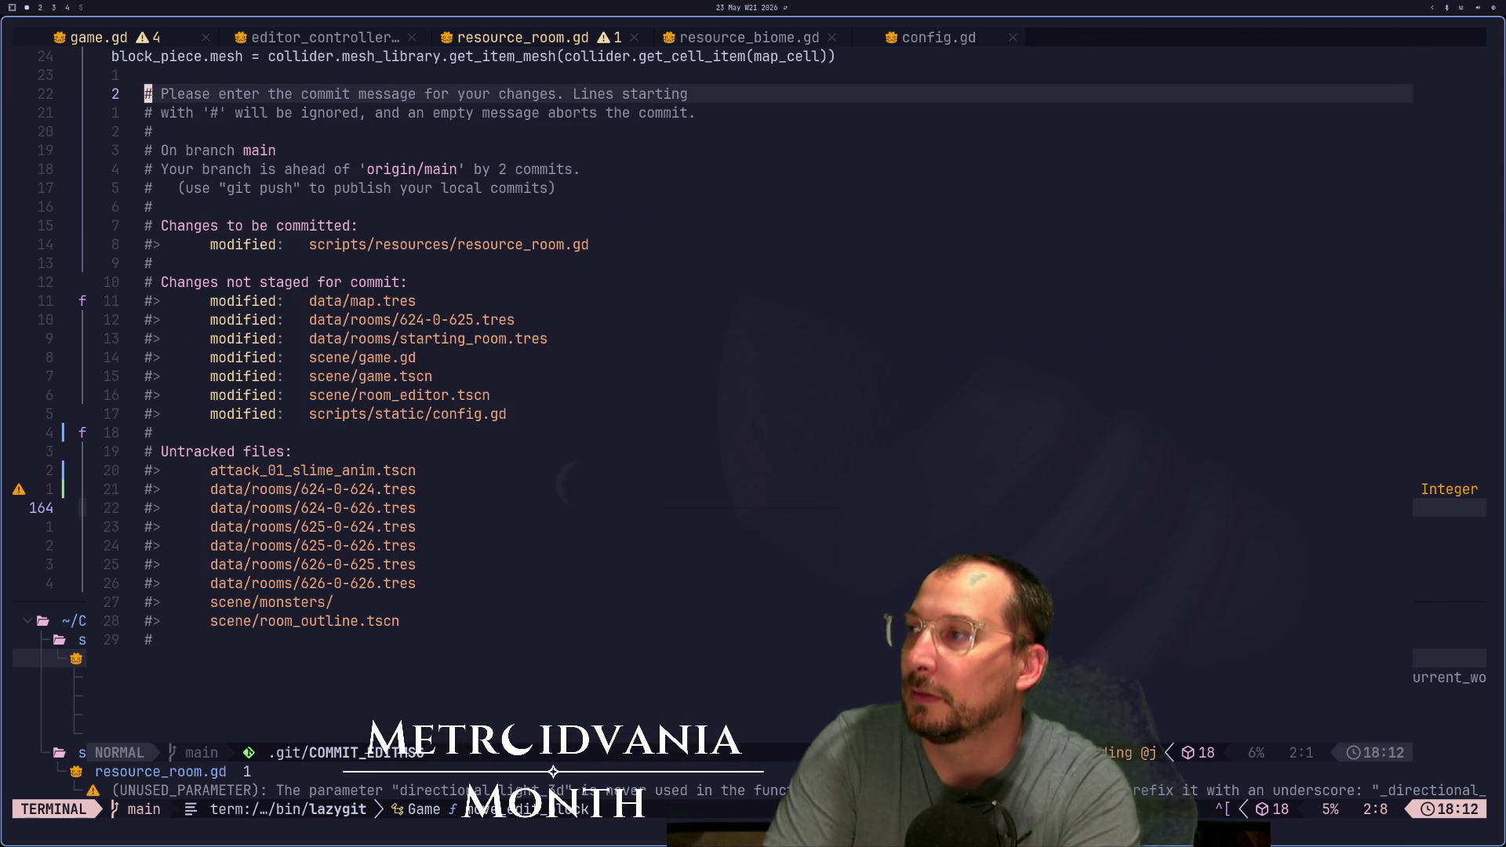
key("colon")
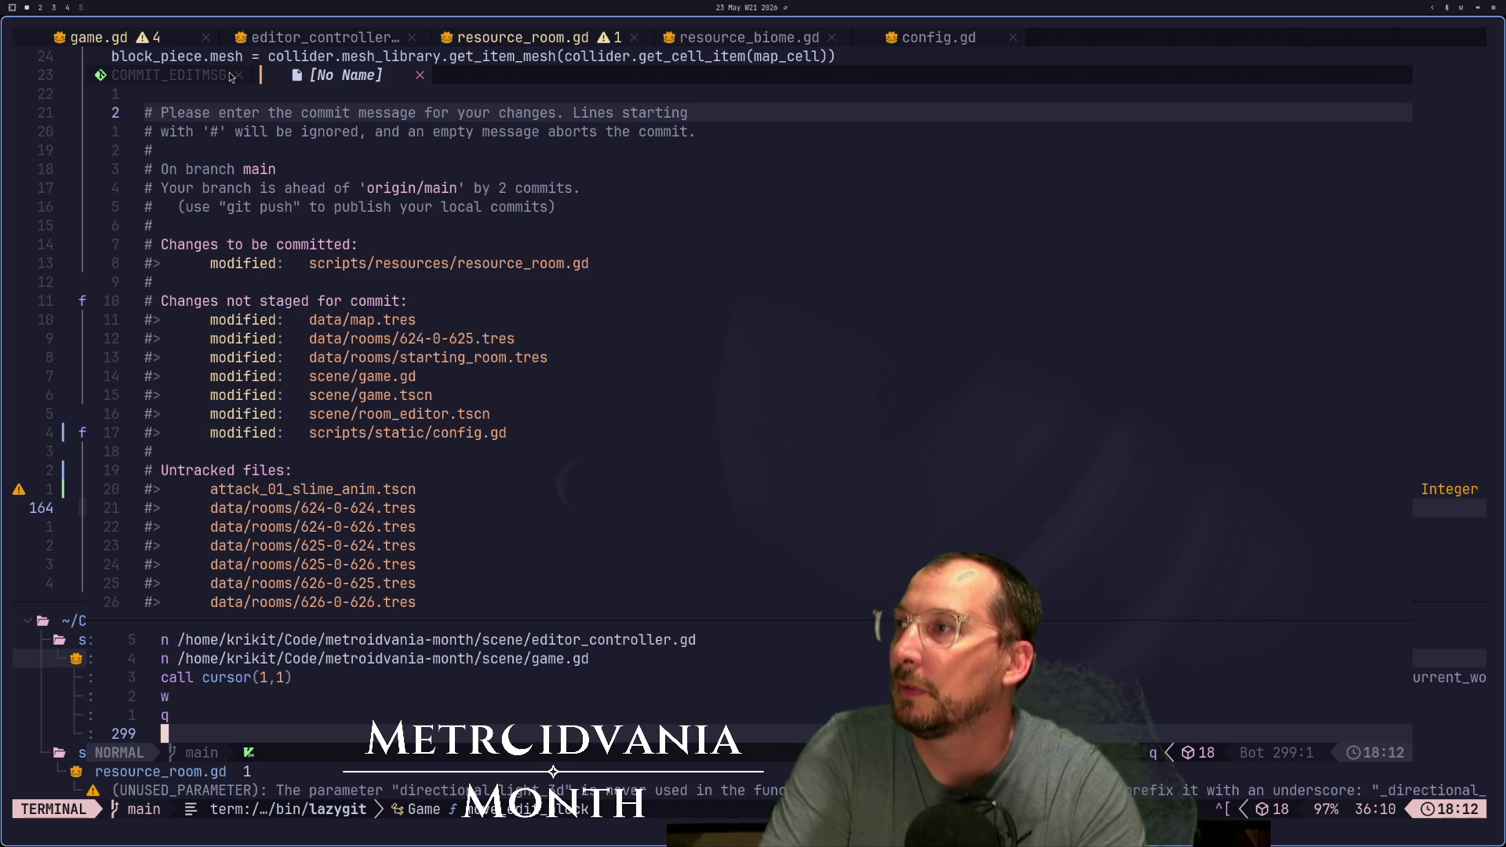
key("k")
key("k")
key("k")
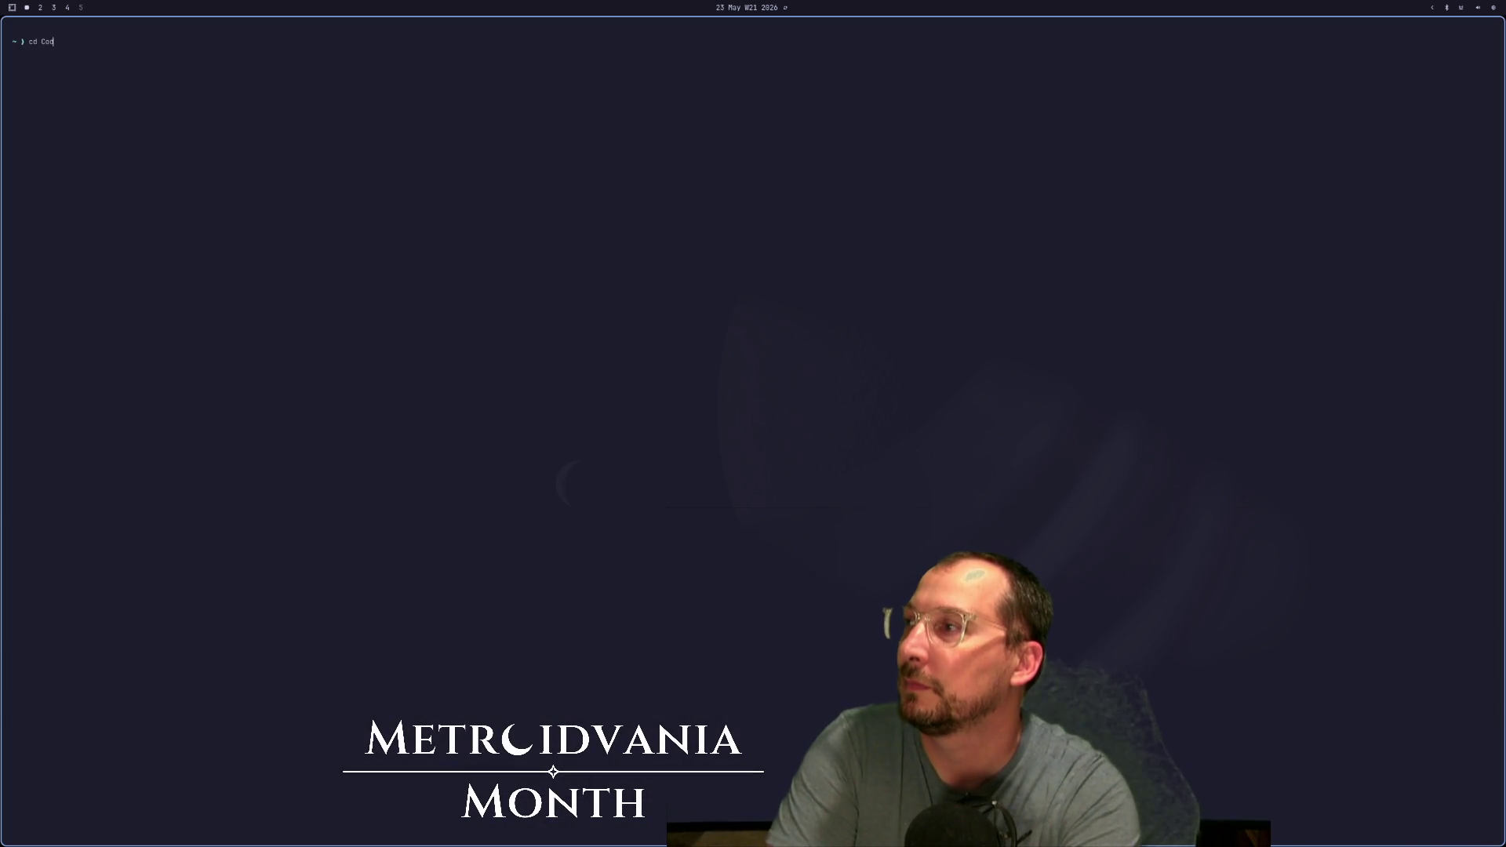
Change into the metroidvania-month folder and launch nvim there
key("Tab")
key("Return")
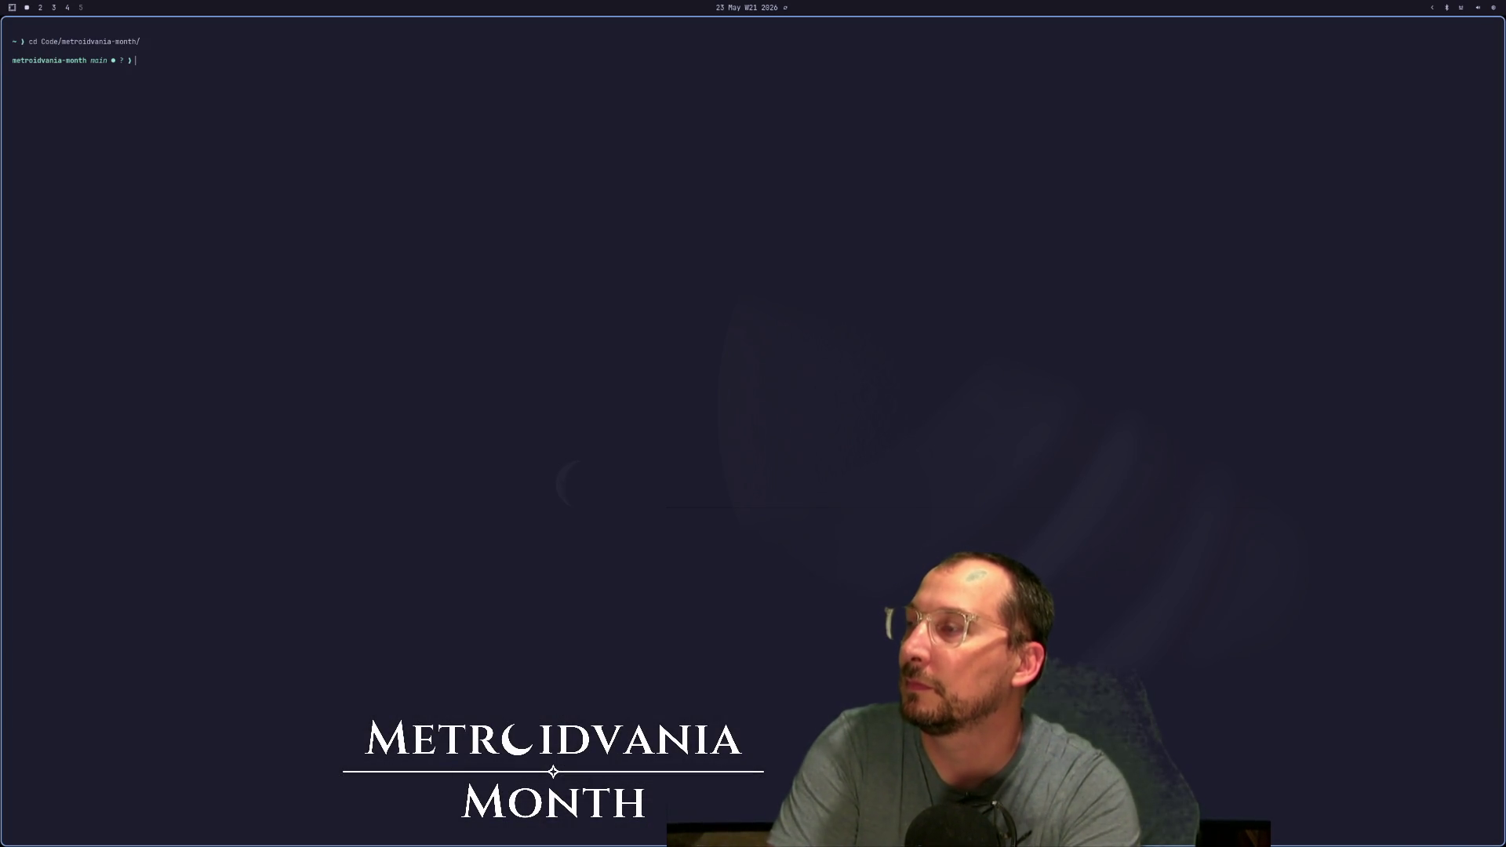
type("nvim")
key("Return")
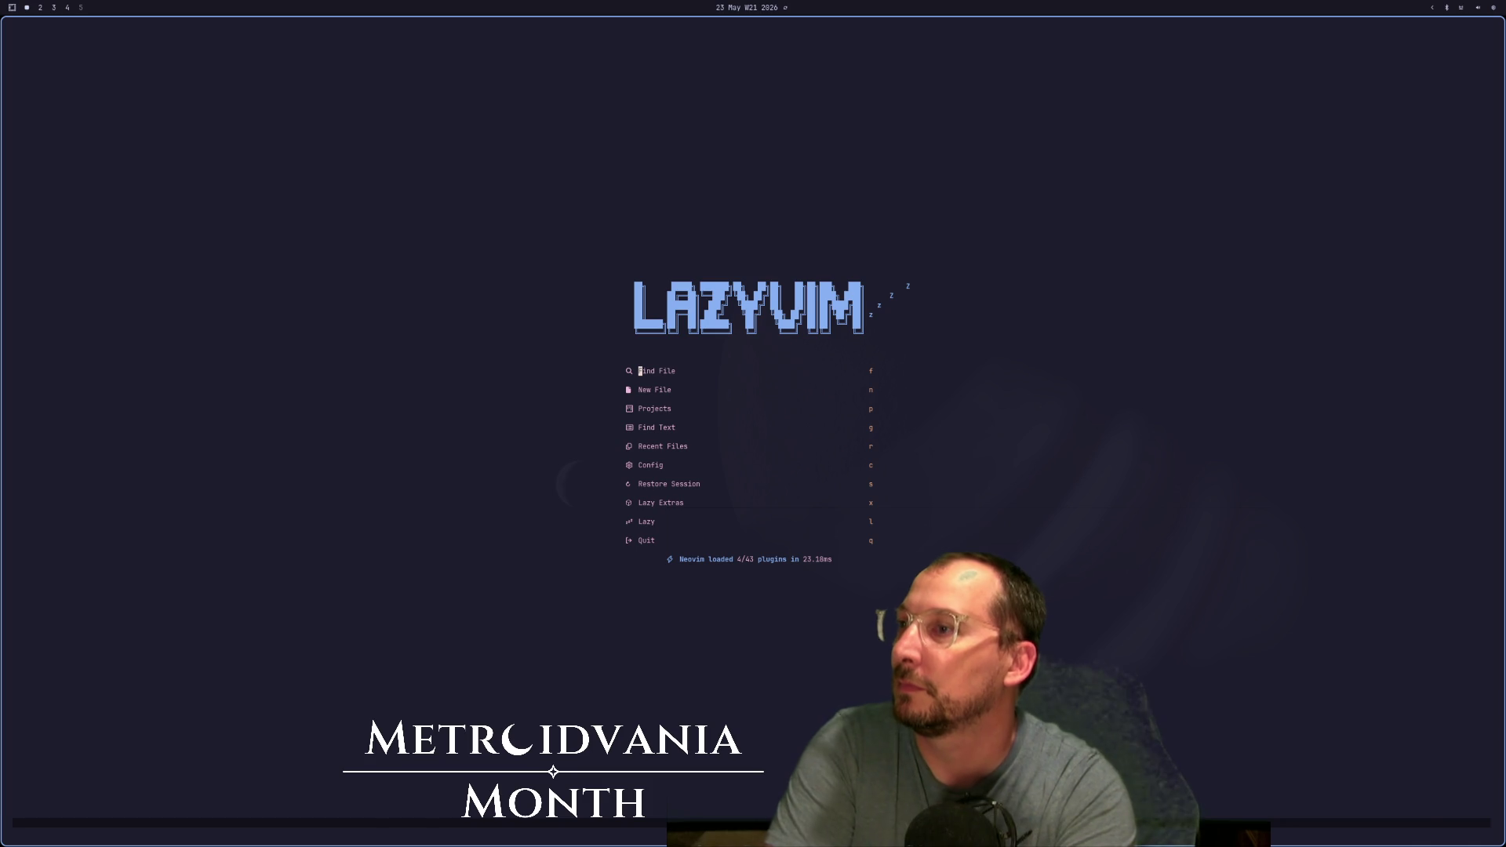
Restore the metroidvania-month session from the Projects picker and enlarge the editor text
key("space")
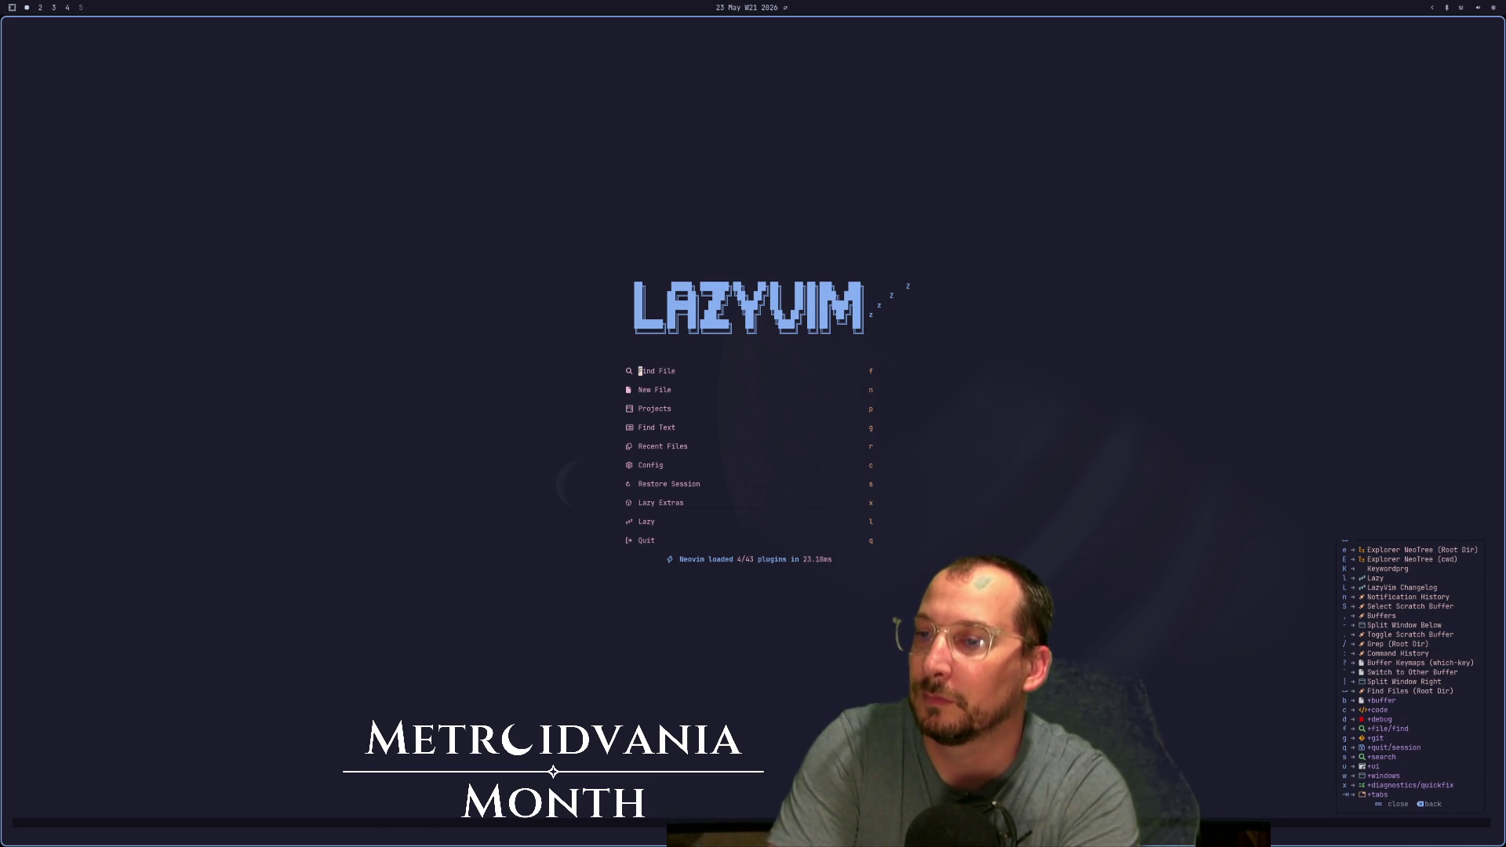
key("f")
key("p")
key("Return")
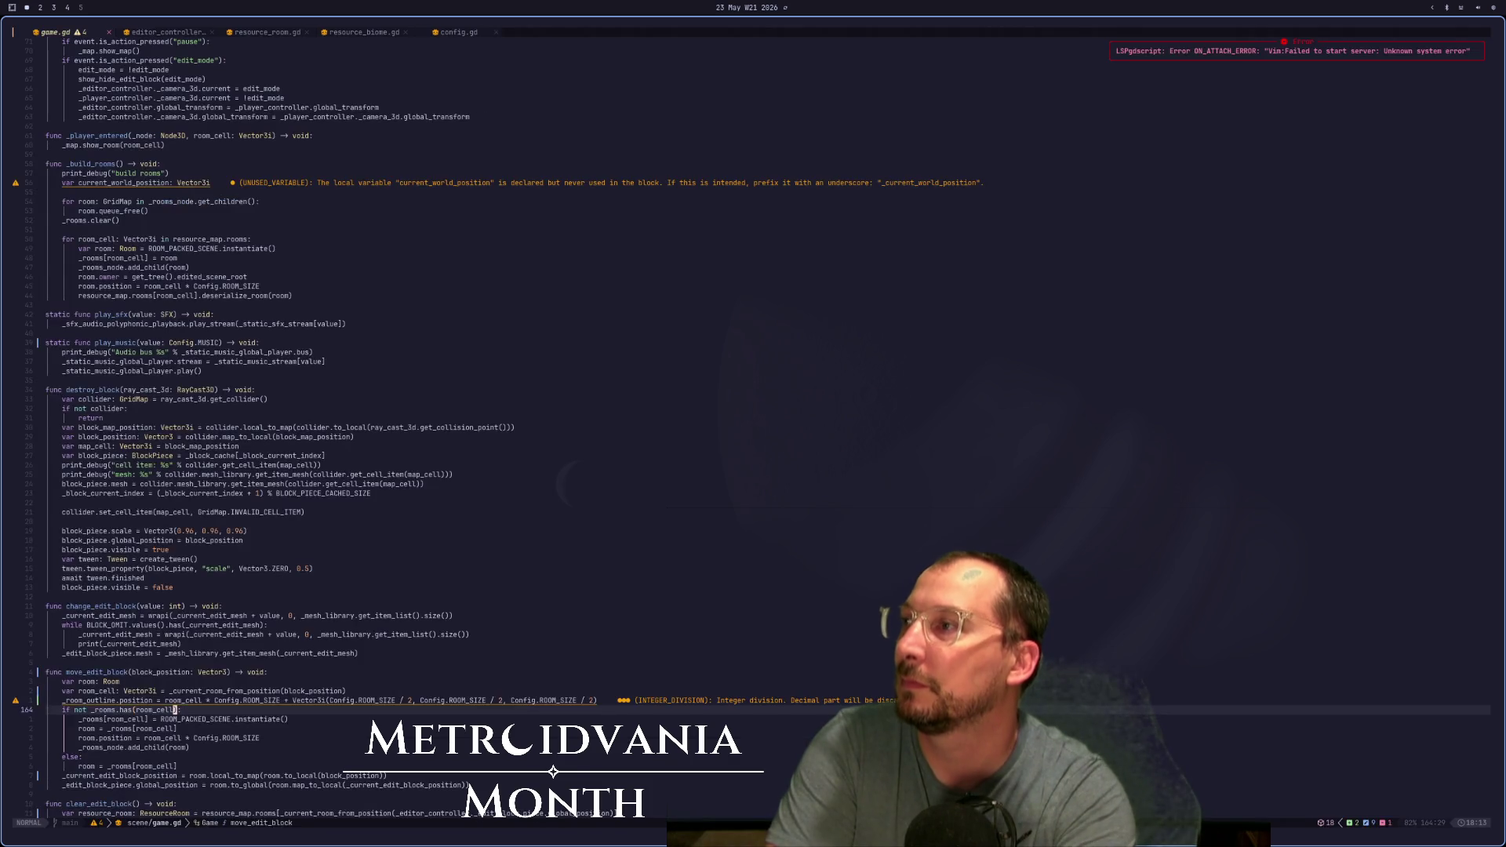
key("ctrl+equal")
key("ctrl+equal")
key("ctrl+equal")
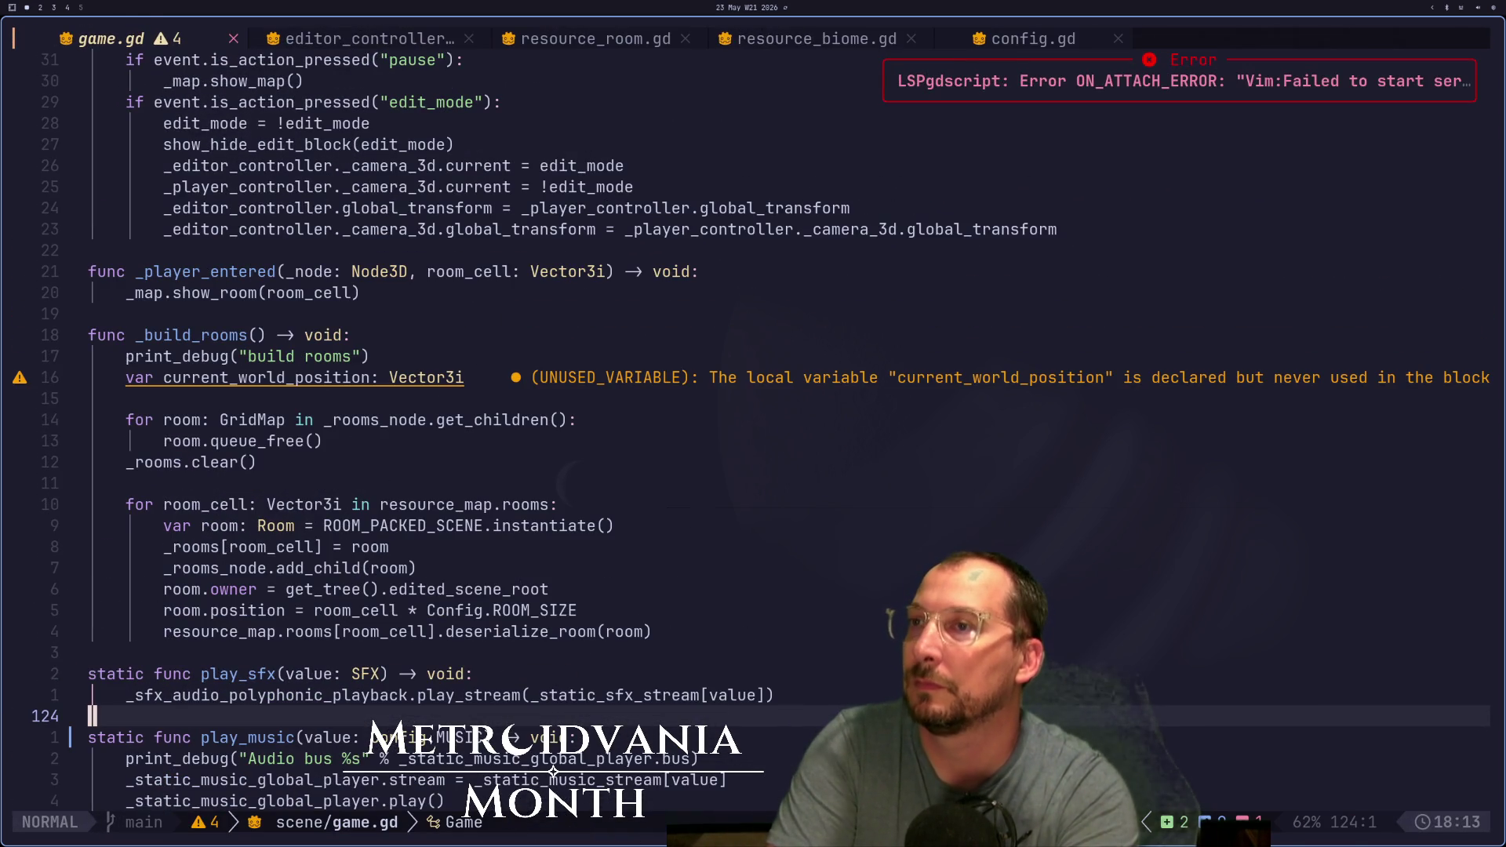
key("space")
key("g")
key("Escape")
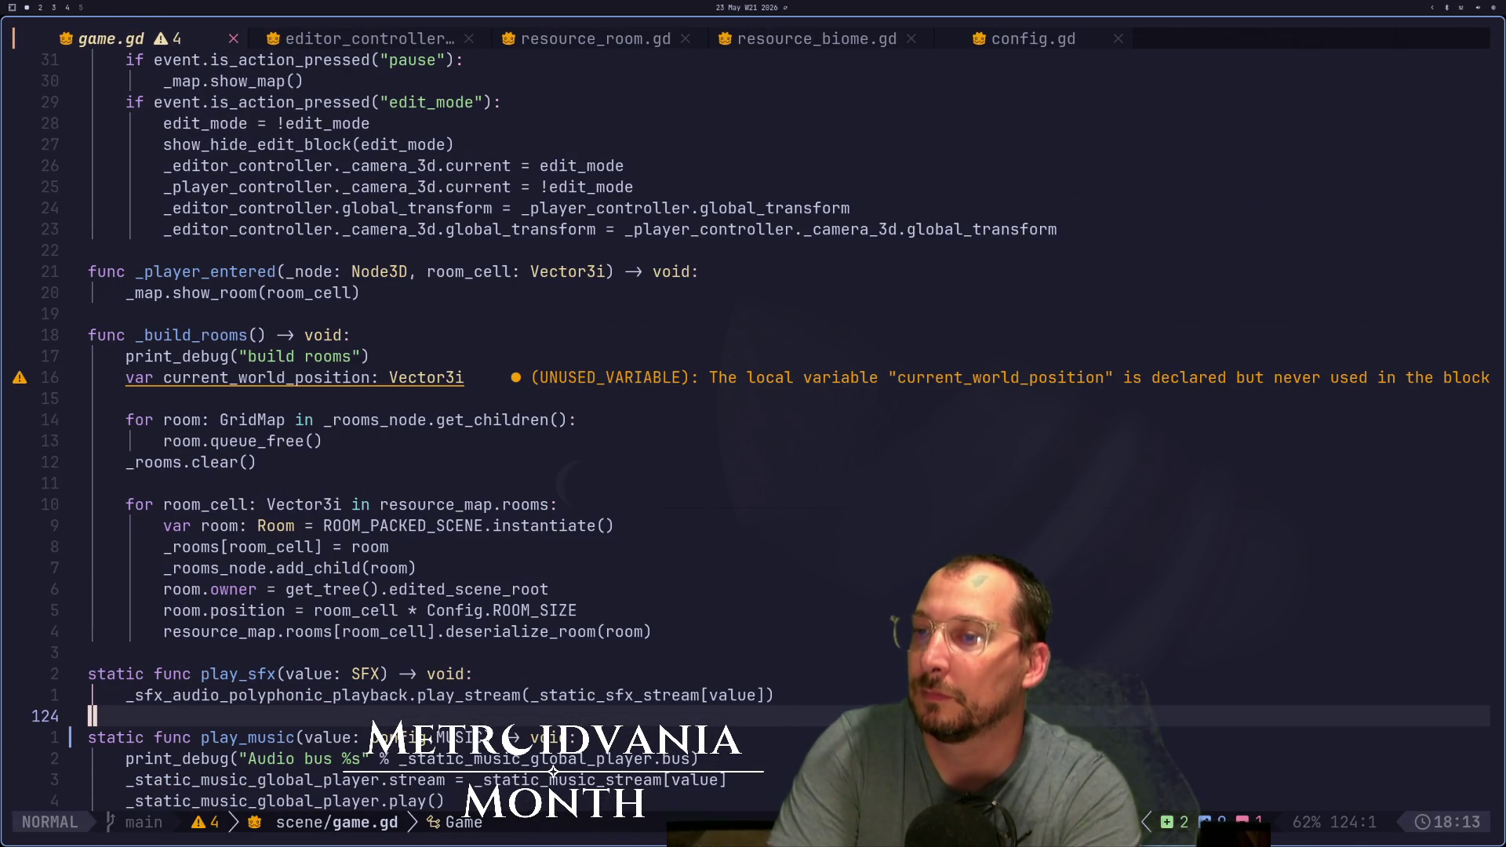
Open lazygit and stage data/map.tres together with the whole data/rooms folder
key("space")
key("g")
key("g")
key("j")
key("j")
key("Return")
key("Return")
key("j")
key("space")
key("j")
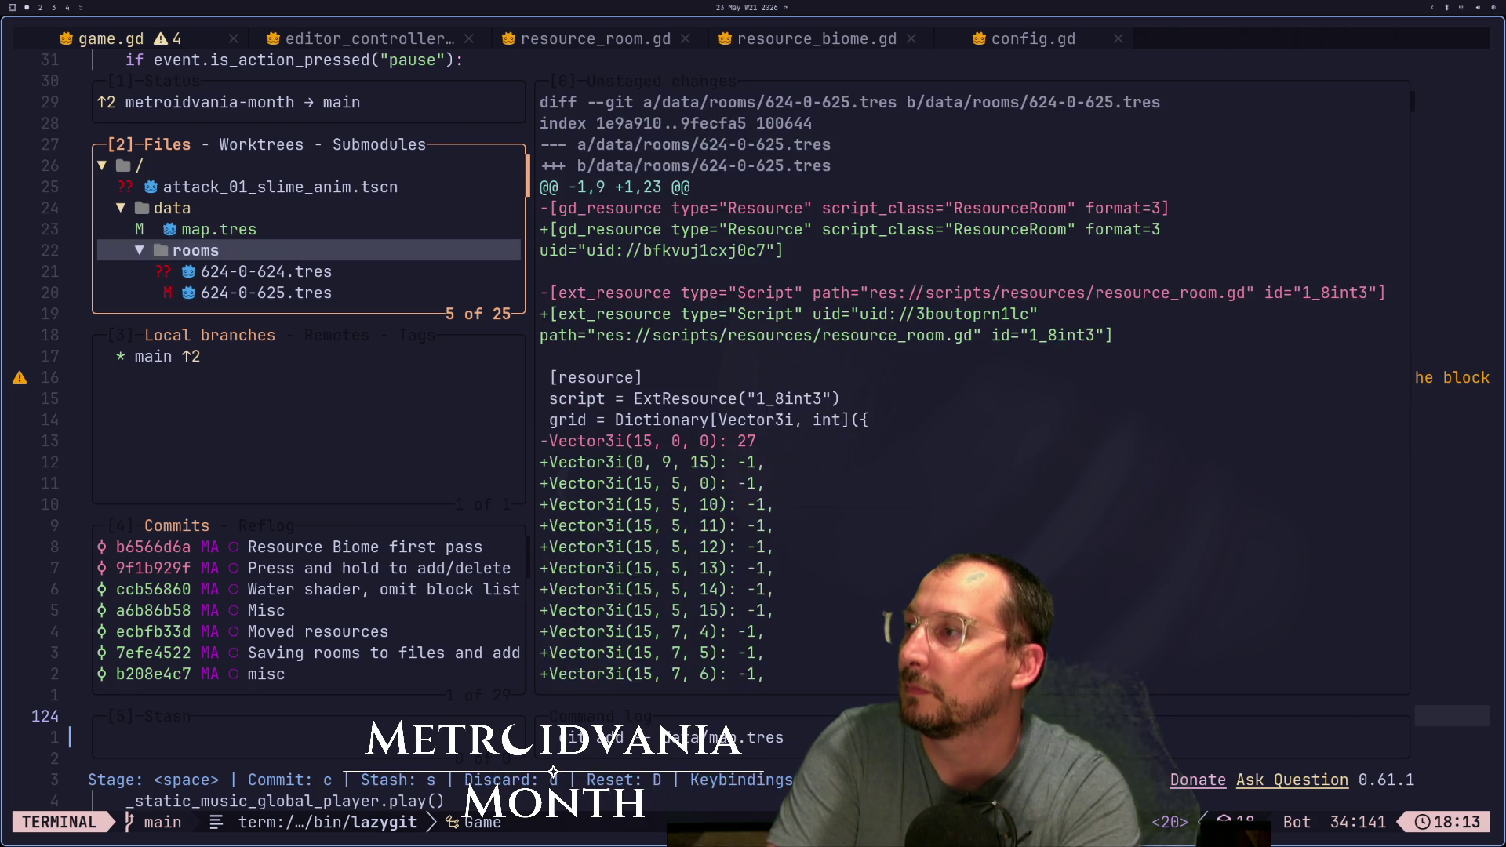
key("space")
key("j")
key("j")
key("j")
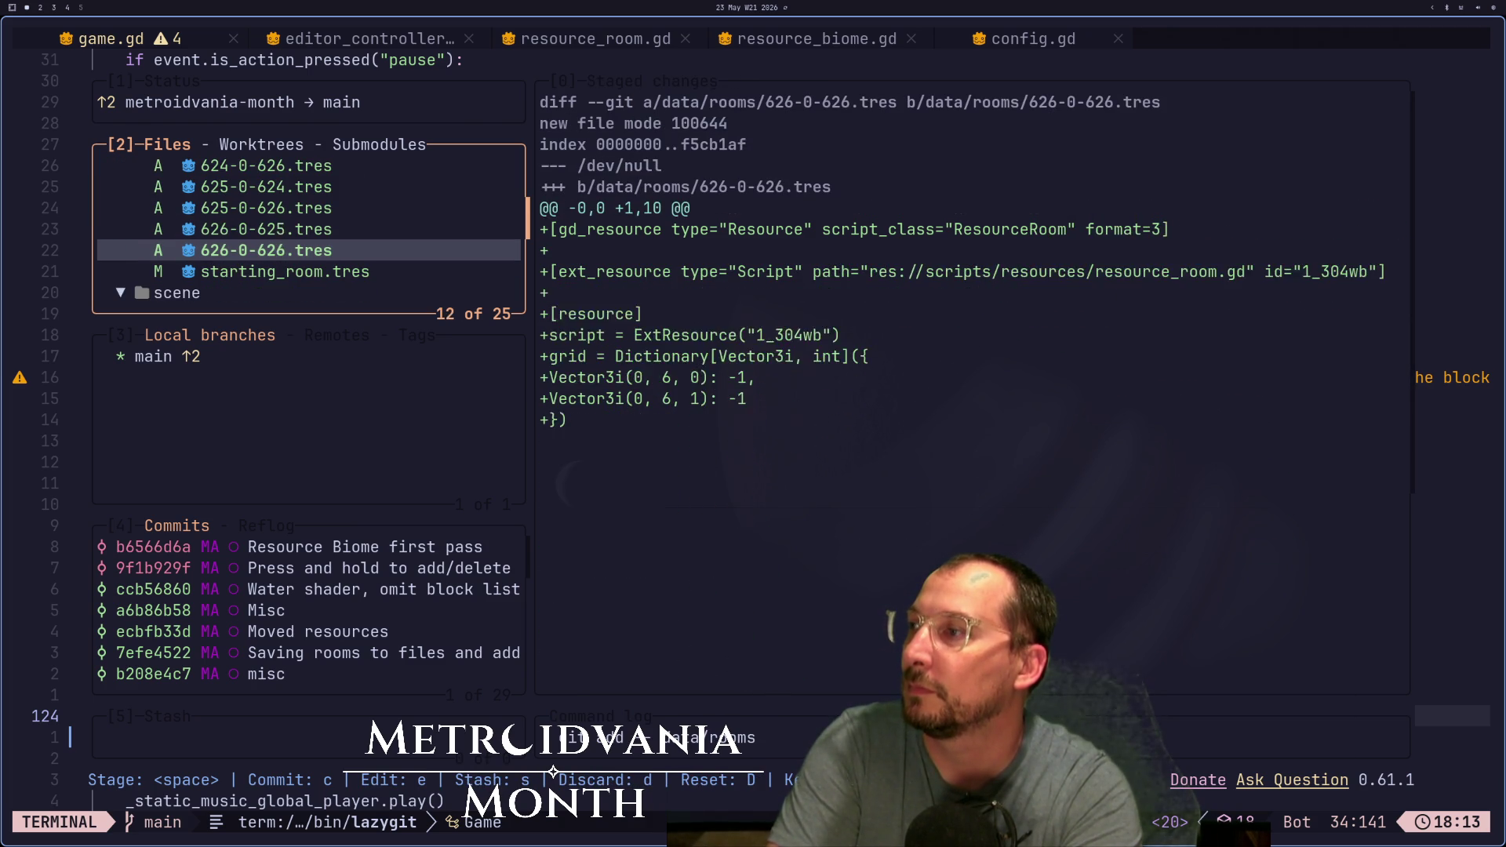
key("k")
key("k")
key("k")
Commit the staged map files with the summary 'Map adjustments'
type("c")
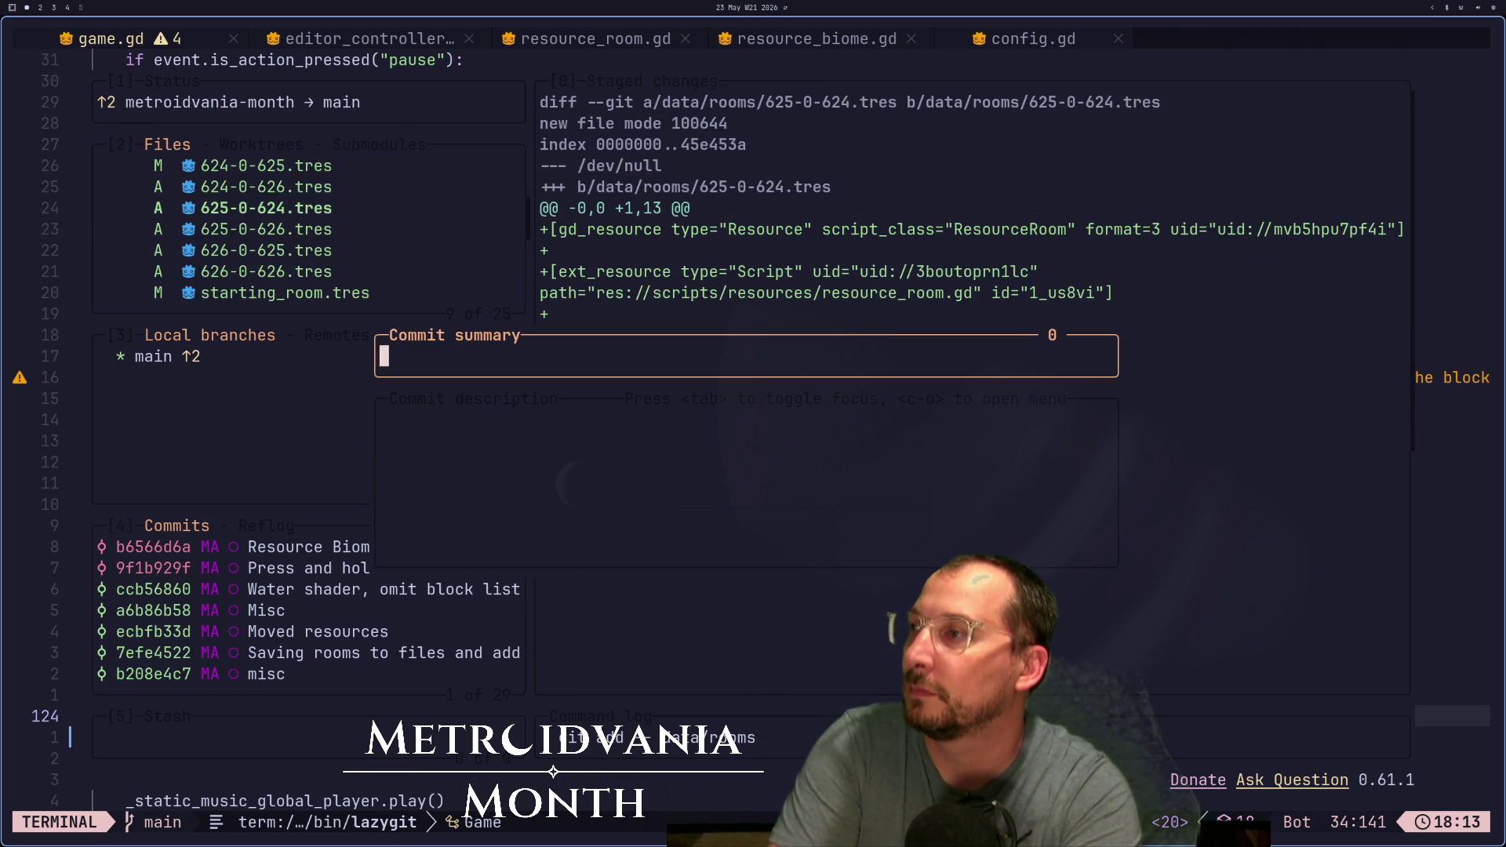
type("Map adjustme")
key("BackSpace")
key("BackSpace")
type("ment")
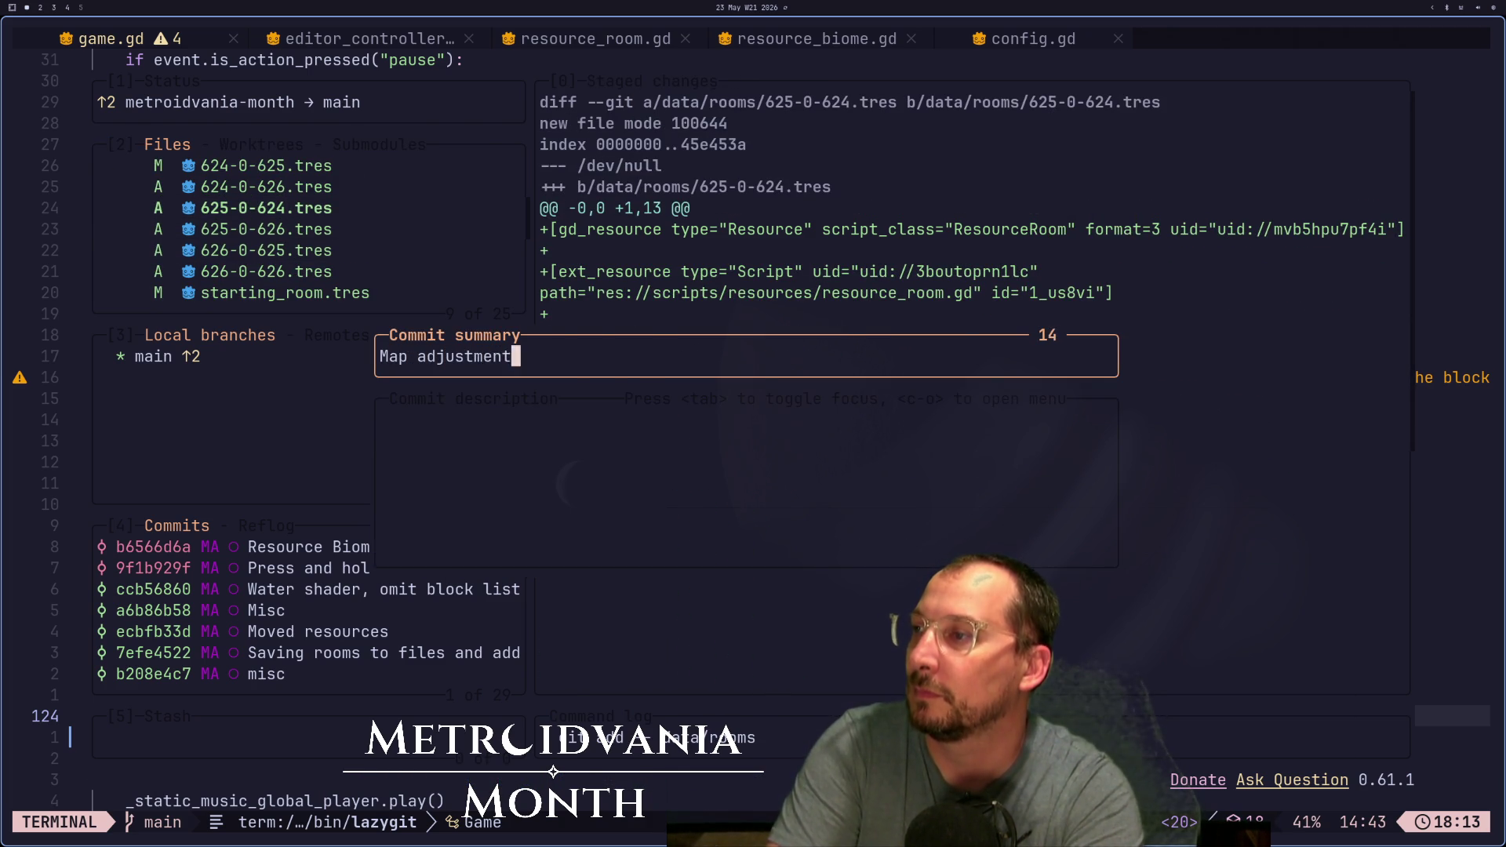
type("s")
key("Return")
Review the game.gd, game.tscn and new room_outline.tscn diffs
key("k")
key("k")
key("k")
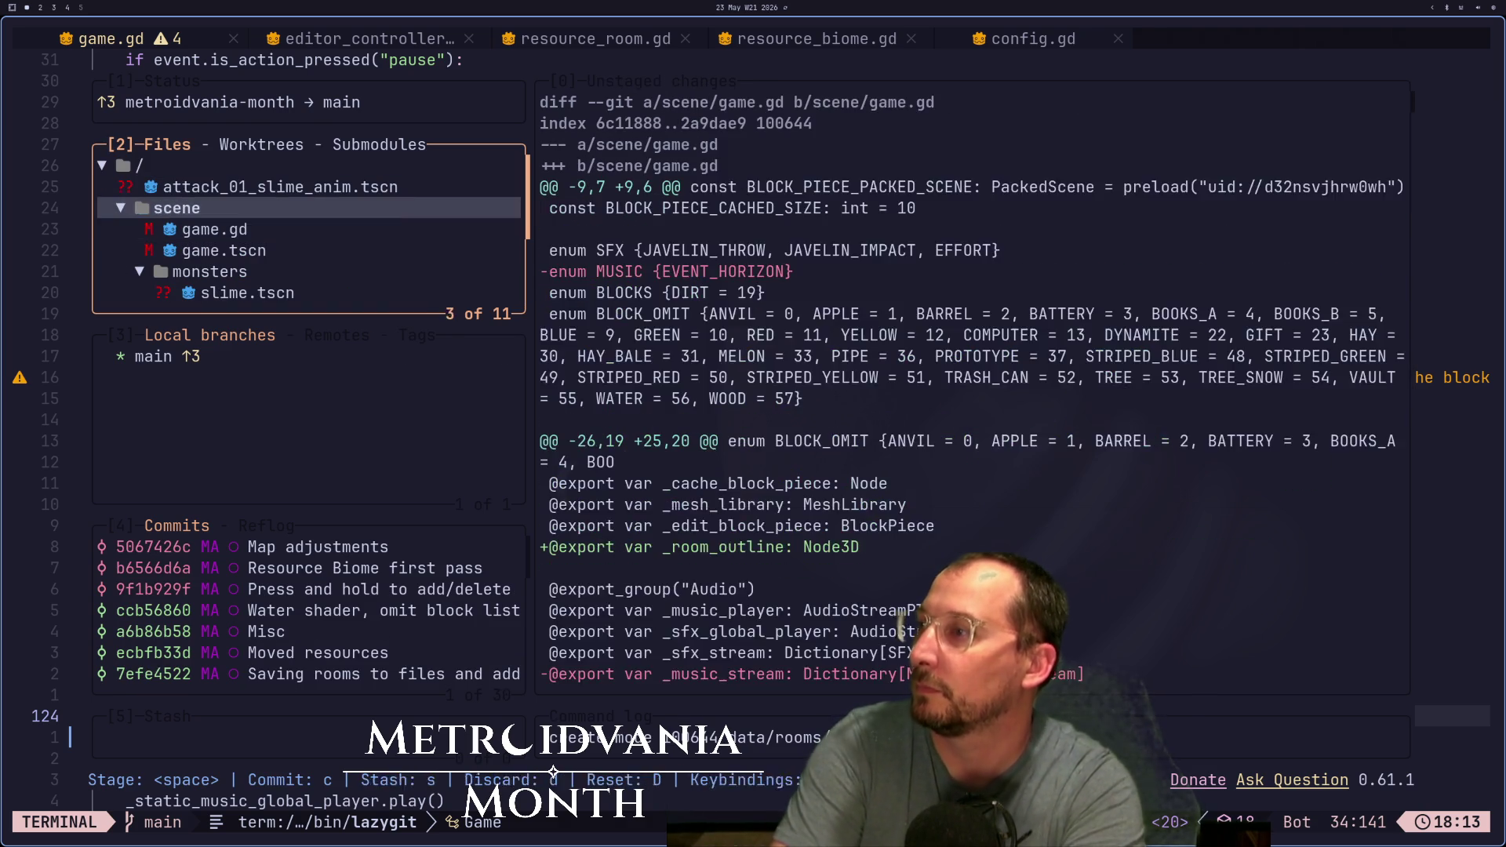
key("j")
key("j")
key("k")
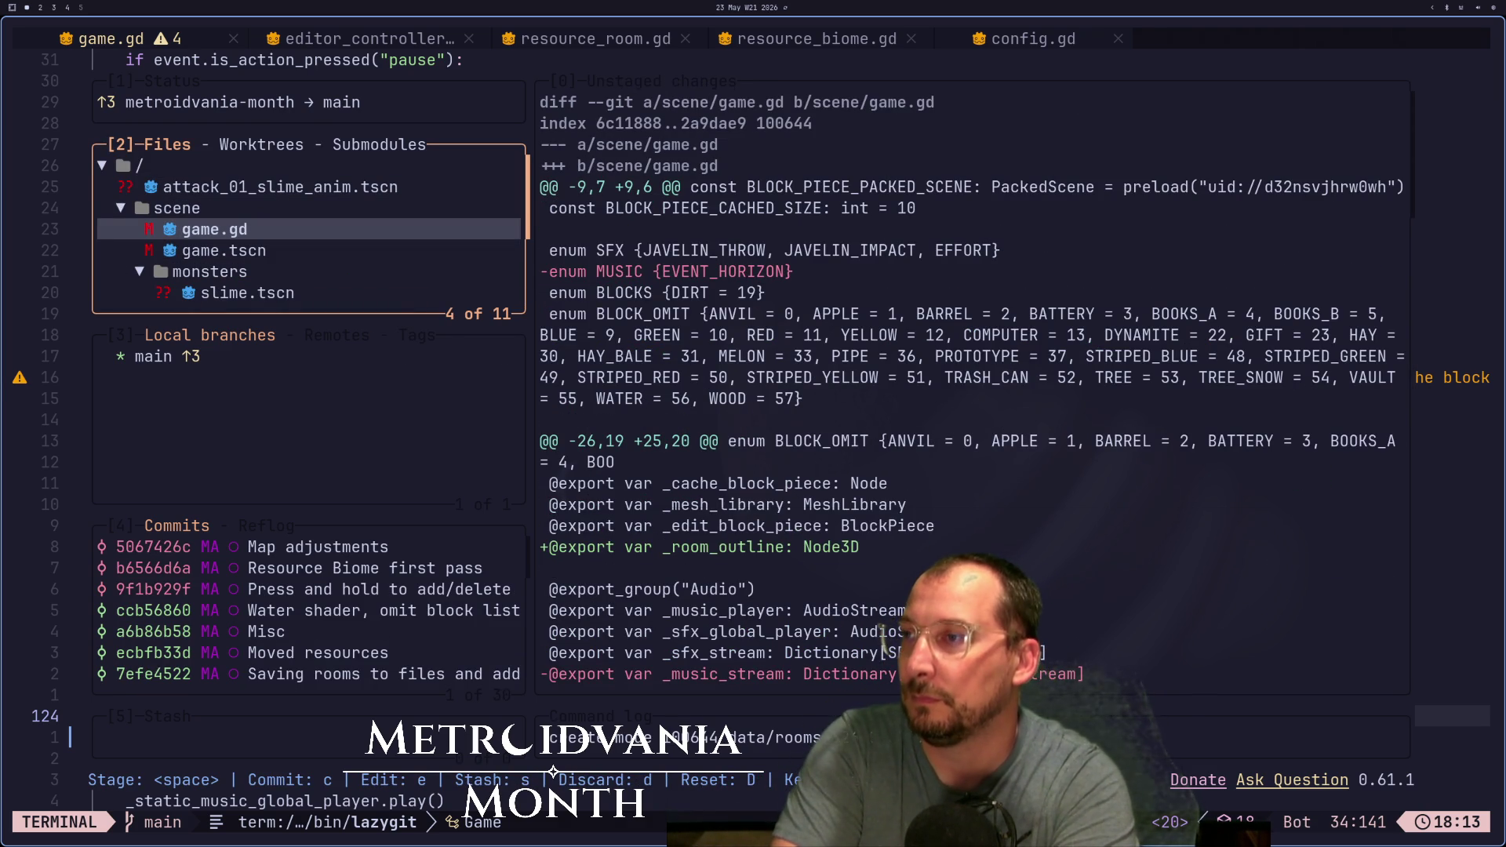
key("j")
key("j")
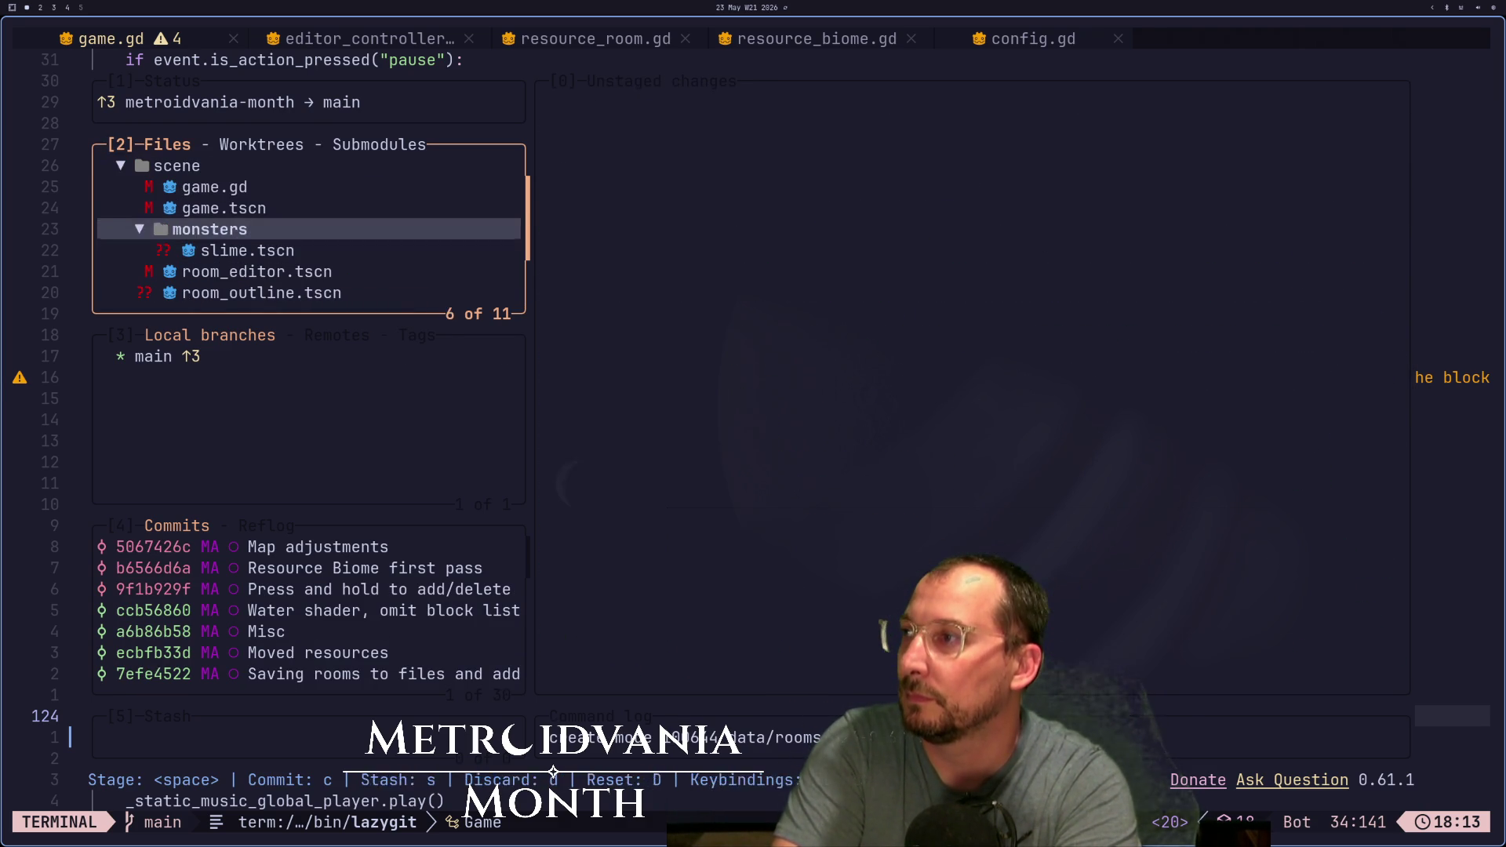
key("k")
key("k")
key("j")
key("j")
key("j")
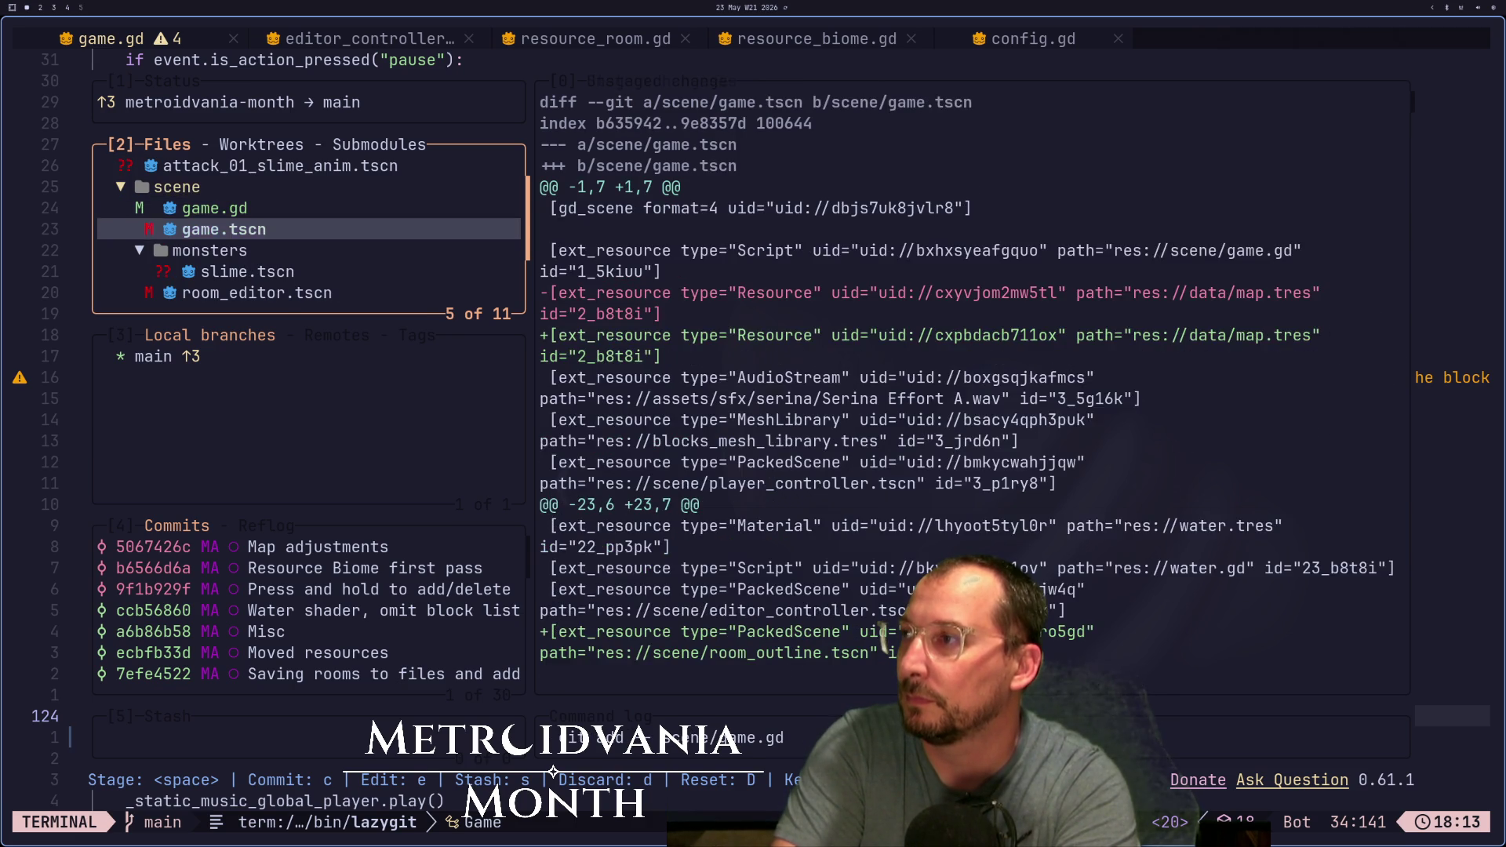
key("k")
key("j")
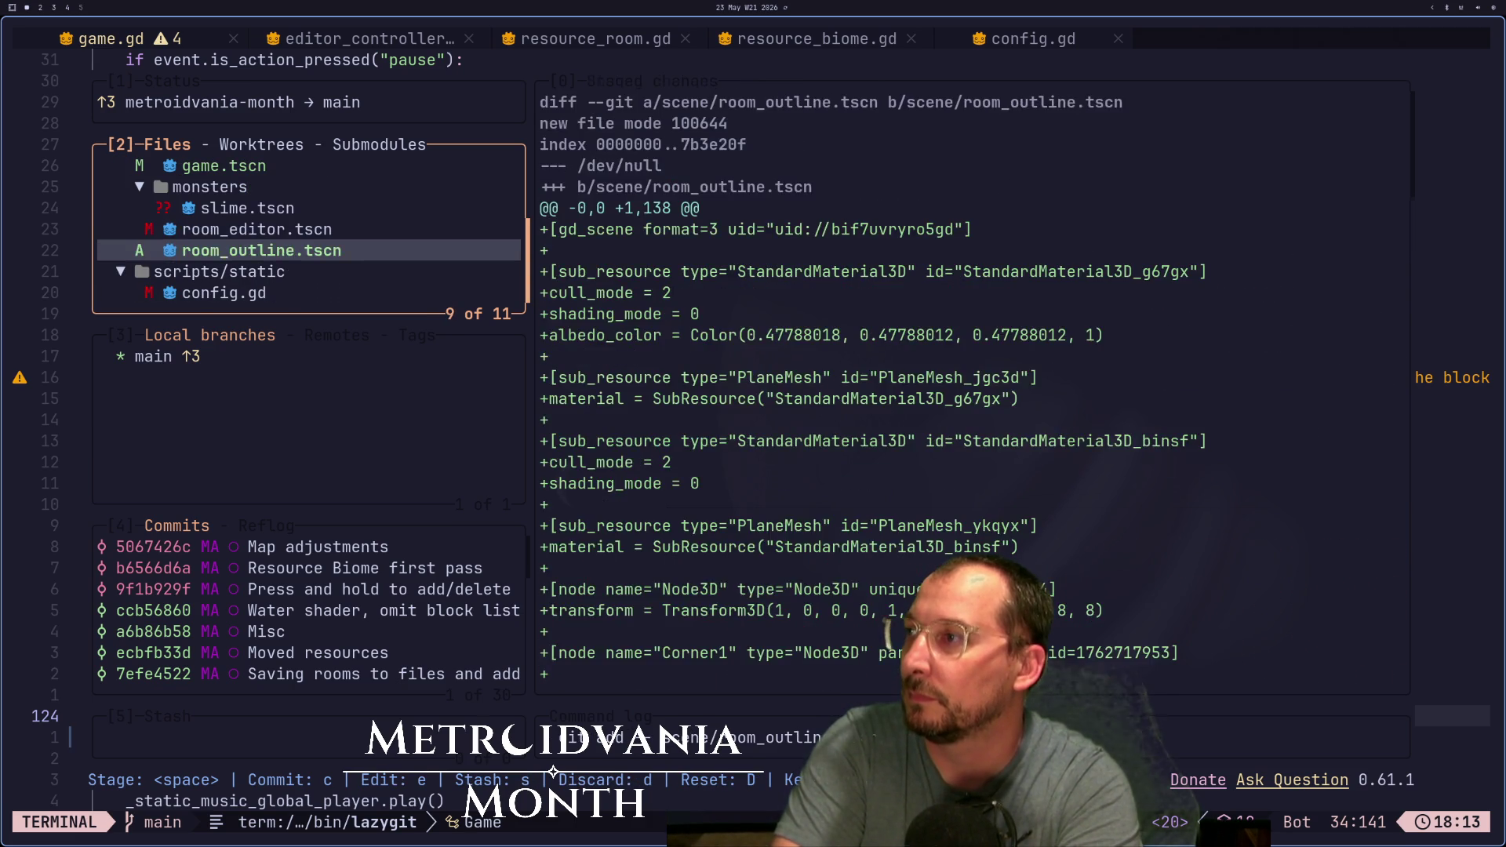
key("k")
key("k")
key("k")
key("k")
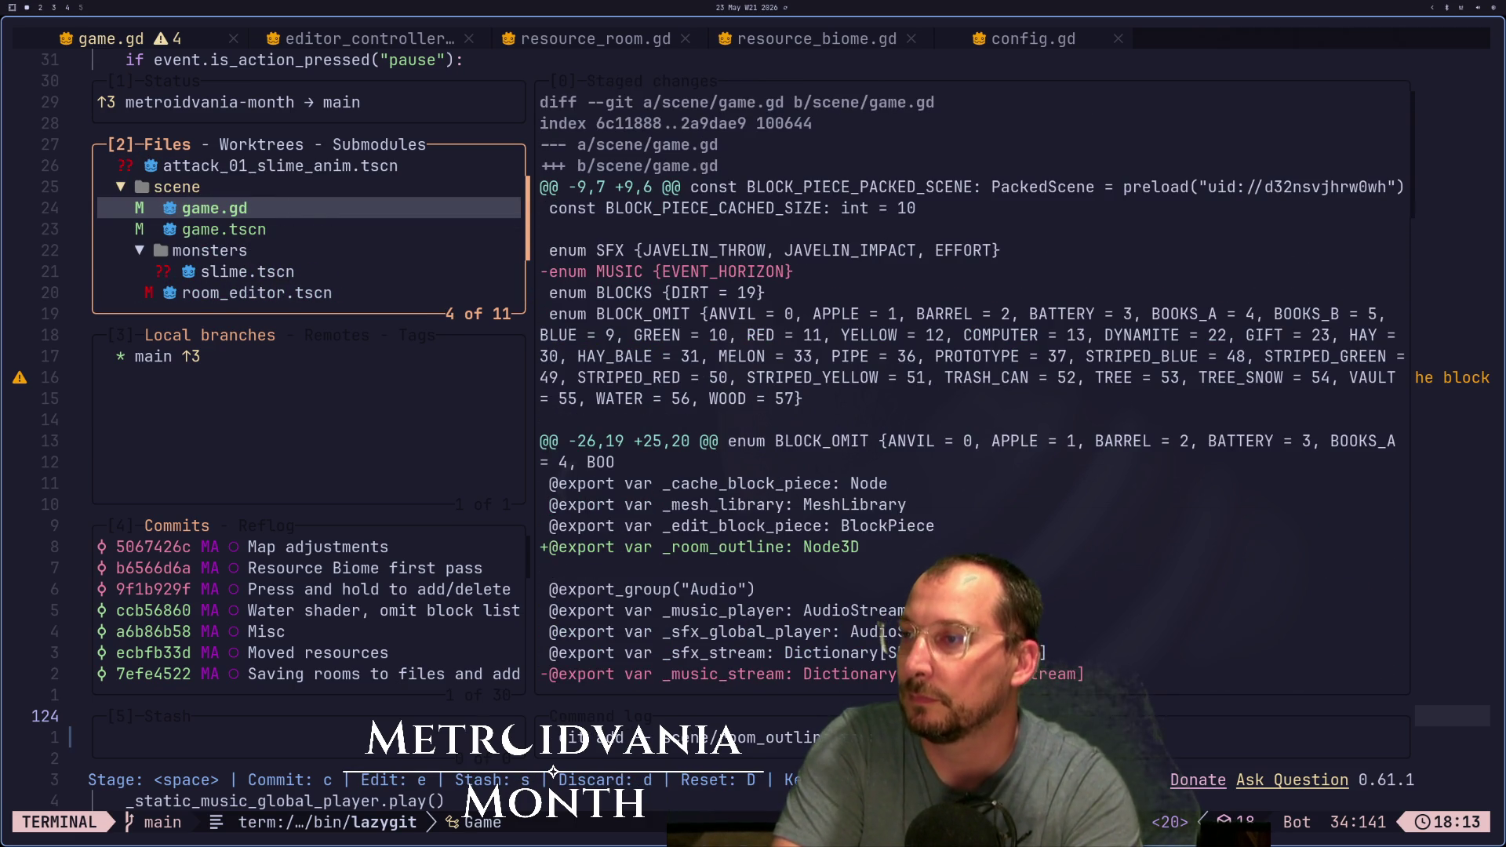
scroll(972, 388, "down", 15)
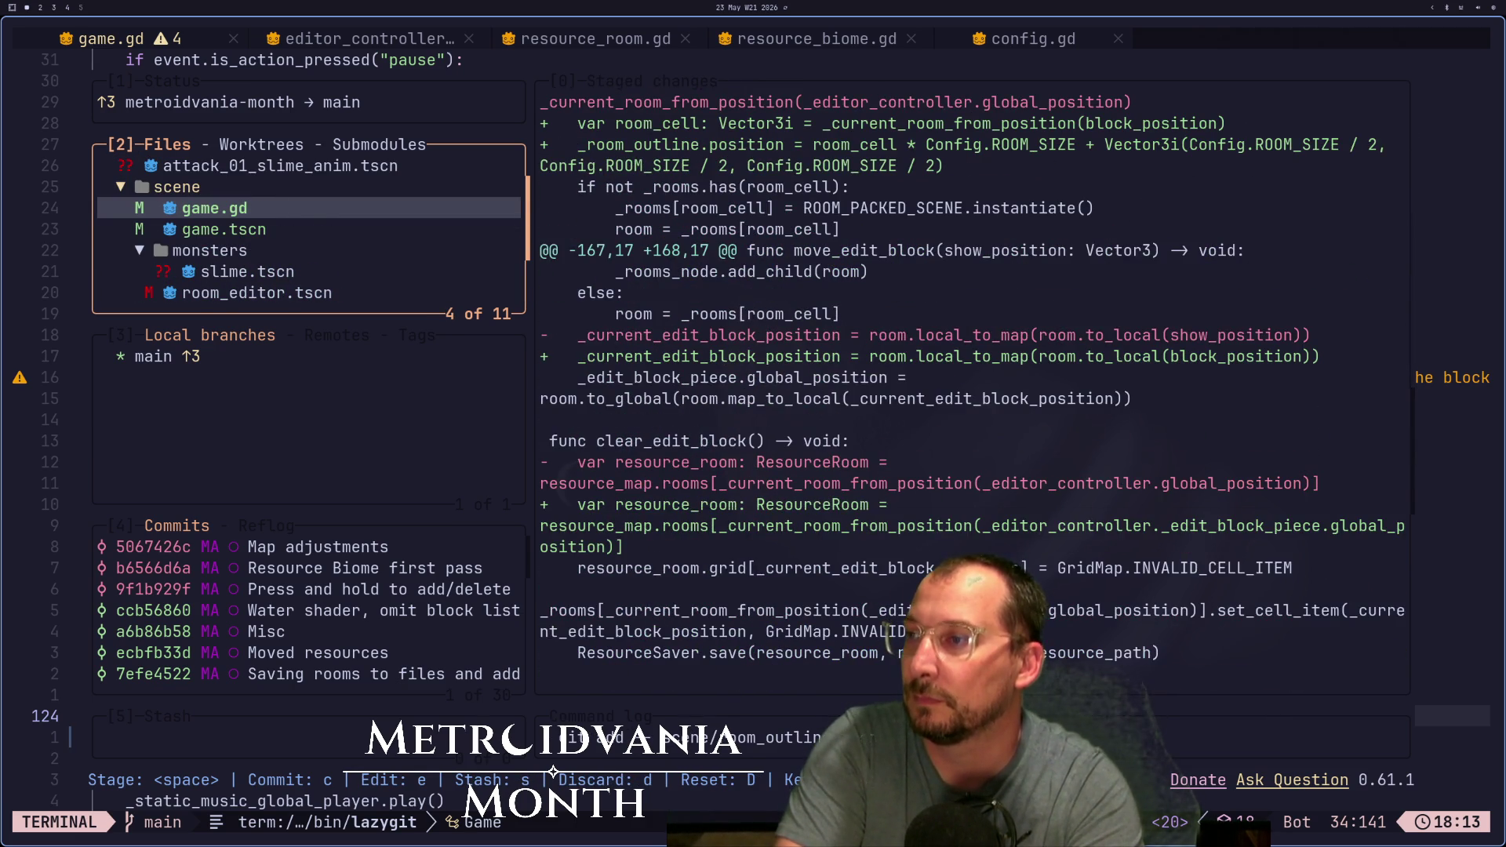
scroll(972, 388, "down", 10)
scroll(972, 389, "up", 15)
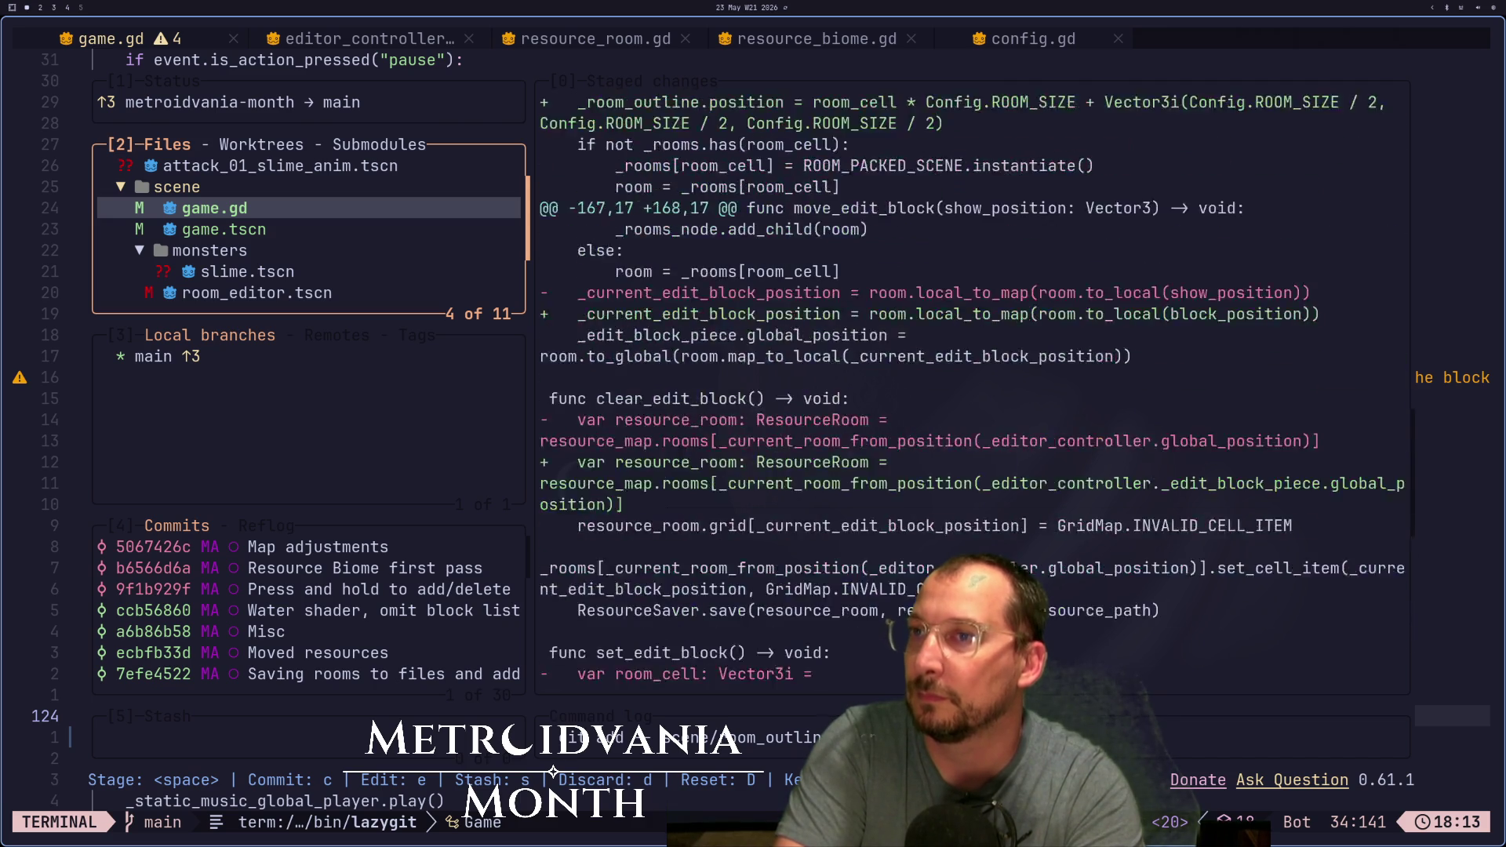
Abandon a first summary attempt and re-check the game.tscn, config.gd, room_outline, room_editor and slime diffs
type("cRome ou")
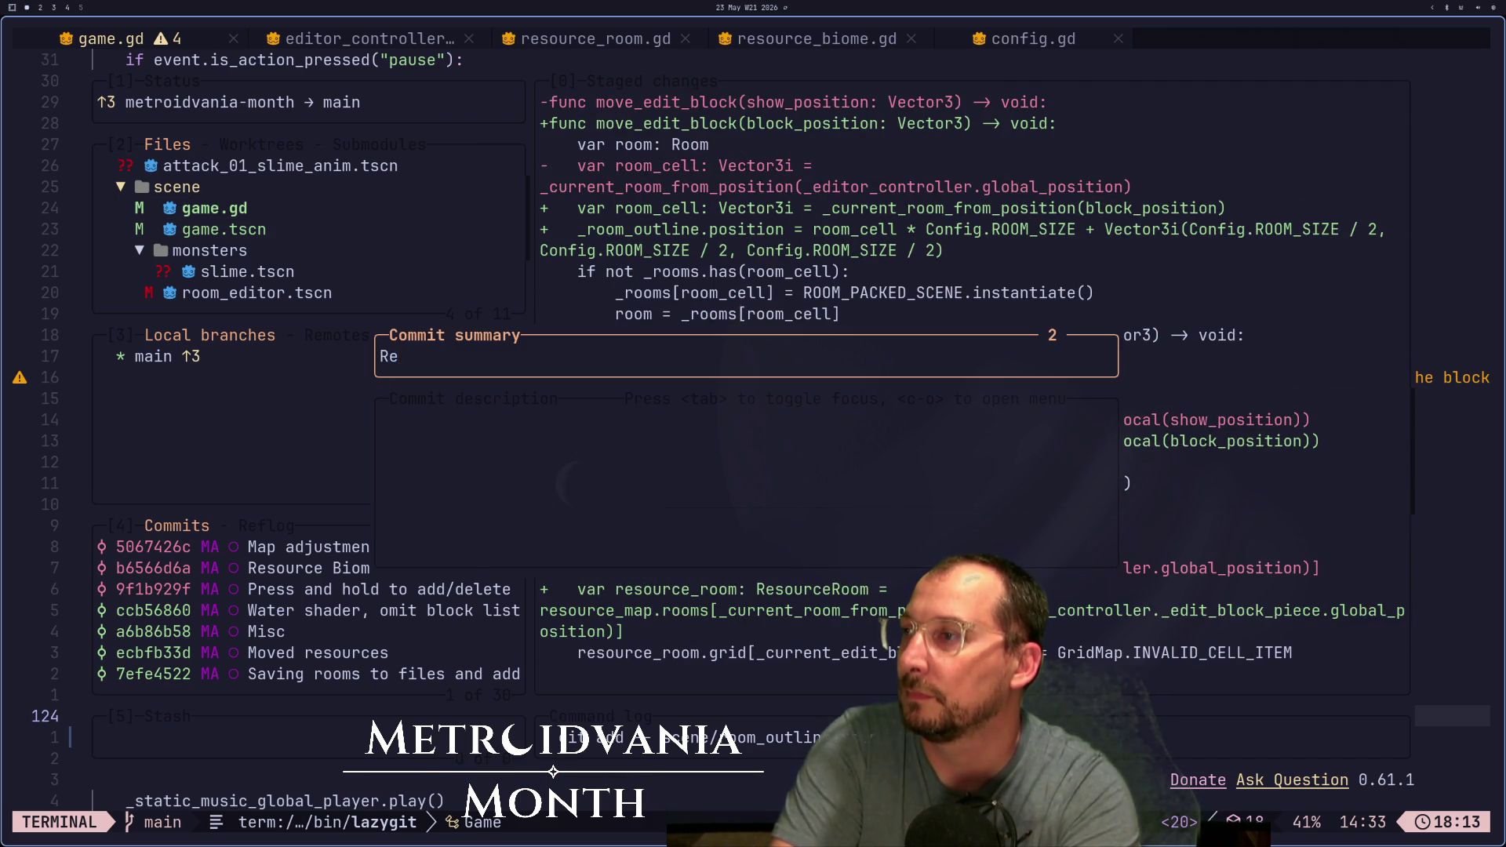
key("BackSpace")
key("BackSpace")
key("BackSpace")
key("BackSpace")
key("BackSpace")
type("om")
key("Escape")
key("Down")
key("Down")
key("Down")
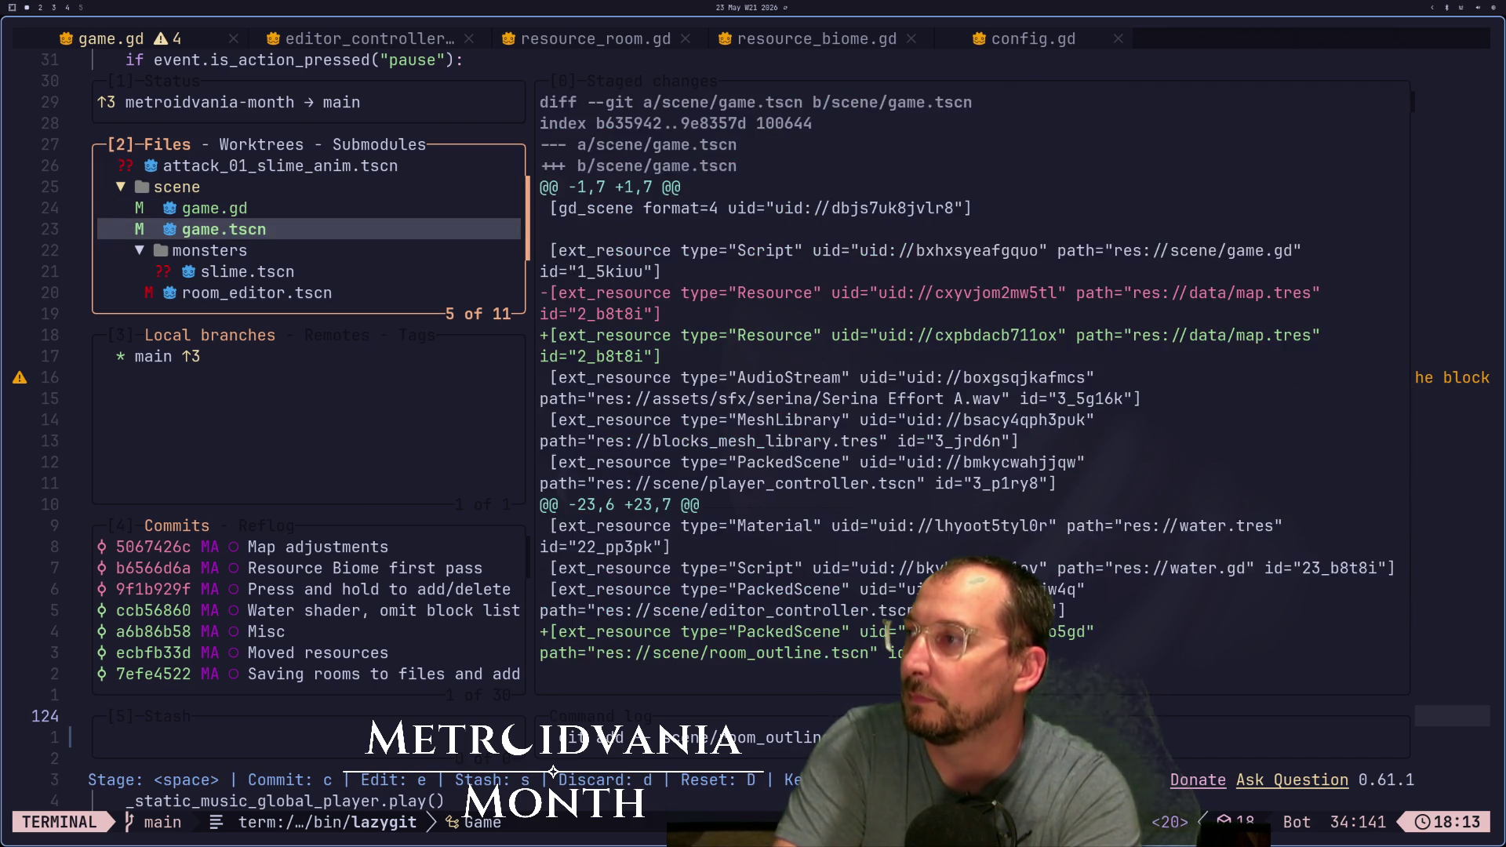
key("Up")
key("Down")
key("Up")
key("Up")
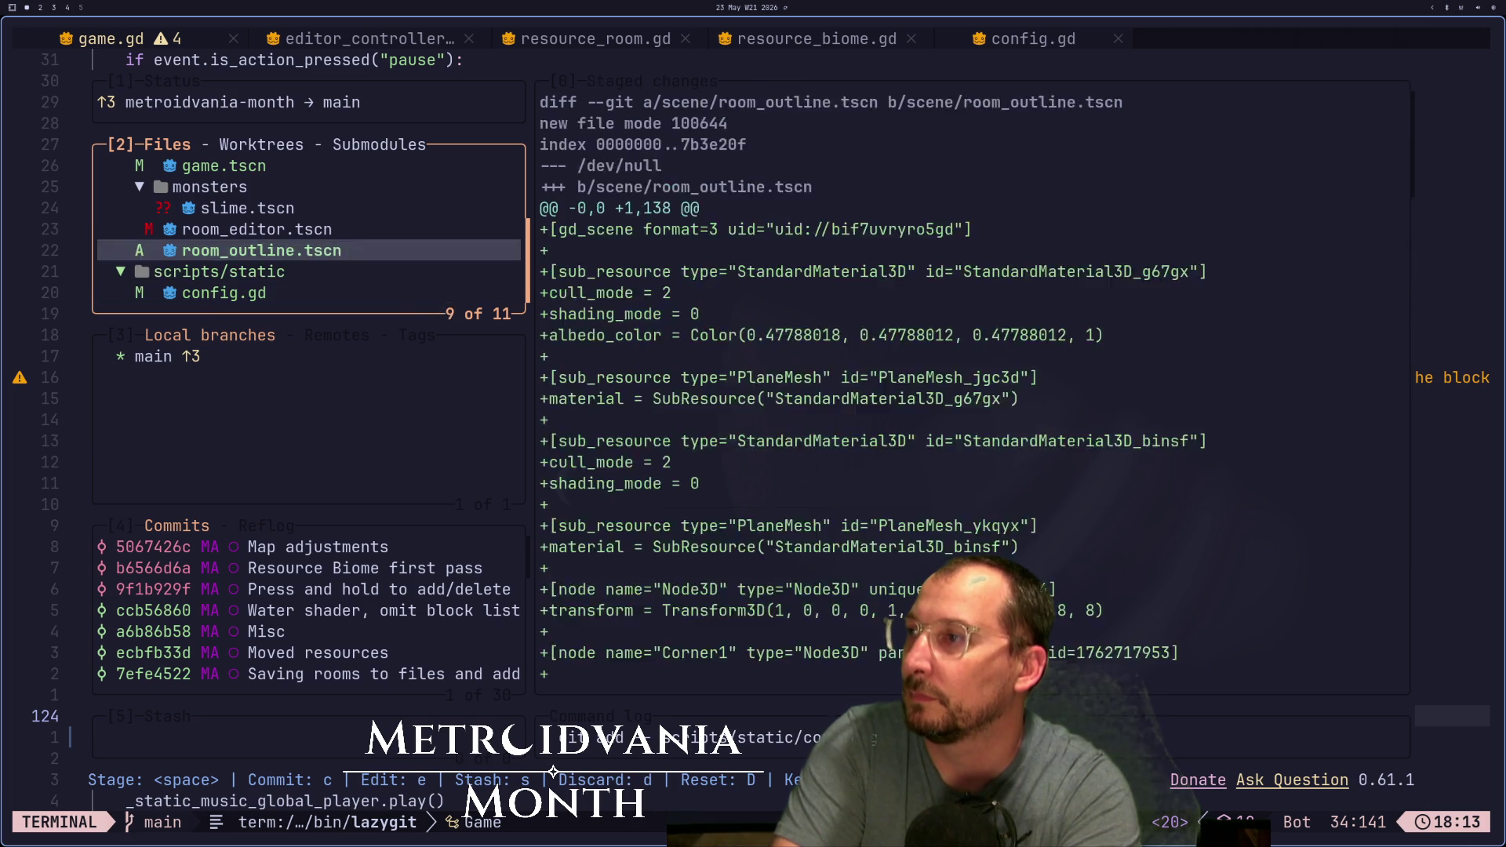
key("Up")
key("Up")
key("Up")
key("Down")
key("Down")
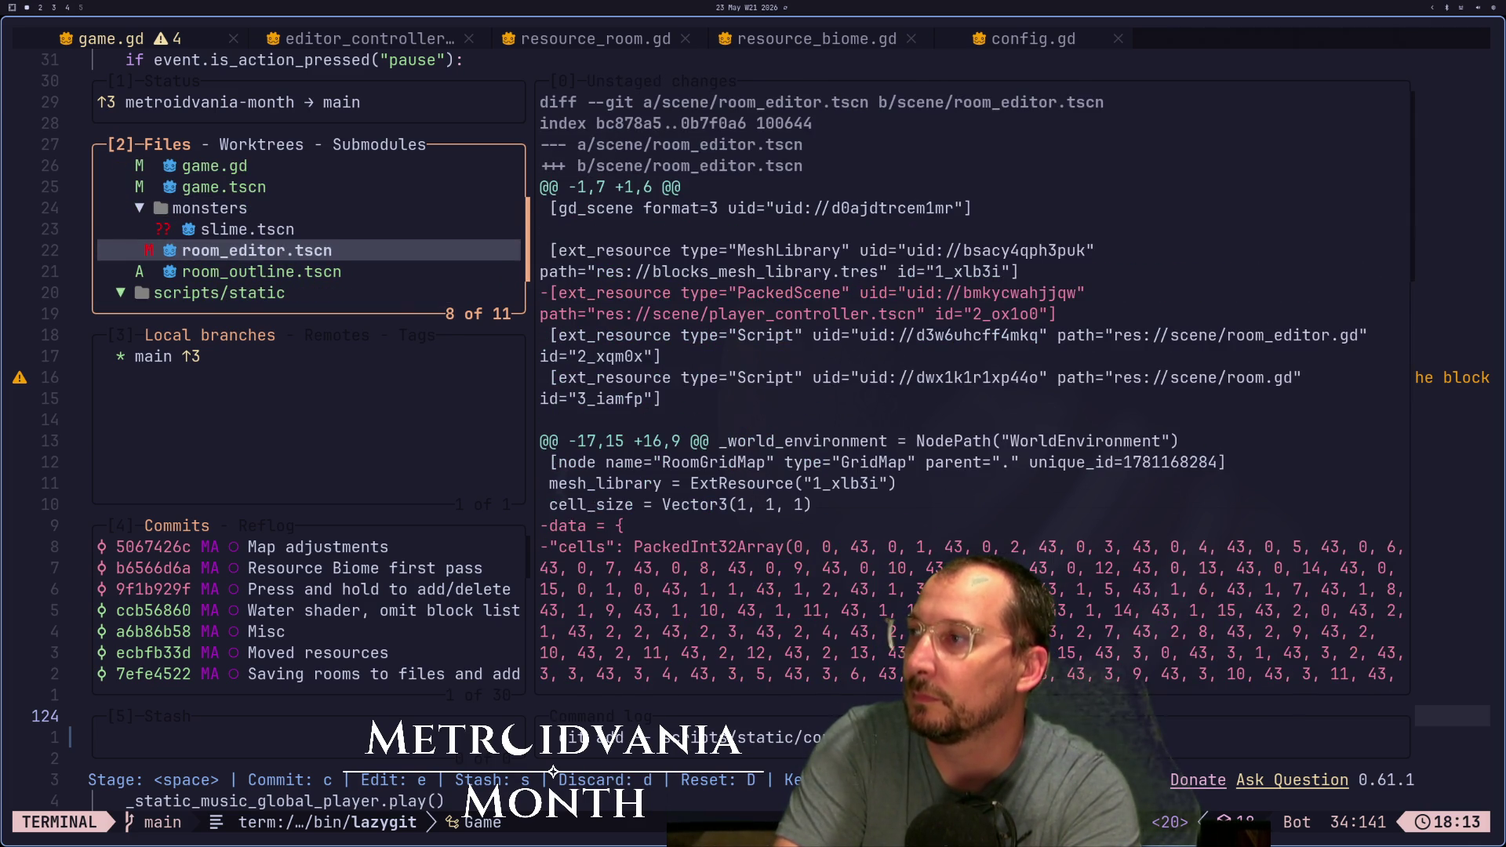
key("Up")
key("Up")
key("Up")
key("Up")
Commit the staged changes as 'Room outline, better block placement, using new config for music tracks'
key("Down")
key("Down")
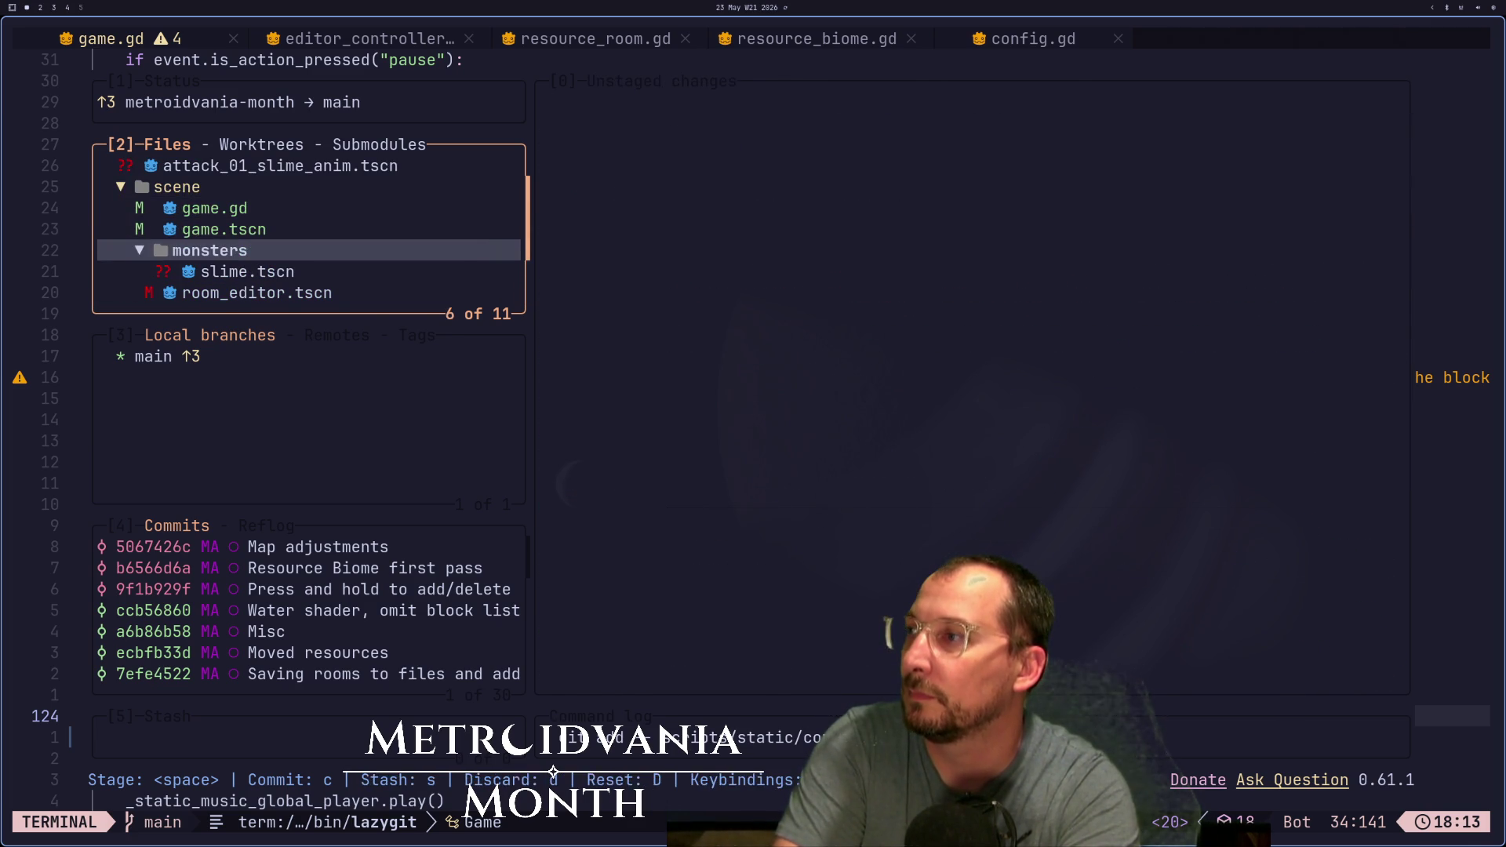
type("cRoooR")
key("BackSpace")
key("BackSpace")
type("m outline")
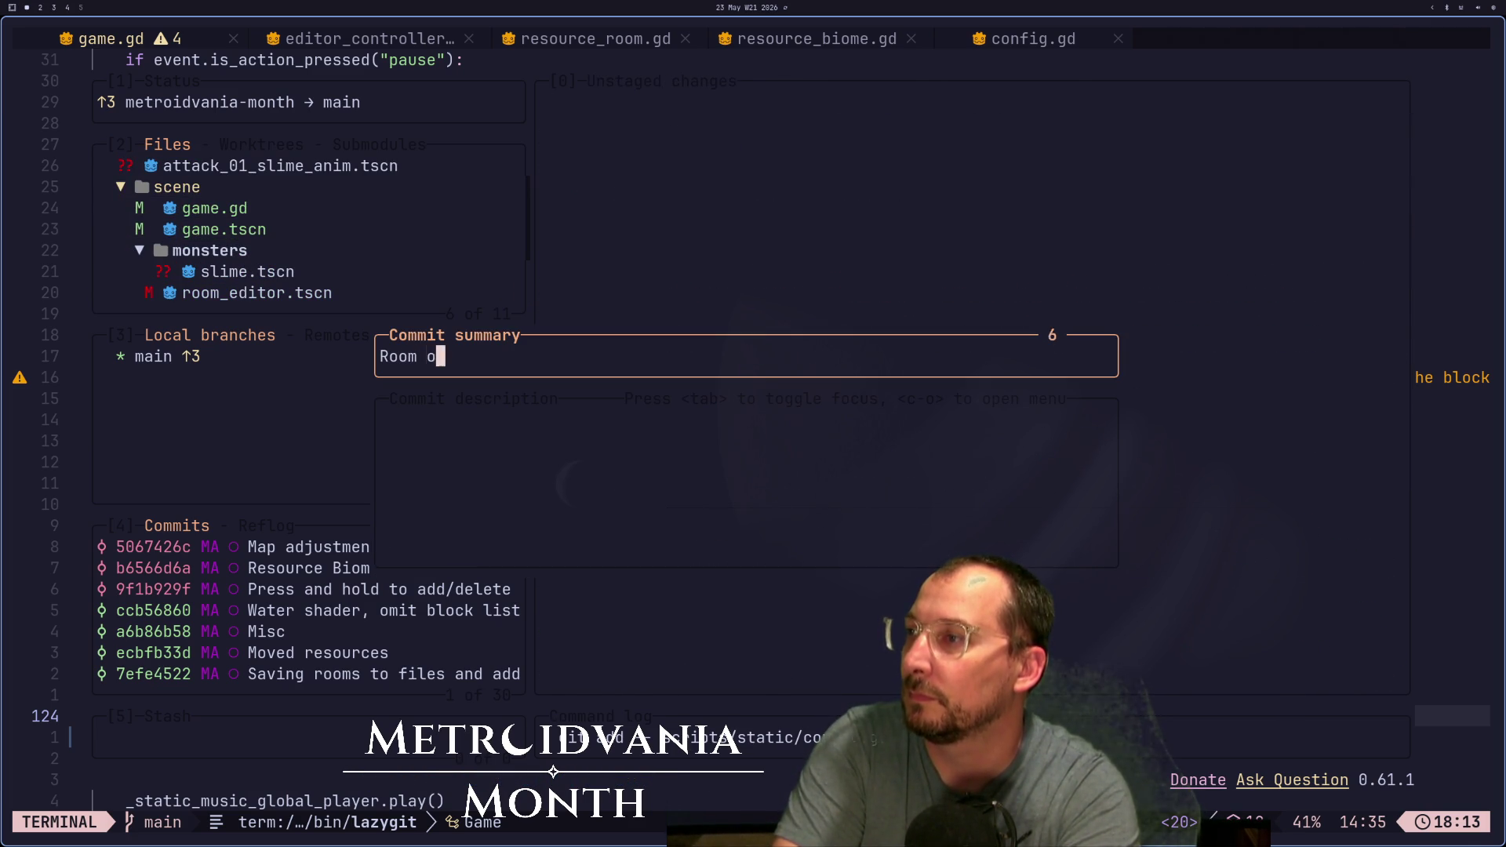
type(", better block ")
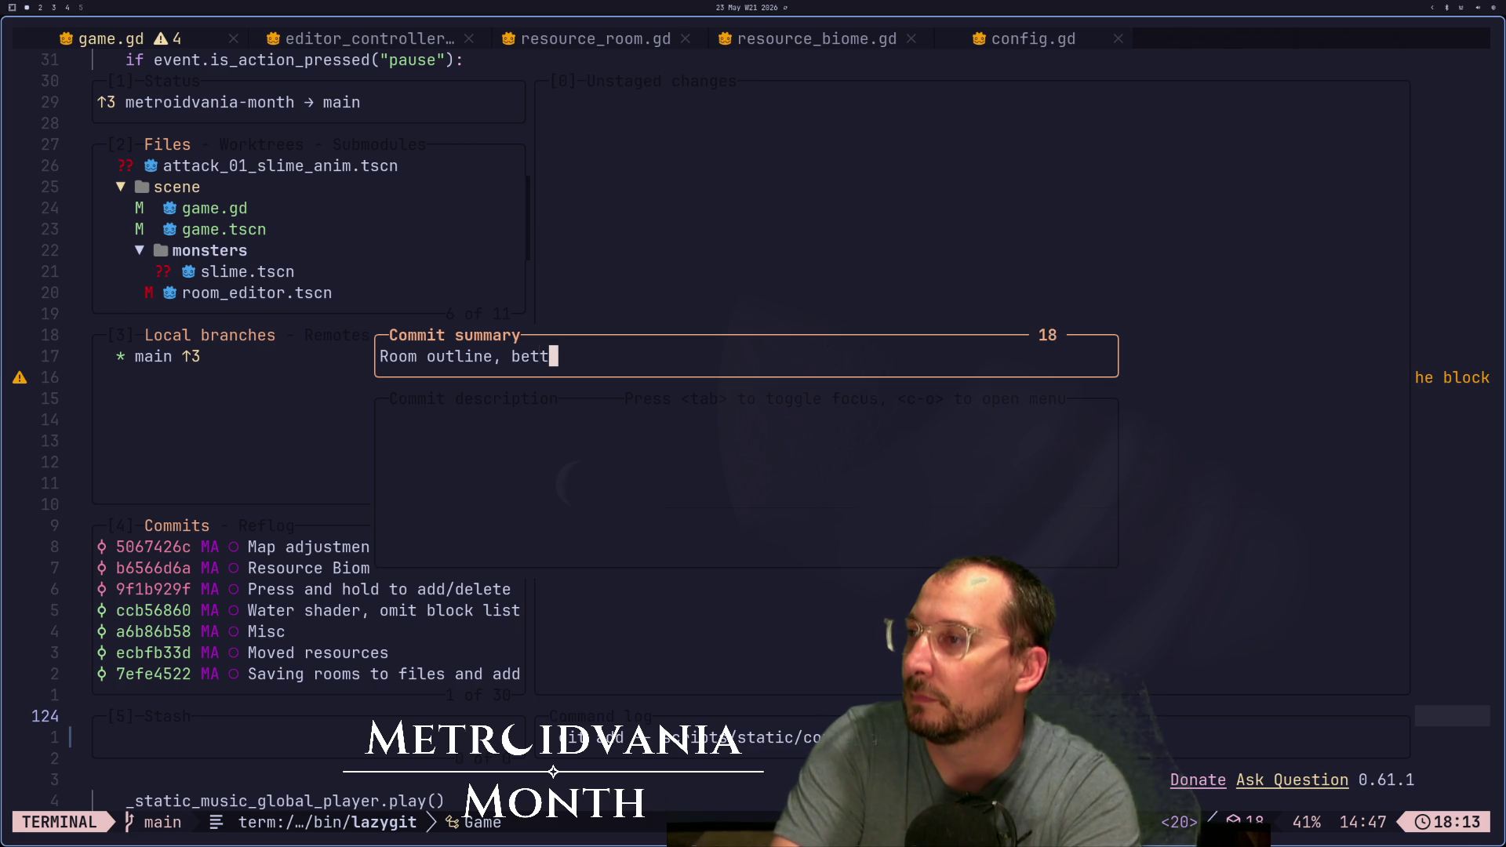
type("placement,")
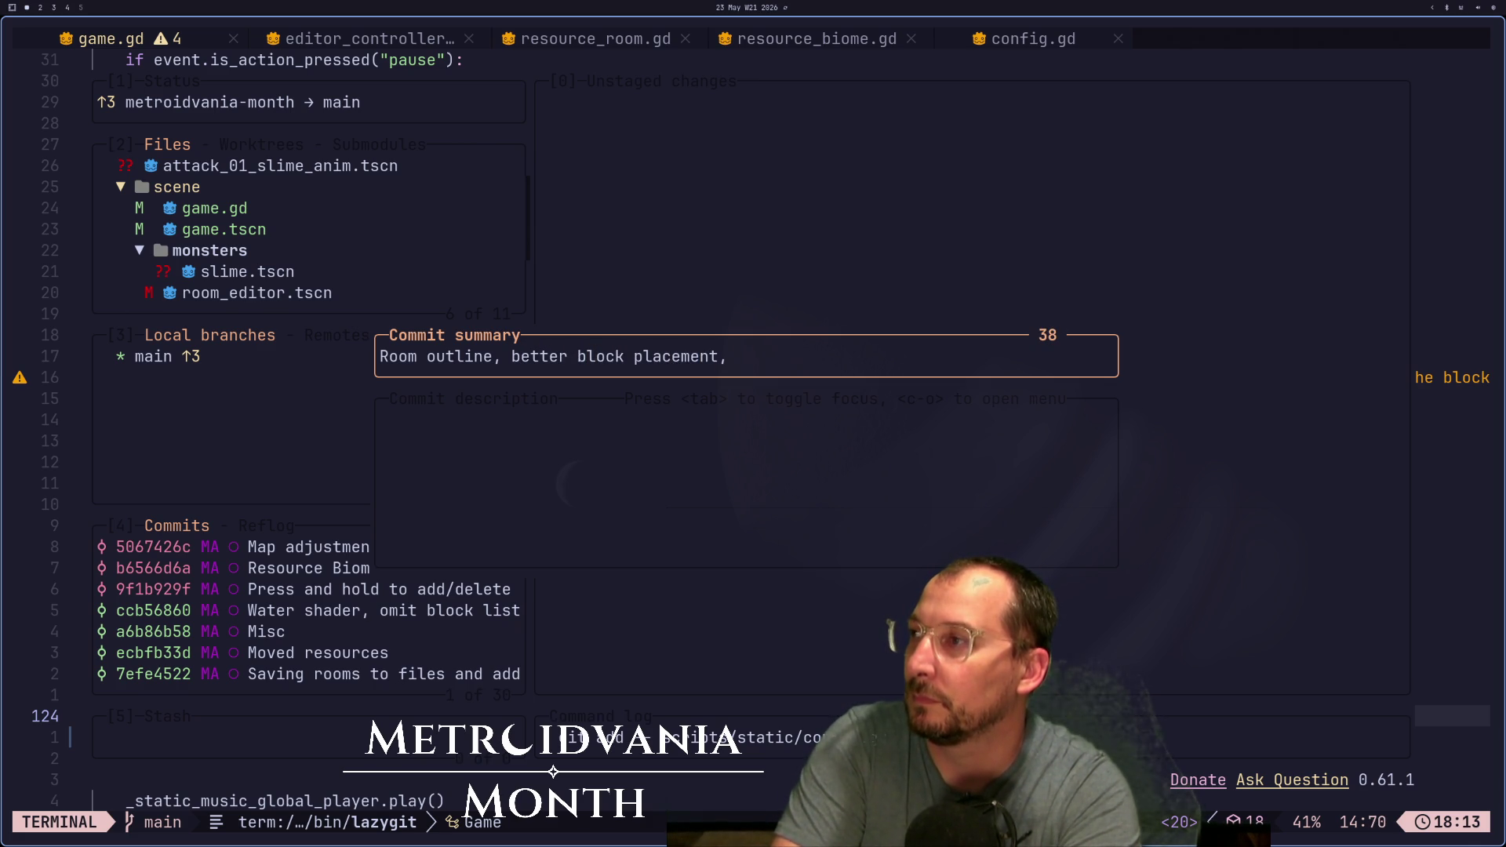
type("using new ")
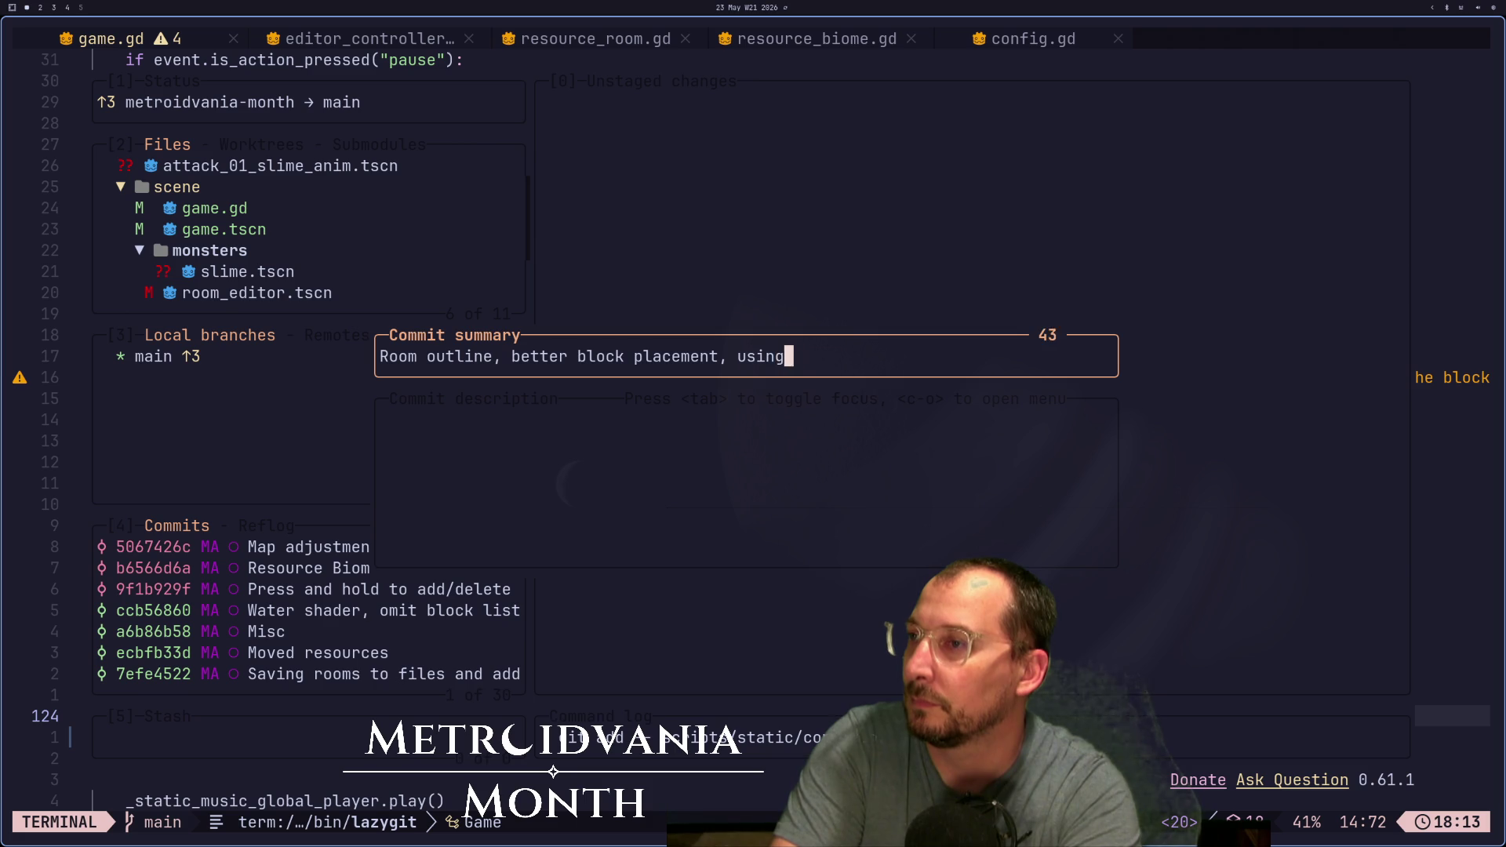
type("config ")
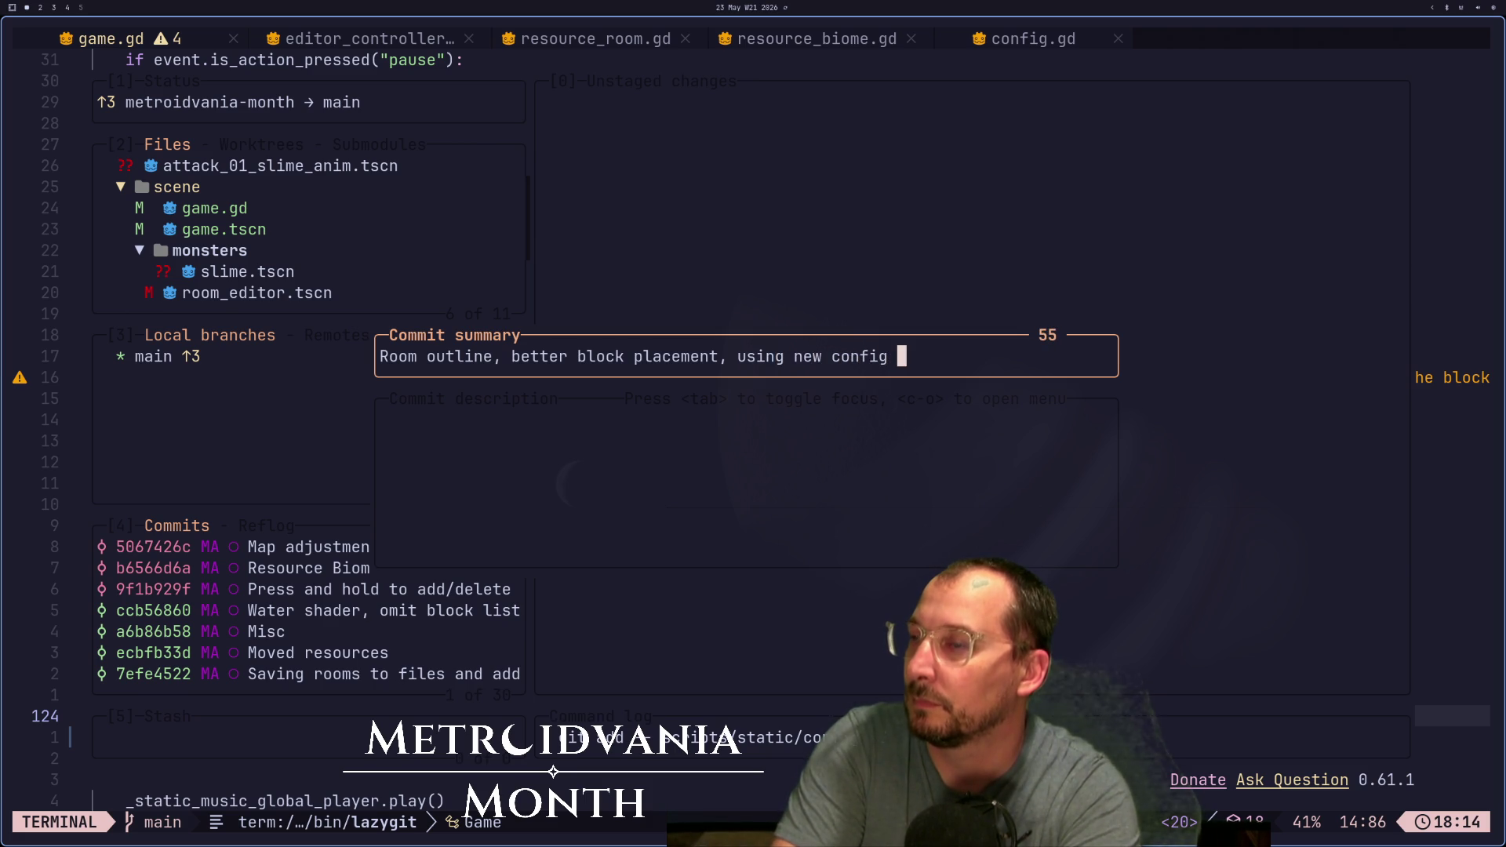
type("for music trac")
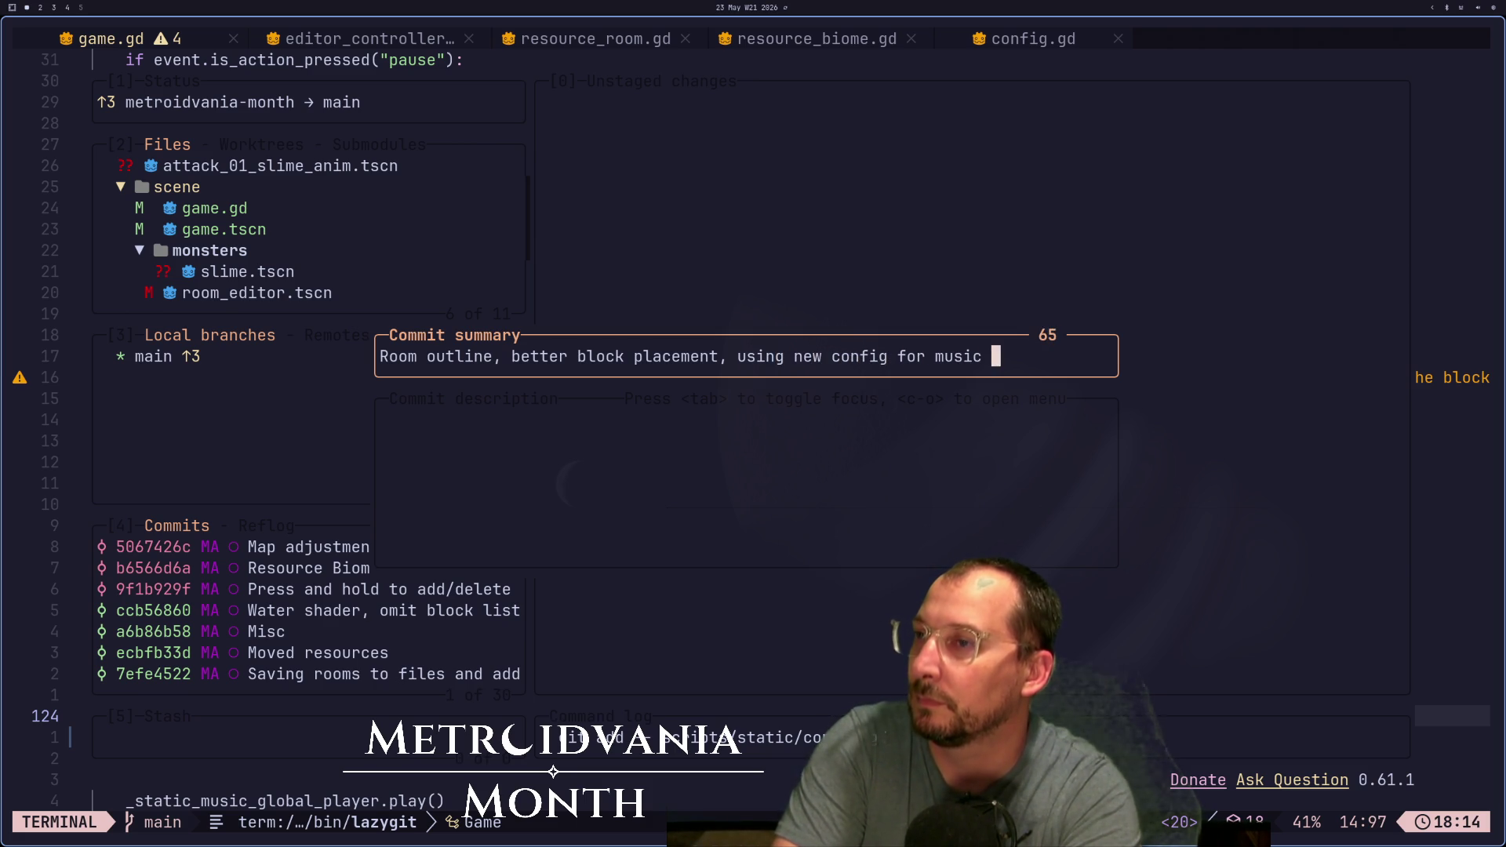
type("ks")
key("Return")
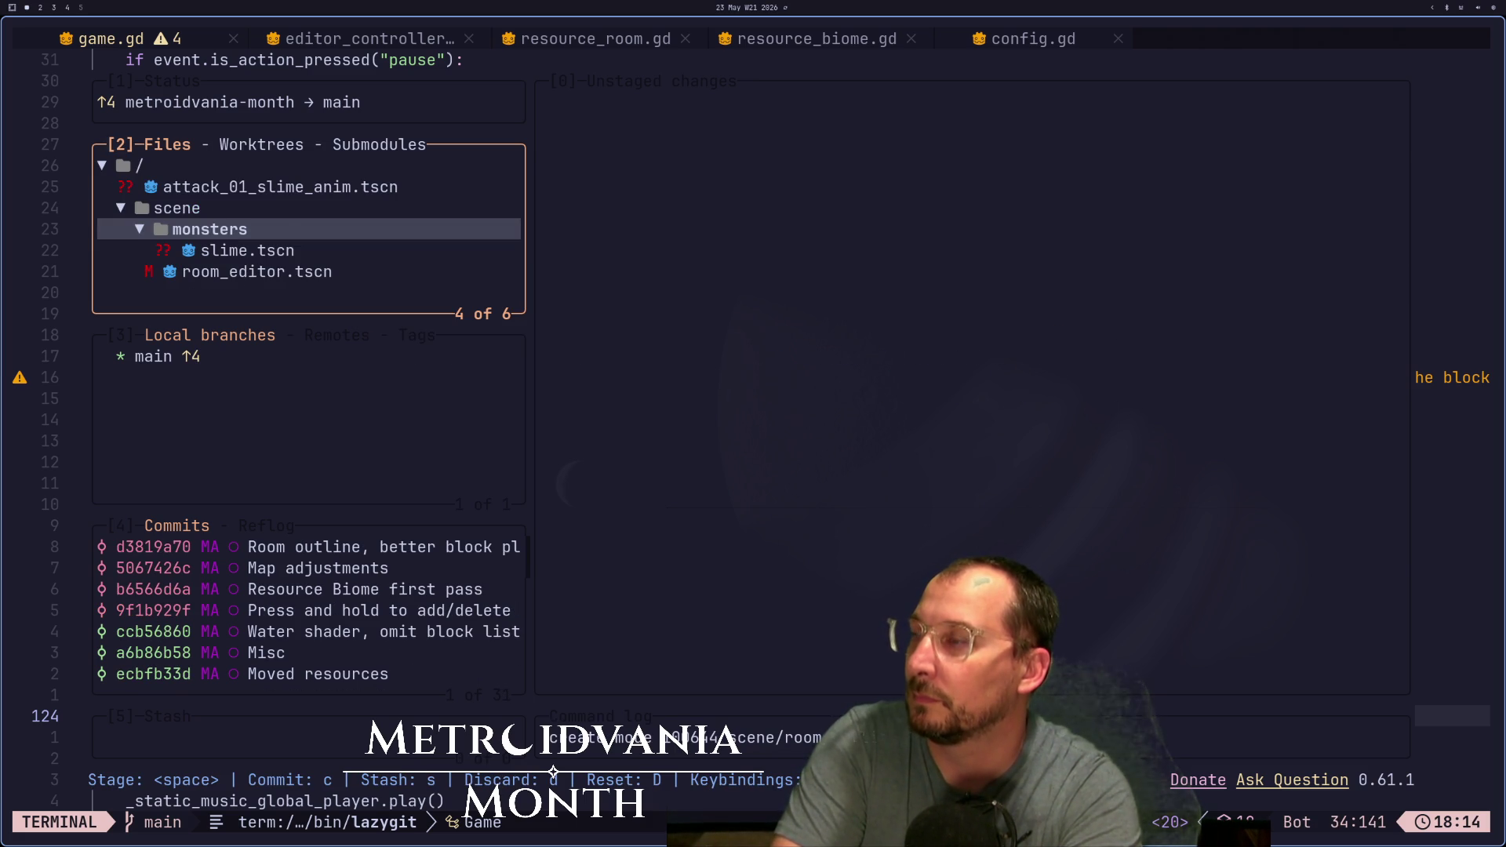
key("Down")
left_click(256, 271)
Open the slime.tscn diff, then in Godot select the Game node and expand its Audio exports
left_click(200, 229)
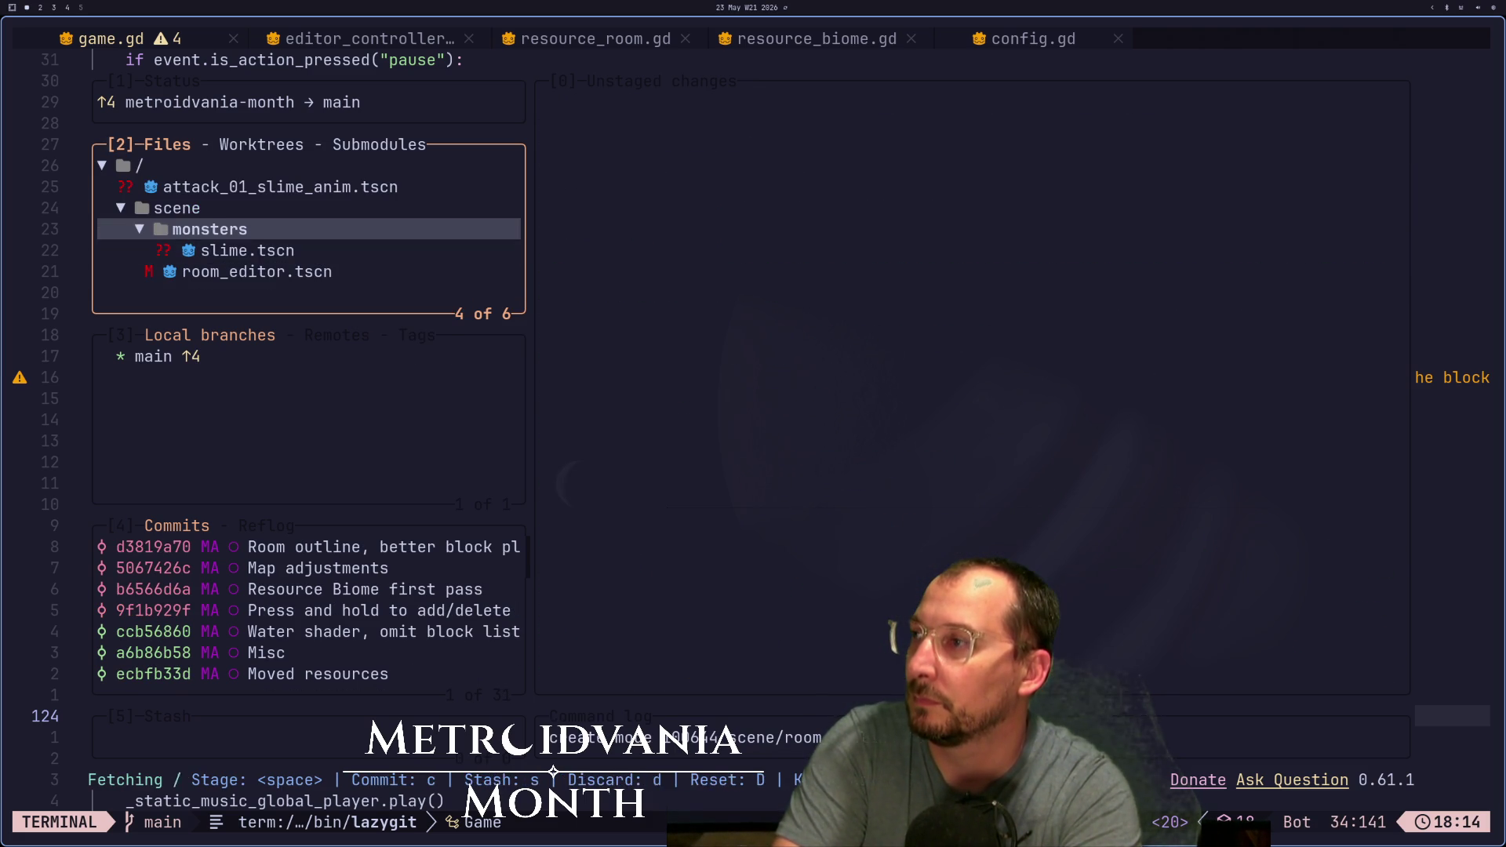
left_click(247, 251)
key("alt+Tab")
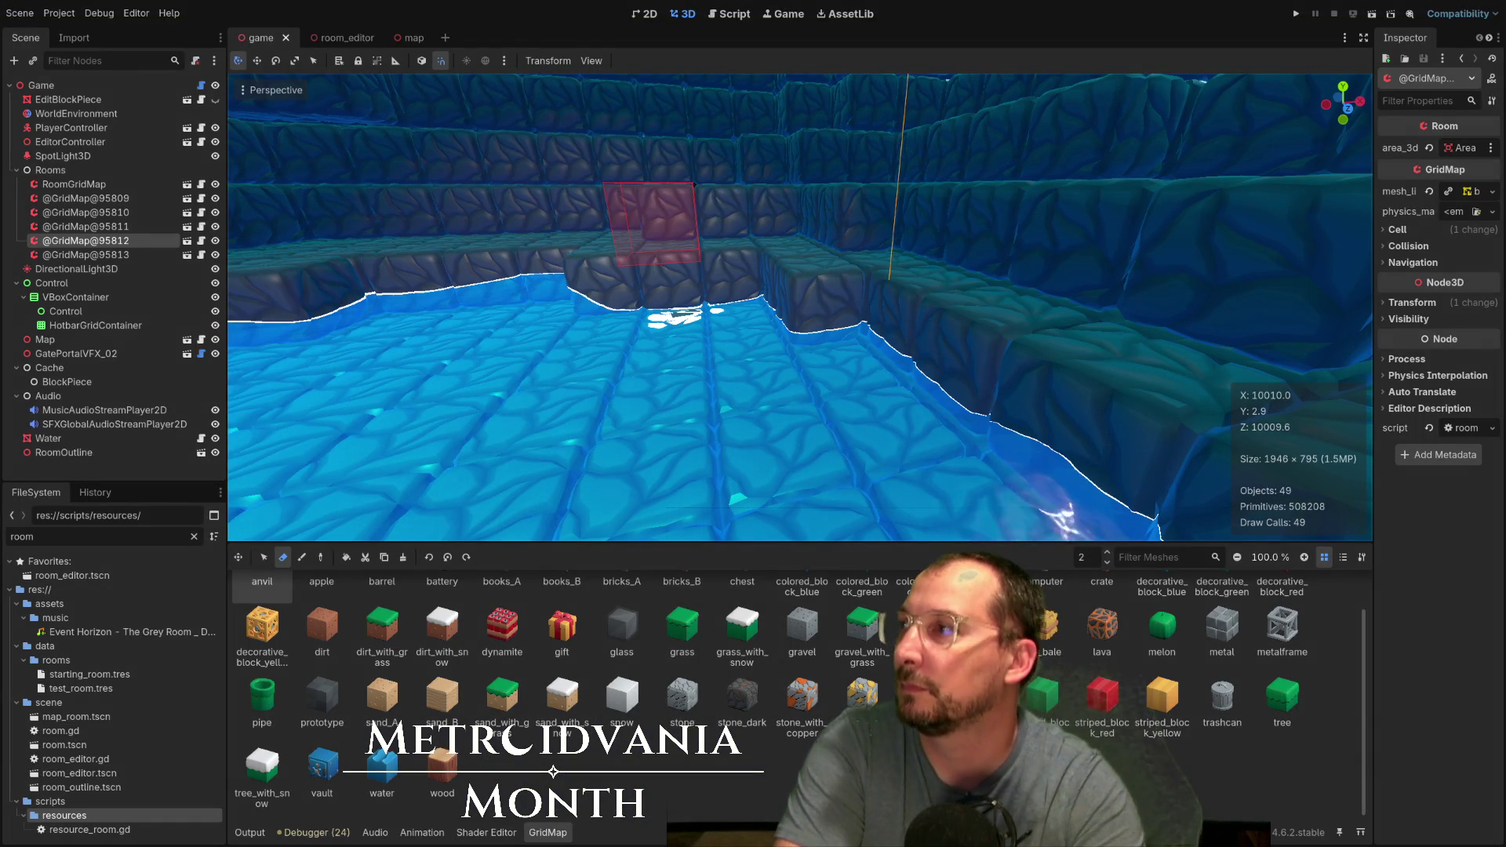
left_click(102, 85)
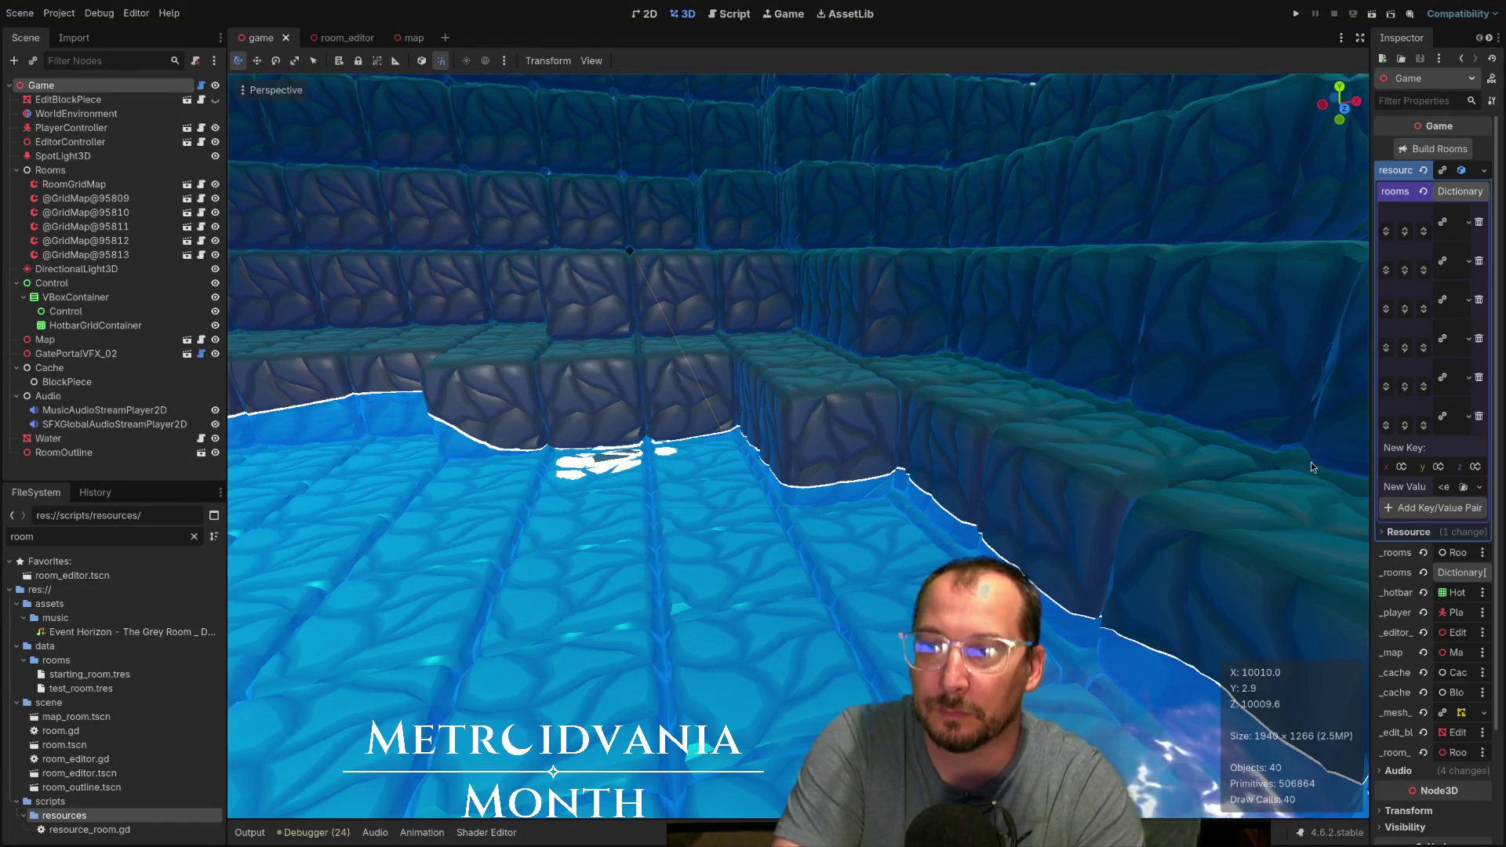
scroll(1304, 455, "down", 3)
left_click(1461, 170)
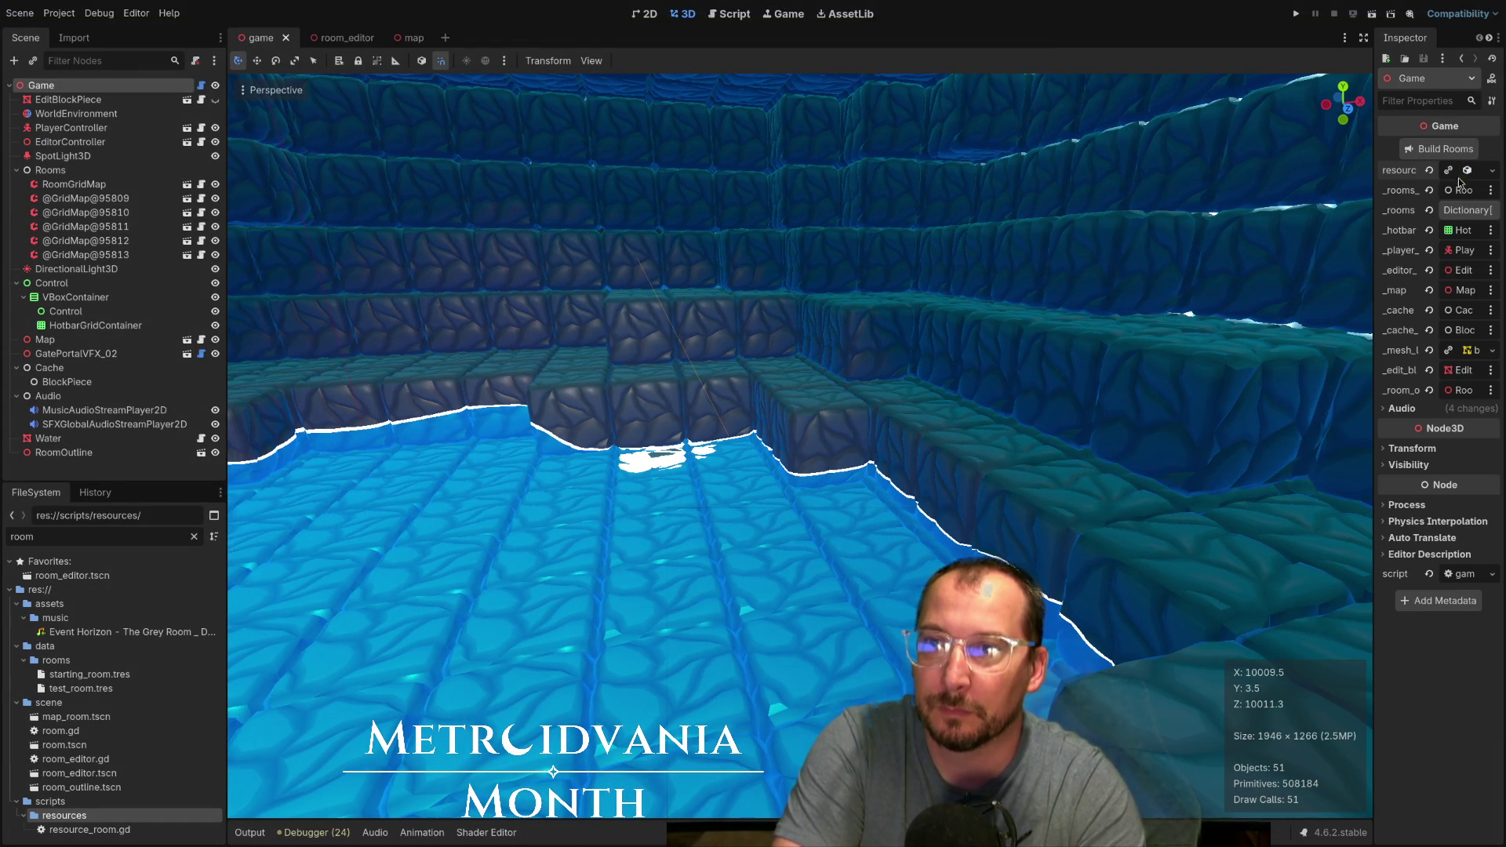
left_click(1454, 408)
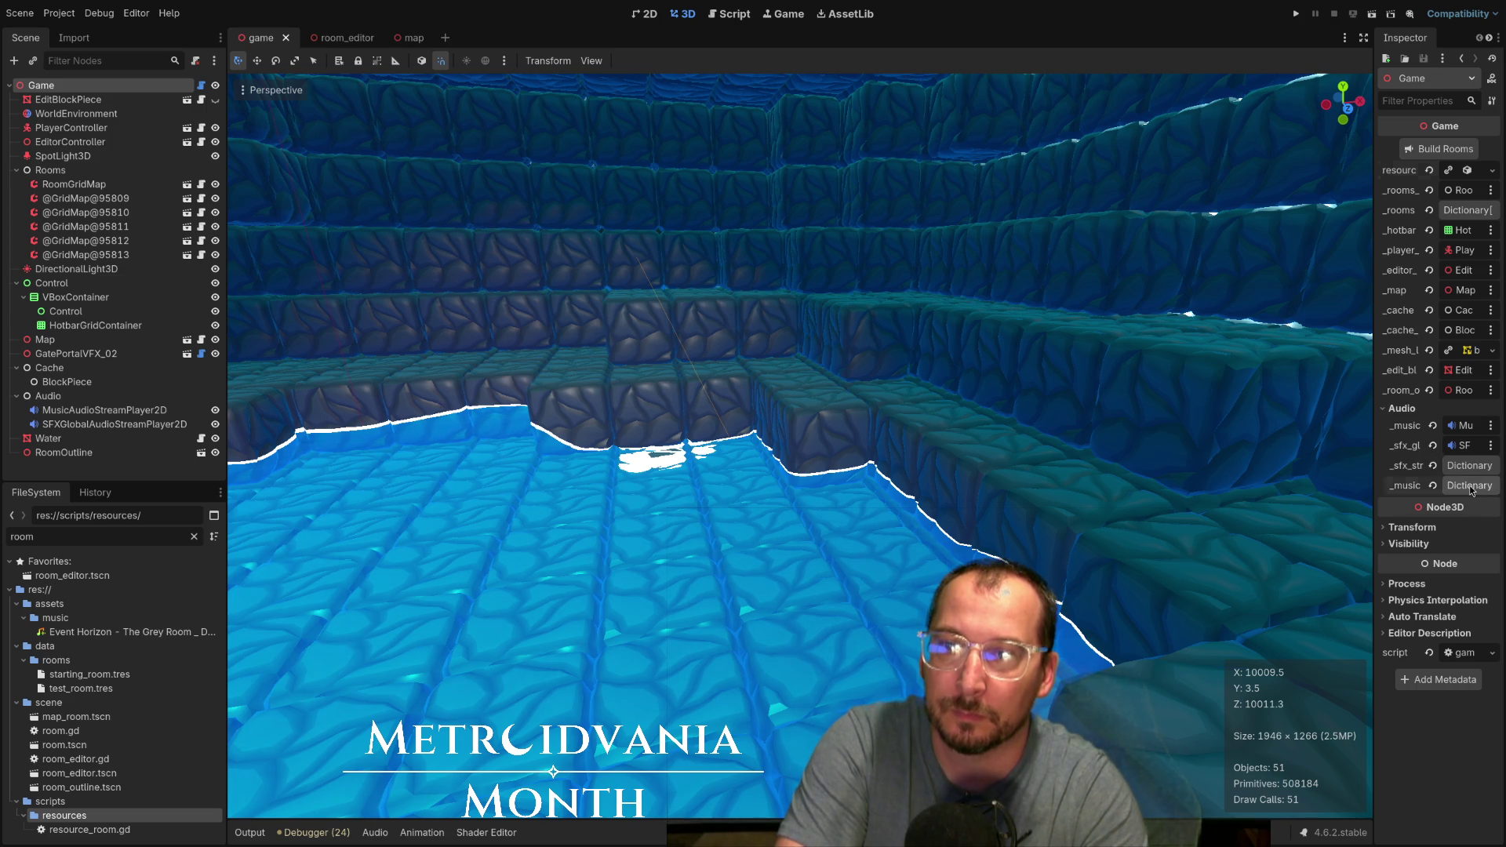
key("alt+Tab")
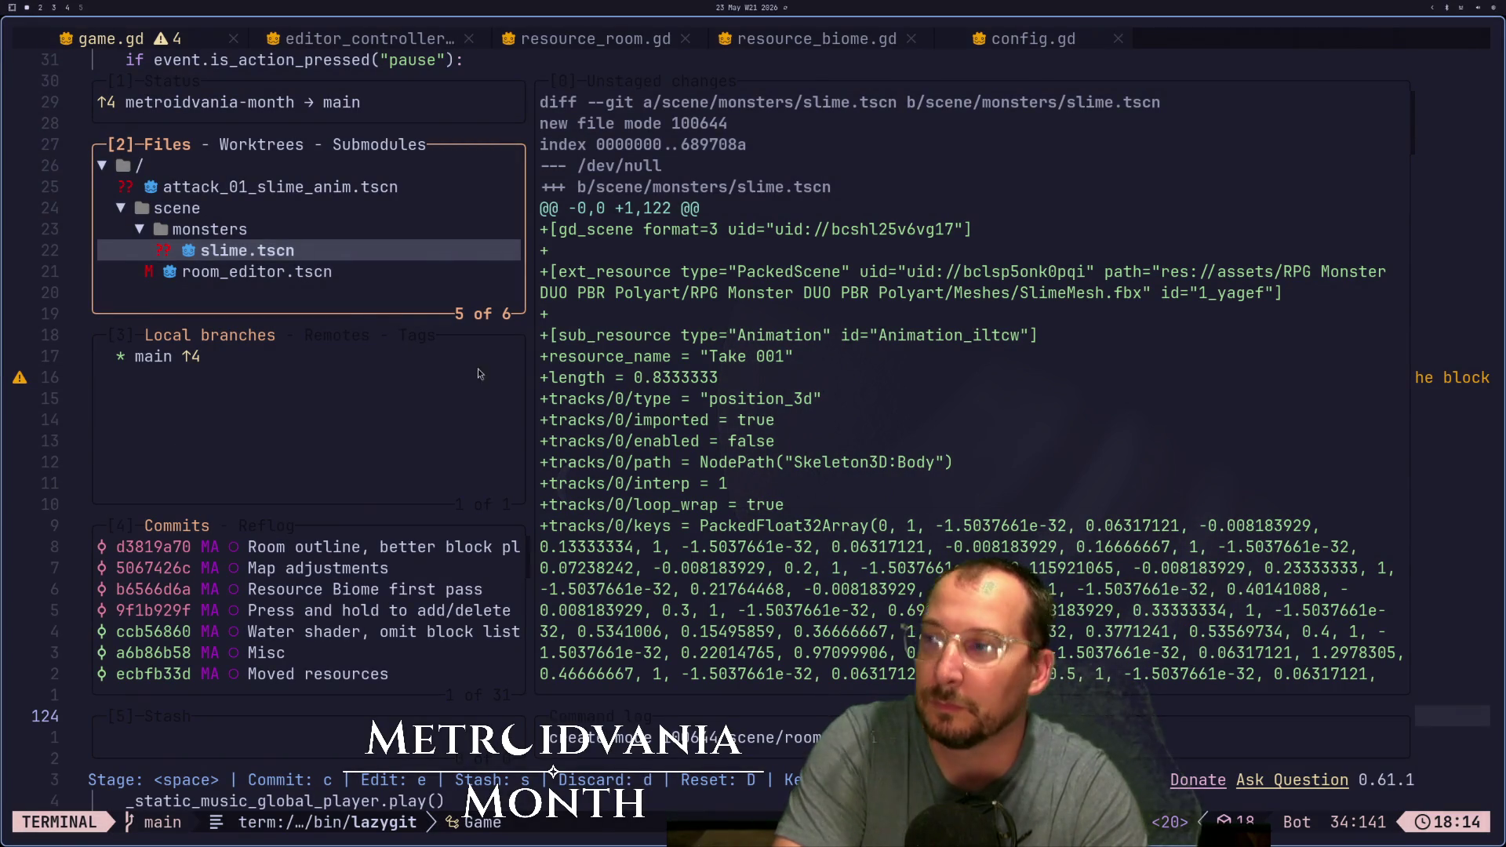
Widen Godot's Inspector to read the audio values, then commit slime.tscn as 'Slime monster'
key("alt+Tab")
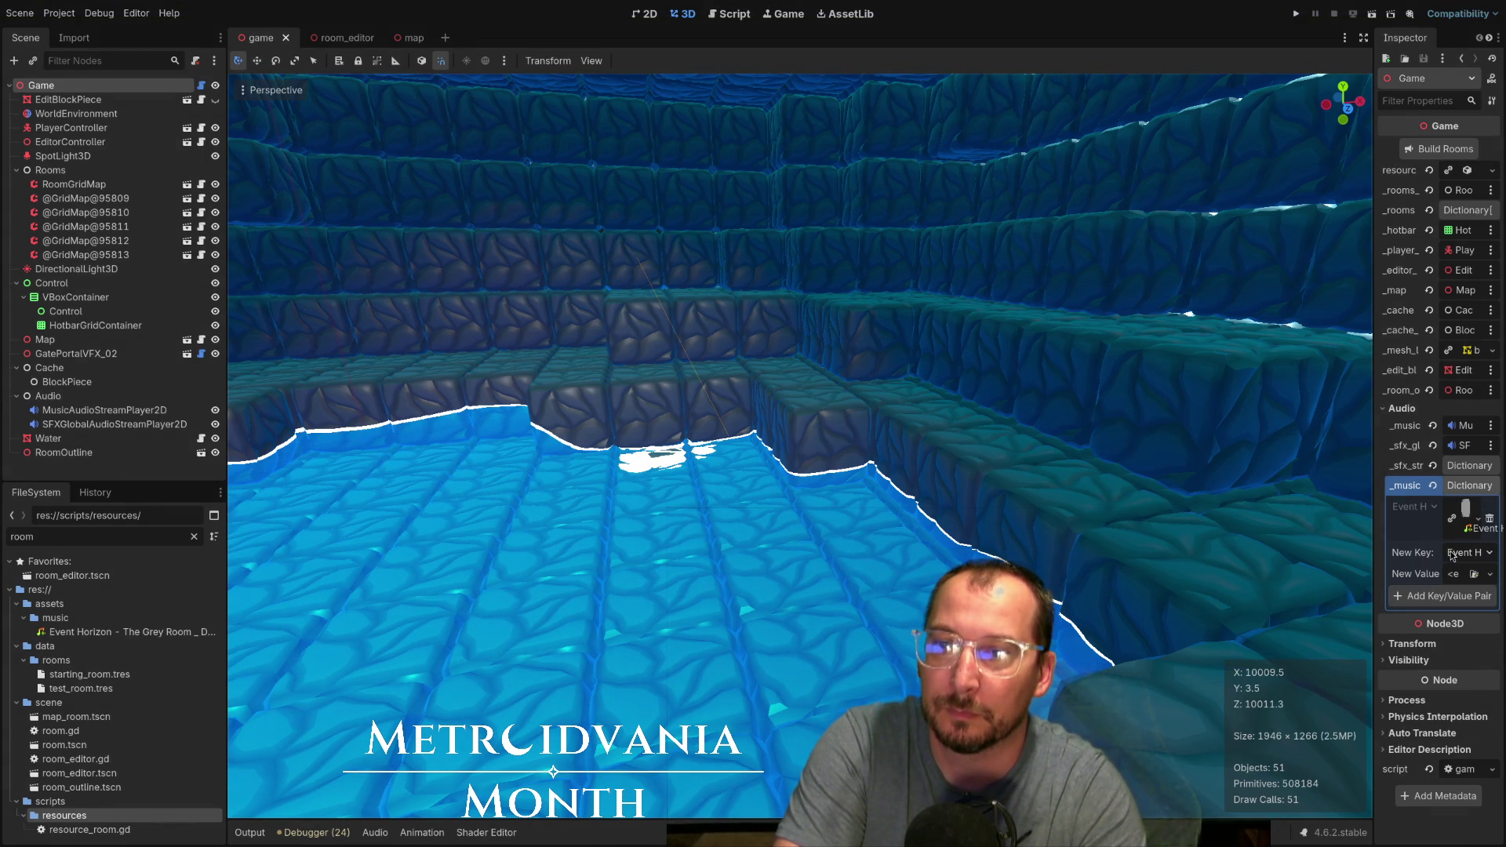
left_click_drag(1373, 540, 850, 540)
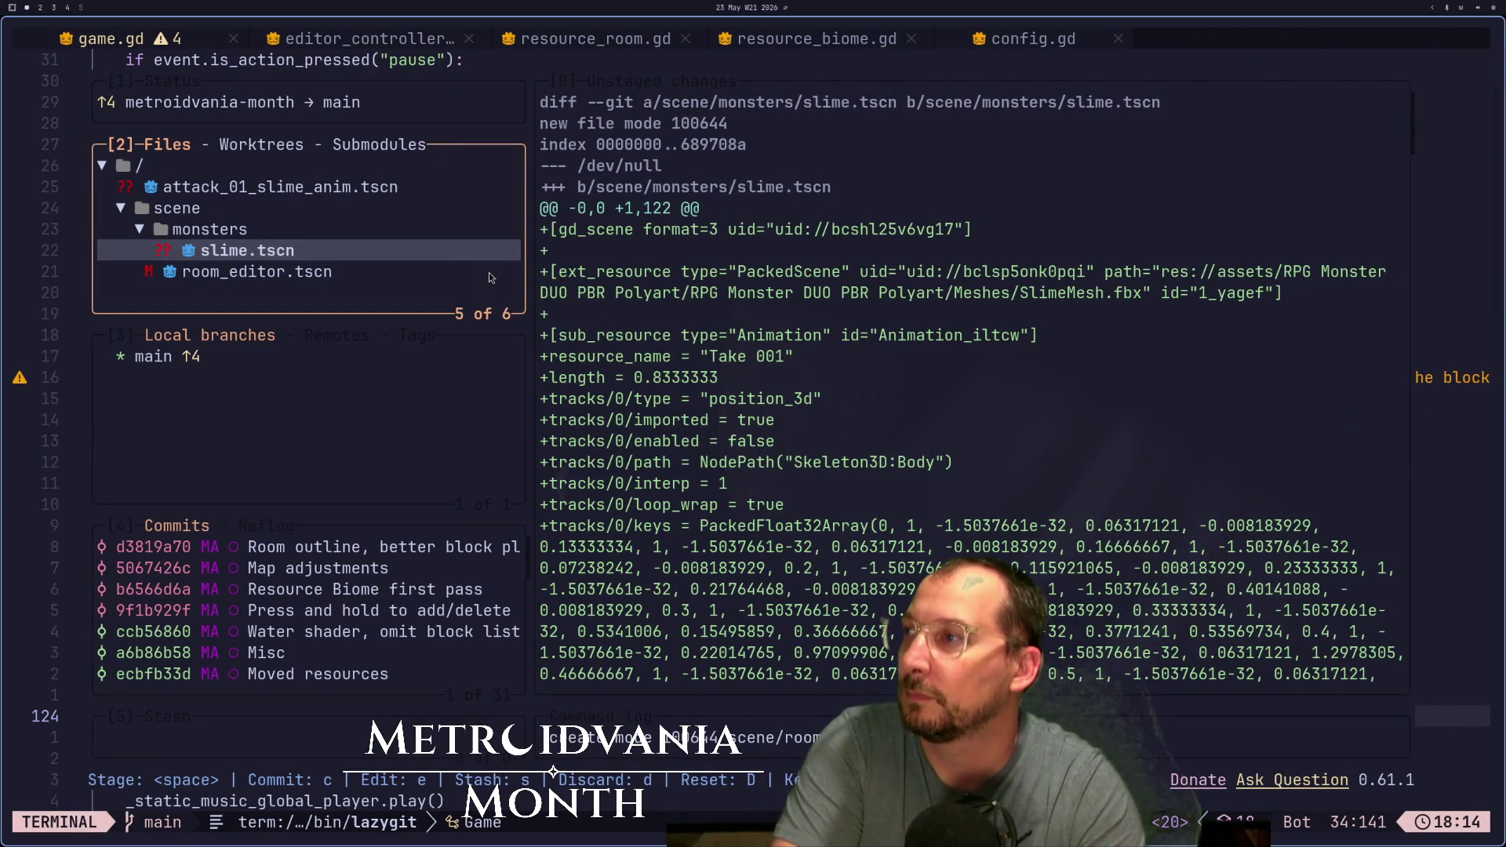
key("space")
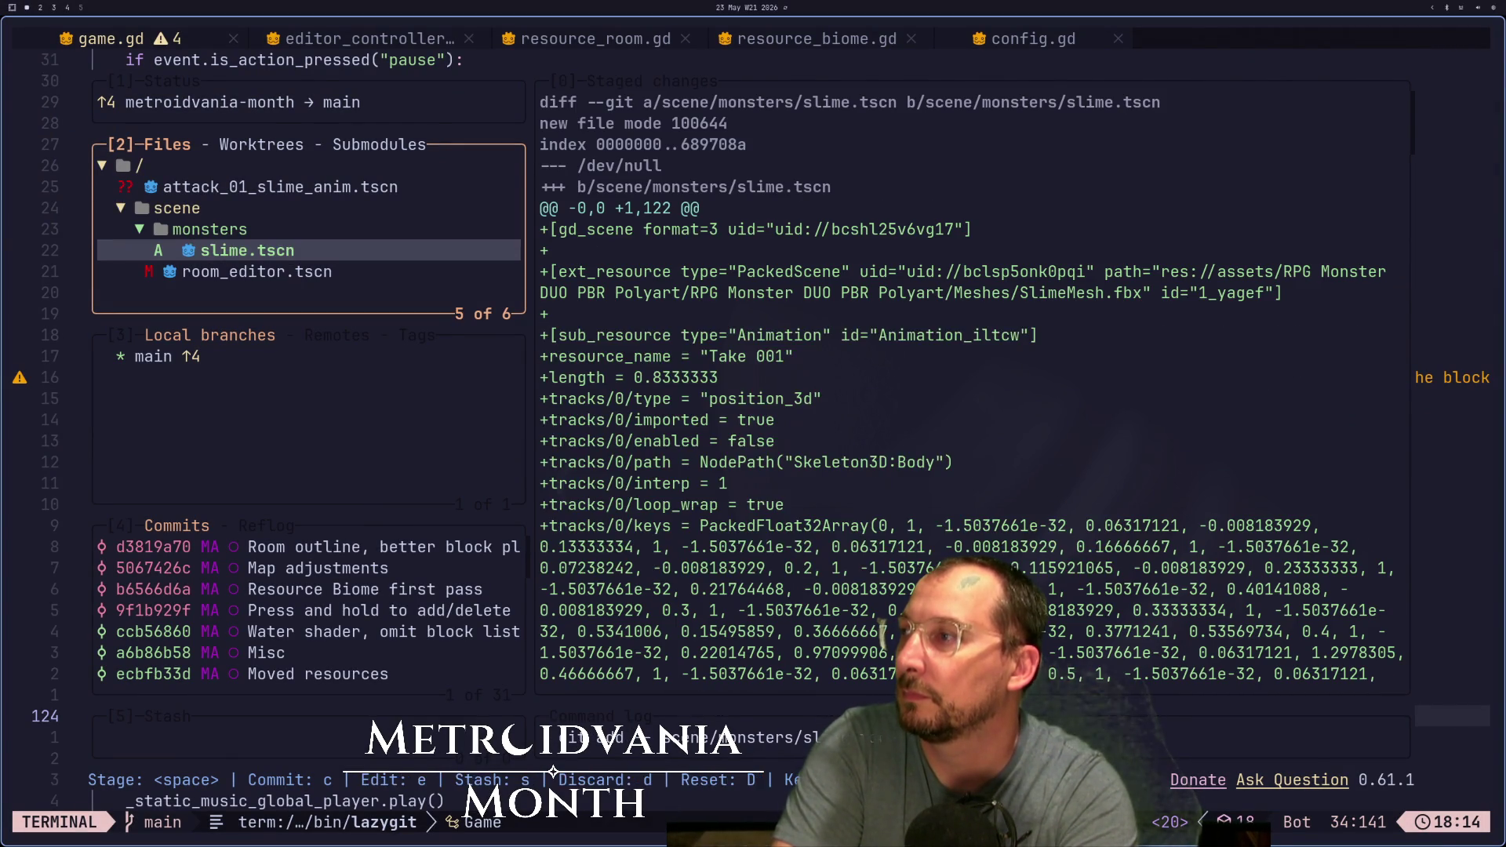
type("cSlime monster")
key("Return")
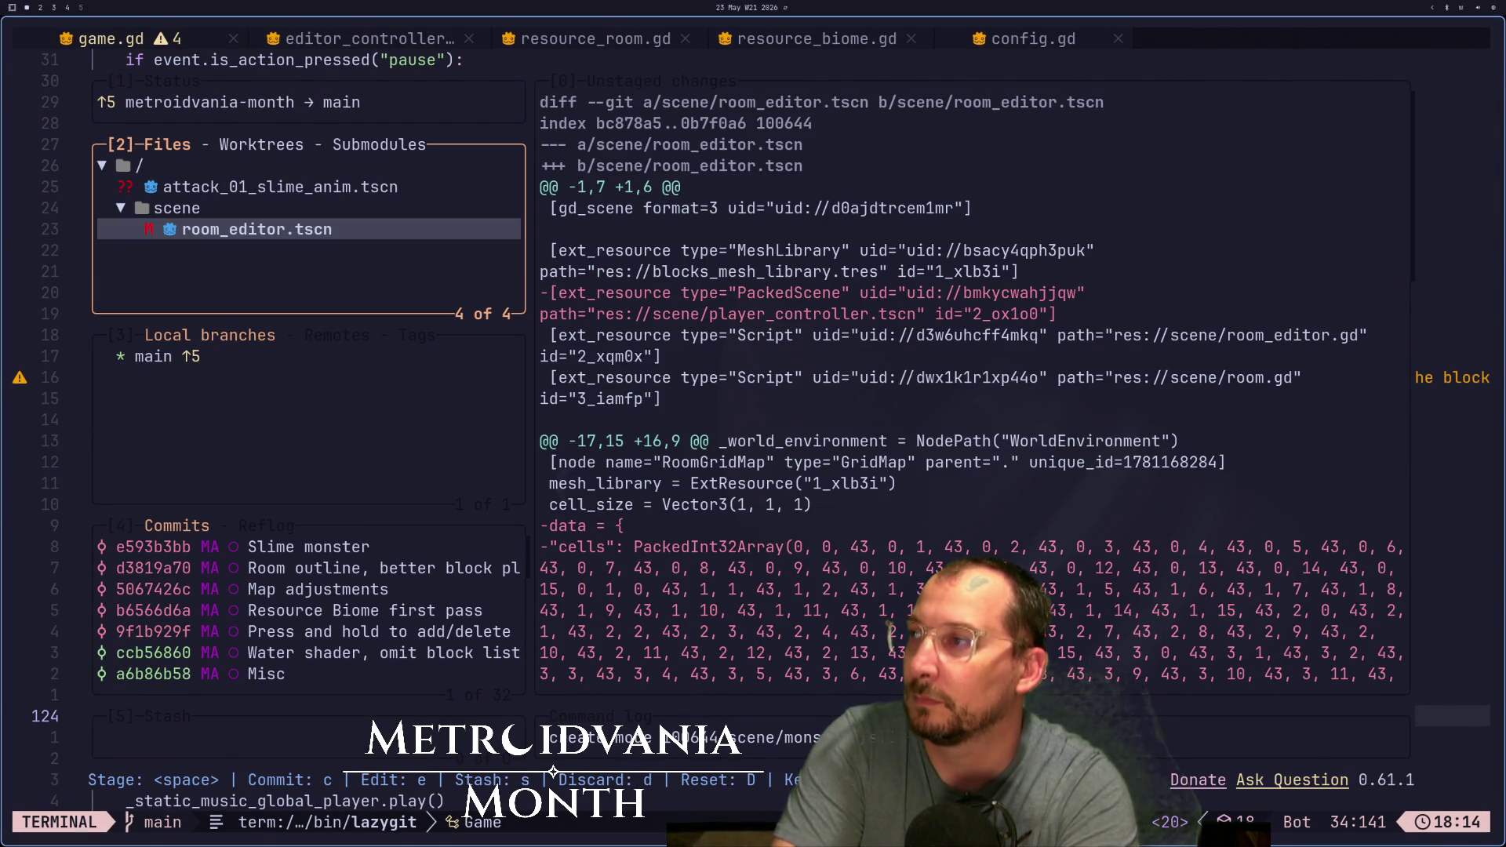
Commit room_editor.tscn as 'misc' and push all new commits to the remote
key("space")
type("cmisc")
key("Return")
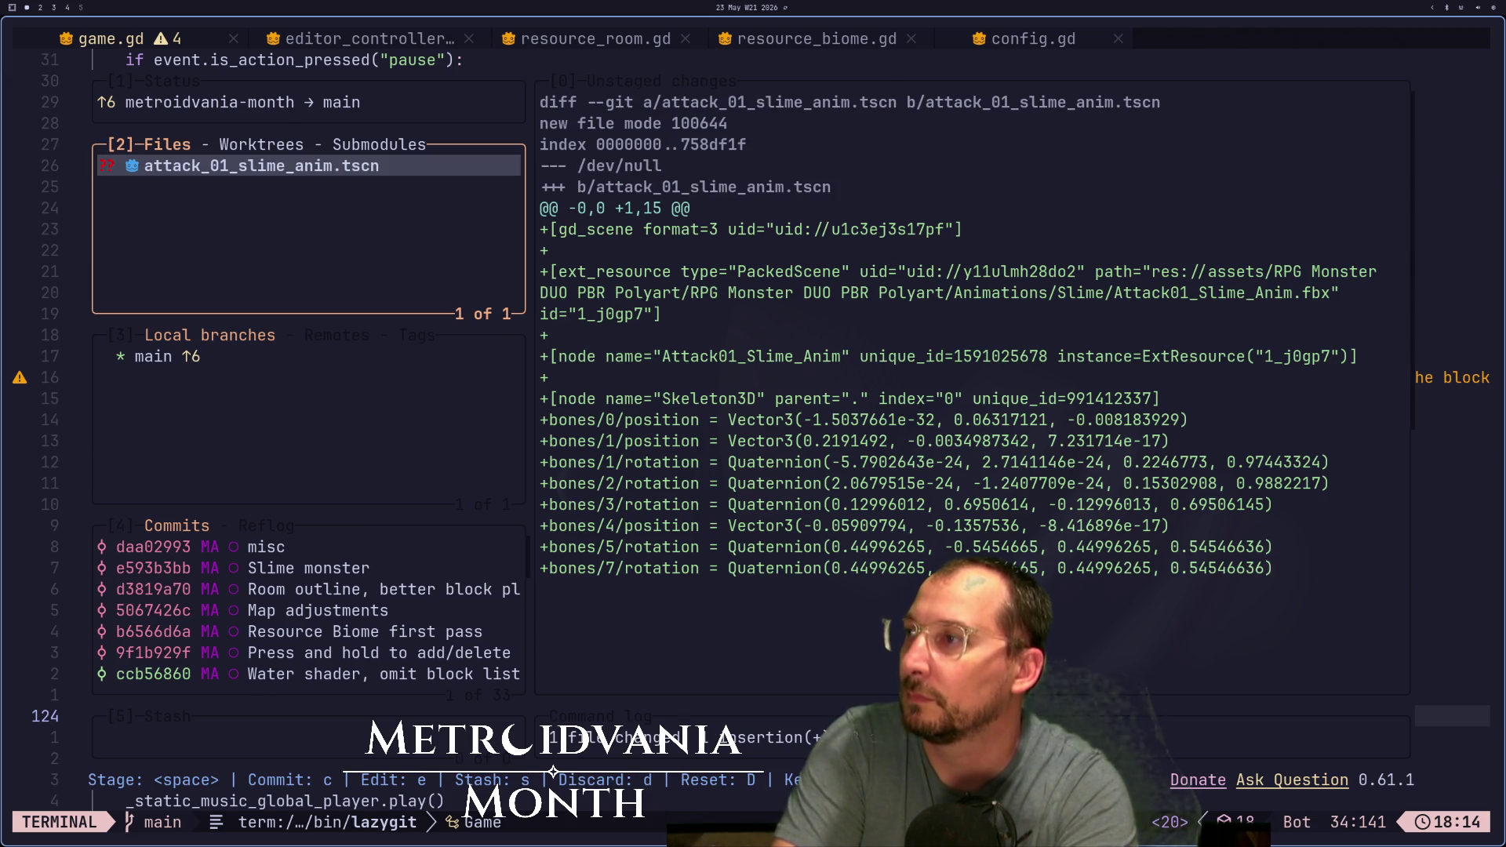
key("shift+p")
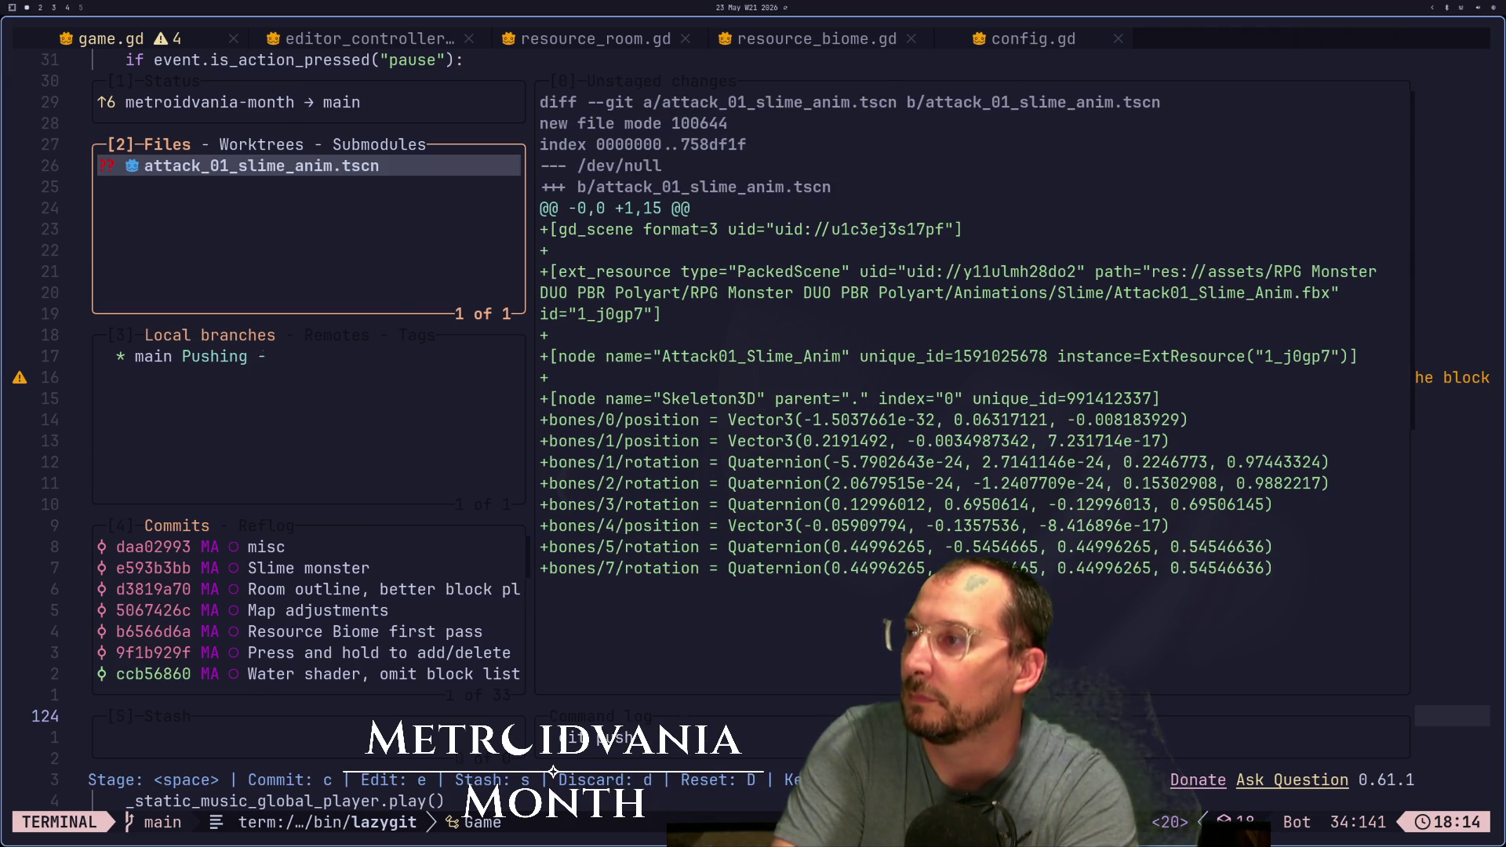
Discard attack_01_slime_anim.tscn, quit lazygit, and return to game.gd in Neovim
key("d")
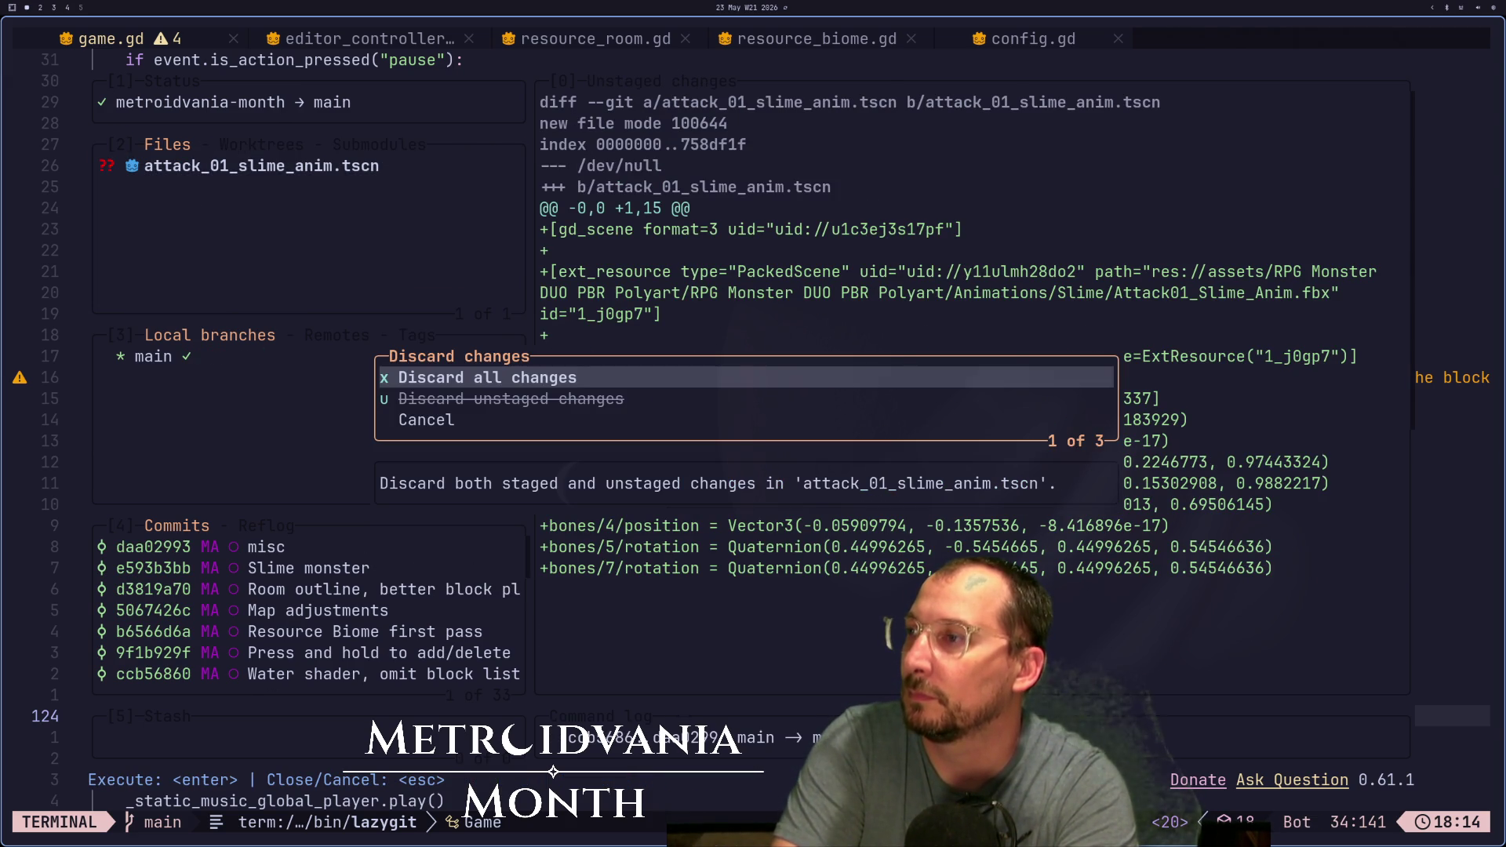
key("Return")
key("q")
key("alt+Tab")
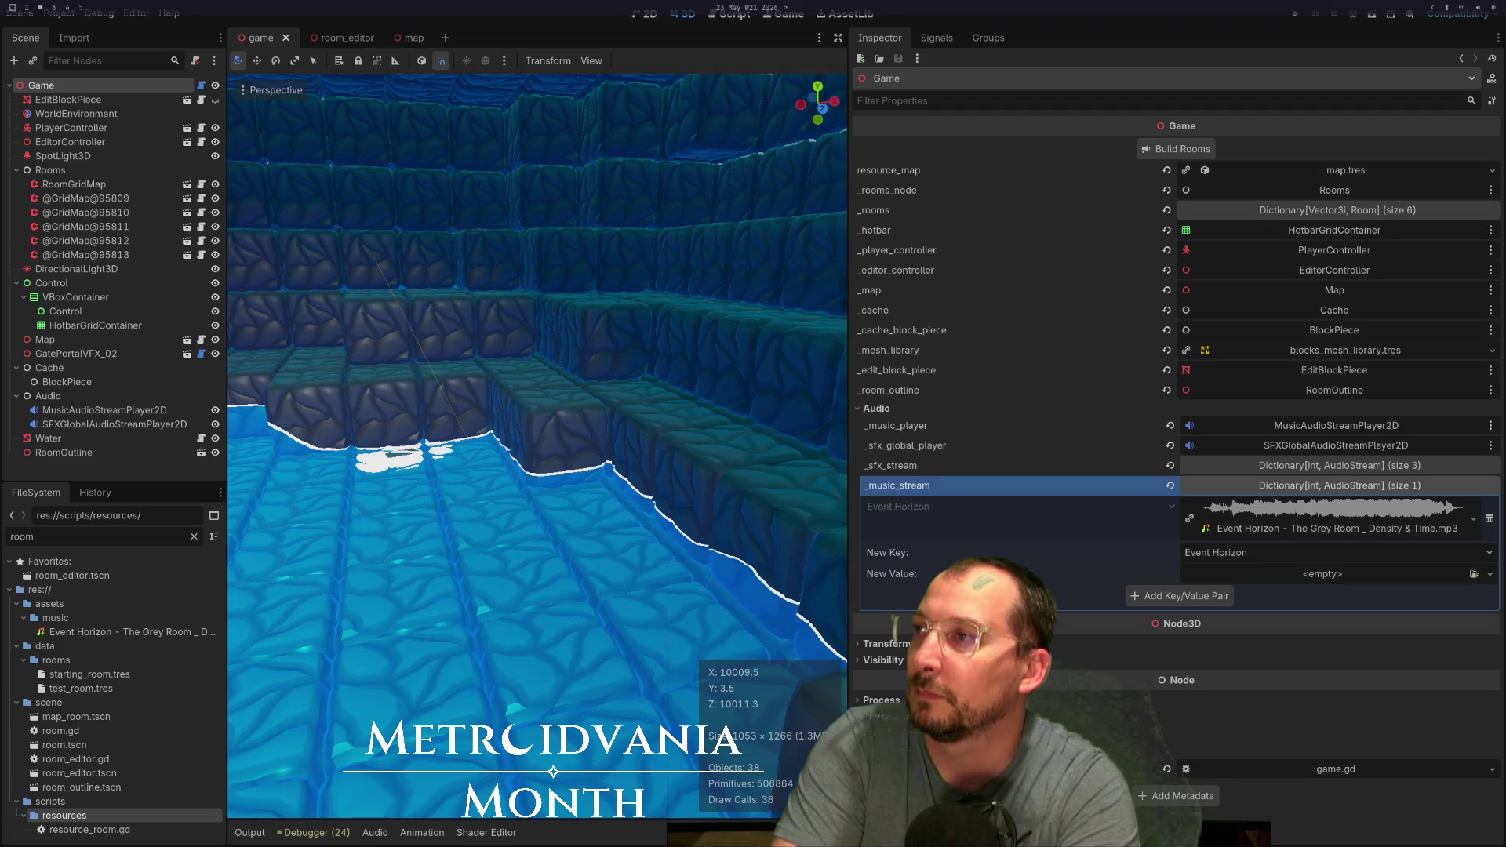
key("alt+Tab")
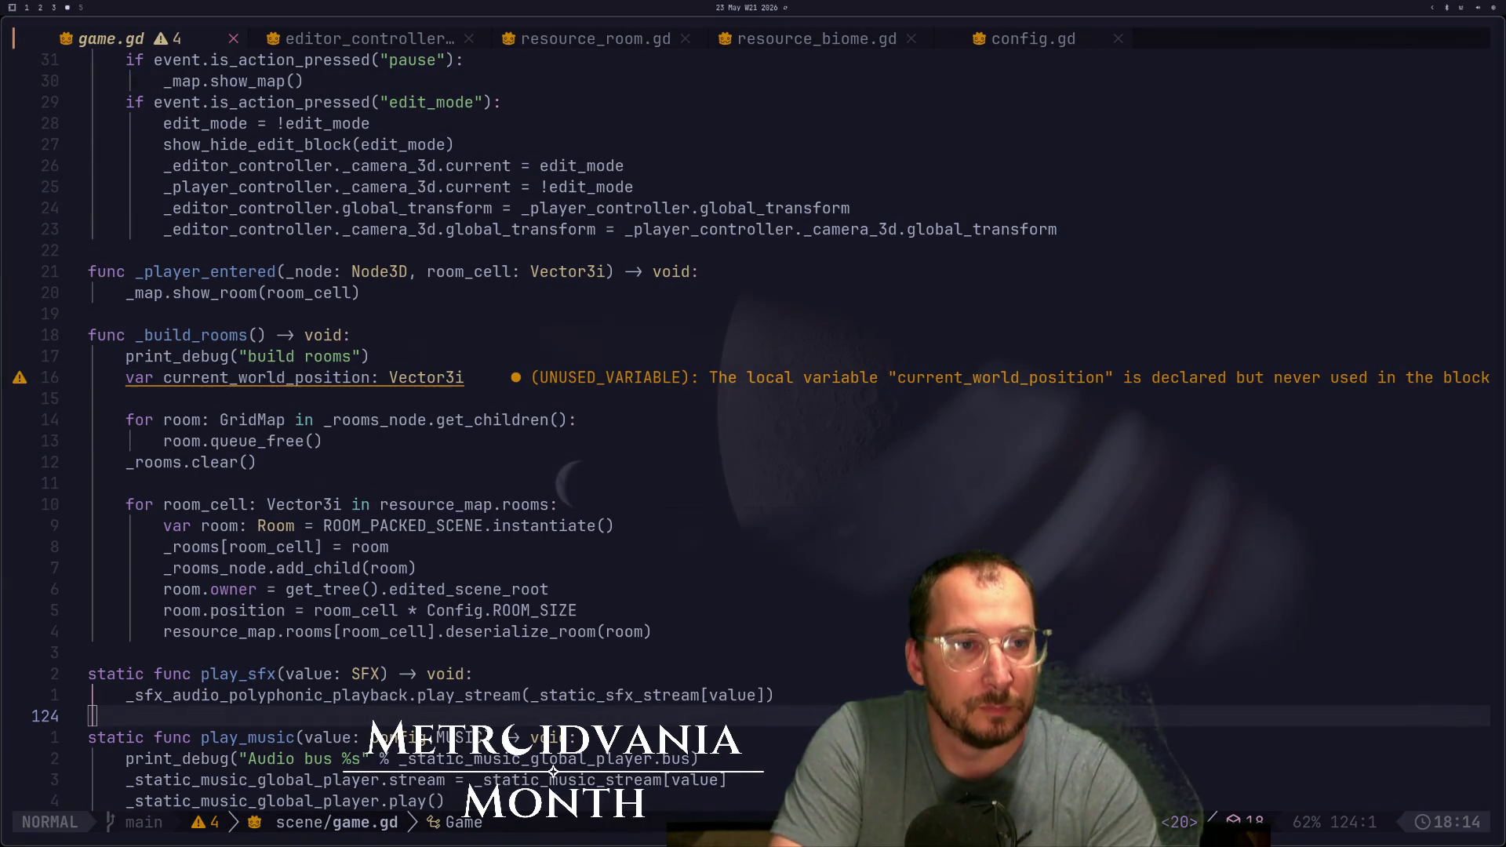
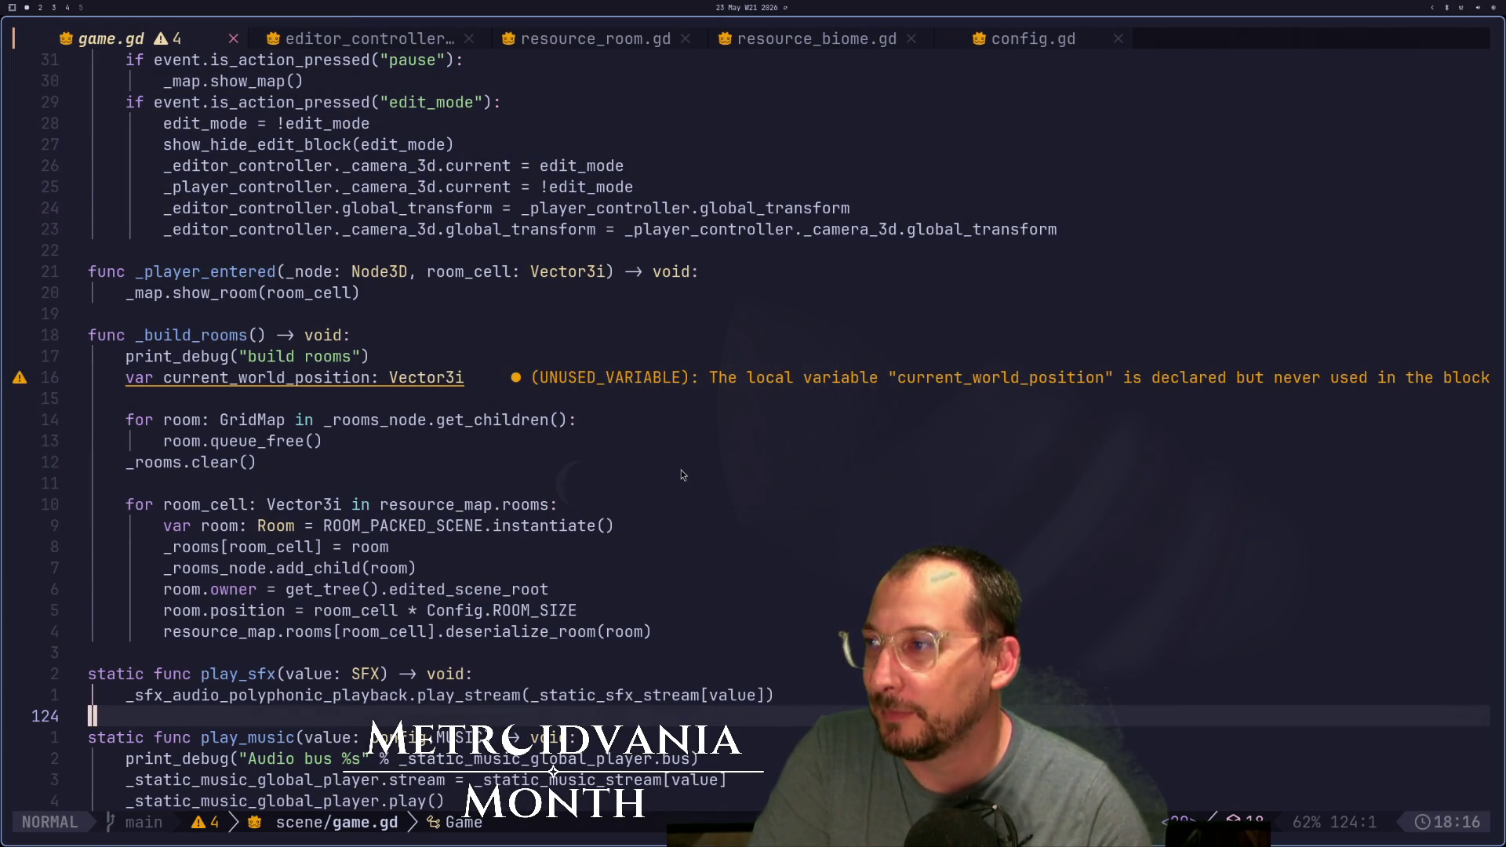
In config.gd, add an 'enum BIOME' line below the AMBIENCE enum
scroll(681, 475, "down", 2)
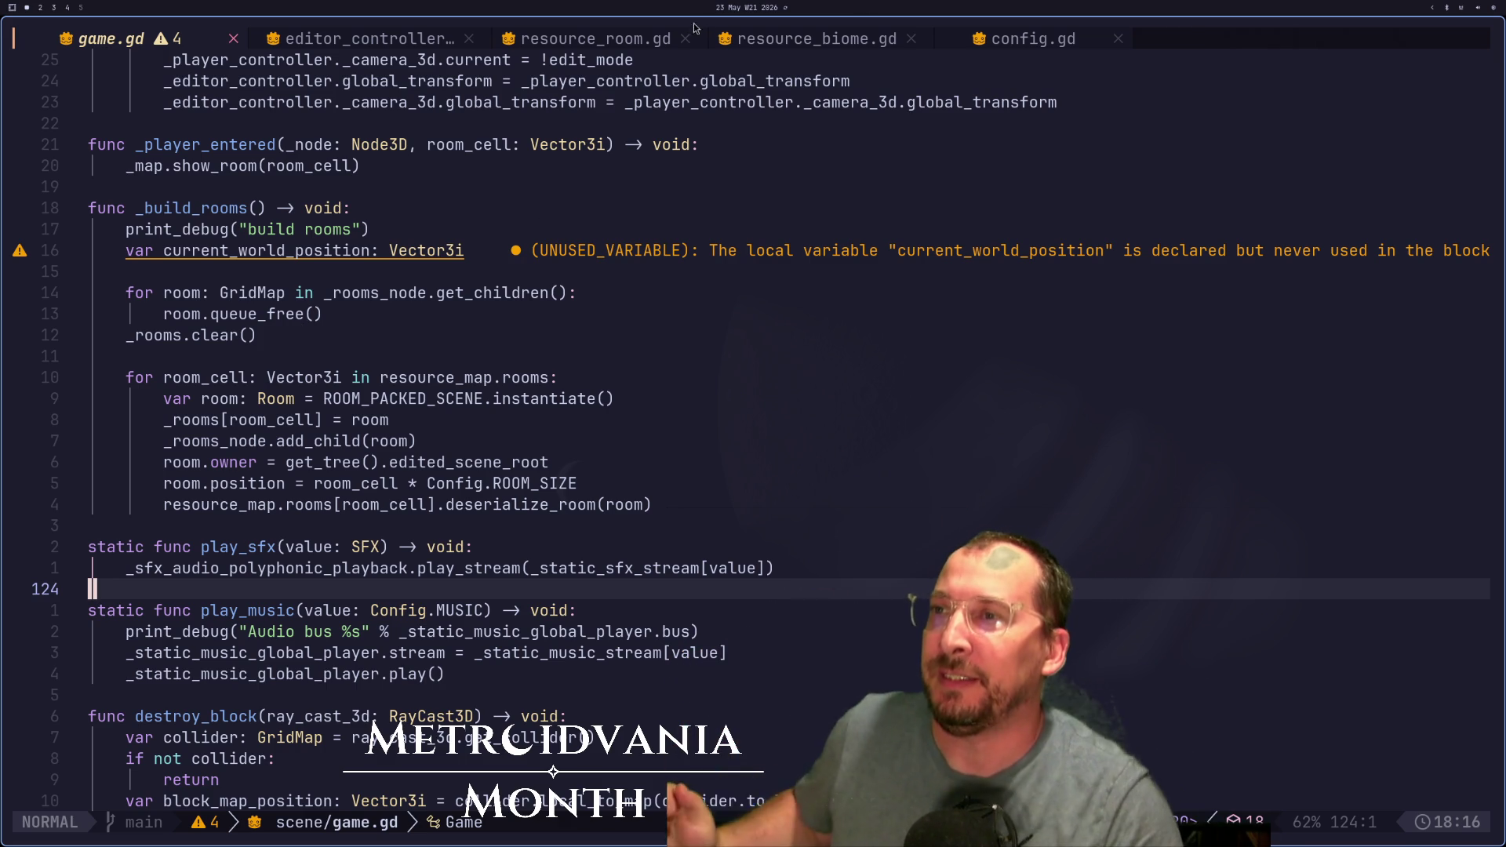
left_click(1068, 33)
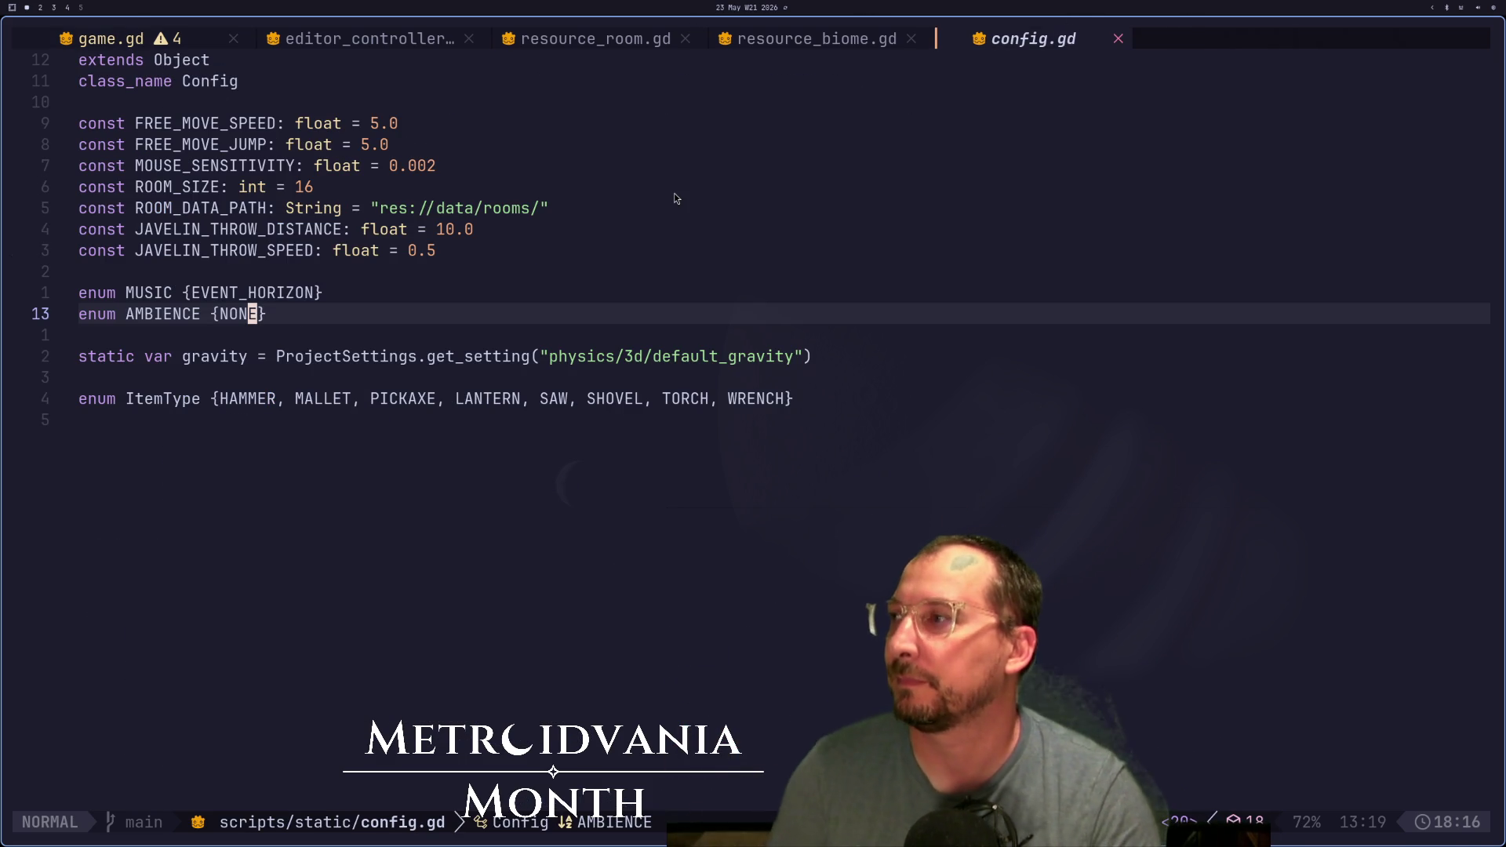
key("k")
key("k")
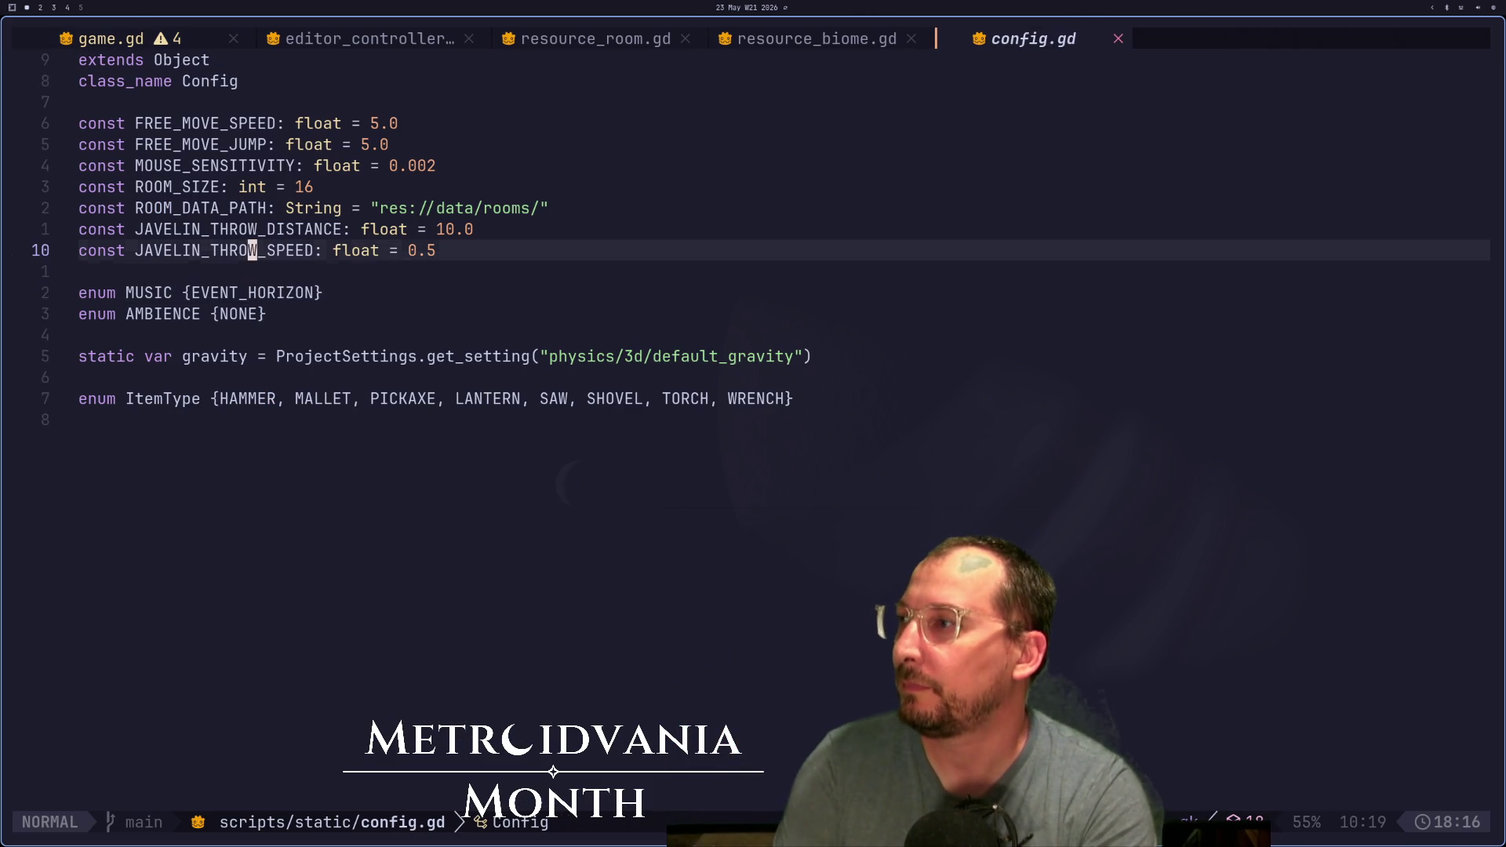
key("j")
key("j")
key("j")
key("o")
key("Escape")
type("ki")
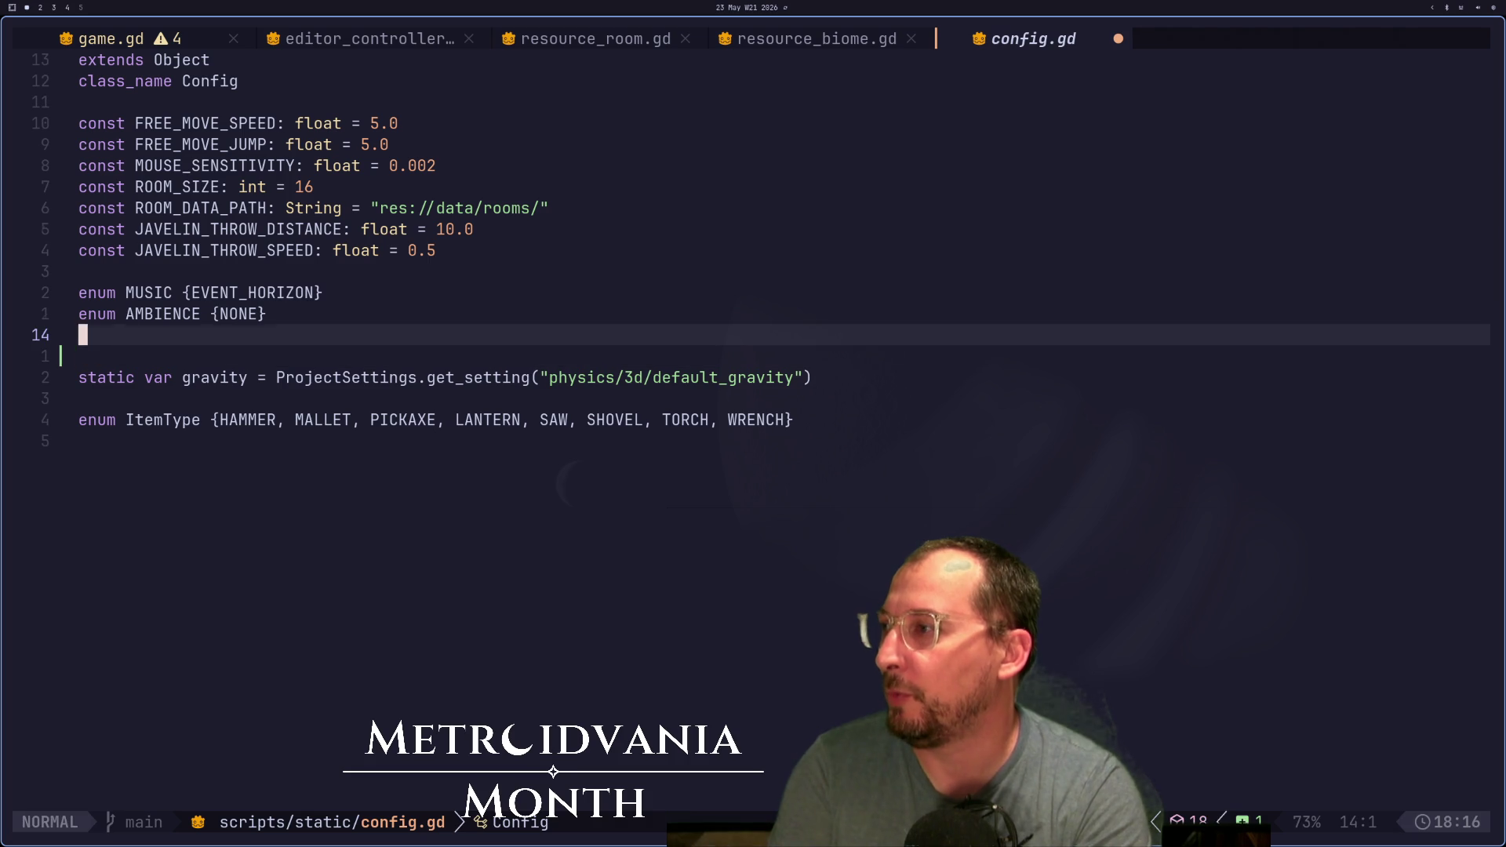
type("enum BIO")
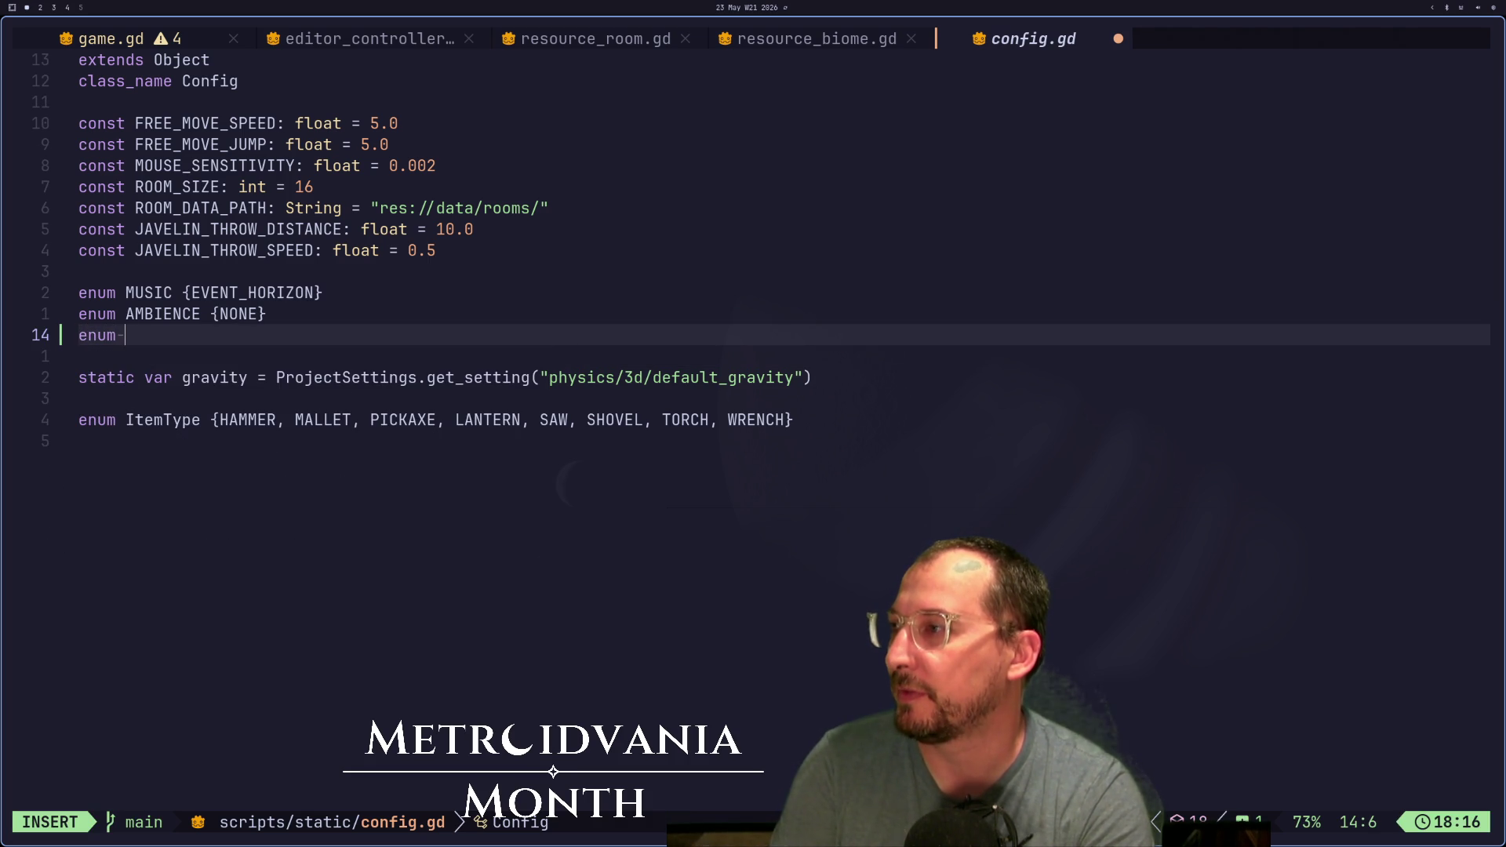
type("ME")
key("Escape")
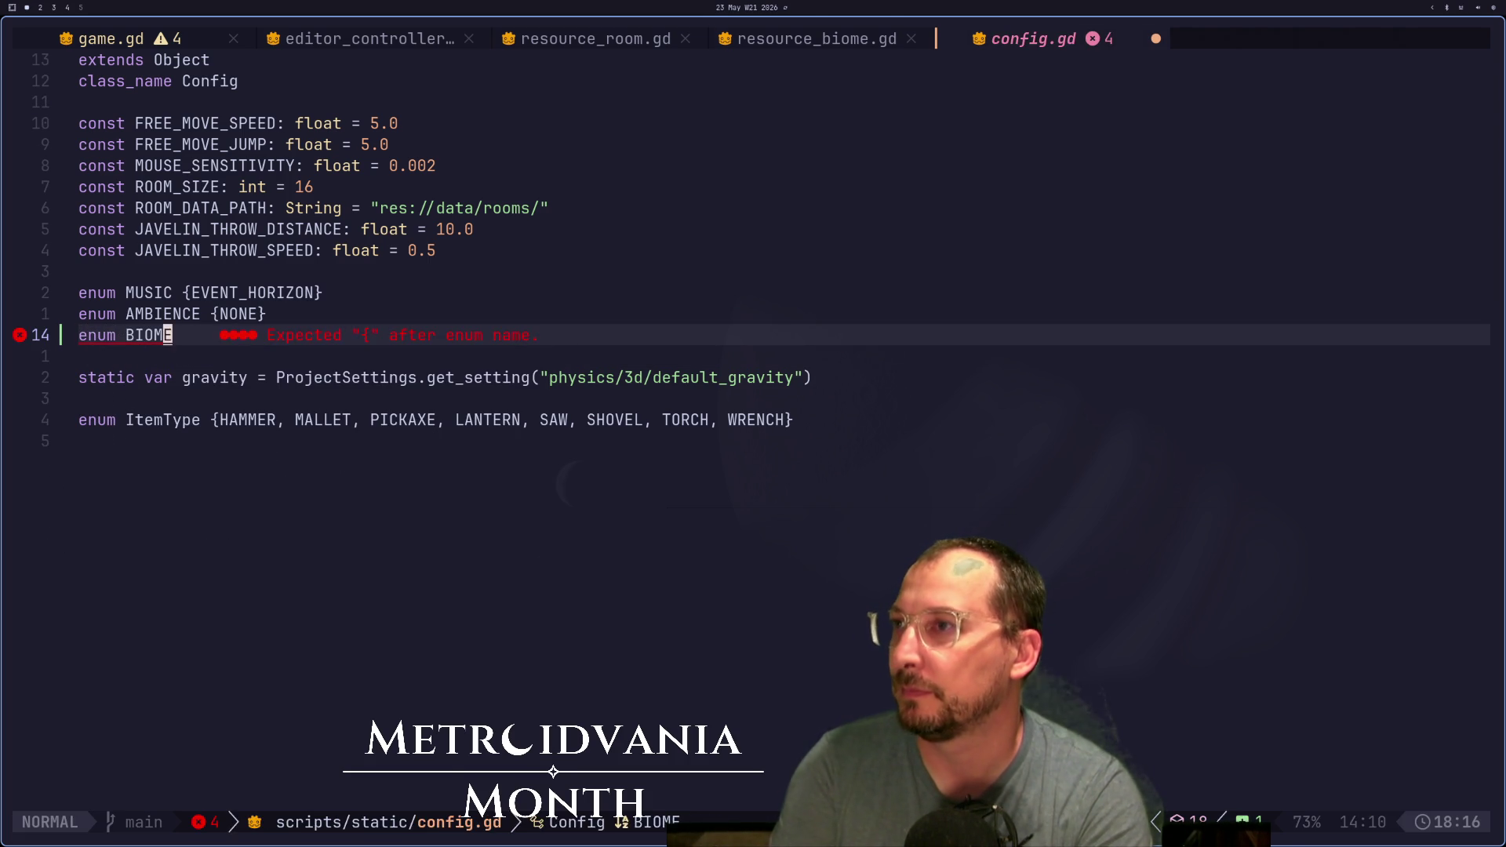
Cycle through game.gd, resource_biome.gd and resource_room.gd, undoing an accidental line join, then return to config.gd
key("shift+h")
key("shift+h")
key("shift+h")
key("g")
key("g")
key("j")
key("j")
key("j")
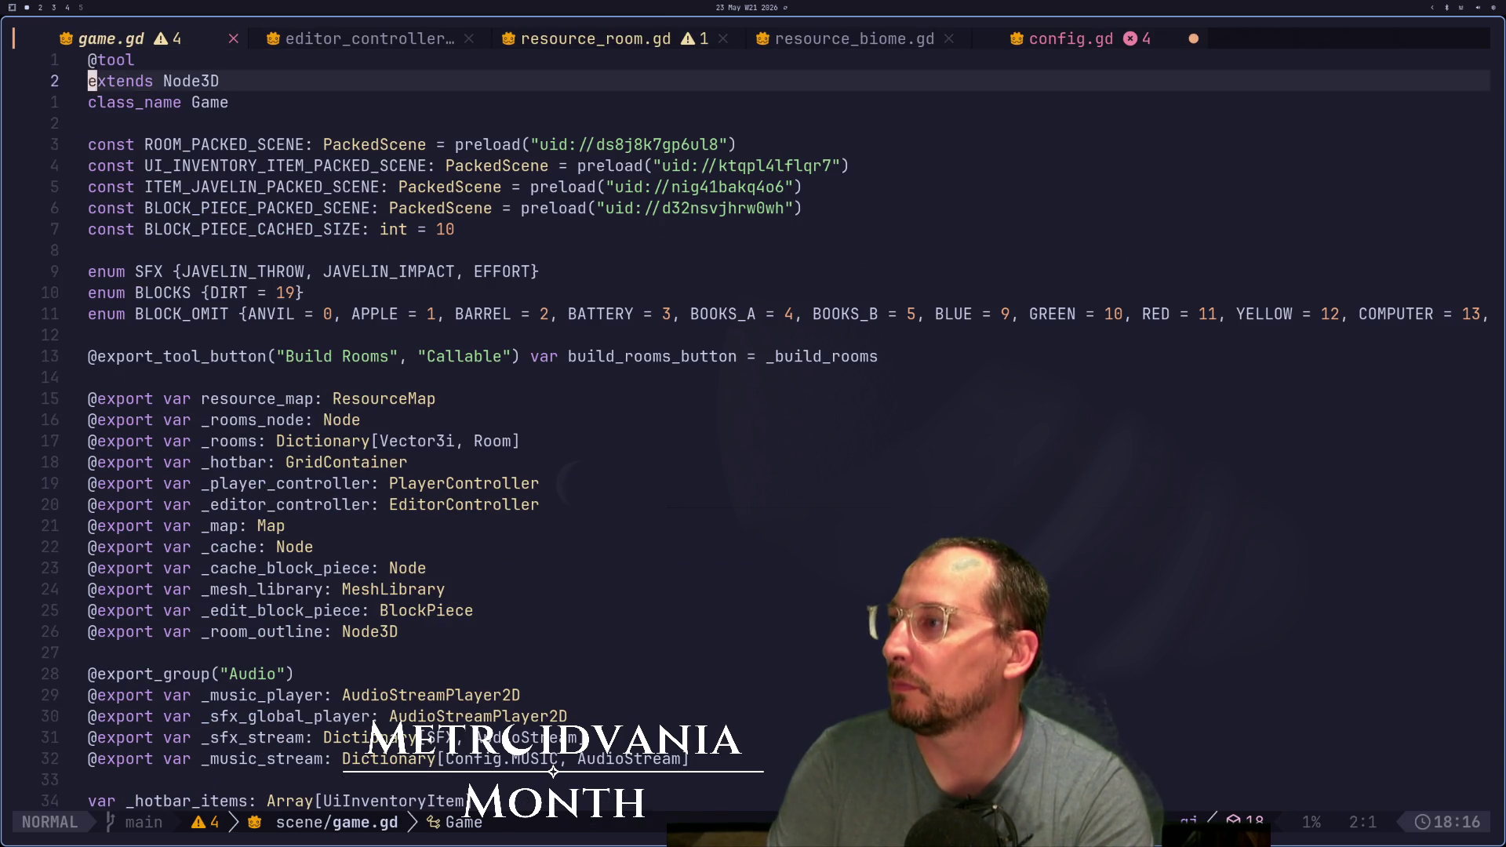
key("g")
key("shift+j")
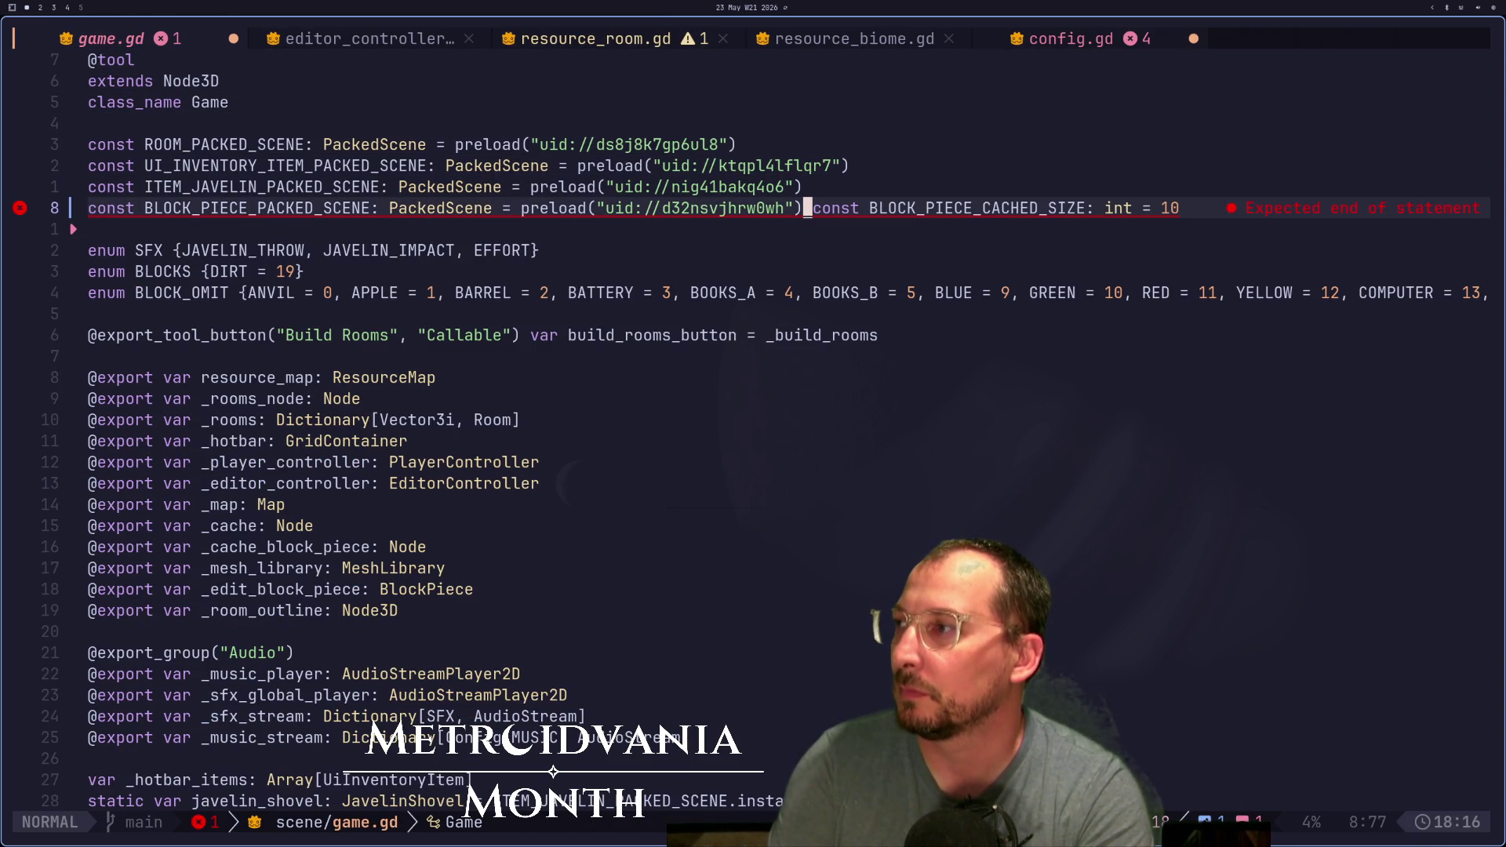
key("u")
key("j")
key("j")
key("j")
key("shift+l")
key("shift+l")
key("shift+l")
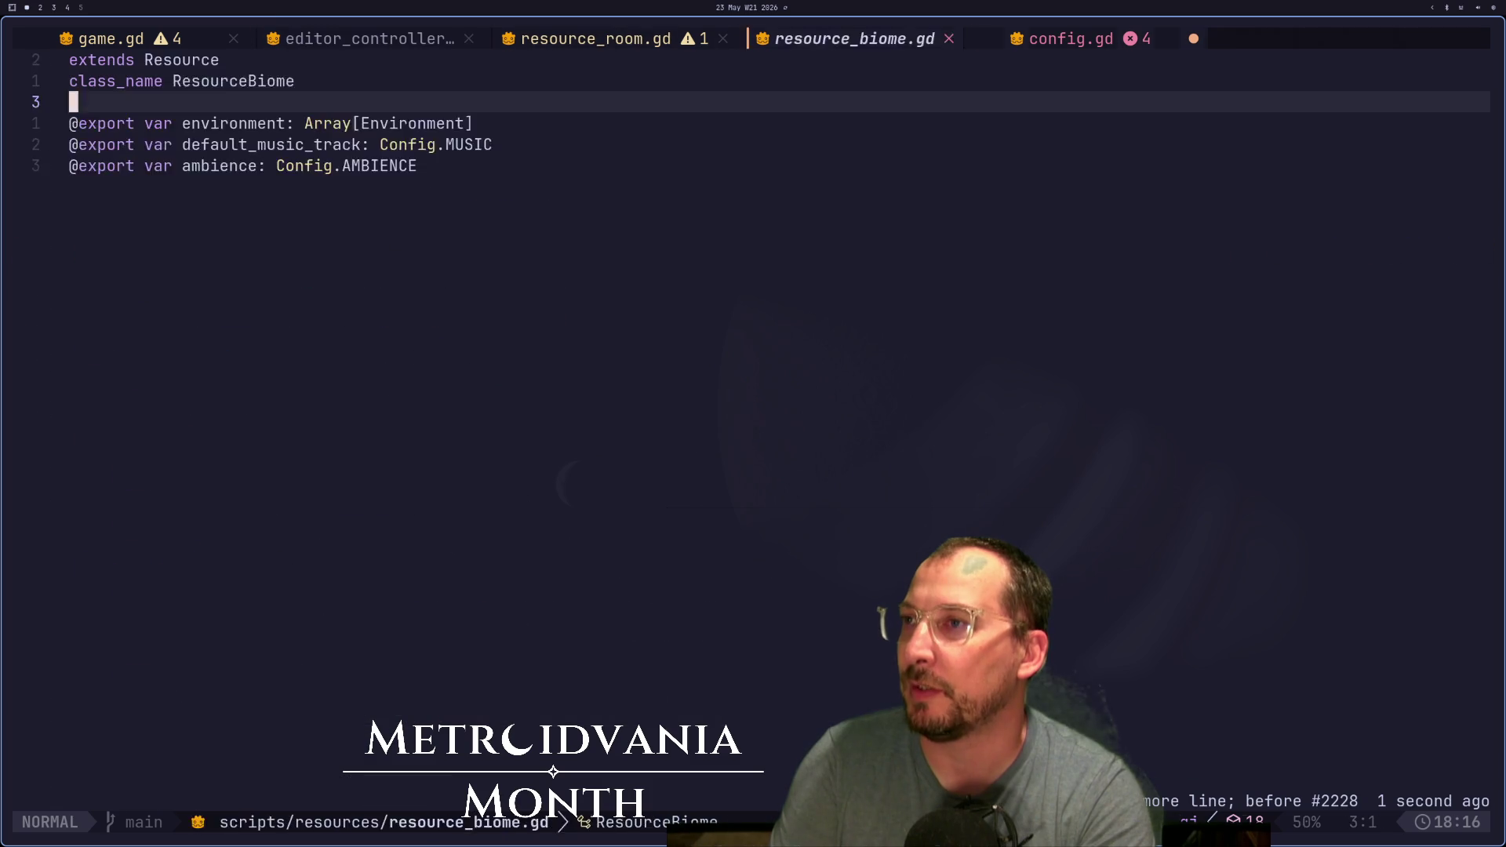
key("shift+l")
key("shift+h")
key("shift+h")
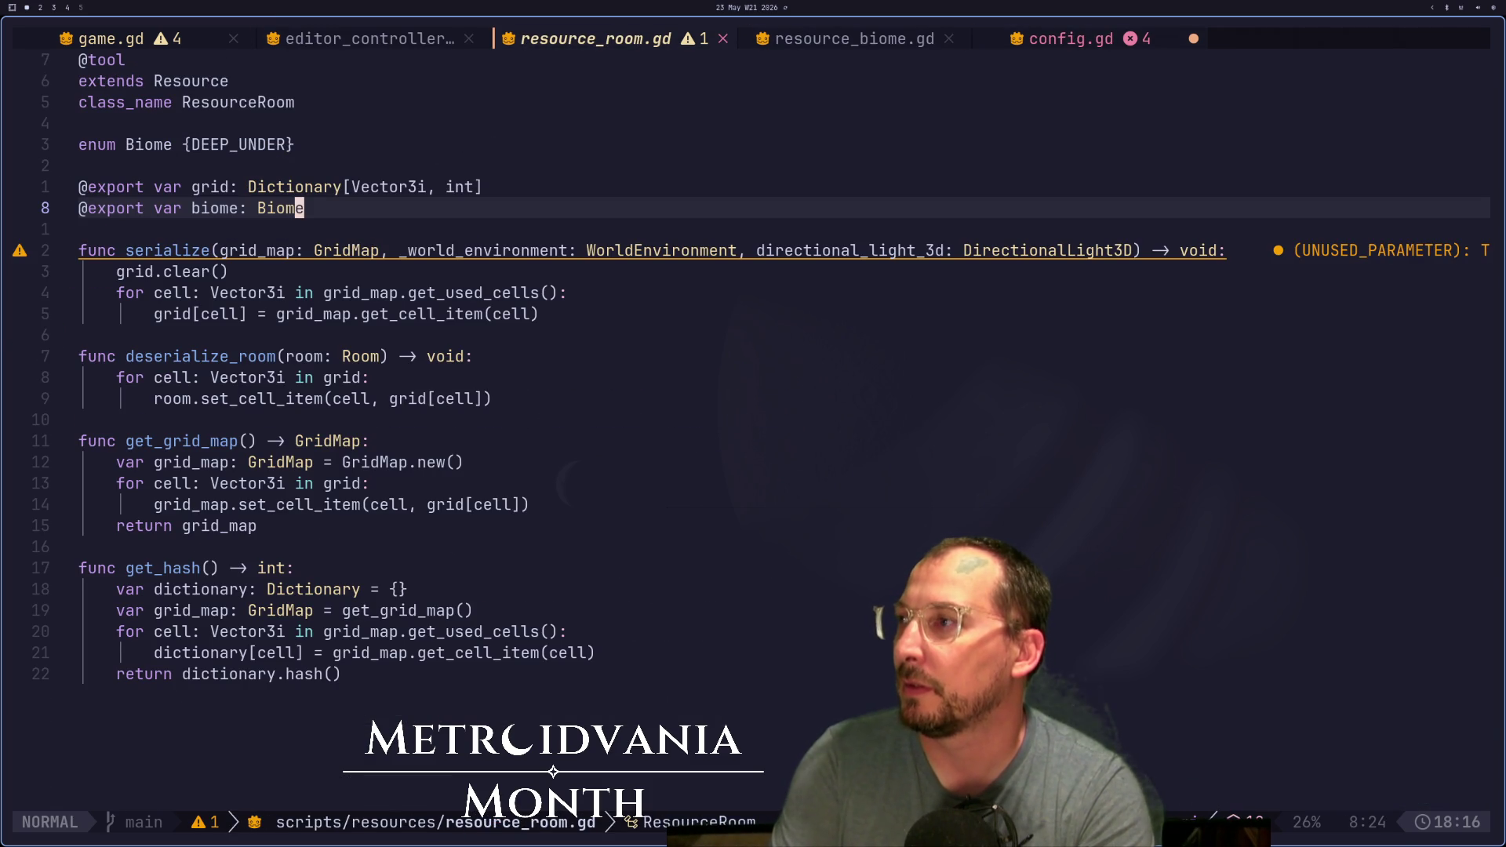
key("k")
key("k")
key("k")
key("shift+l")
key("shift+h")
key("shift+h")
key("shift+h")
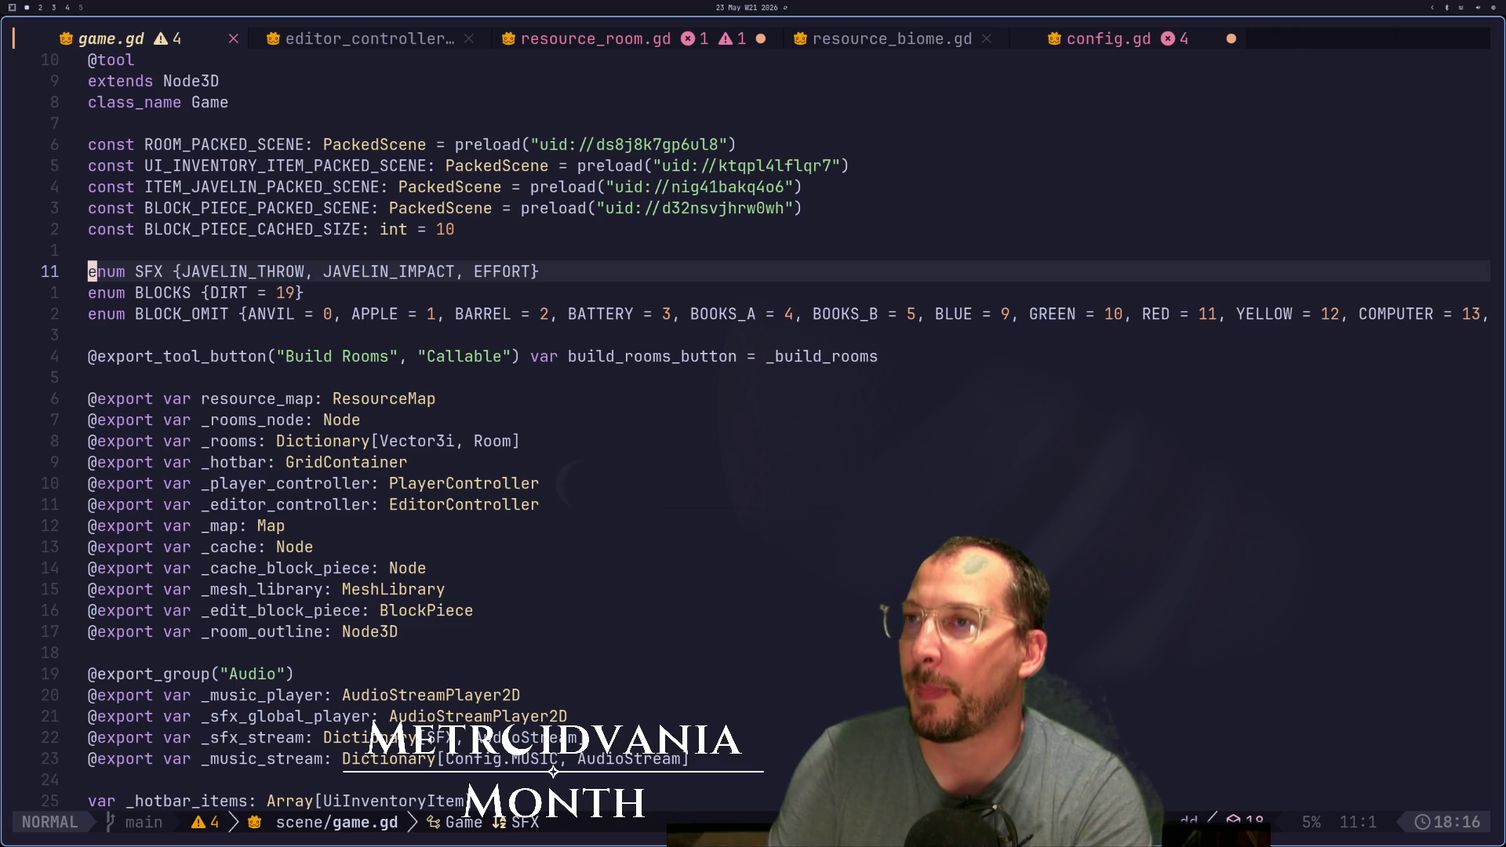
key("shift+h")
Complete the enum as 'enum Biome {DEEP_UNDER}' and save config.gd
key("A")
key("BackSpace")
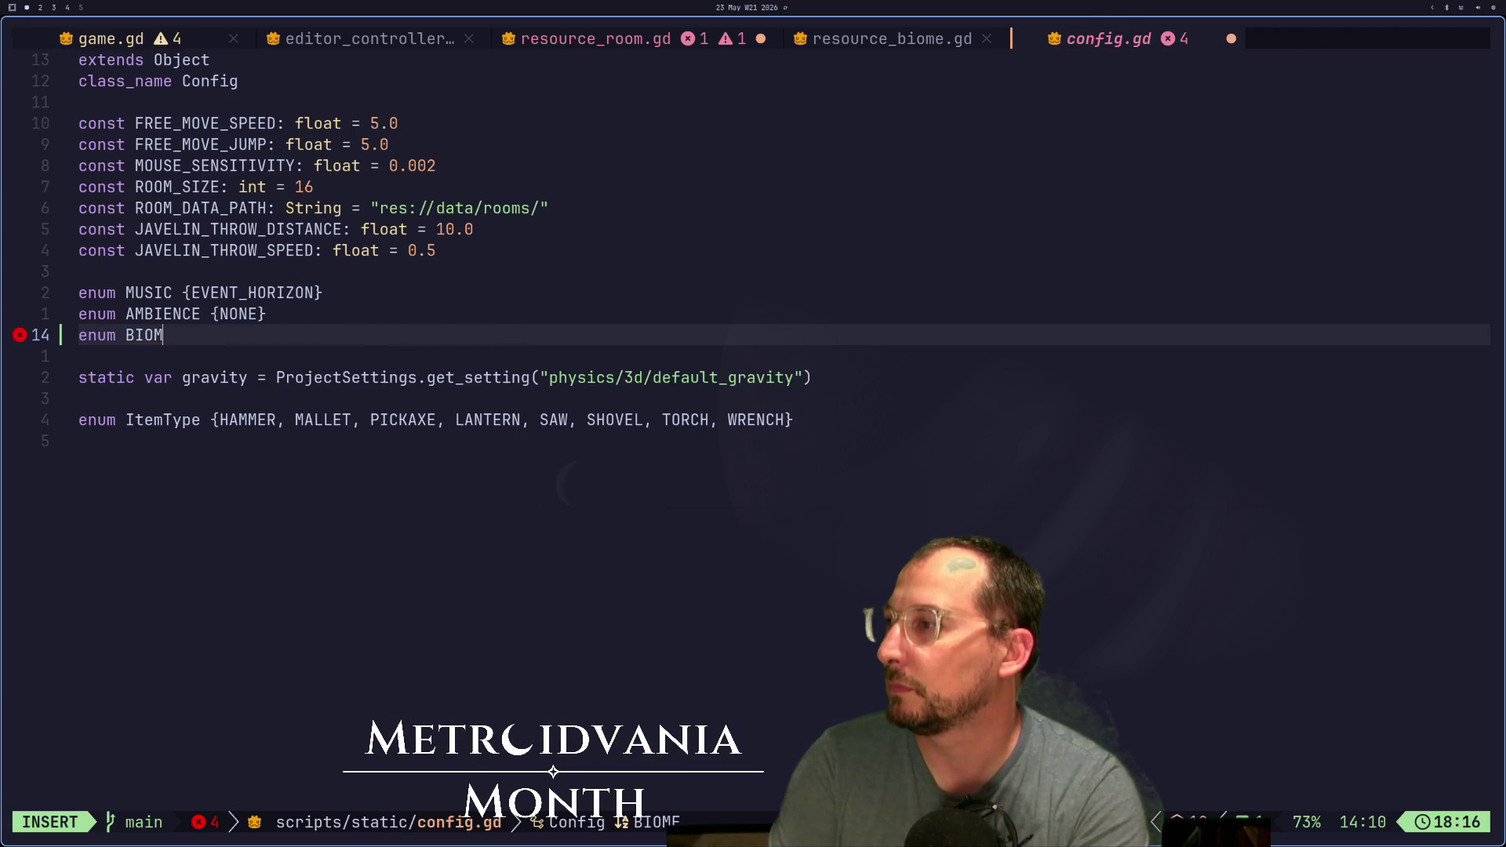
key("Escape")
key("u")
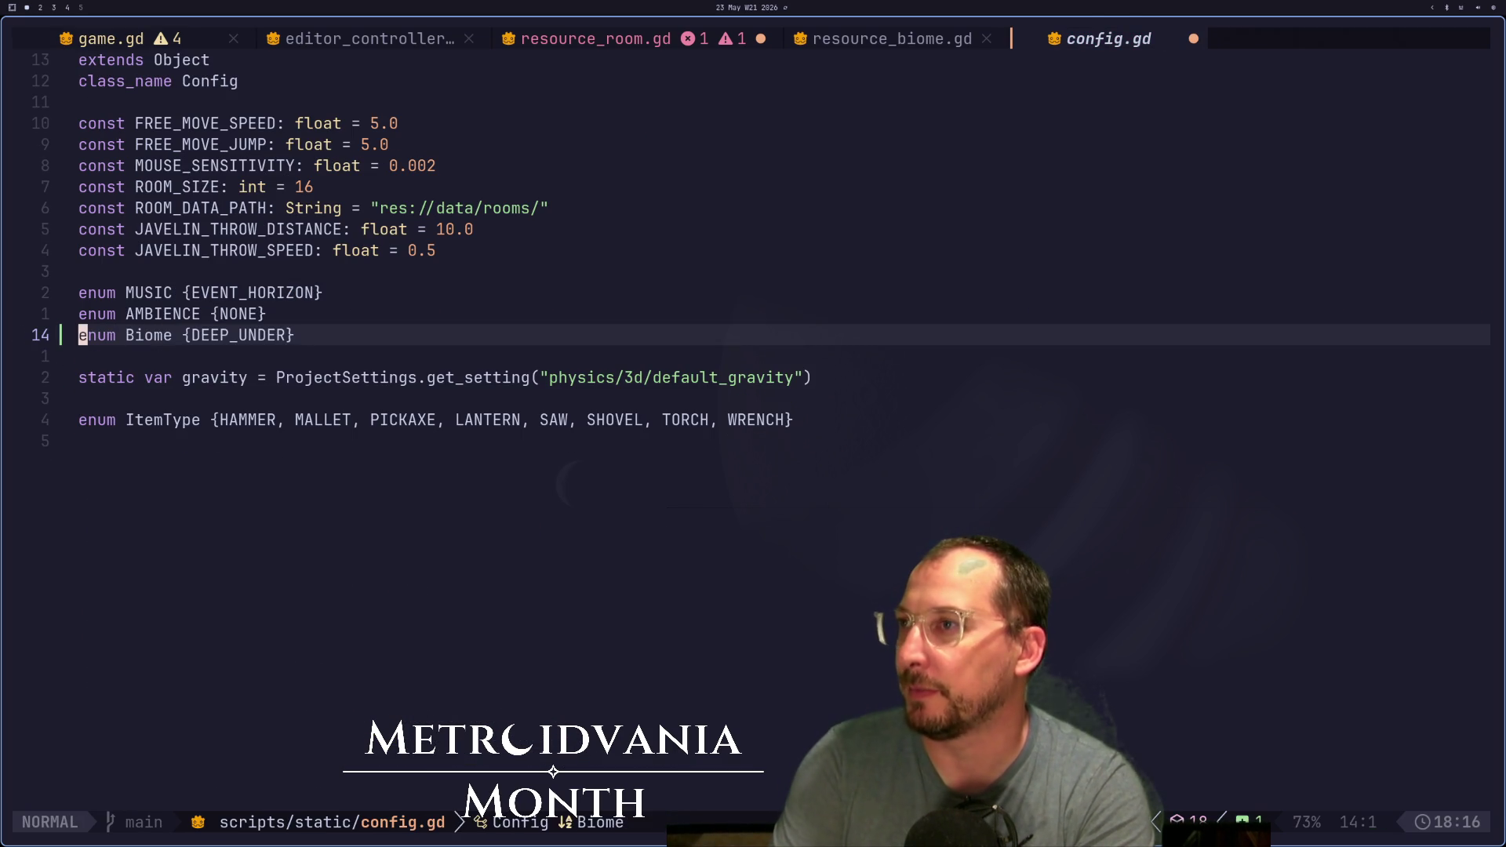
type(":w")
key("Return")
In resource_room.gd, delete the leftover empty line and the biome export line, then save
key("shift+h")
key("shift+h")
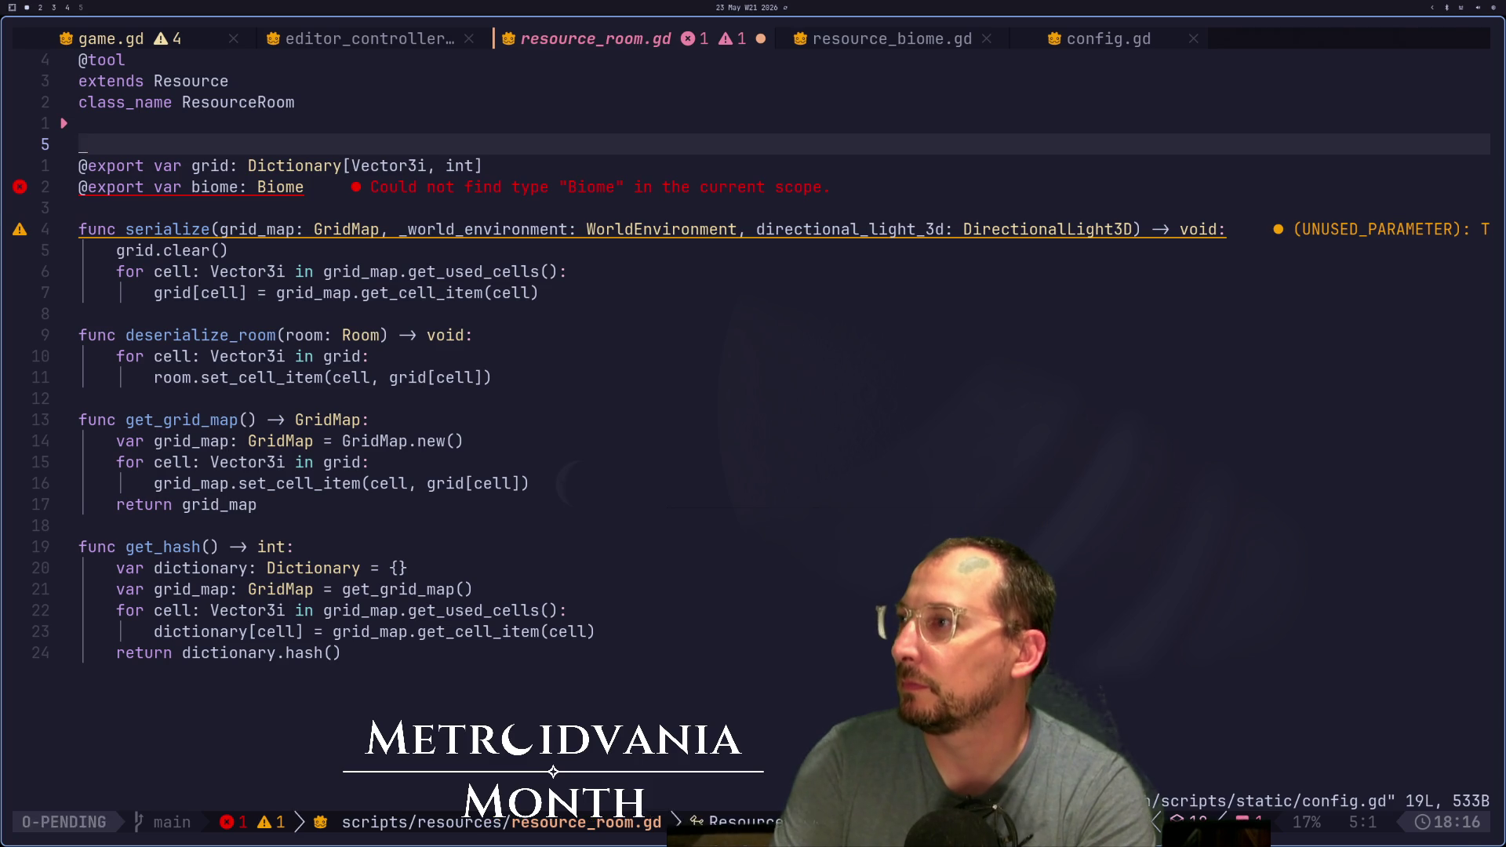
key("d")
key("d")
key("j")
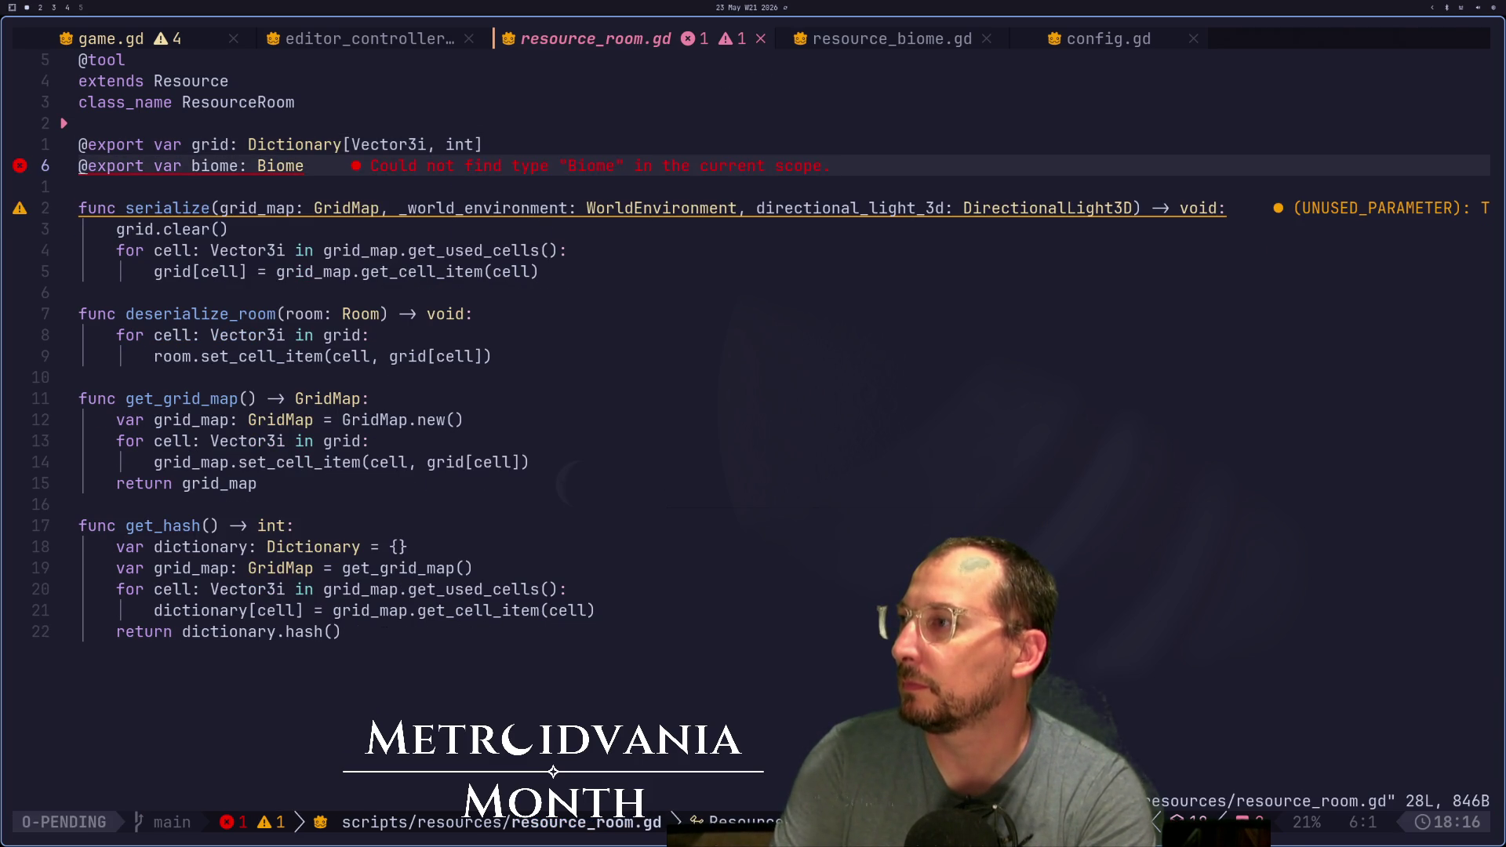
key("d")
key("d")
key("j")
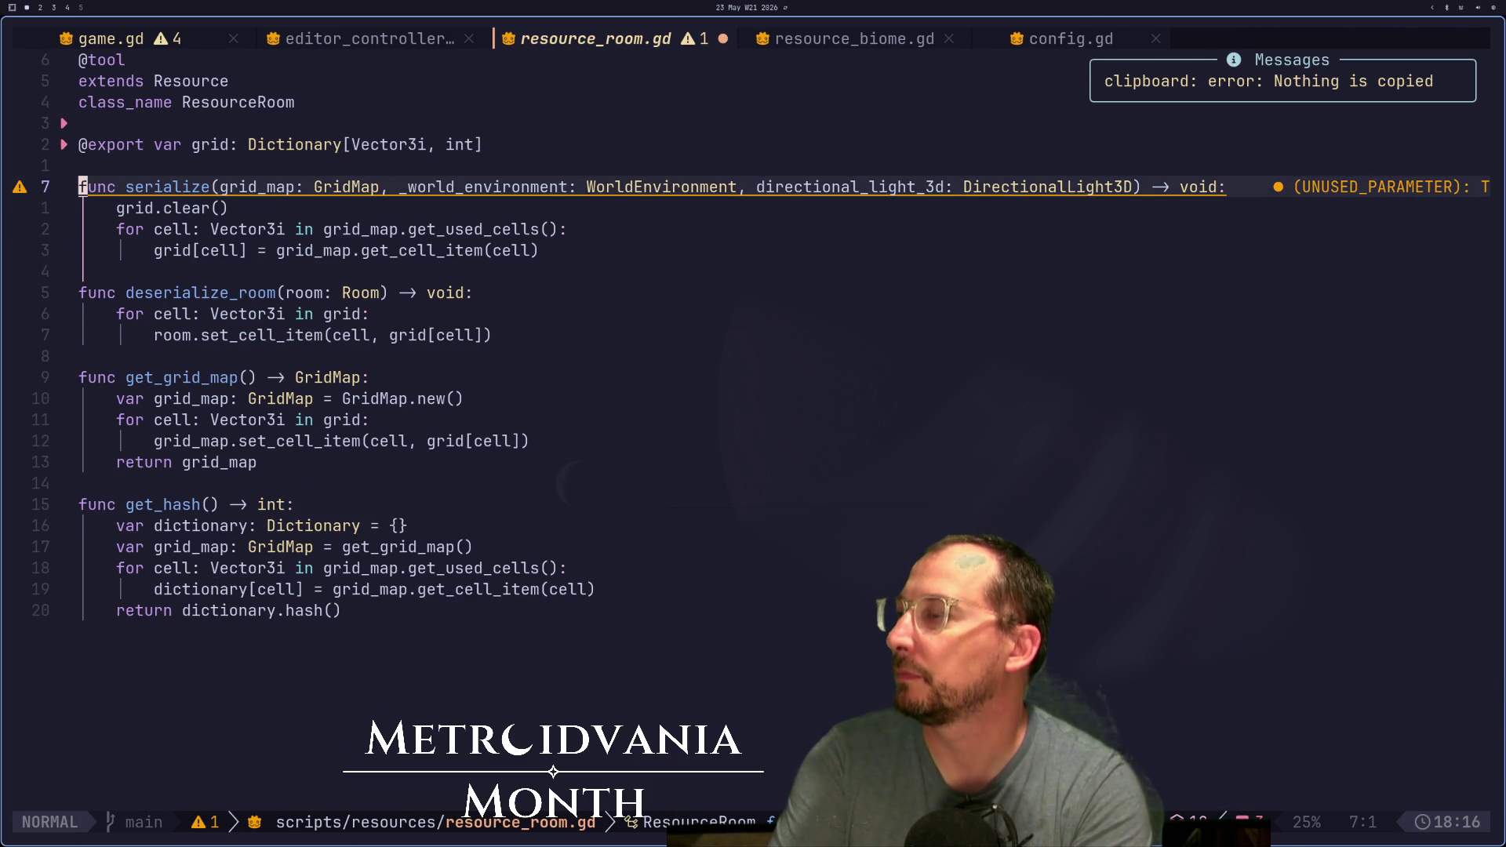
key("k")
key("k")
type(":w")
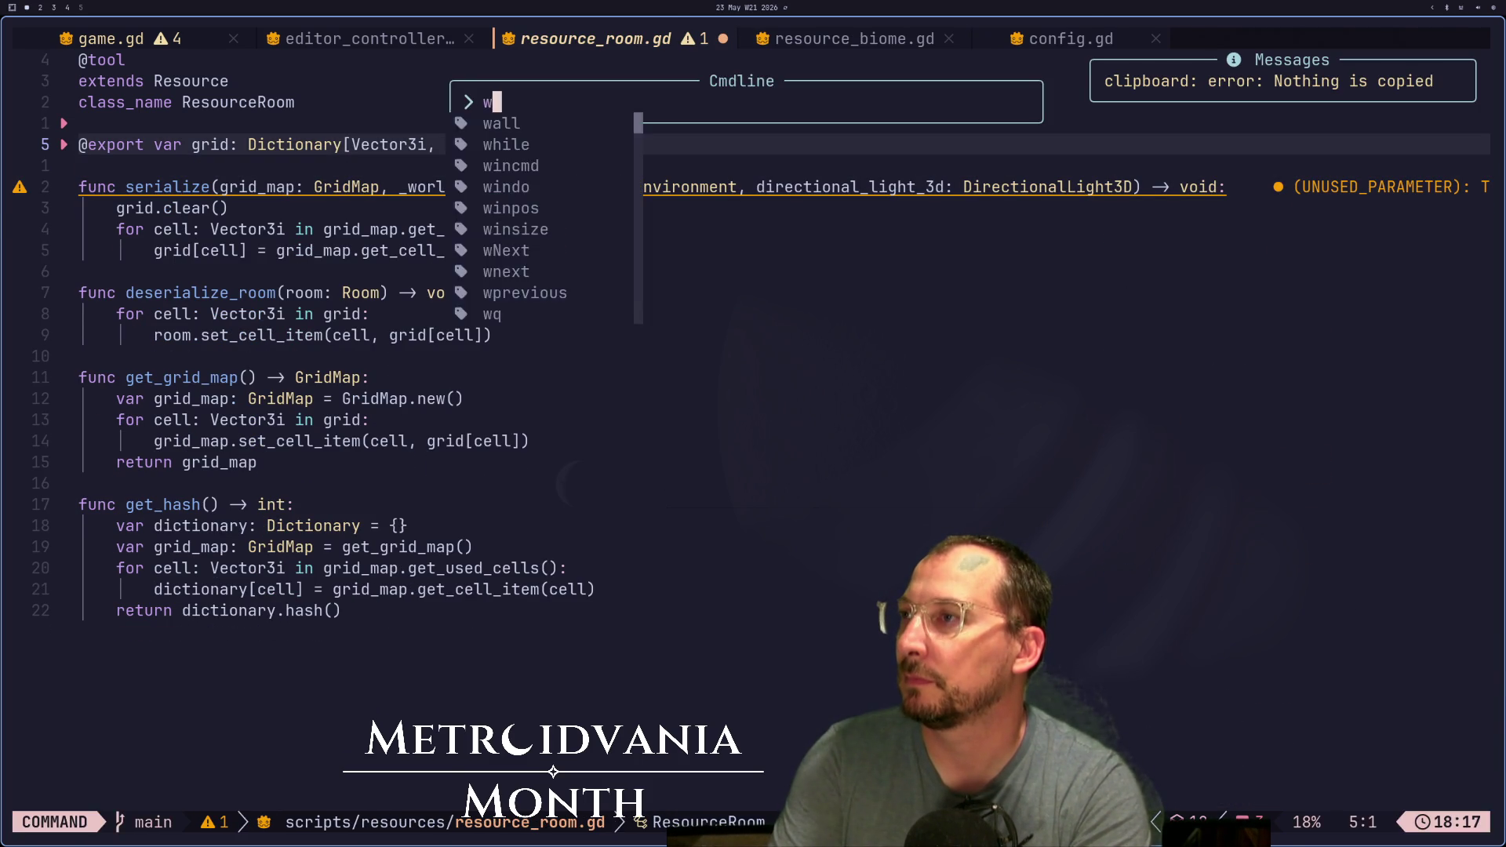
key("Return")
key("ctrl+6")
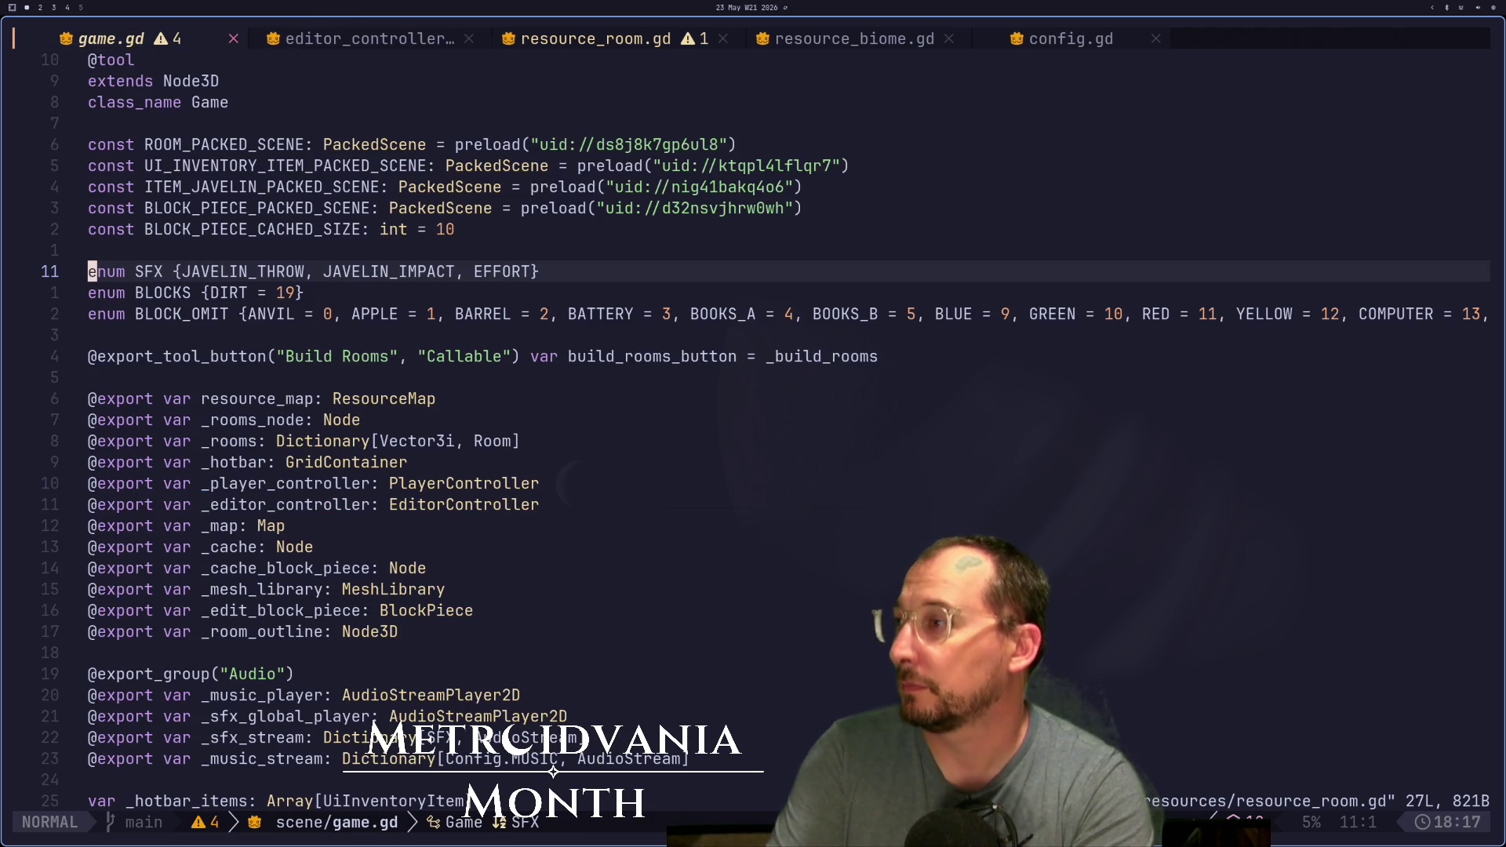
key("j")
key("j")
key("j")
key("j")
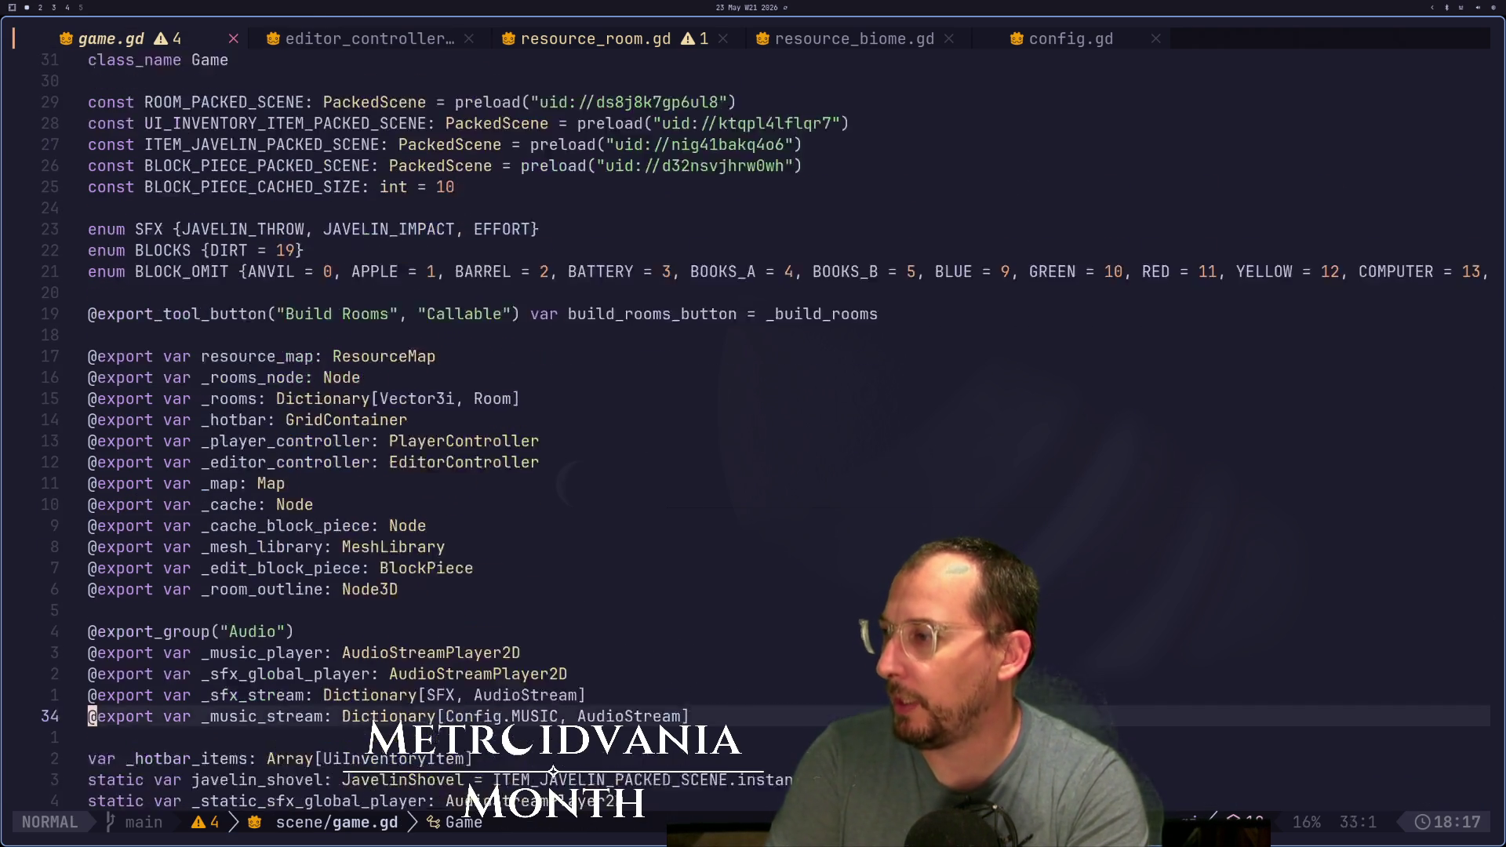
key("k")
key("k")
key("k")
key("k")
key("k")
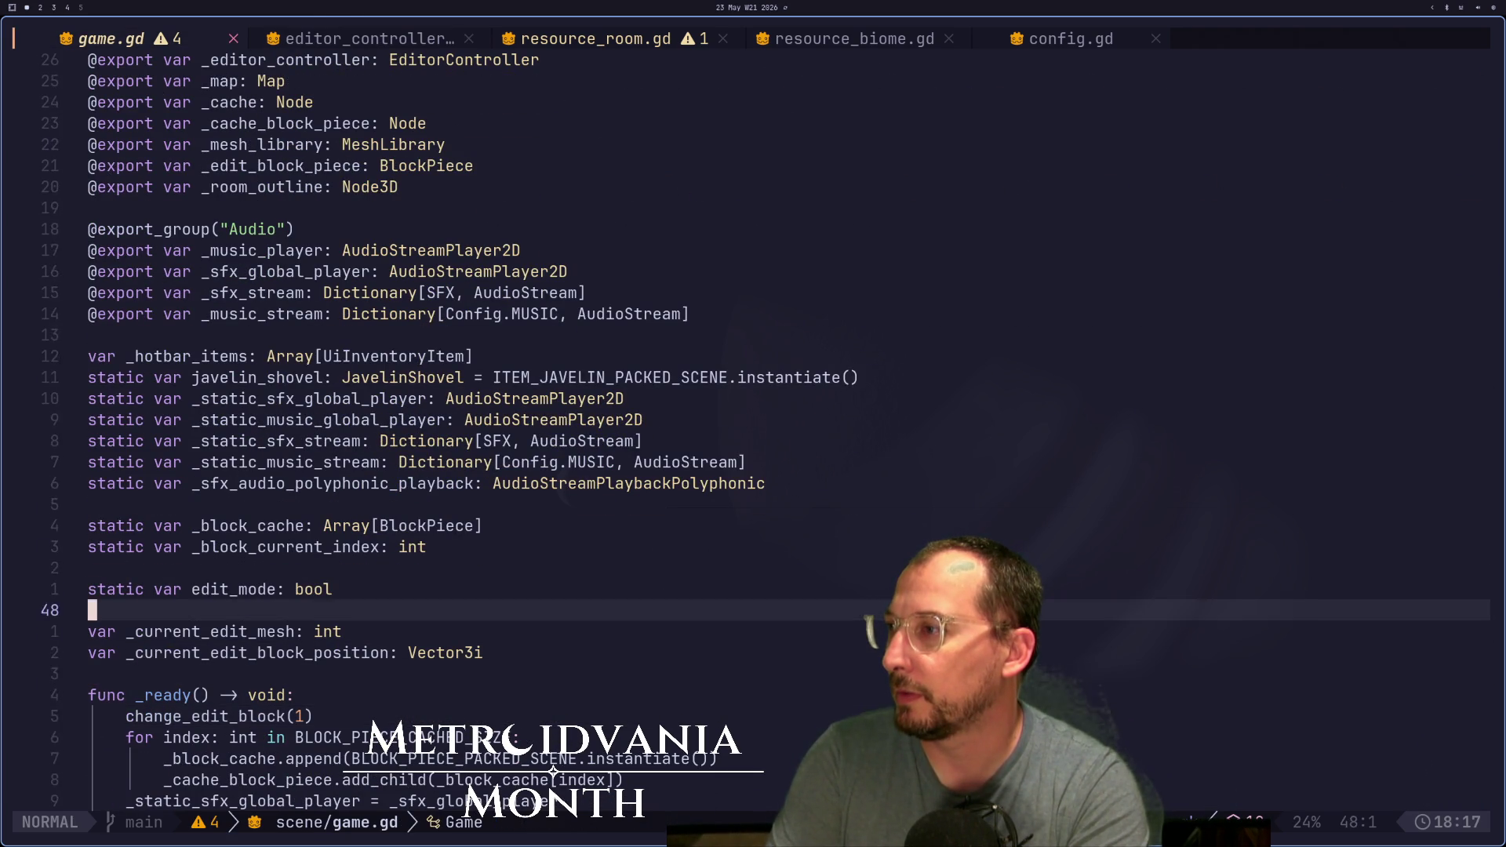
key("k")
key("k")
key("k")
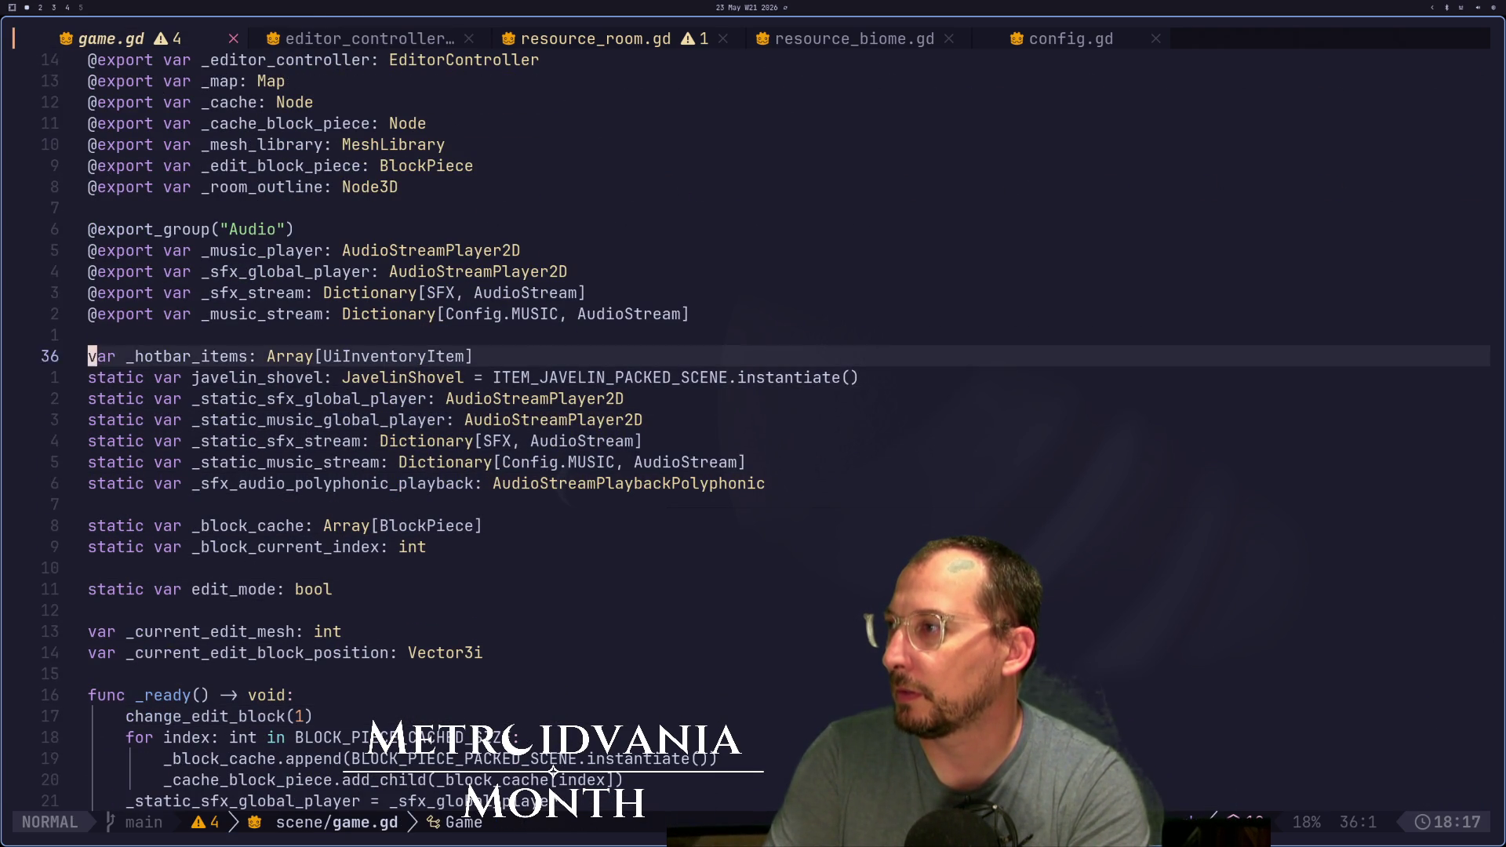
type("o@expor")
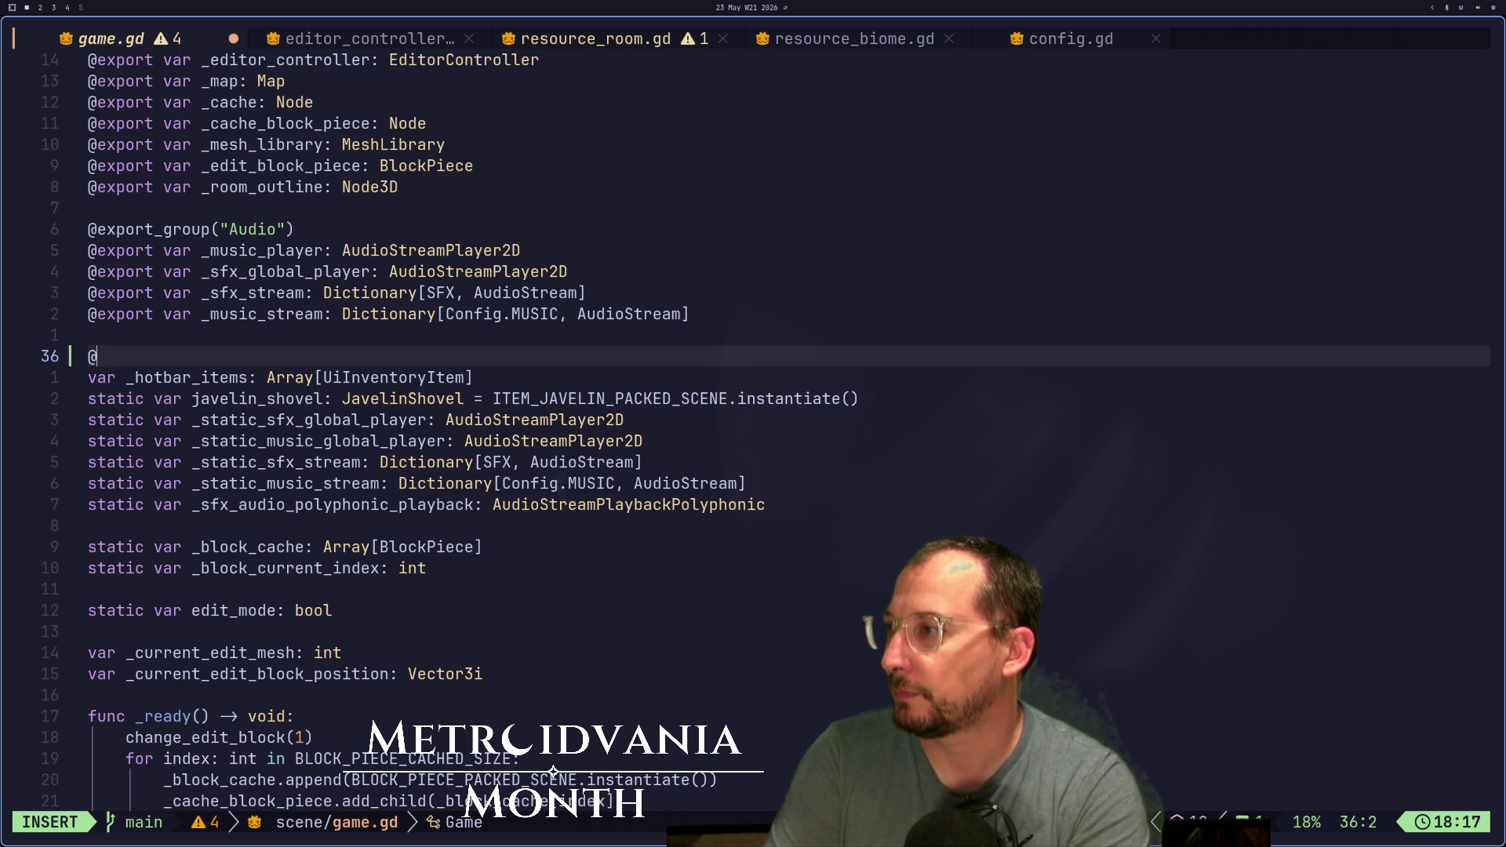
type("t")
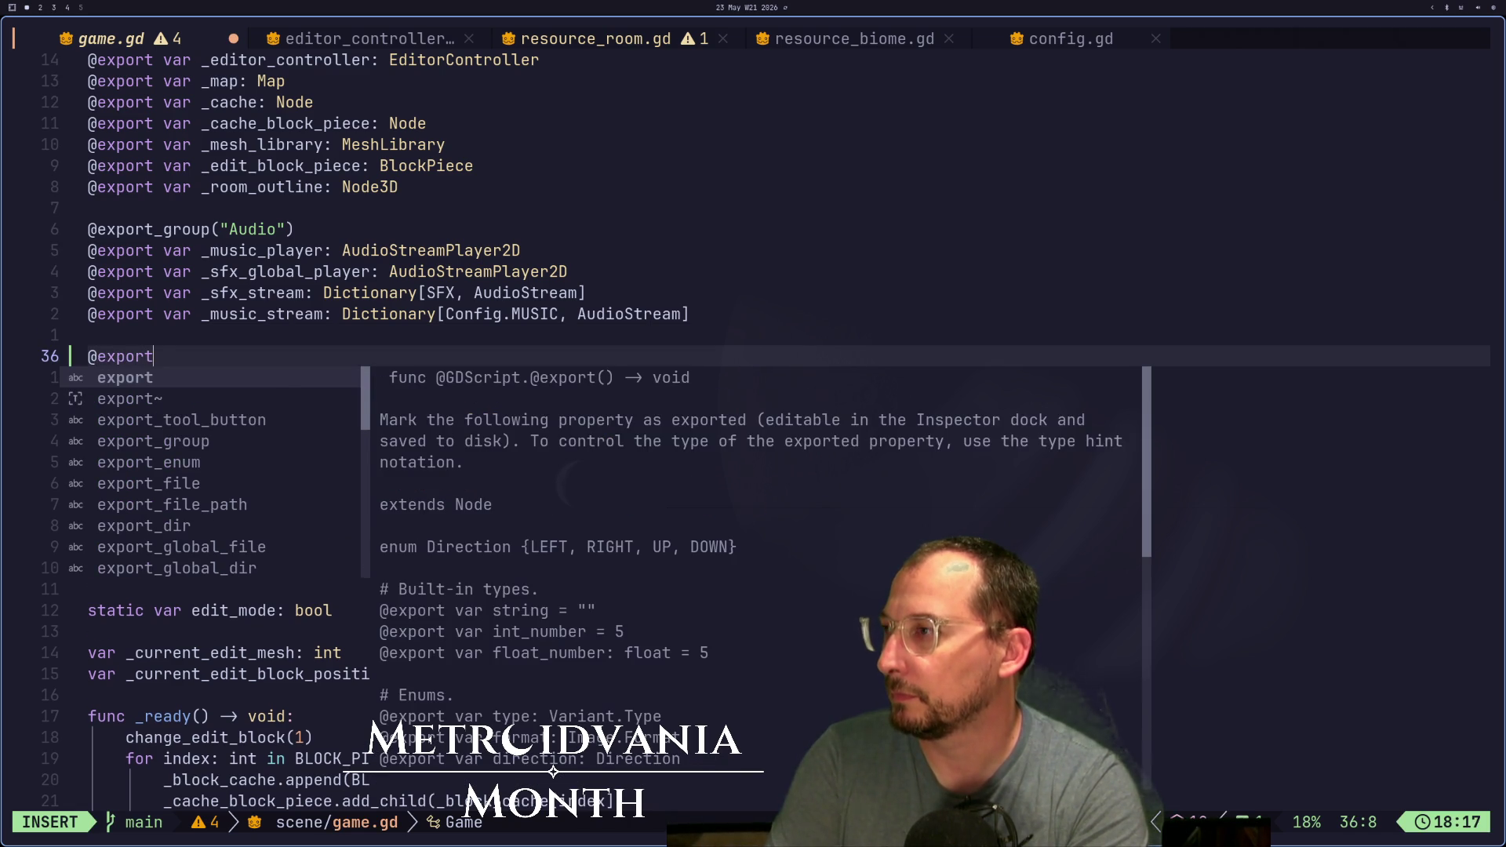
type(" g")
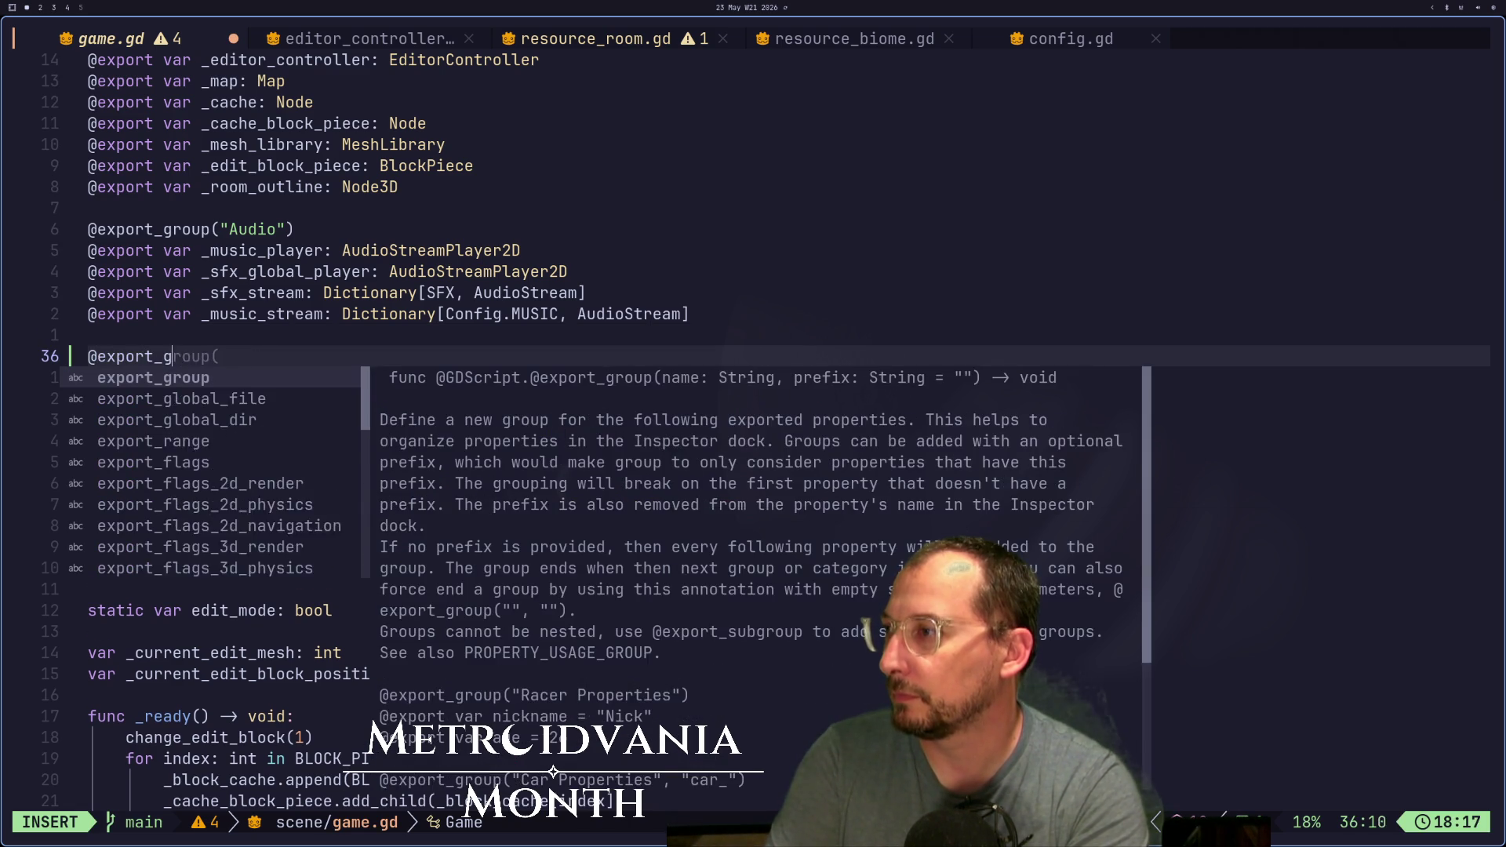
key("Return")
type("\"")
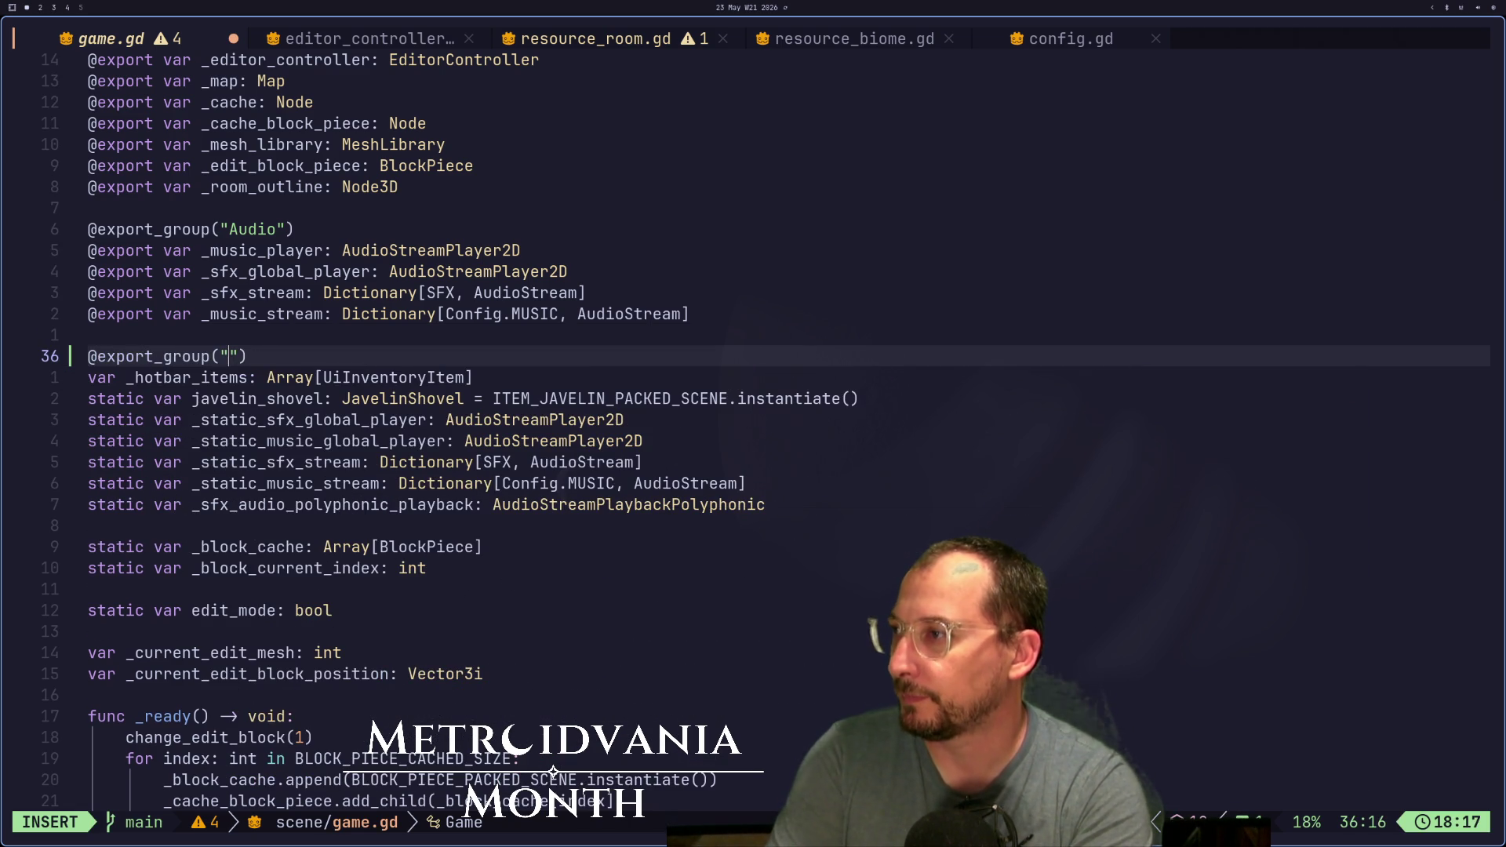
type("Design")
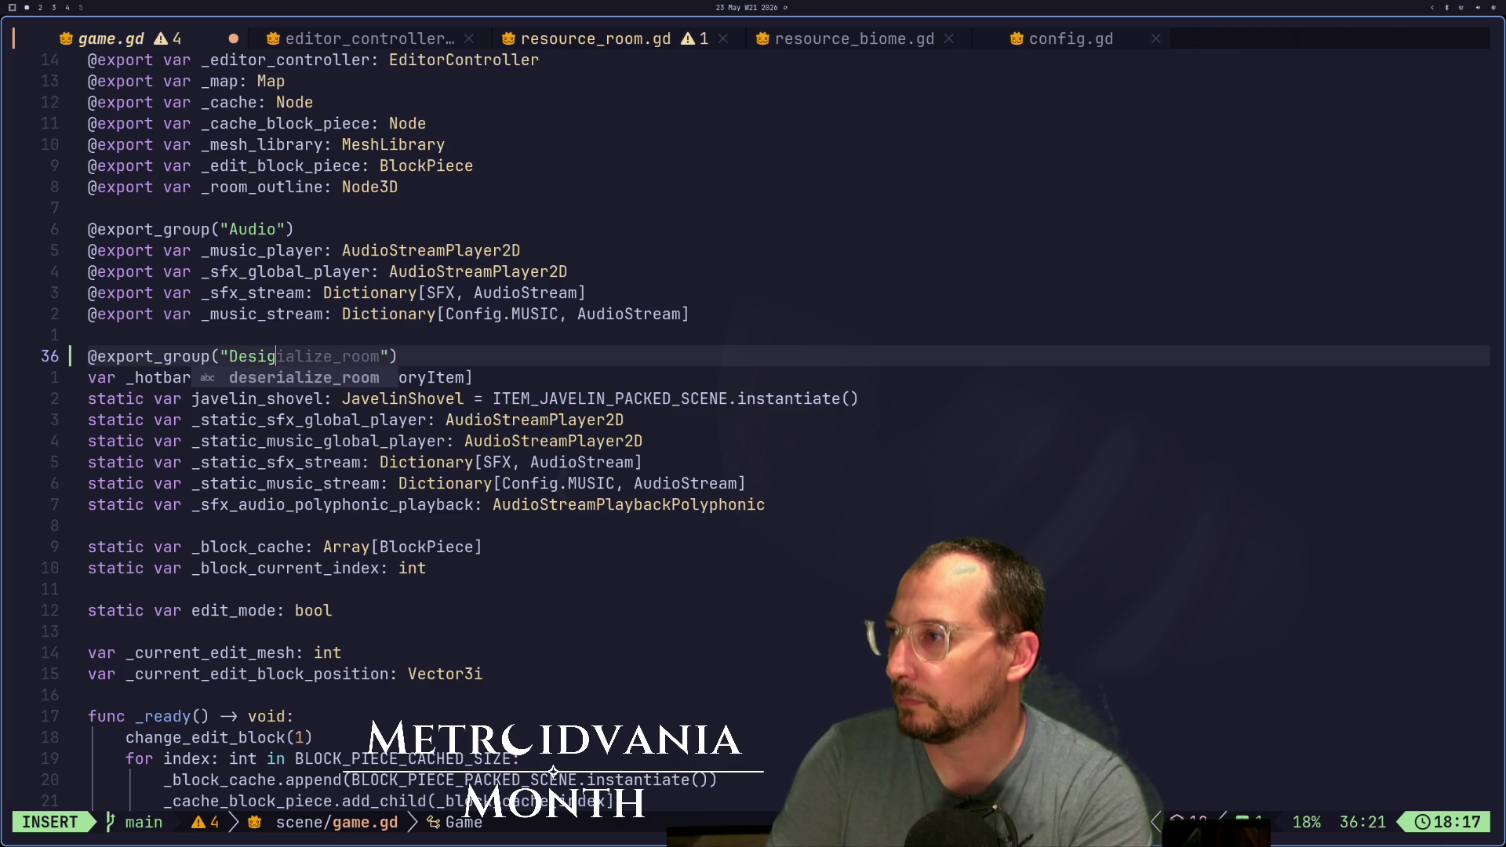
key("BackSpace")
key("BackSpace")
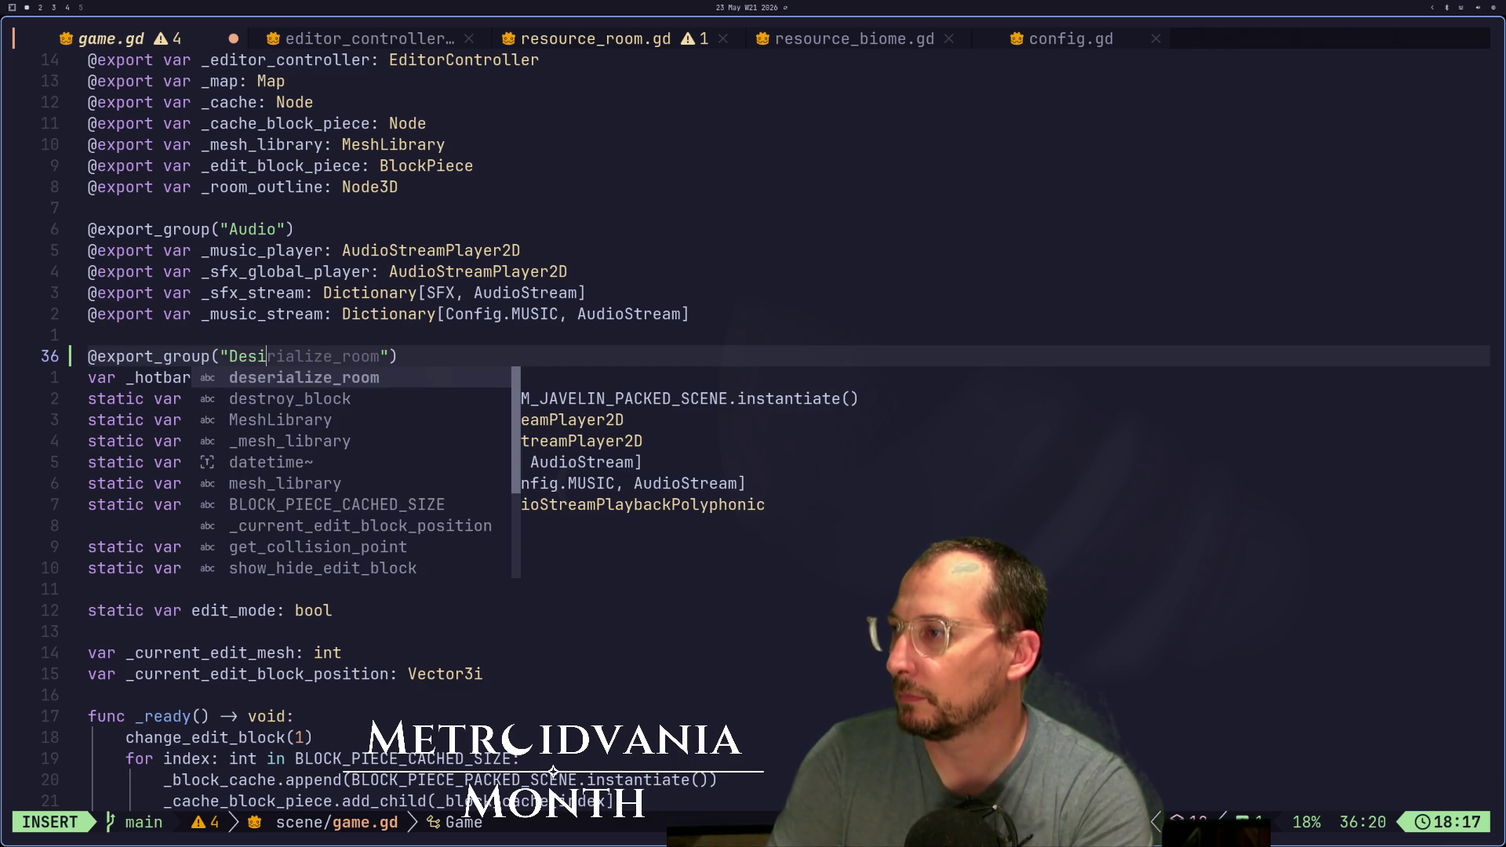
key("BackSpace")
type("ing")
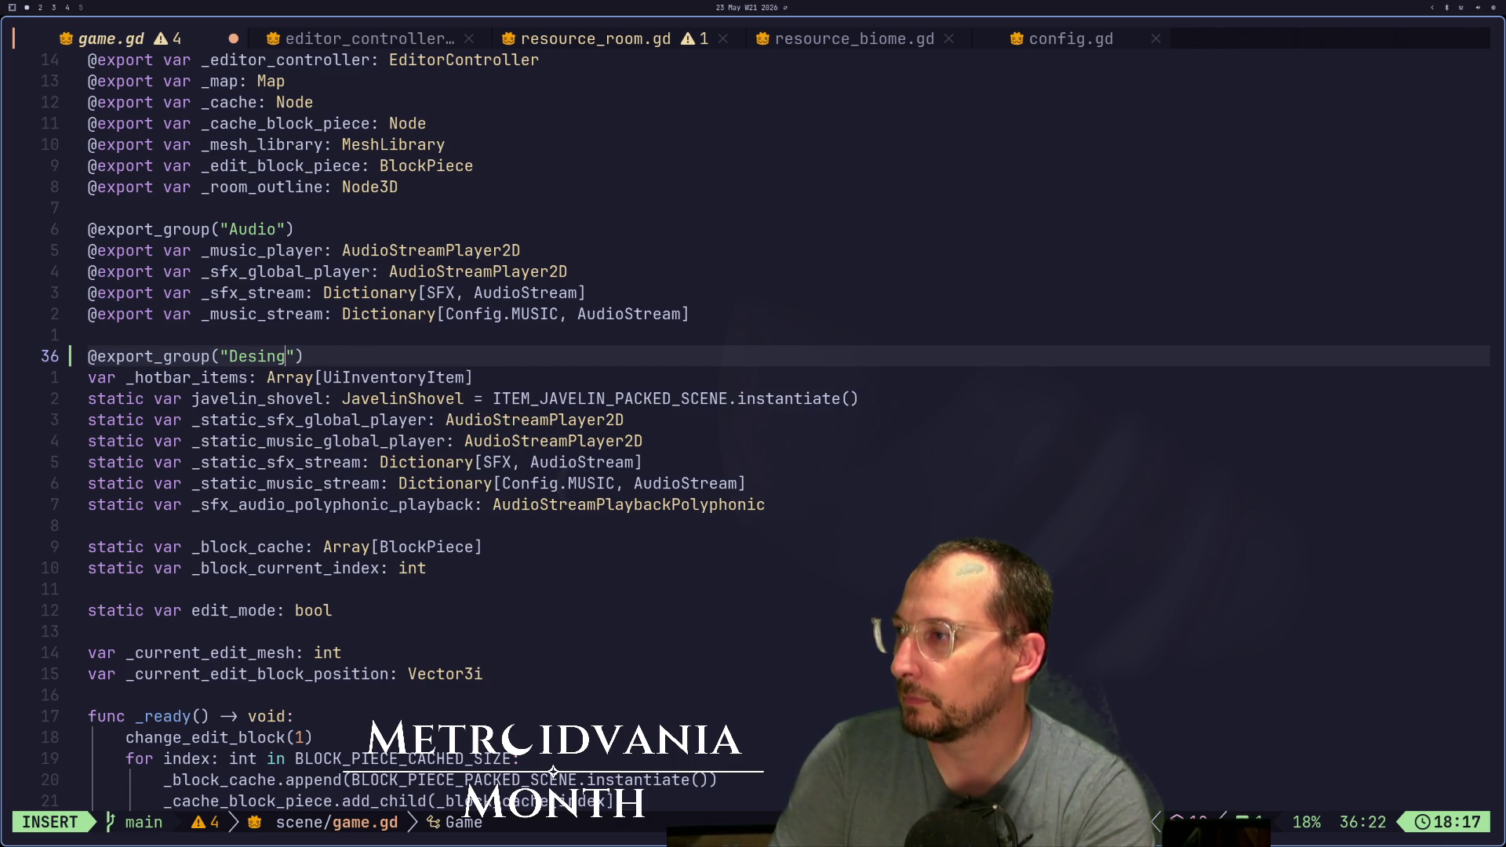
key("Escape")
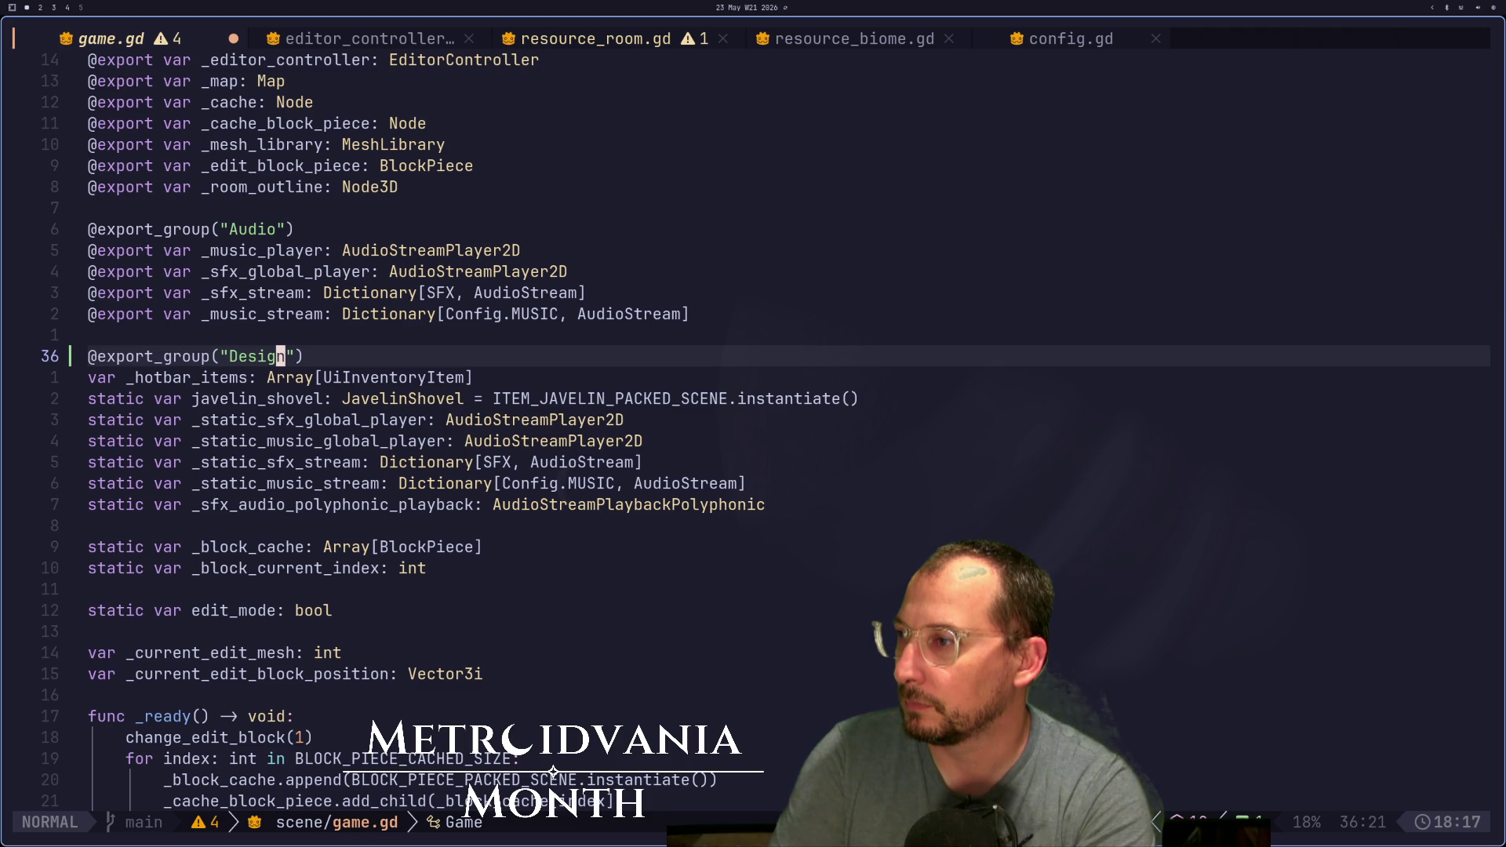
key("j")
key("j")
key("j")
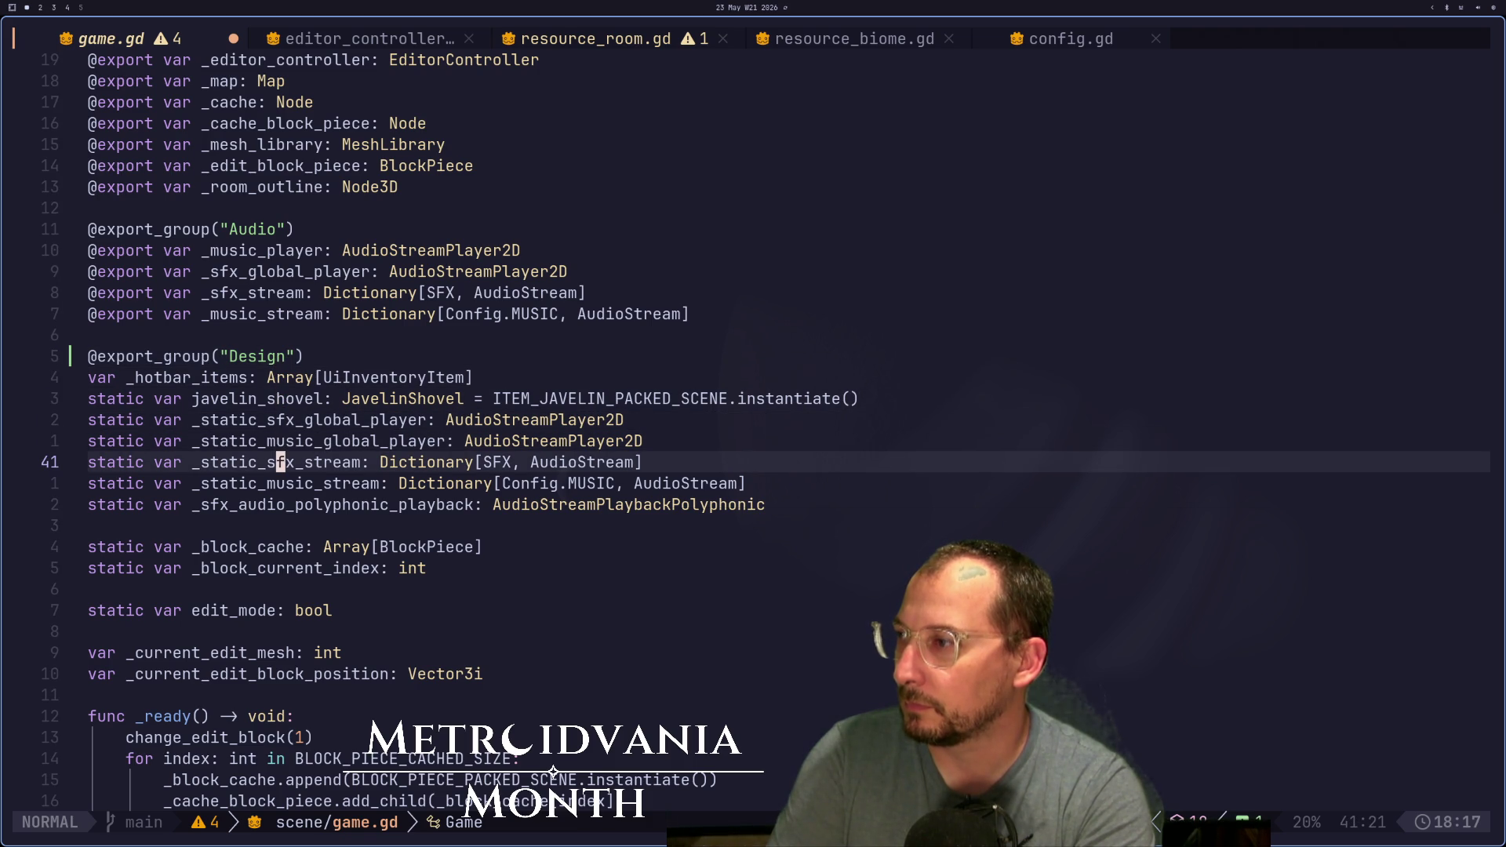
key("j")
key("k")
key("k")
key("k")
key("k")
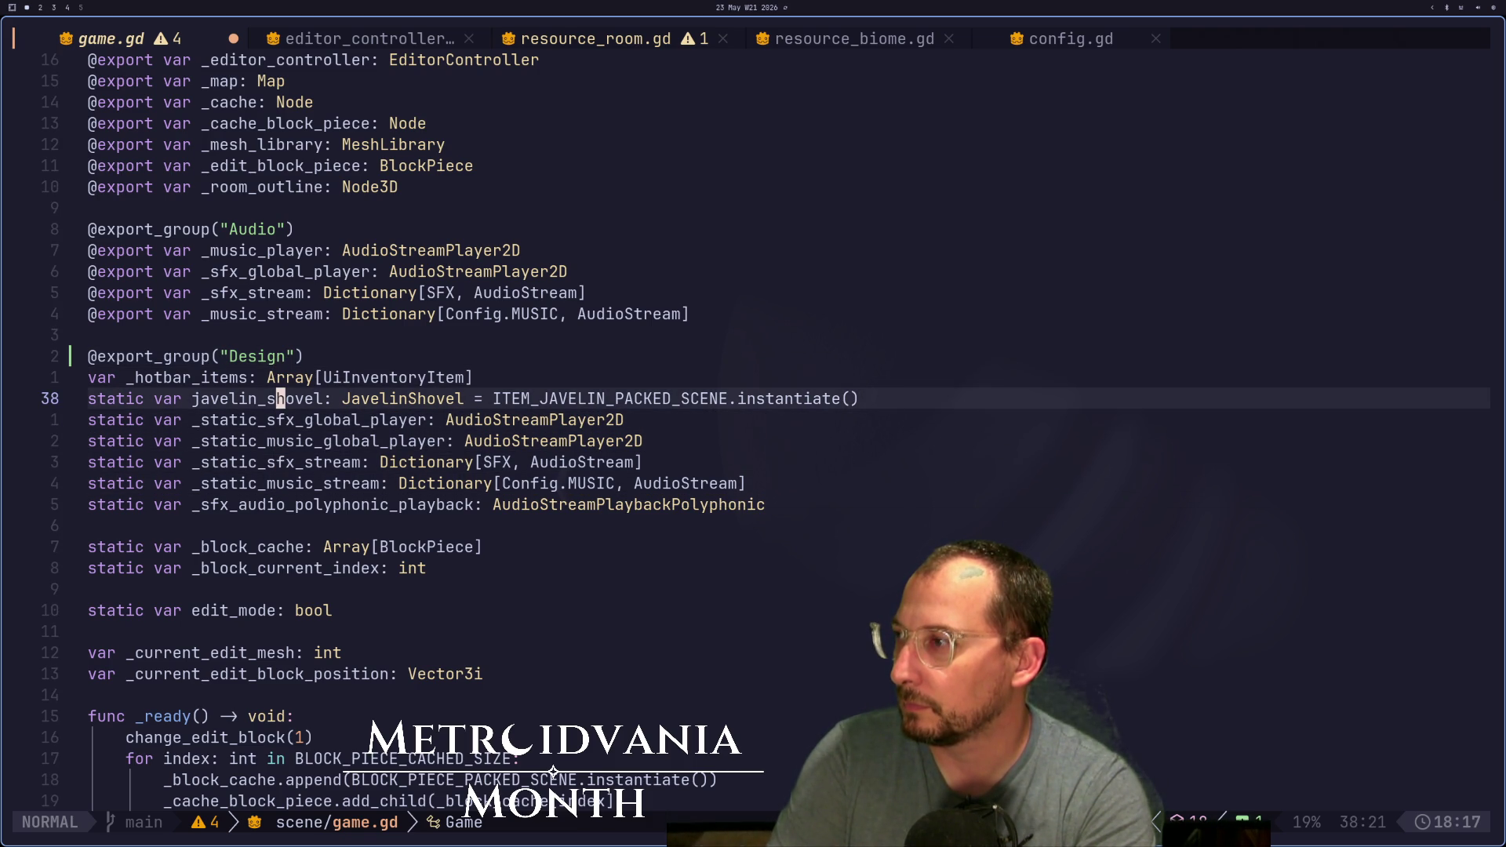
Move the Design export-group line up to sit above resource_map
key("k")
key("k")
key("d")
key("d")
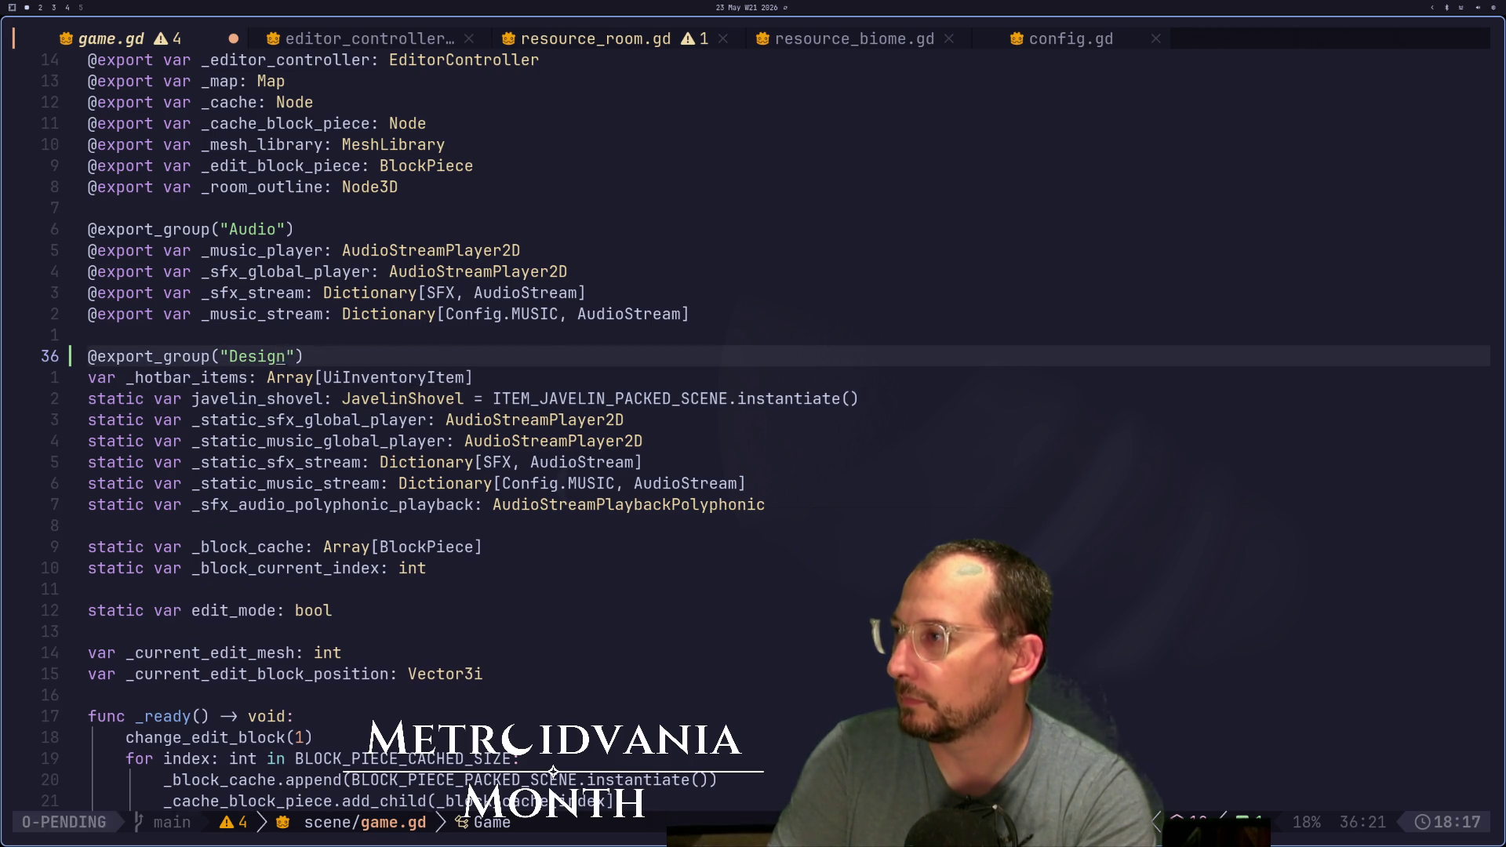
key("k")
key("k")
key("k")
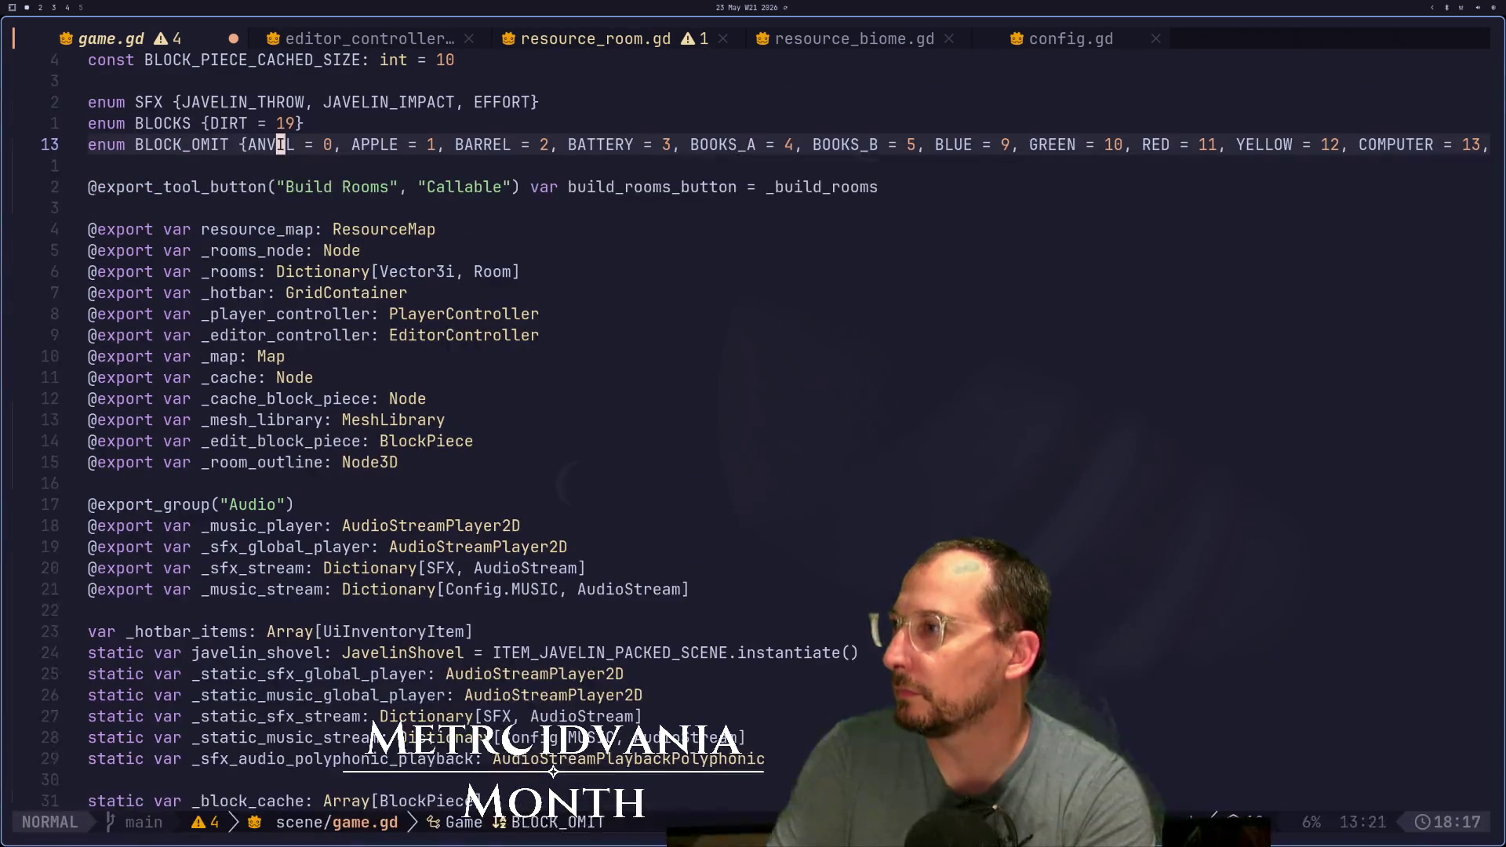
key("j")
key("j")
key("j")
key("p")
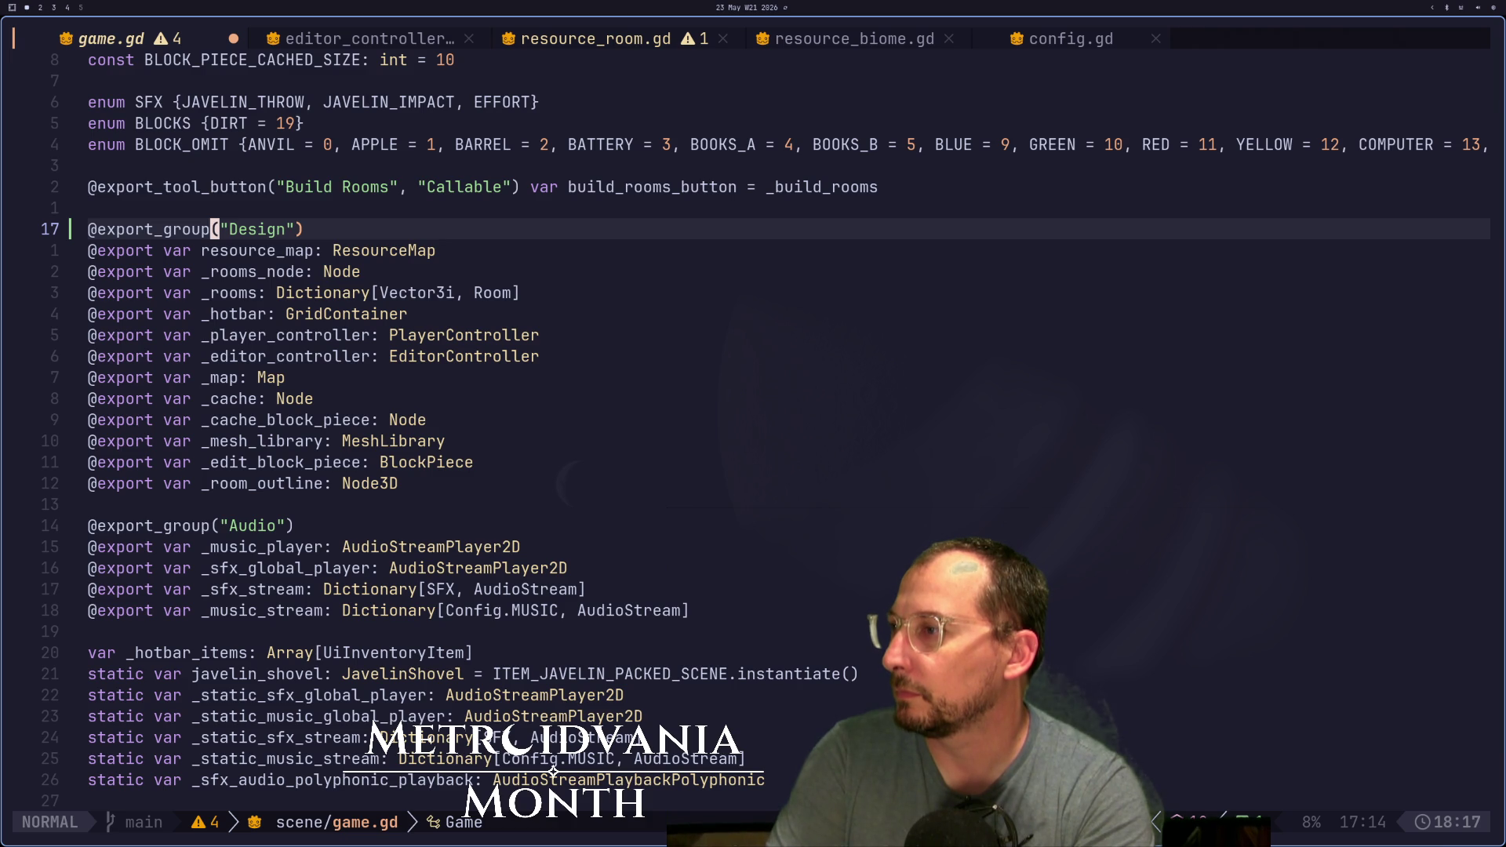
Move the _rooms declaration under resource_map in the Design group
key("j")
key("j")
key("j")
key("j")
key("k")
key("k")
key("j")
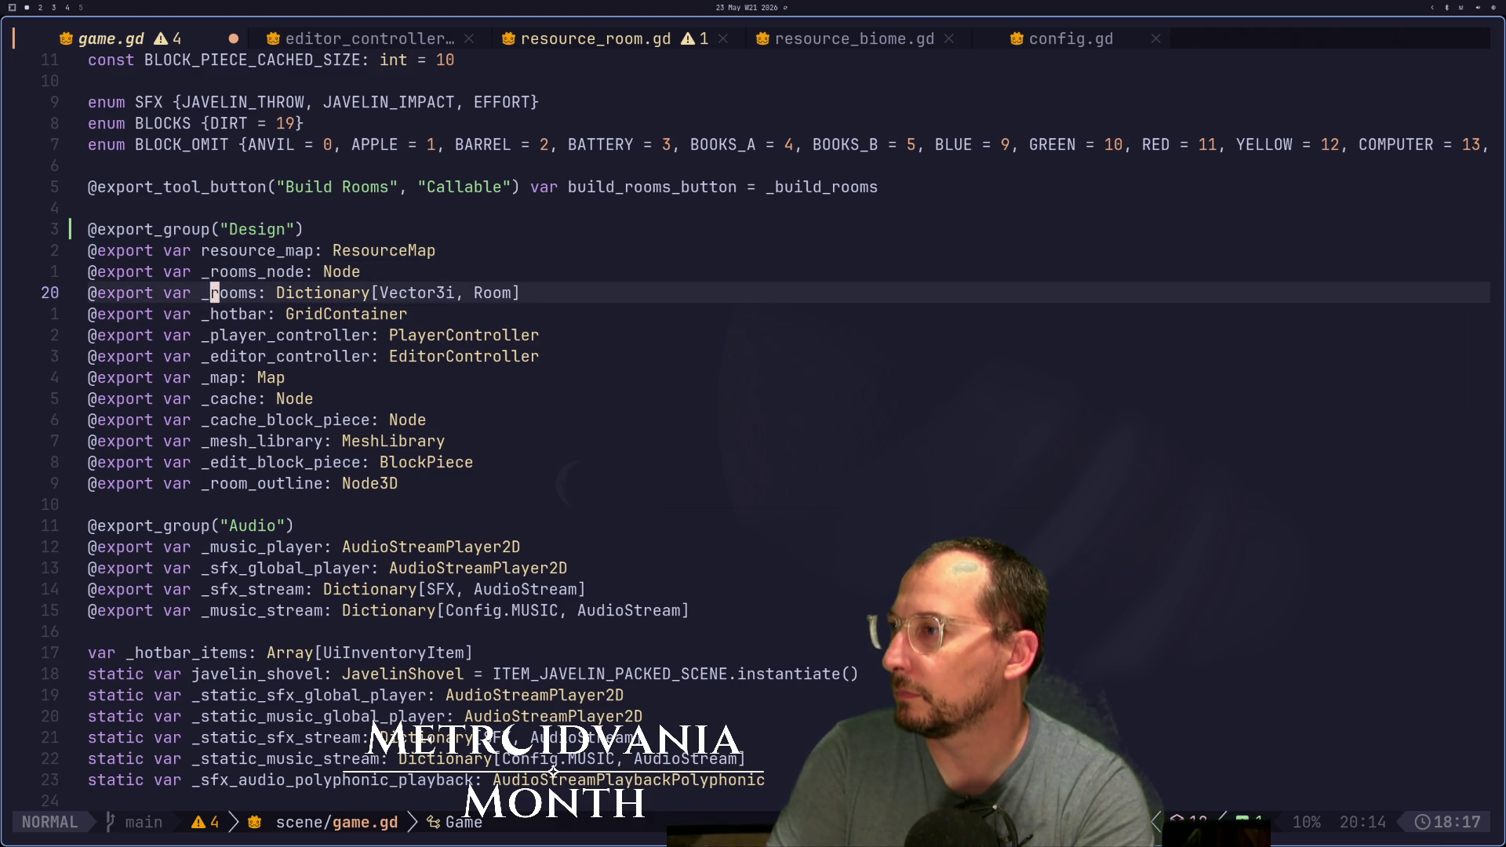
key("d")
key("d")
key("k")
key("P")
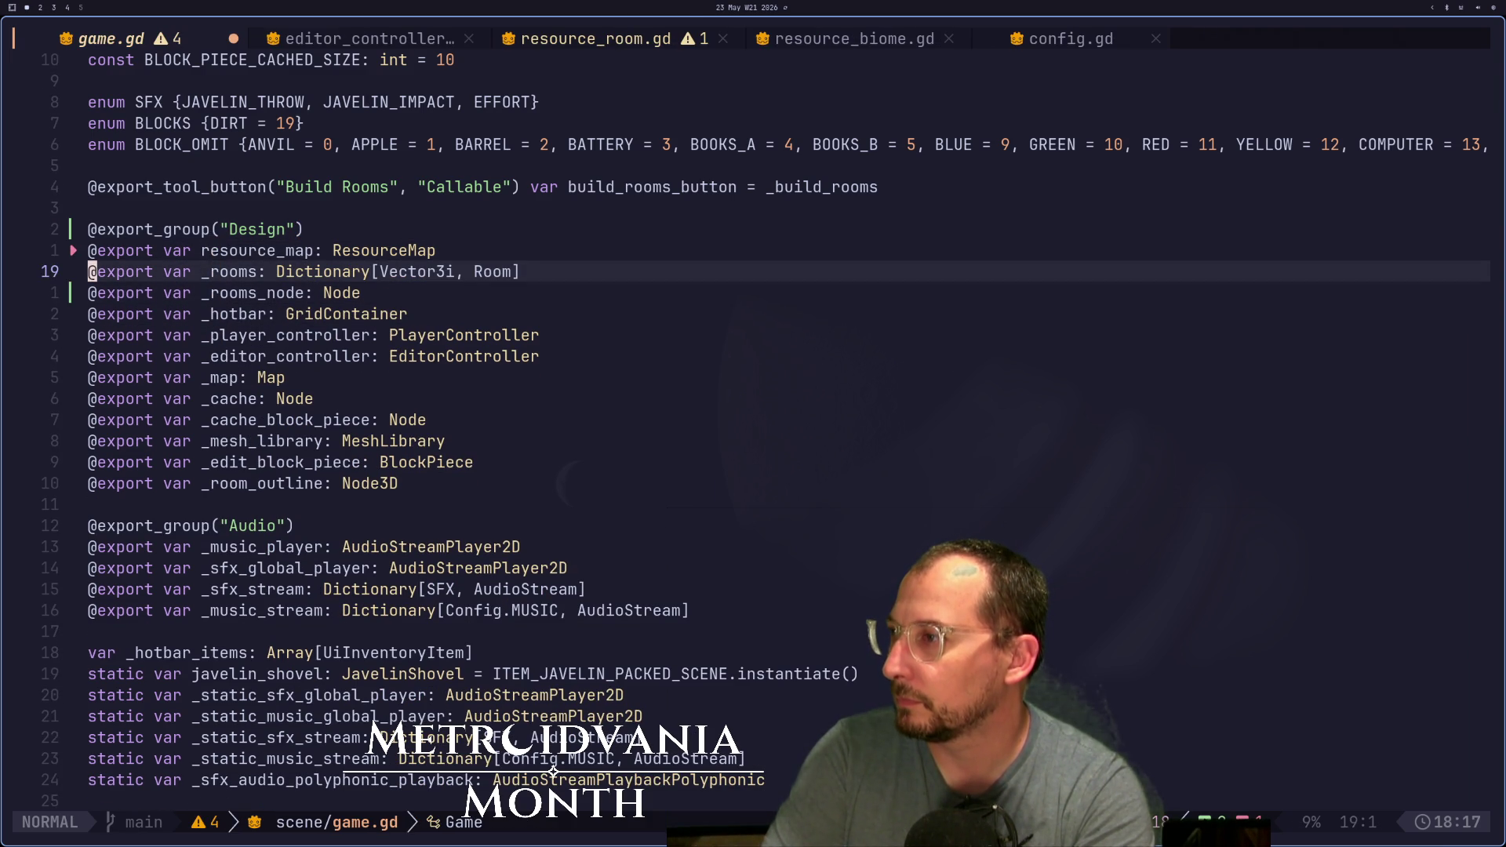
Cut the node exports from _rooms_node through _room_outline
key("j")
key("V")
key("}")
key("d")
key("}")
key("j")
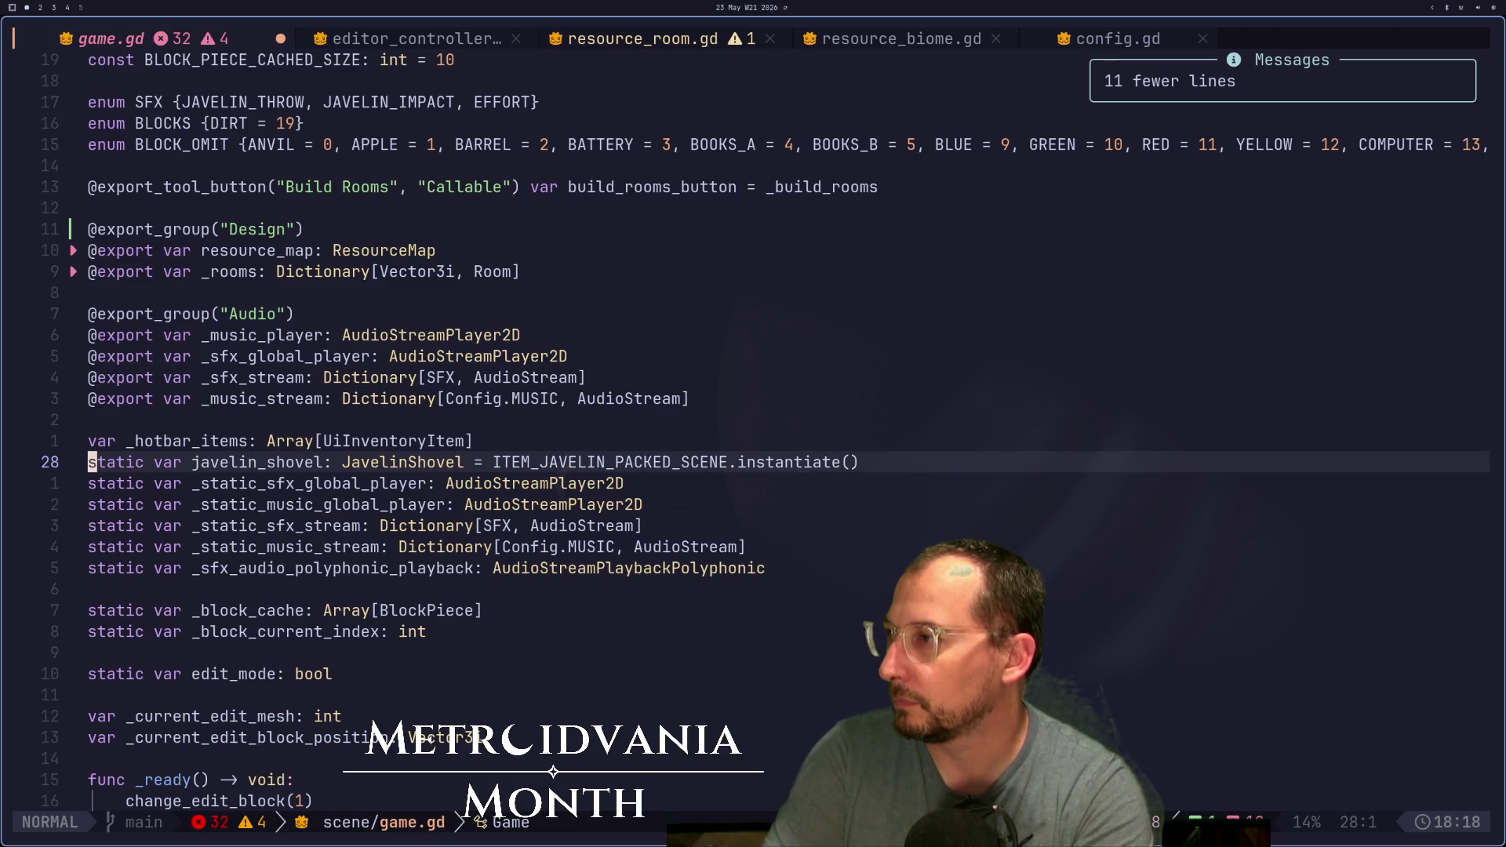
key("j")
key("k")
key("k")
key("k")
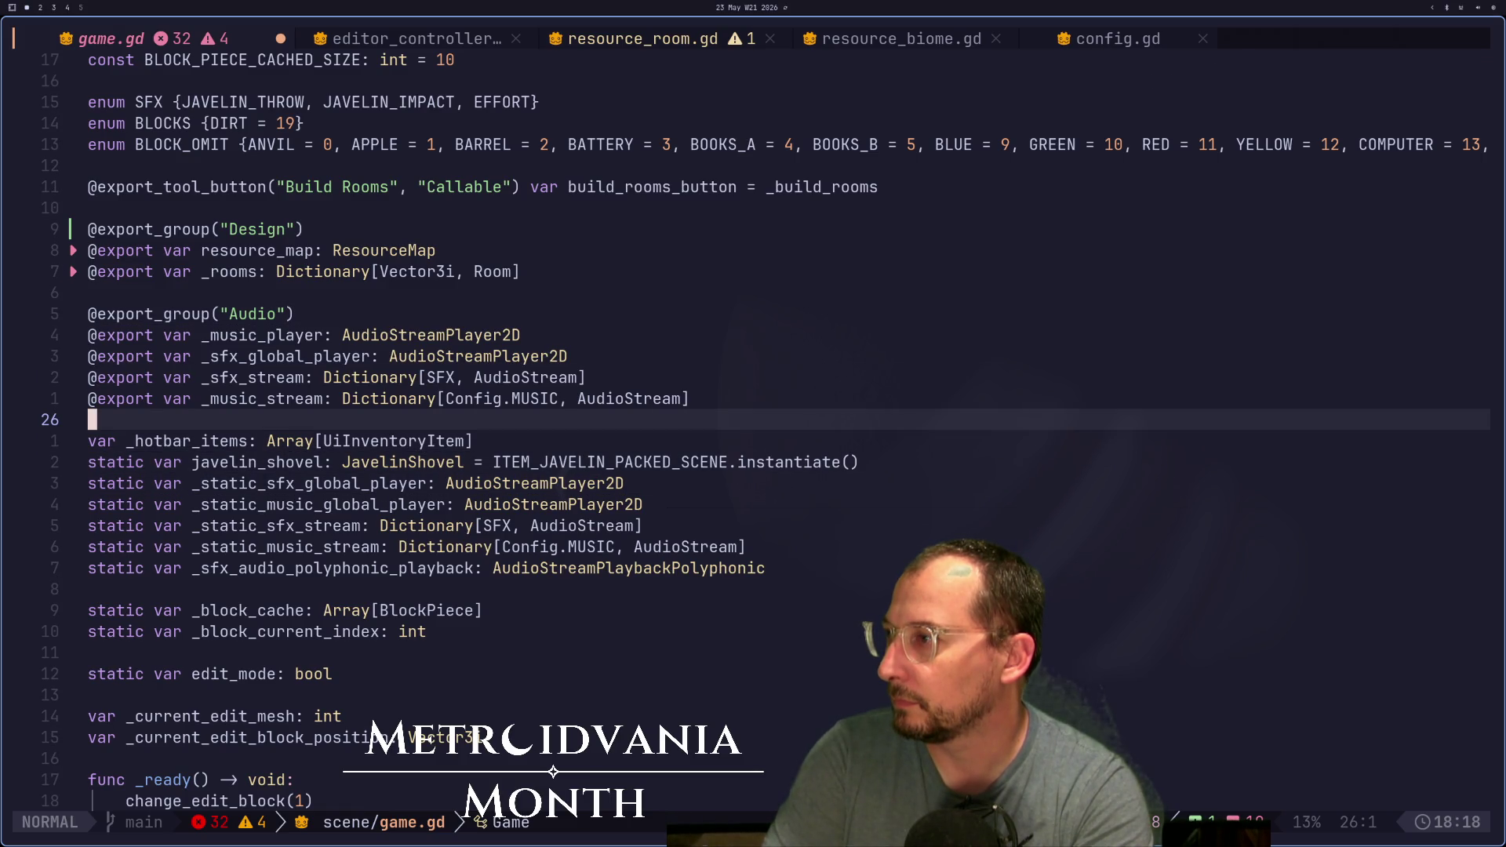
key("o")
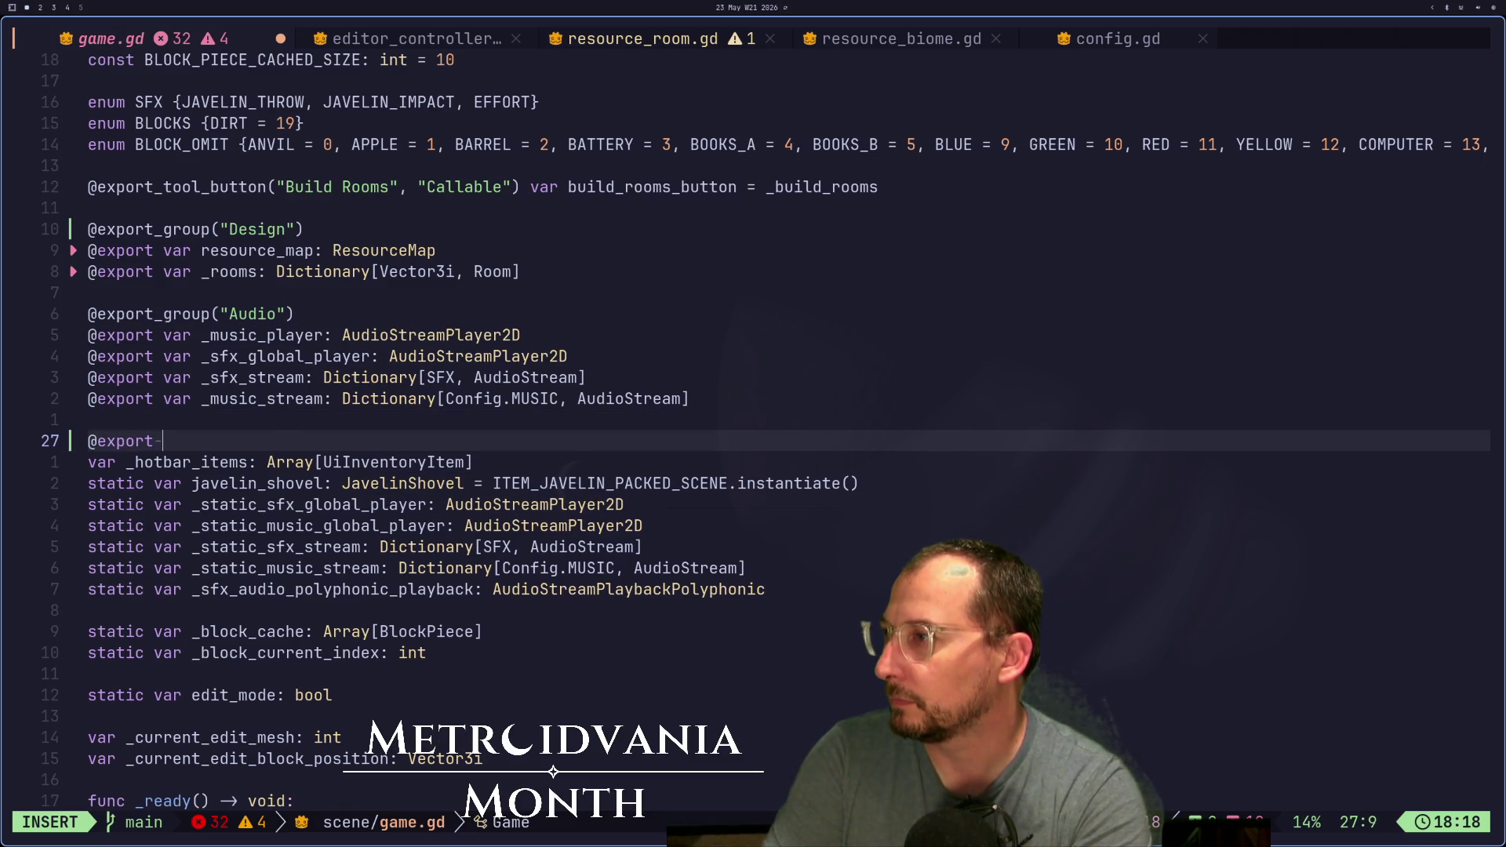
type("group(\"")
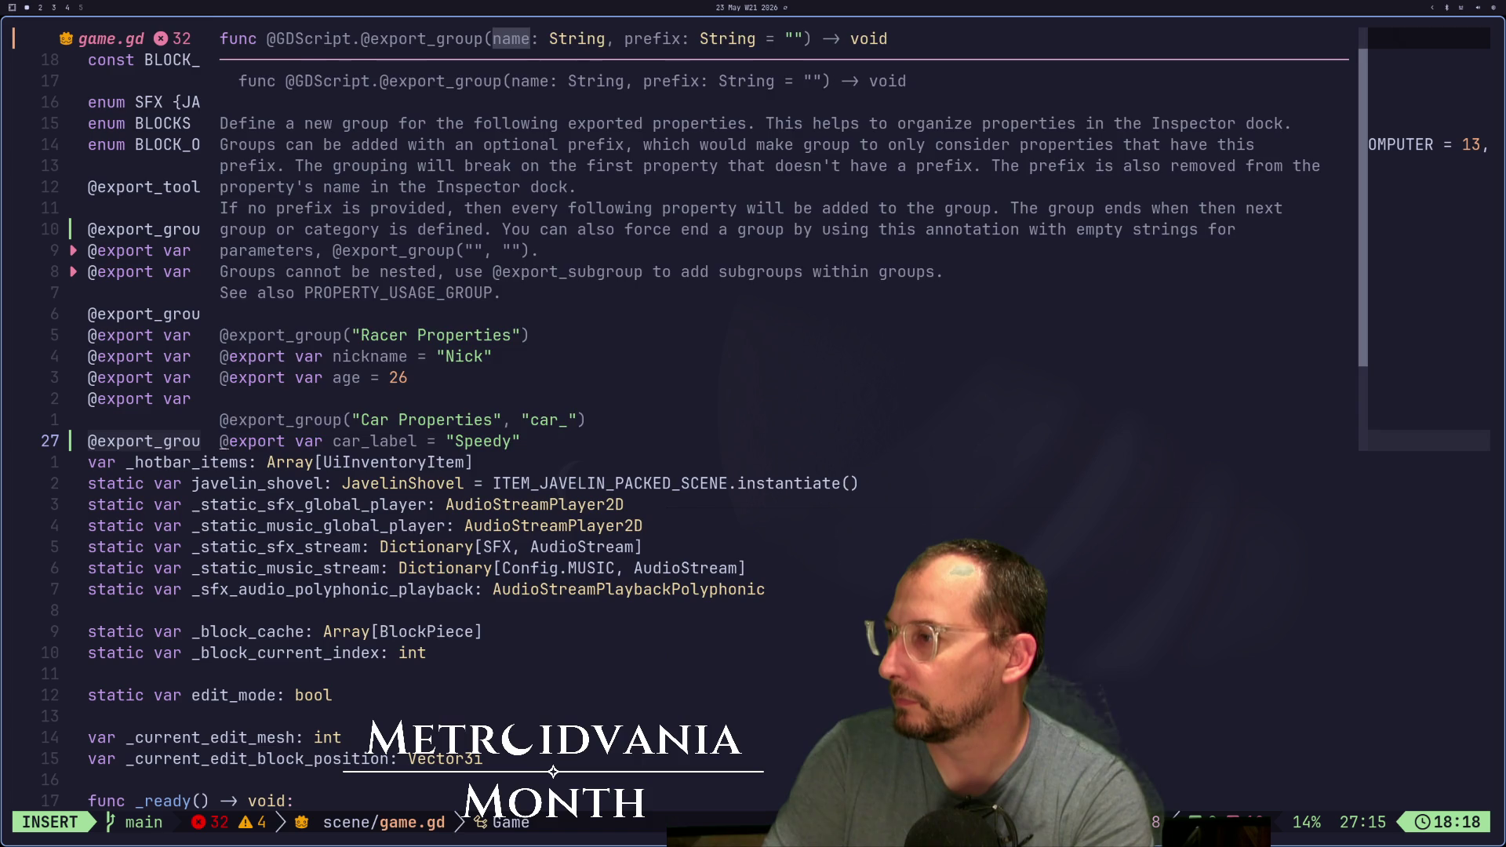
type("Resouce")
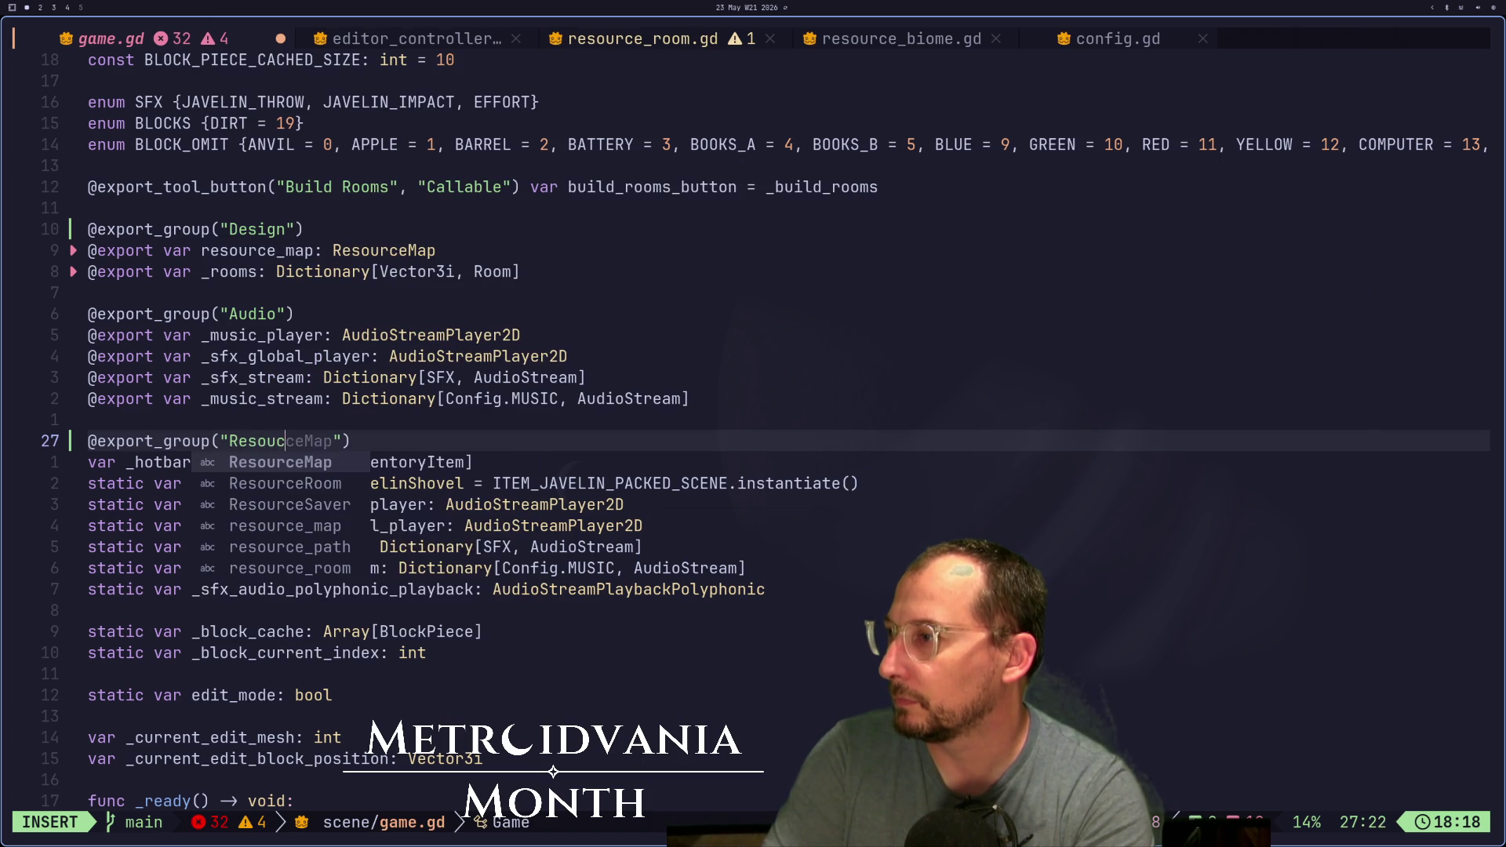
key("BackSpace")
key("BackSpace")
type("rceGroups")
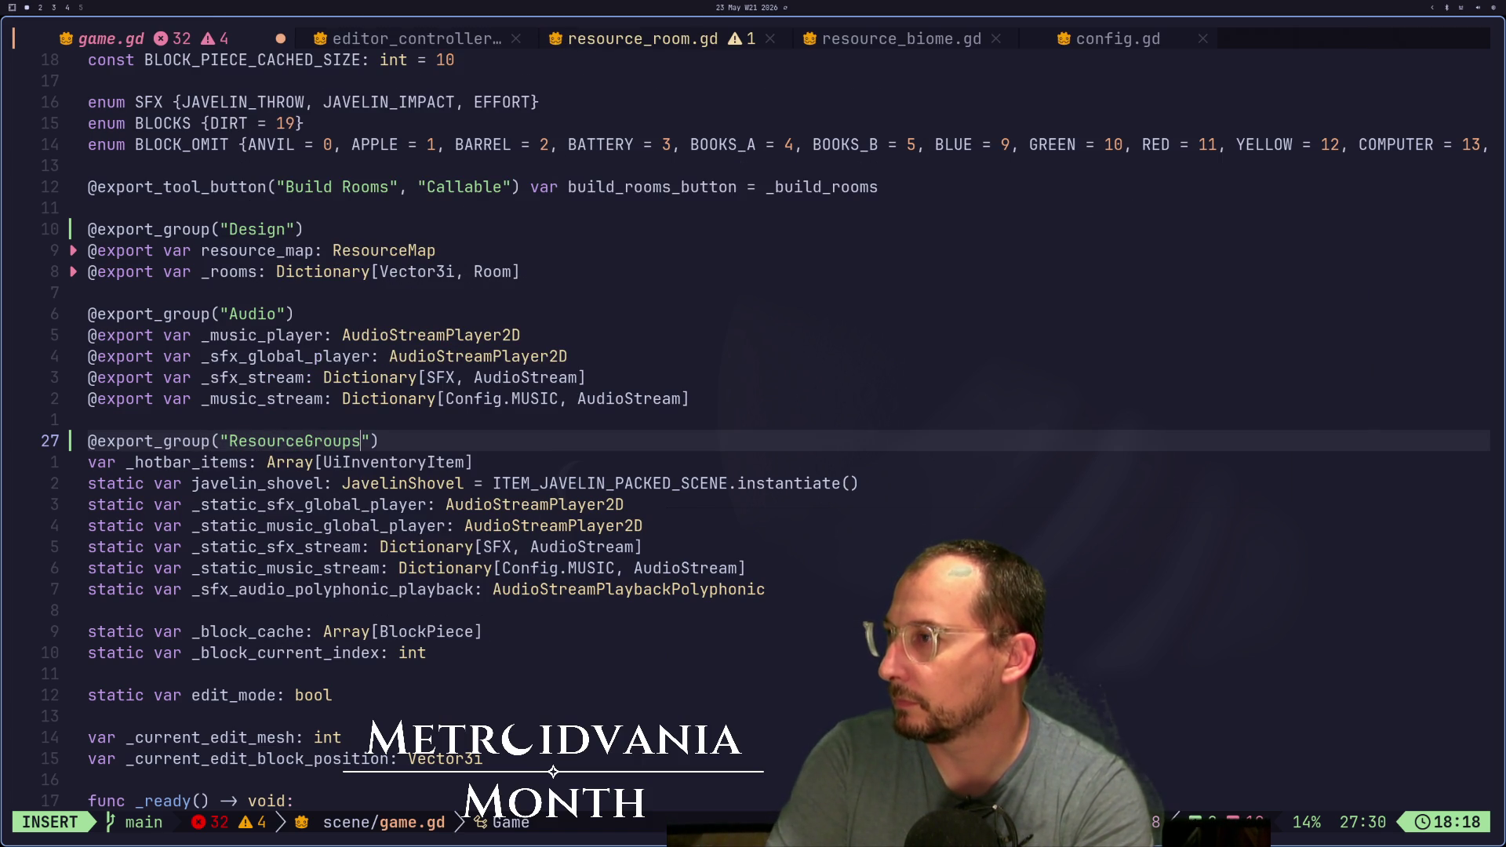
key("BackSpace")
key("BackSpace")
key("BackSpace")
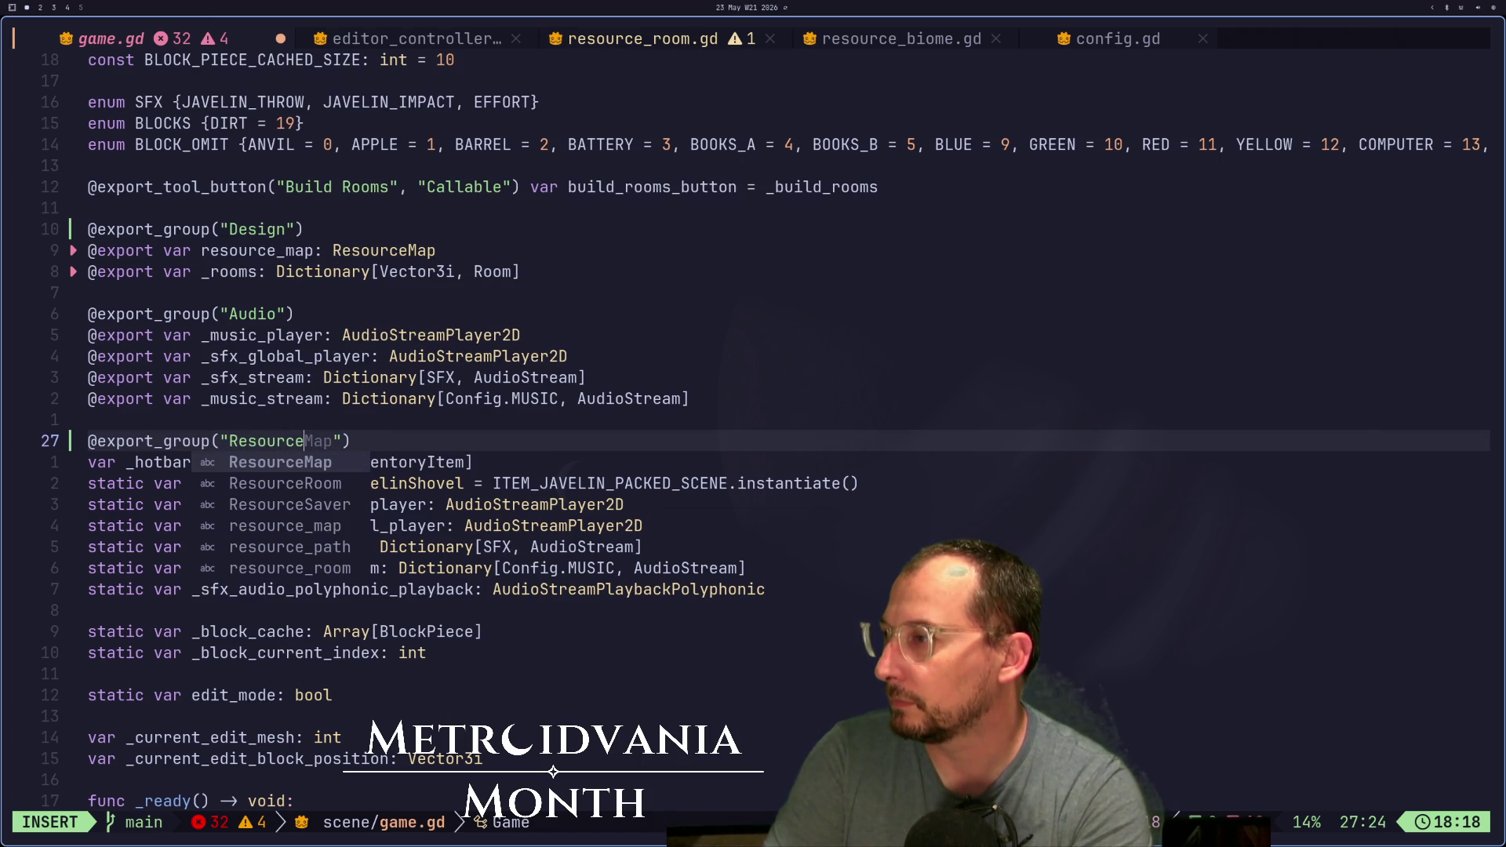
key("BackSpace")
key("BackSpace")
key("BackSpace")
type("Elemen")
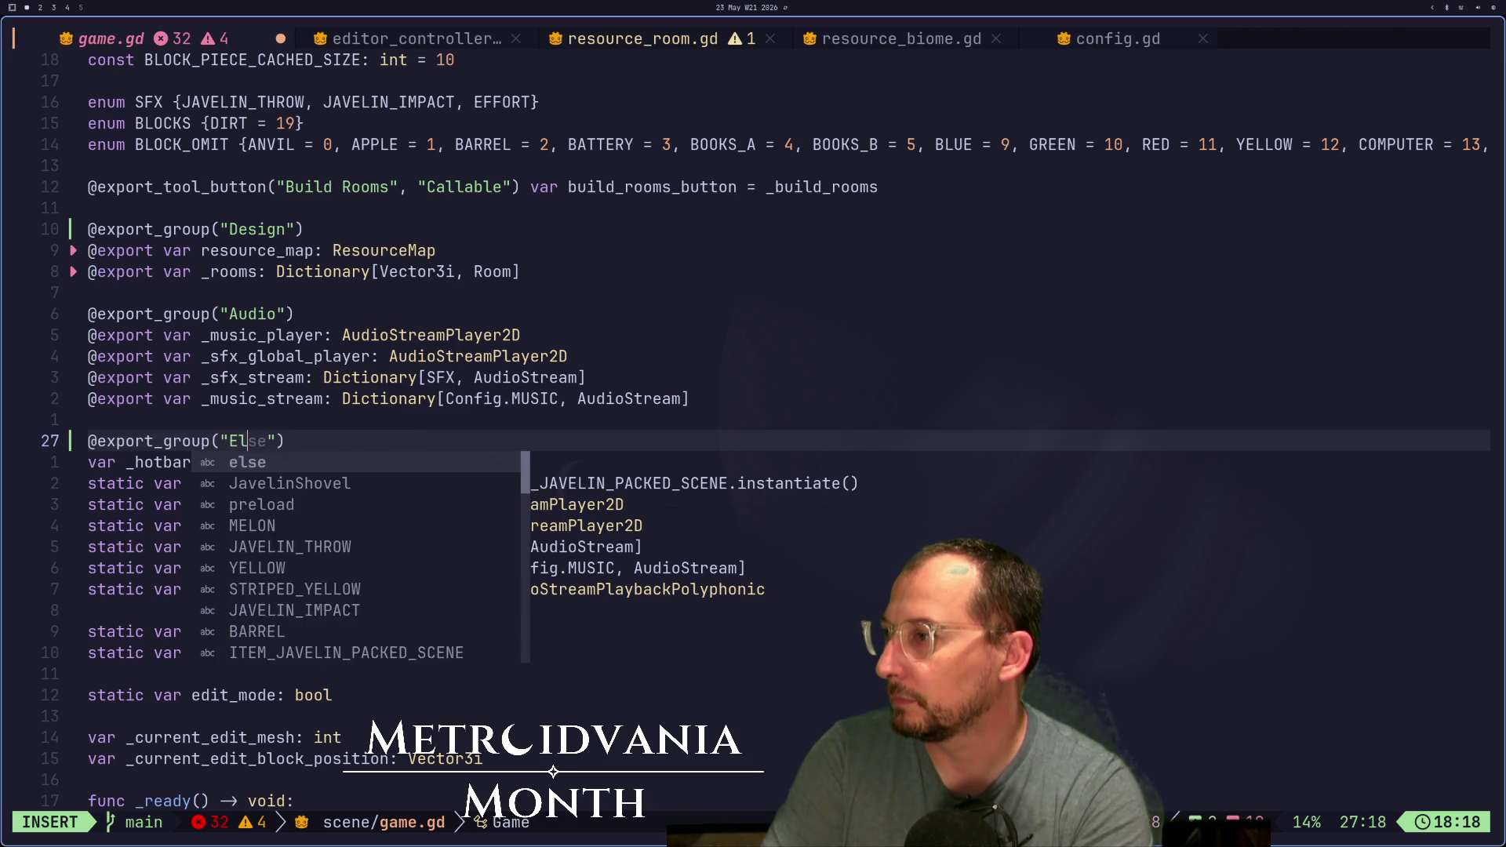
type("ts")
key("Escape")
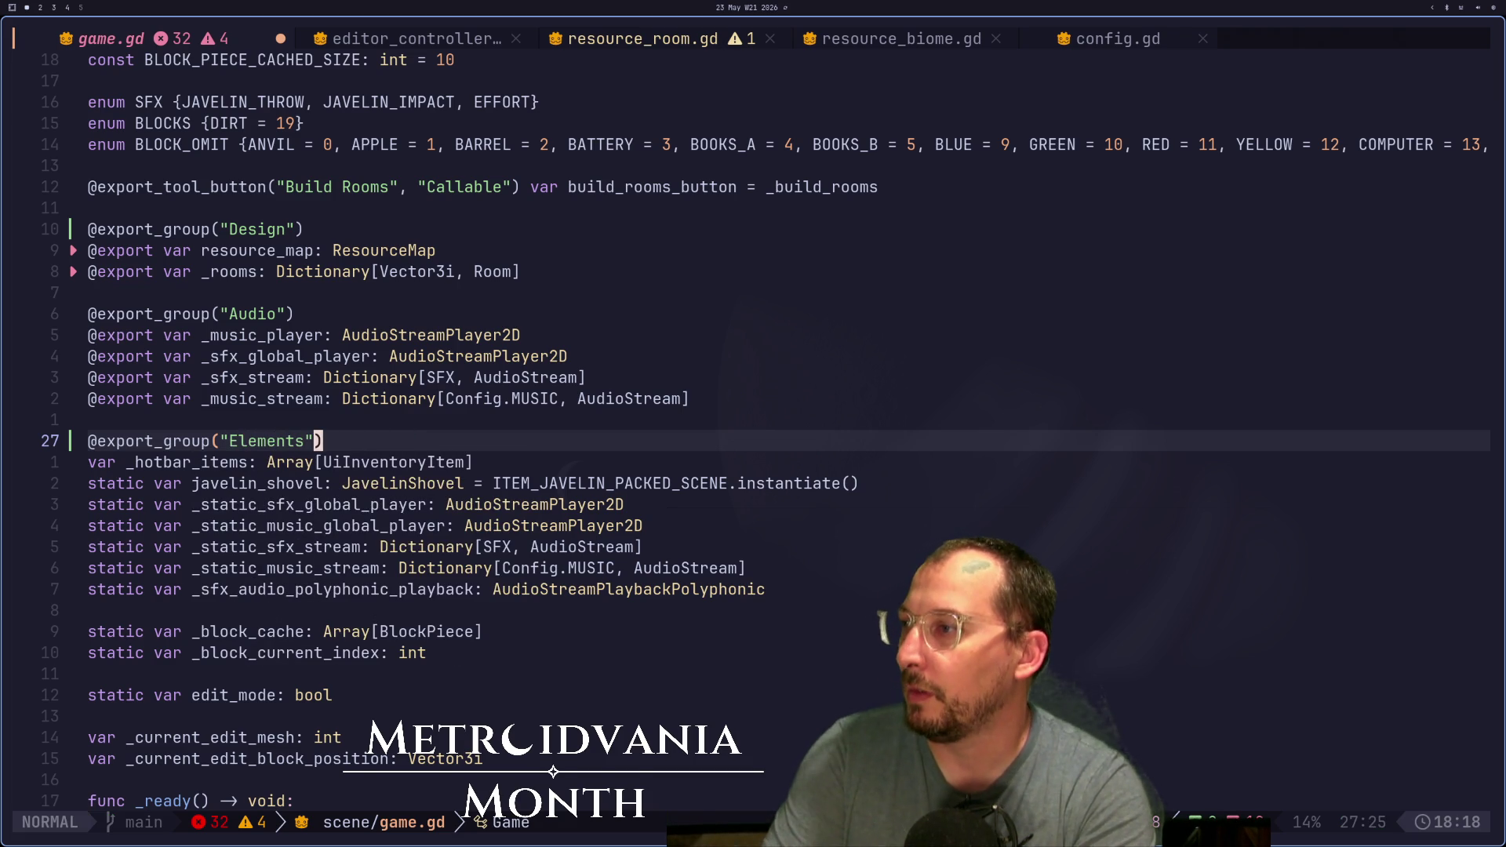
Paste the node exports under Elements, put _rooms_node on its own line, and save
key("p")
key("i")
key("Return")
key("Escape")
type(":w")
key("Return")
Delete the blank lines among the static variable declarations
key("j")
key("j")
key("j")
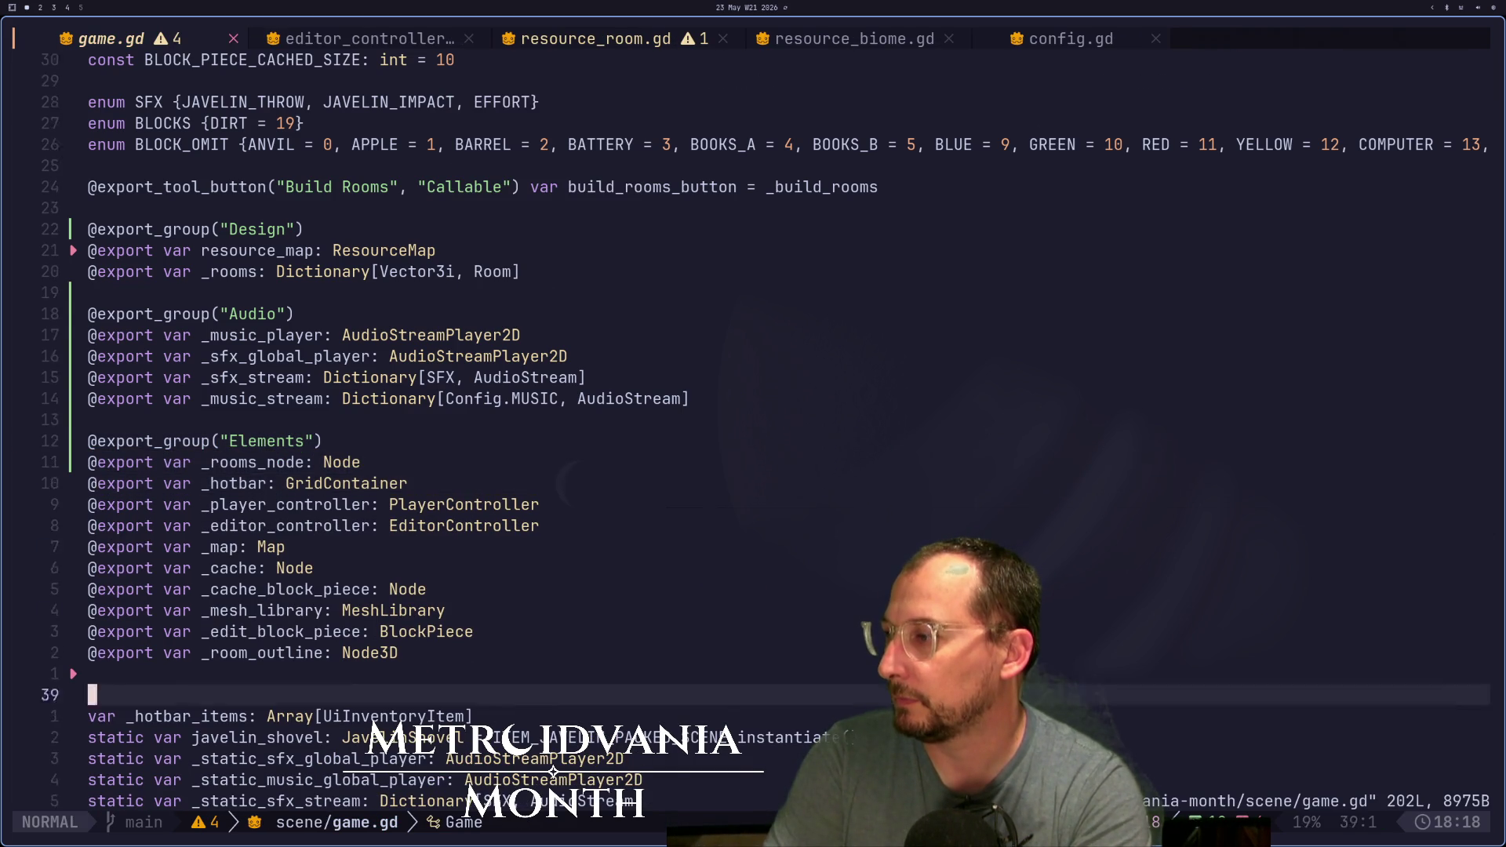
key("k")
key("k")
key("k")
key("j")
key("j")
key("j")
key("j")
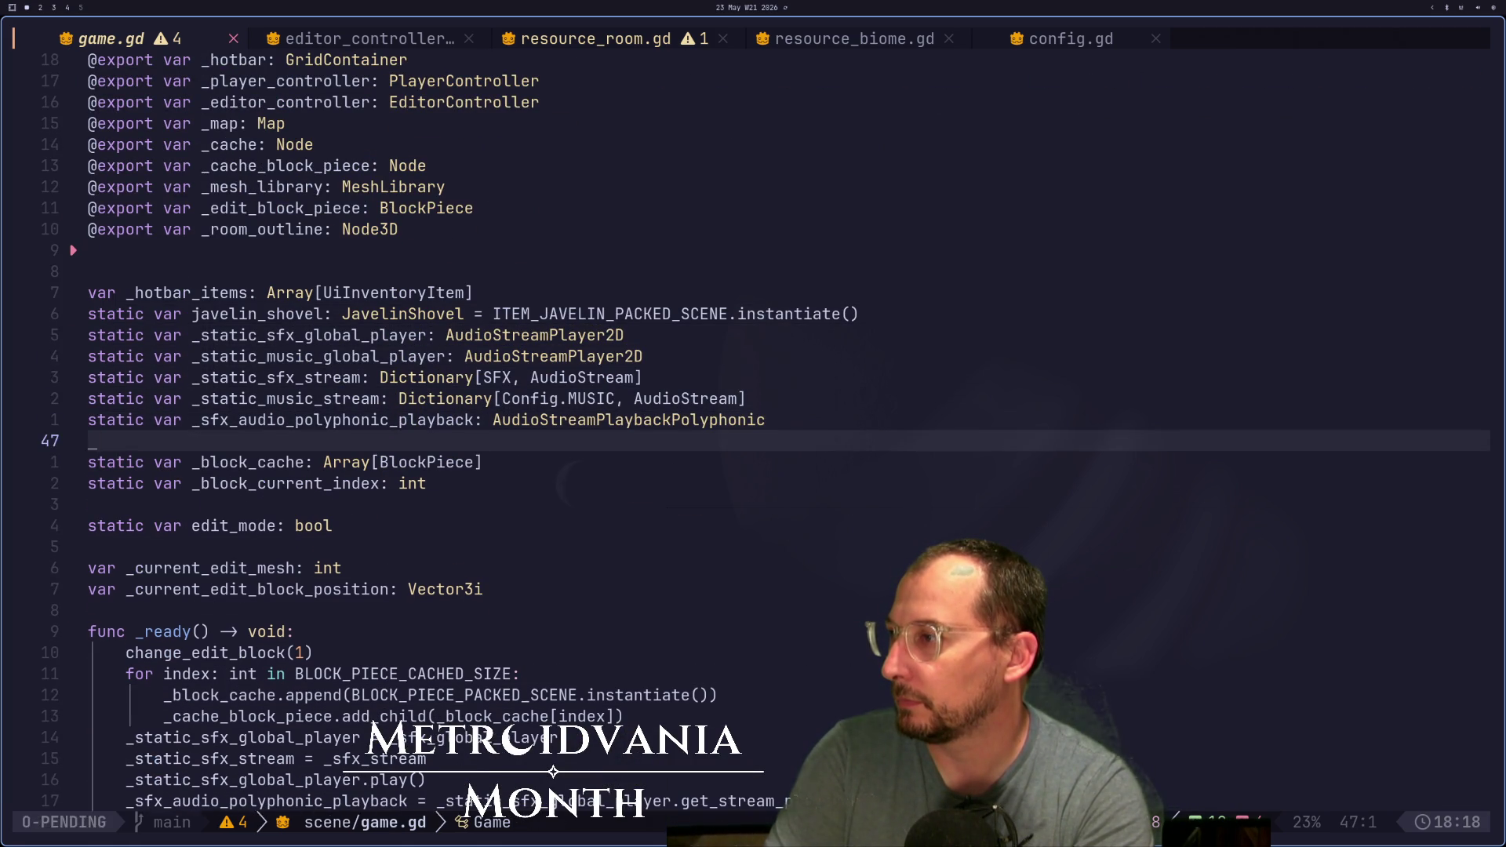
key("d")
key("d")
key("j")
key("j")
key("d")
key("d")
key("k")
key("k")
key("k")
key("k")
Move _hotbar_items above _current_edit_mesh and remove the extra blank line above javelin_shovel
key("j")
key("j")
key("j")
key("d")
key("d")
key("j")
key("j")
key("j")
key("j")
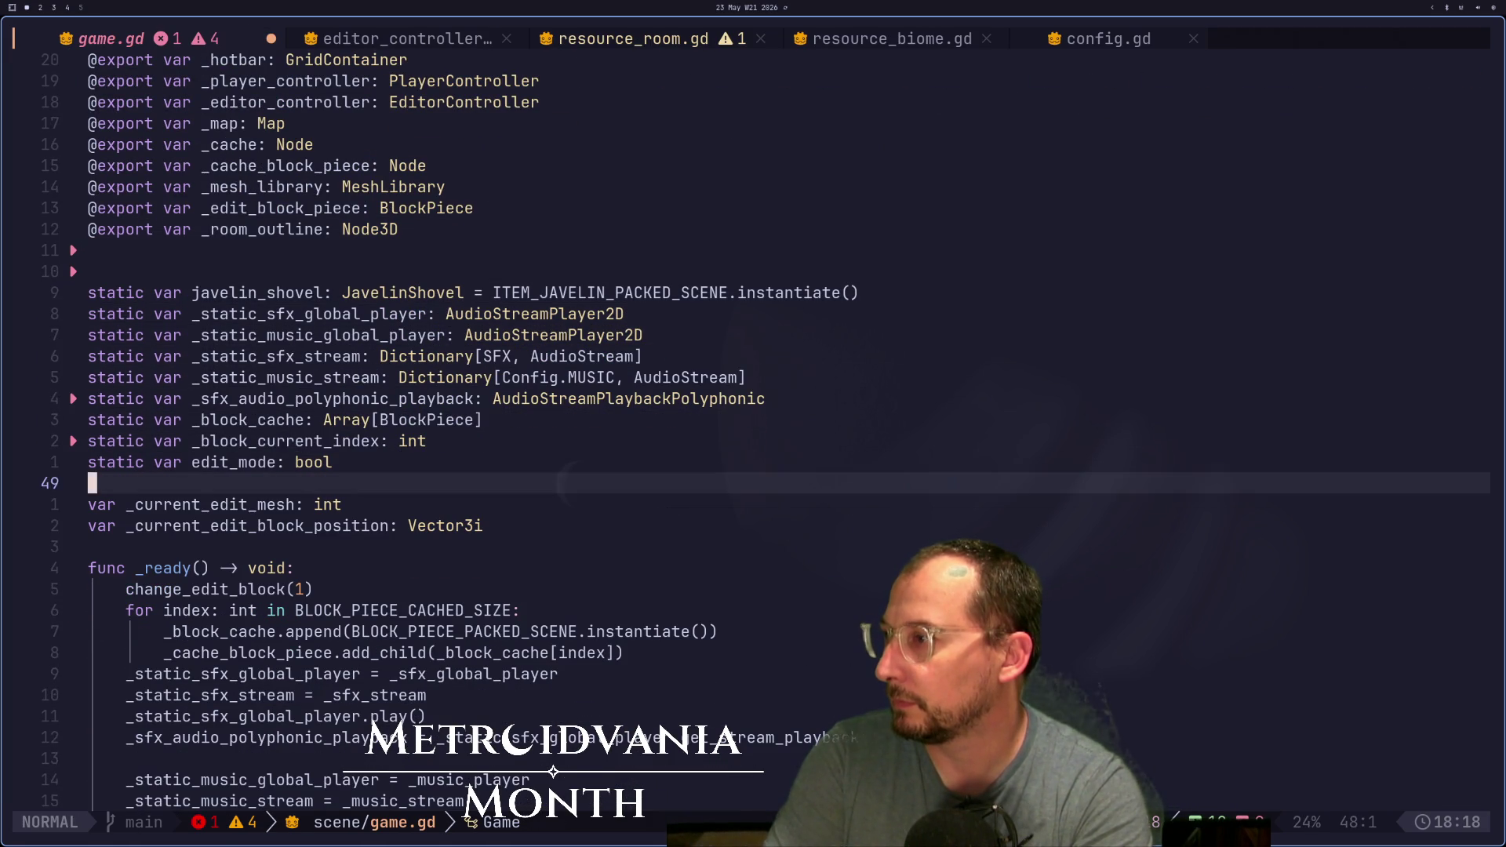
key("j")
key("j")
key("P")
key("k")
key("k")
key("k")
key("k")
key("k")
key("k")
key("k")
key("k")
key("d")
key("d")
Save game.gd and return to the top of the file
type(":w")
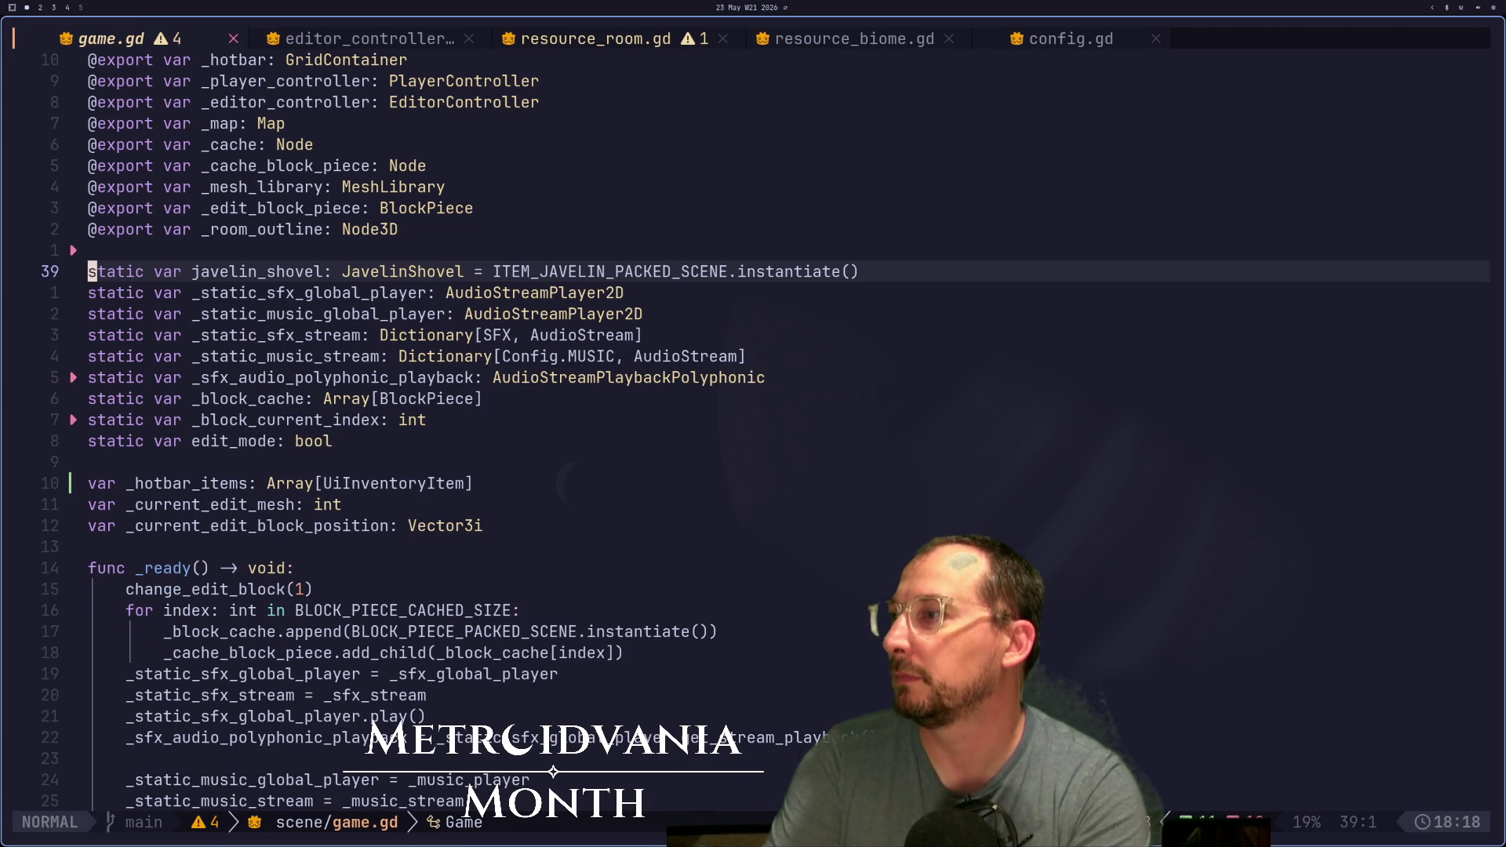
key("Return")
key("1")
key("4")
key("k")
key("g")
key("g")
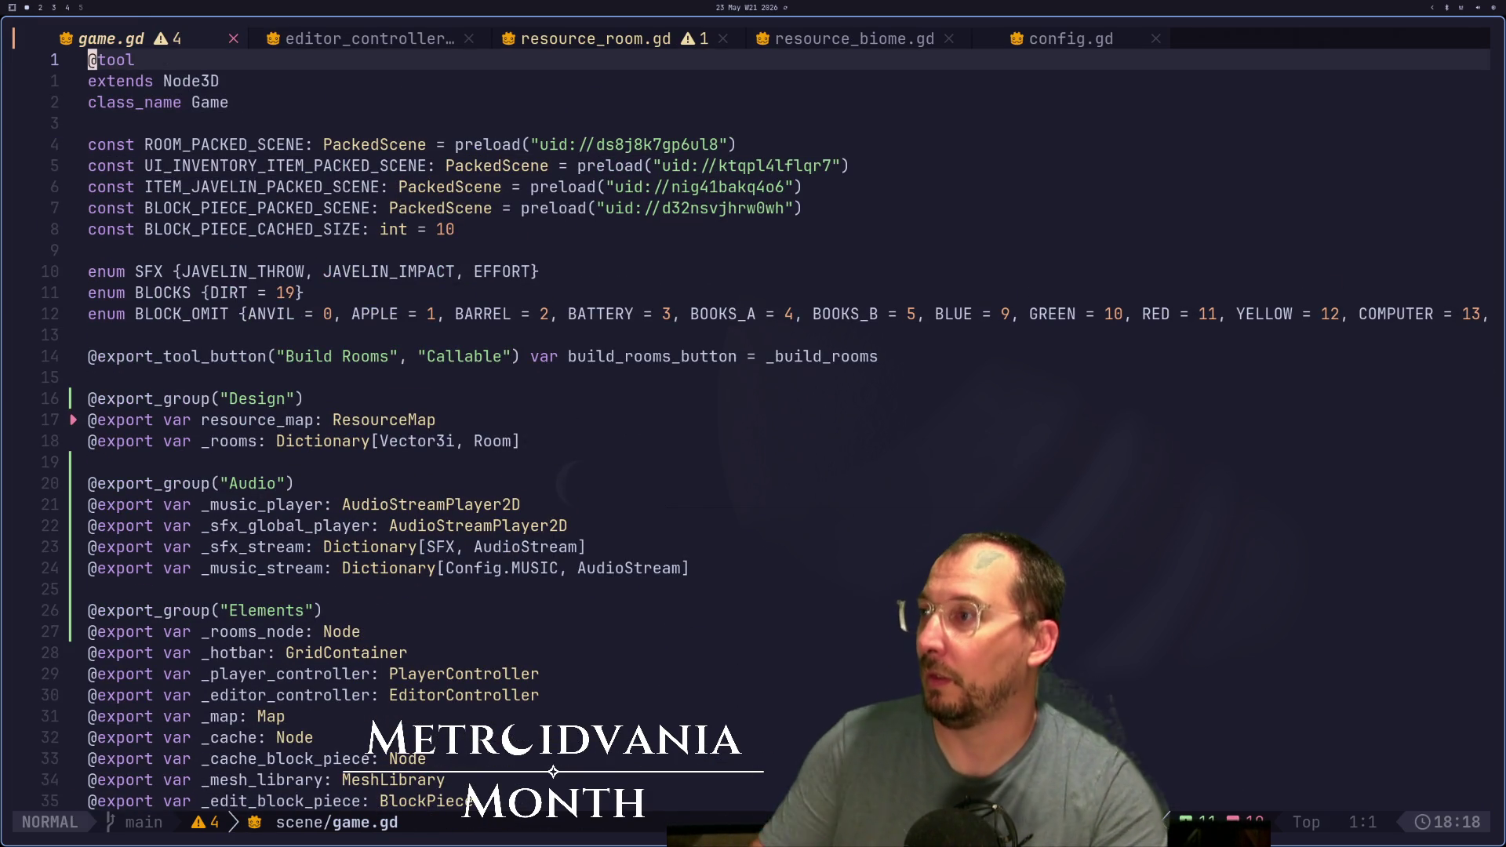
key("z")
key("Escape")
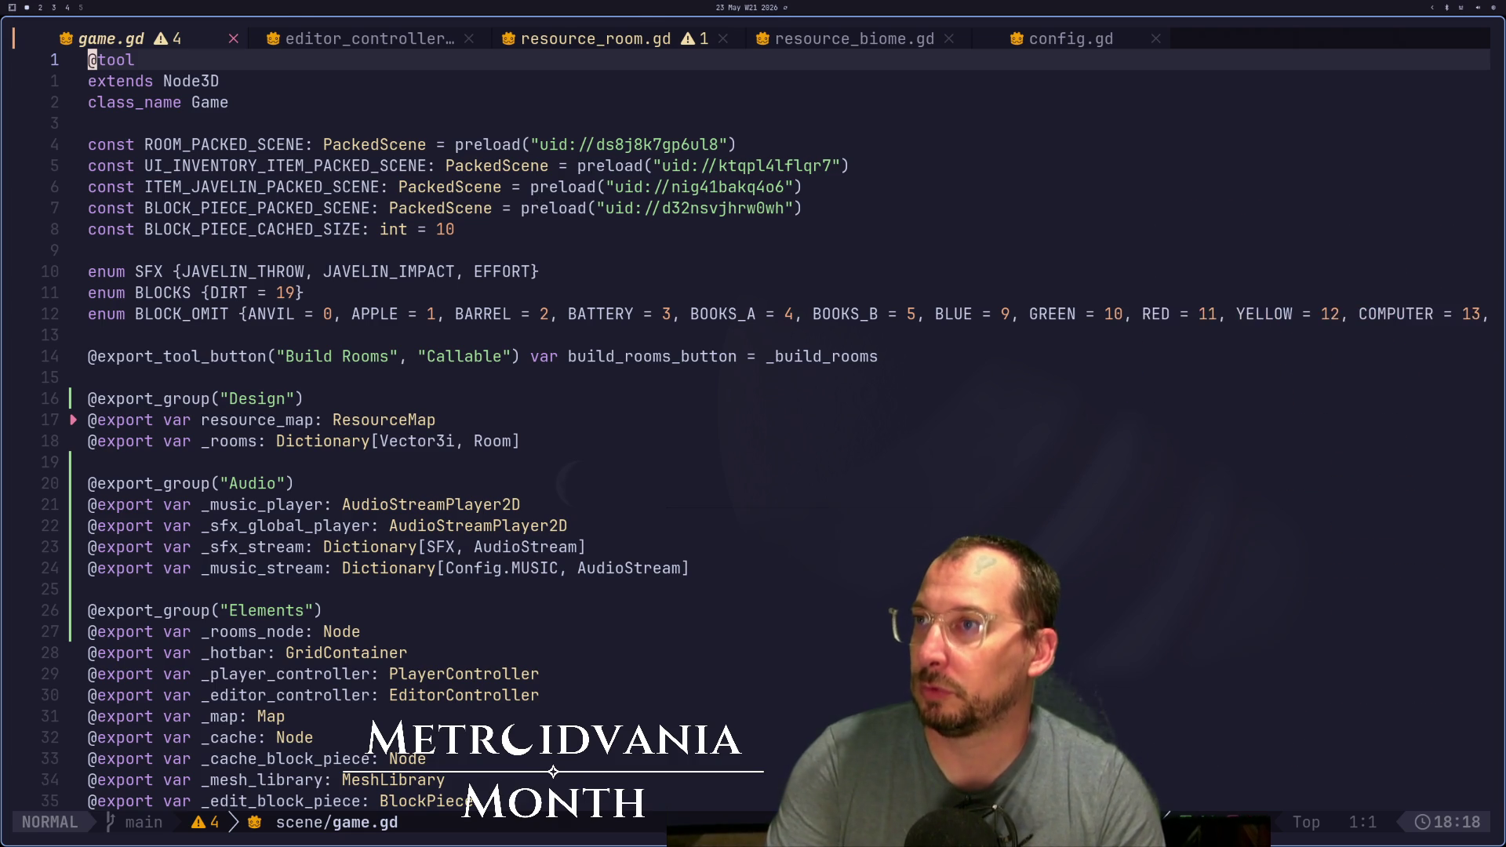
key("super+1")
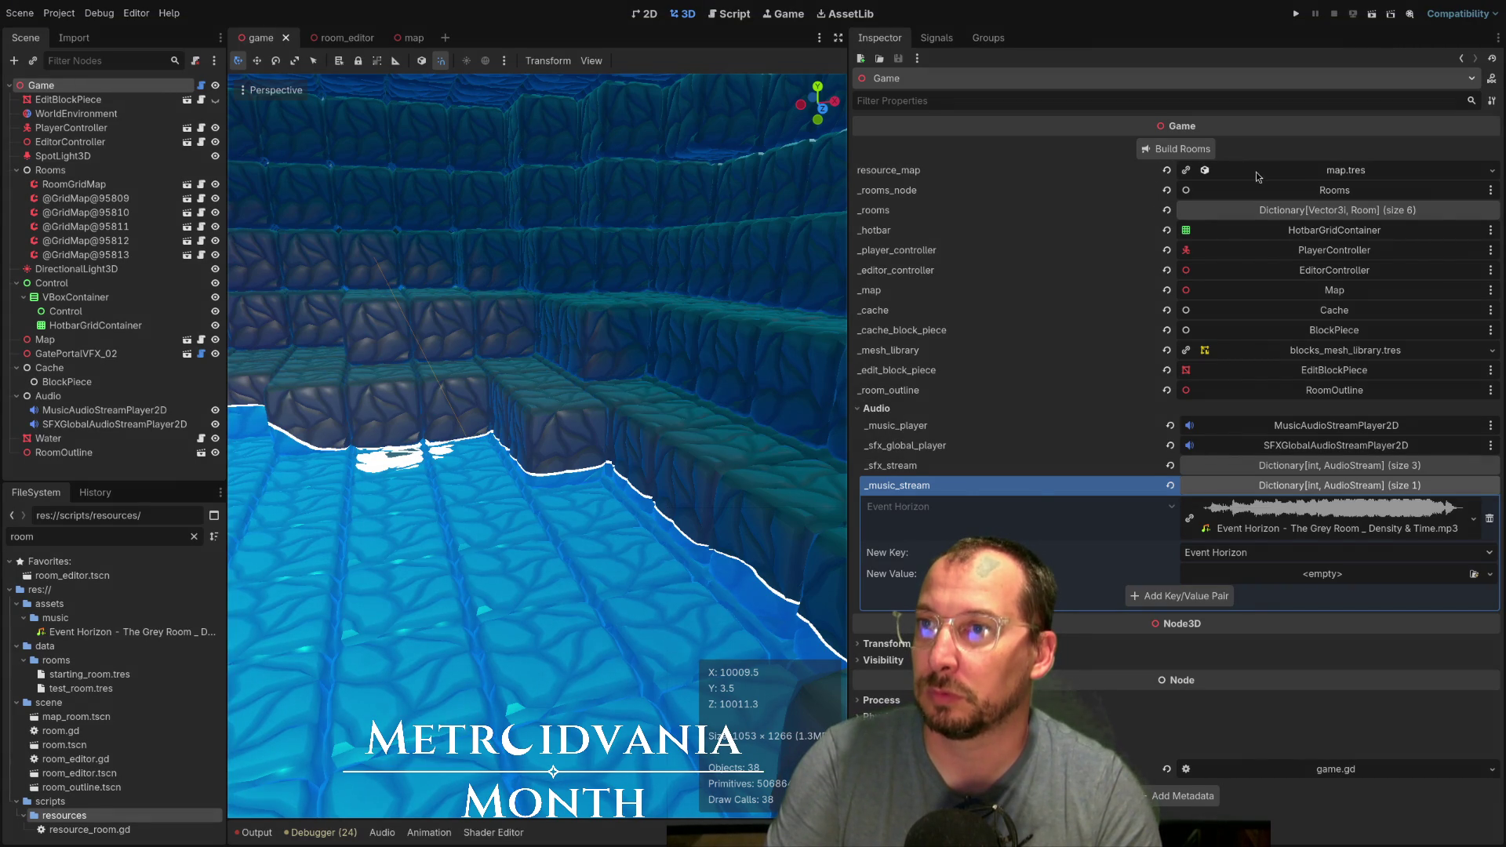
Select the Game node, collapse Audio, and expand Design to show resource_map and _rooms
left_click(97, 84)
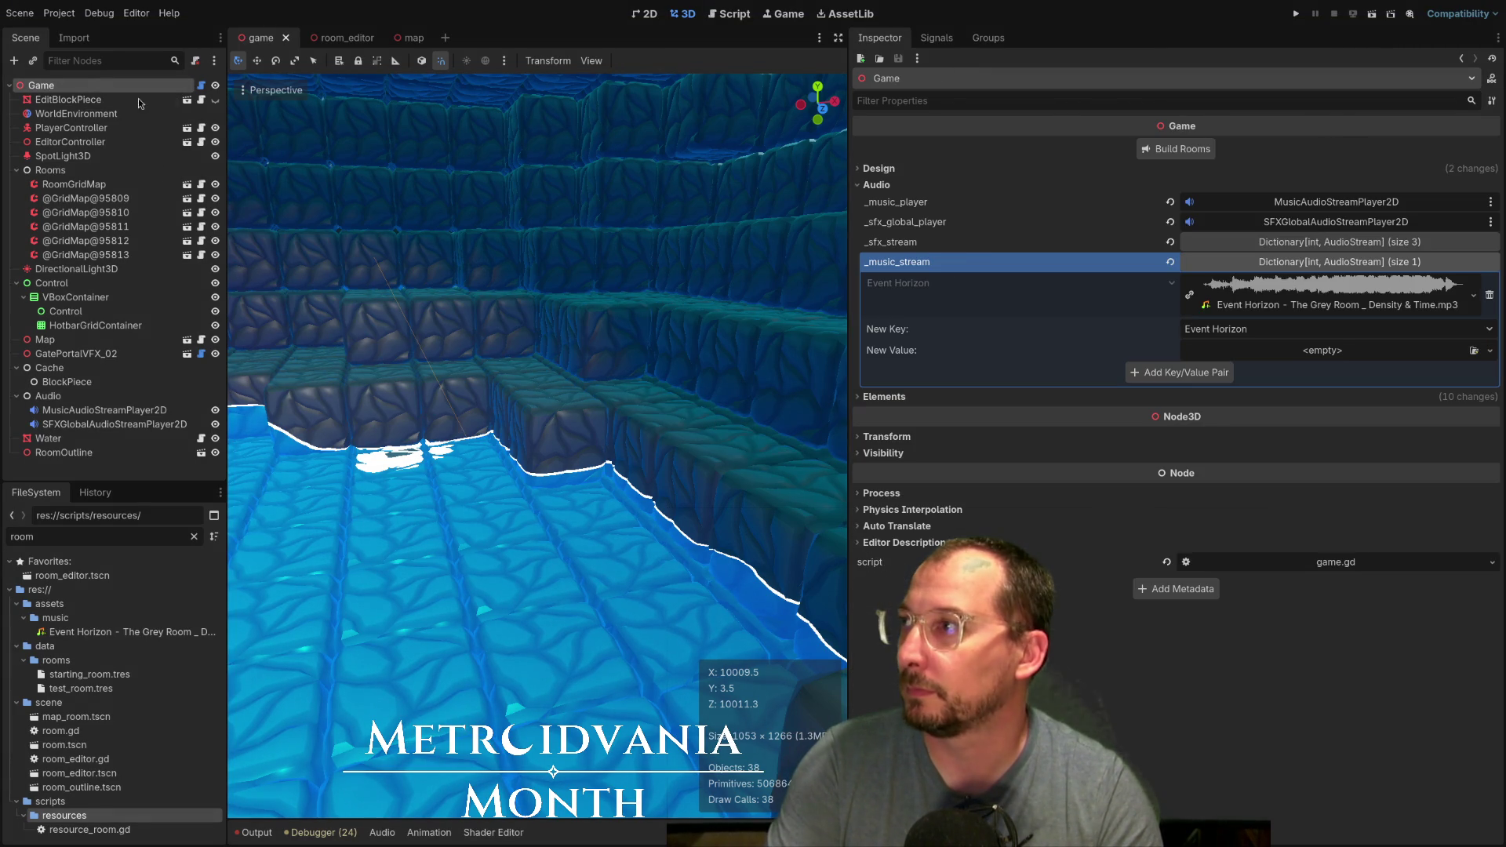
left_click(905, 184)
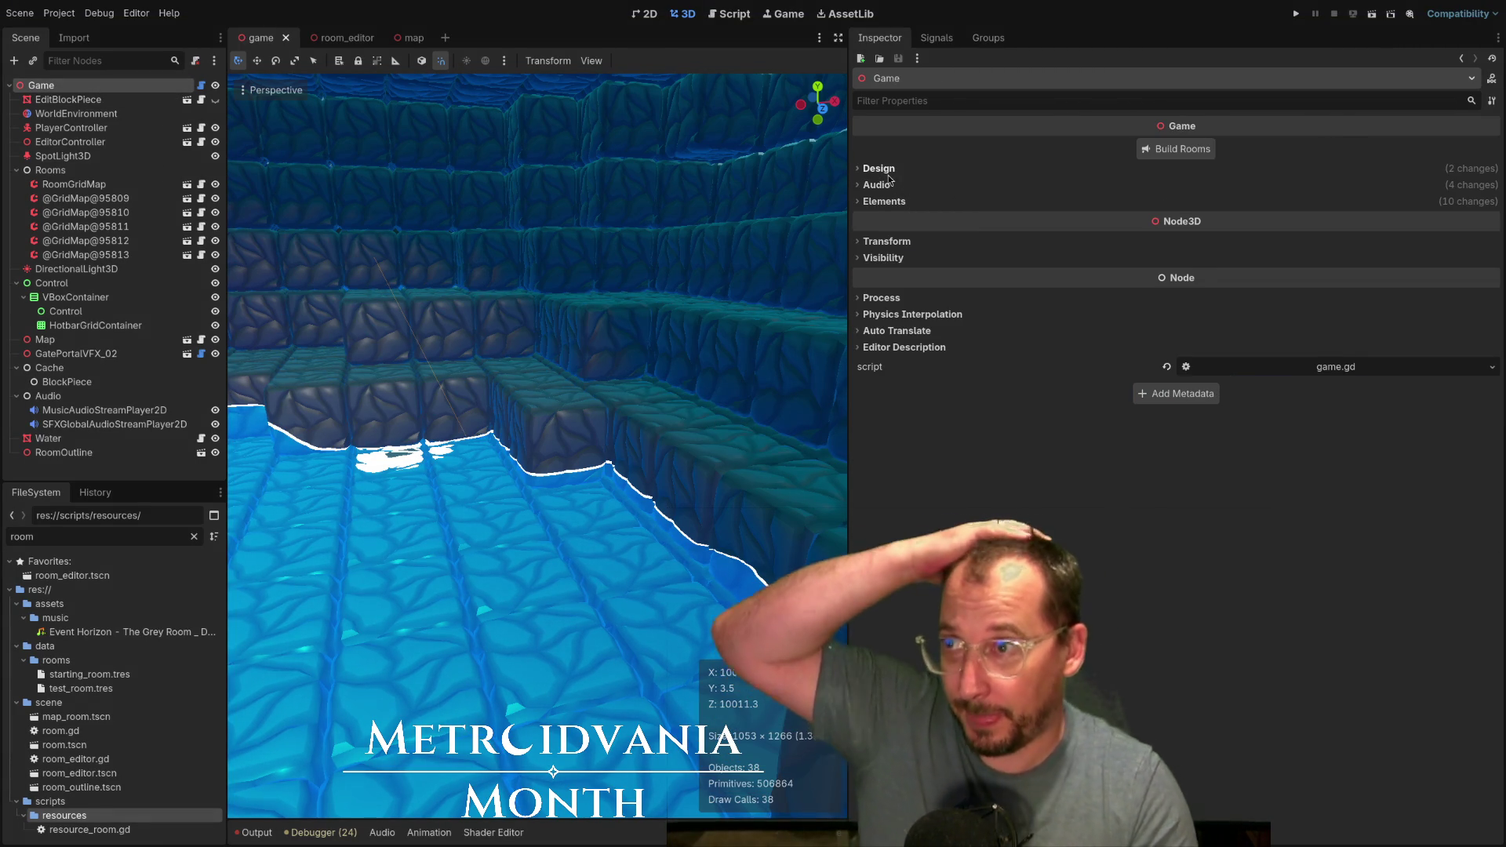
left_click(889, 170)
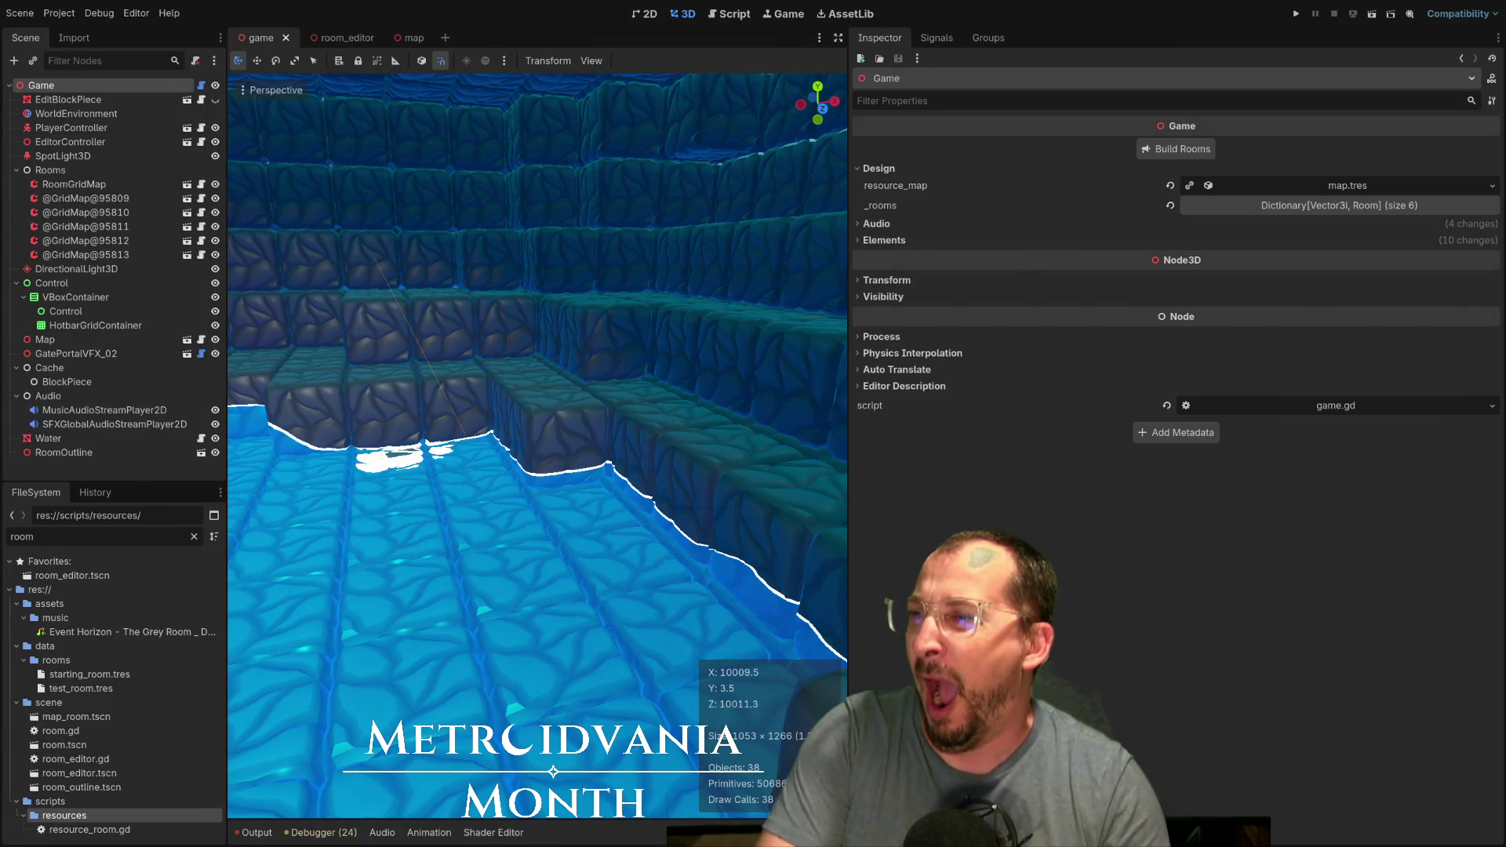
key("super+1")
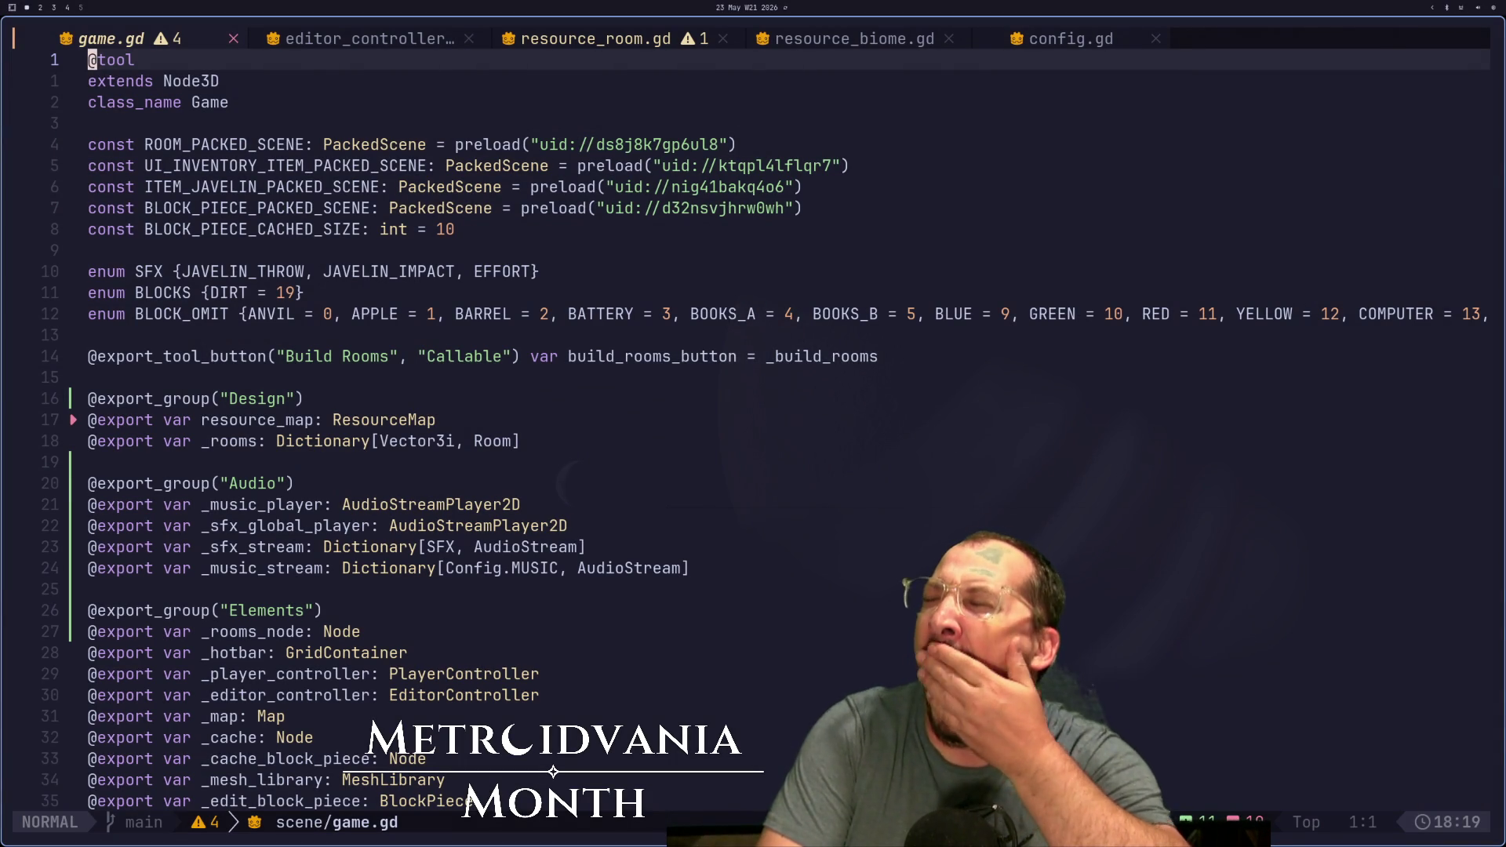
Duplicate the _rooms declaration on line 18 and rename the copy _biomes
key("1")
key("8")
key("j")
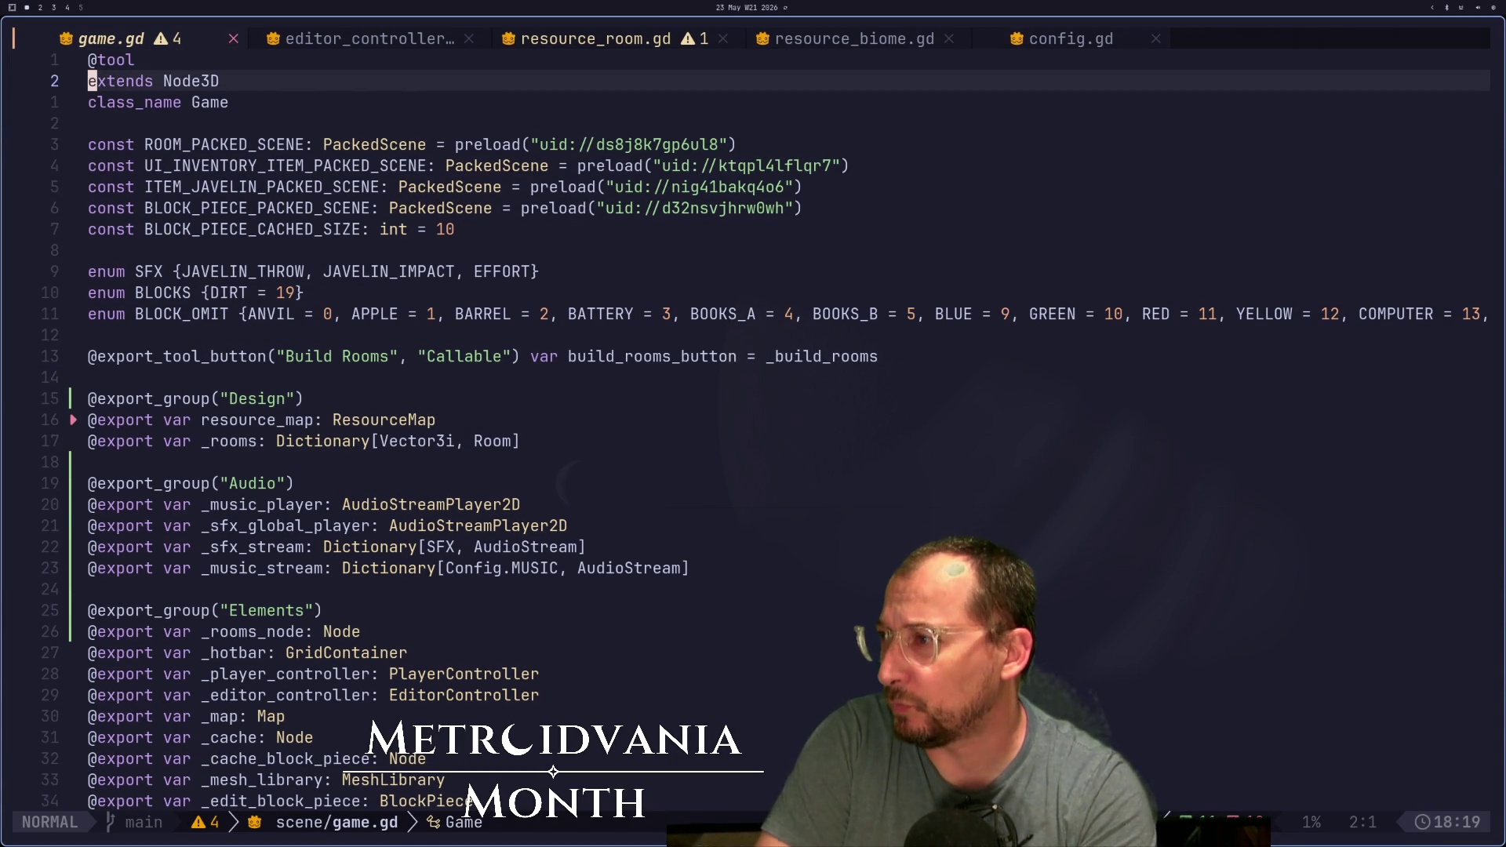
key("d")
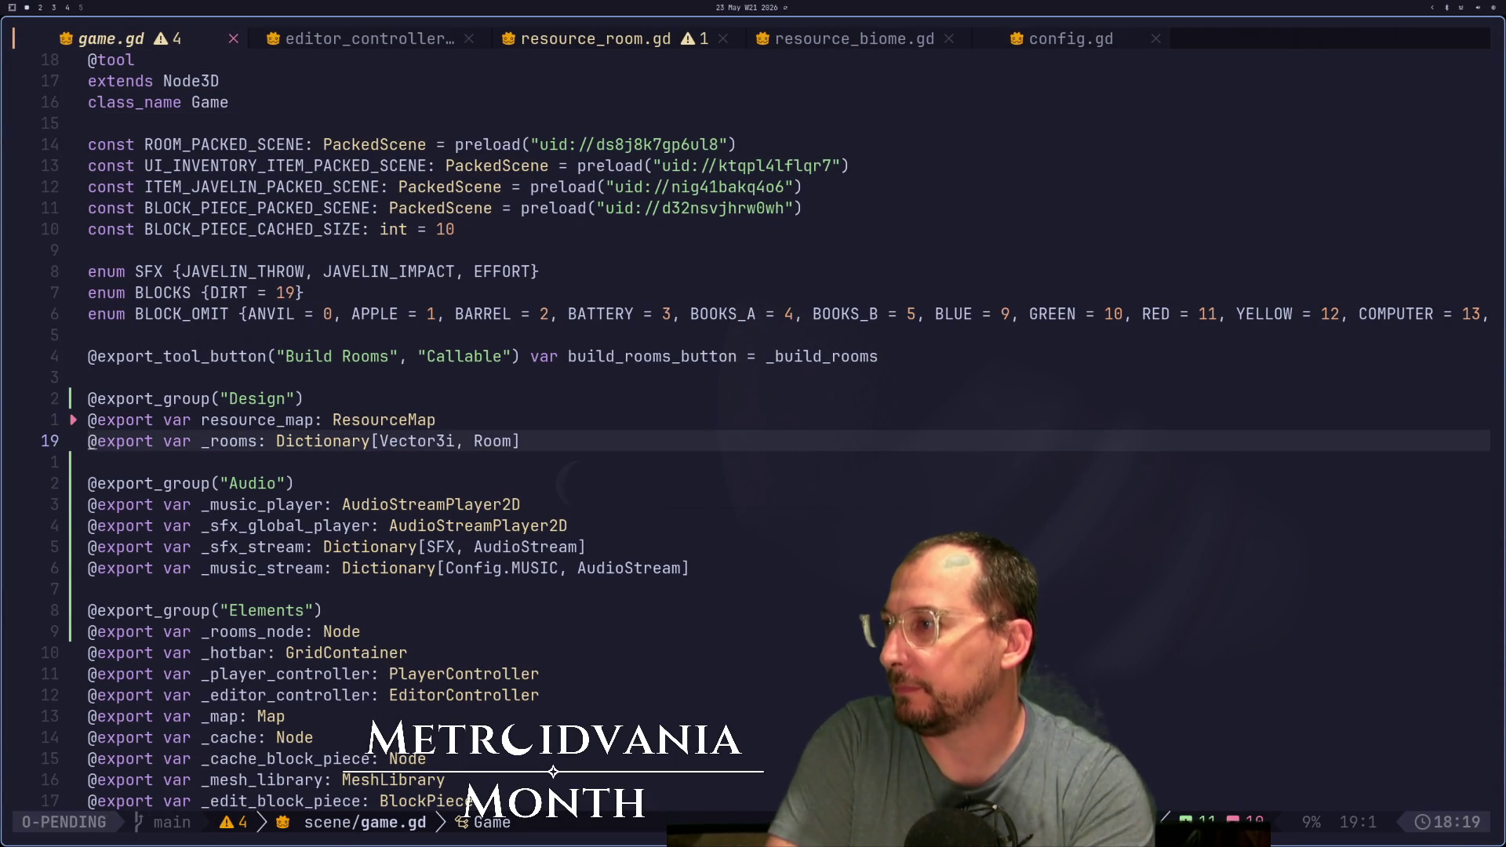
key("y")
key("p")
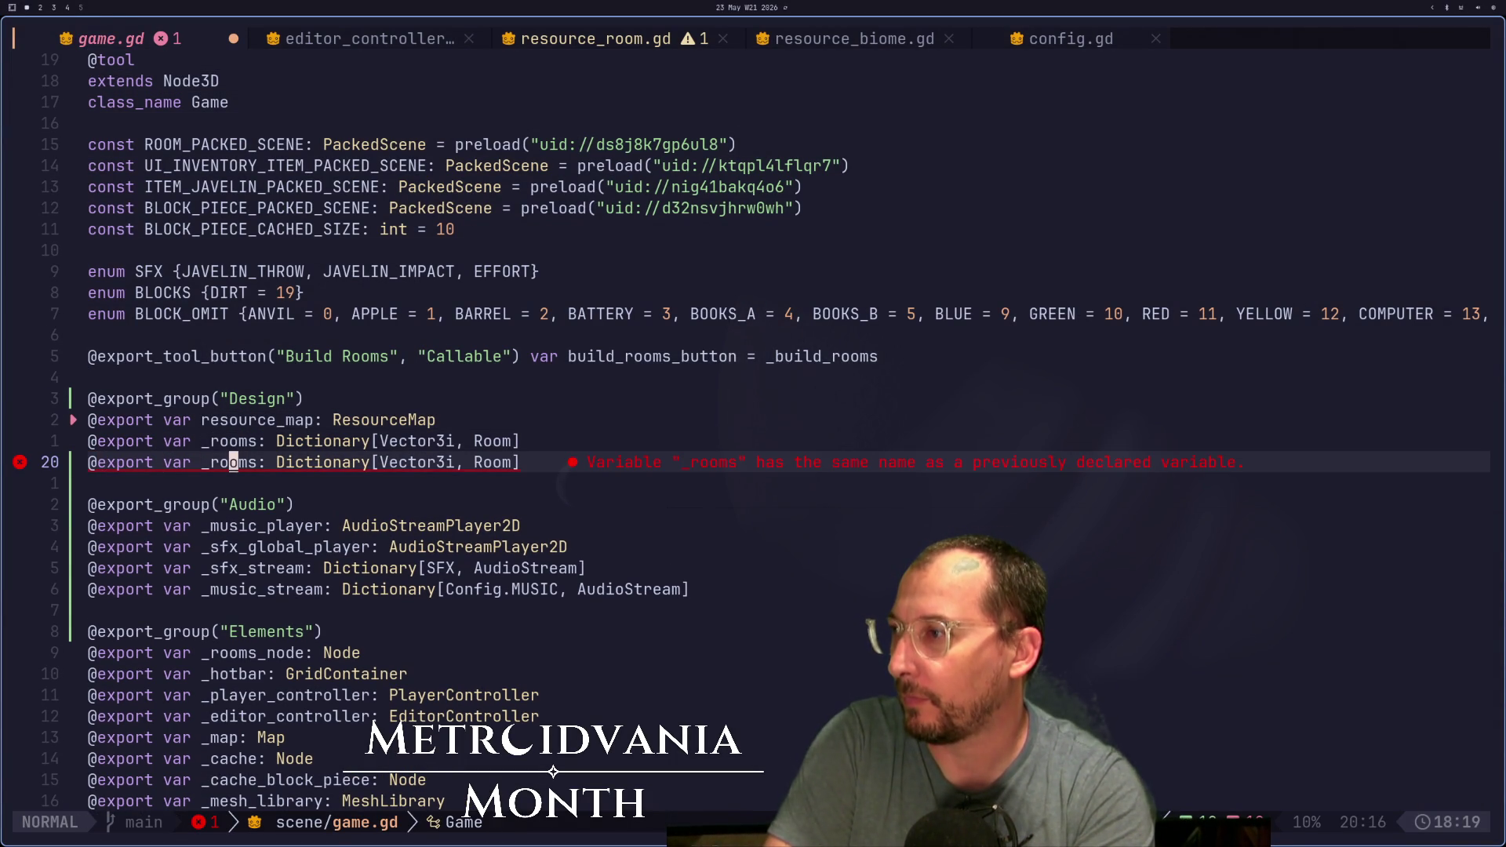
type("ciw_biomes")
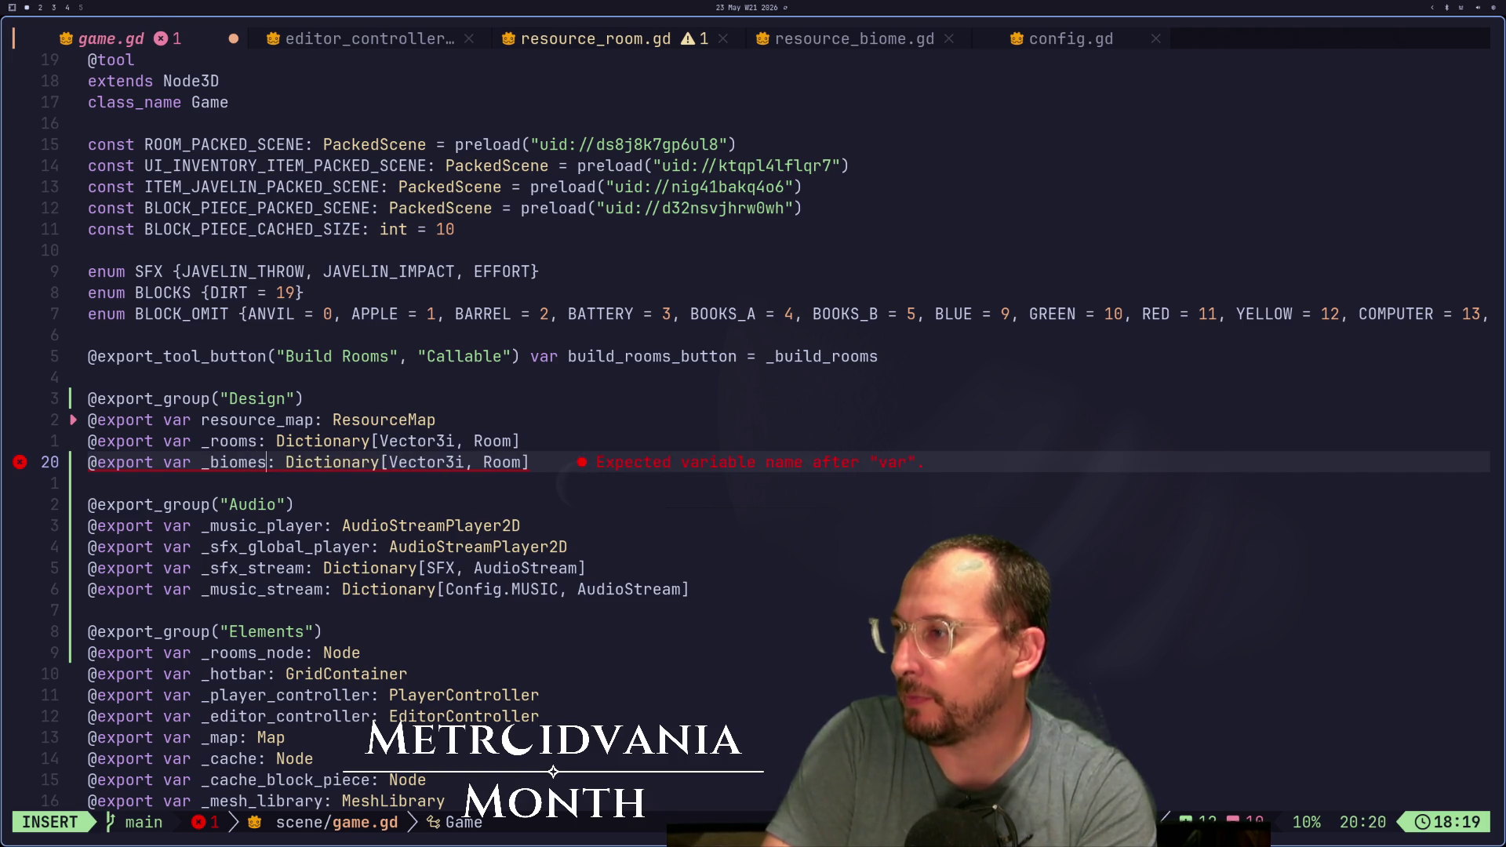
key("Escape")
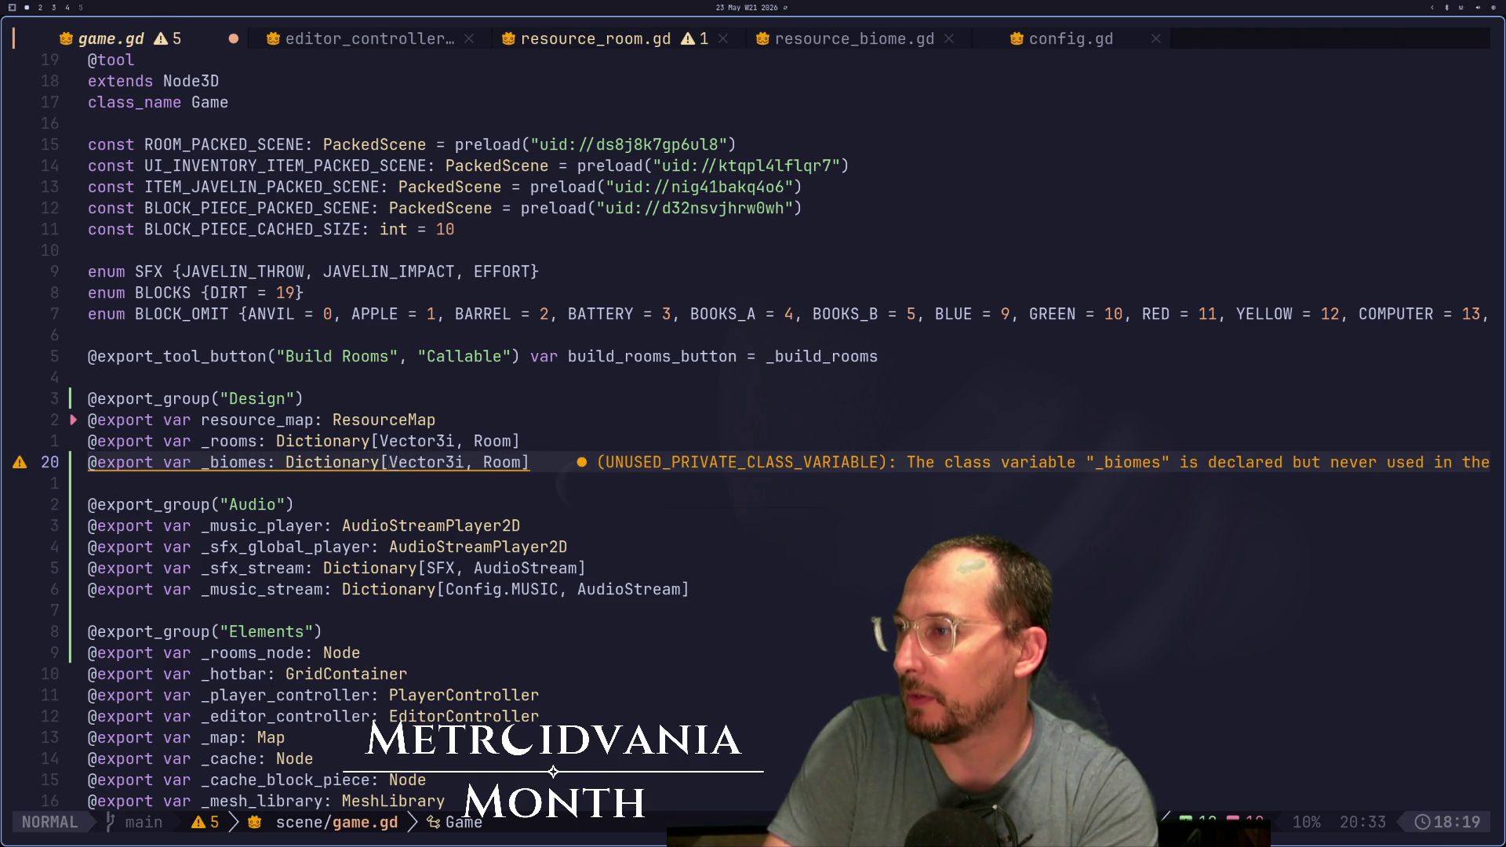
Type _biomes as Dictionary[Config.BIOME, ResourceBiome] and save game.gd
type("ciwConfig.B")
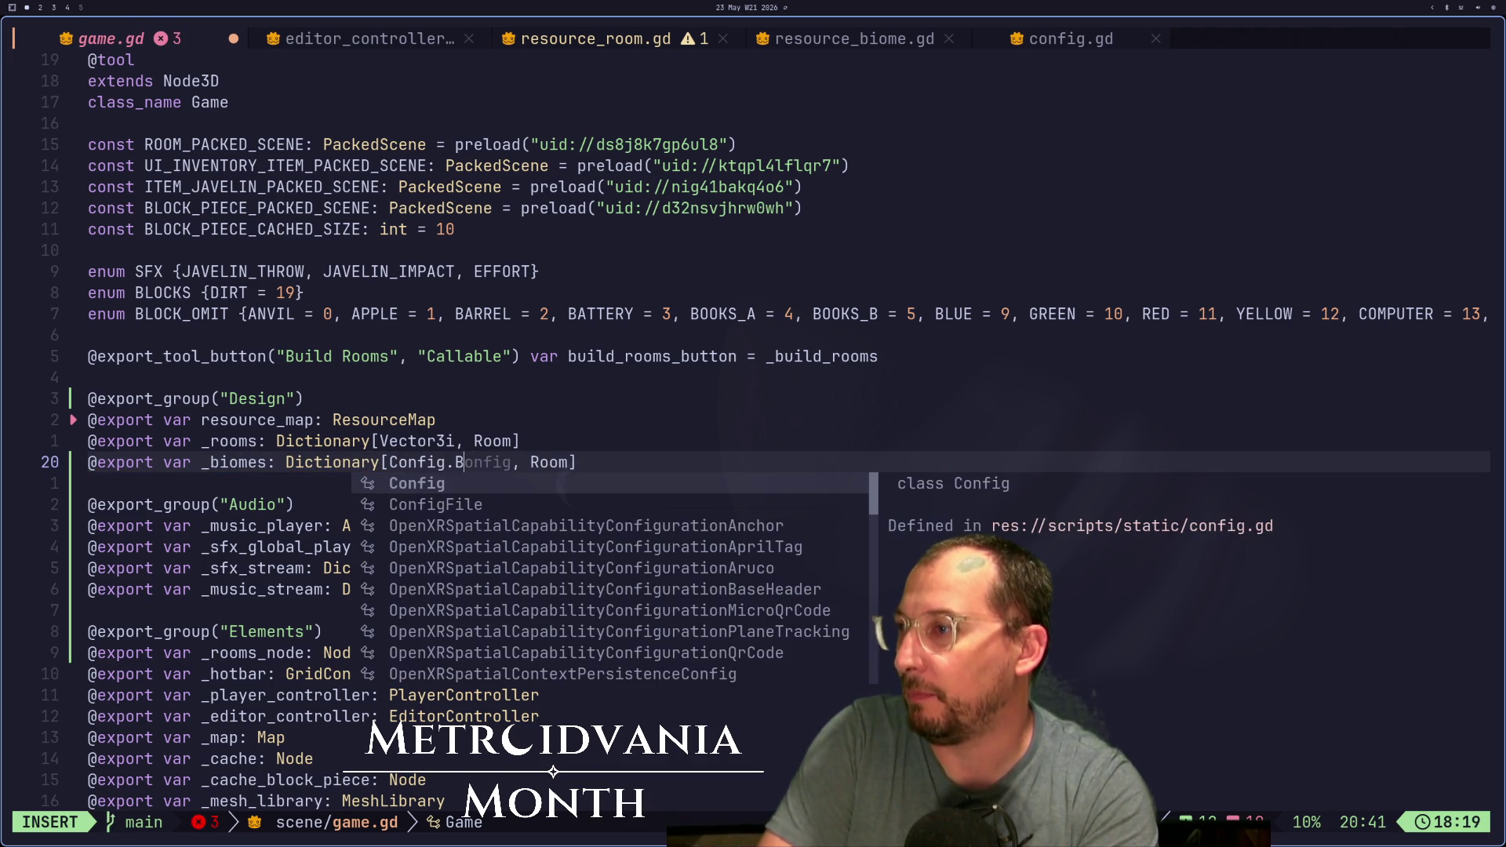
type("I")
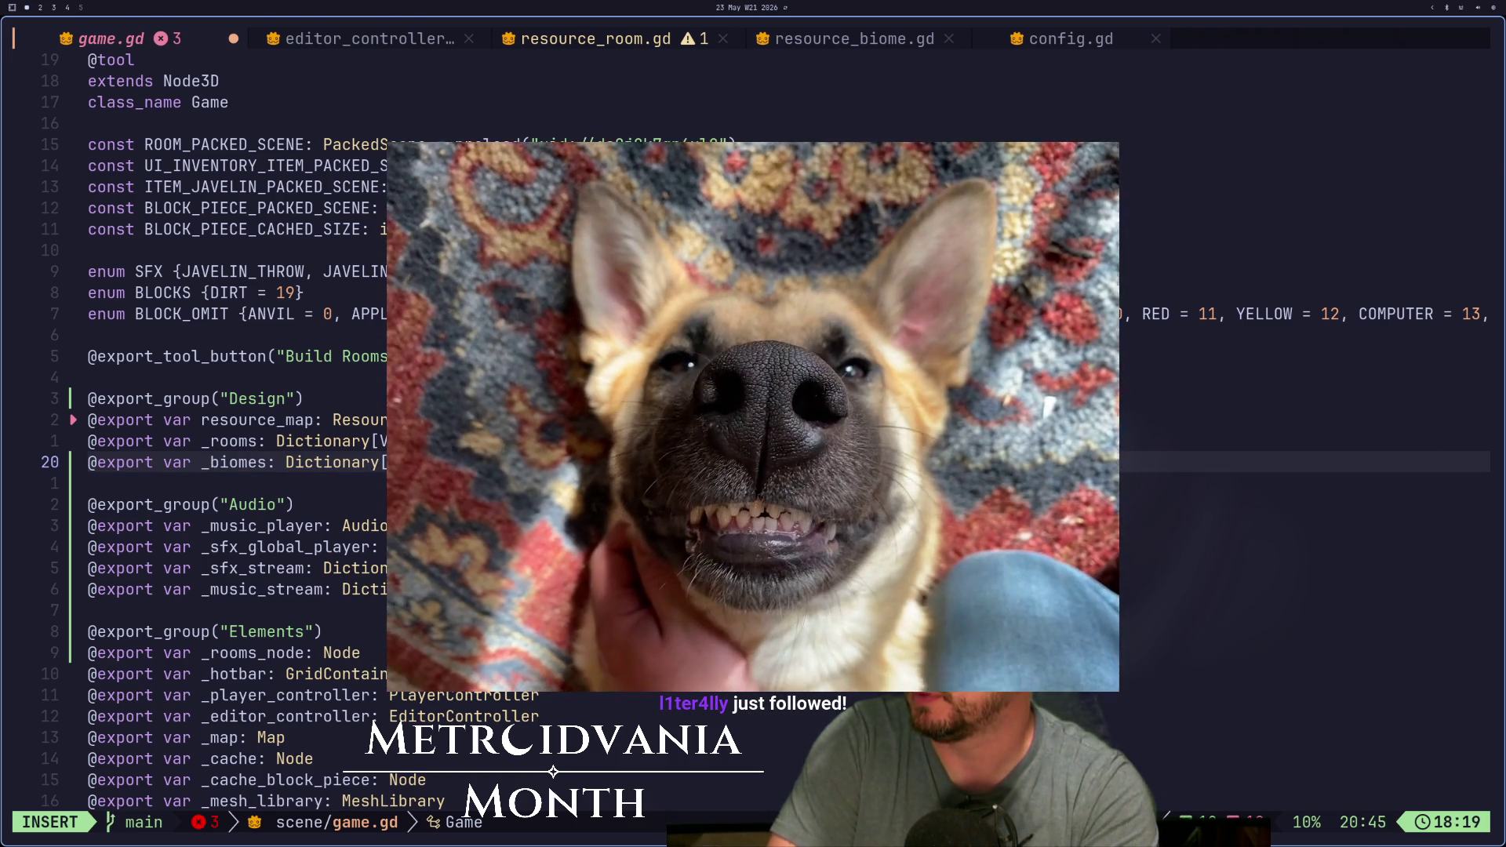
key("Escape")
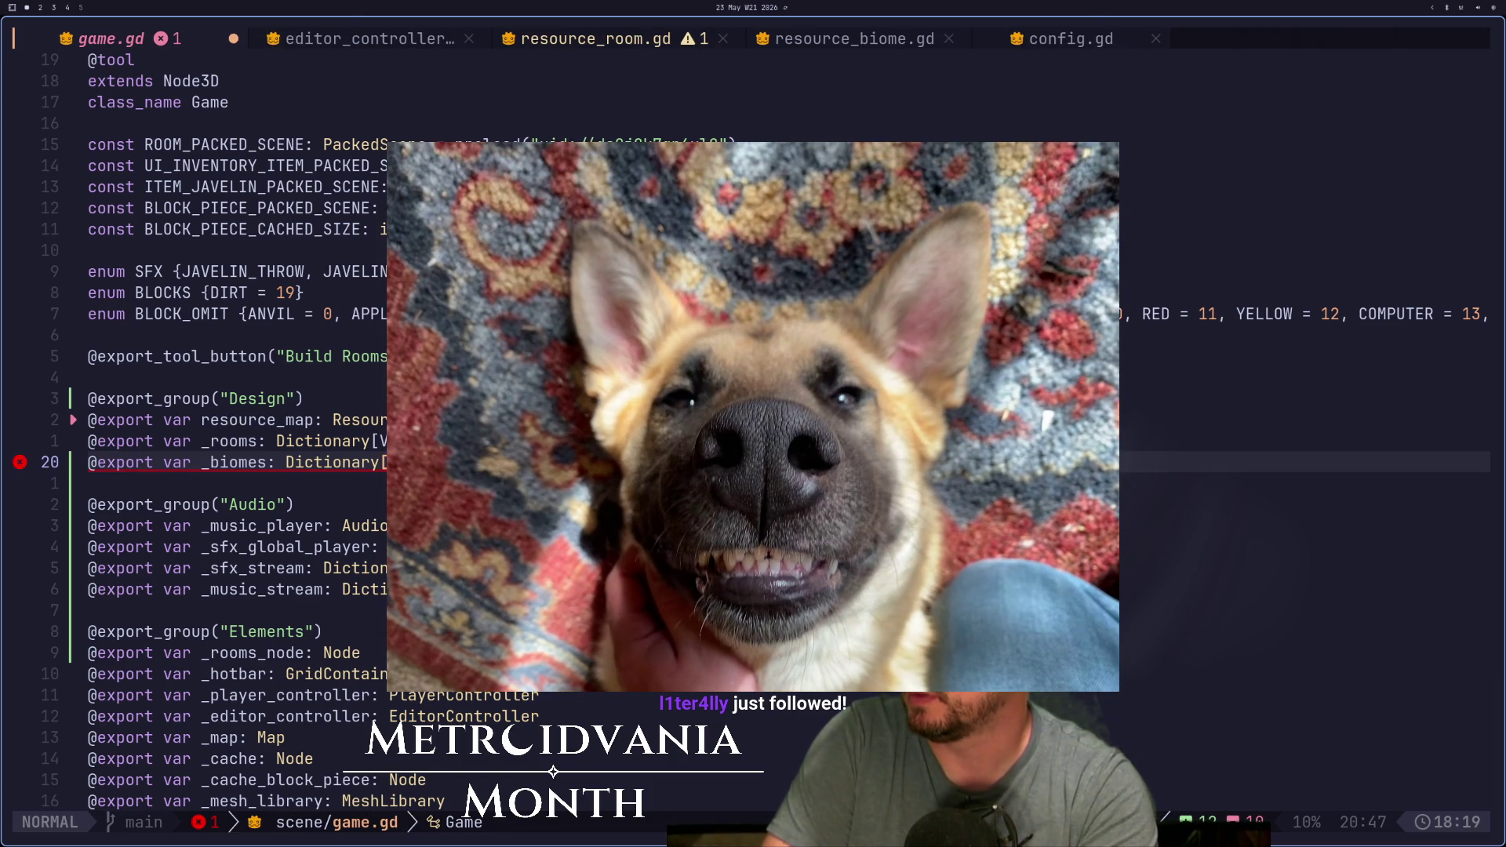
key("i")
key("Tab")
key("Tab")
key("Tab")
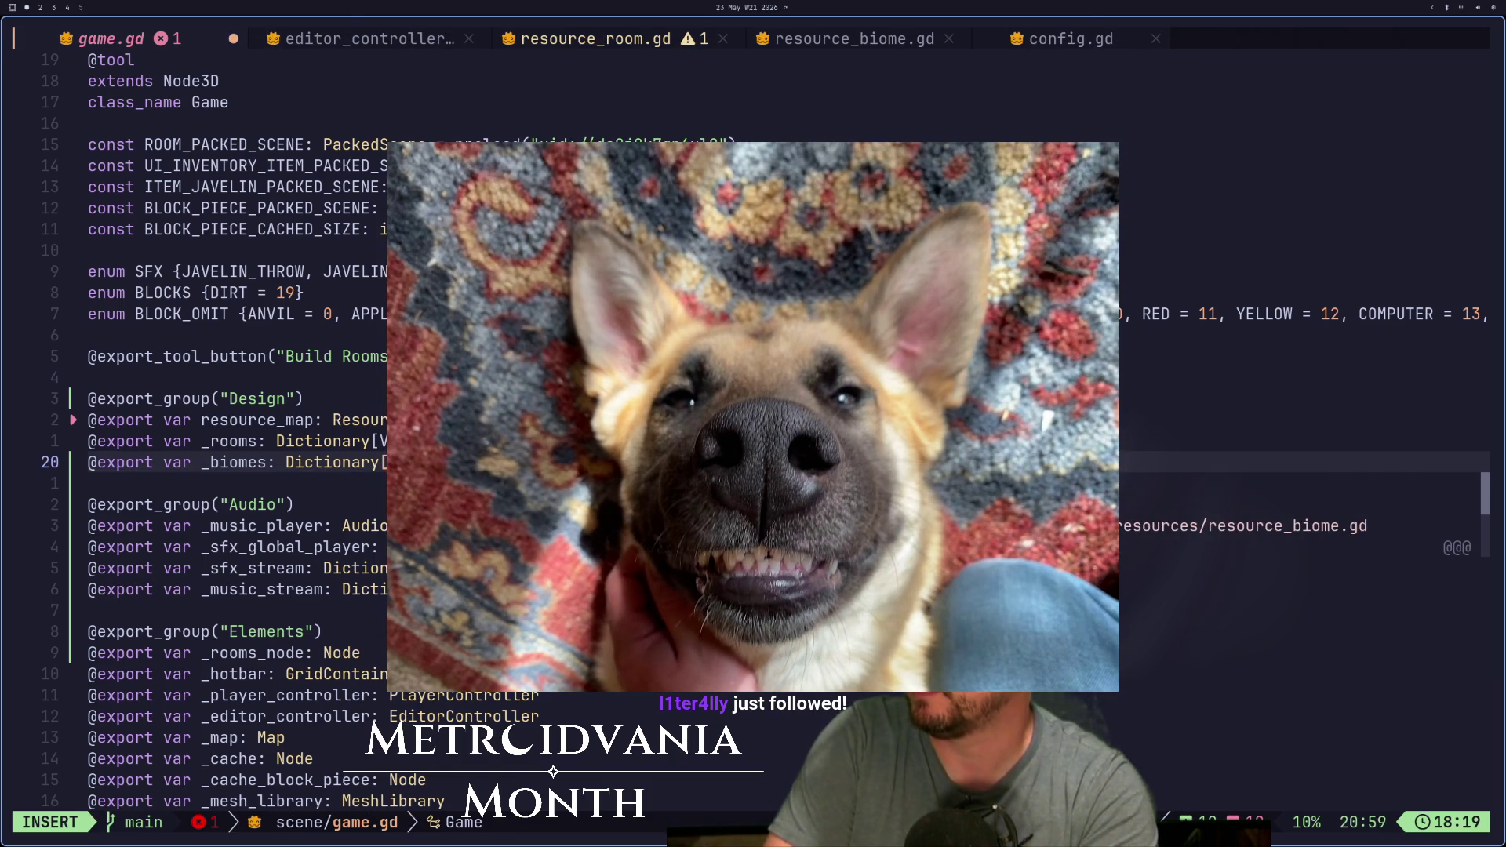
key("Escape")
type(":w")
key("Return")
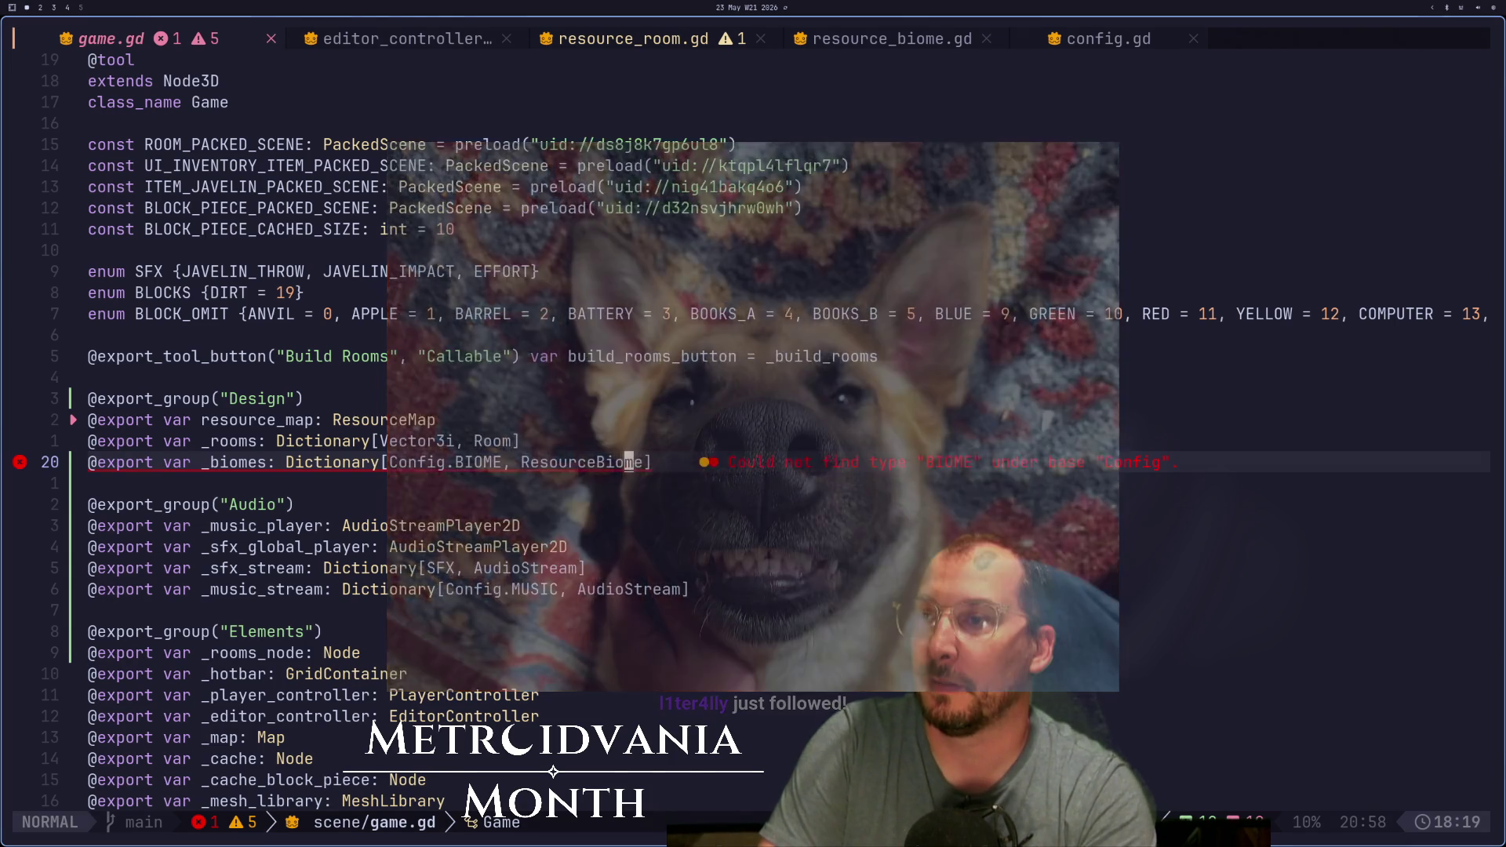
key("shift+l")
key("shift+l")
key("shift+l")
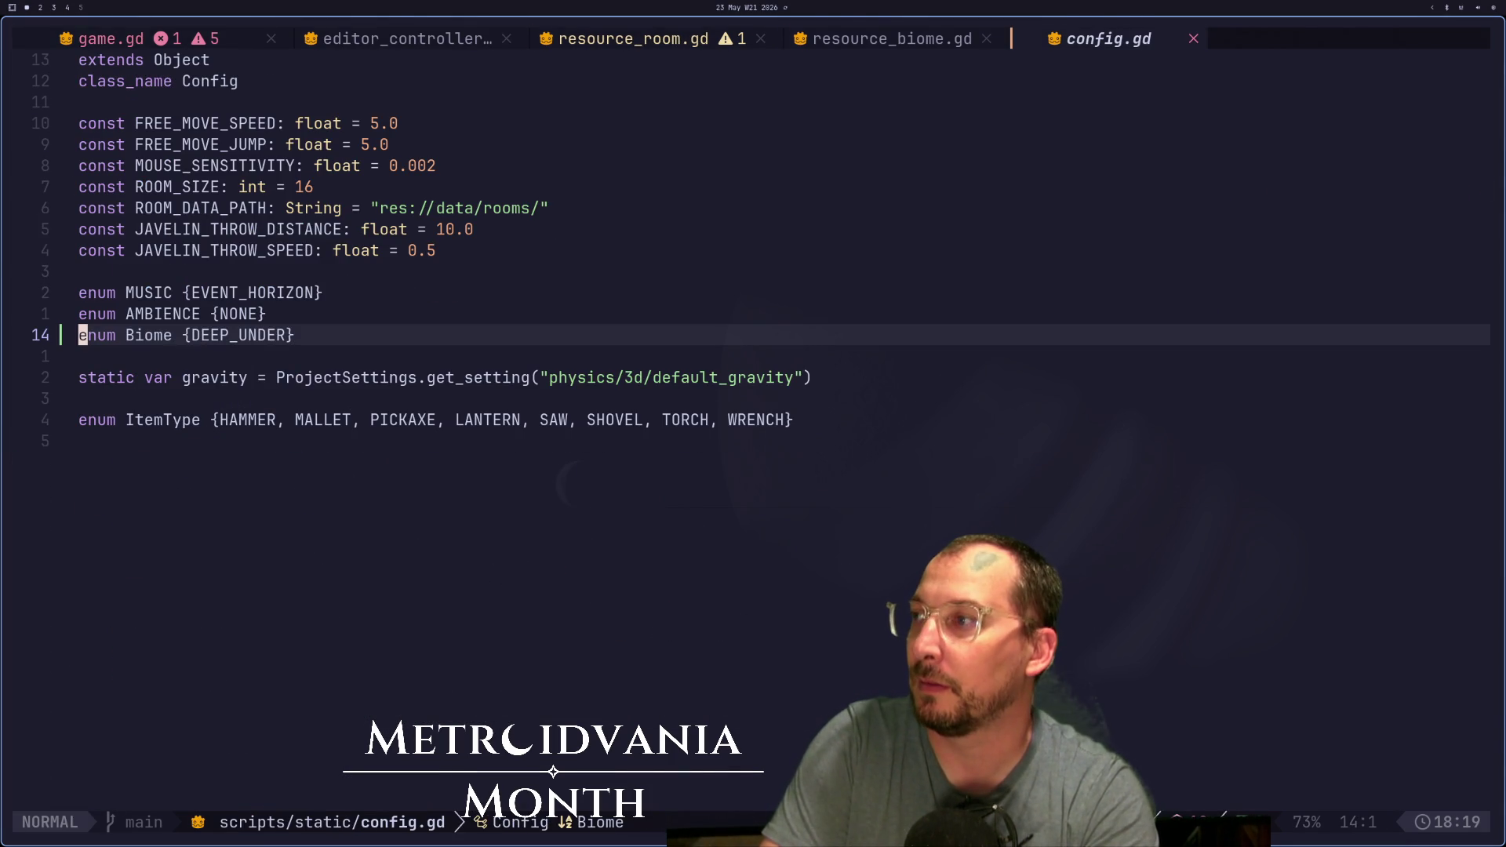
Rename config.gd's enum Biome to BIOME and save it
key("shift+l")
key("shift+l")
key("shift+l")
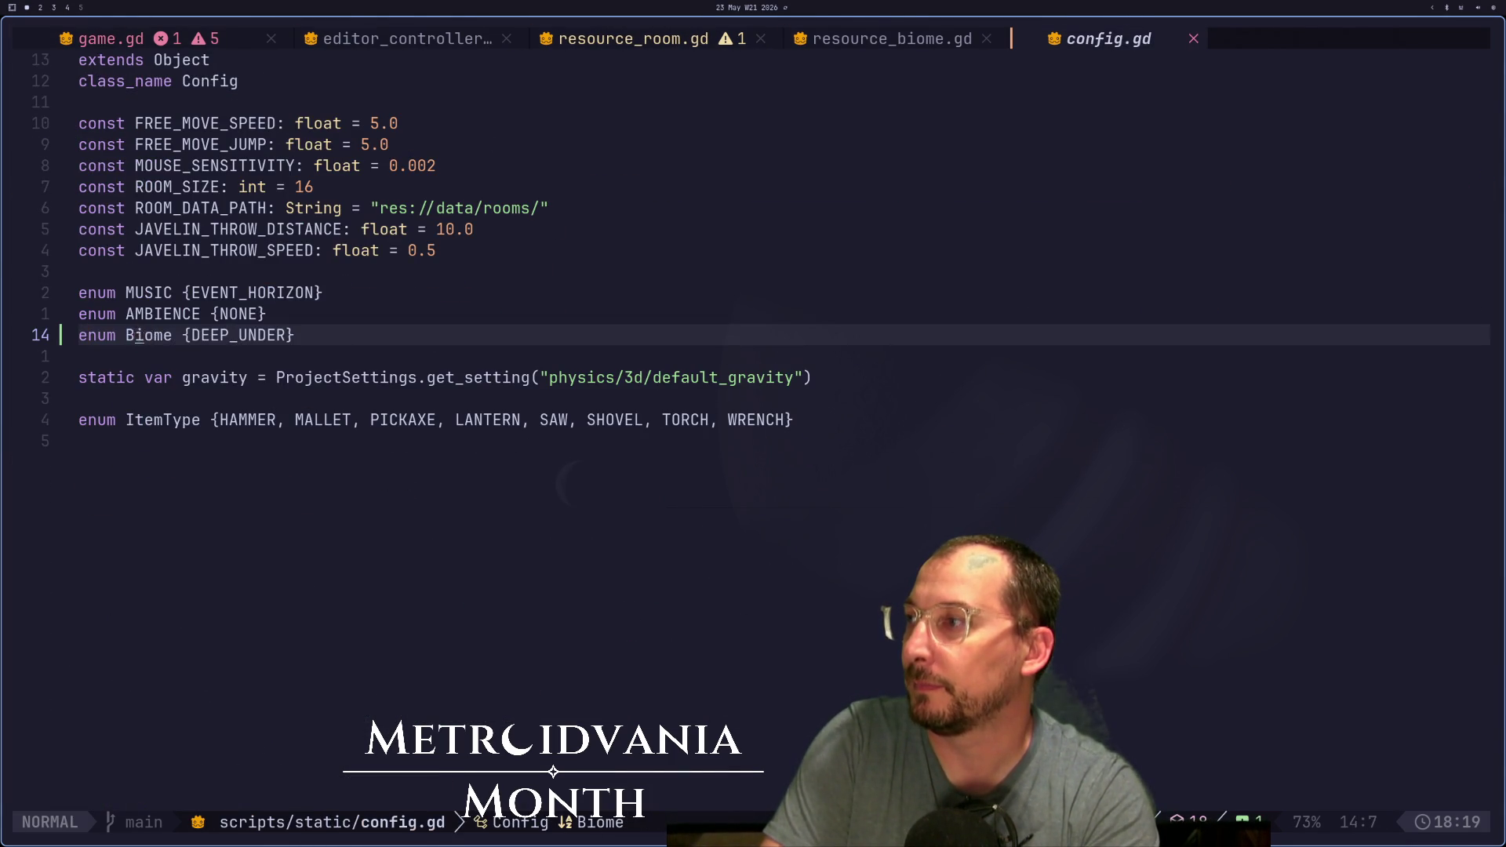
key("c")
key("t")
key("braceleft")
type("IOME")
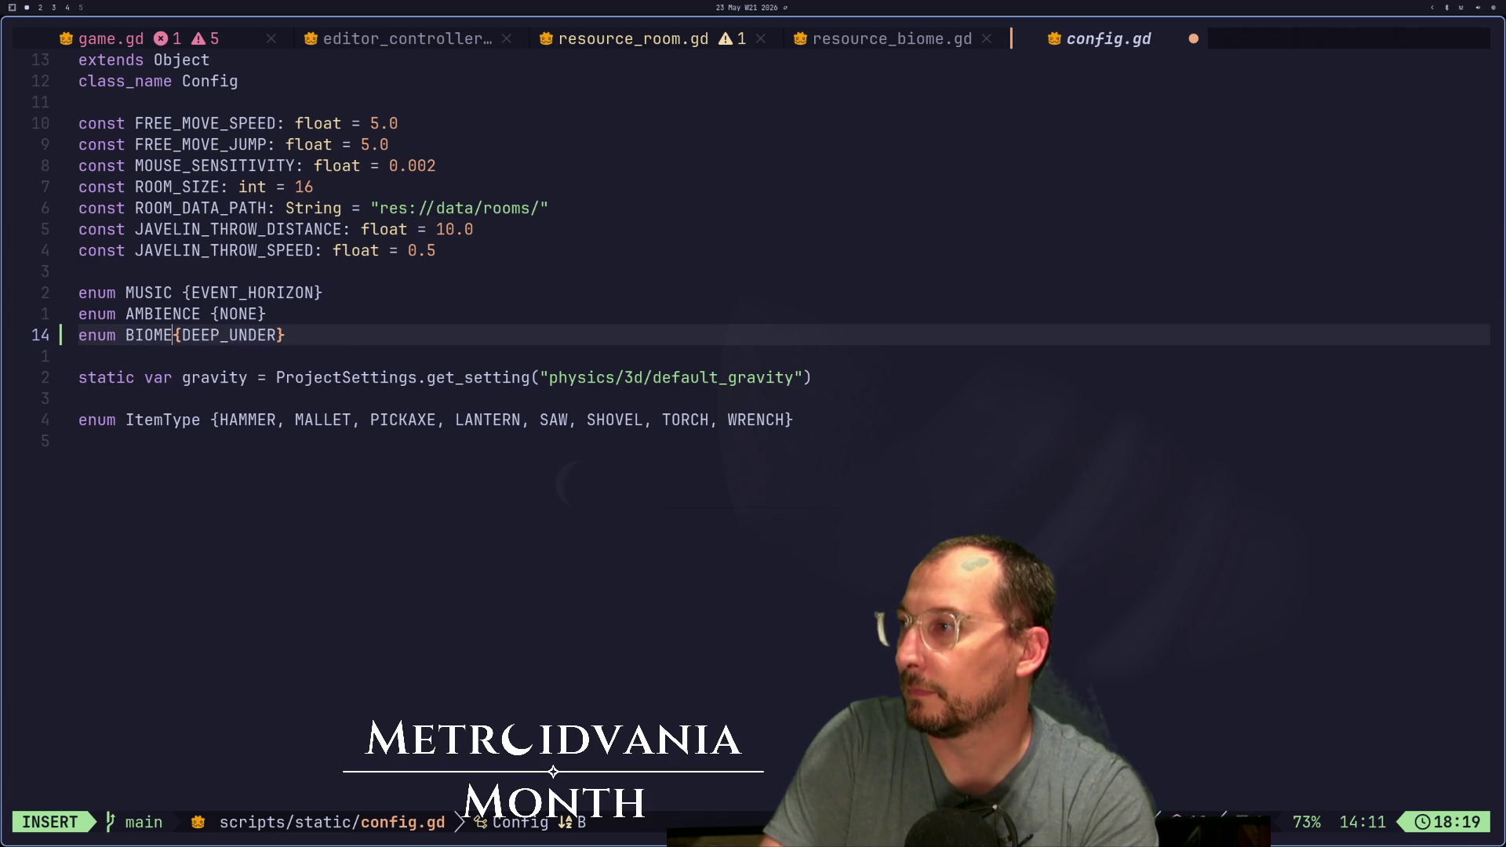
key("Escape")
key("ctrl+s")
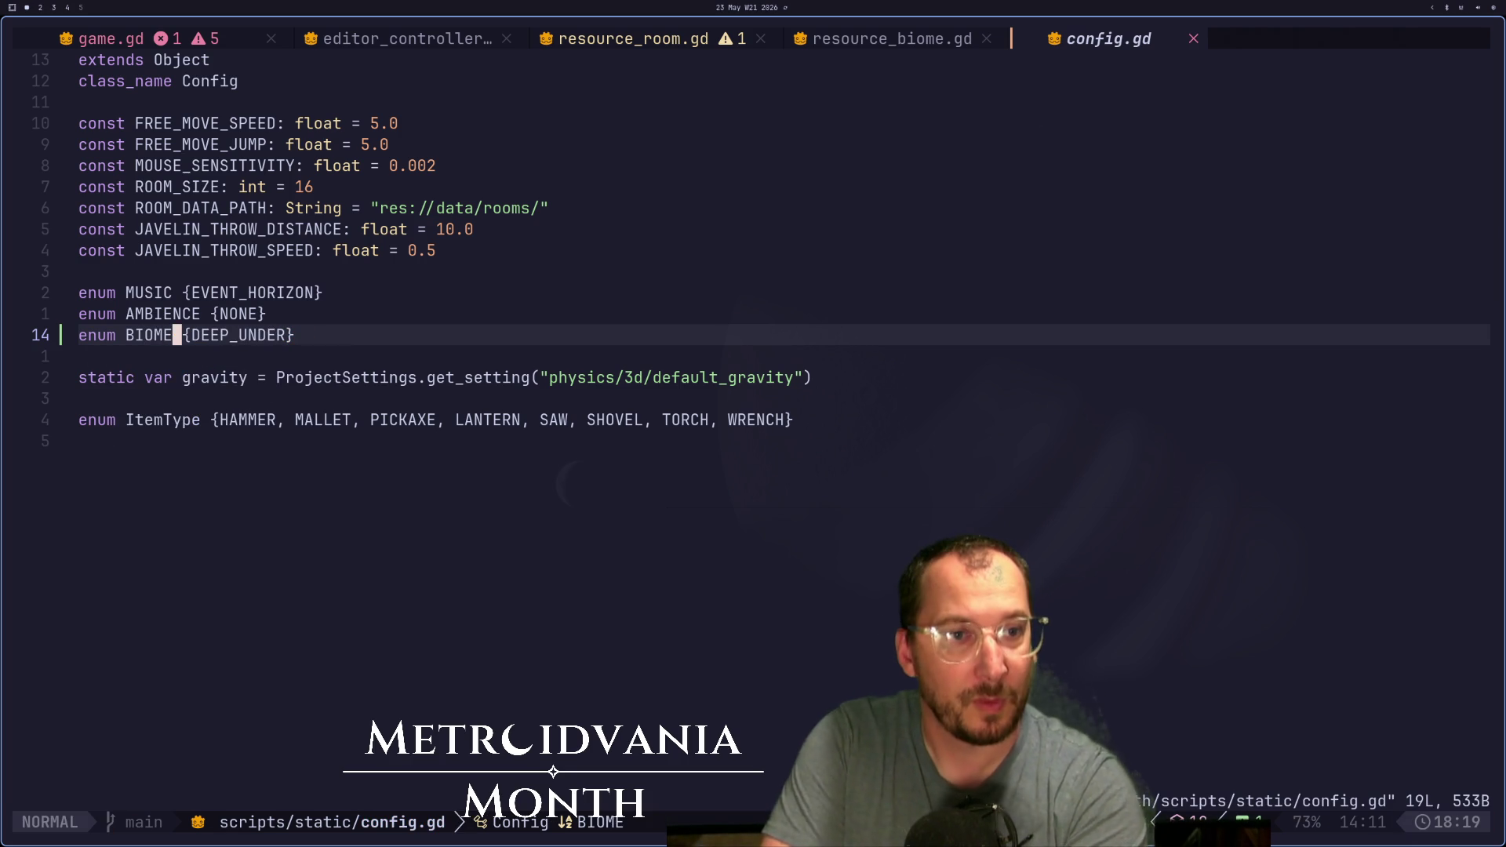
Fix the ResourceBiome typo in game.gd's _biomes line and save game.gd
key("super+4")
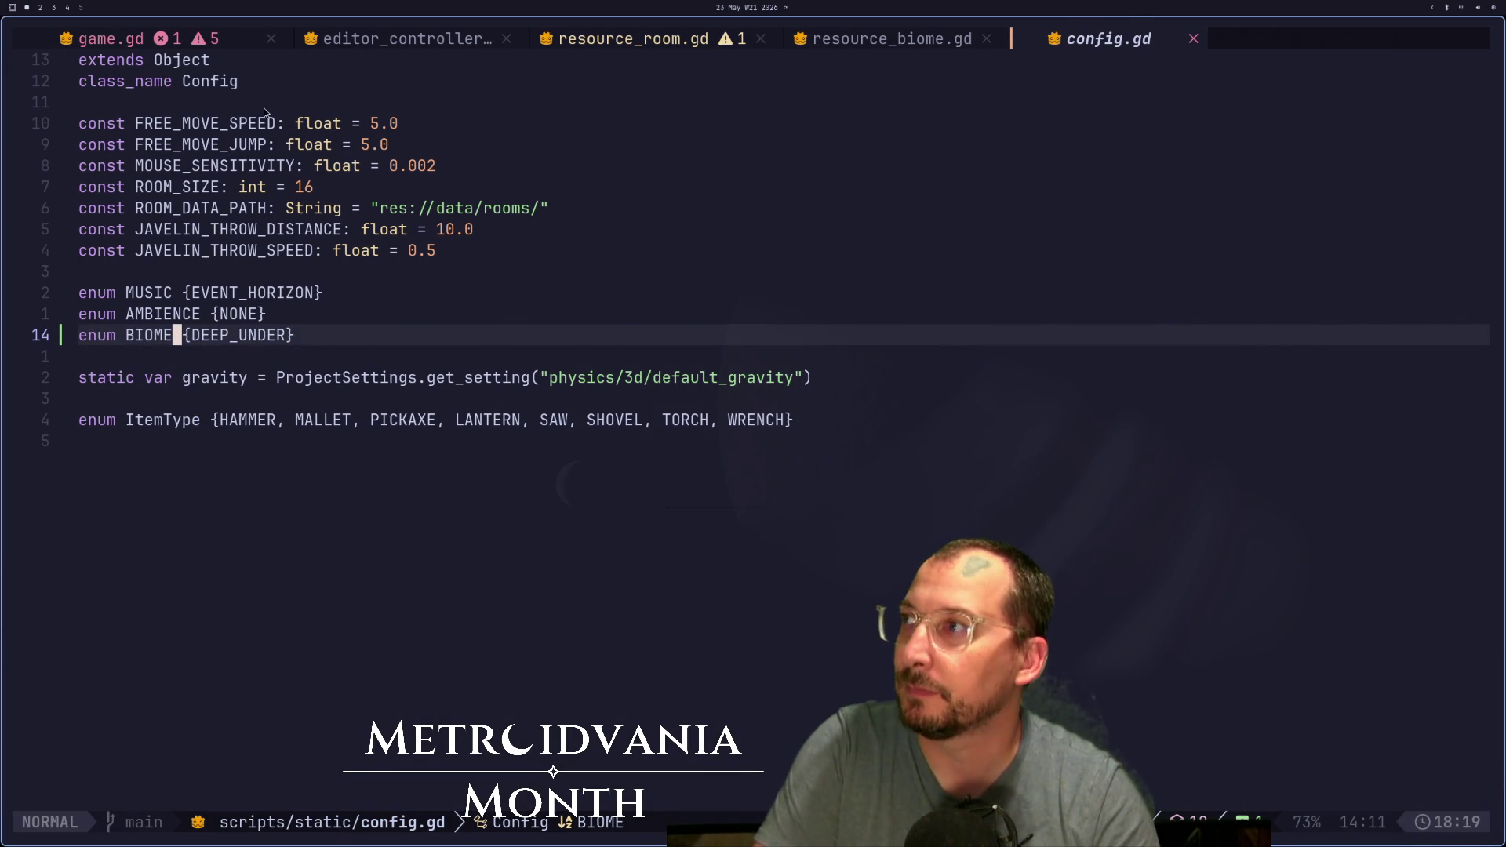
left_click(213, 38)
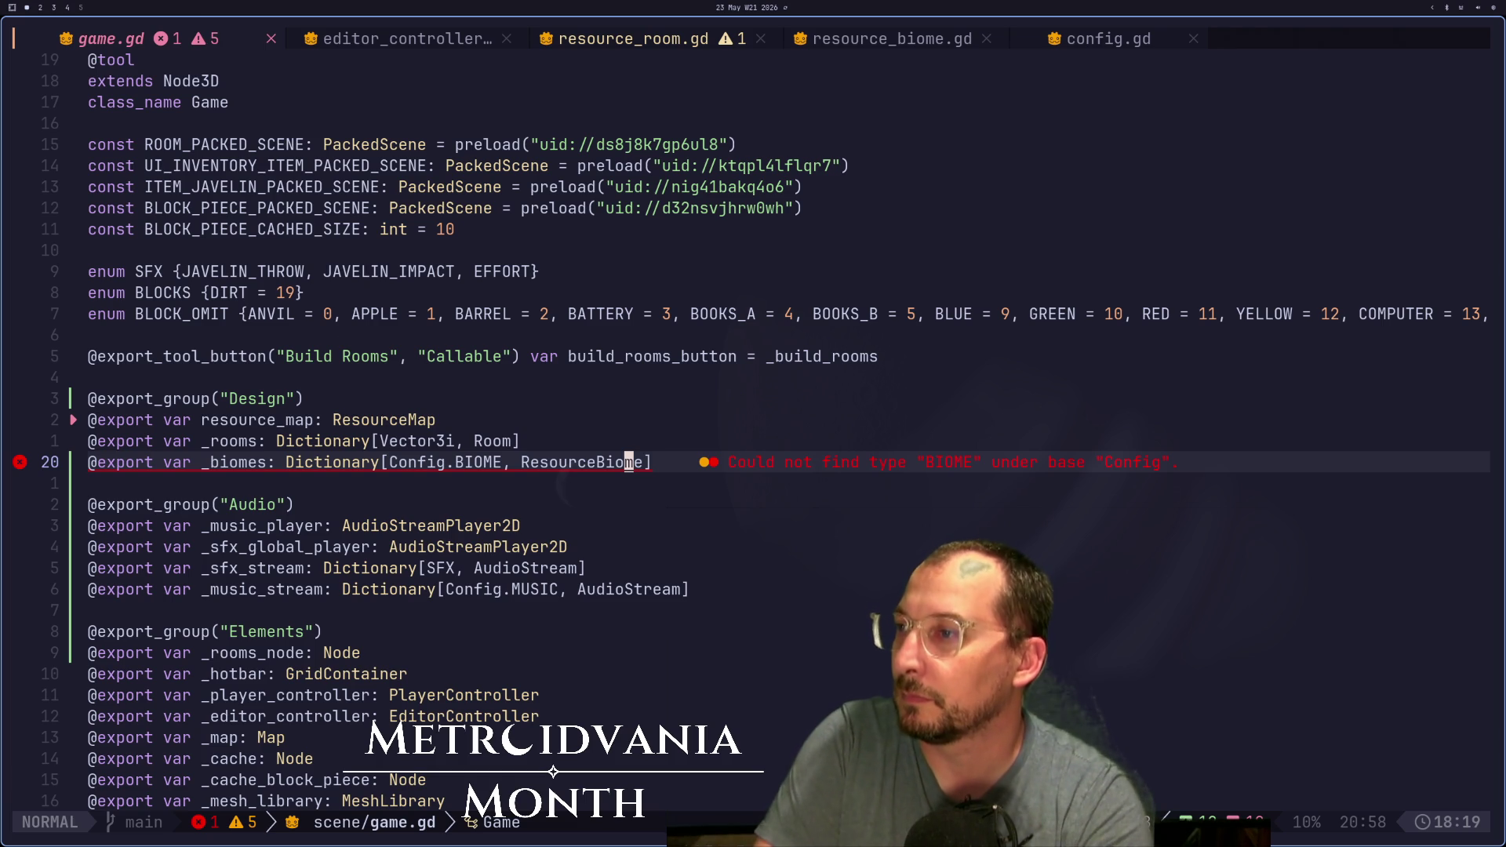
type("ae")
key("BackSpace")
key("Escape")
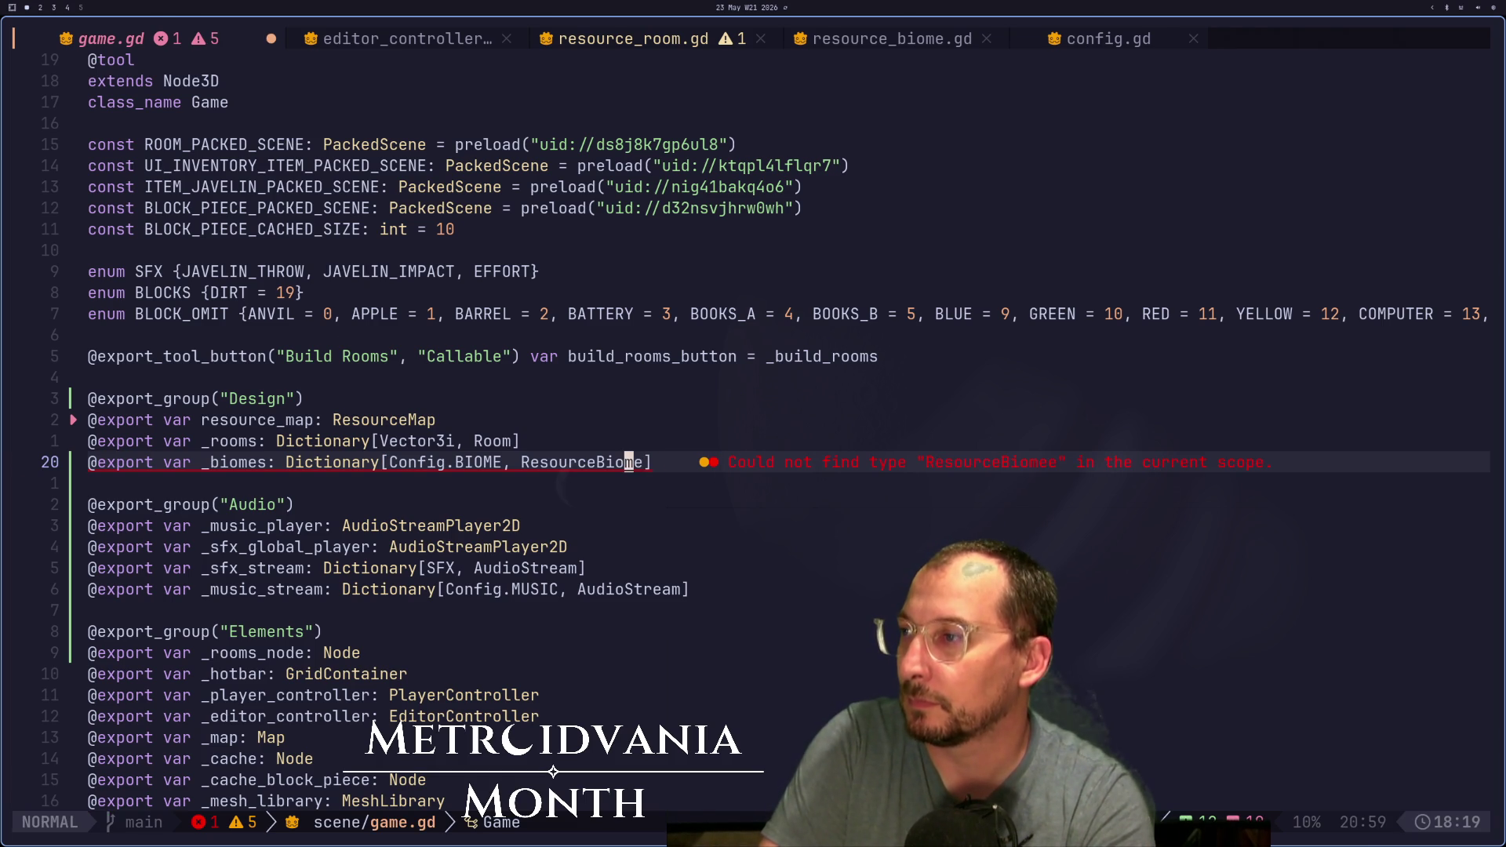
type("bh:w")
key("Return")
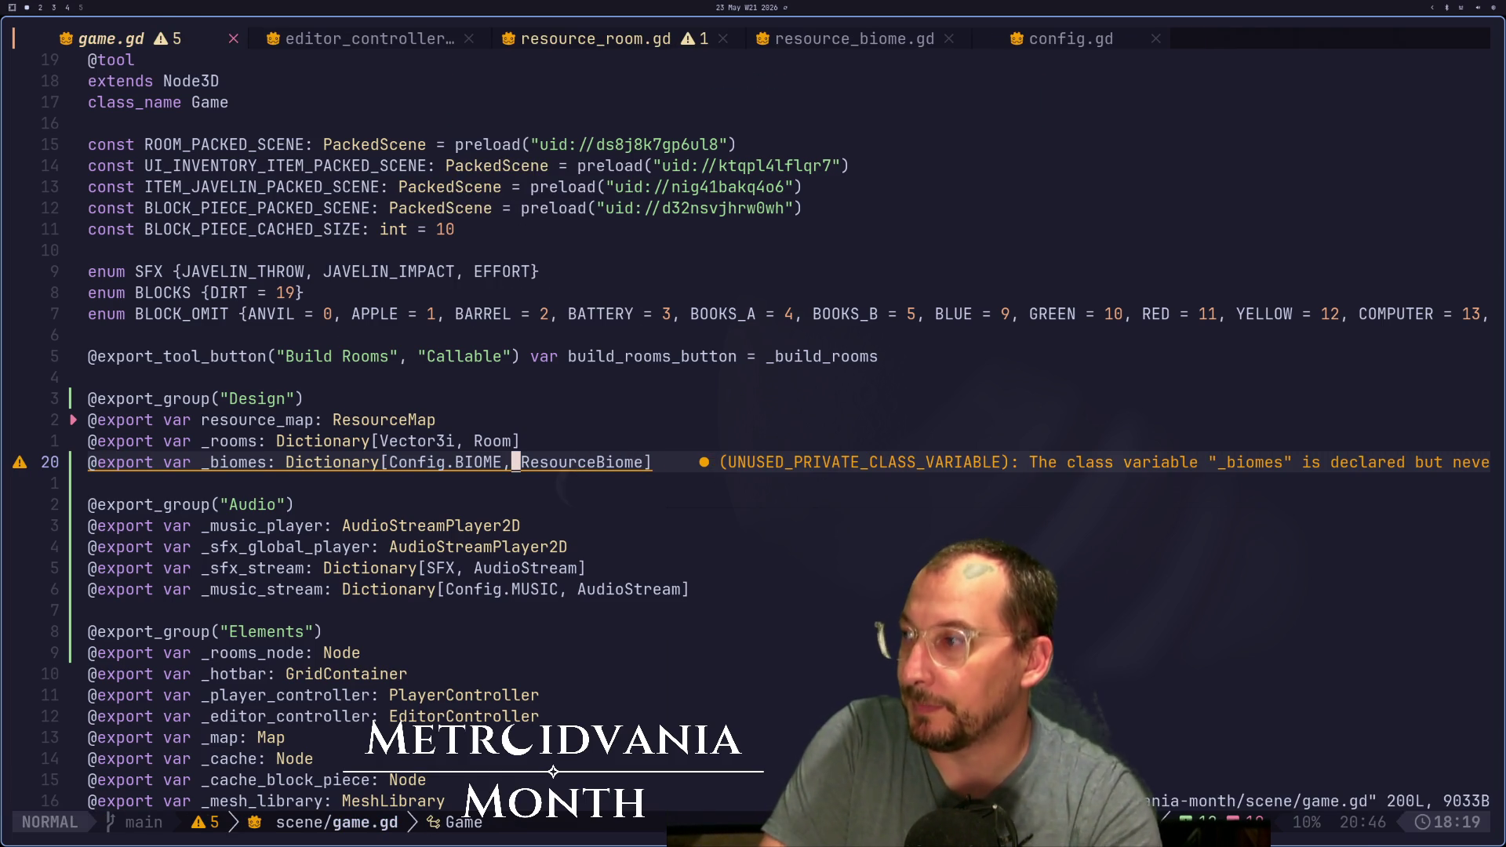
key("alt+Tab")
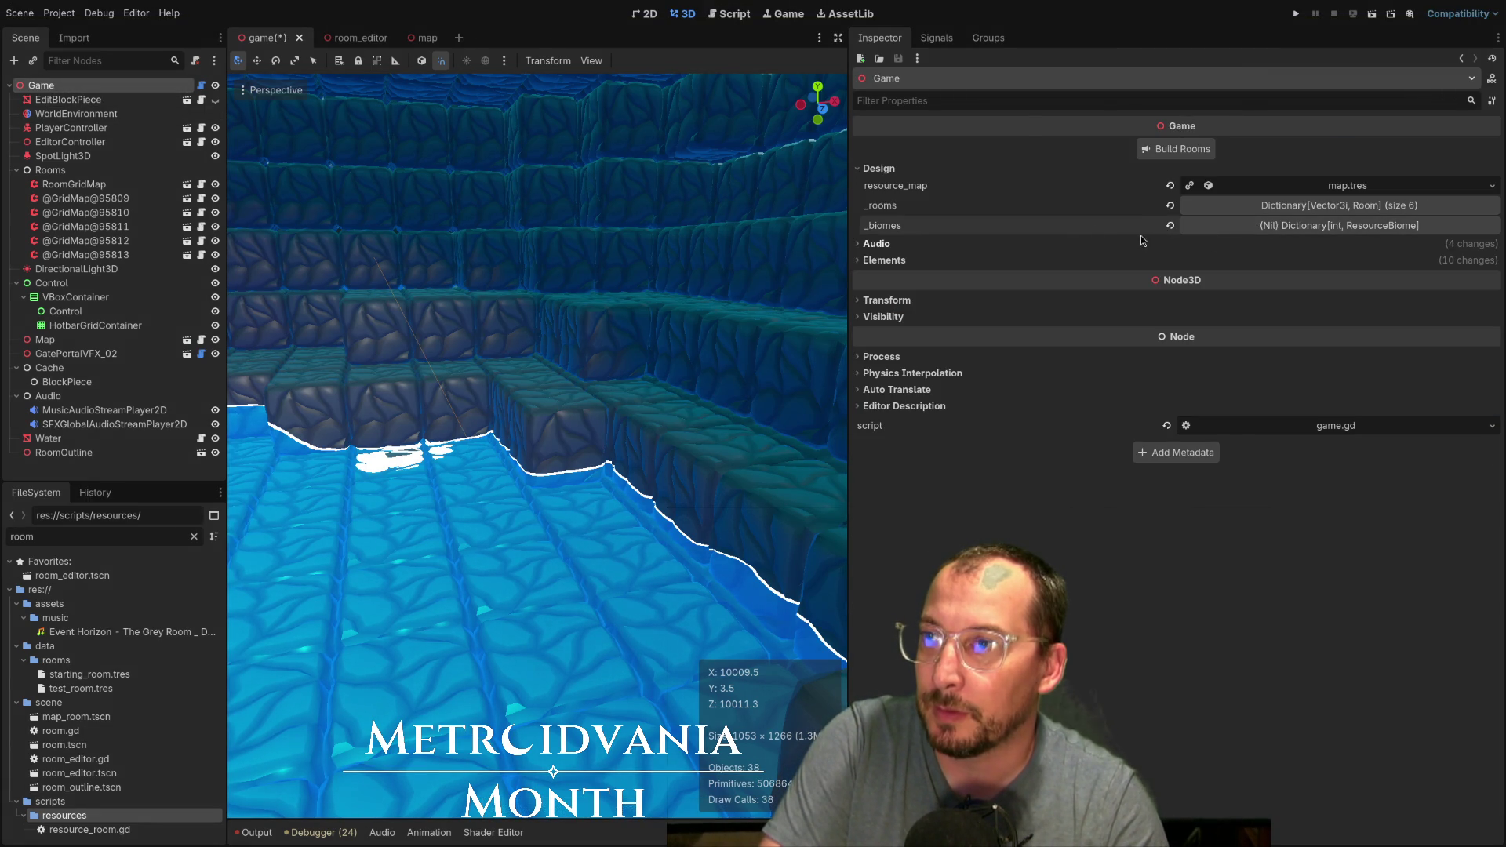
Expand the _biomes dictionary and set the new entry's value to a new ResourceBiome
left_click(1250, 210)
left_click(1250, 210)
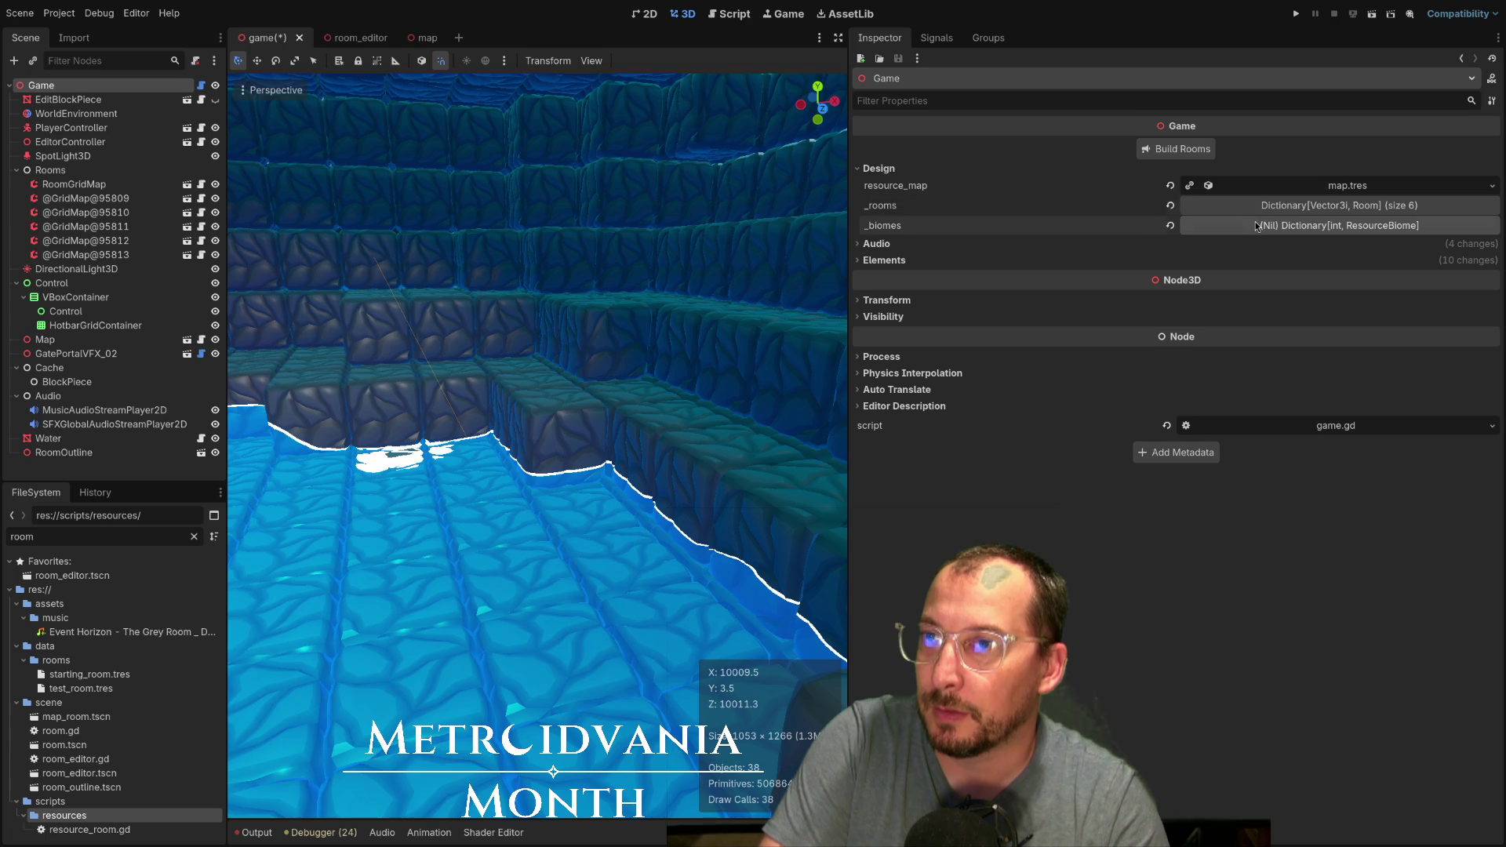
left_click(1185, 226)
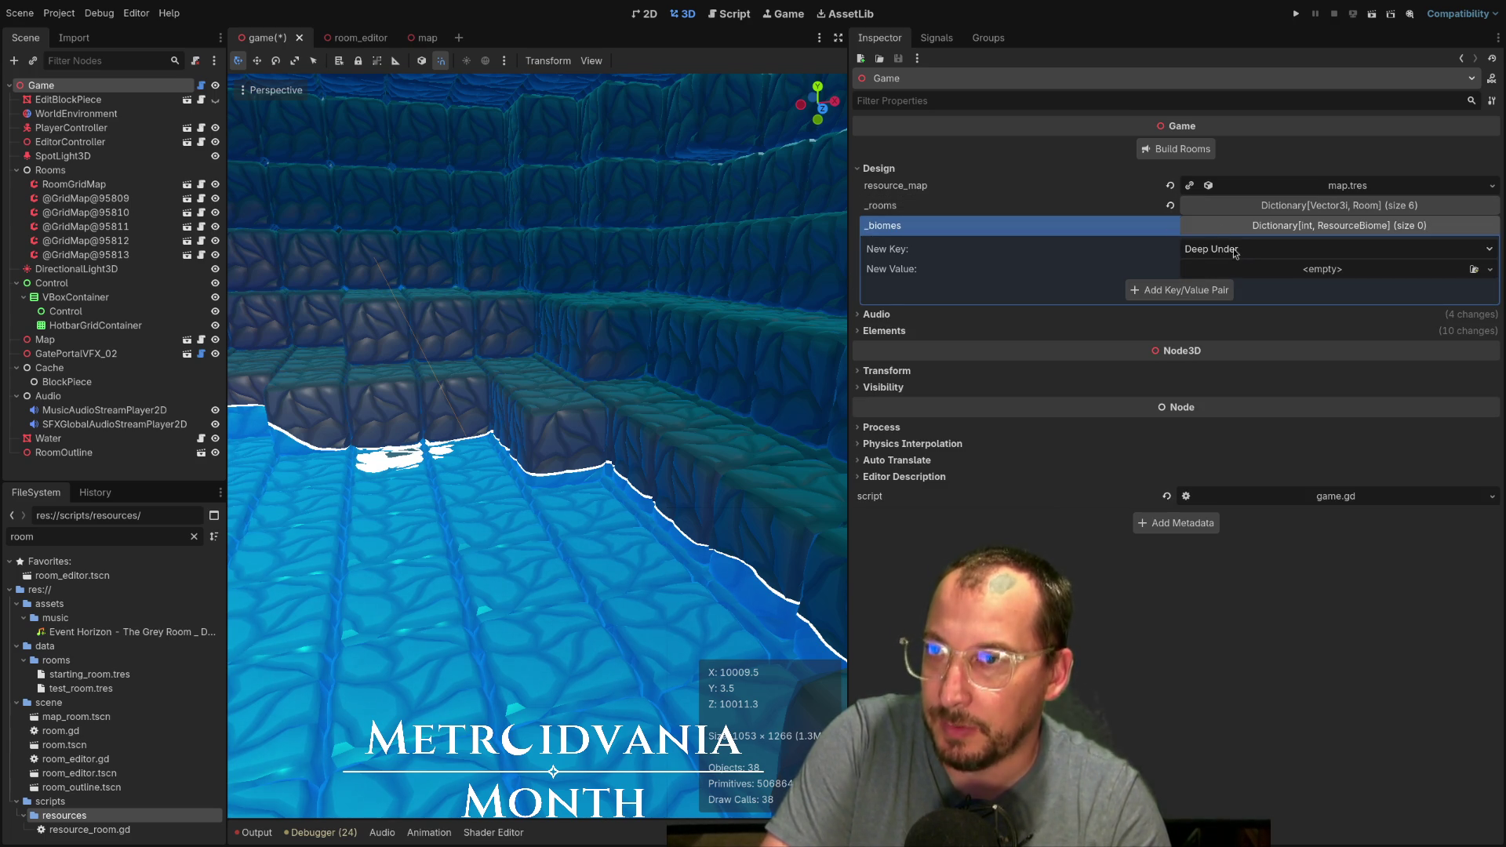
left_click(1263, 271)
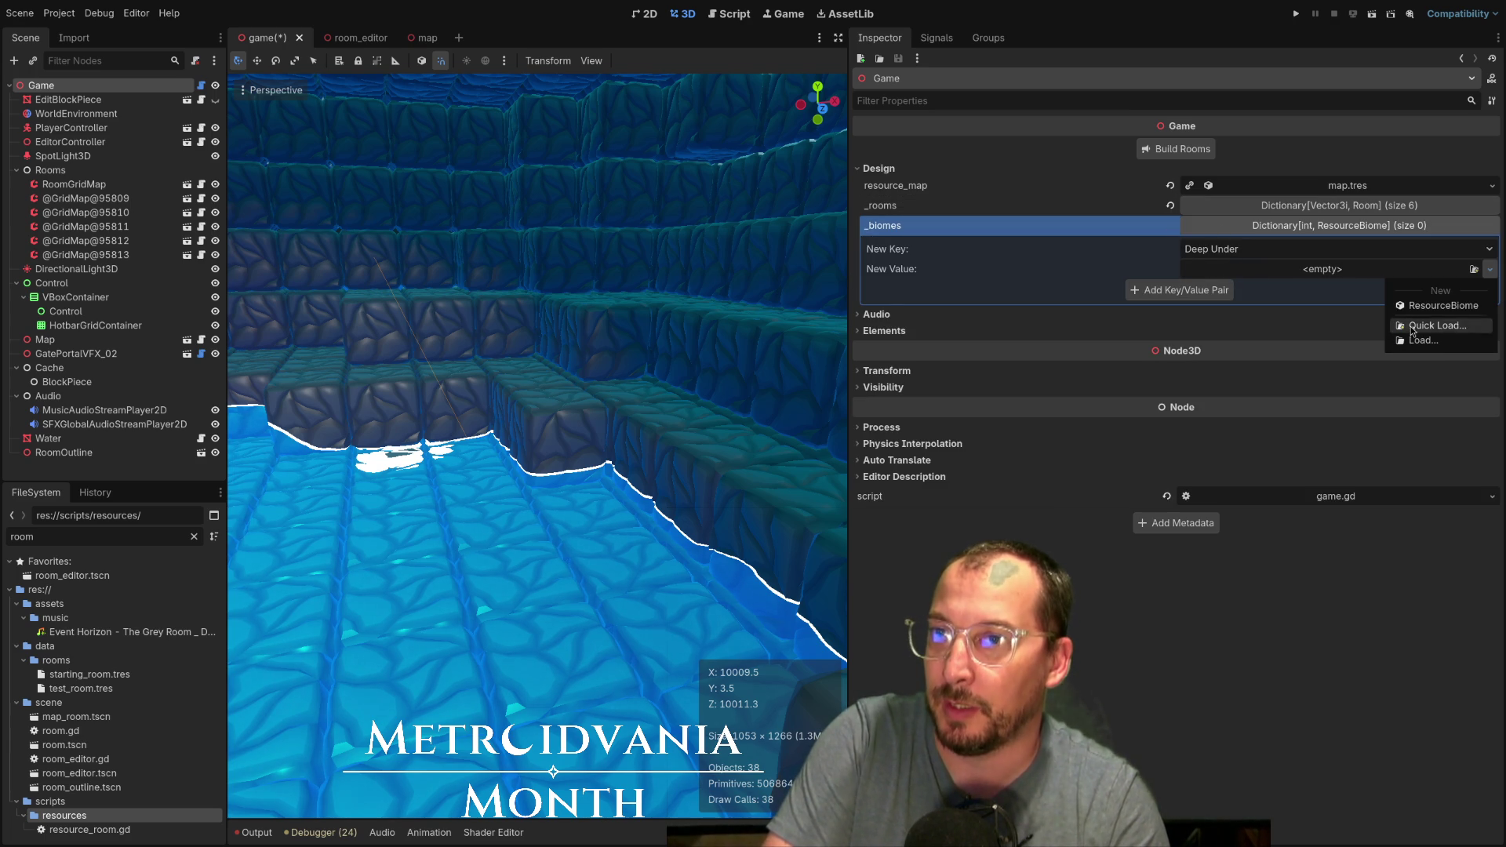
left_click(1440, 306)
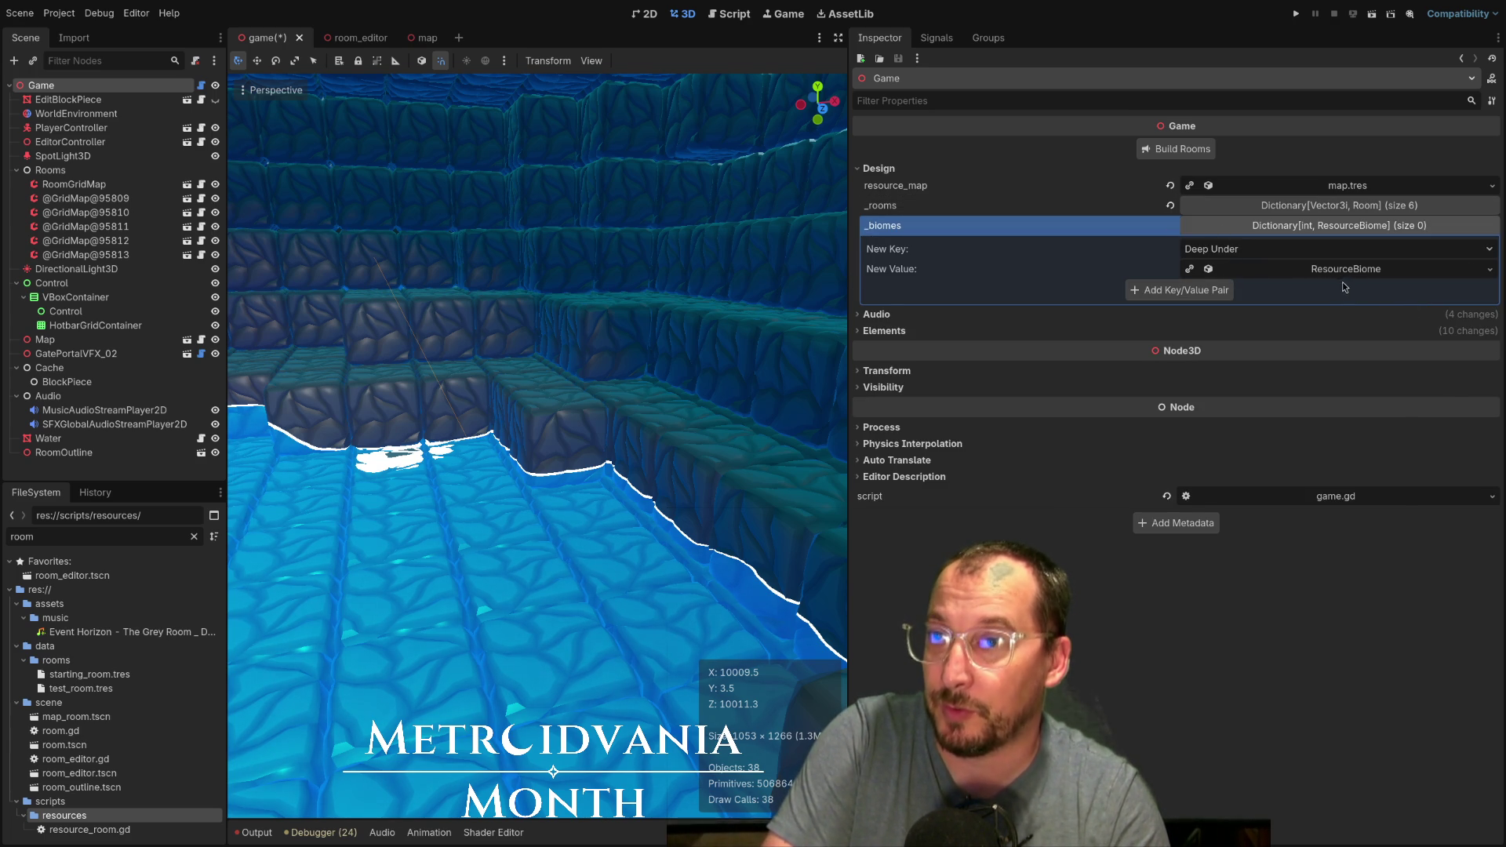
Add the Deep Under key/value pair to _biomes and inspect its ResourceBiome properties
left_click(1350, 270)
left_click(1350, 272)
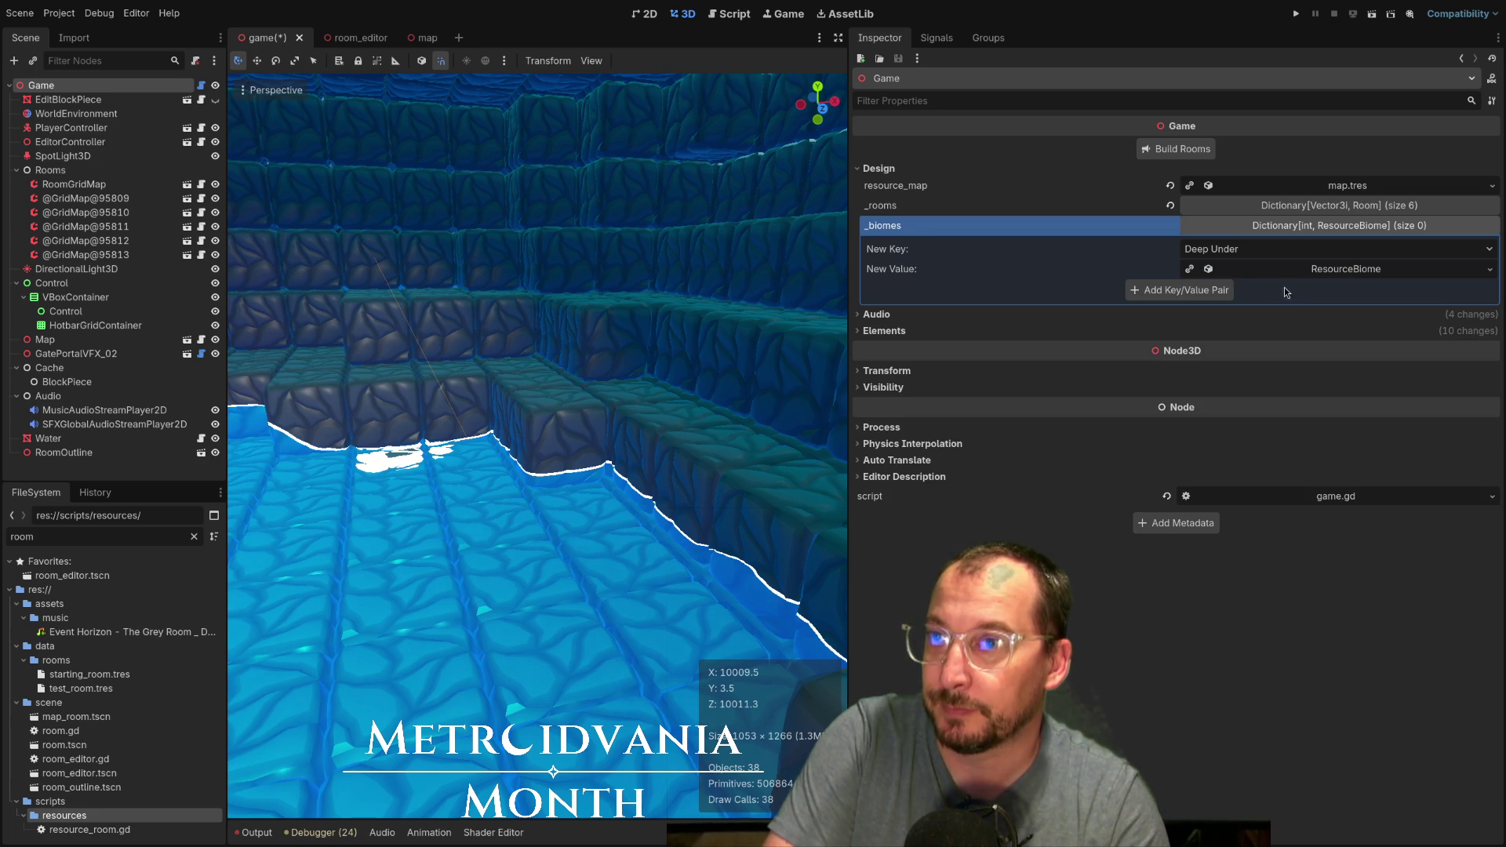
left_click(1320, 276)
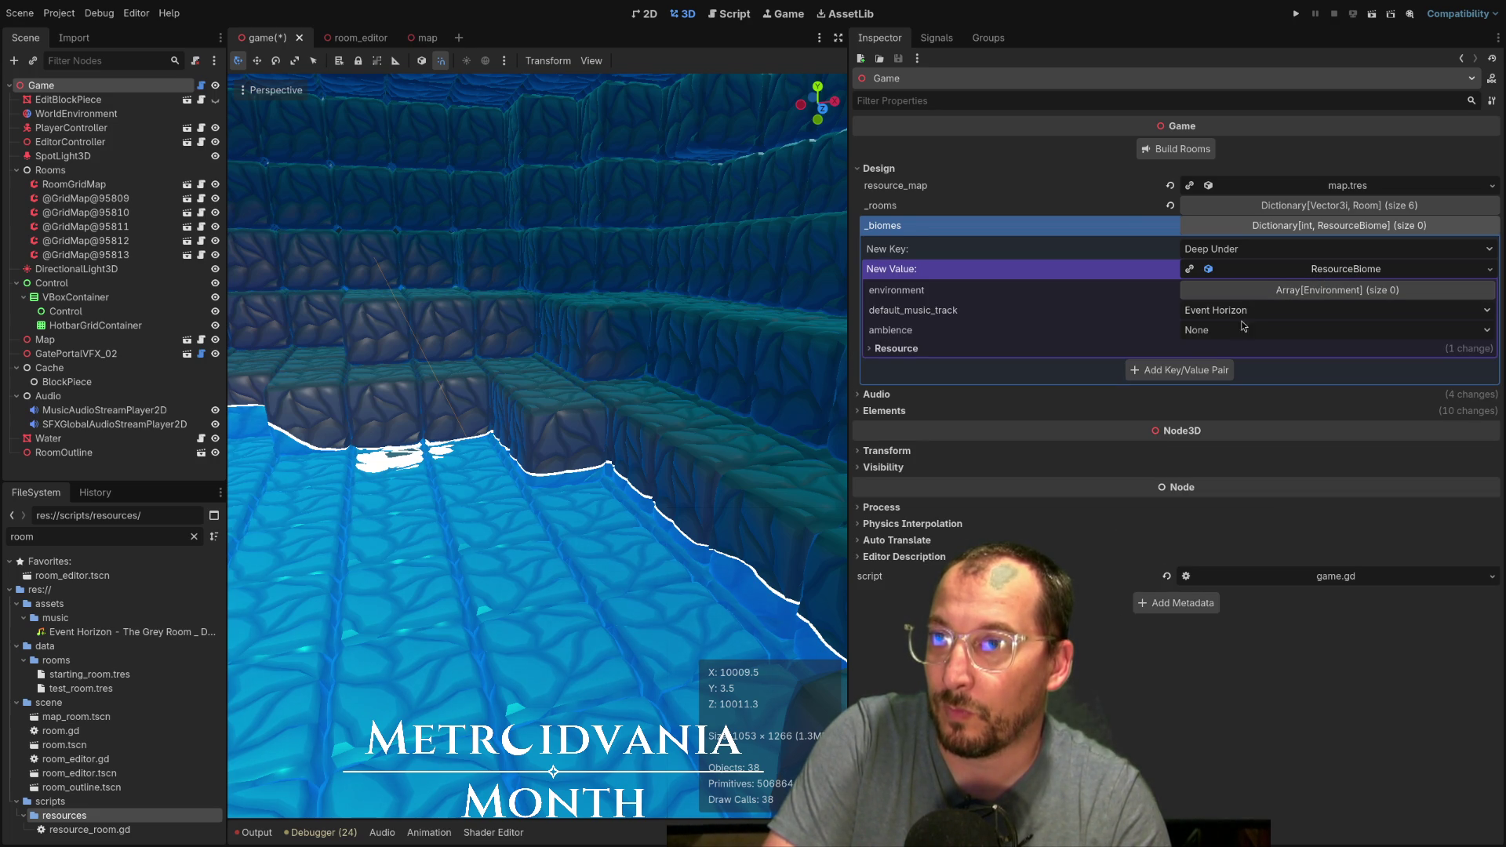
left_click(1178, 372)
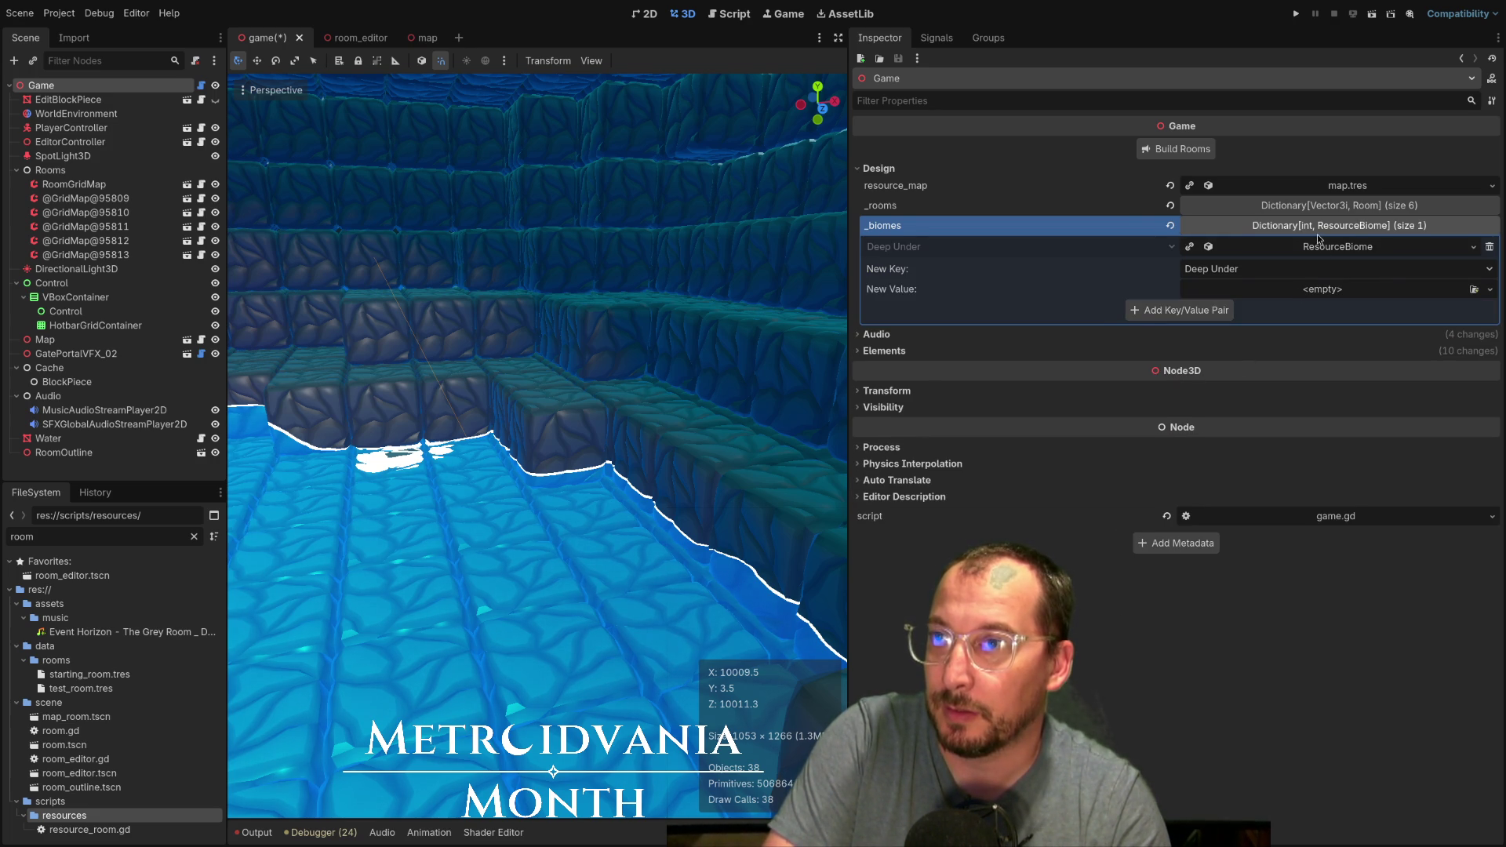
left_click(1264, 246)
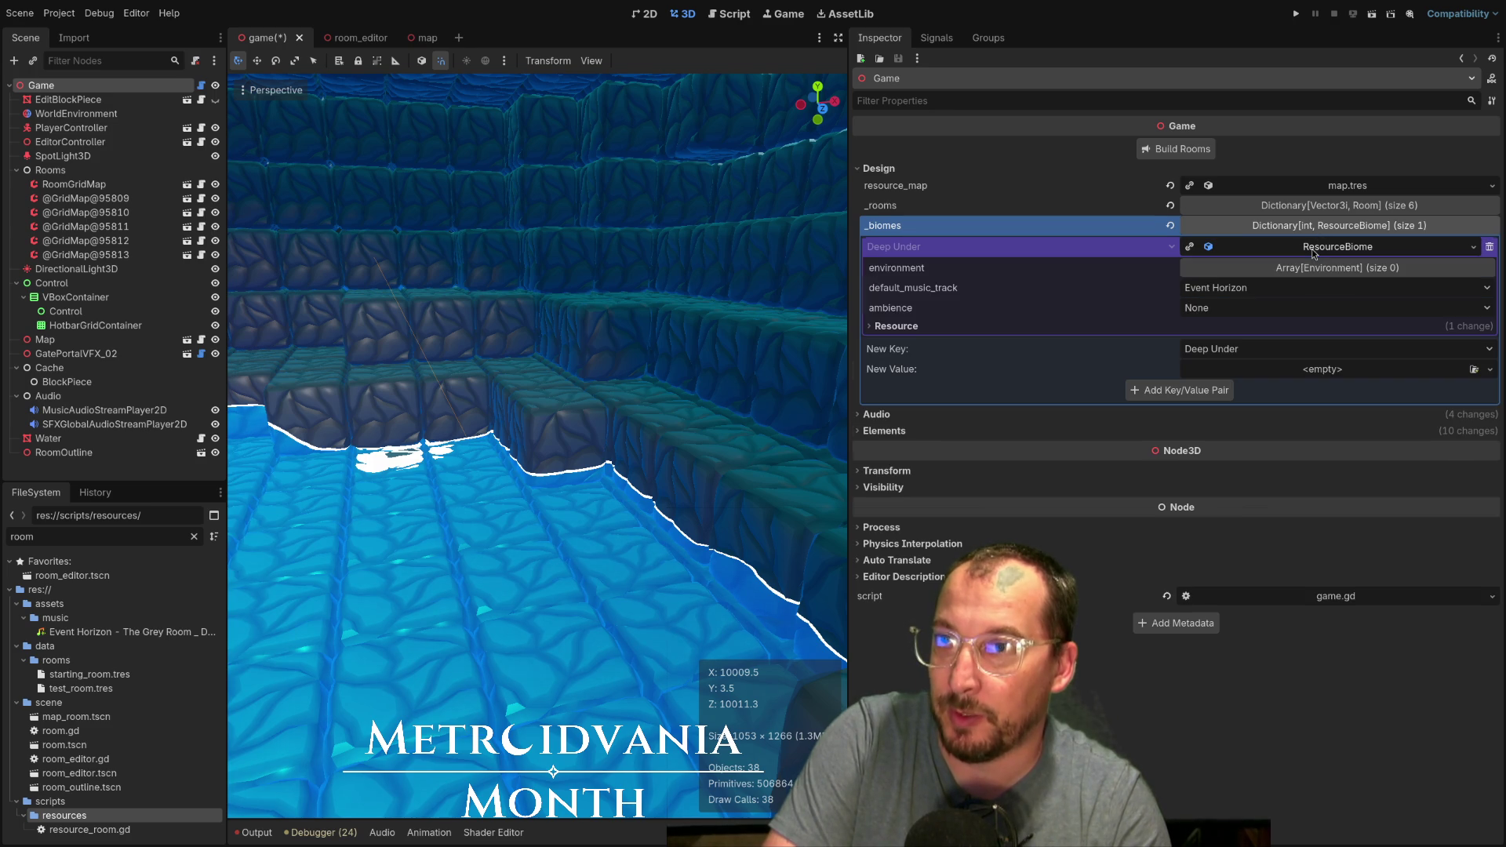
key("alt+Tab")
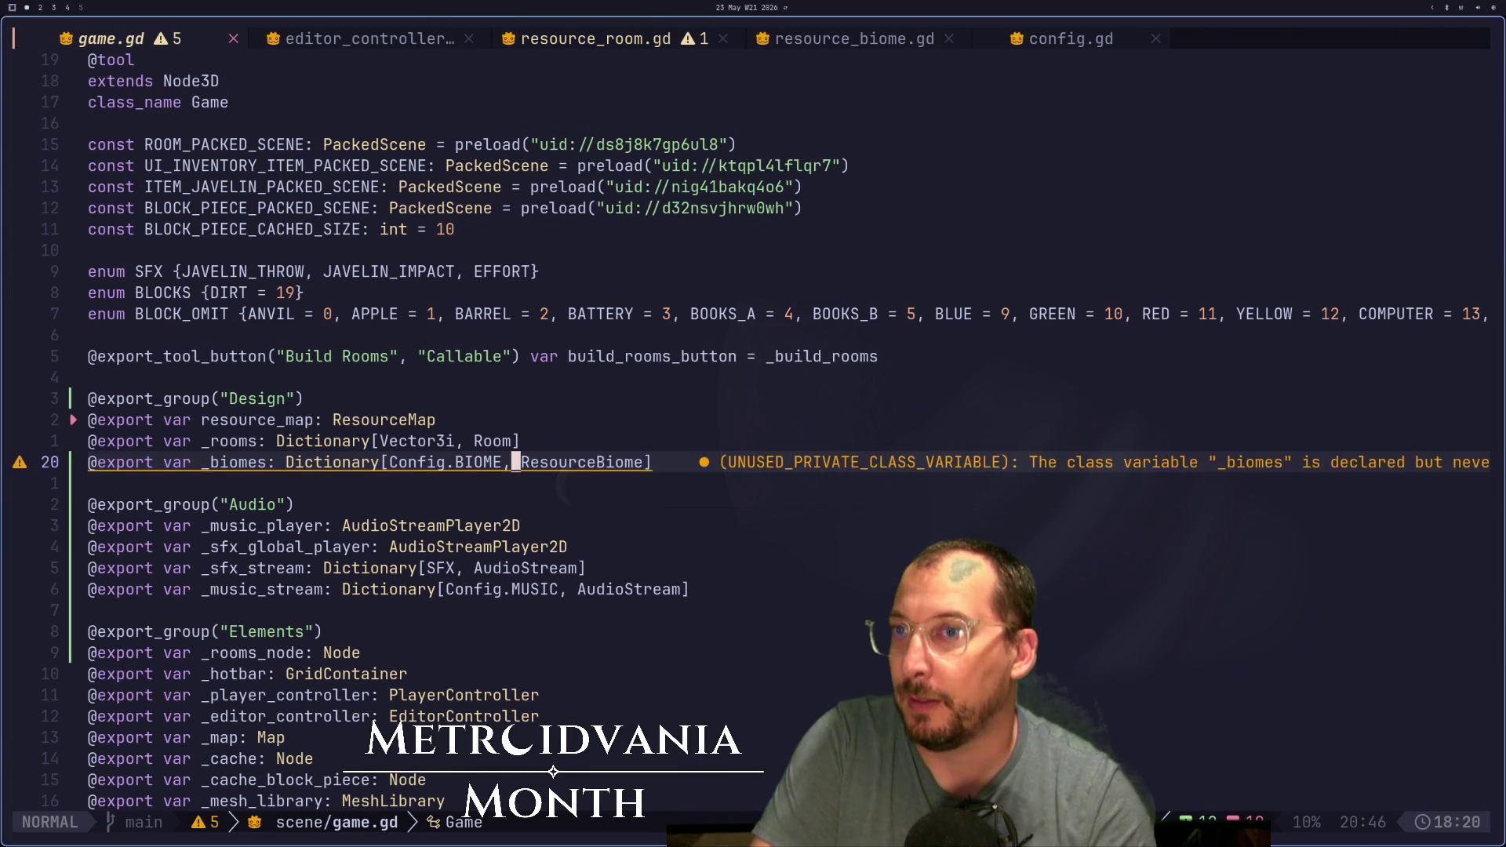
In resource_biome.gd, change line 4 from Array[Environment] to 'environment: Environment' and save
key("shift+l")
key("shift+l")
key("shift+l")
key("shift+l")
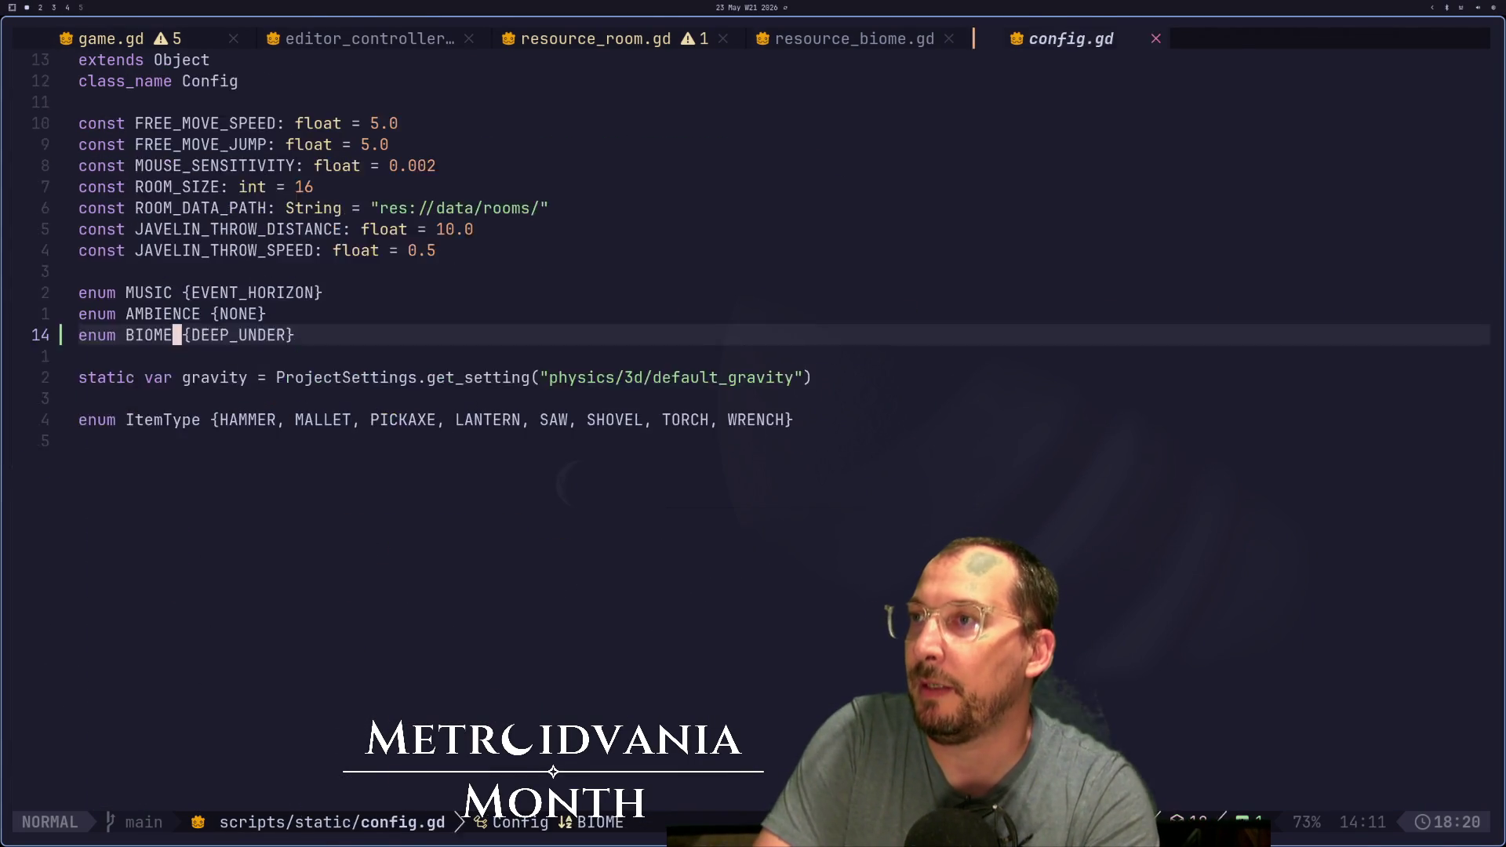
key("shift+h")
key("j")
key("e")
key("e")
key("e")
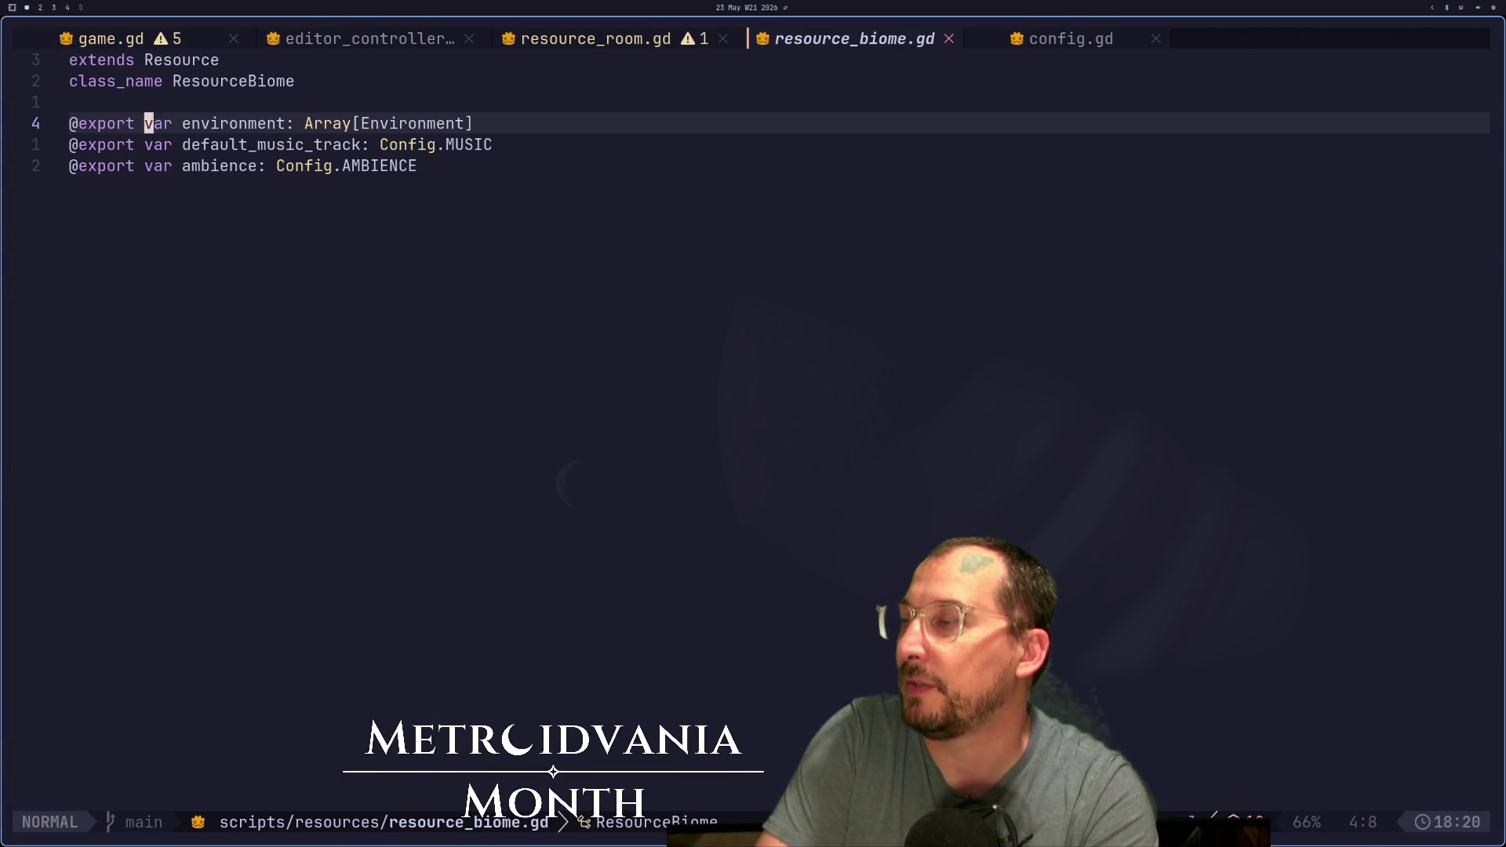
key("a")
key("BackSpace")
key("BackSpace")
key("BackSpace")
key("BackSpace")
key("BackSpace")
key("BackSpace")
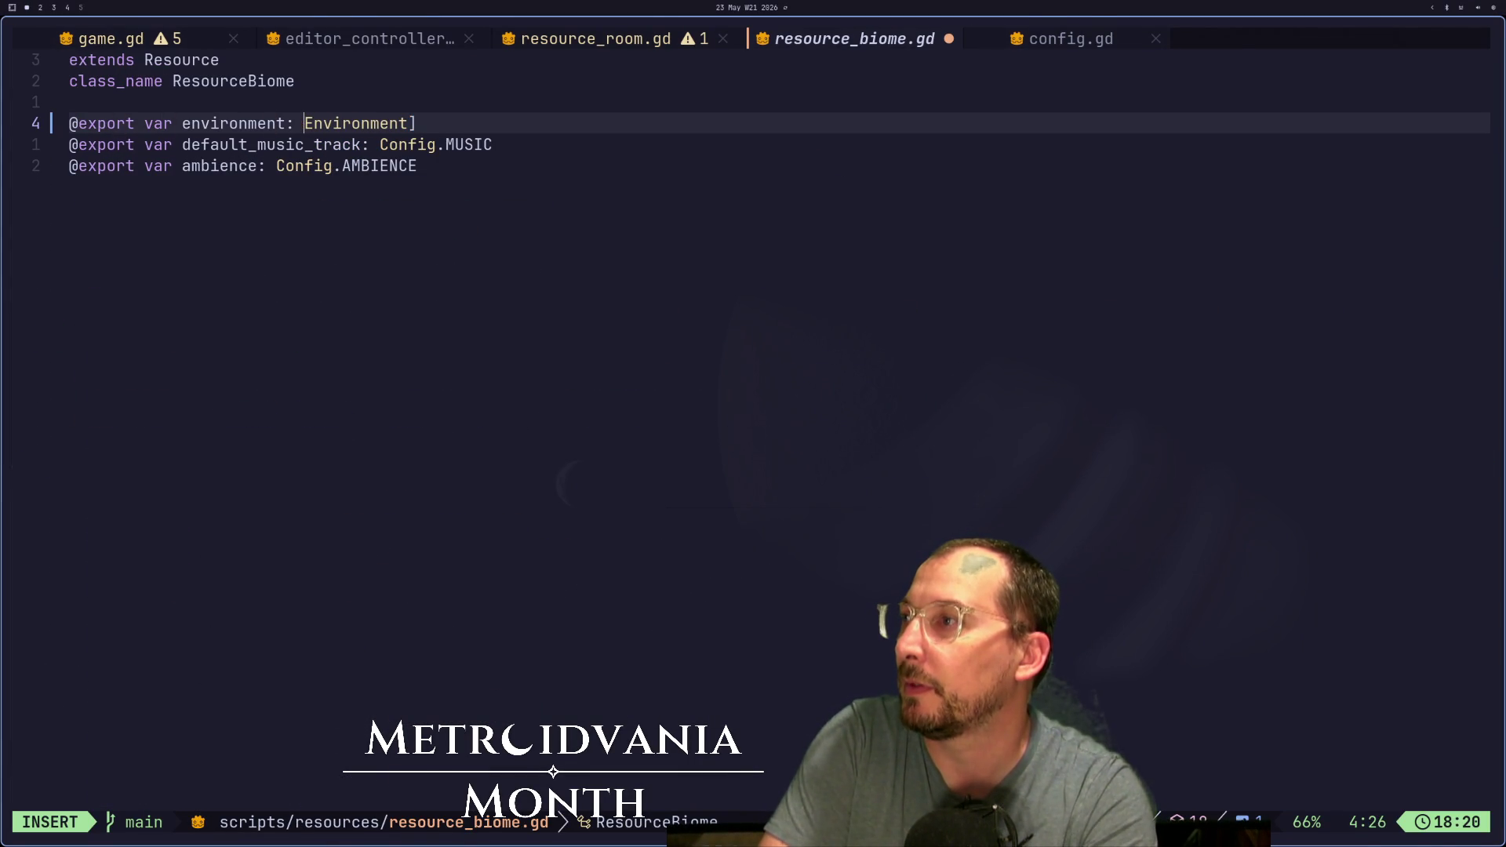
key("Escape")
key("w")
key("e")
key("e")
type("x:w")
key("Return")
key("alt+Tab")
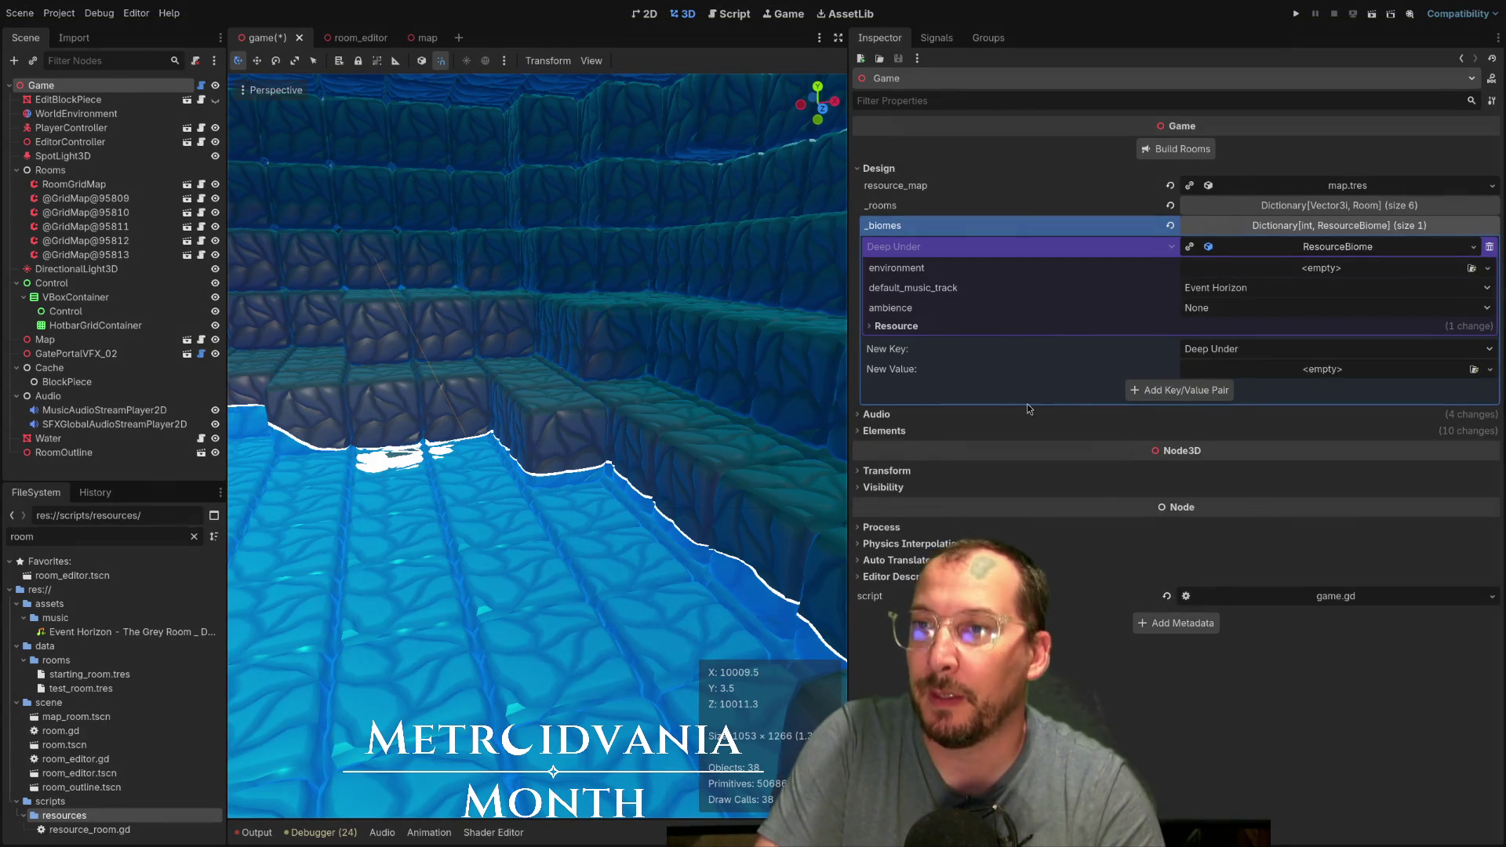
Copy the WorldEnvironment node's Environment resource
left_click(1308, 251)
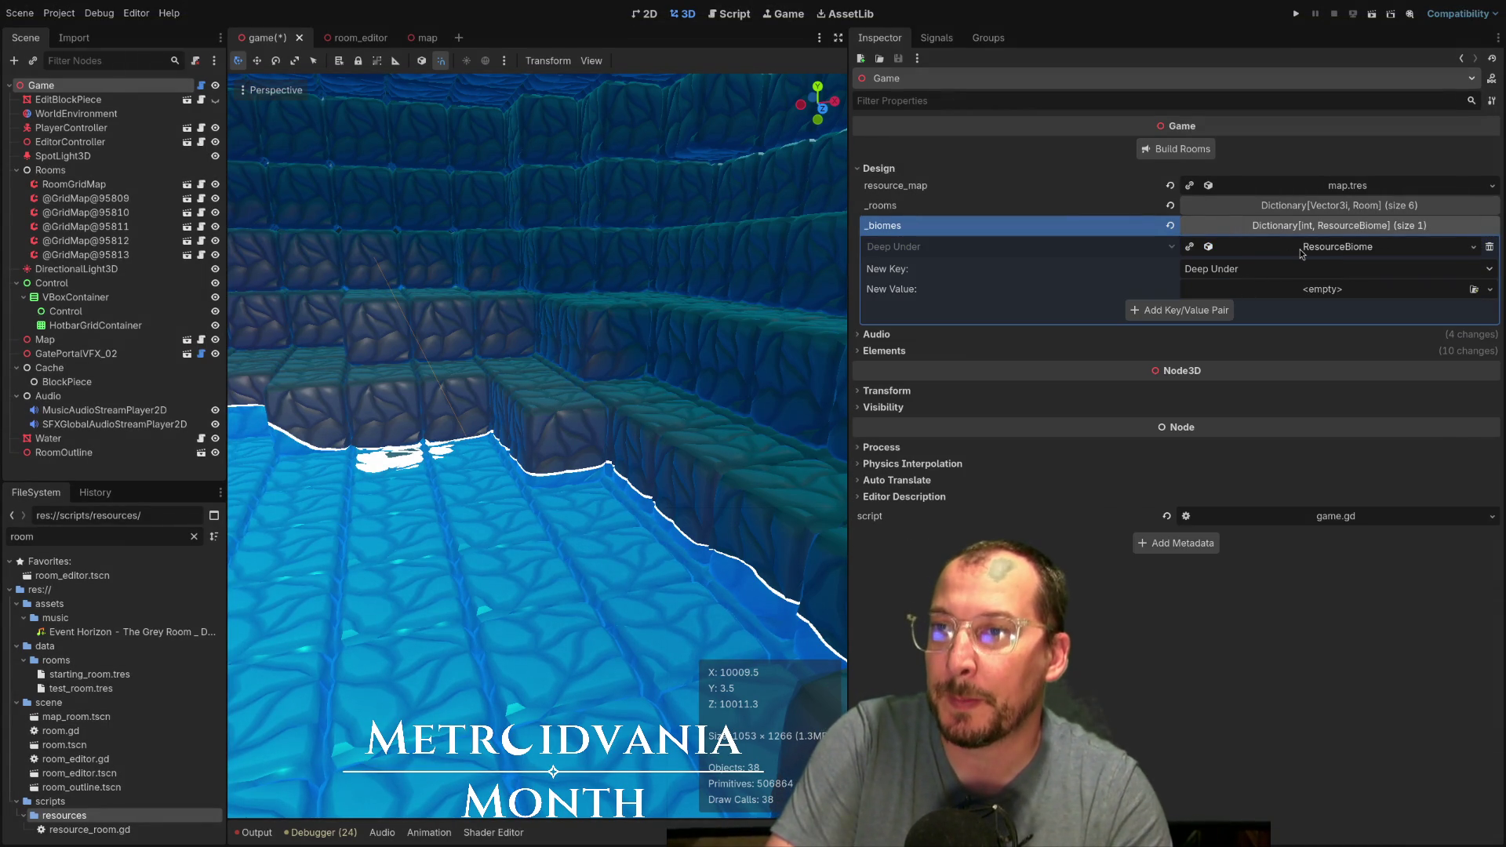
left_click(1302, 250)
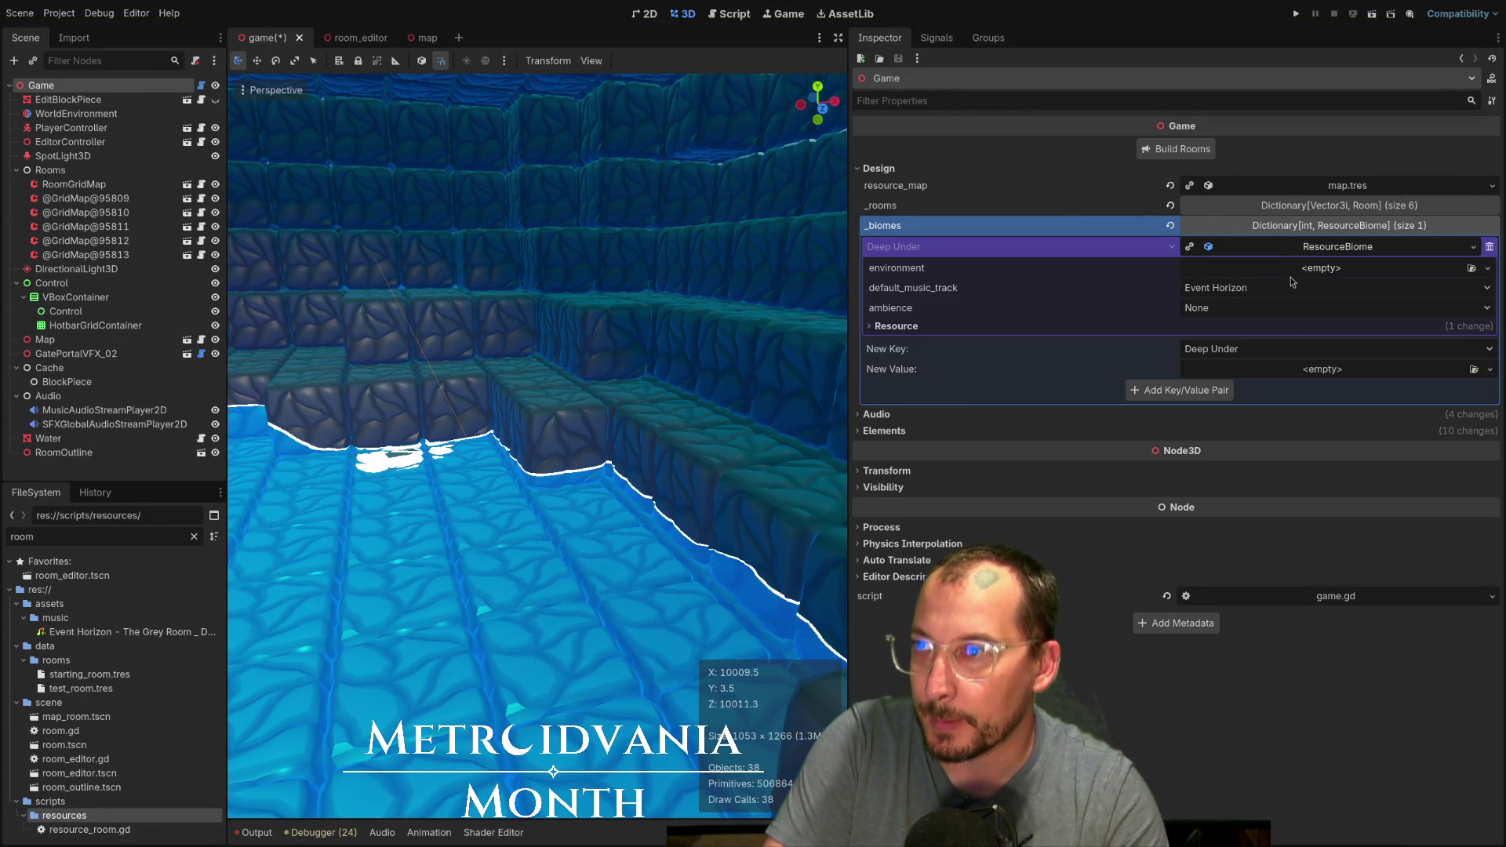
left_click(130, 112)
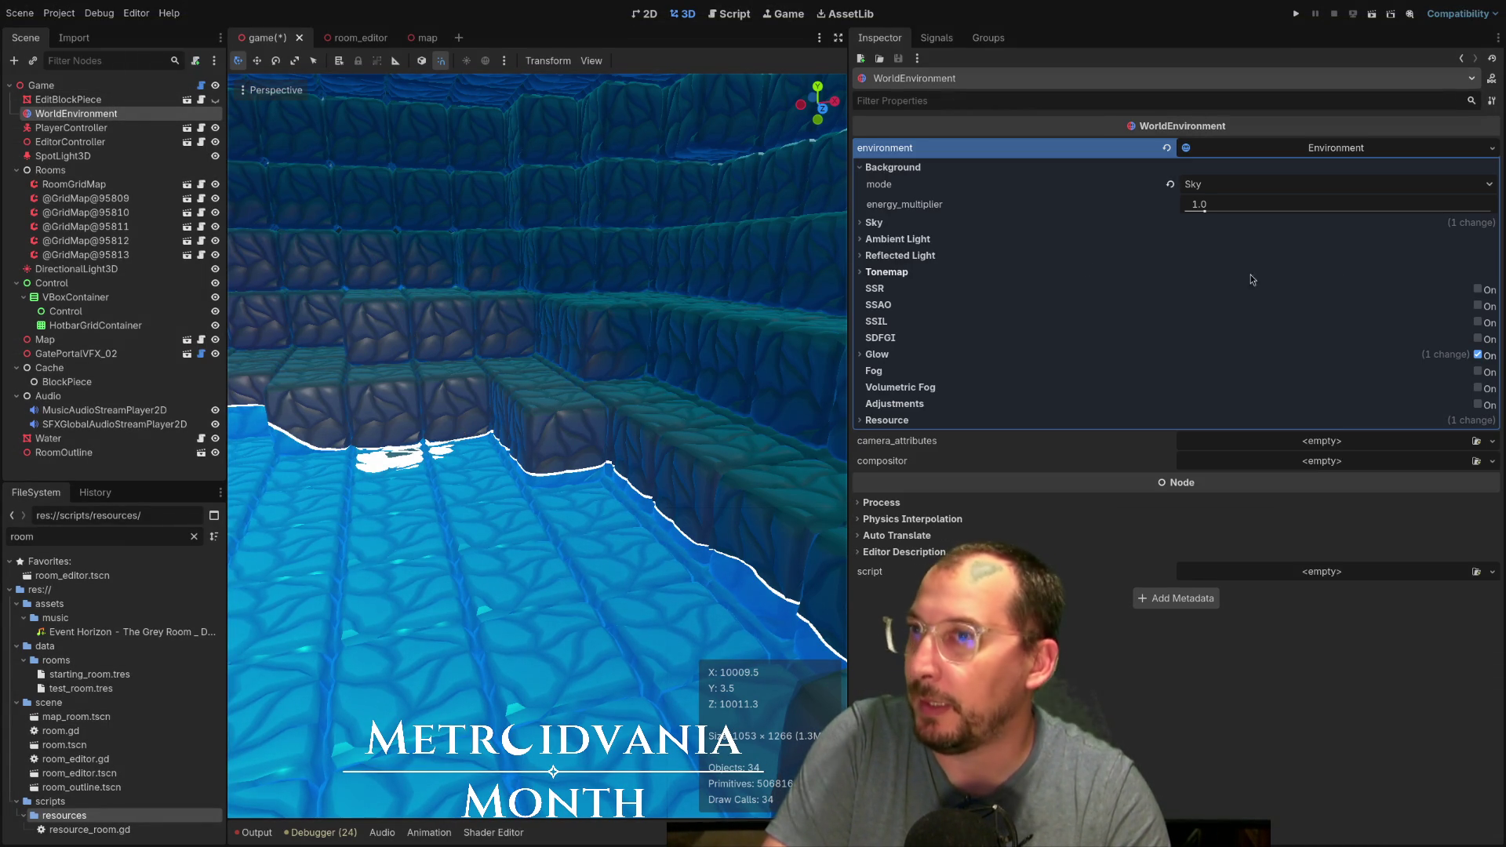
right_click(1266, 146)
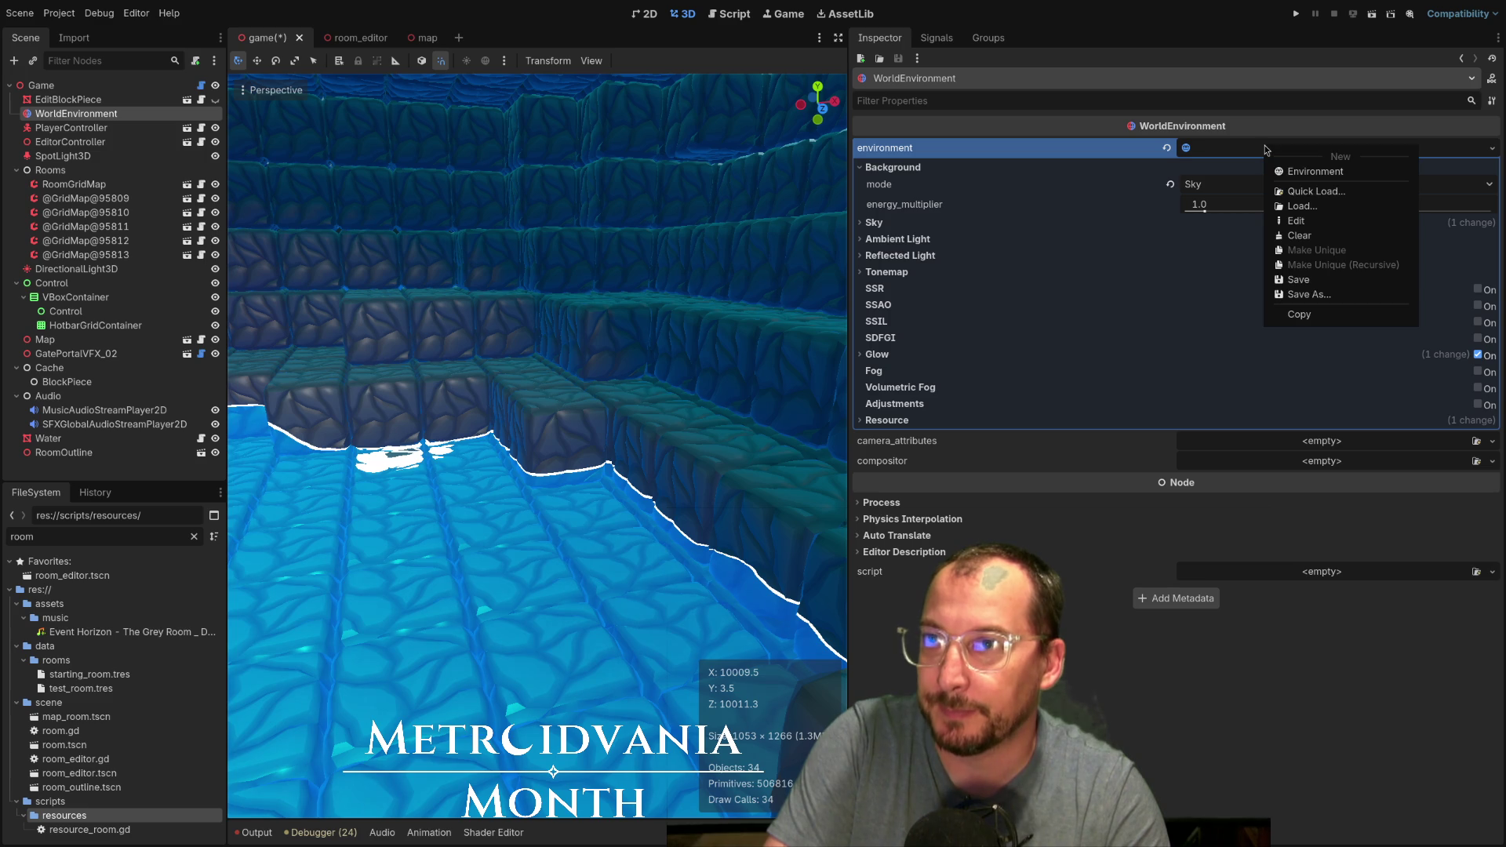
left_click(1300, 314)
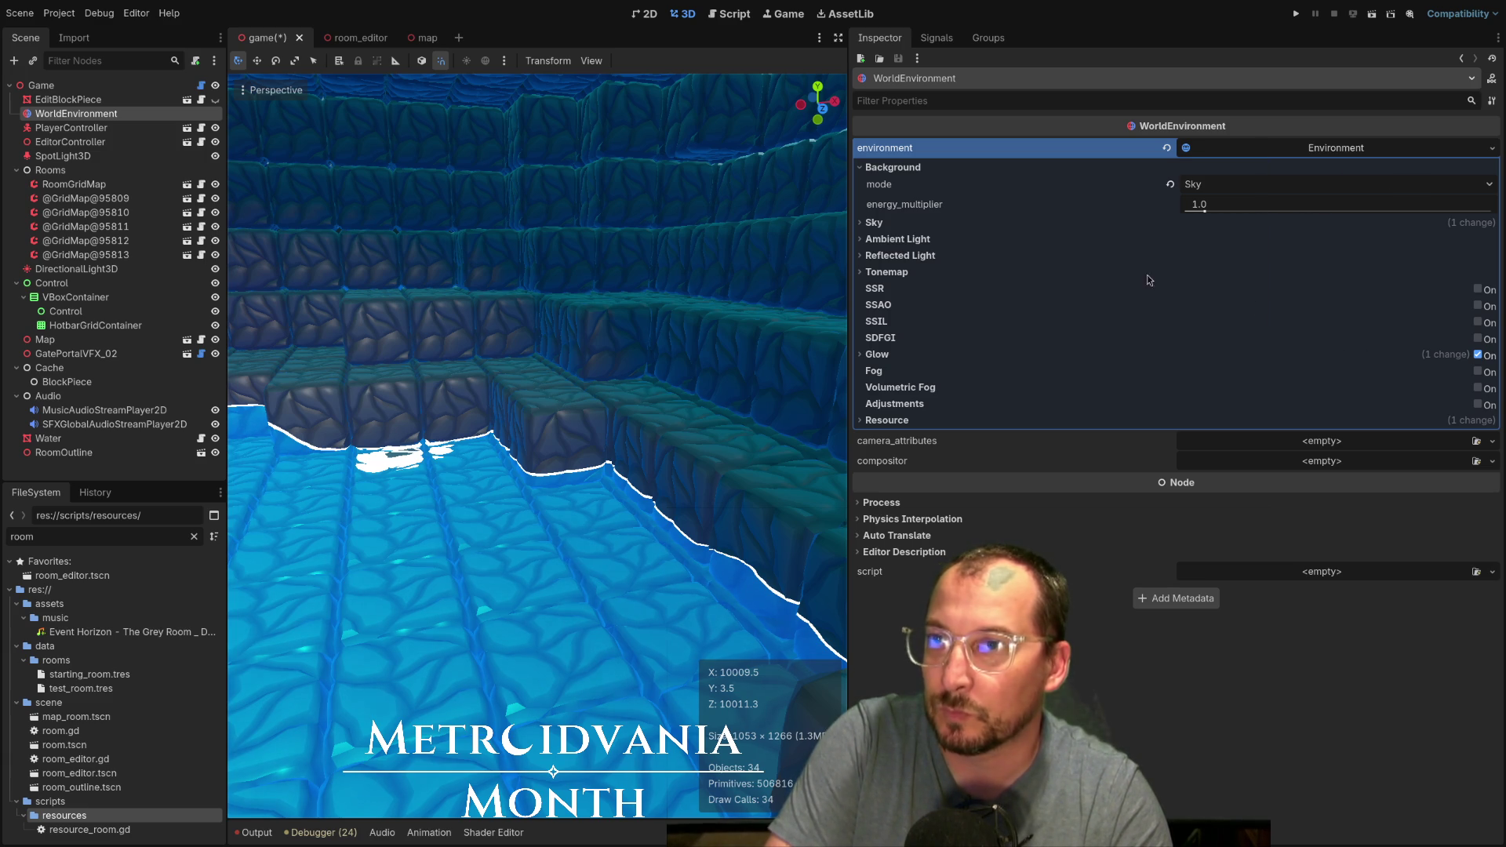
left_click(157, 85)
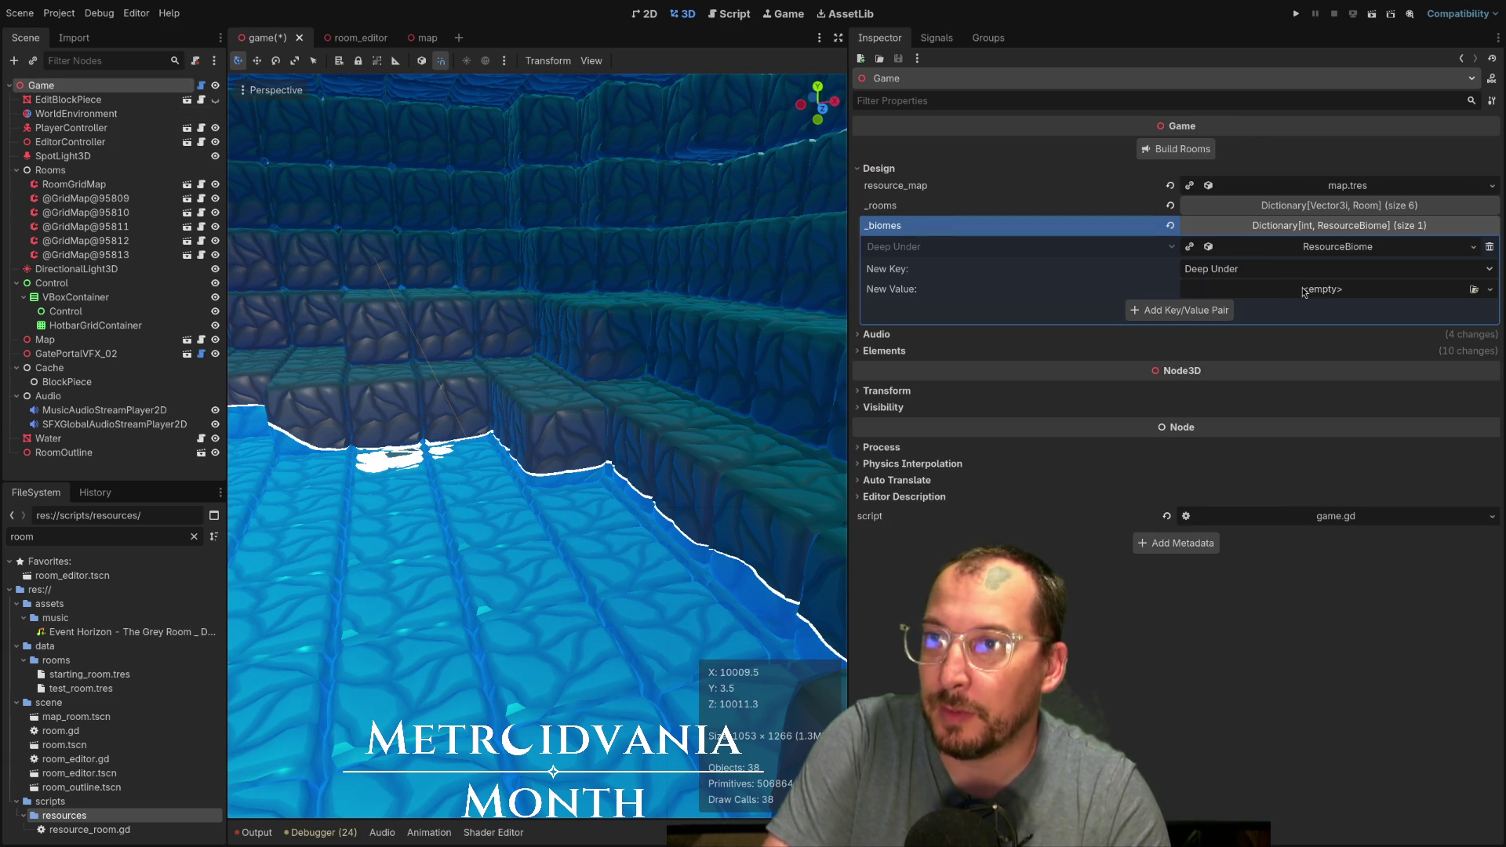
Put the copied Environment into Deep Under's environment and make it unique recursively, including its sky
left_click(1312, 292)
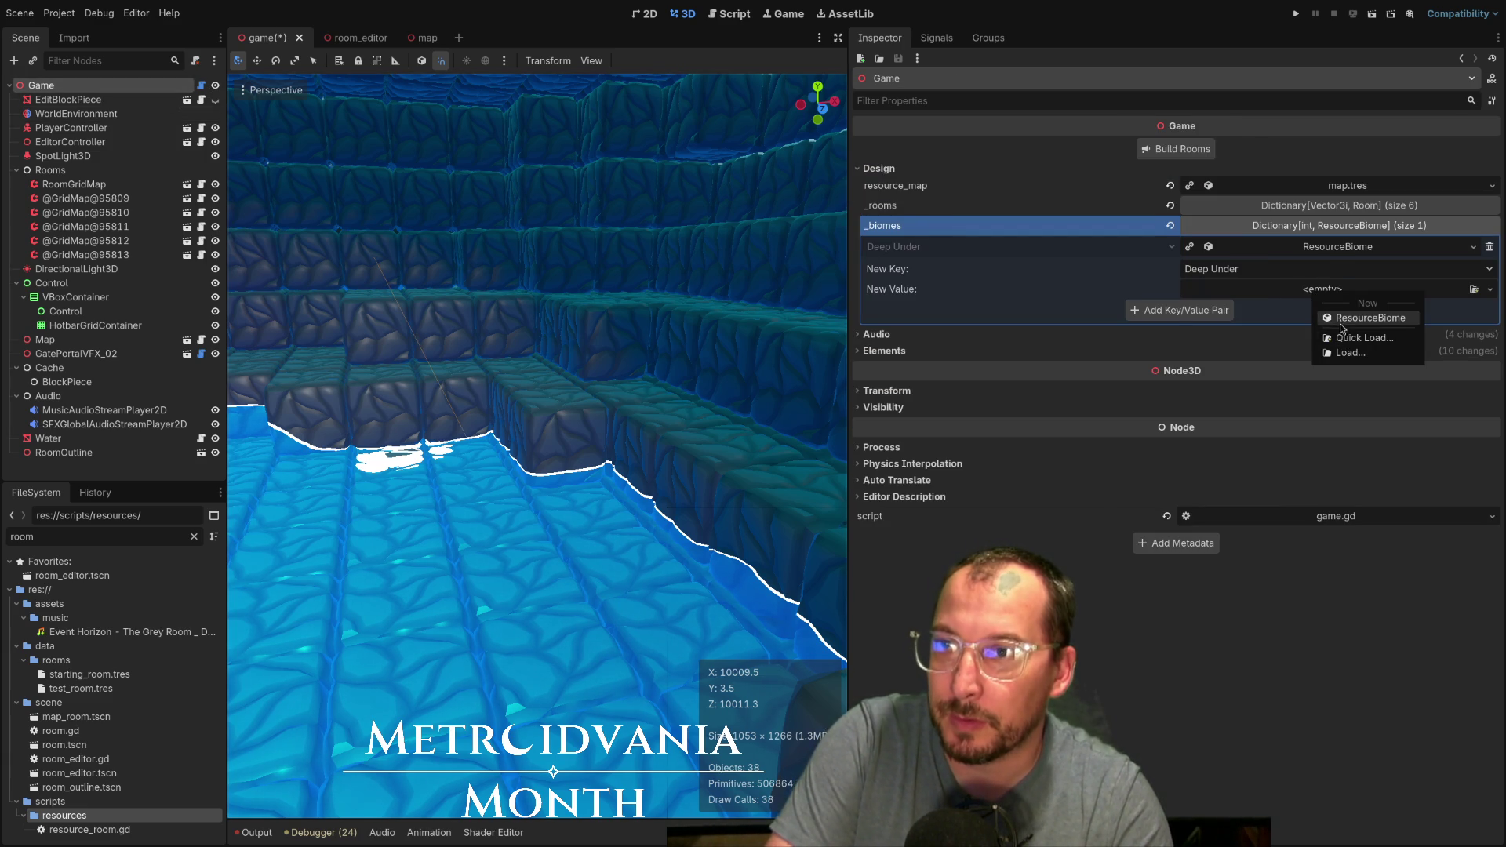
left_click(1440, 325)
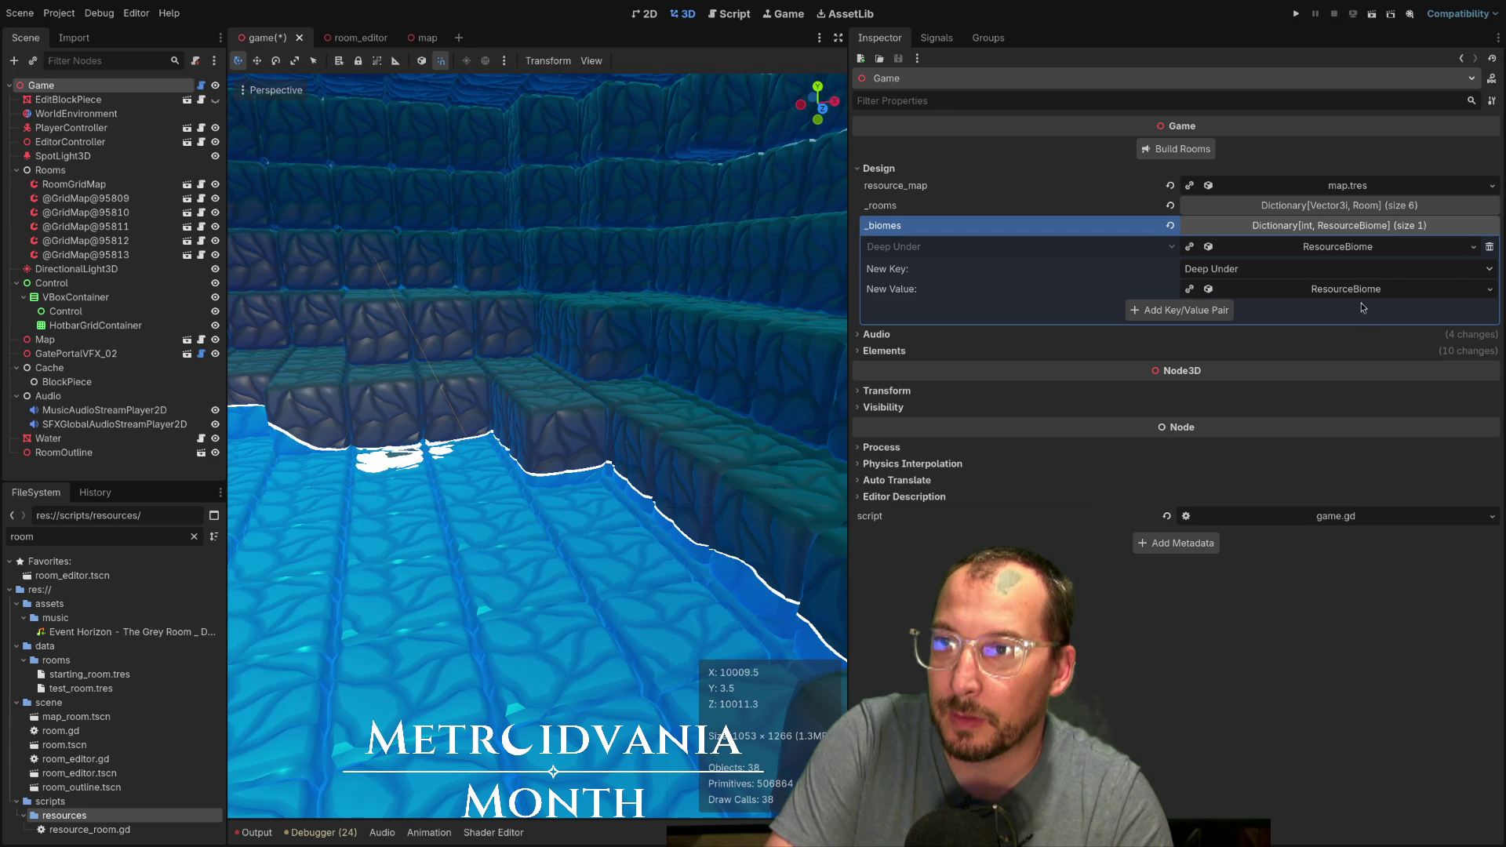
right_click(1338, 295)
left_click(1302, 292)
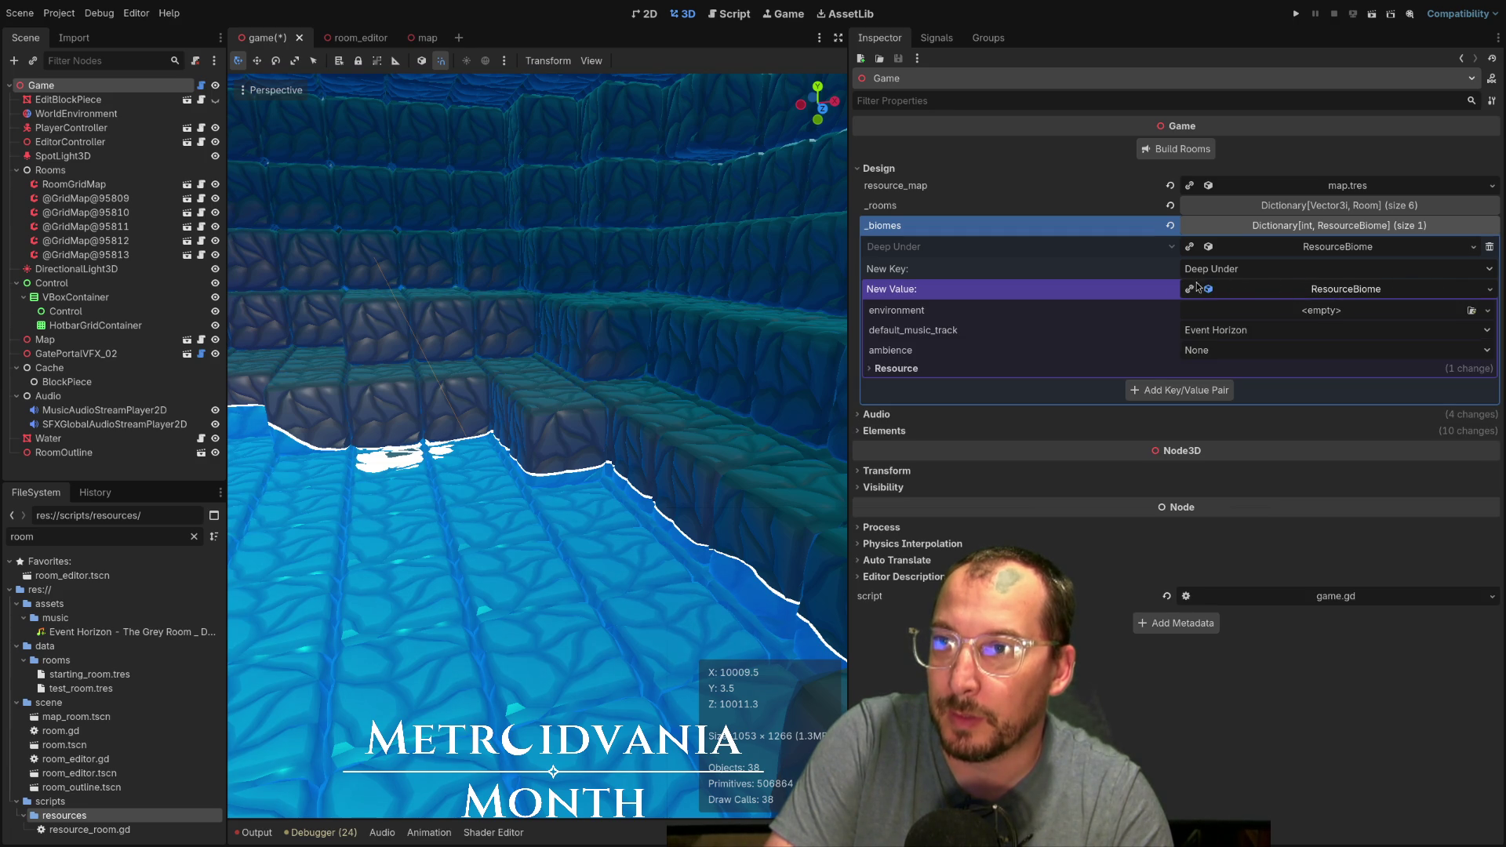
left_click(1291, 251)
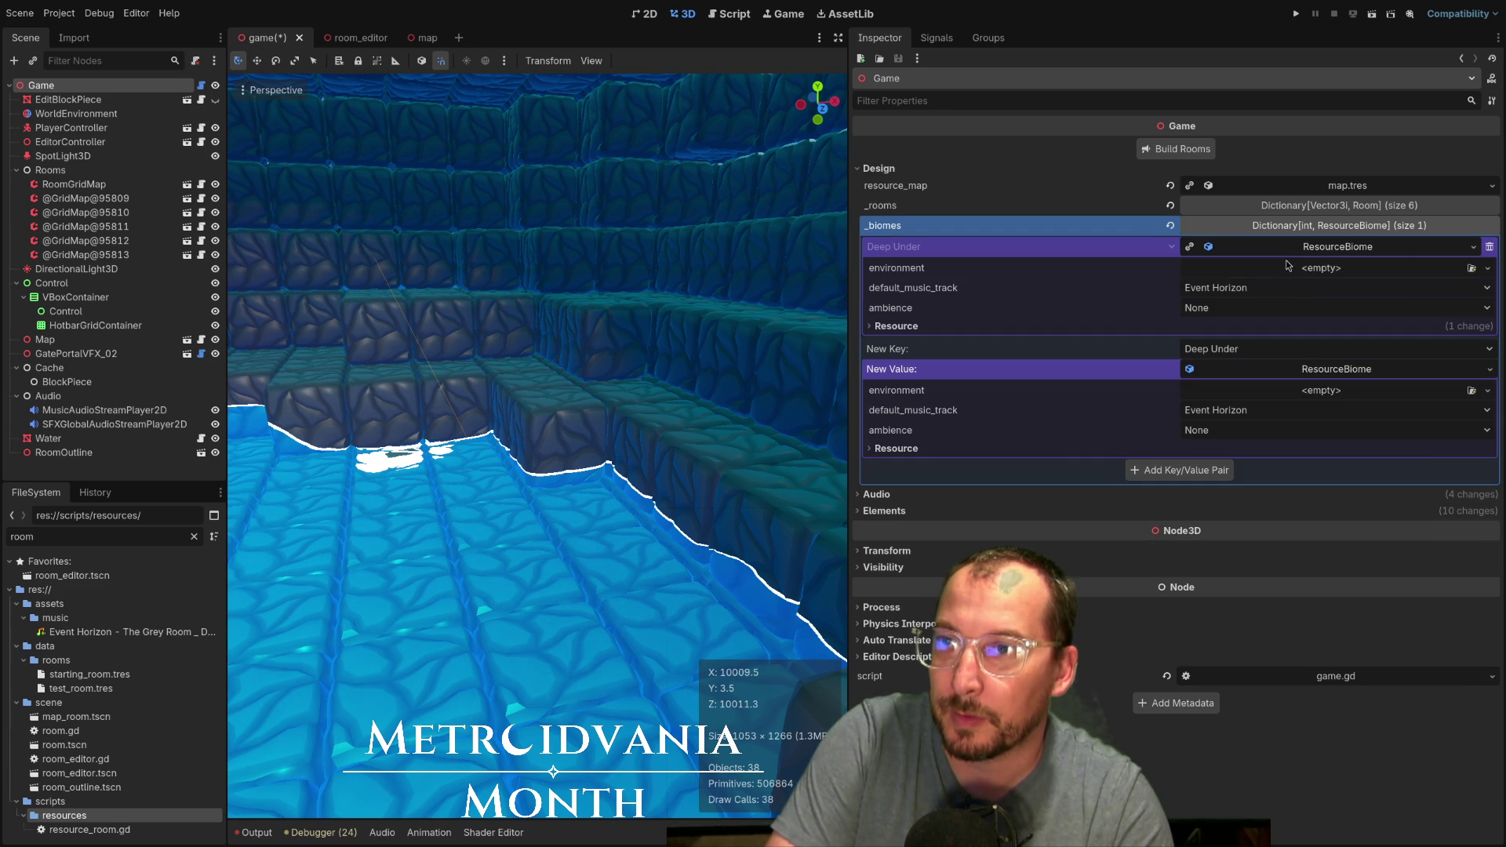
right_click(1287, 265)
left_click(1324, 363)
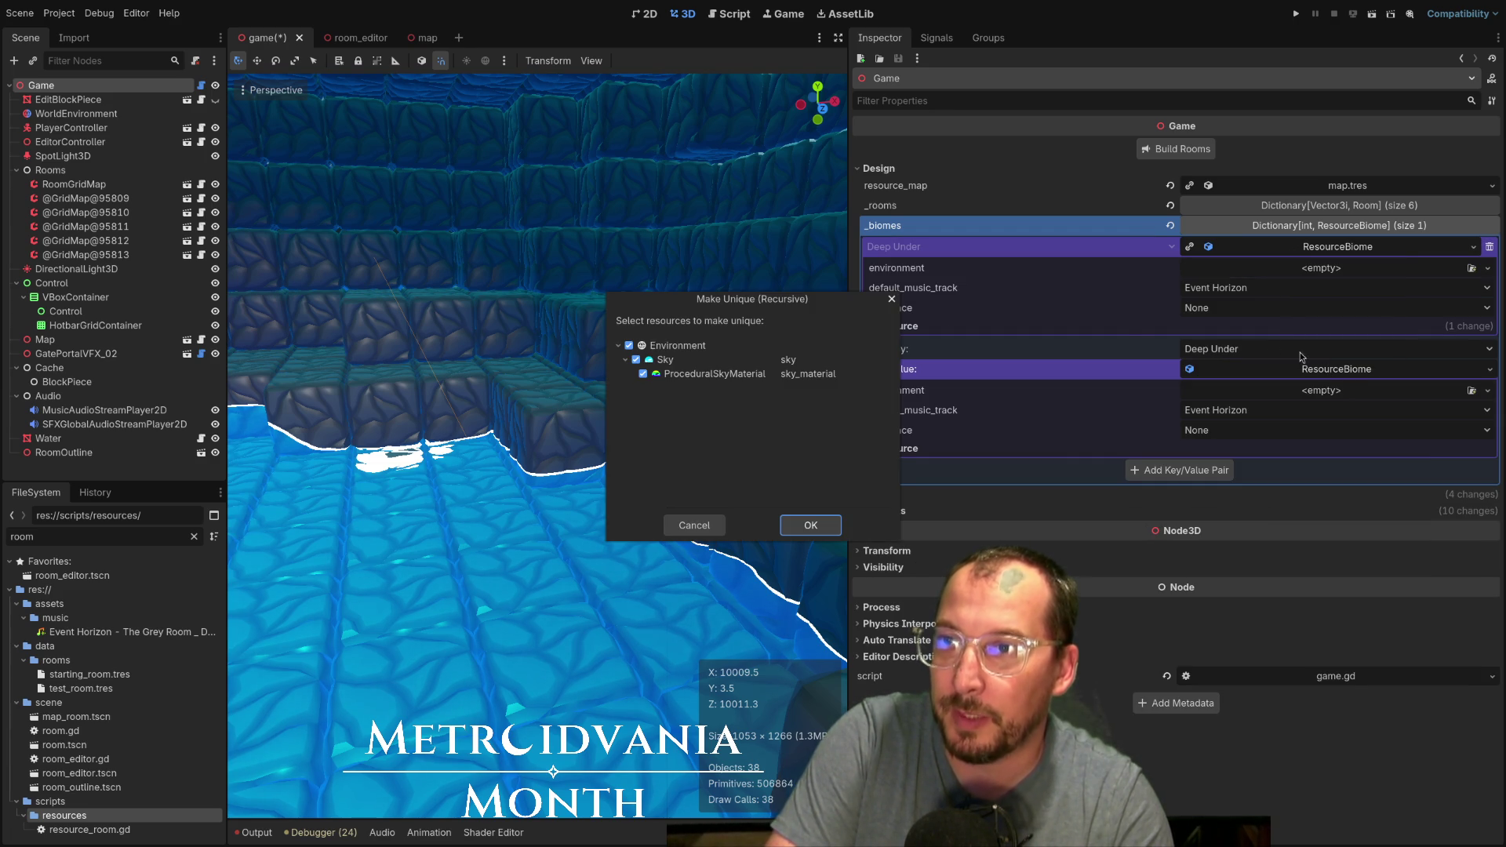
left_click(816, 521)
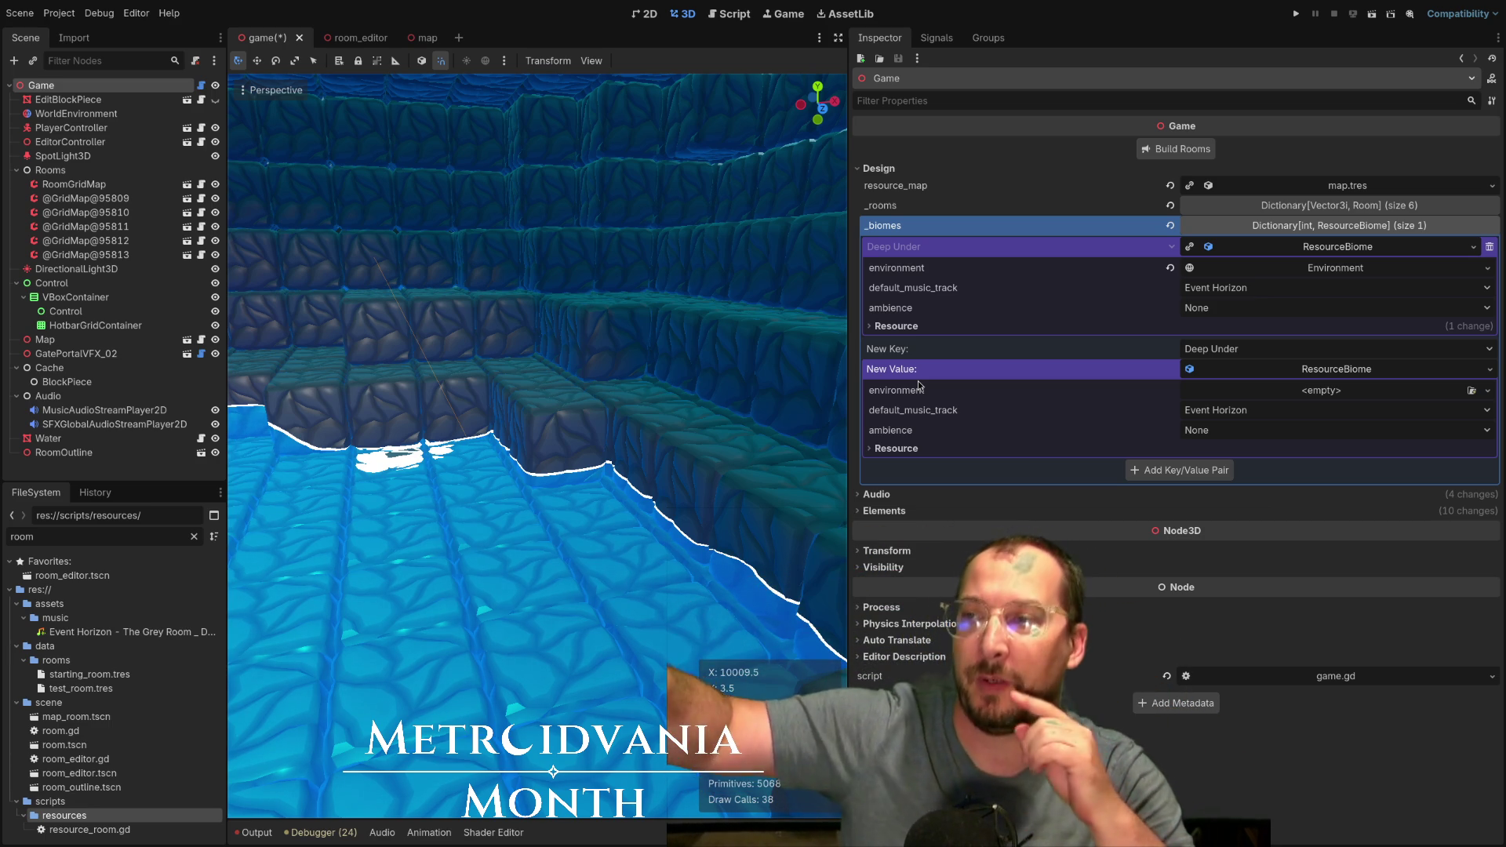
scroll(530, 342, "down", 5)
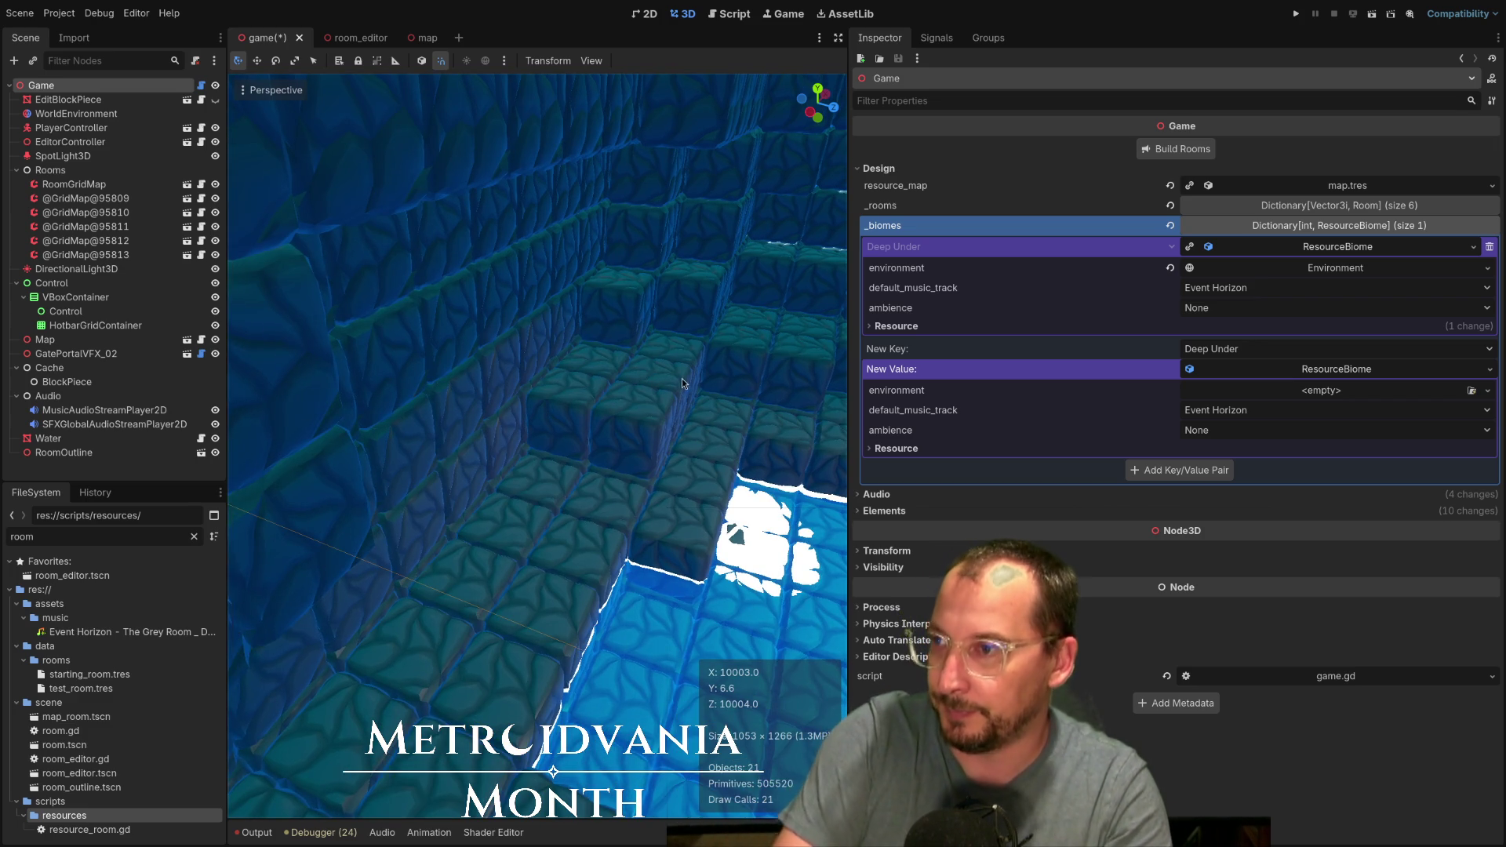
mouse_move(681, 378)
left_mouse_down()
mouse_move(460, 323)
mouse_move(598, 325)
mouse_move(439, 348)
mouse_move(541, 341)
mouse_move(455, 389)
mouse_move(487, 342)
mouse_move(400, 369)
mouse_move(468, 361)
mouse_move(299, 396)
left_mouse_up()
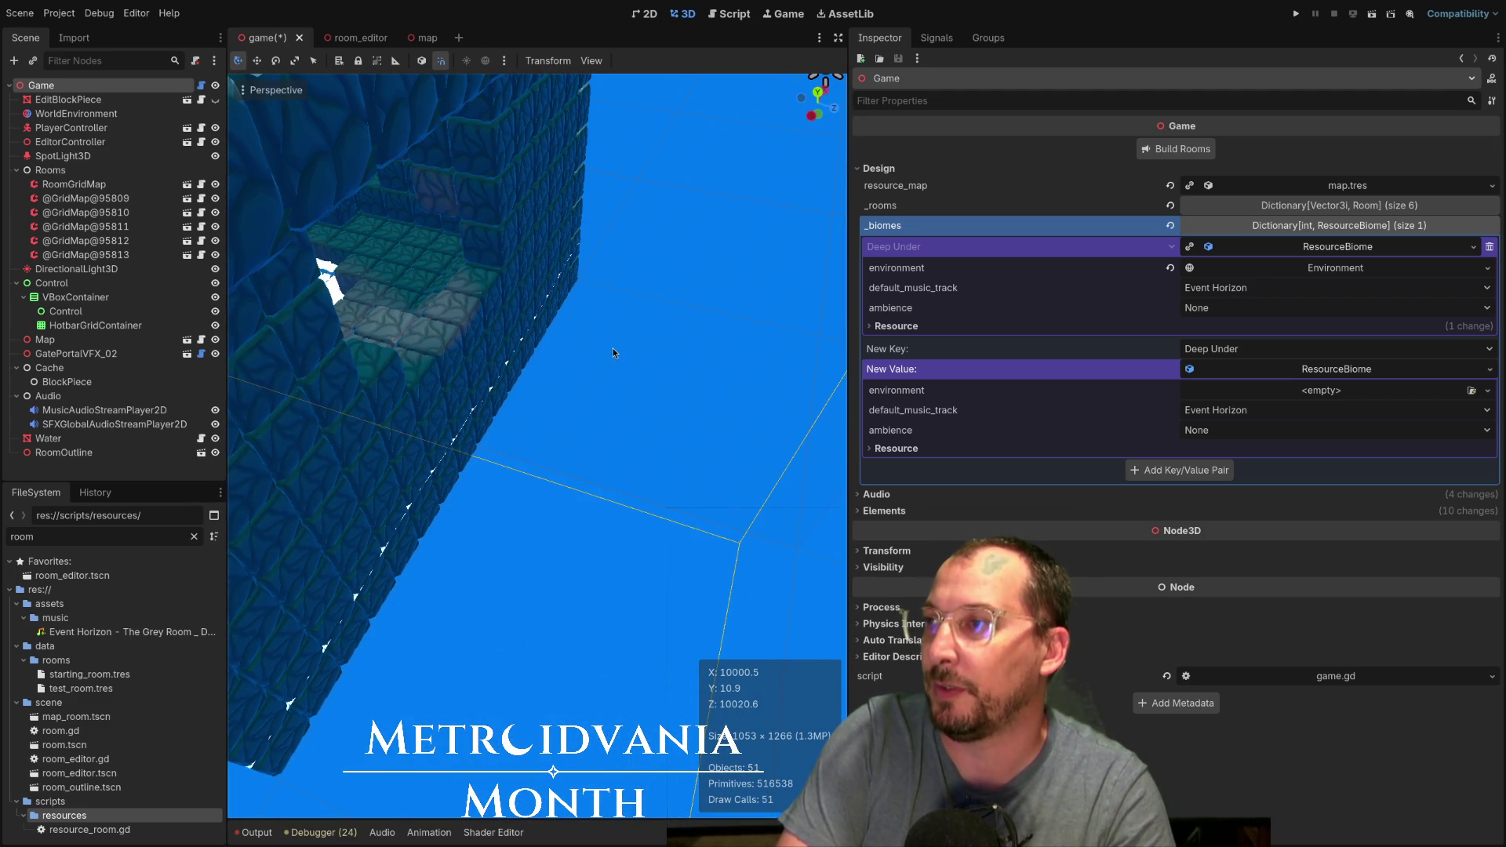
mouse_move(393, 279)
left_mouse_down()
mouse_move(595, 286)
mouse_move(768, 209)
mouse_move(664, 239)
mouse_move(708, 257)
mouse_move(453, 276)
mouse_move(582, 270)
mouse_move(729, 220)
mouse_move(620, 267)
mouse_move(615, 226)
mouse_move(670, 223)
mouse_move(581, 267)
left_mouse_up()
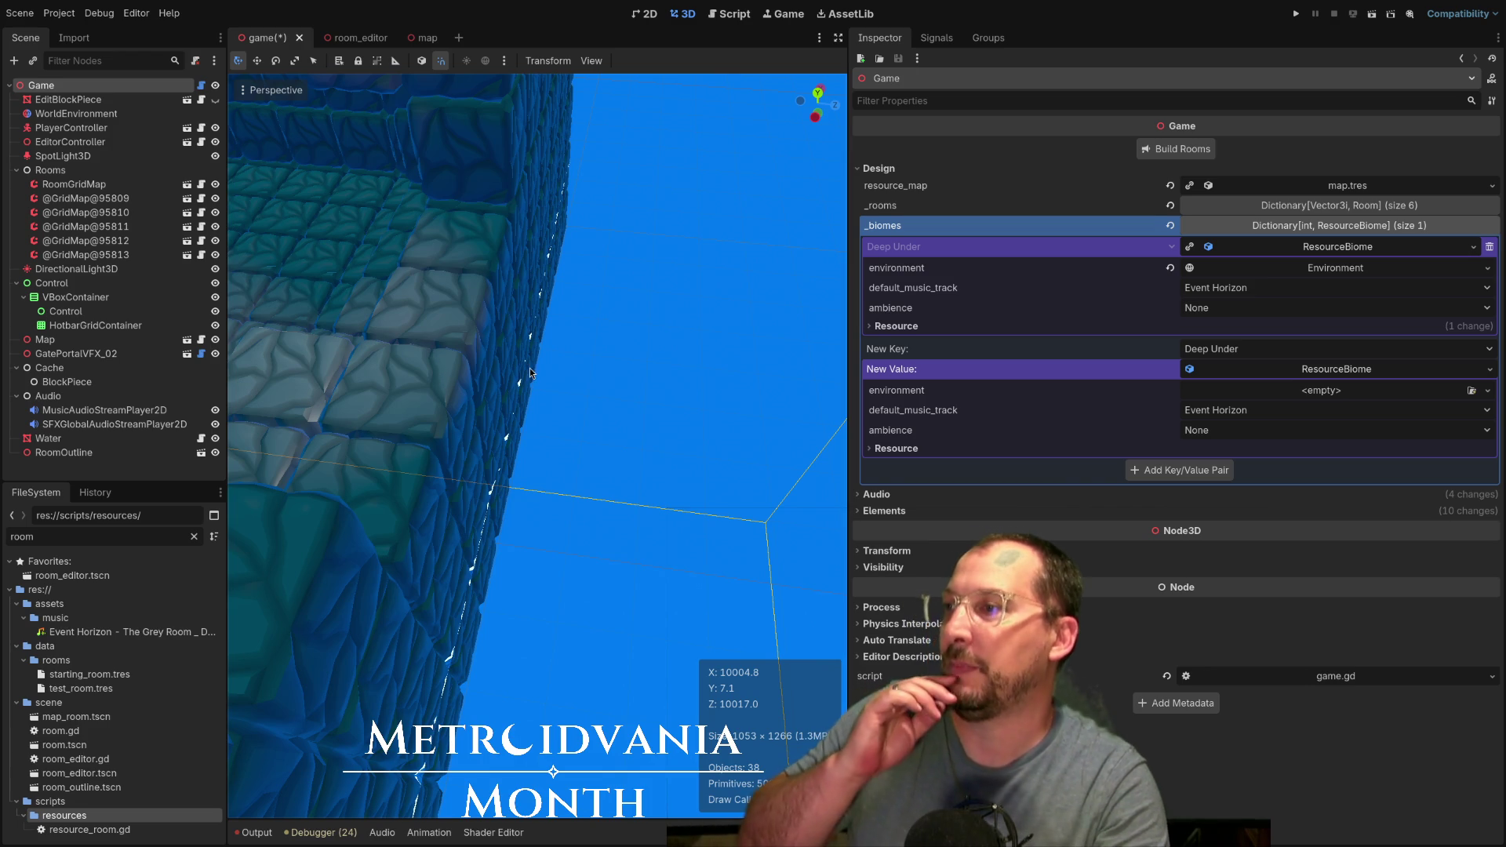
scroll(408, 328, "up", 5)
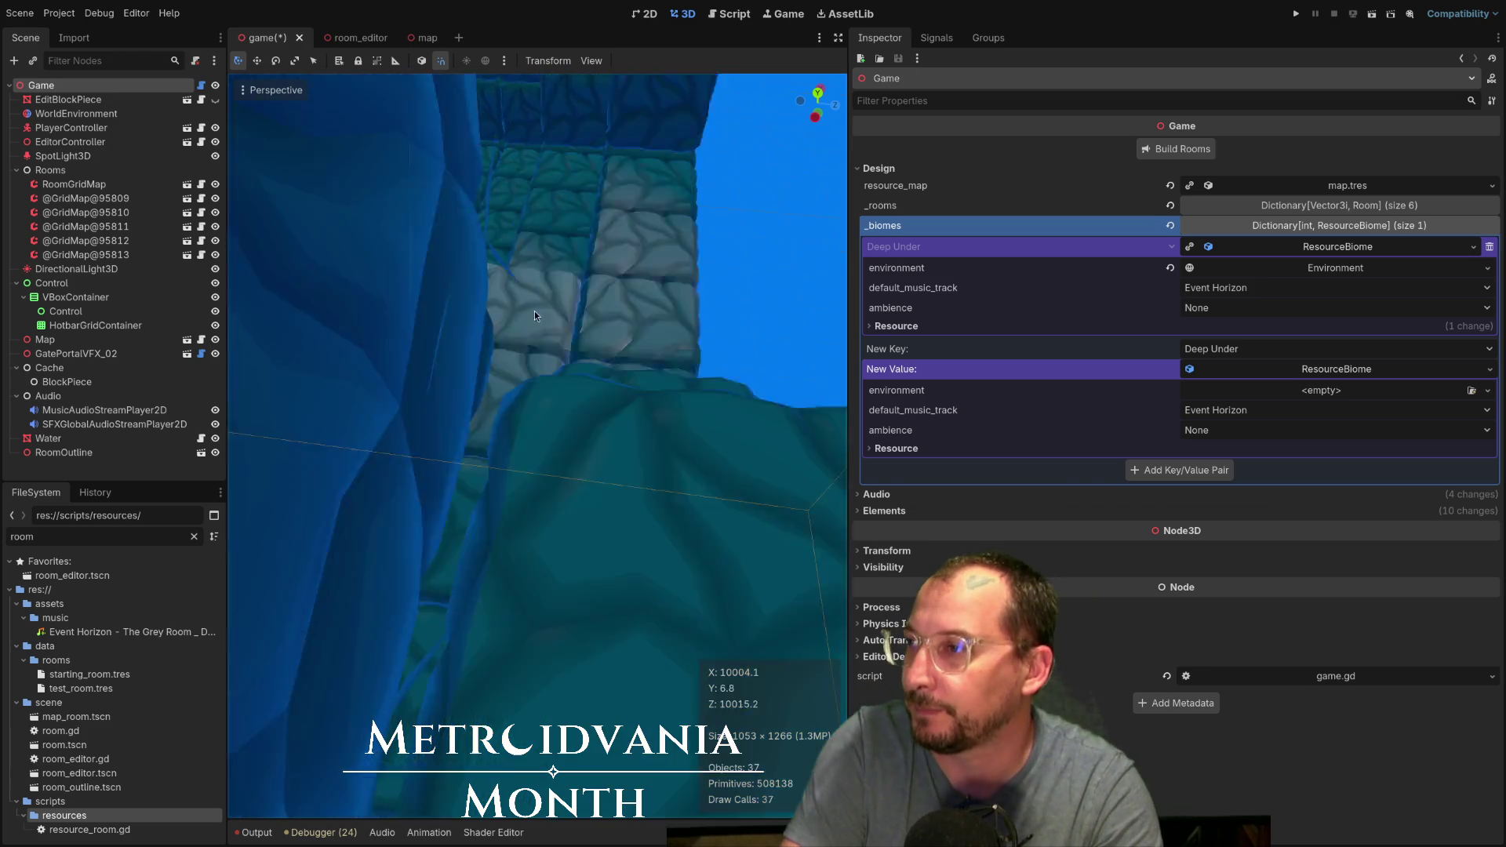
mouse_move(468, 328)
left_mouse_down()
mouse_move(412, 340)
mouse_move(653, 303)
mouse_move(712, 259)
mouse_move(624, 341)
mouse_move(700, 309)
mouse_move(433, 437)
mouse_move(516, 347)
mouse_move(430, 345)
mouse_move(541, 303)
mouse_move(496, 290)
mouse_move(690, 332)
mouse_move(441, 332)
mouse_move(451, 323)
mouse_move(350, 266)
mouse_move(463, 238)
mouse_move(422, 220)
mouse_move(756, 397)
mouse_move(611, 403)
mouse_move(760, 366)
mouse_move(686, 285)
mouse_move(680, 345)
mouse_move(650, 331)
mouse_move(832, 298)
left_mouse_up()
scroll(422, 219, "down", 3)
scroll(420, 219, "up", 5)
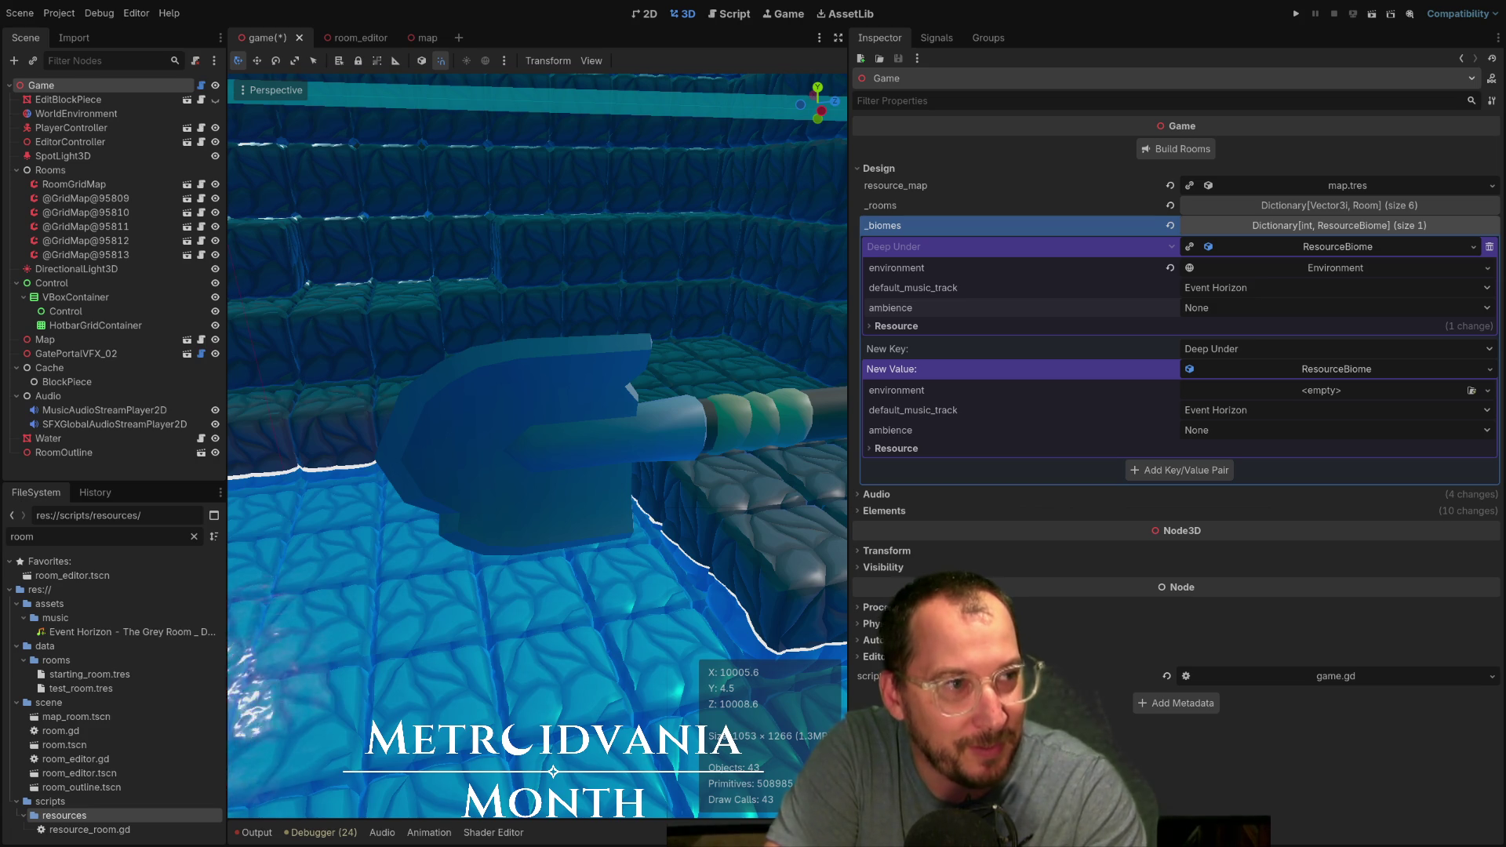
key("alt+Tab")
key("alt+Tab")
Select the WorldEnvironment node to inspect its Sky-background, Glow-enabled Environment
mouse_move(653, 365)
left_mouse_down()
mouse_move(655, 349)
mouse_move(409, 370)
mouse_move(628, 337)
mouse_move(623, 477)
mouse_move(796, 403)
mouse_move(411, 403)
mouse_move(578, 421)
mouse_move(626, 488)
mouse_move(549, 303)
mouse_move(579, 405)
mouse_move(590, 350)
mouse_move(562, 437)
left_mouse_up()
scroll(578, 399, "down", 5)
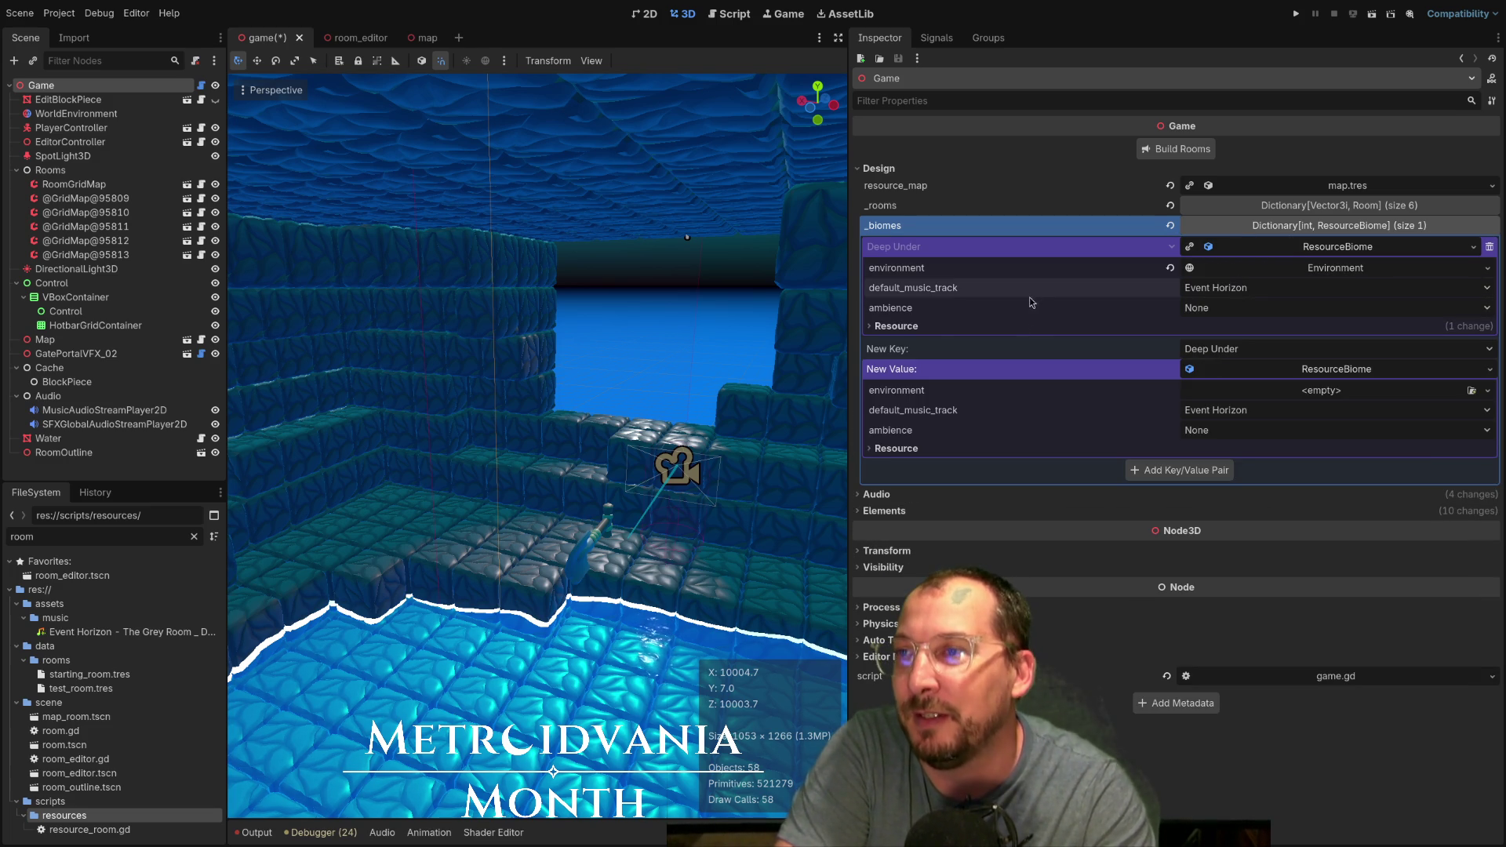
key("super+1")
key("super+2")
key("super+1")
key("super+2")
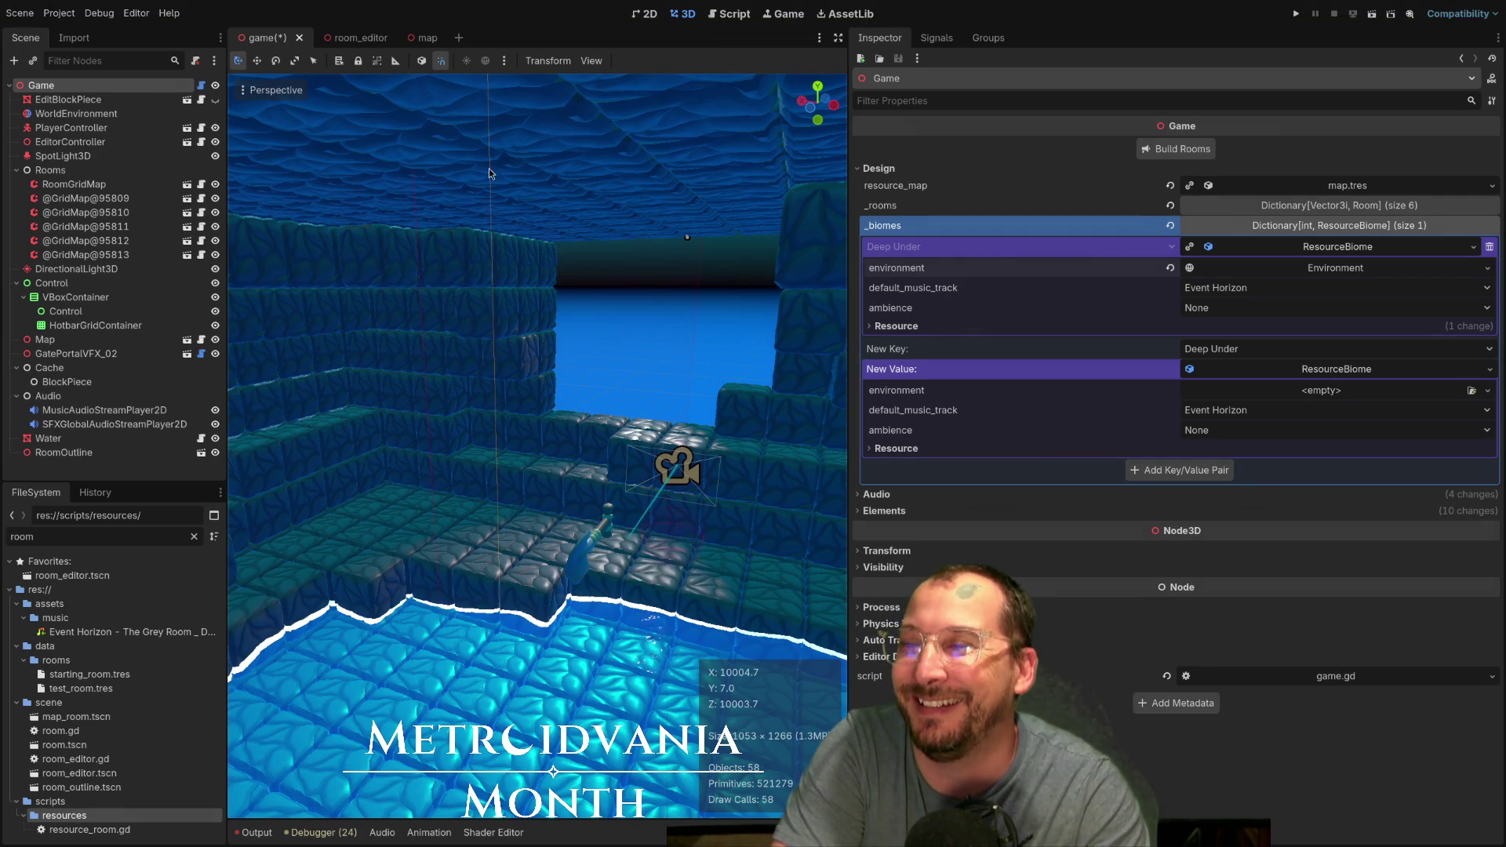
left_click(109, 114)
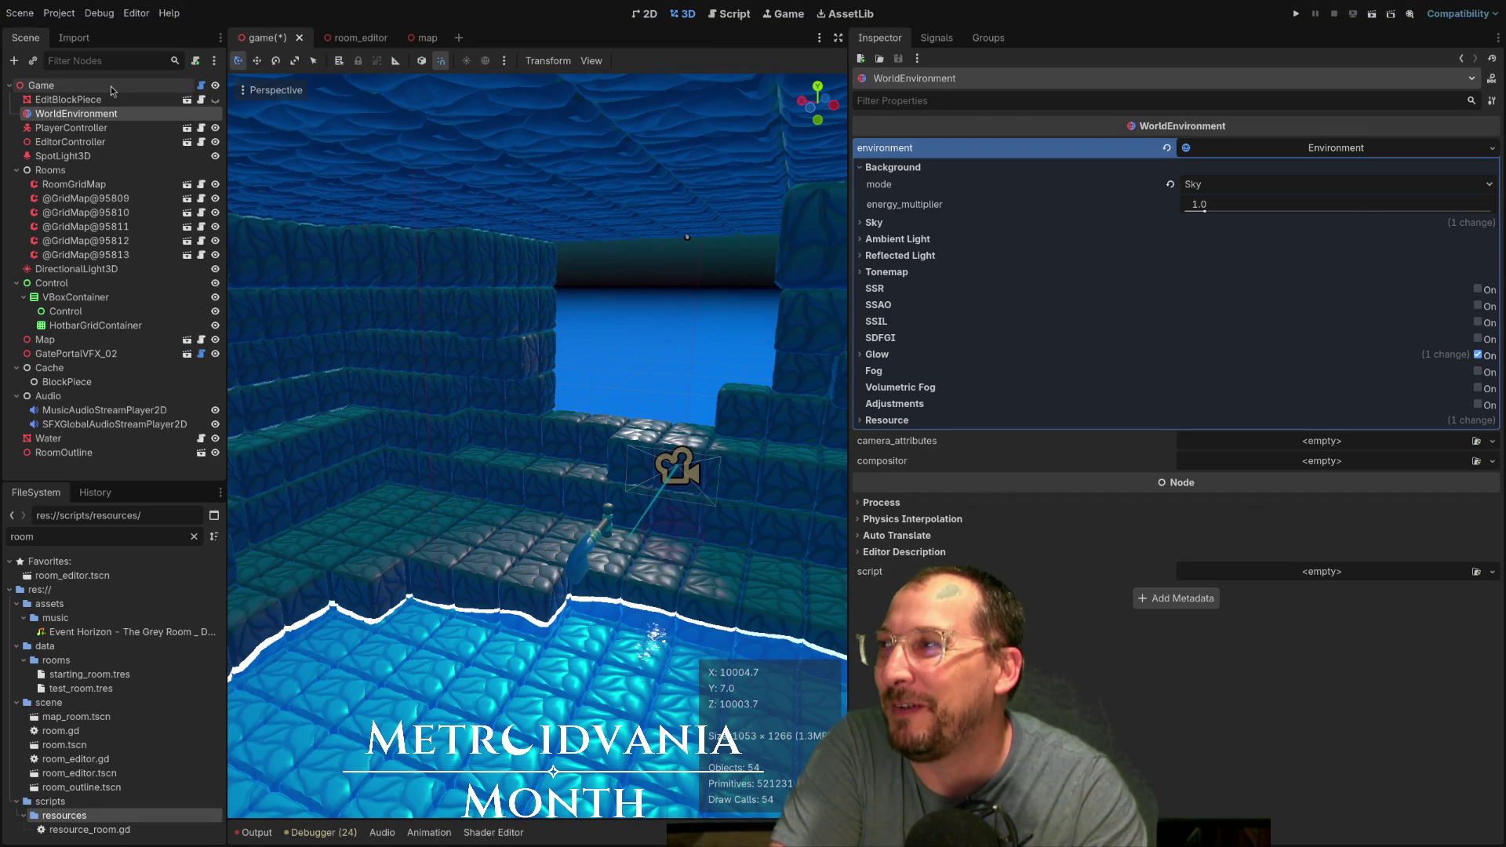
Save the game scene with Ctrl+S and return to resource_biome.gd in Neovim
left_click(112, 88)
key("super+1")
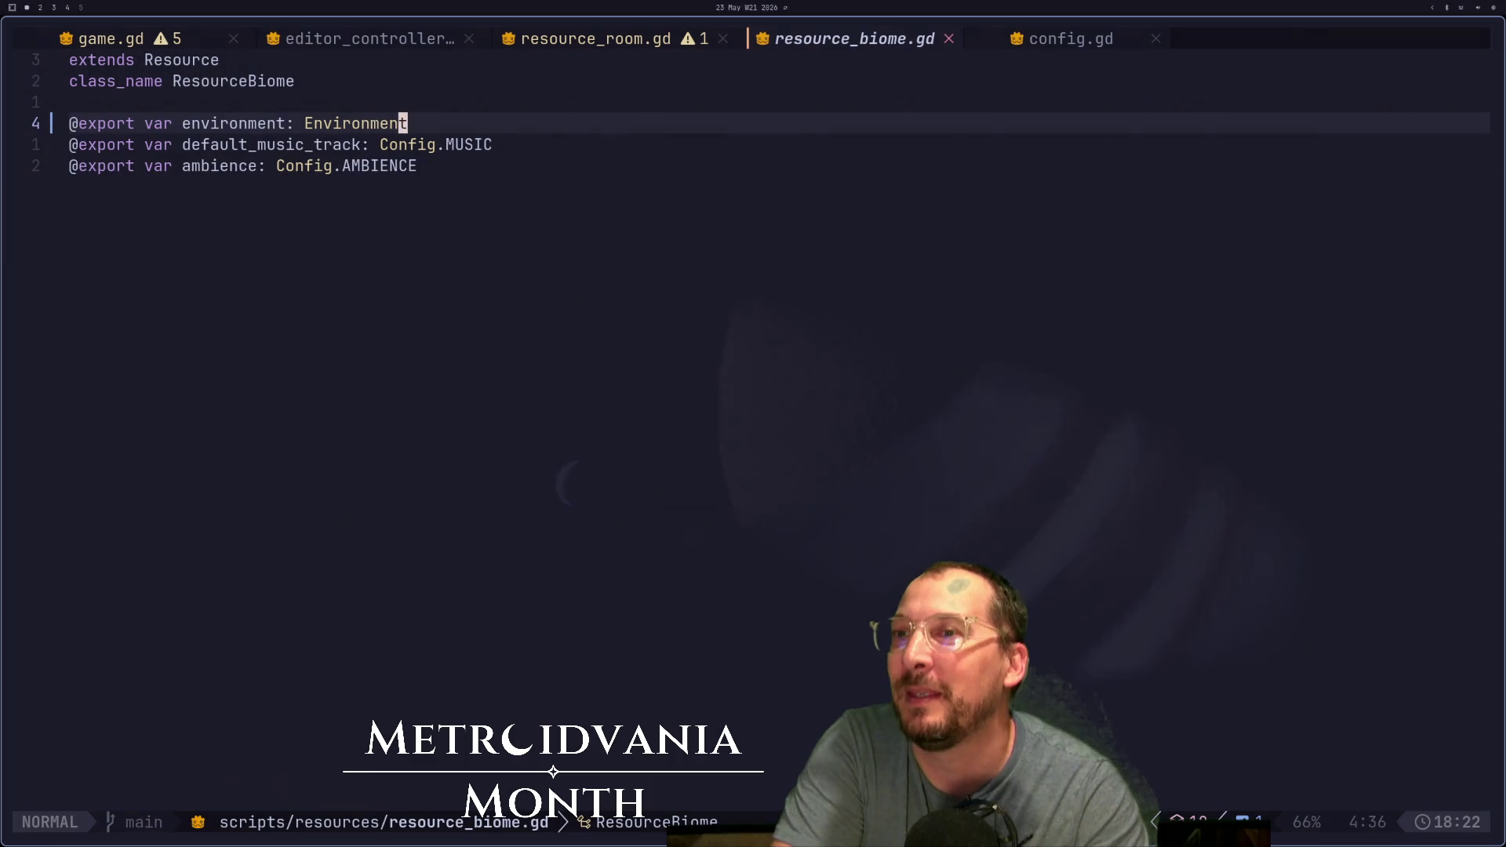
key("super+2")
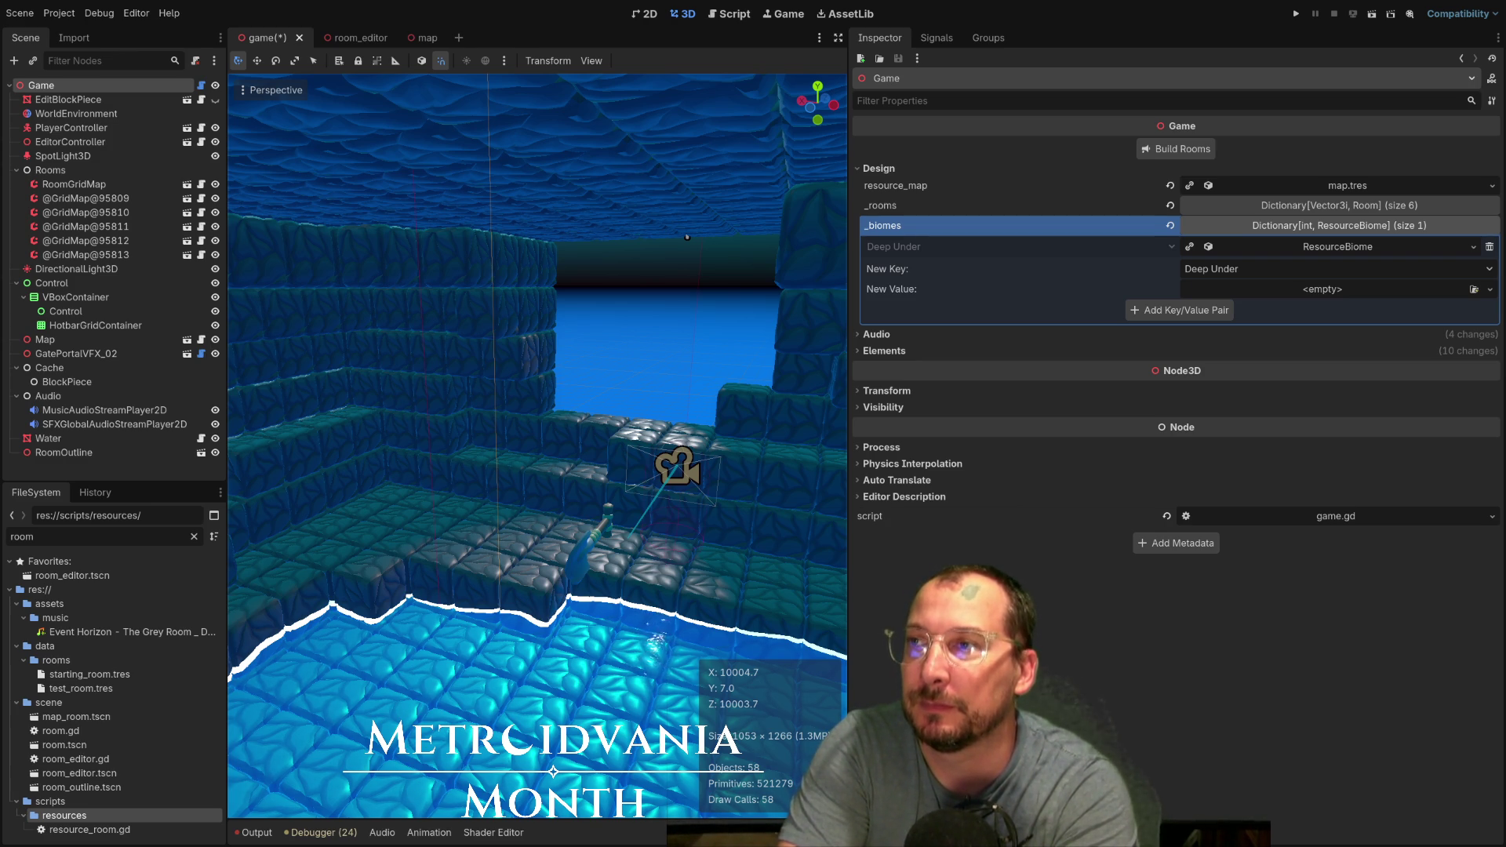
key("alt+Tab")
key("alt+Tab")
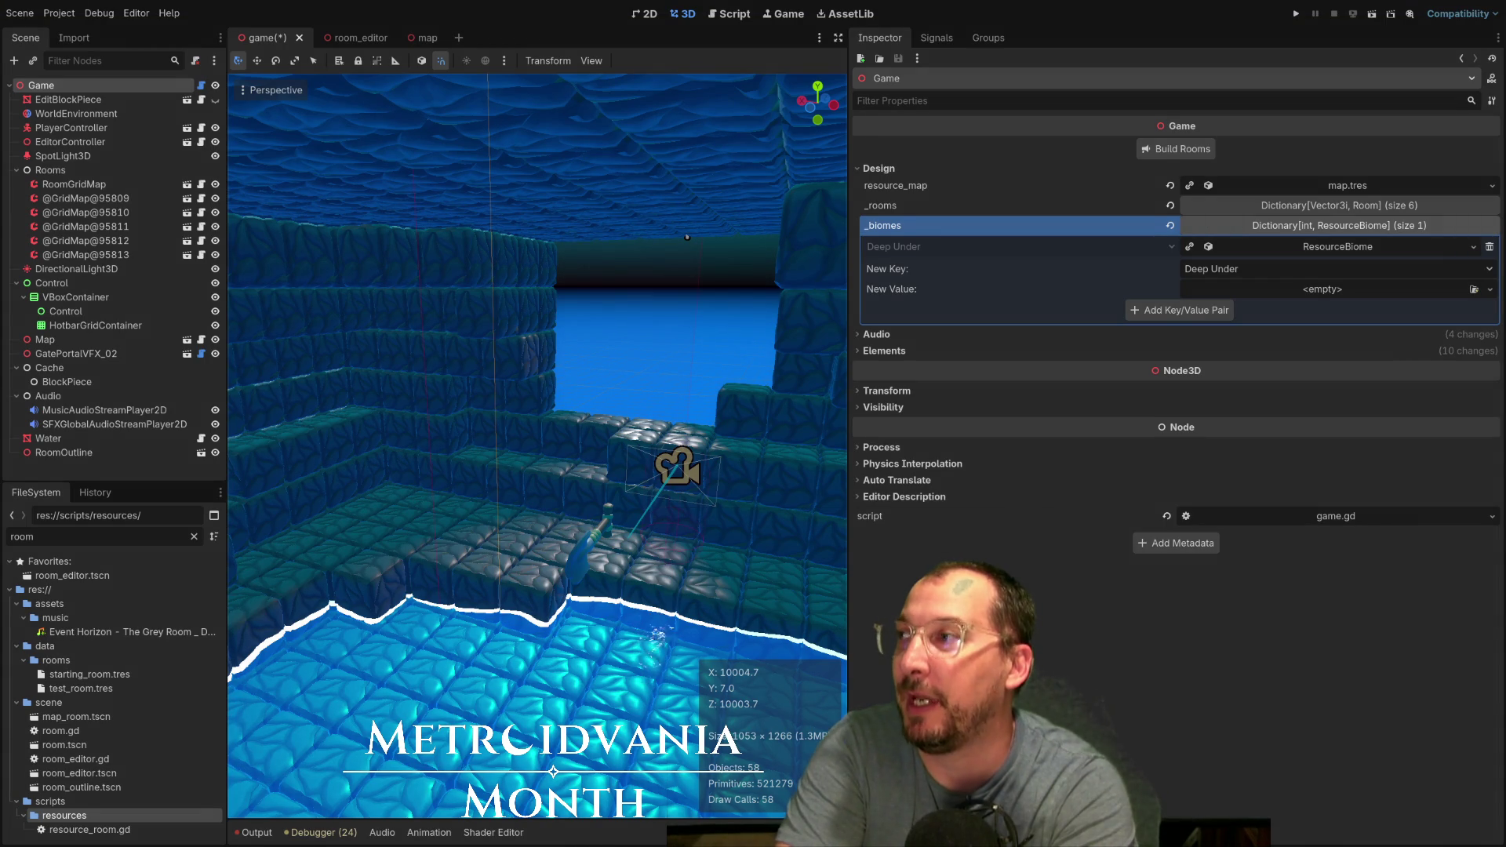
key("ctrl+s")
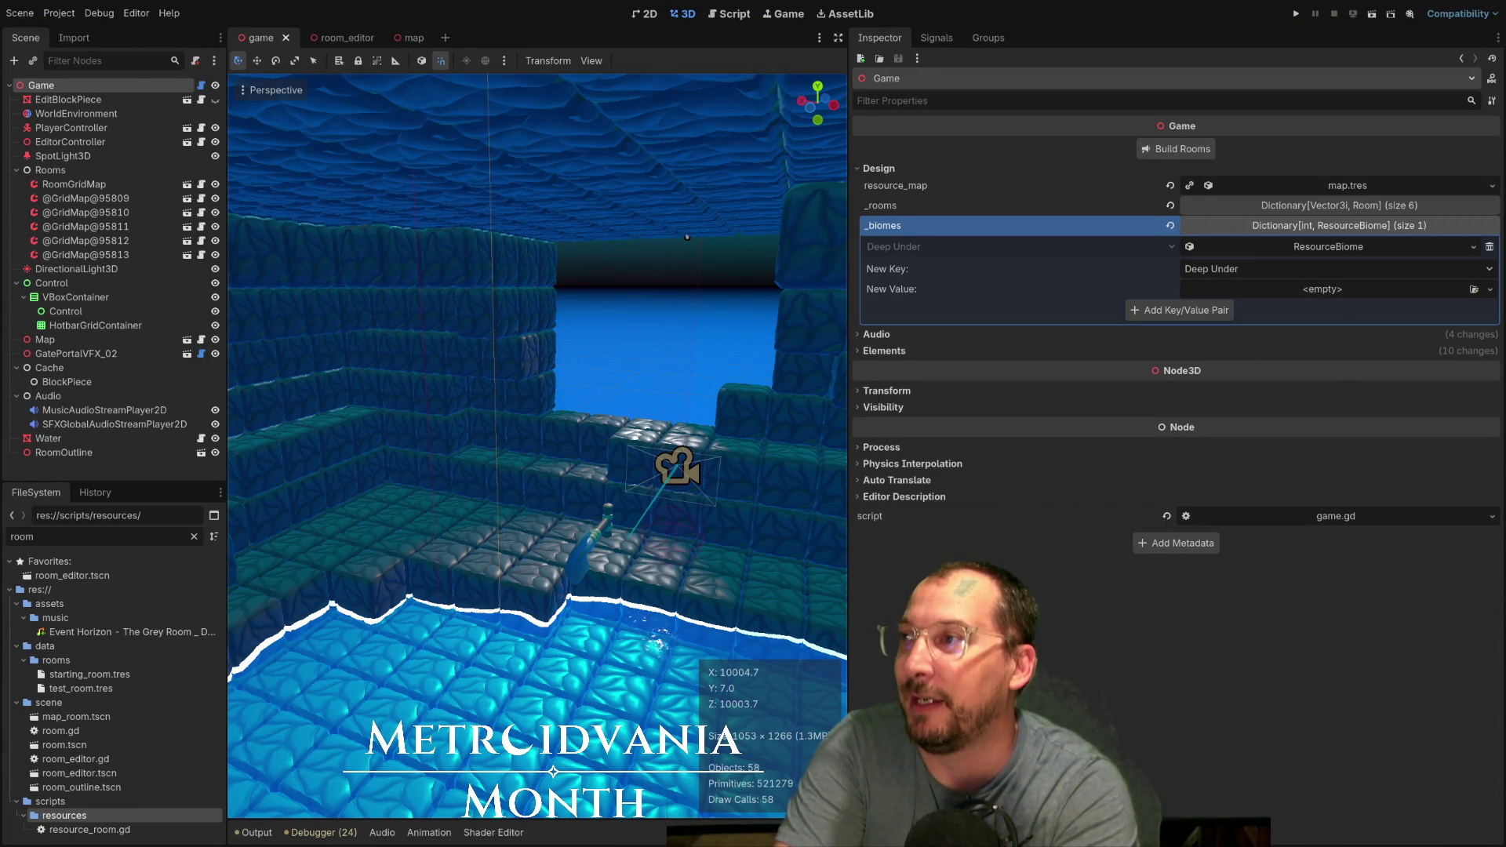
key("alt+Tab")
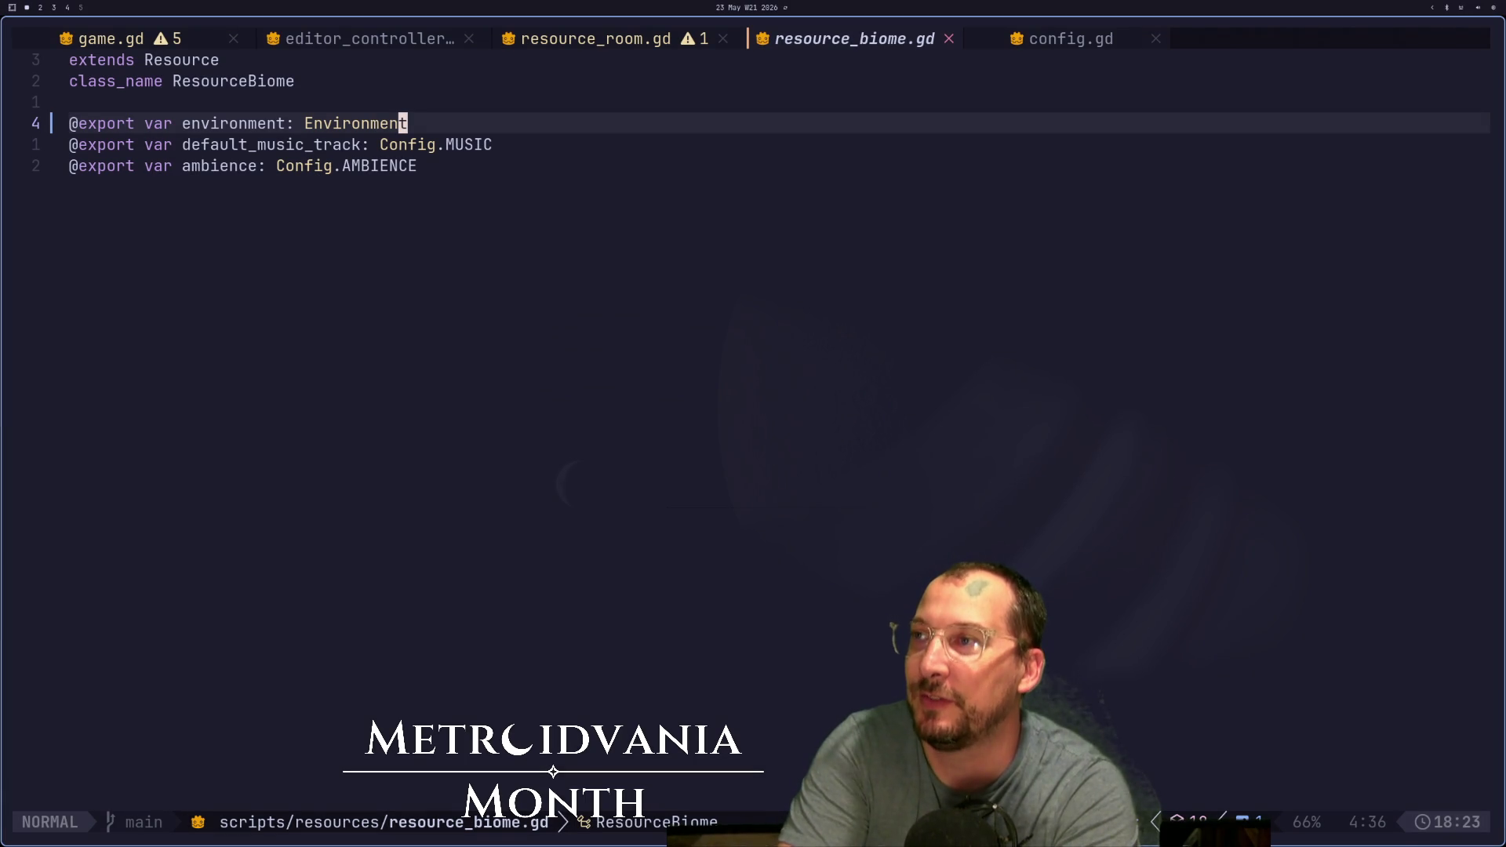
Switch to game.gd and move down to the end of move_edit_block
key("g")
key("p")
key("g")
key("n")
key("g")
key("n")
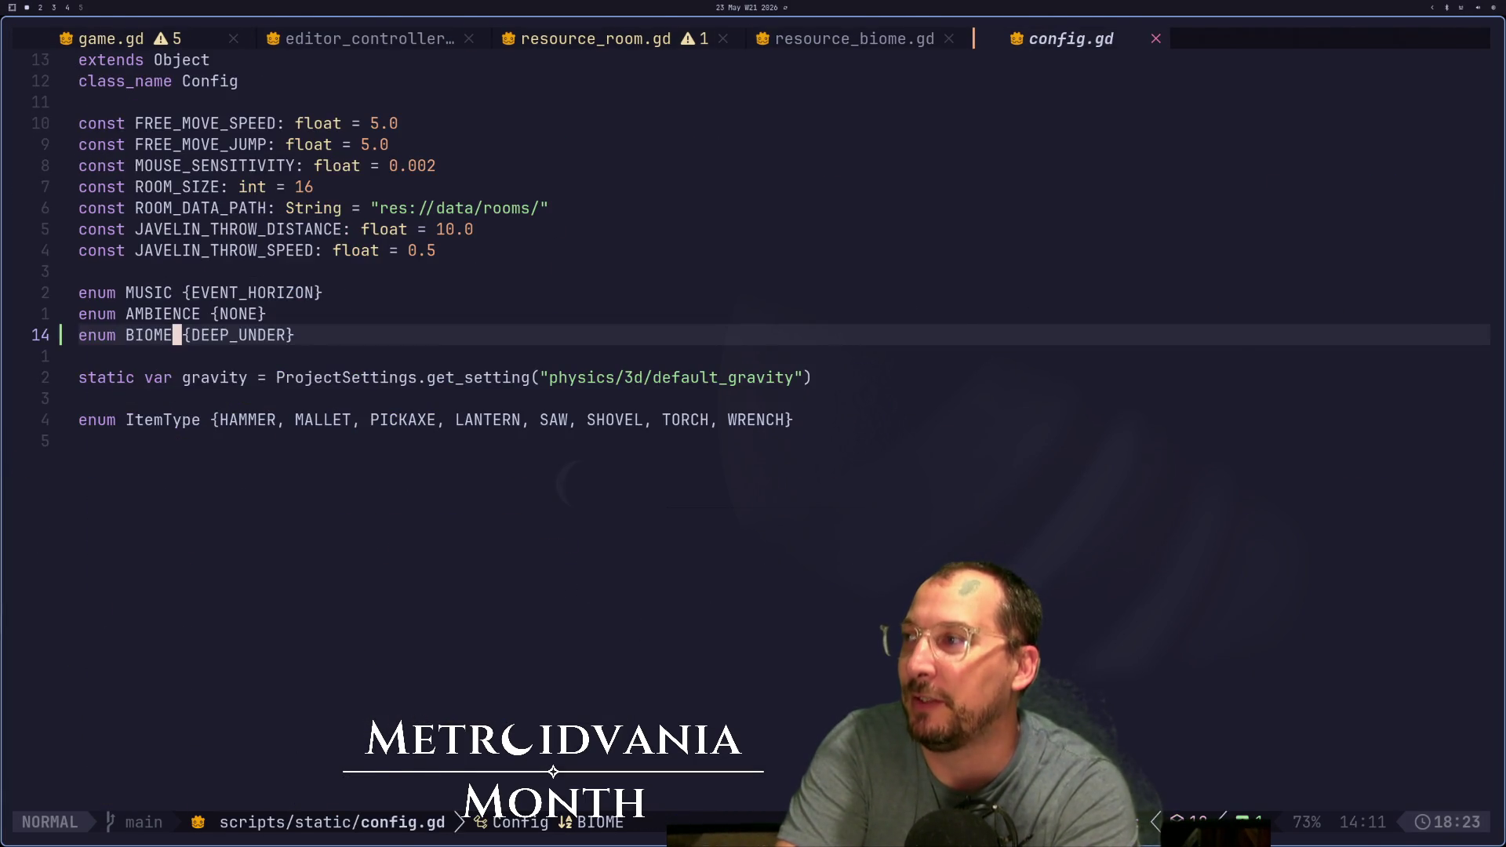
key("g")
key("n")
key("j")
key("j")
key("j")
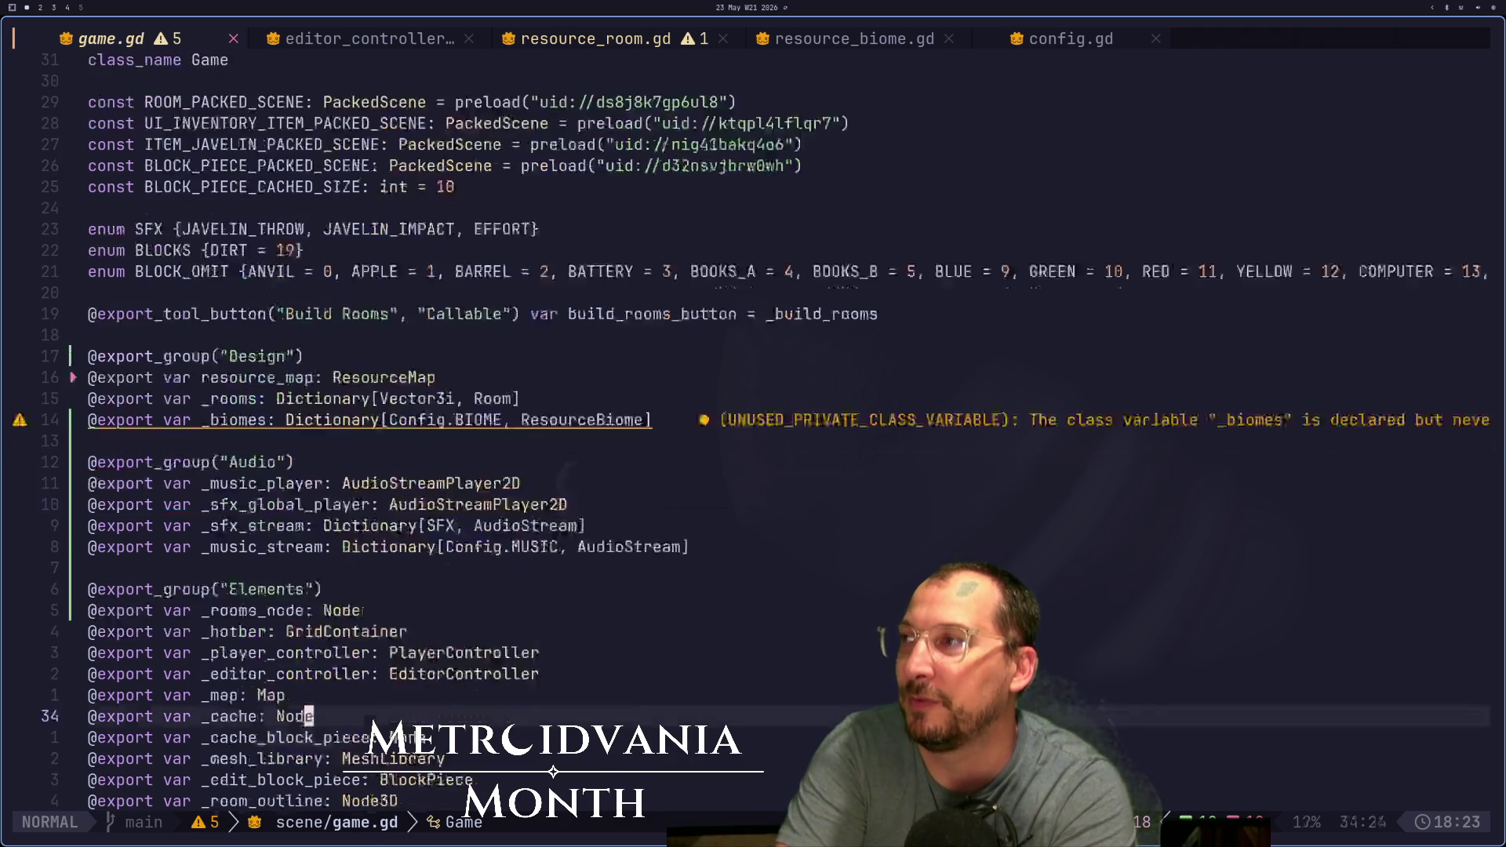
key("j")
key("j")
key("j")
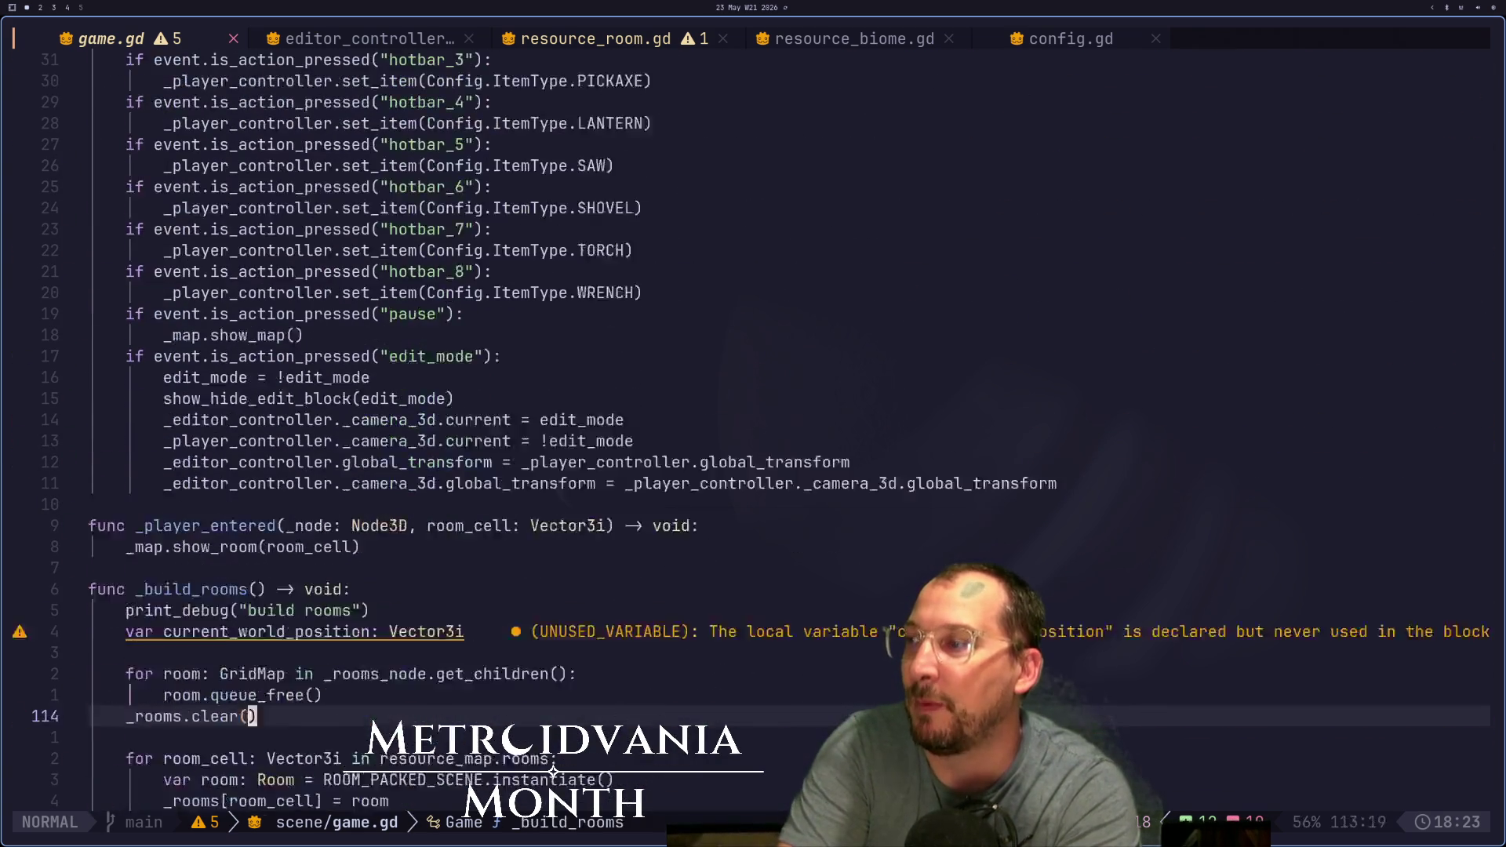
key("j")
key("j")
key("j")
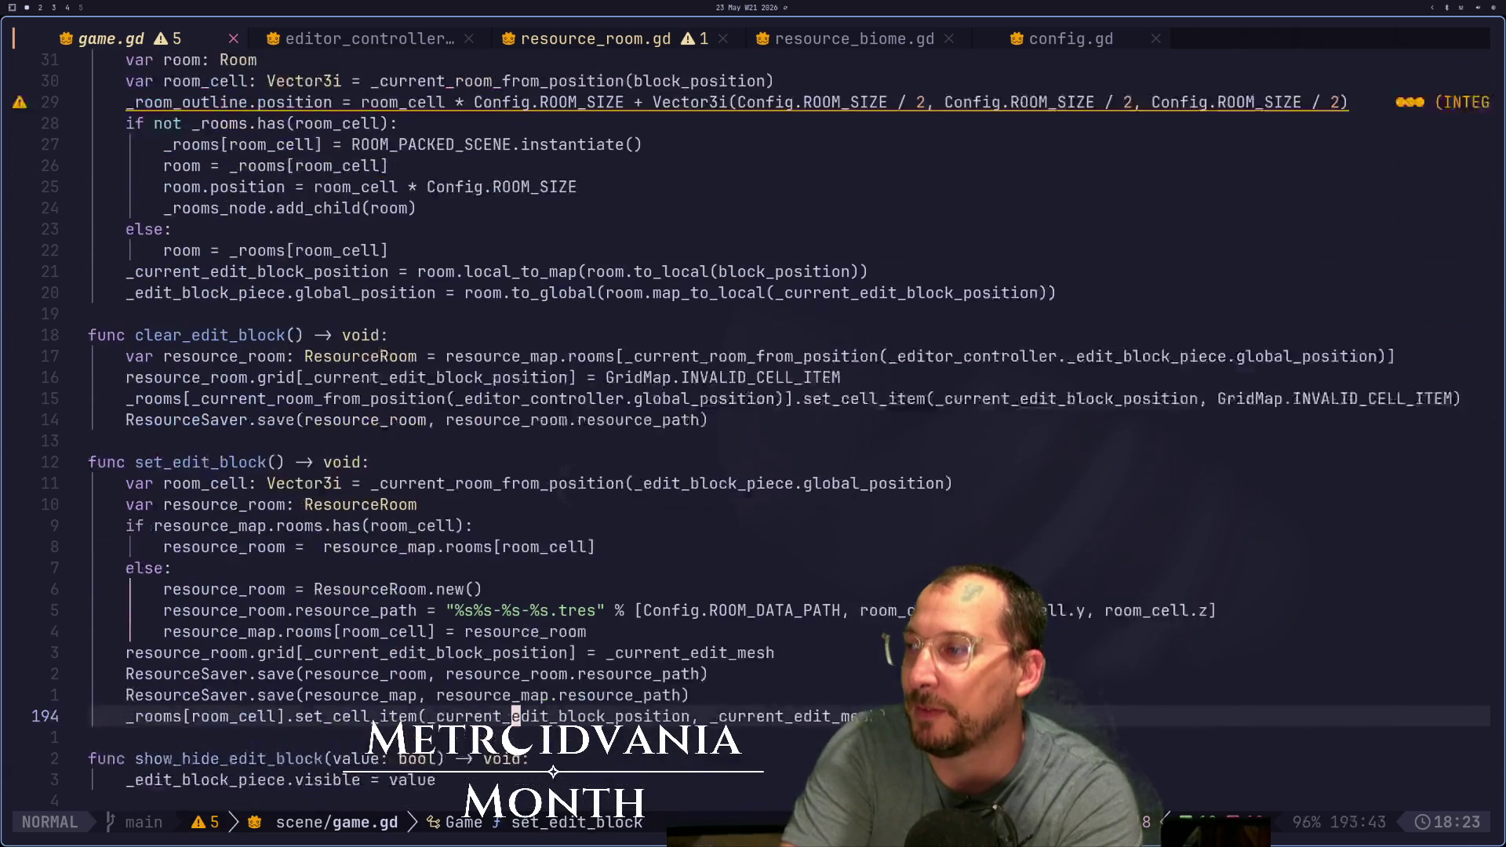
key("h")
key("h")
key("h")
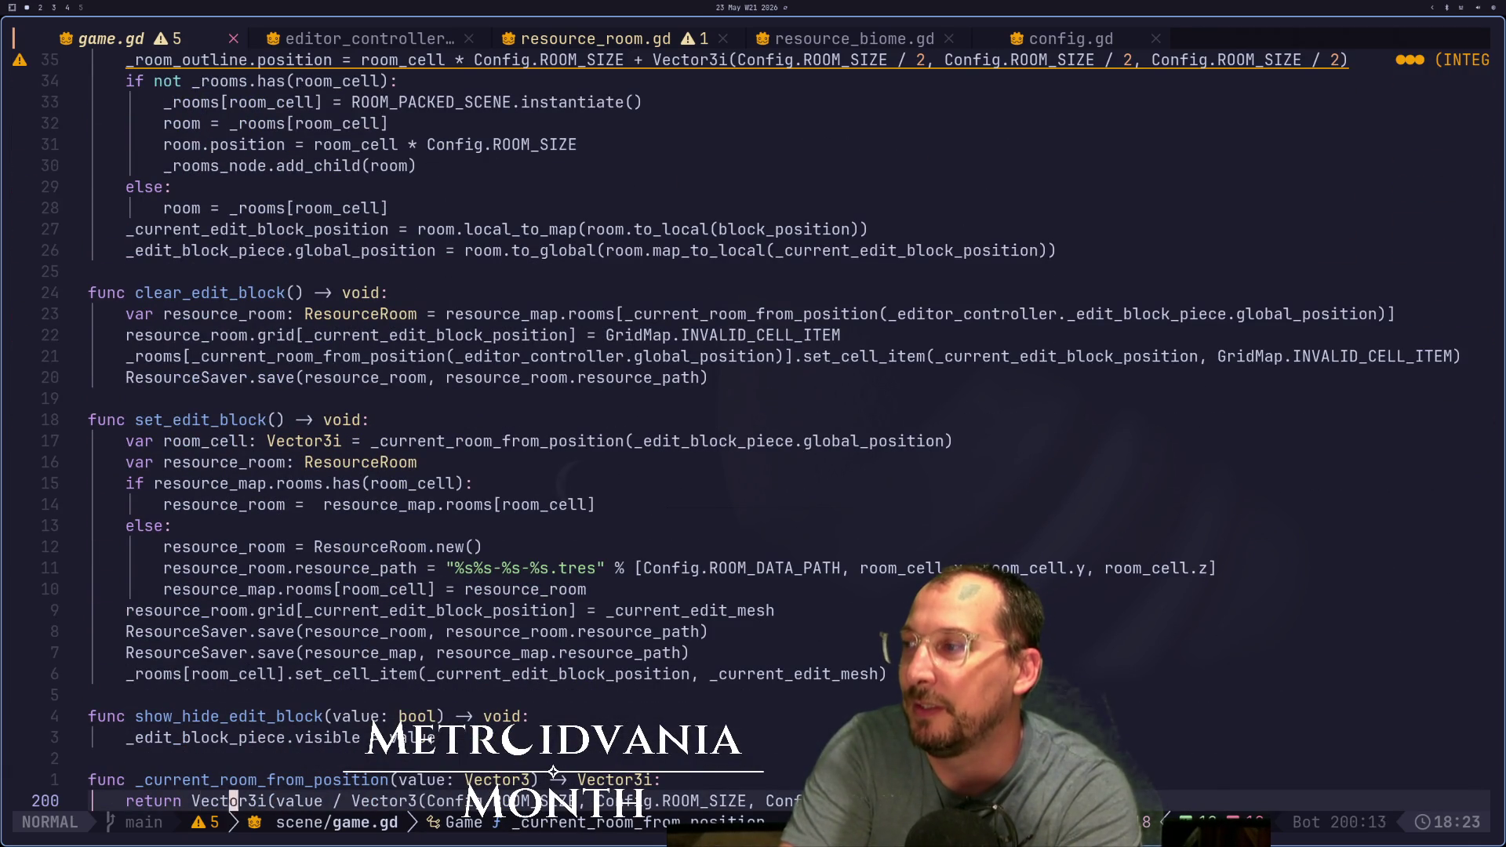
key("k")
key("k")
key("k")
key("k")
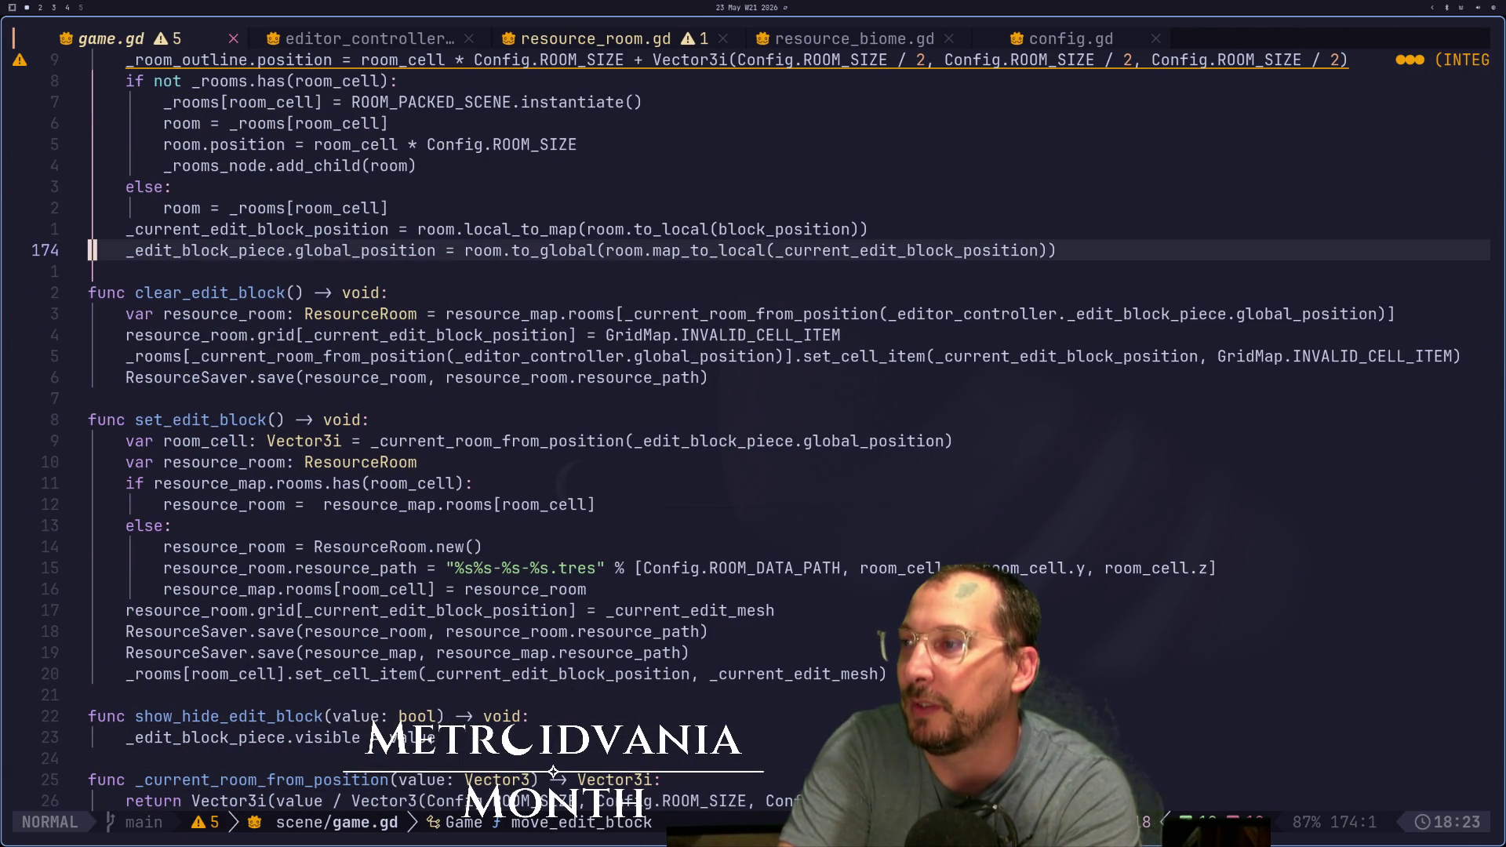
key("k")
key("k")
key("k")
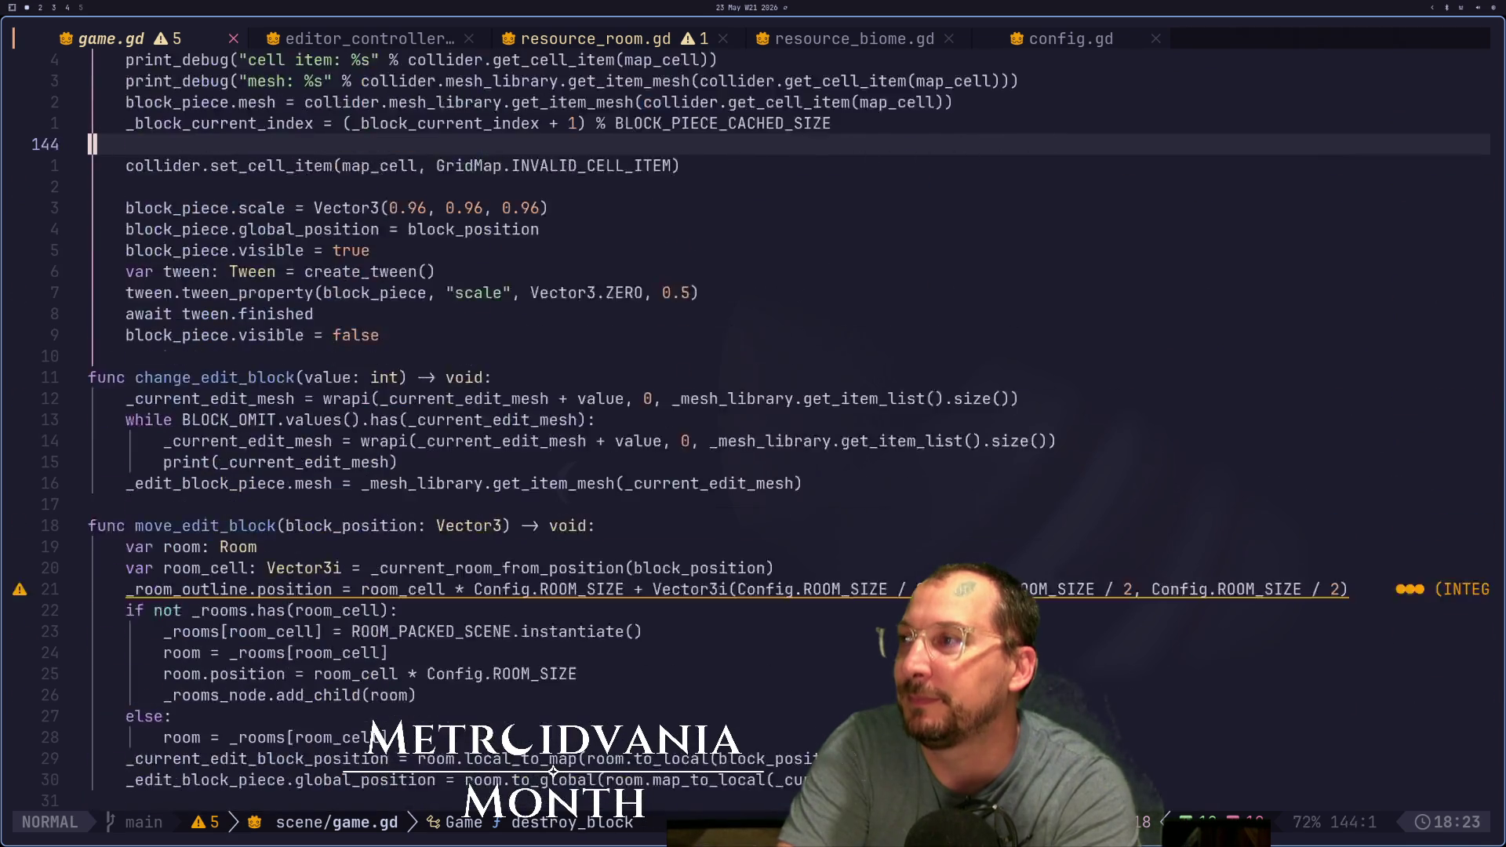
Cut everything from change_edit_block to the end of game.gd and remove trailing blank lines
key("3")
key("j")
key("1")
key("1")
key("j")
key("8")
key("j")
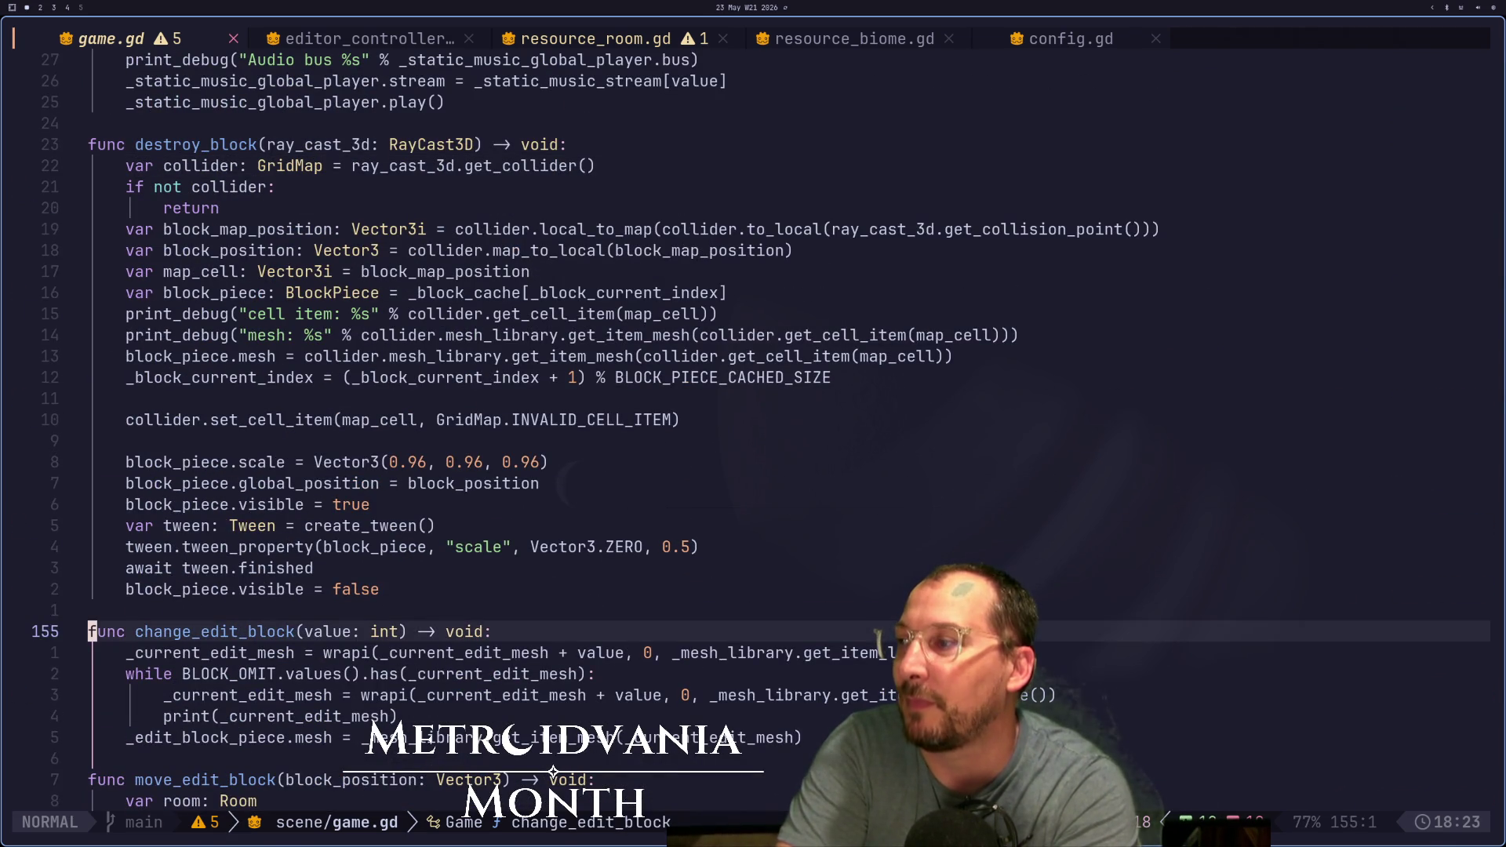
key("shift+v")
key("1")
key("1")
key("j")
key("G")
key("l")
key("l")
key("l")
key("l")
key("l")
key("l")
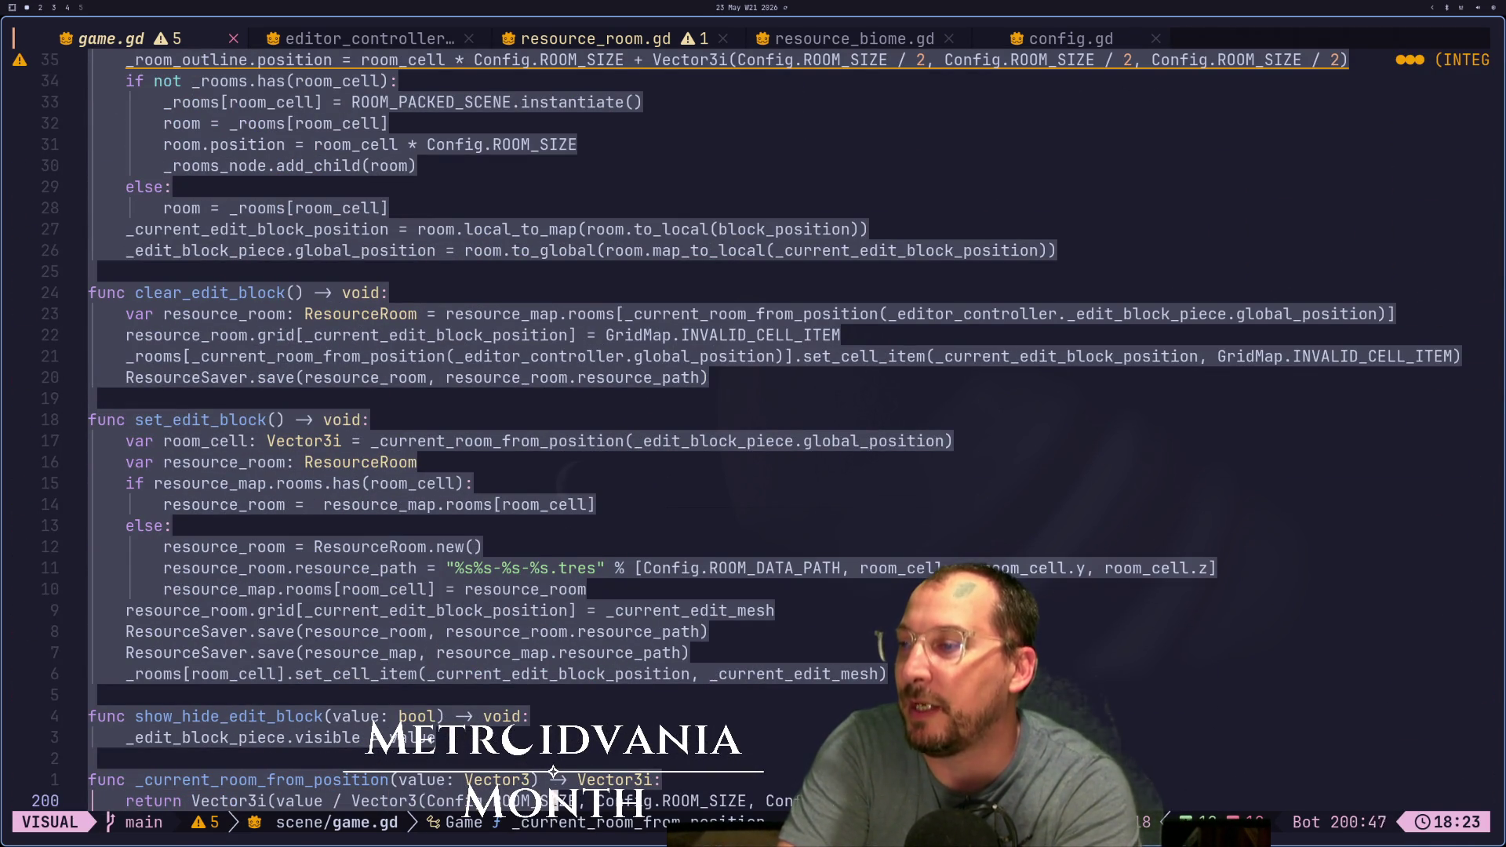
key("d")
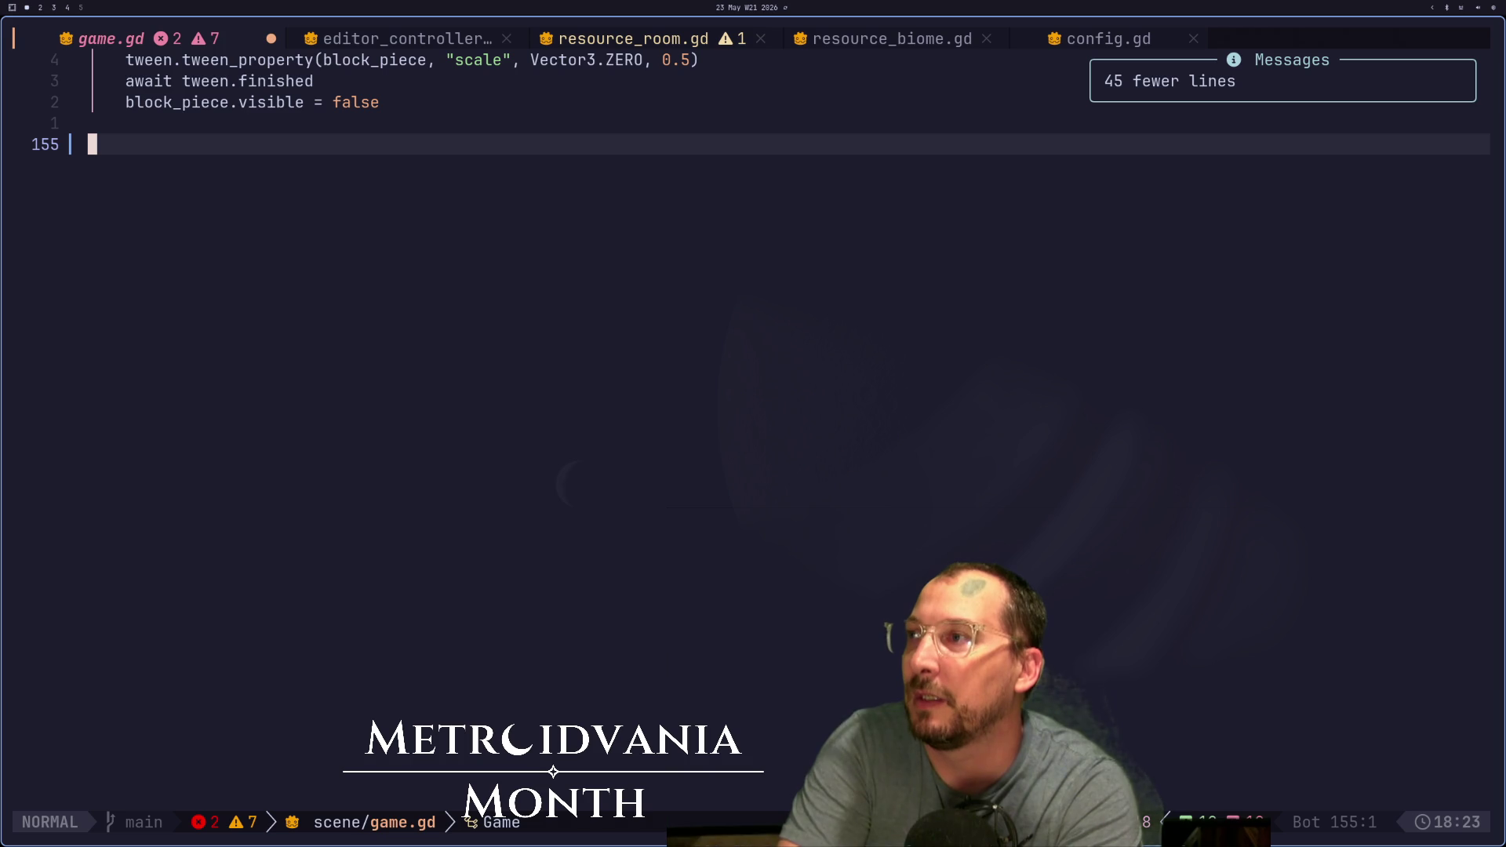
key("i")
key("BackSpace")
key("BackSpace")
key("Escape")
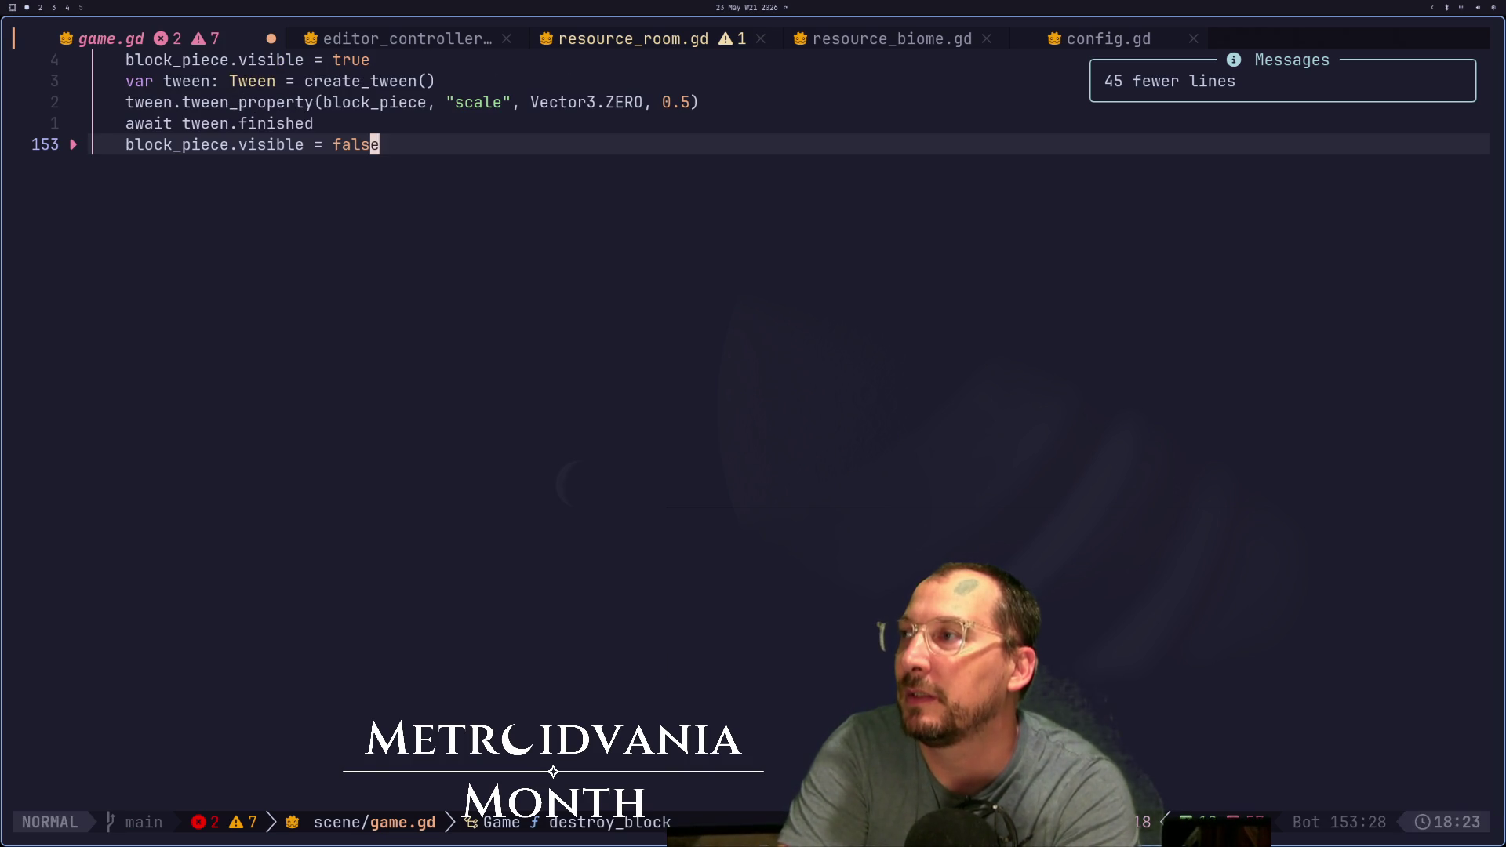
Search for the _room_outline Node3D declaration and locate the change_edit_block(1) call in _ready
key("g")
key("g")
type("/Node3D")
key("Return")
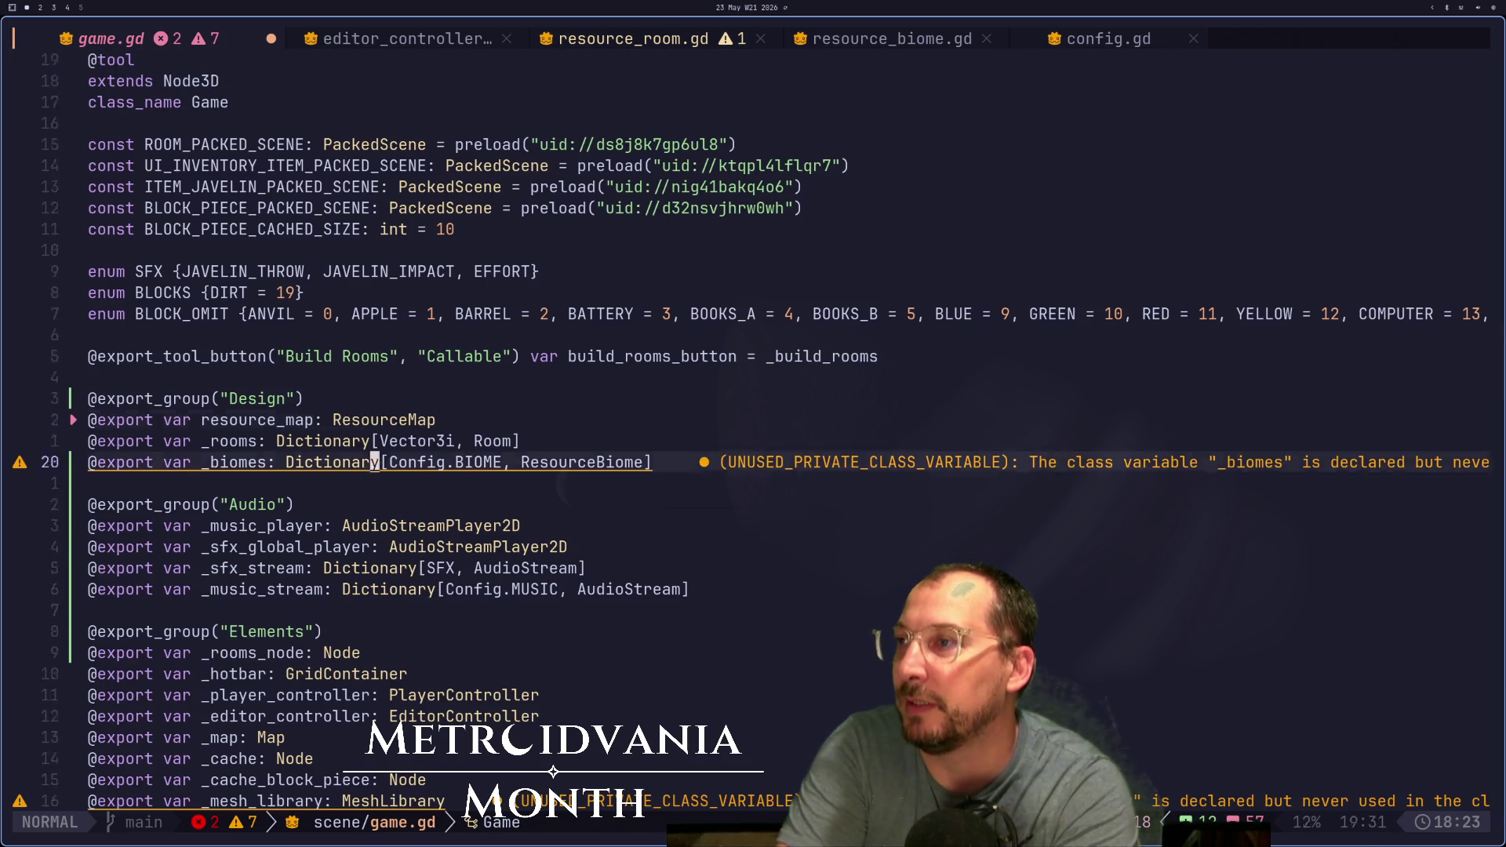
key("n")
key("ctrl+d")
key("k")
key("k")
key("k")
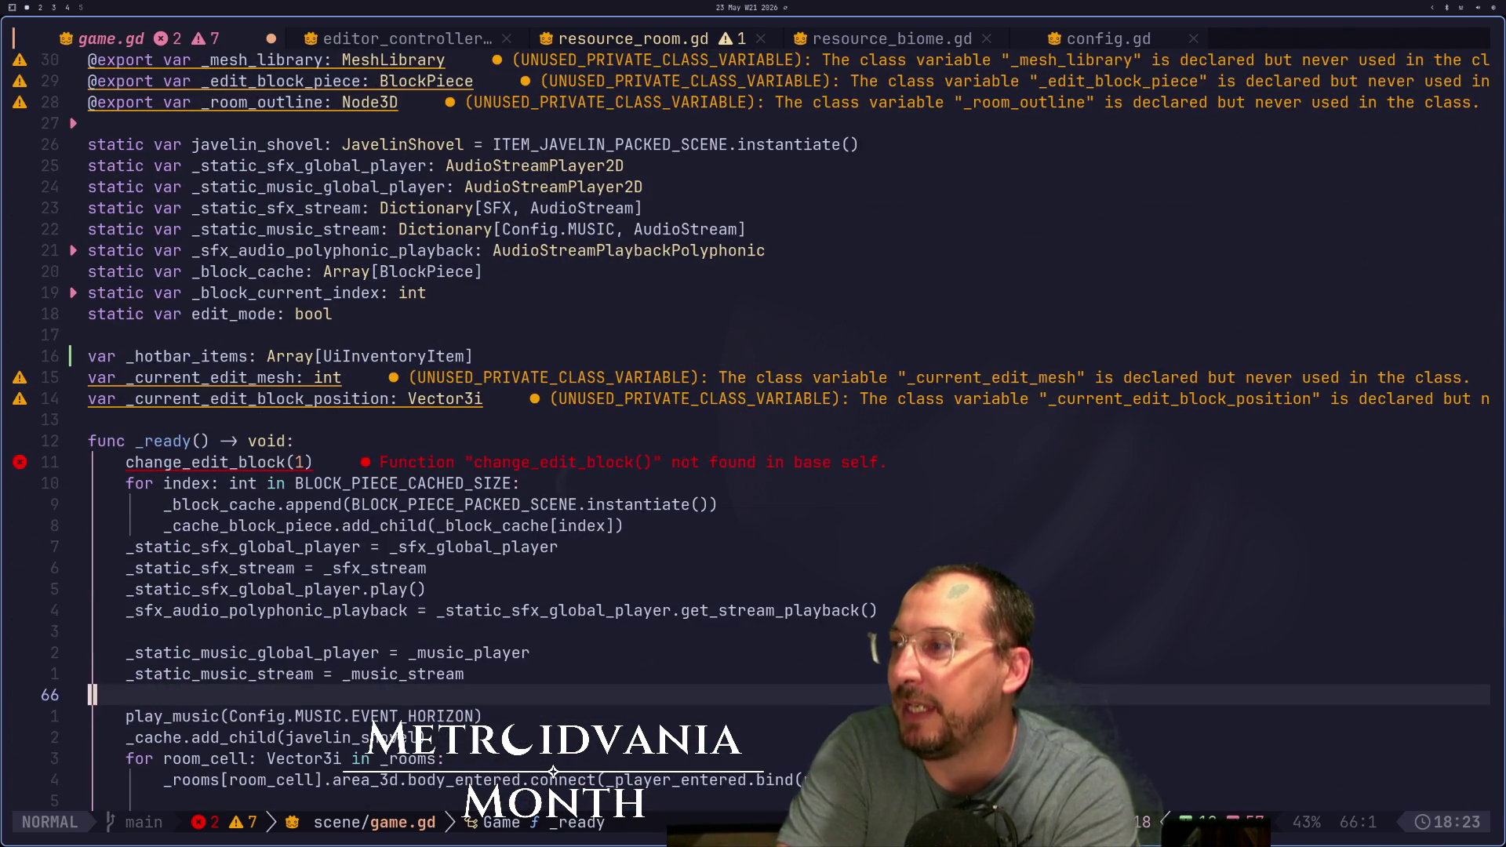
key("k")
key("k")
key("k")
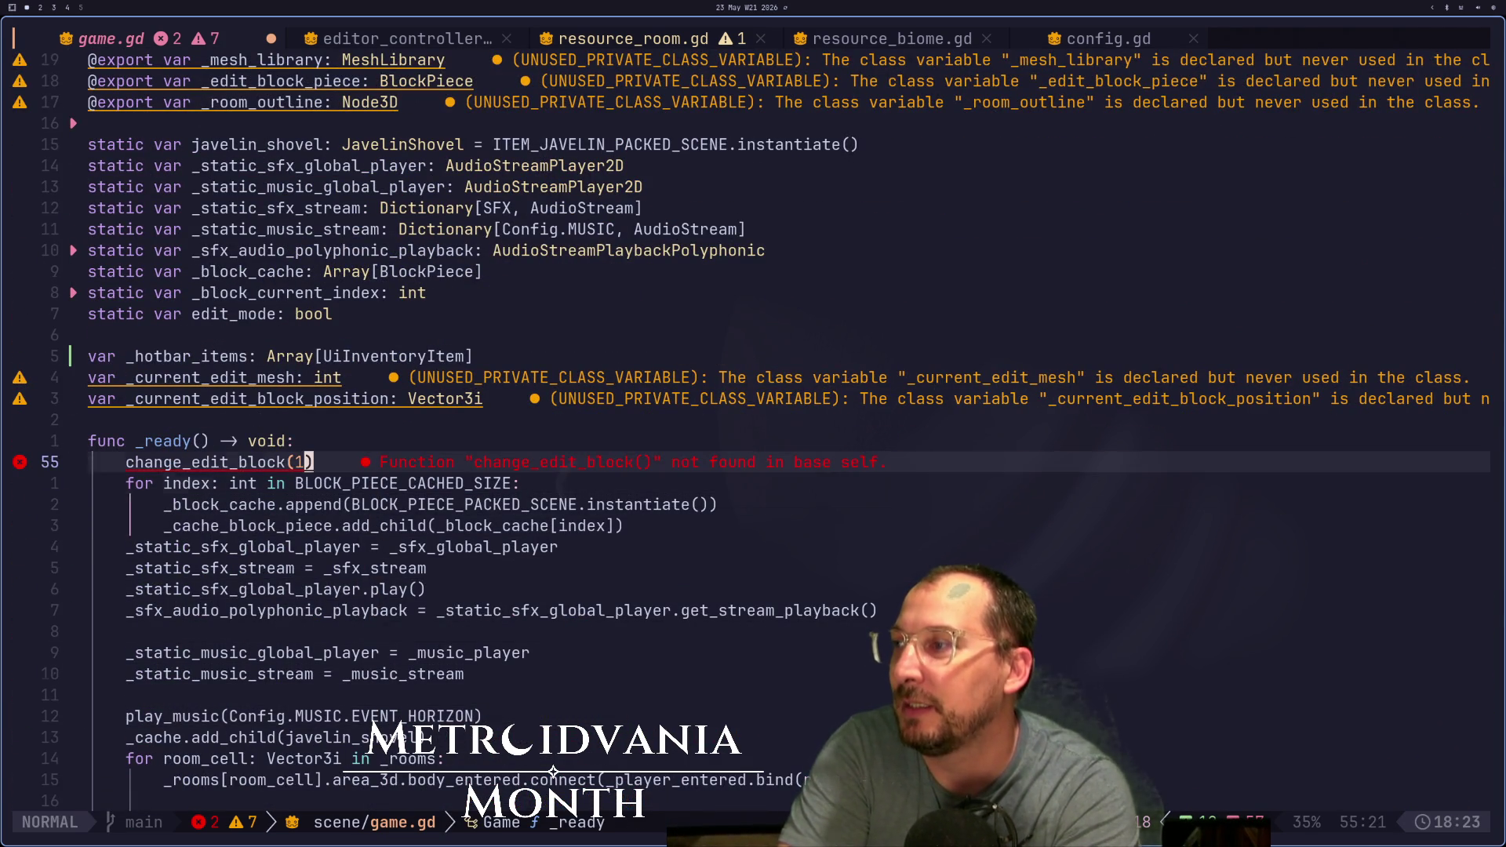
Bring up editor_controller.gd, which calls change_edit_block
key("shift+l")
key("shift+l")
key("shift+l")
key("shift+h")
key("shift+h")
key("shift+l")
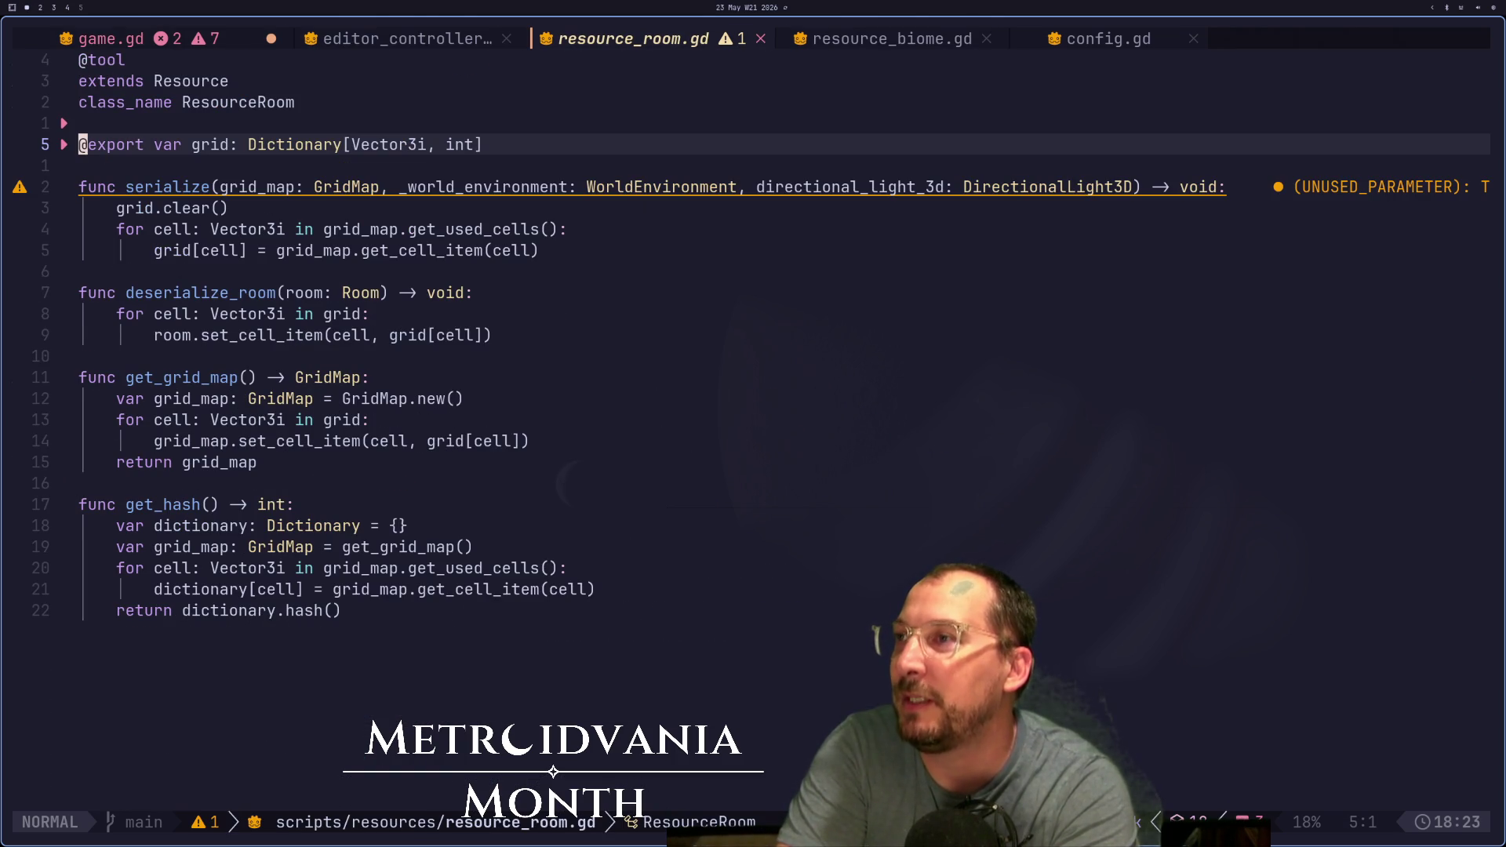
key("shift+l")
key("shift+h")
key("shift+h")
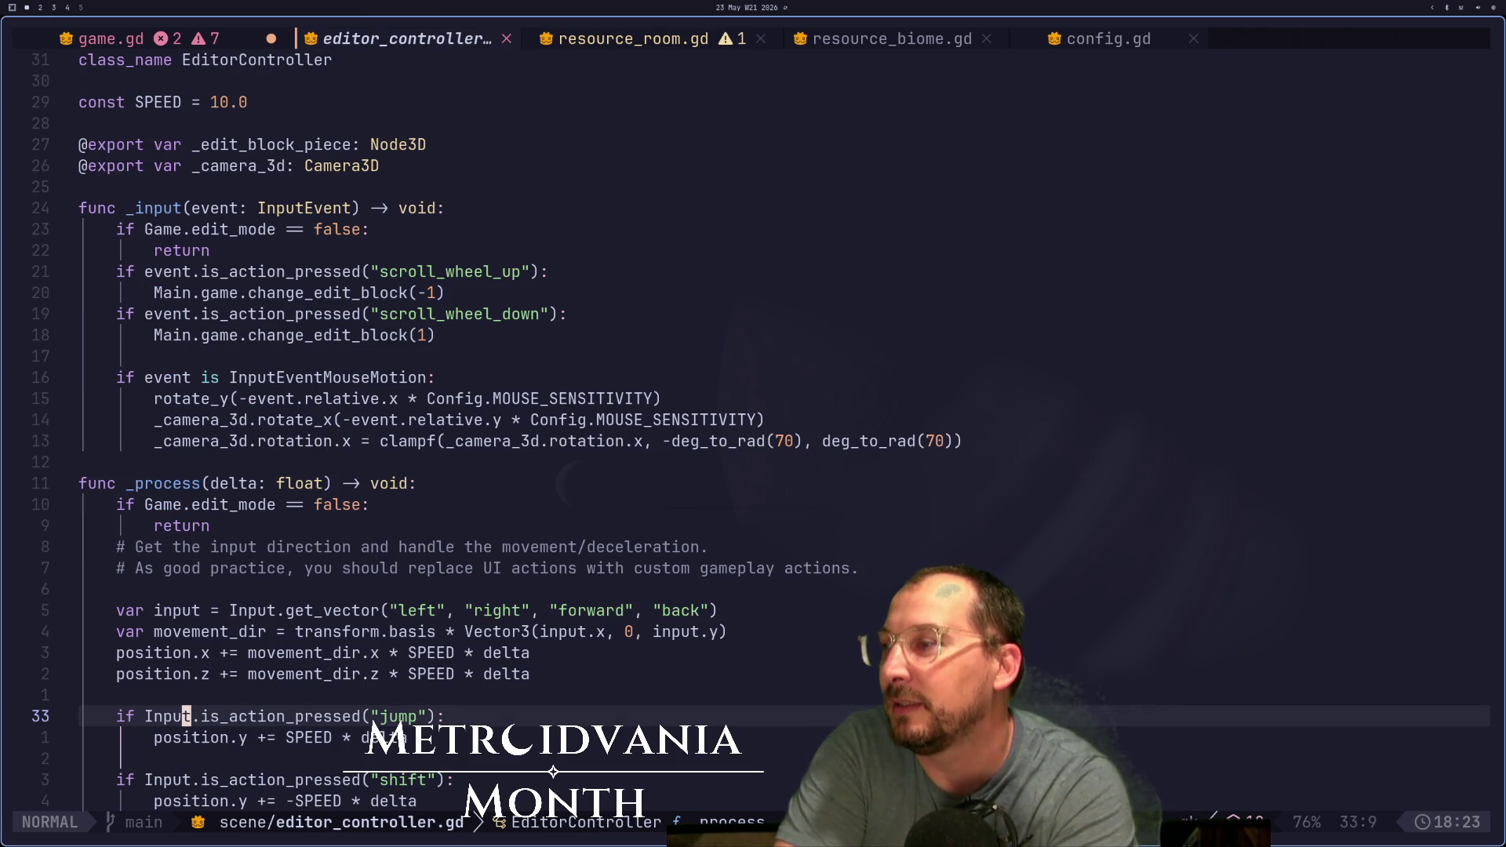
Paste the cut edit-block functions at the end of editor_controller.gd
key("shift+g")
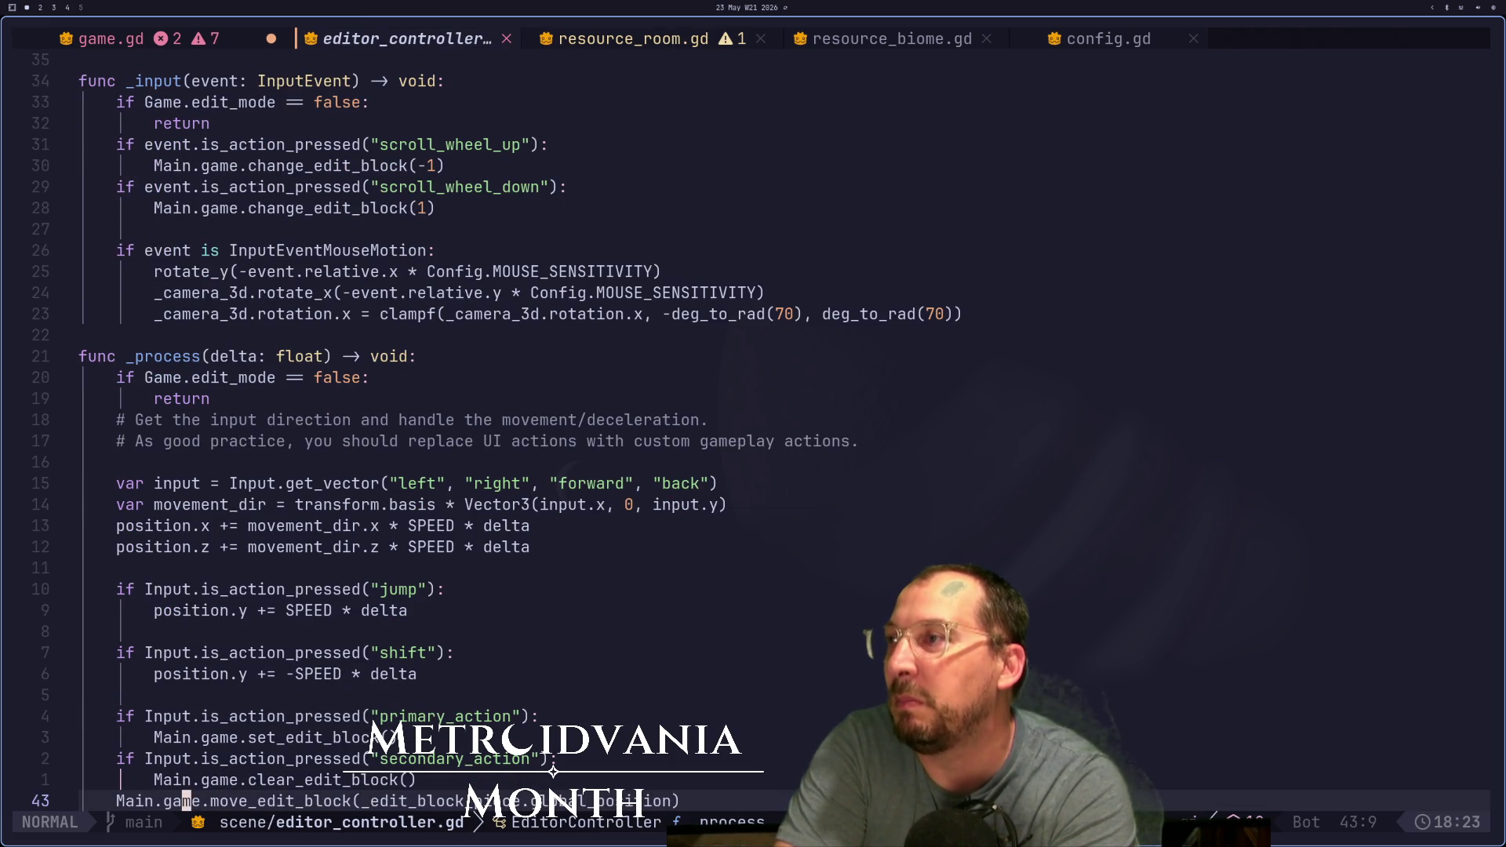
key("o")
key("Escape")
key("p")
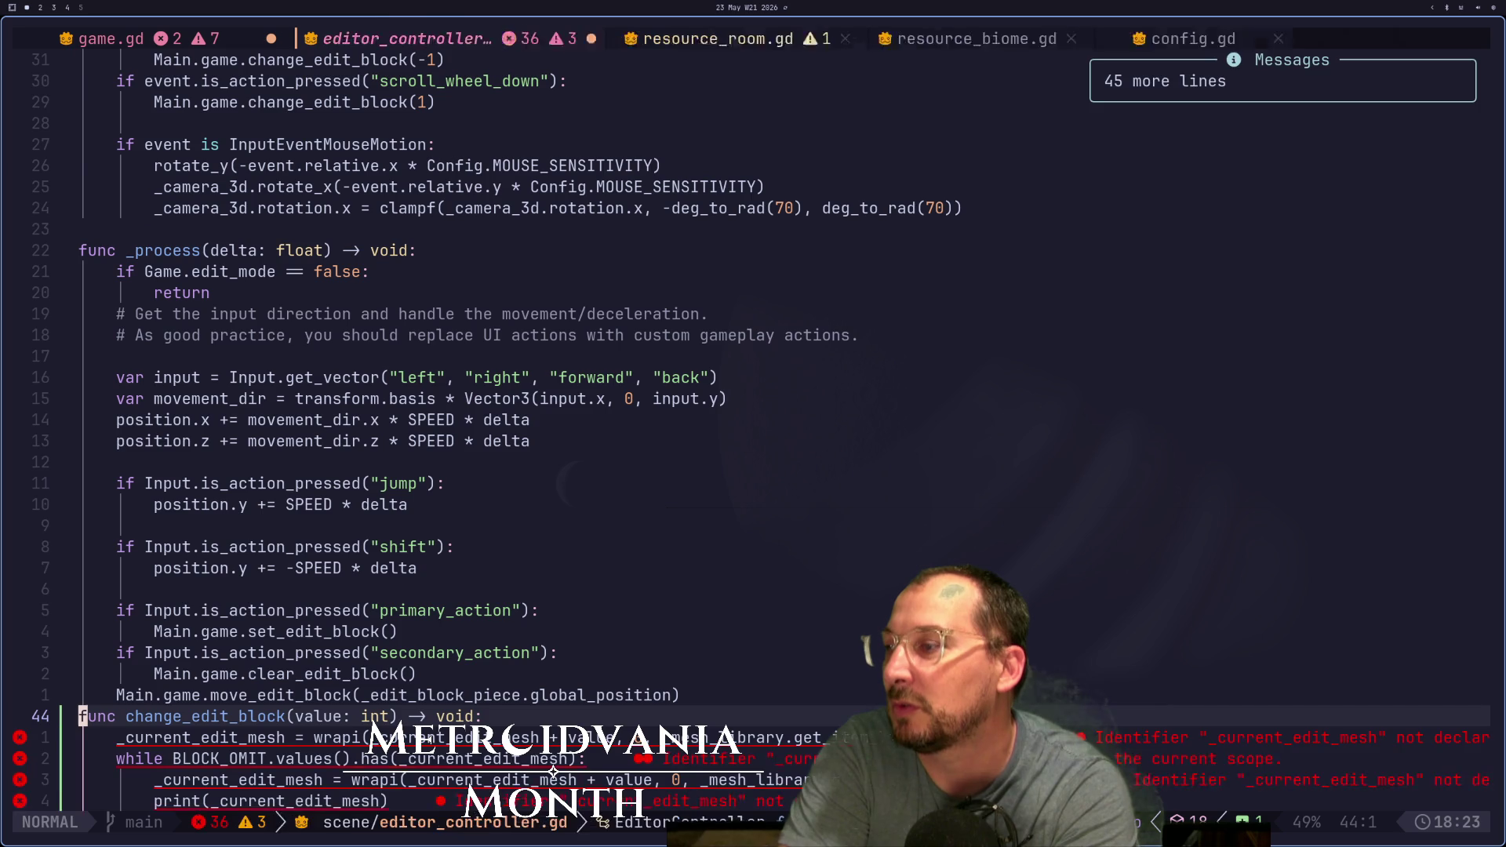
key("shift+h")
key("shift+h")
key("shift+l")
key("shift+l")
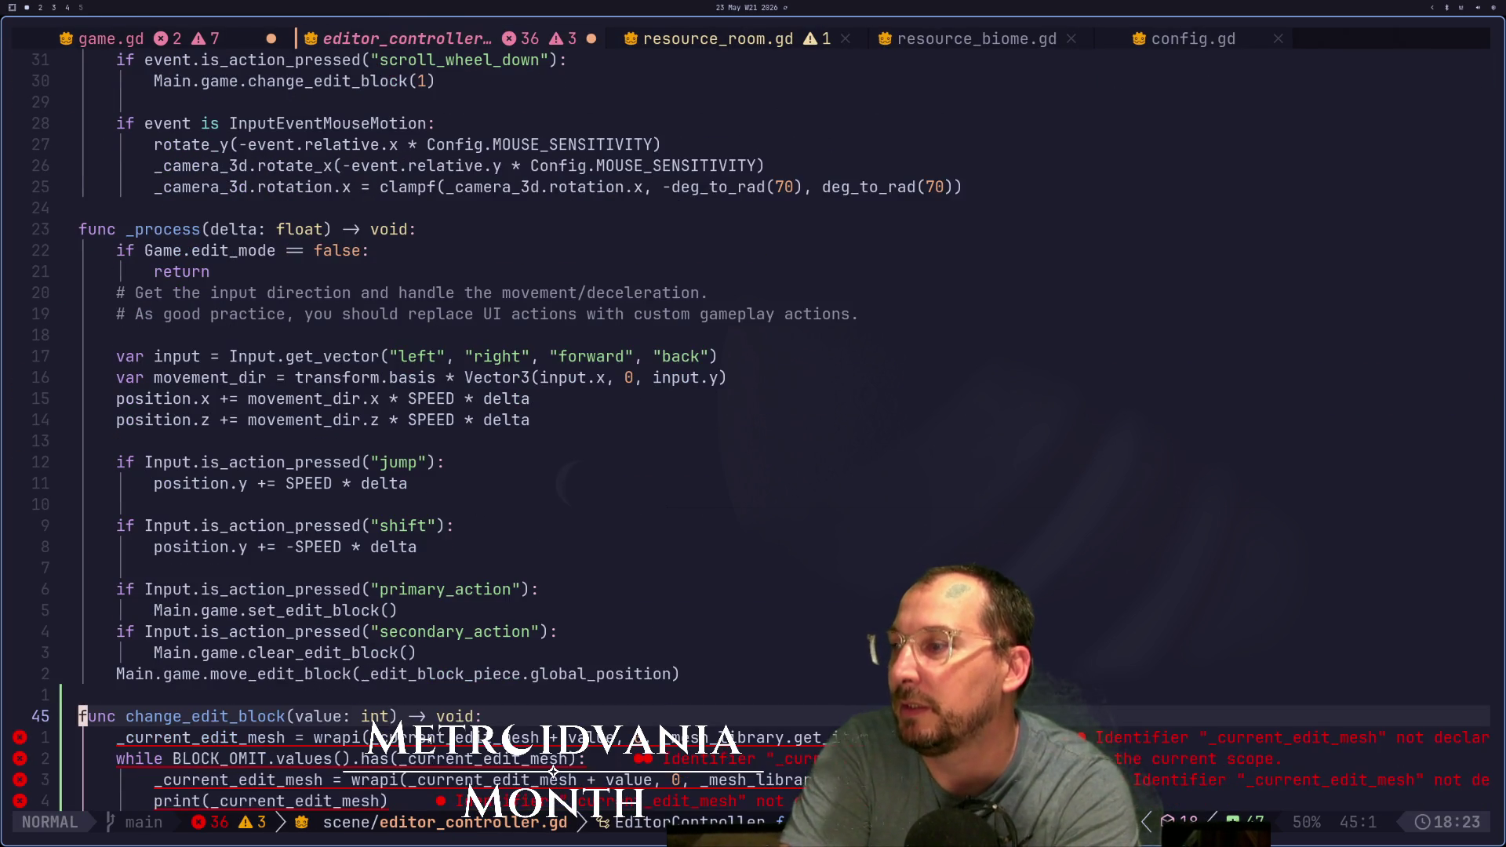
key("ctrl+d")
key("braceright")
key("braceright")
key("braceright")
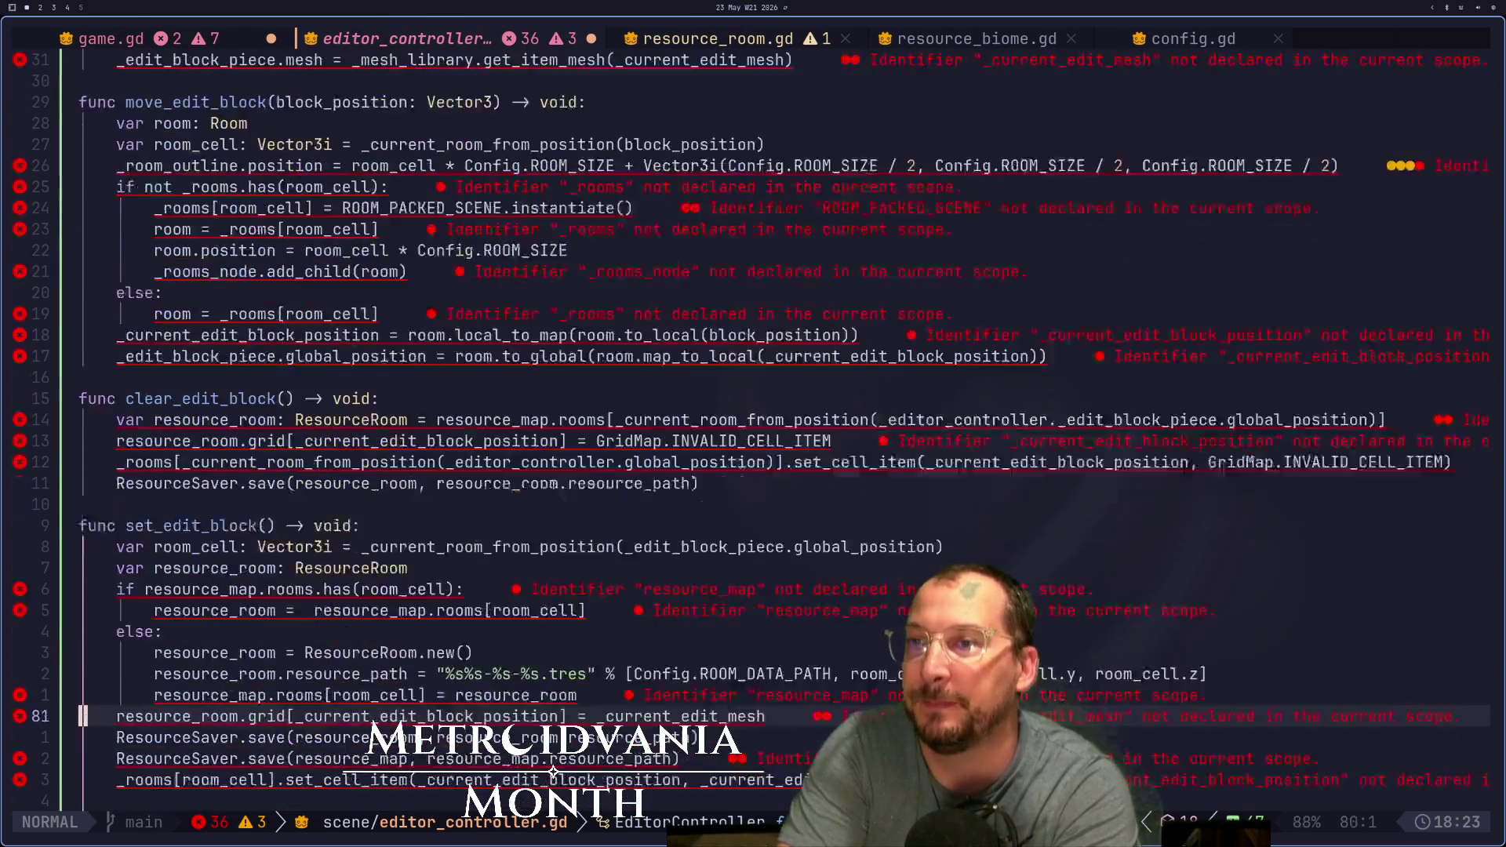
Delete the change_edit_block(1) call from game.gd and undo a stray edit in editor_controller.gd
key("shift+h")
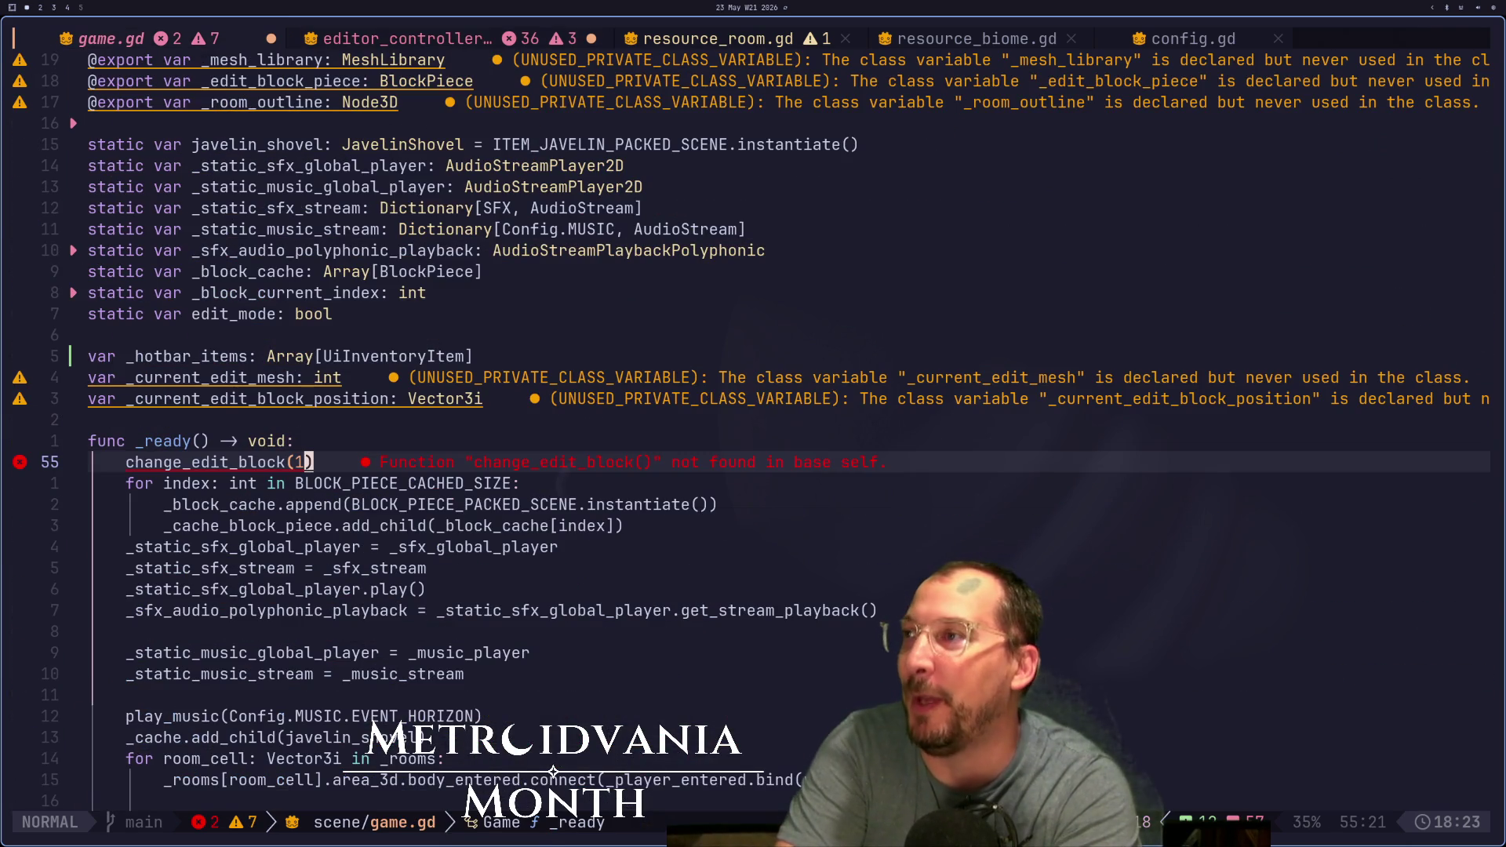
key("d")
key("d")
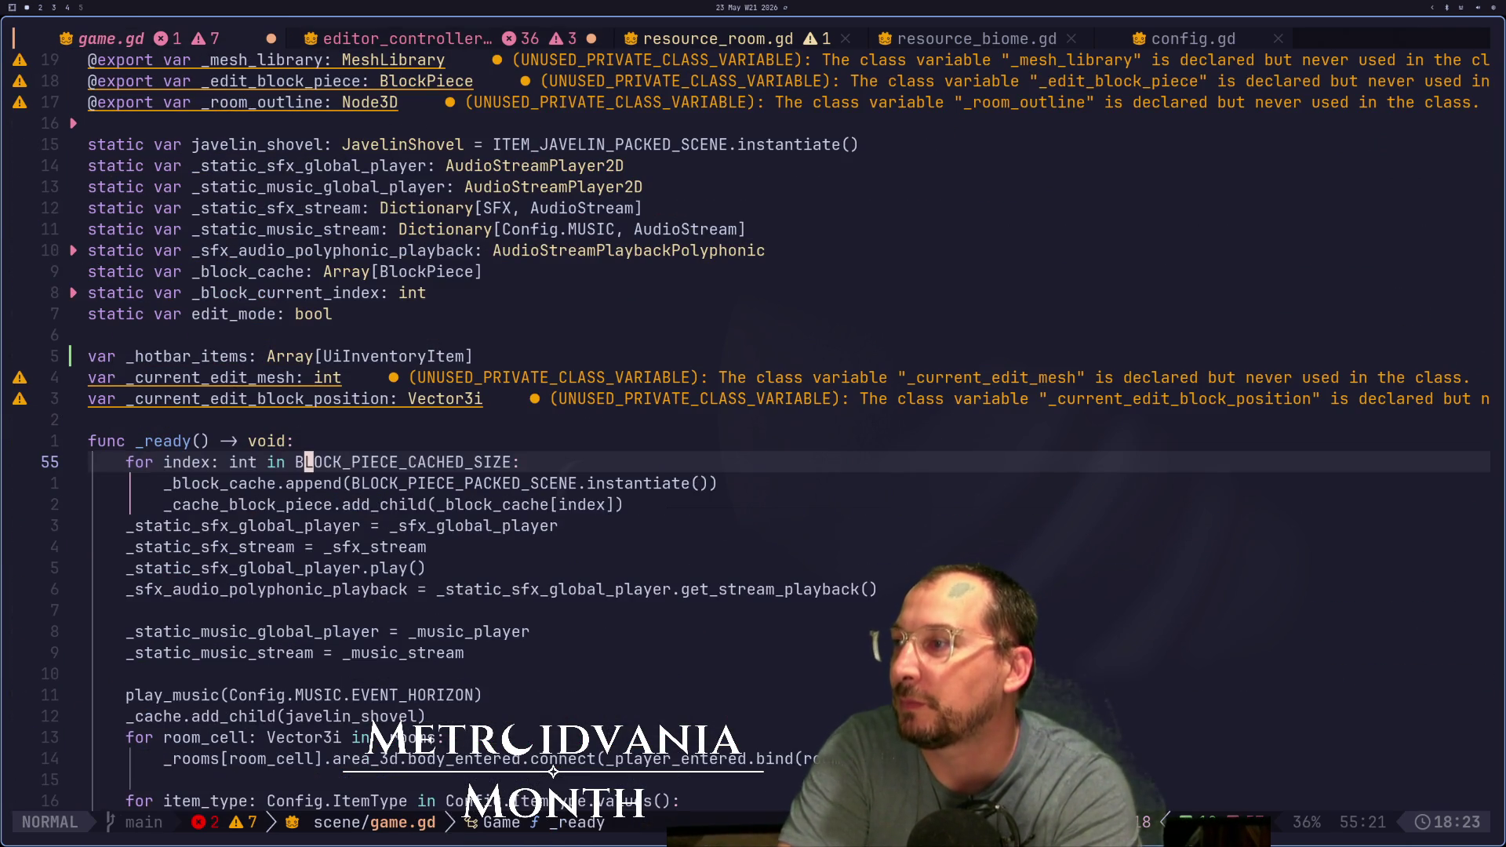
key("shift+l")
key("shift+l")
key("shift+h")
key("g")
key("g")
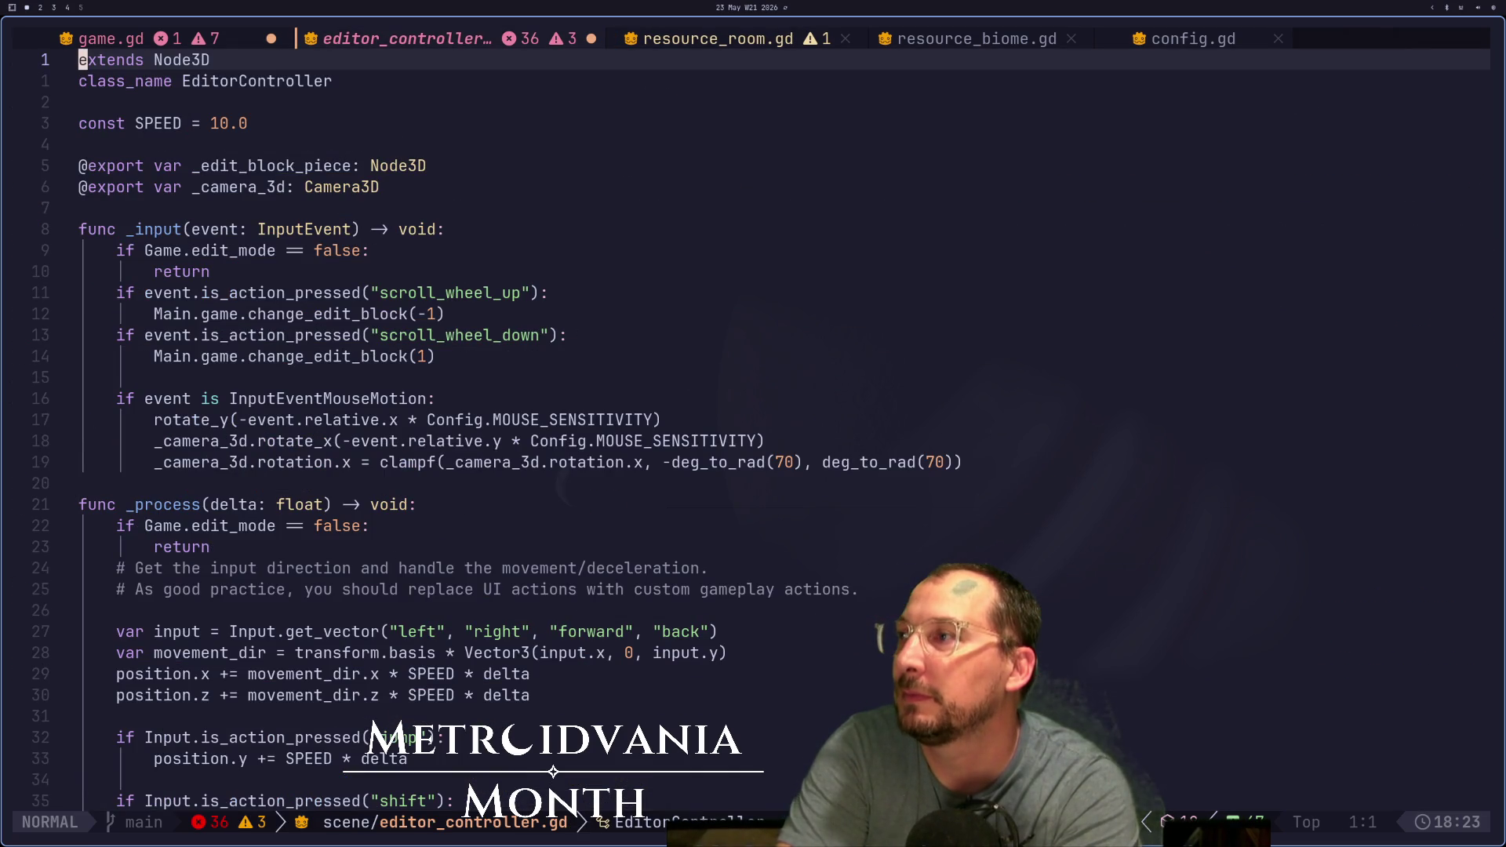
key("j")
key("j")
key("j")
key("k")
key("k")
key("k")
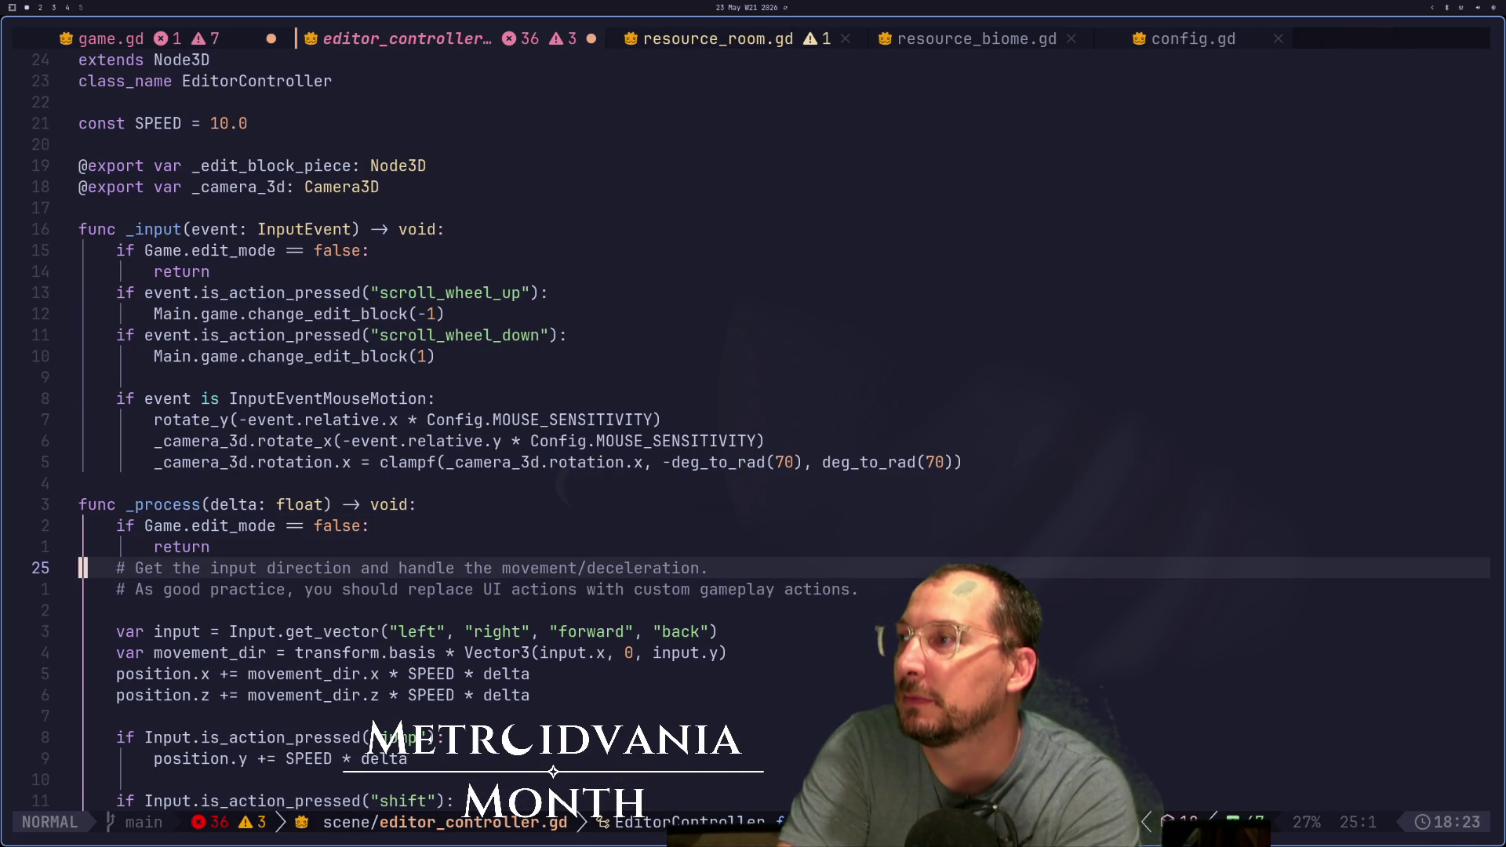
key("k")
key("k")
key("k")
key("k")
key("k")
key("u")
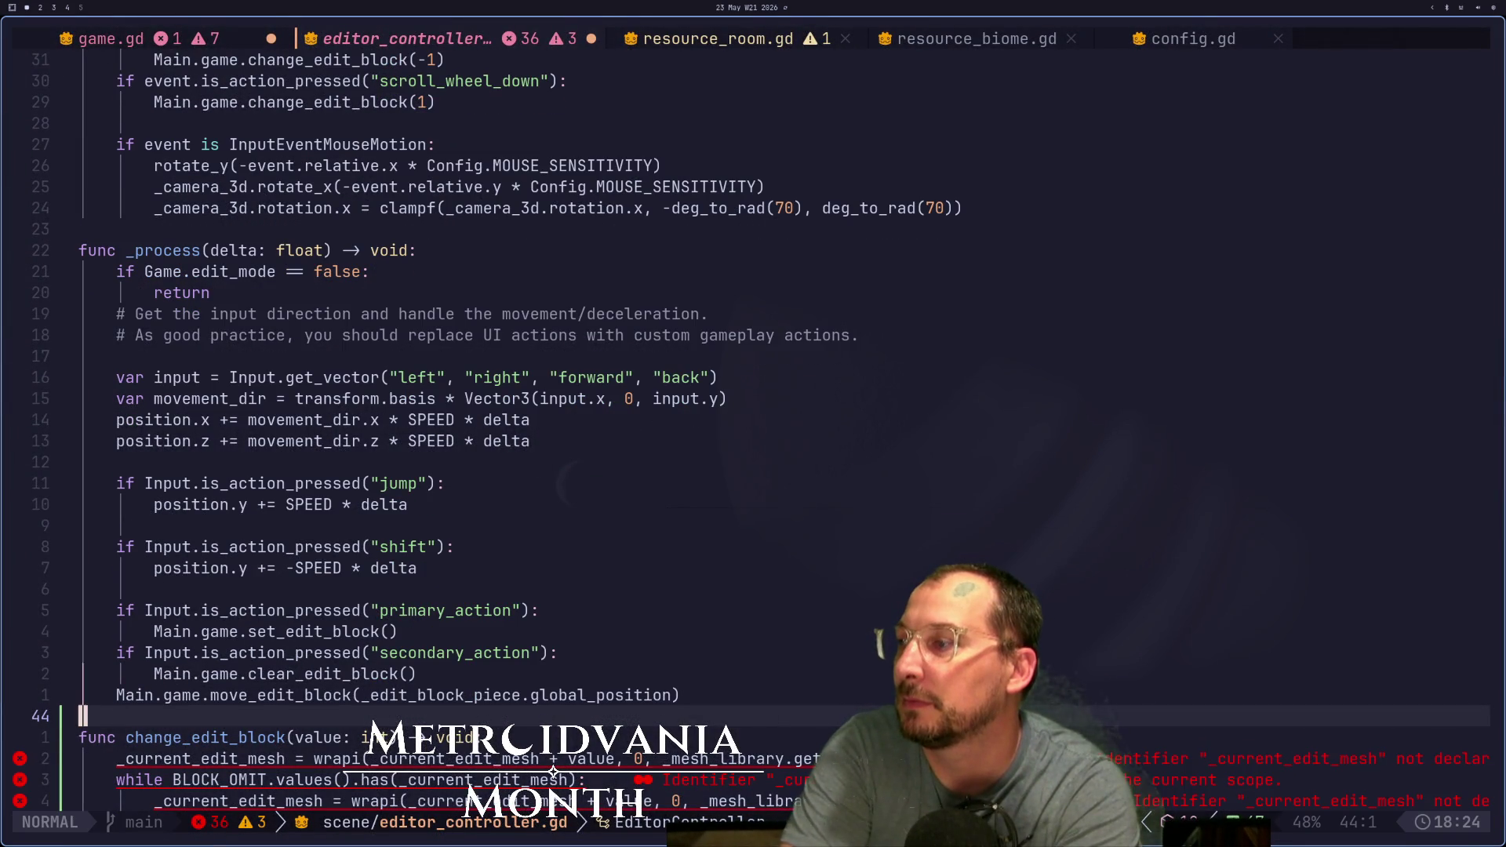
Add a func _ready() calling change_edit_block(1) after the exports in editor_controller.gd and save
key("g")
key("g")
key("j")
key("j")
key("j")
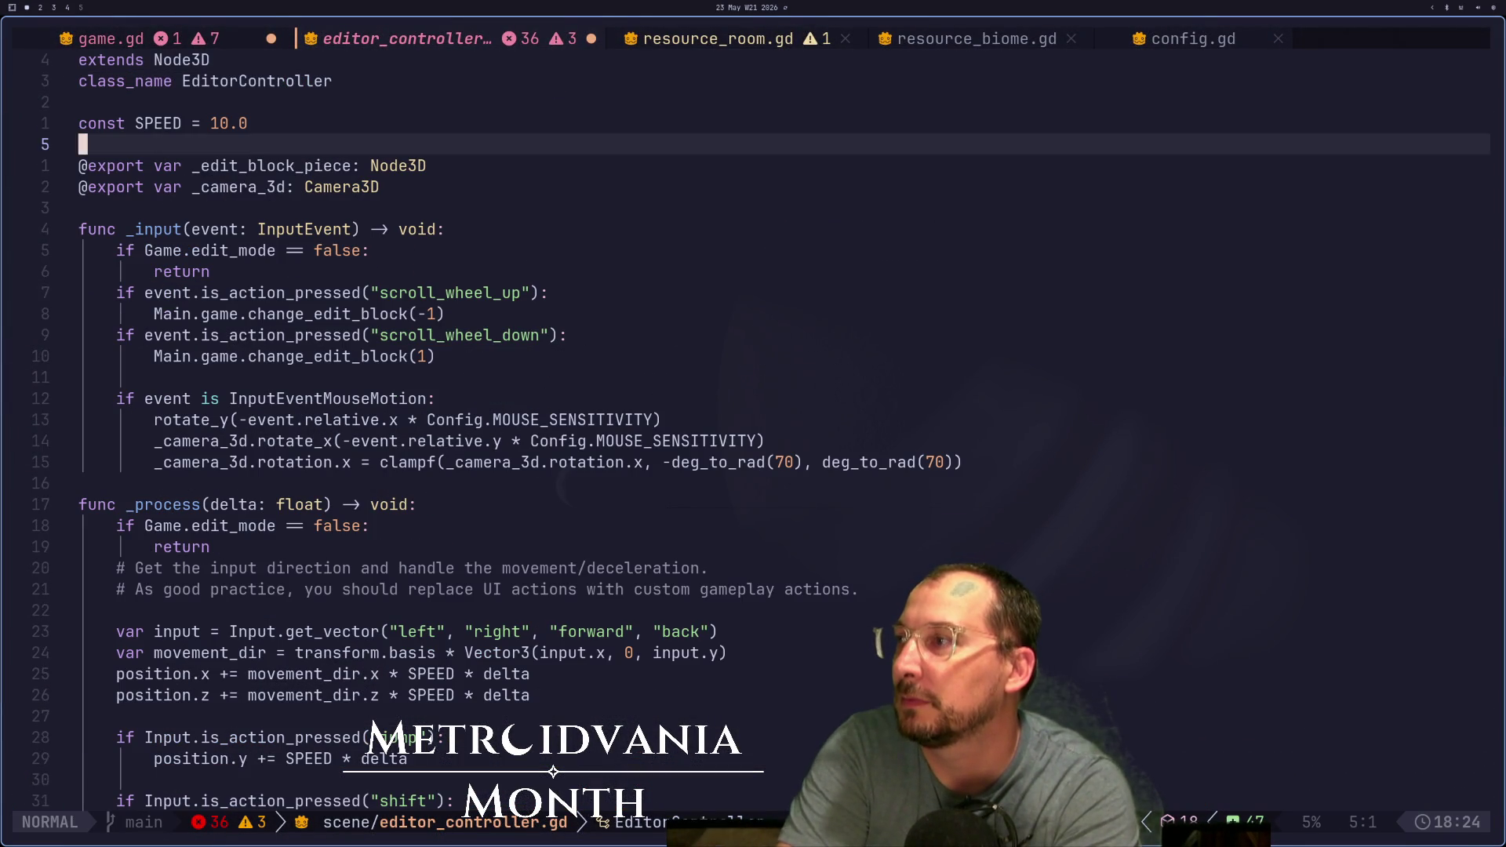
key("i")
key("Return")
key("Escape")
type("jkifunc _")
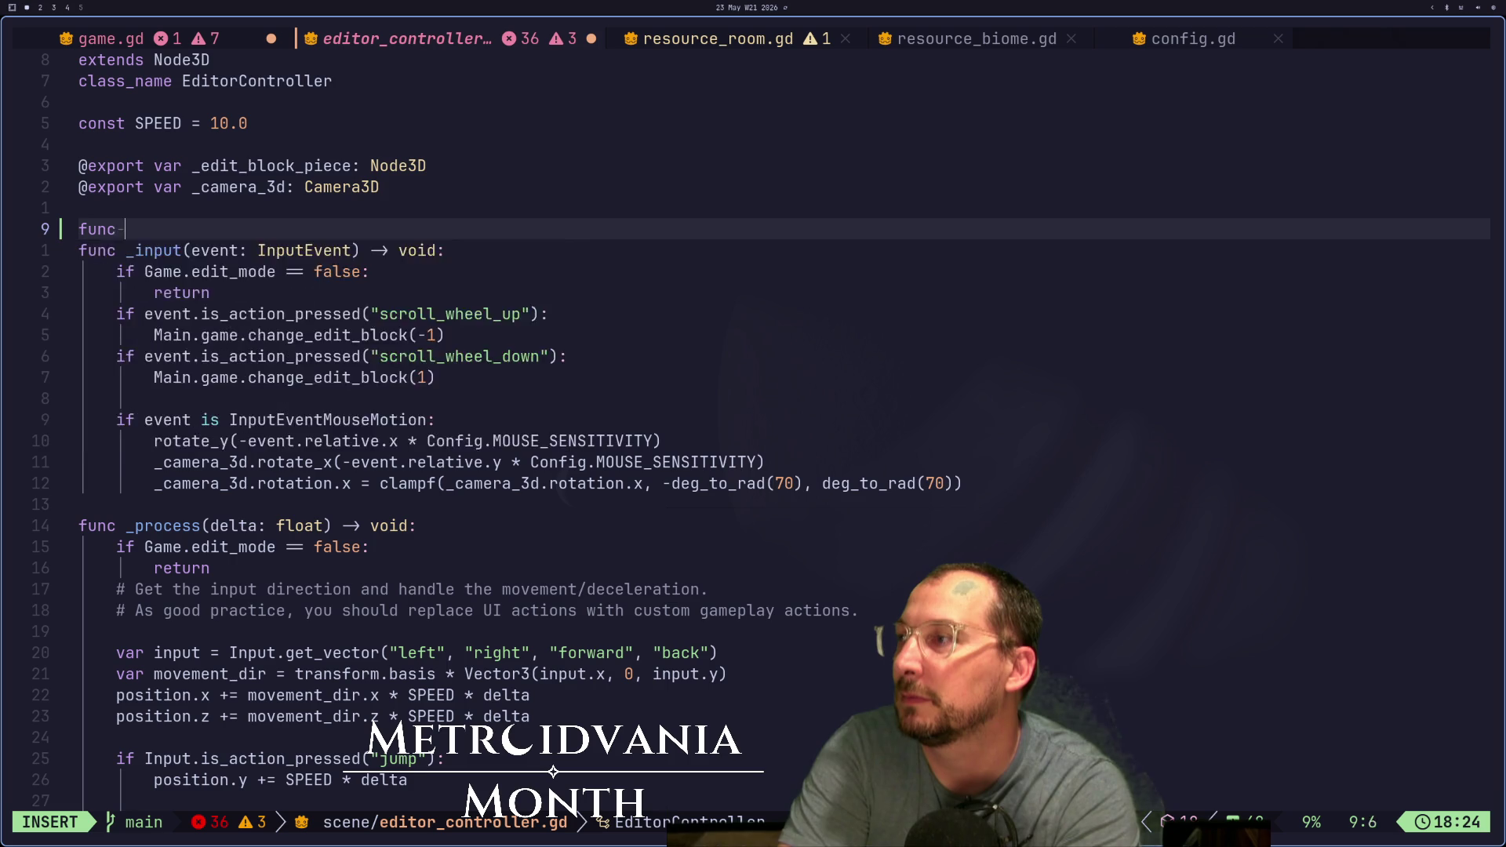
key("Return")
key("Escape")
key("p")
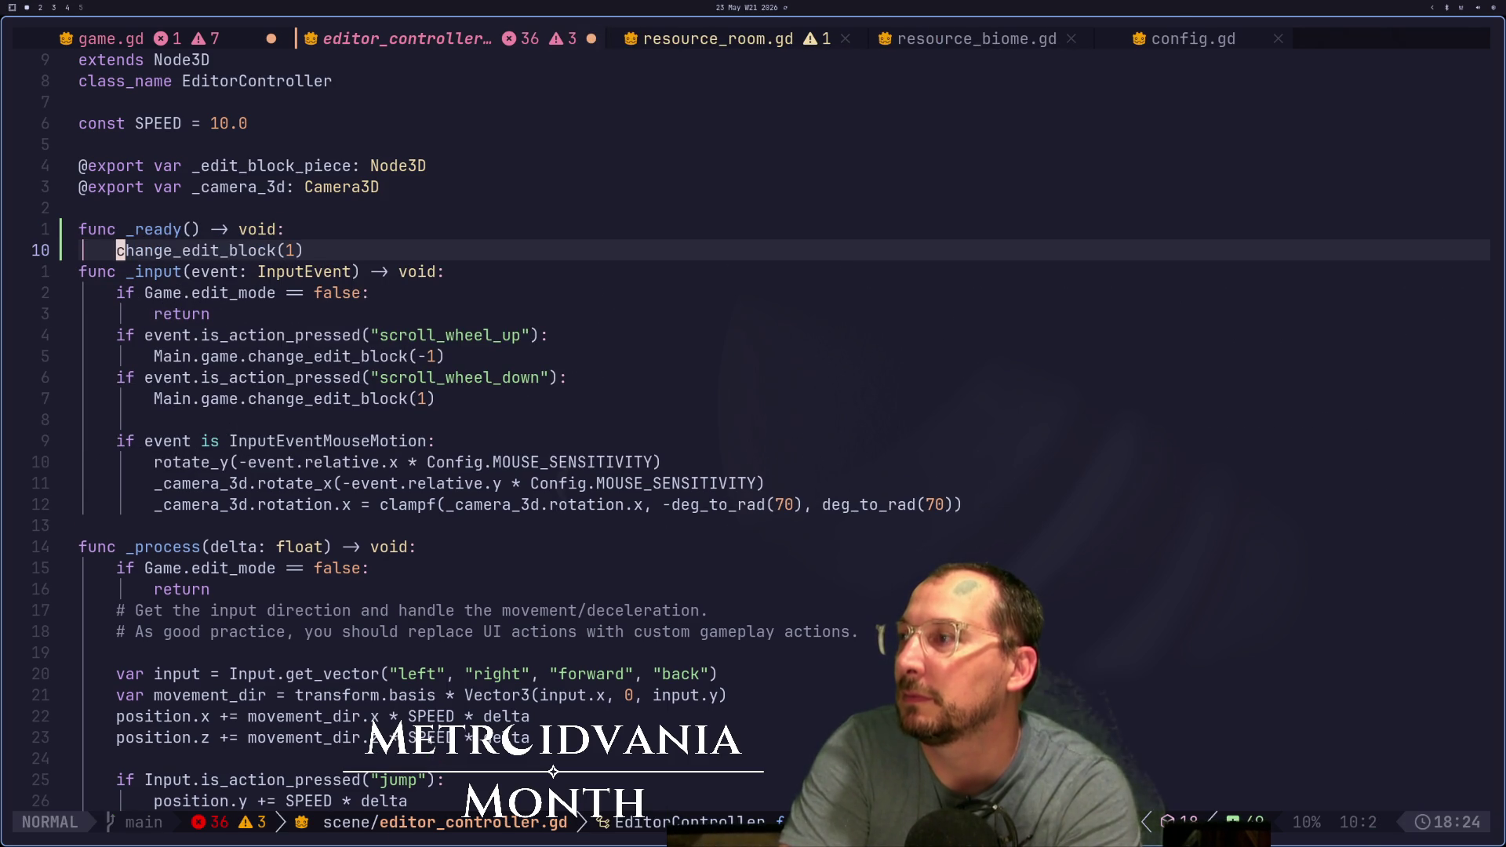
key("o")
key("Escape")
key("ctrl+s")
key("j")
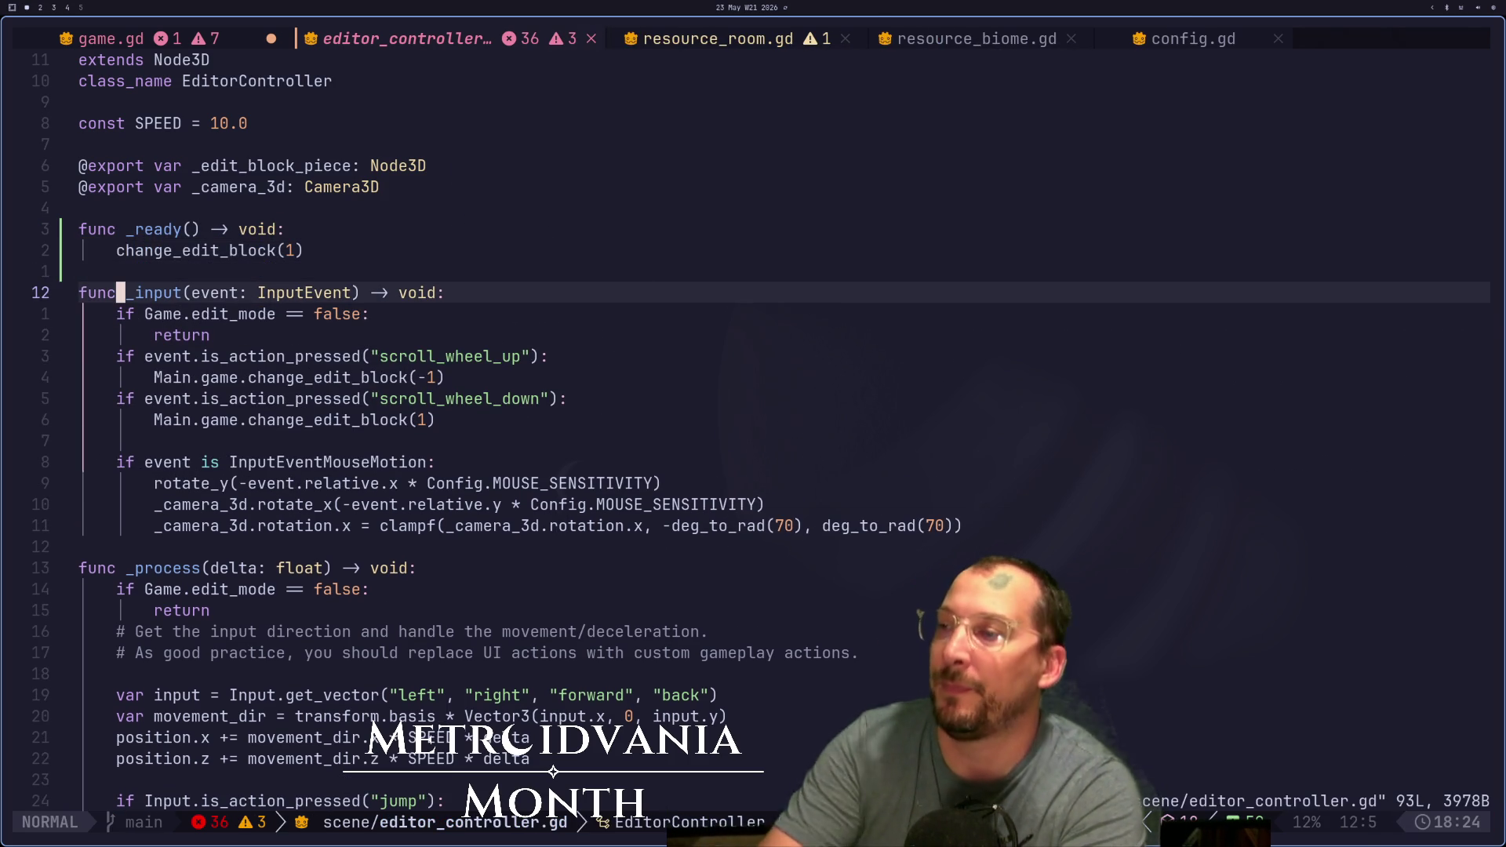
key("j")
key("j")
key("j")
key("shift+g")
key("k")
key("k")
key("k")
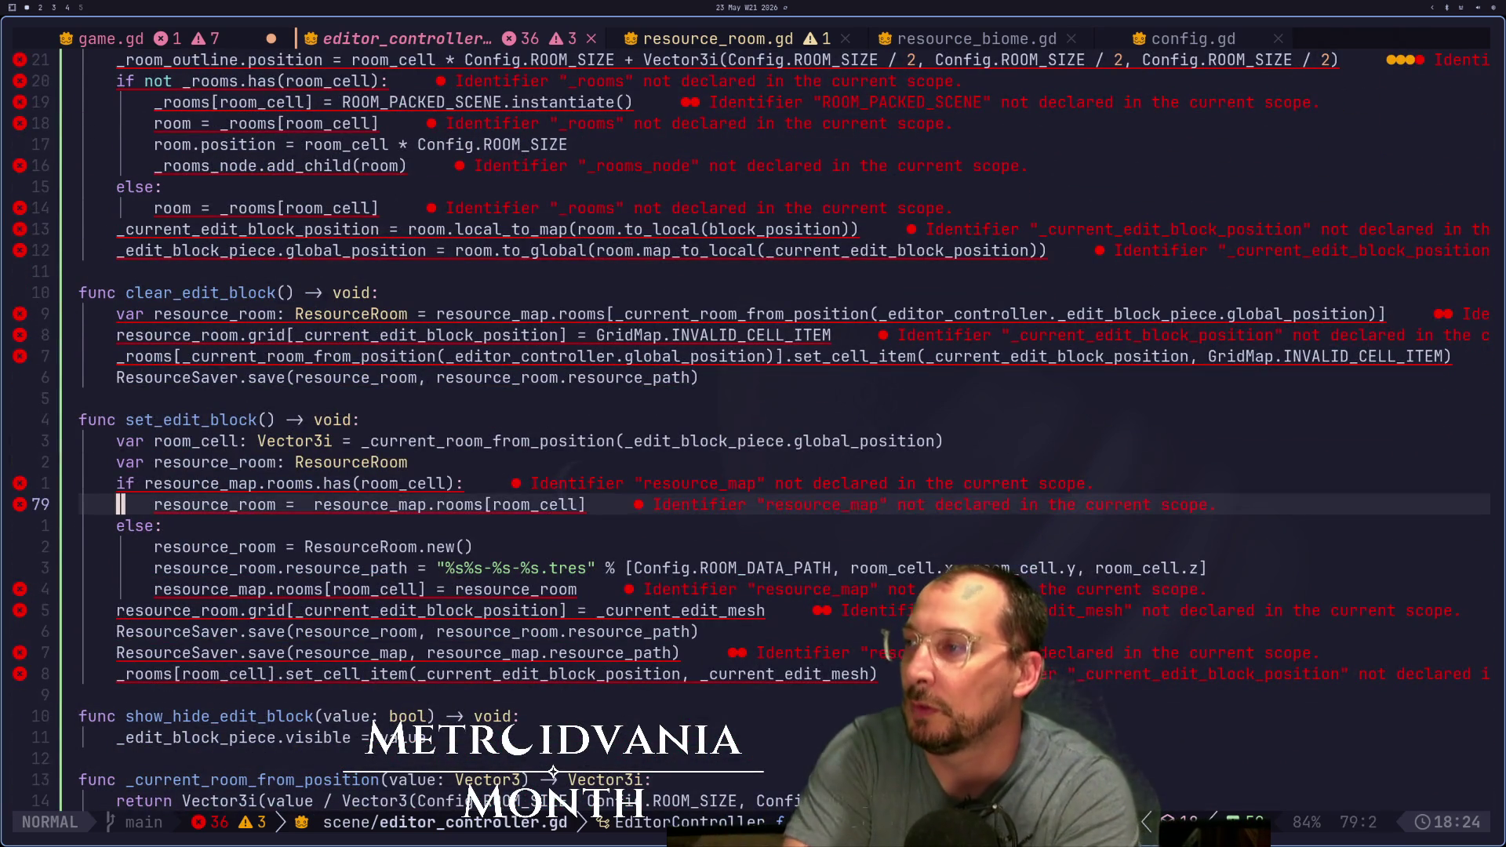
key("k")
key("w")
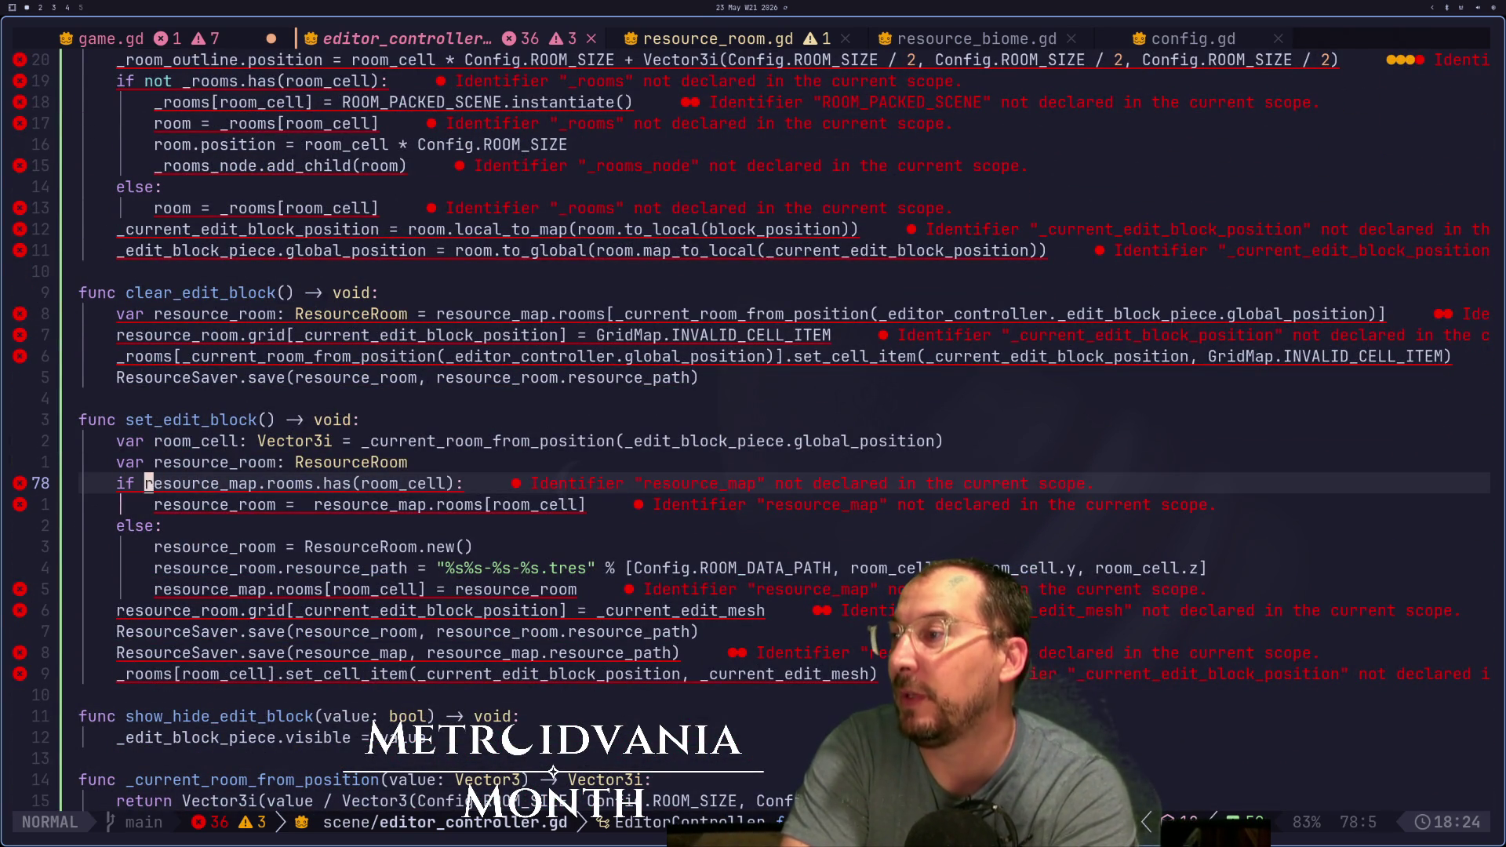
key("asterisk")
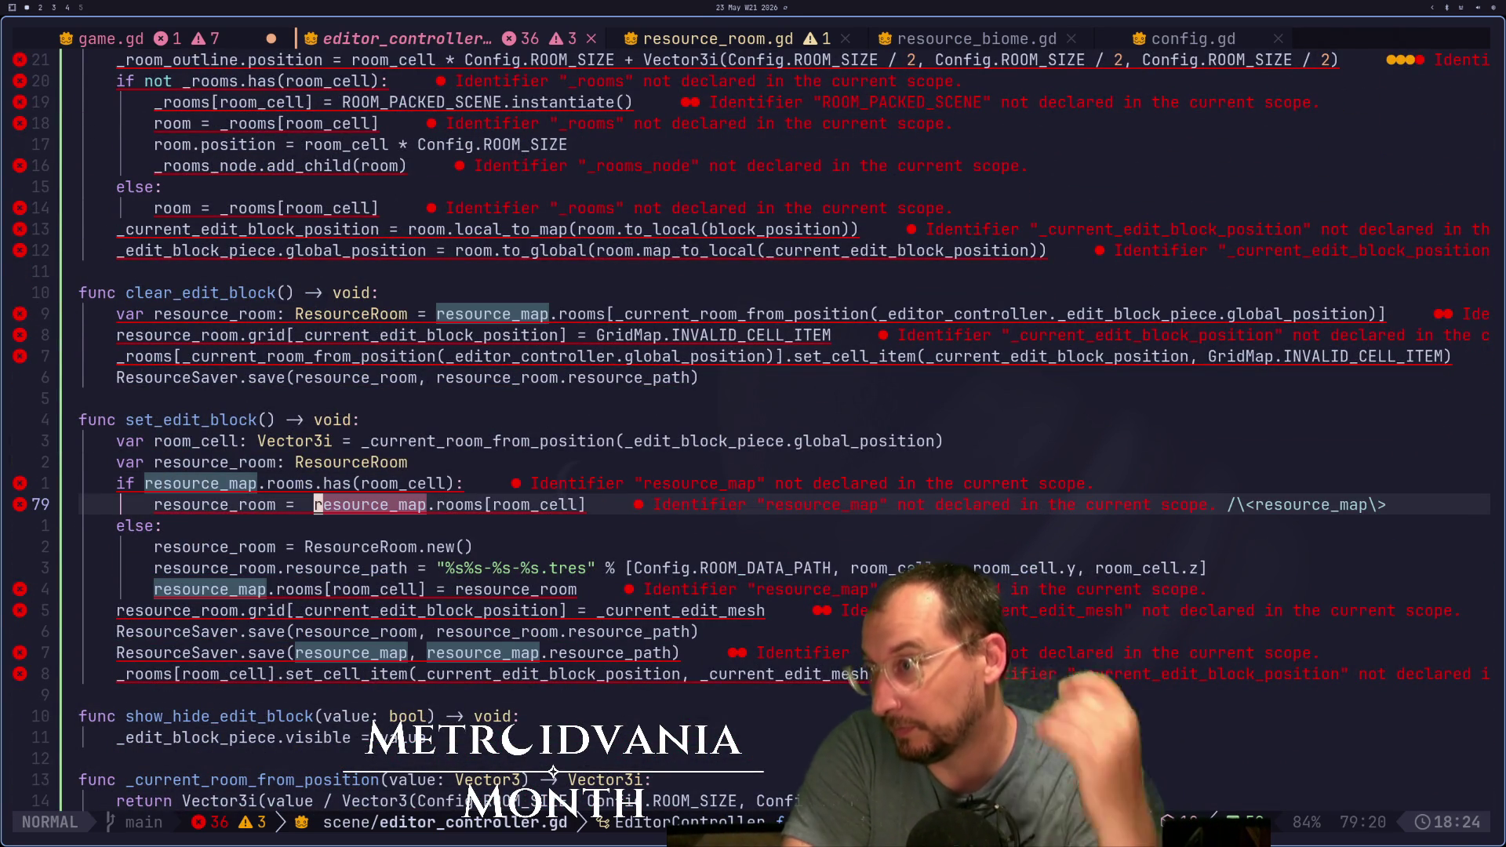
key("Escape")
key("h")
key("h")
key("h")
key("l")
key("l")
key("k")
key("h")
key("h")
key("h")
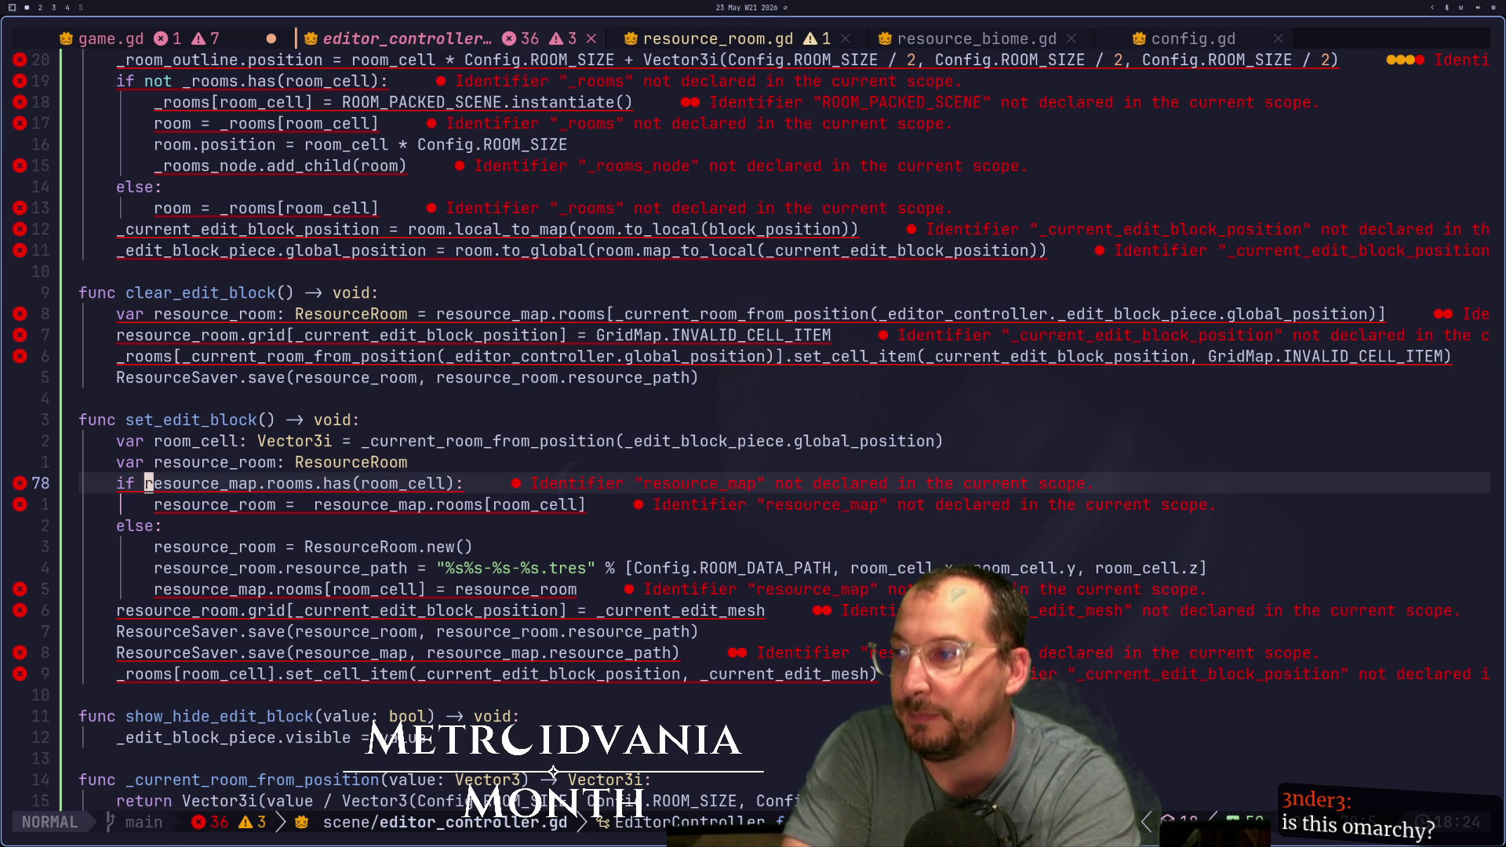
key("j")
key("j")
key("k")
key("k")
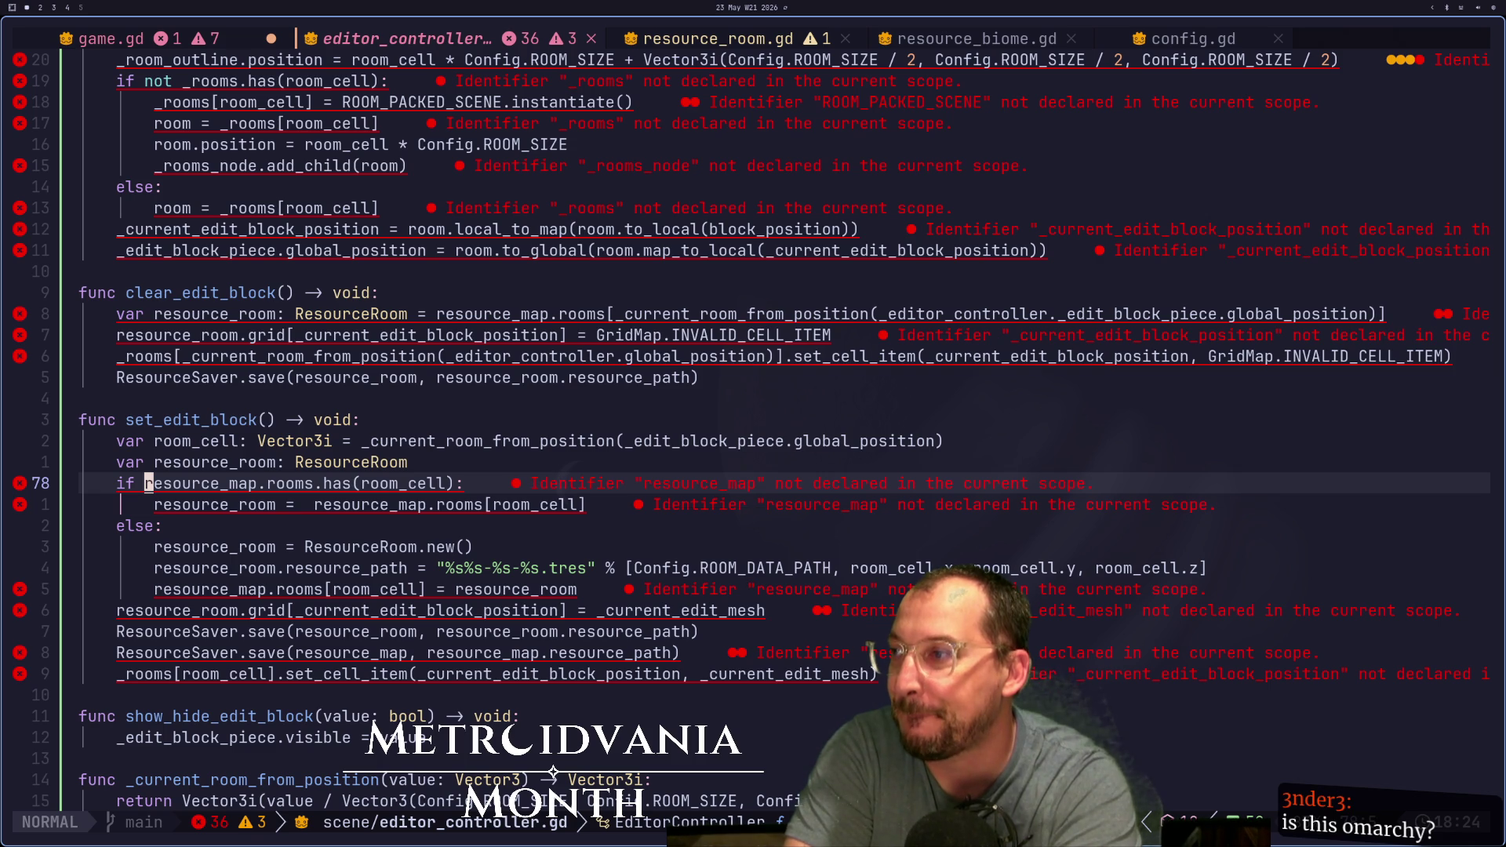
key("j")
key("j")
key("k")
key("k")
key("k")
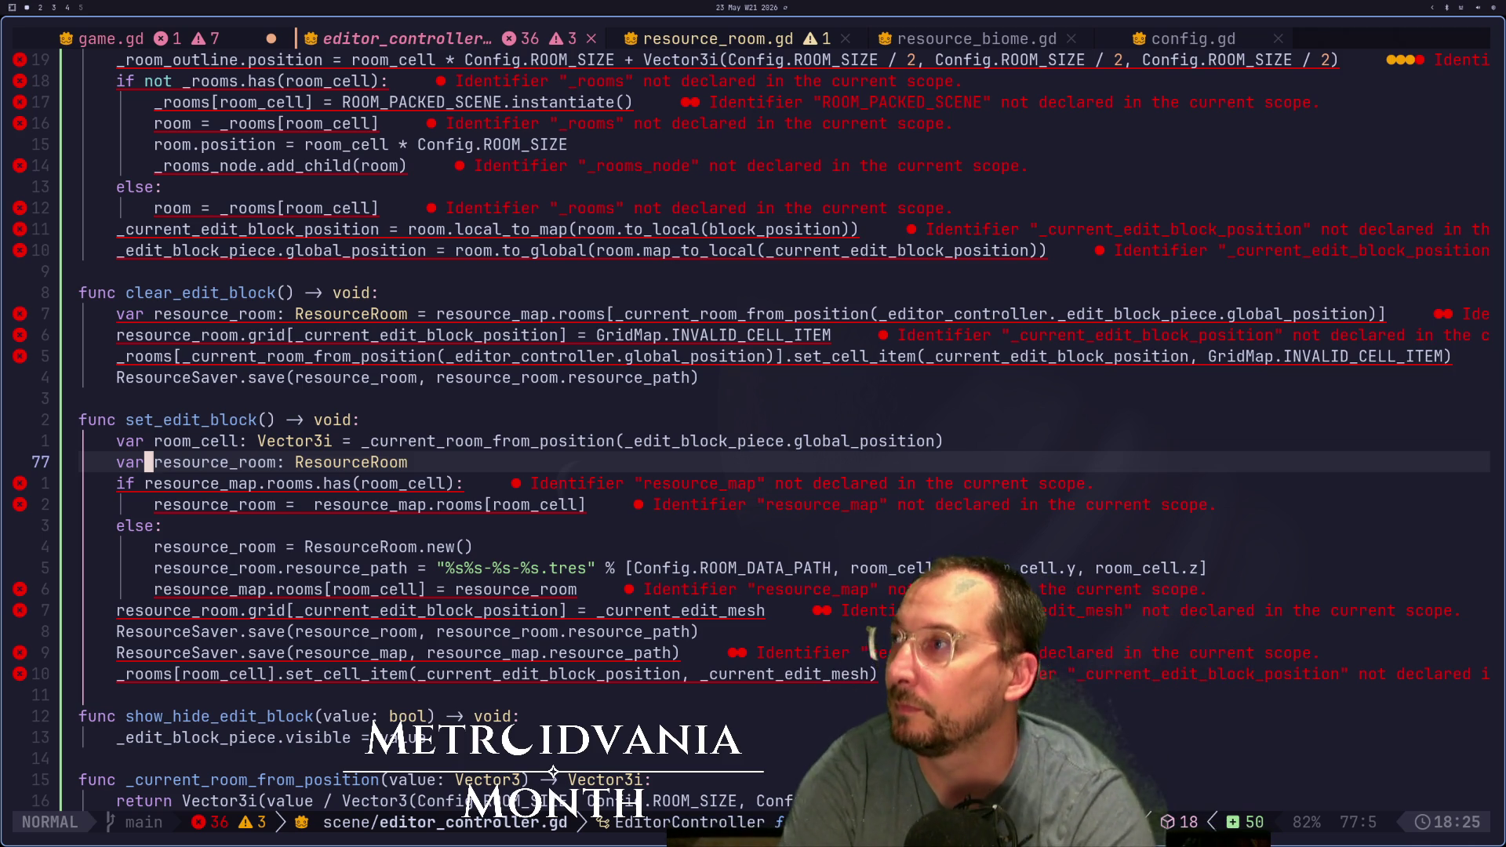
Return to game.gd and jump to its static variable declarations
key("shift+h")
left_click(212, 250)
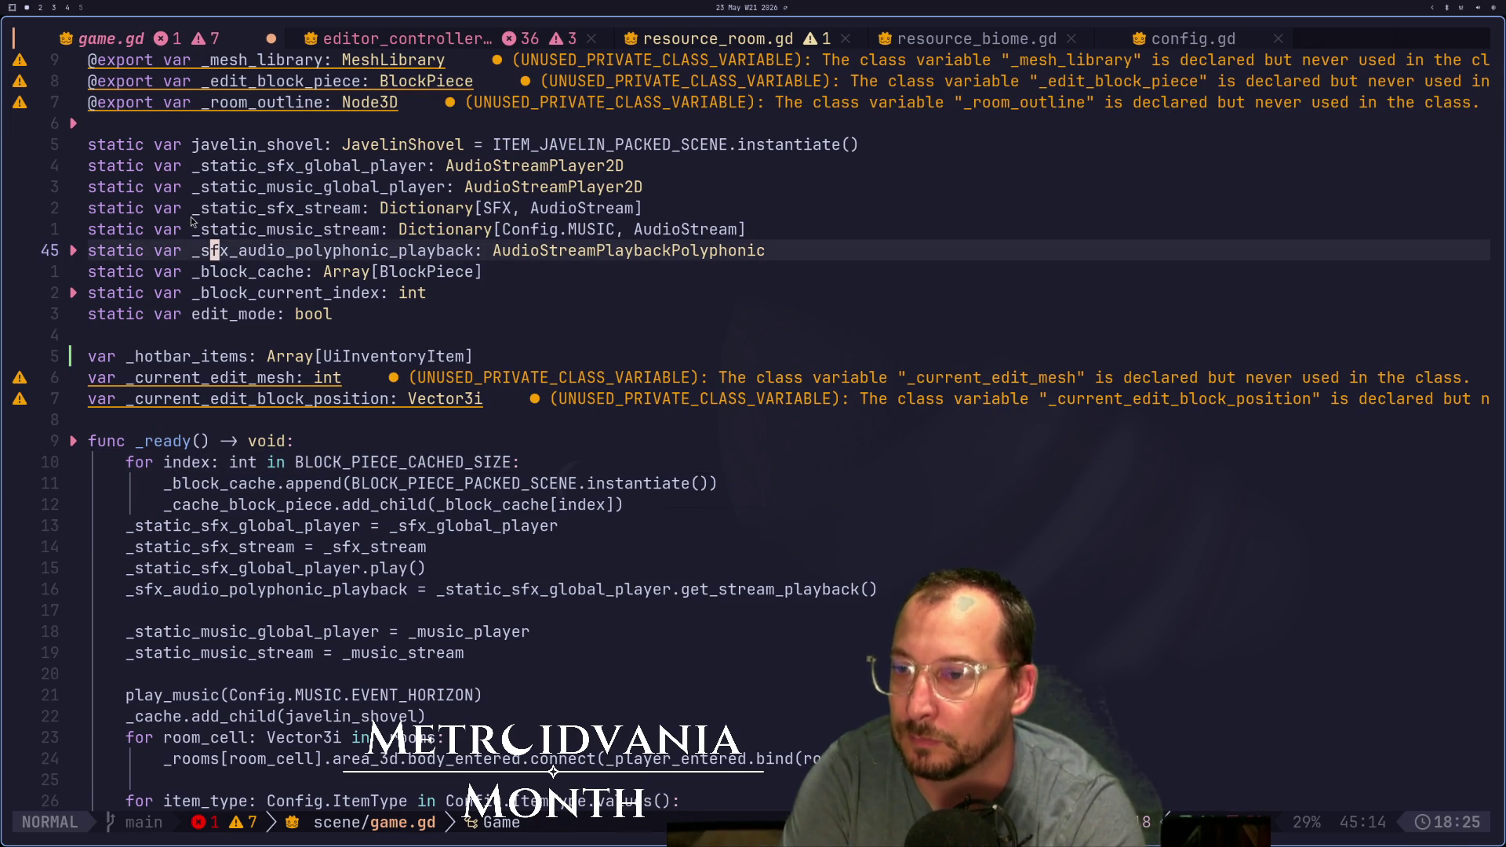
key("g")
key("g")
key("j")
key("j")
key("j")
key("j")
key("j")
key("j")
key("k")
key("k")
key("k")
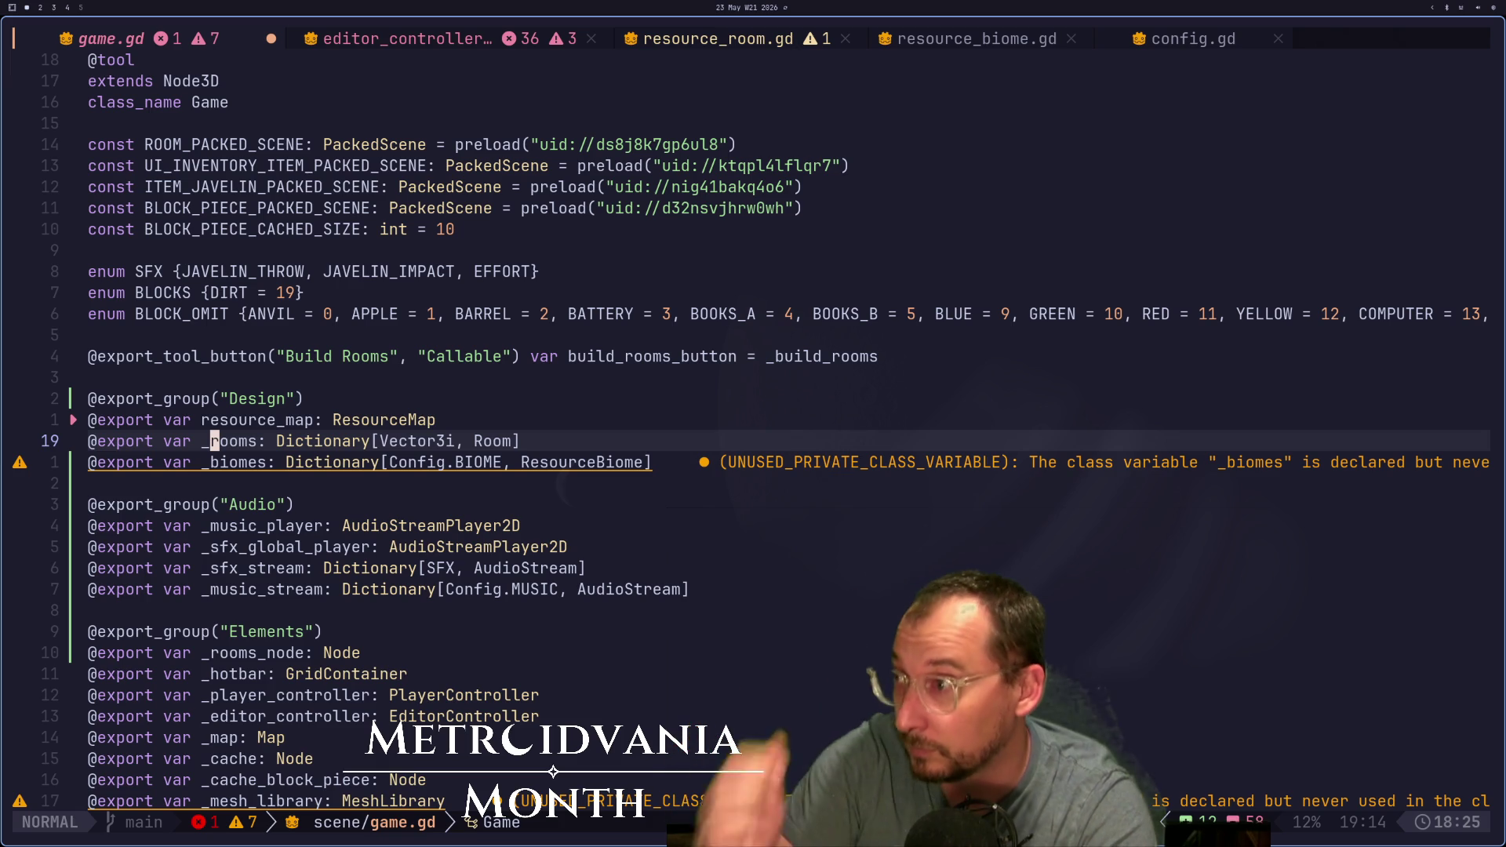
key("alt+Tab")
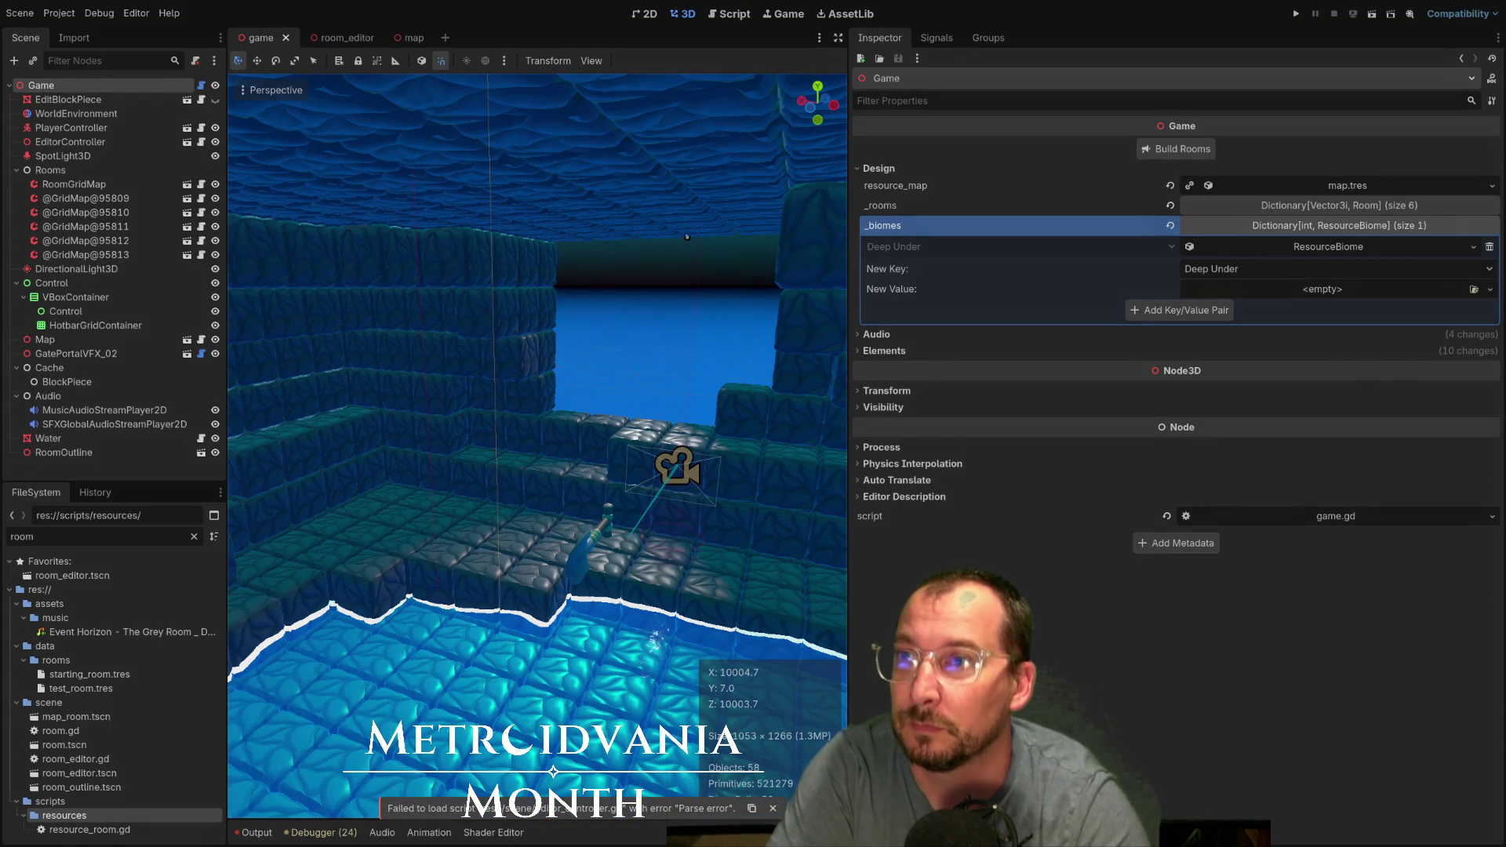
left_click(1269, 206)
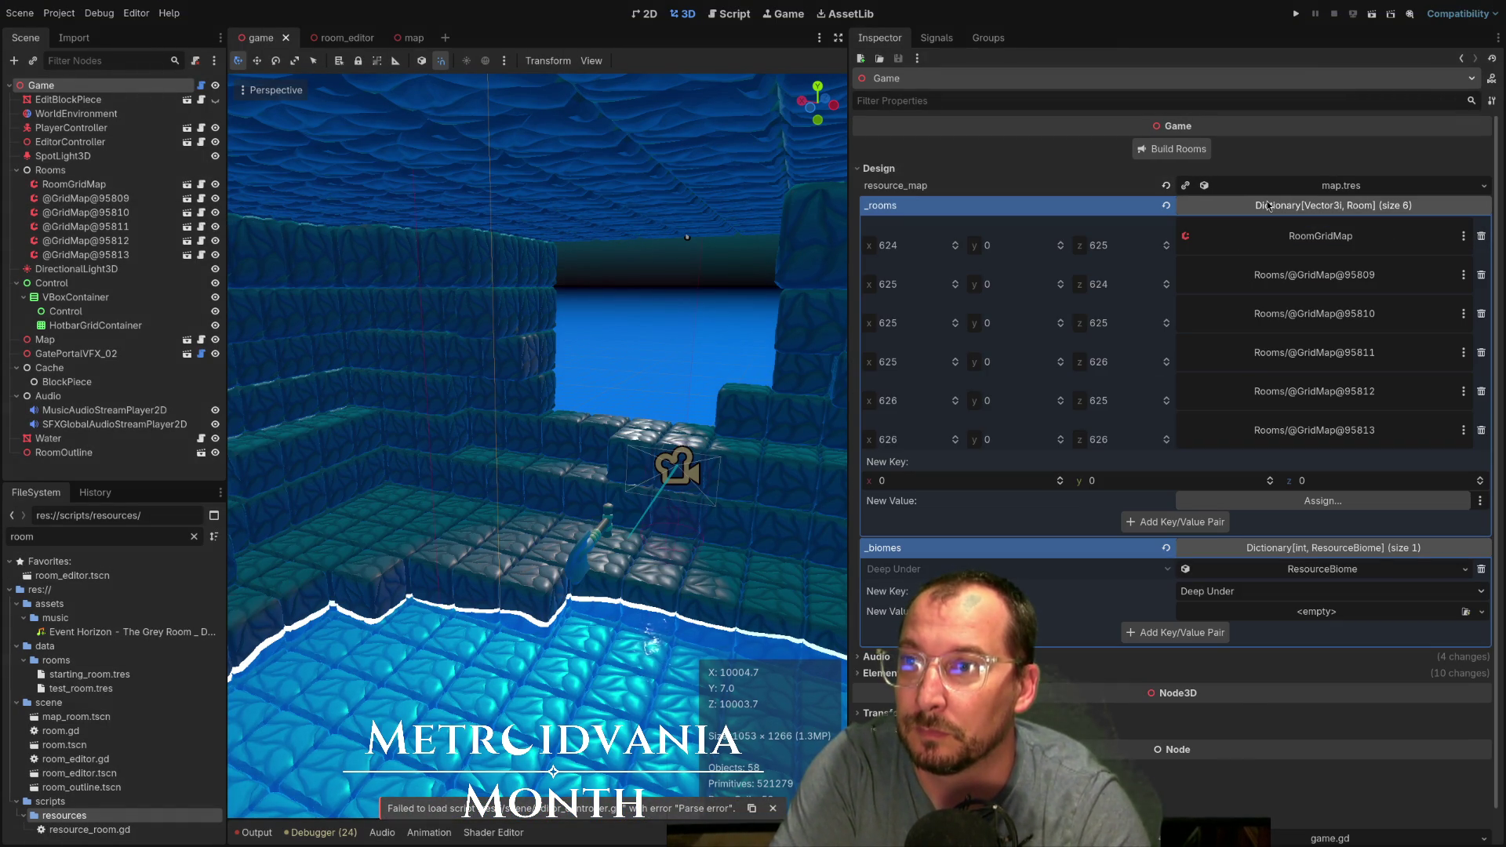
key("alt+Tab")
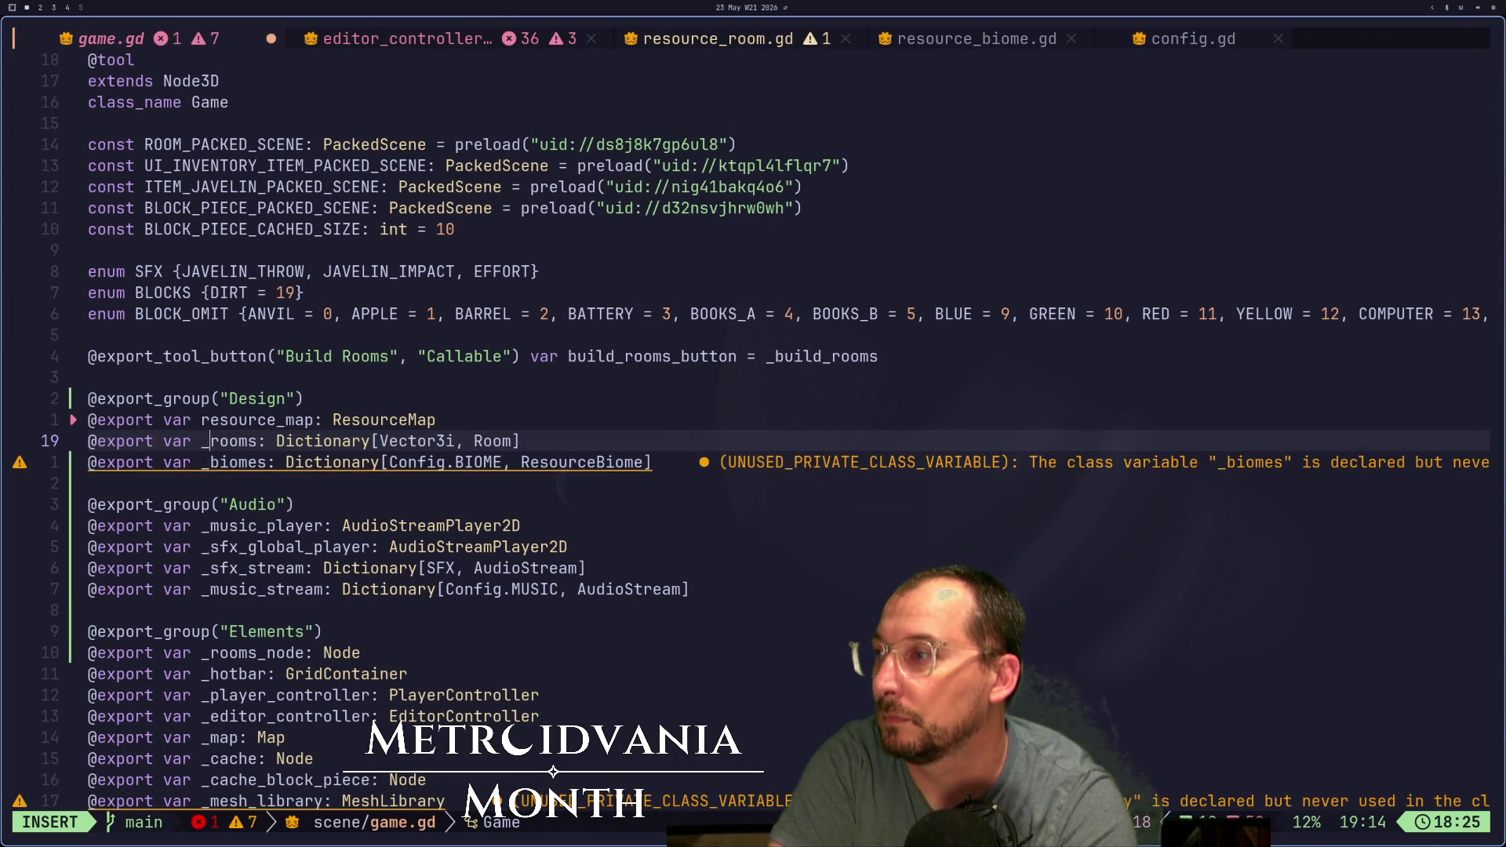
Rename the _rooms declaration to rooms, save game.gd, and check it in Godot
key("BackSpace")
key("Escape")
type(":w")
key("Return")
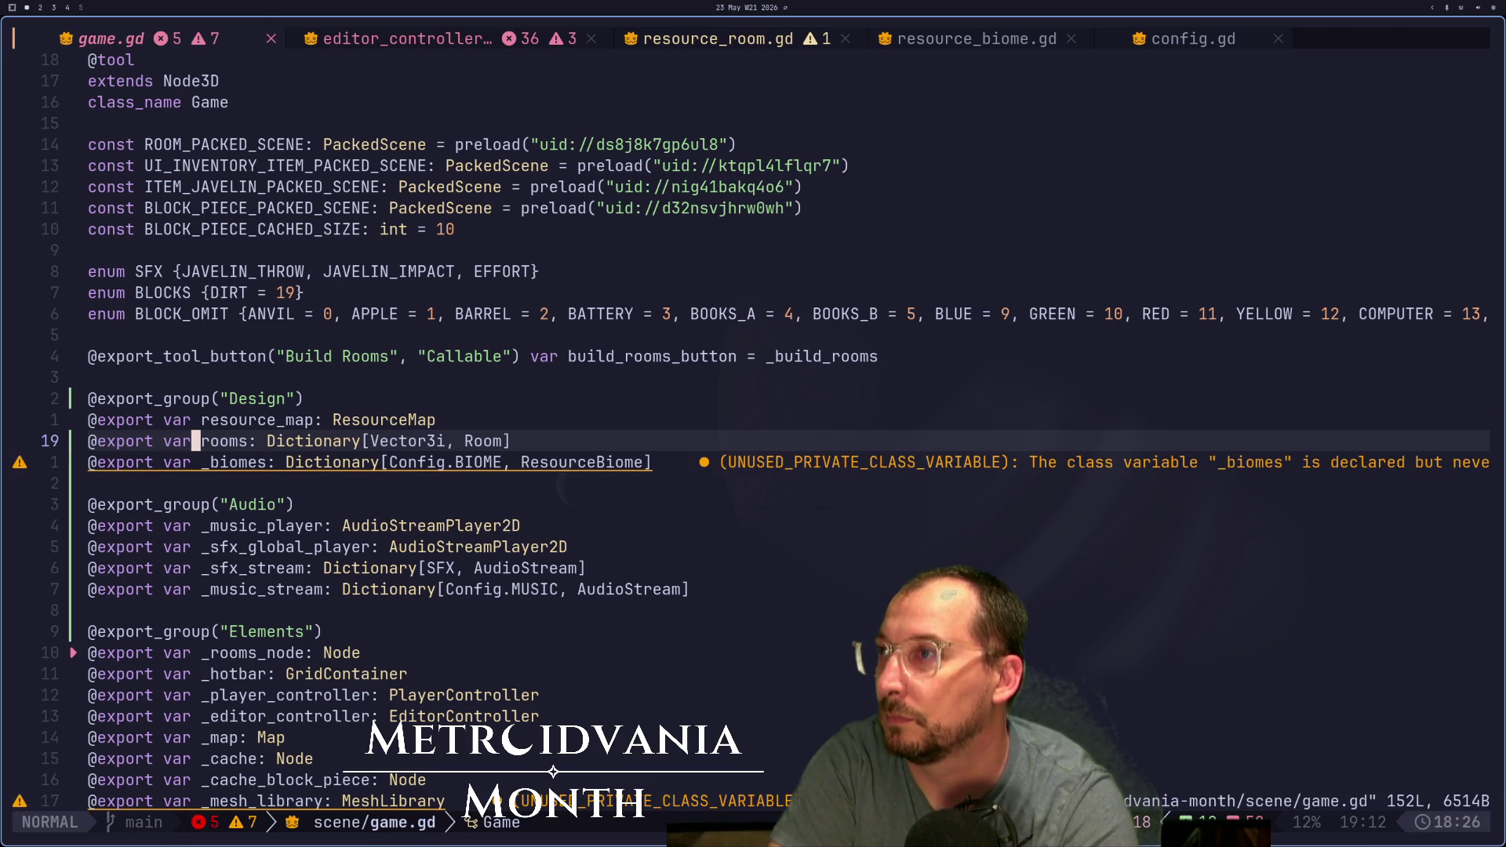
key("alt+Tab")
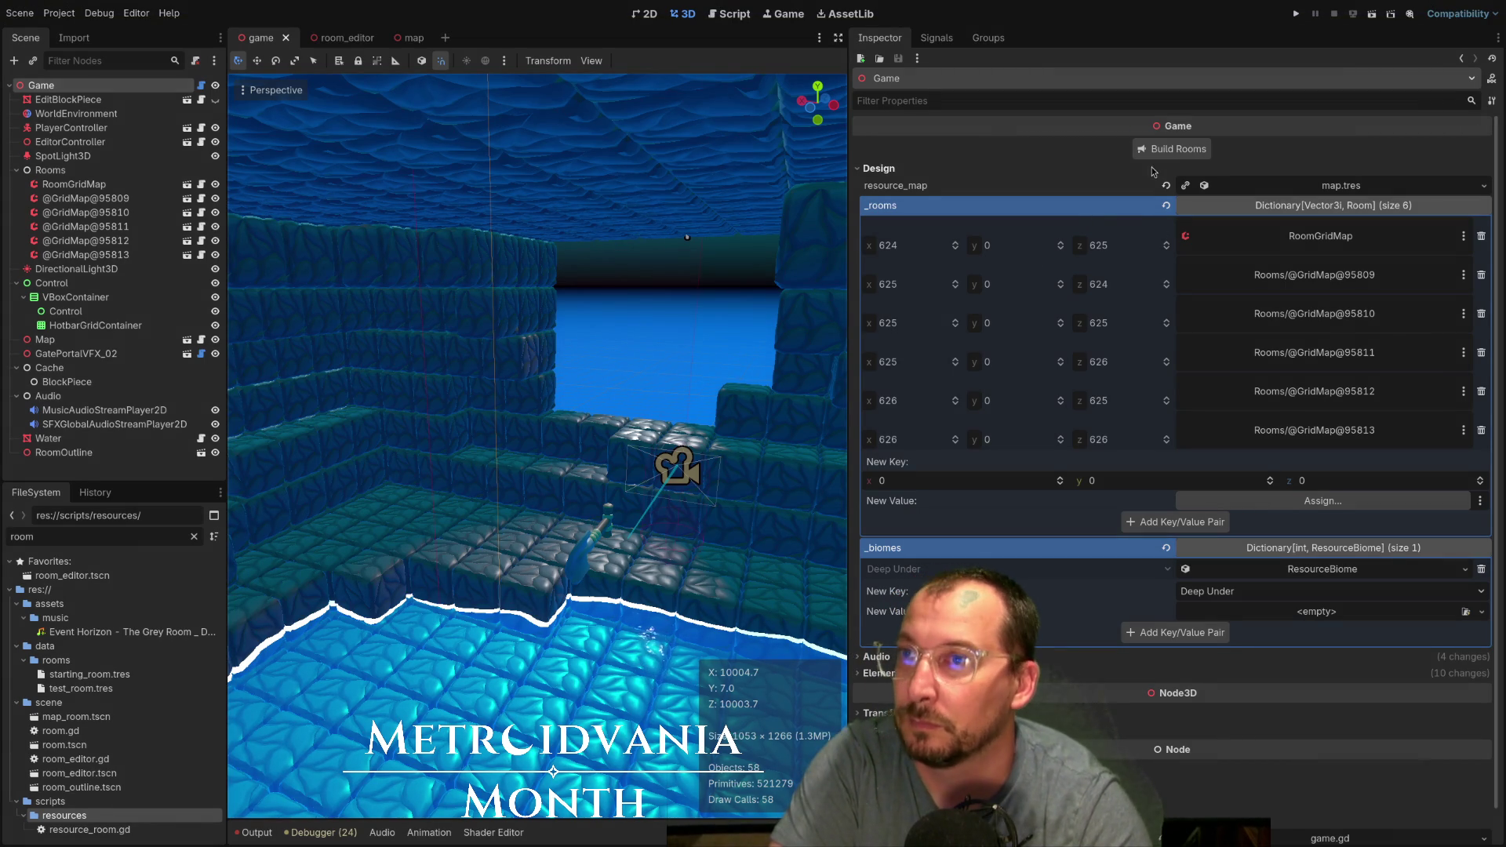
key("alt+Tab")
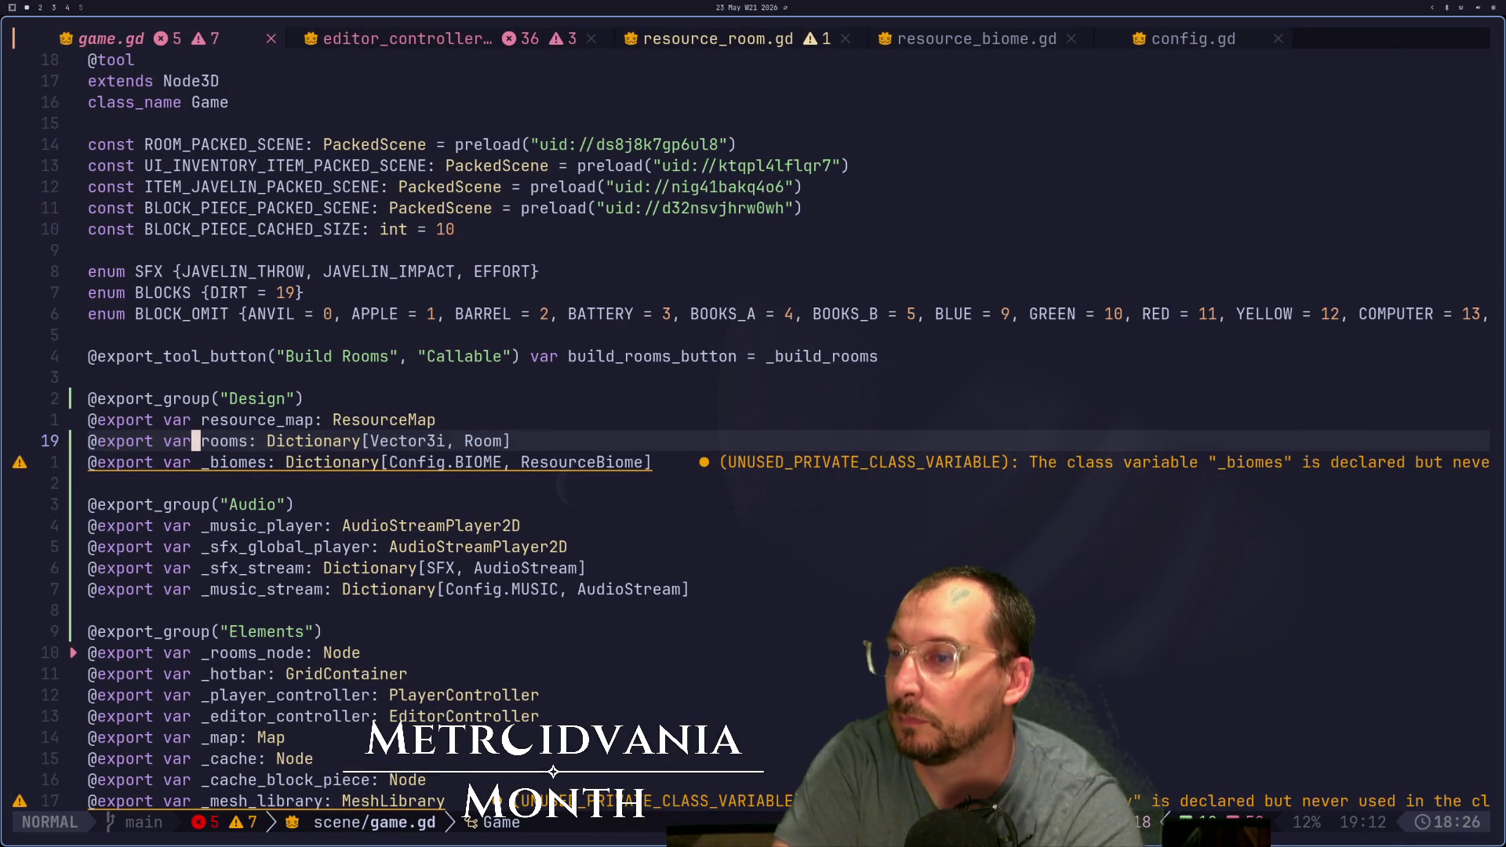
Search game.gd for the remaining _rooms occurrences
key("j")
key("j")
key("j")
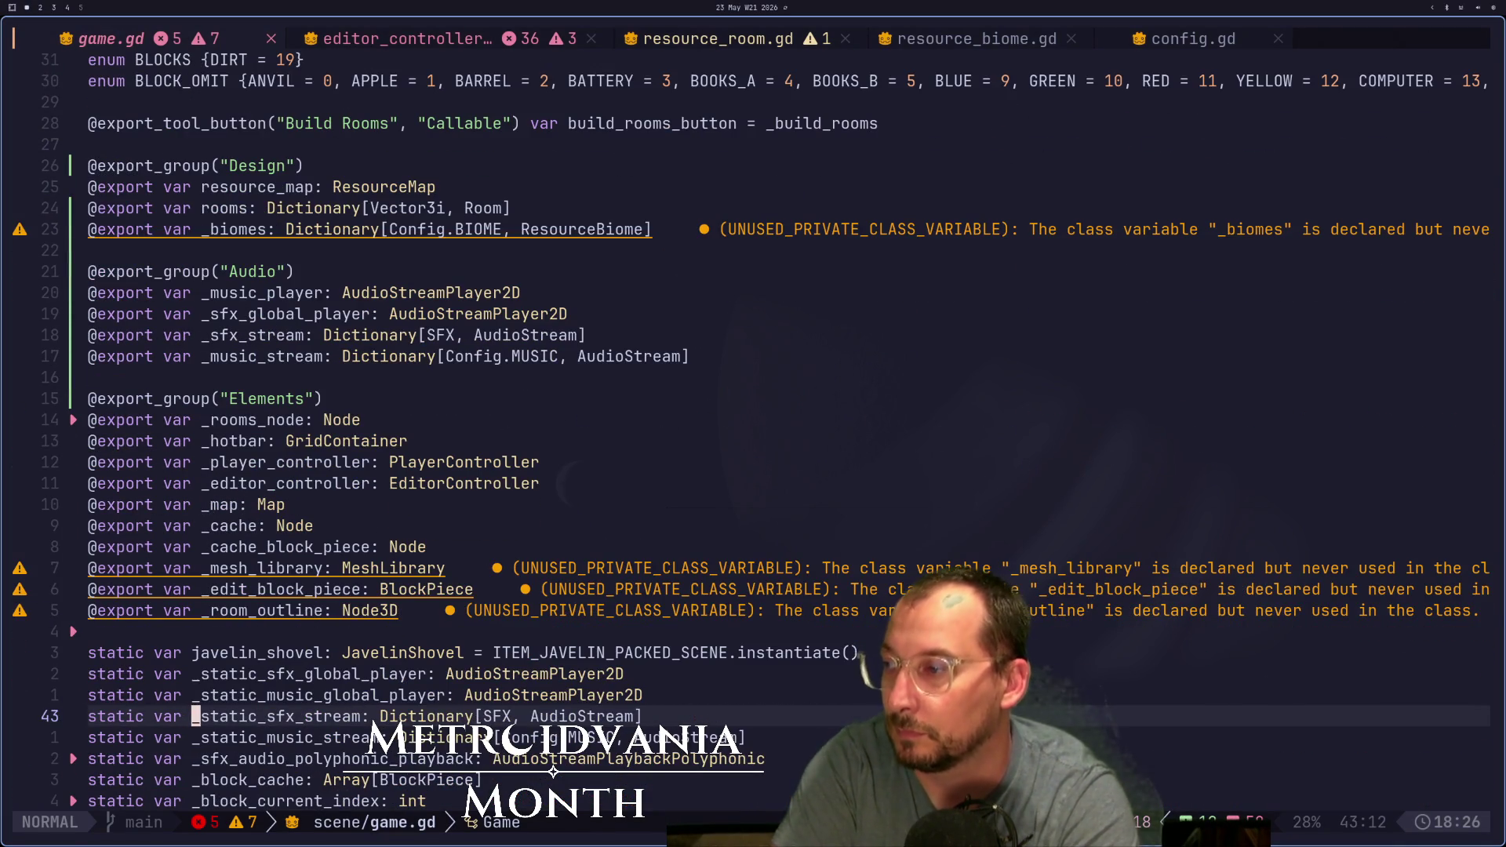
key("slash")
type("_")
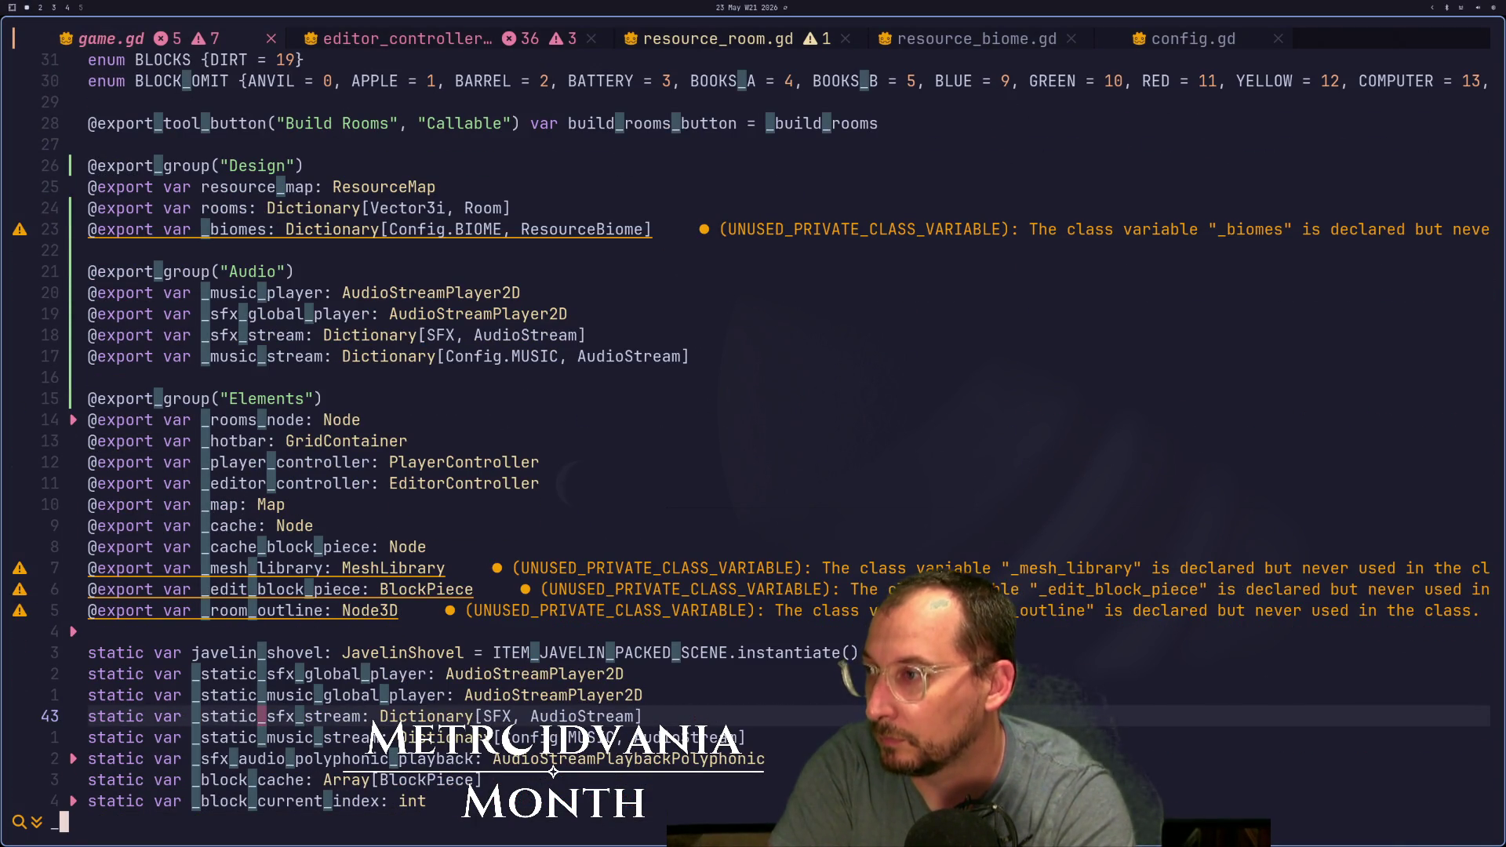
type("rooms")
key("Return")
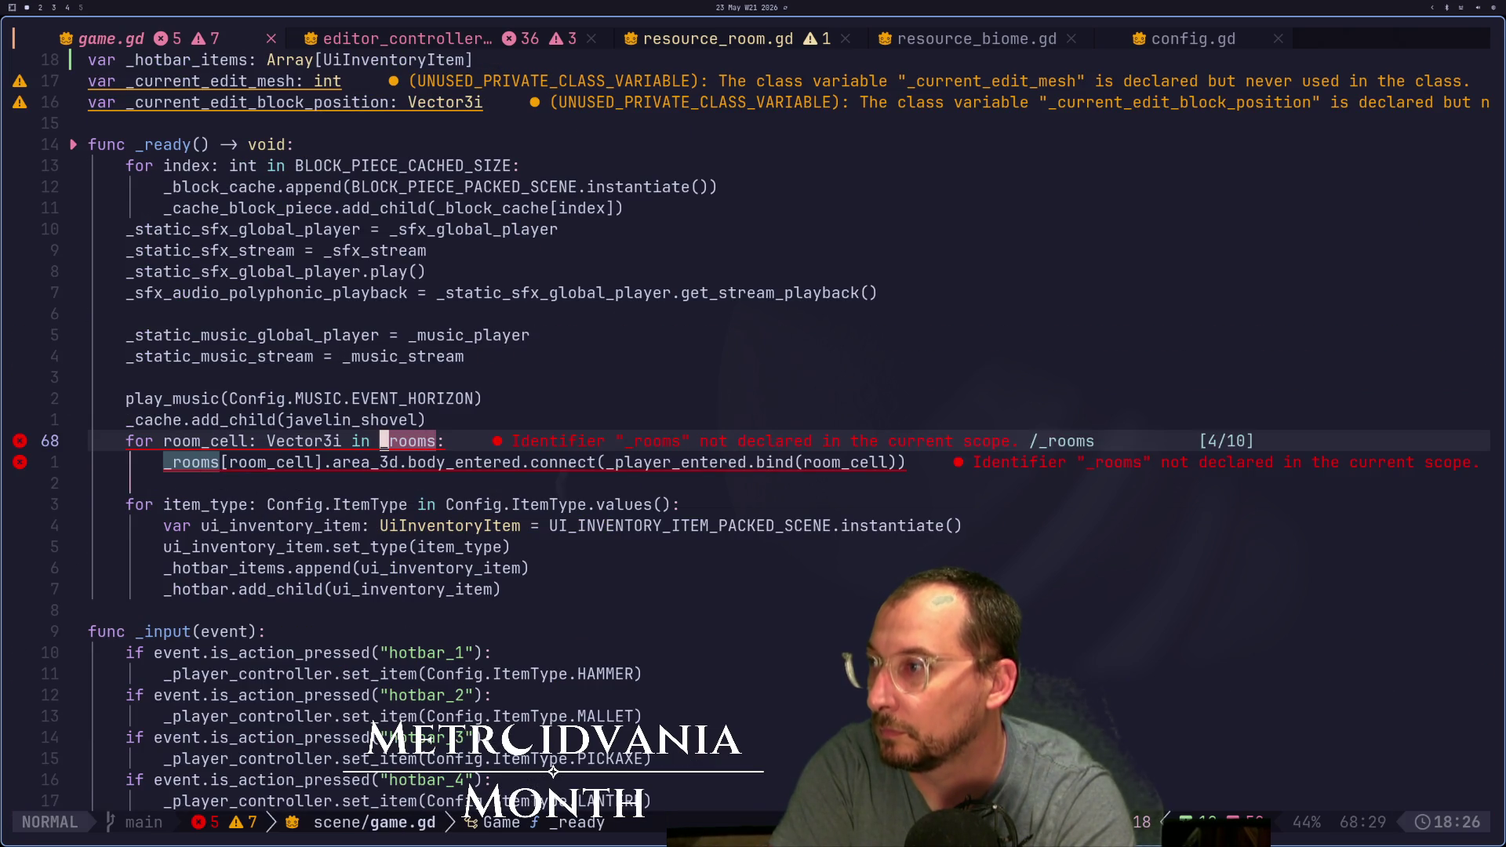
key("n")
key("n")
key("n")
key("n")
key("n")
key("n")
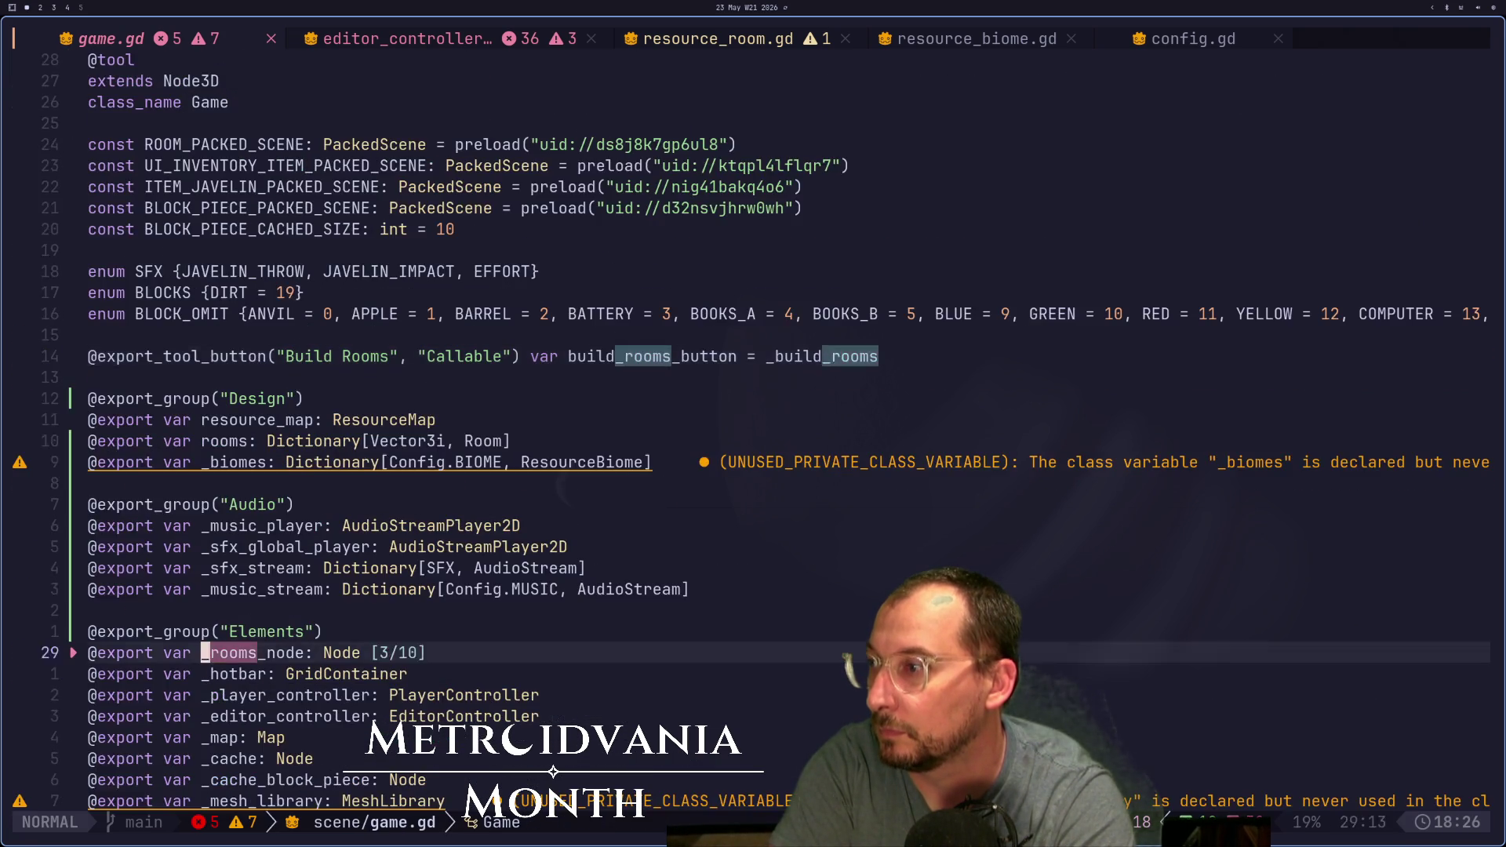
key("n")
key("n")
key("n")
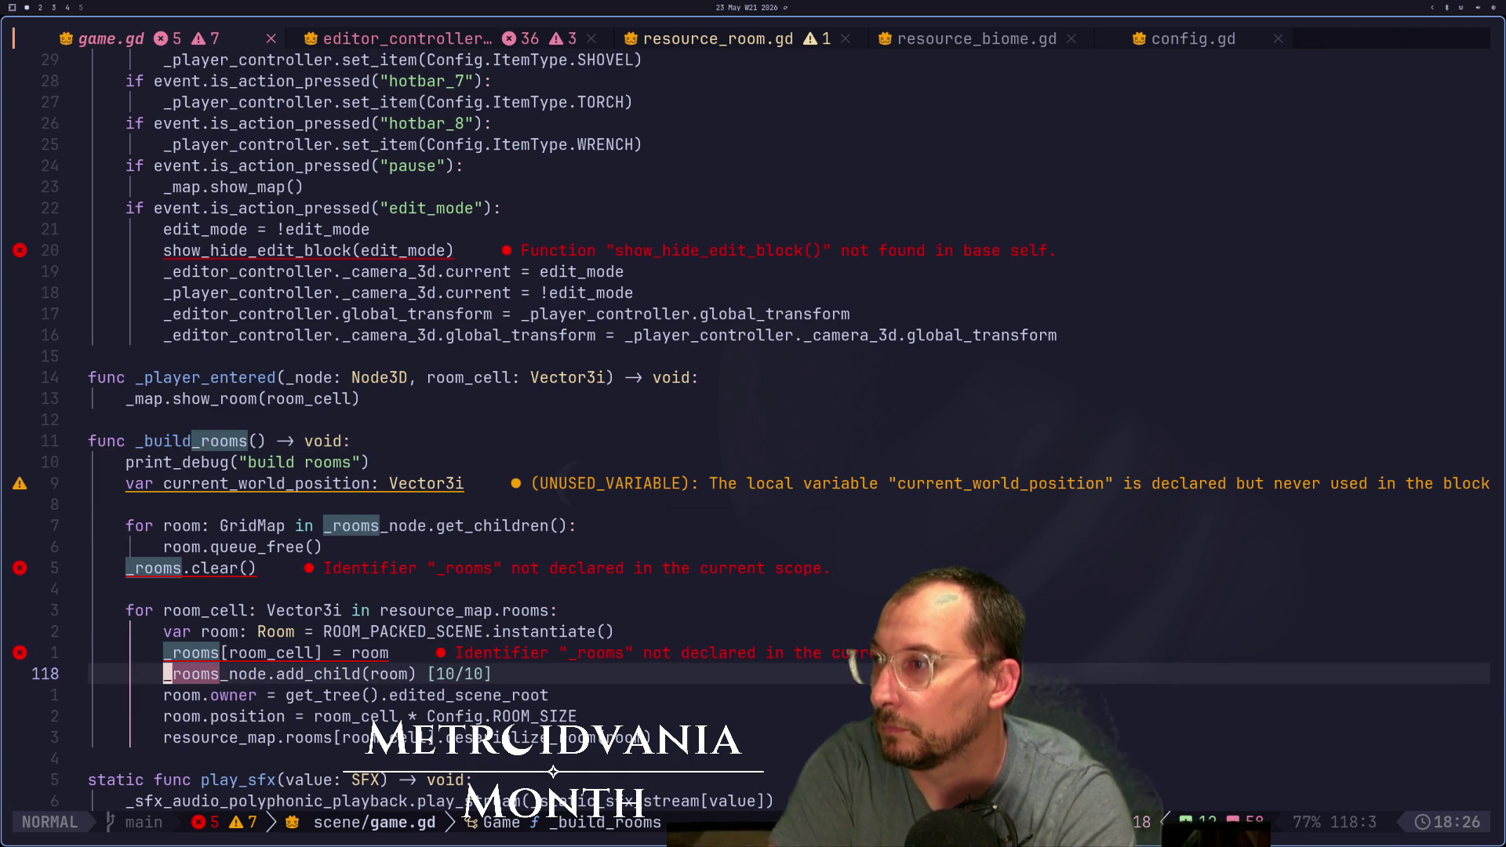
key("n")
key("n")
key("n")
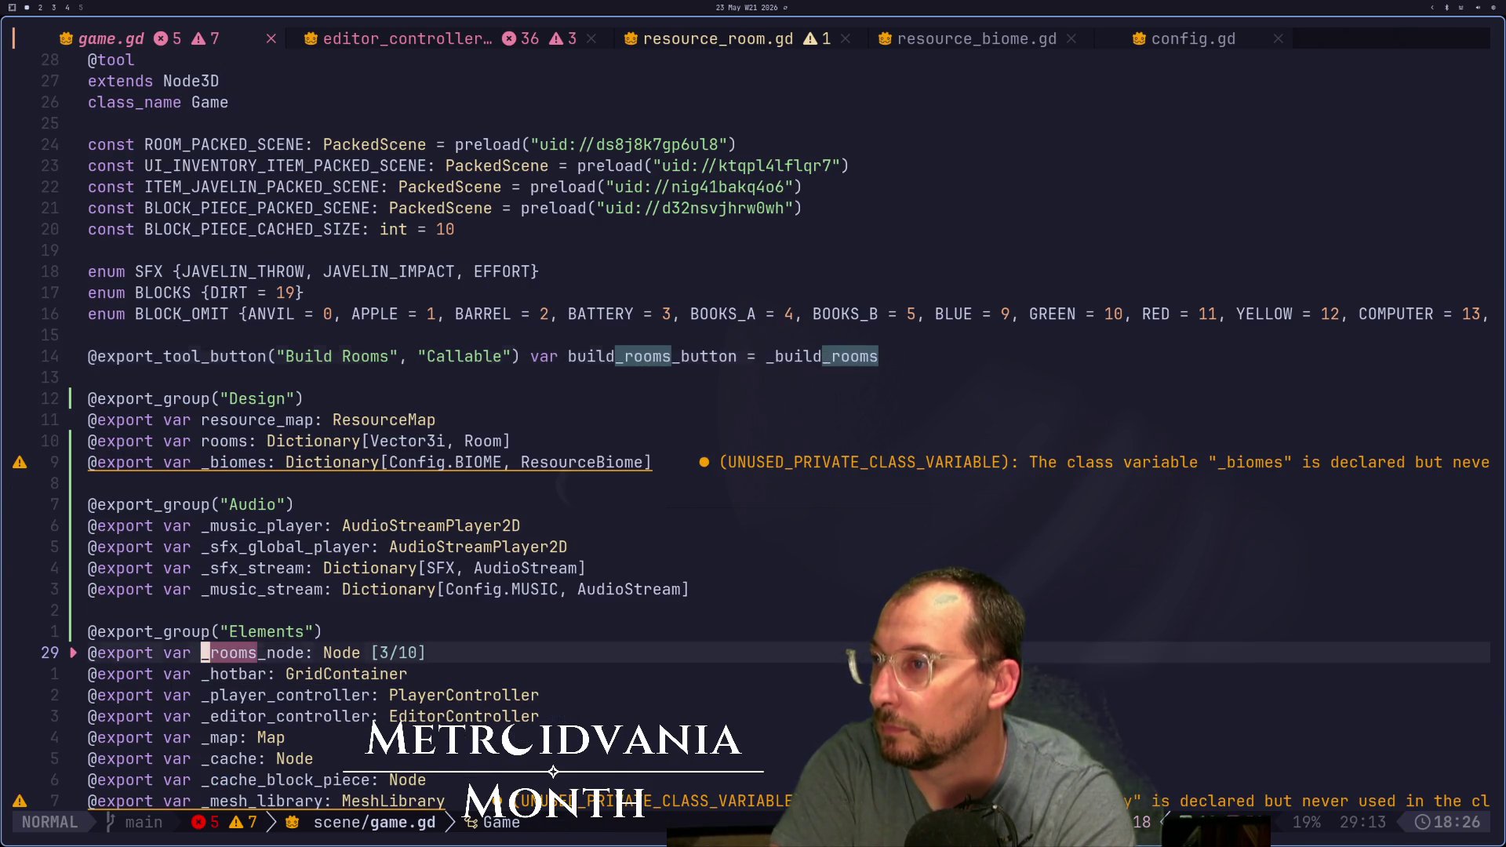
Change _rooms to rooms in the _ready loop on lines 68 and 69
key("i")
key("BackSpace")
key("Escape")
key("j")
key("b")
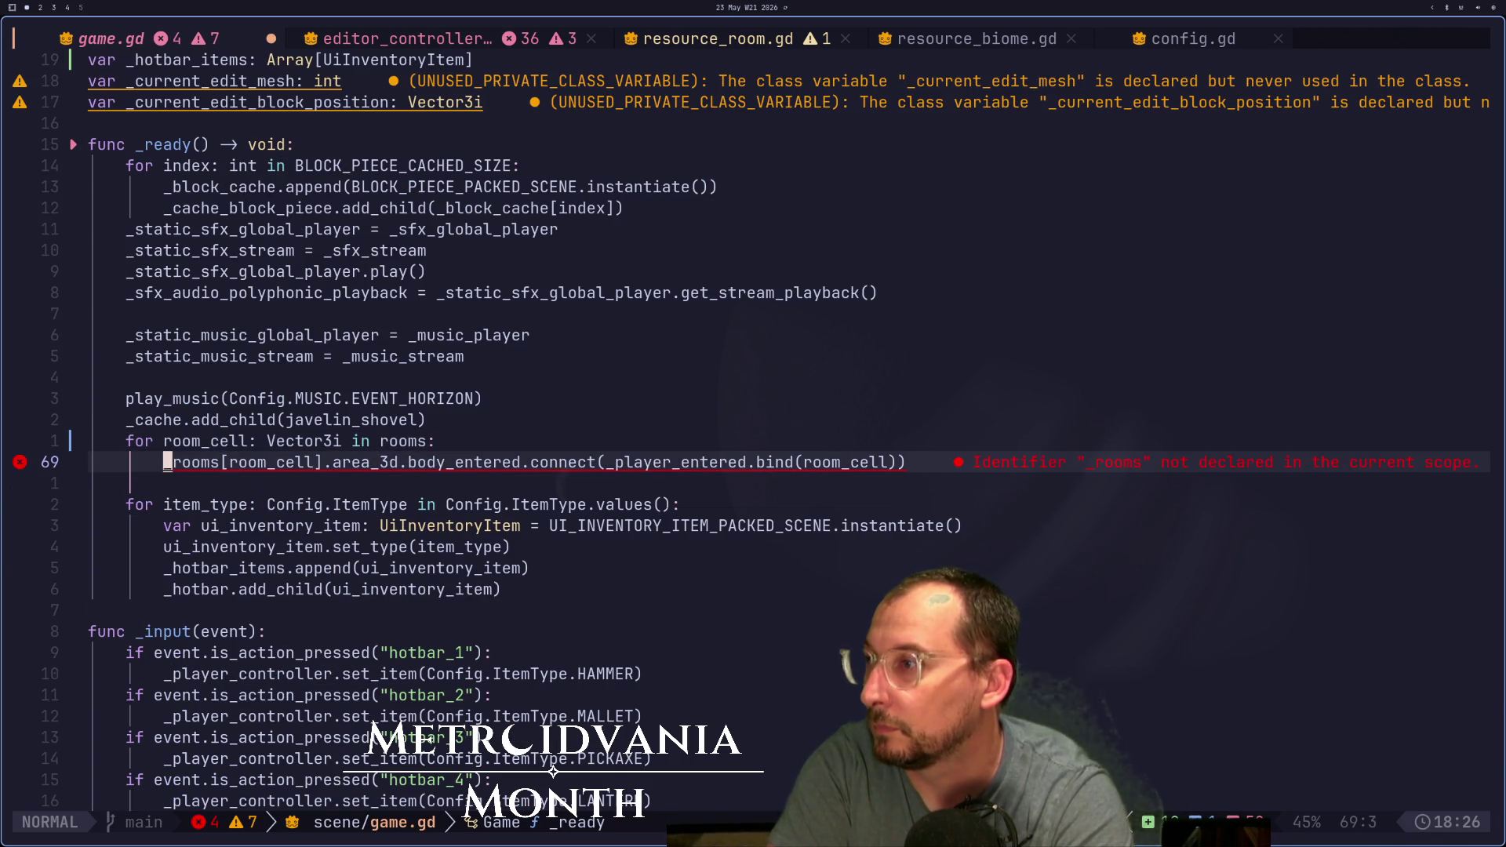
key("k")
key("dollar")
key("j")
key("b")
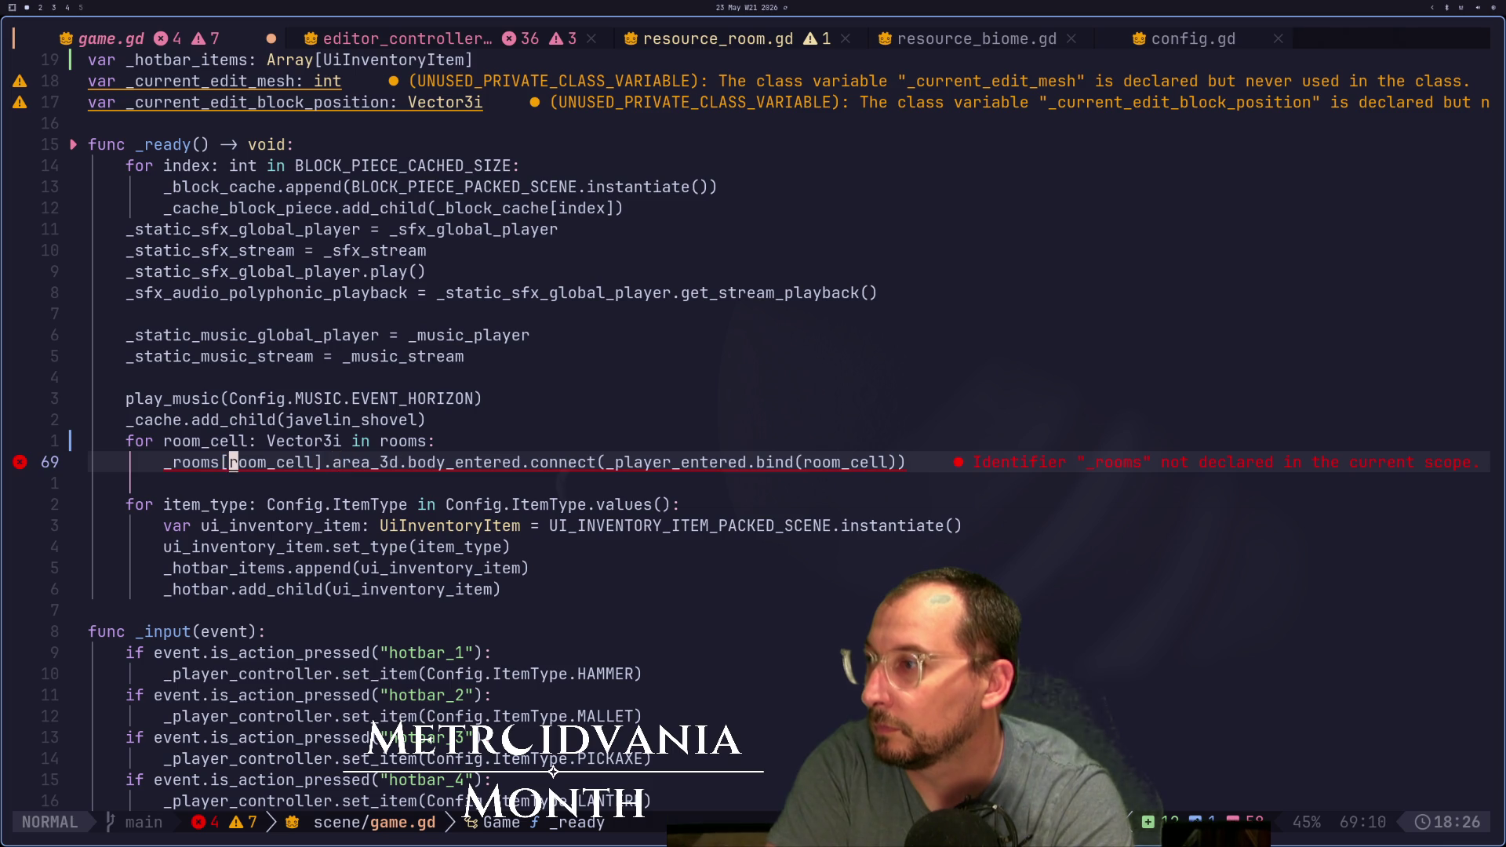
key("a")
key("BackSpace")
key("Escape")
Rename _rooms to rooms in the _rooms.clear() call and the _rooms[room_cell] assignment
key("j")
key("k")
key("n")
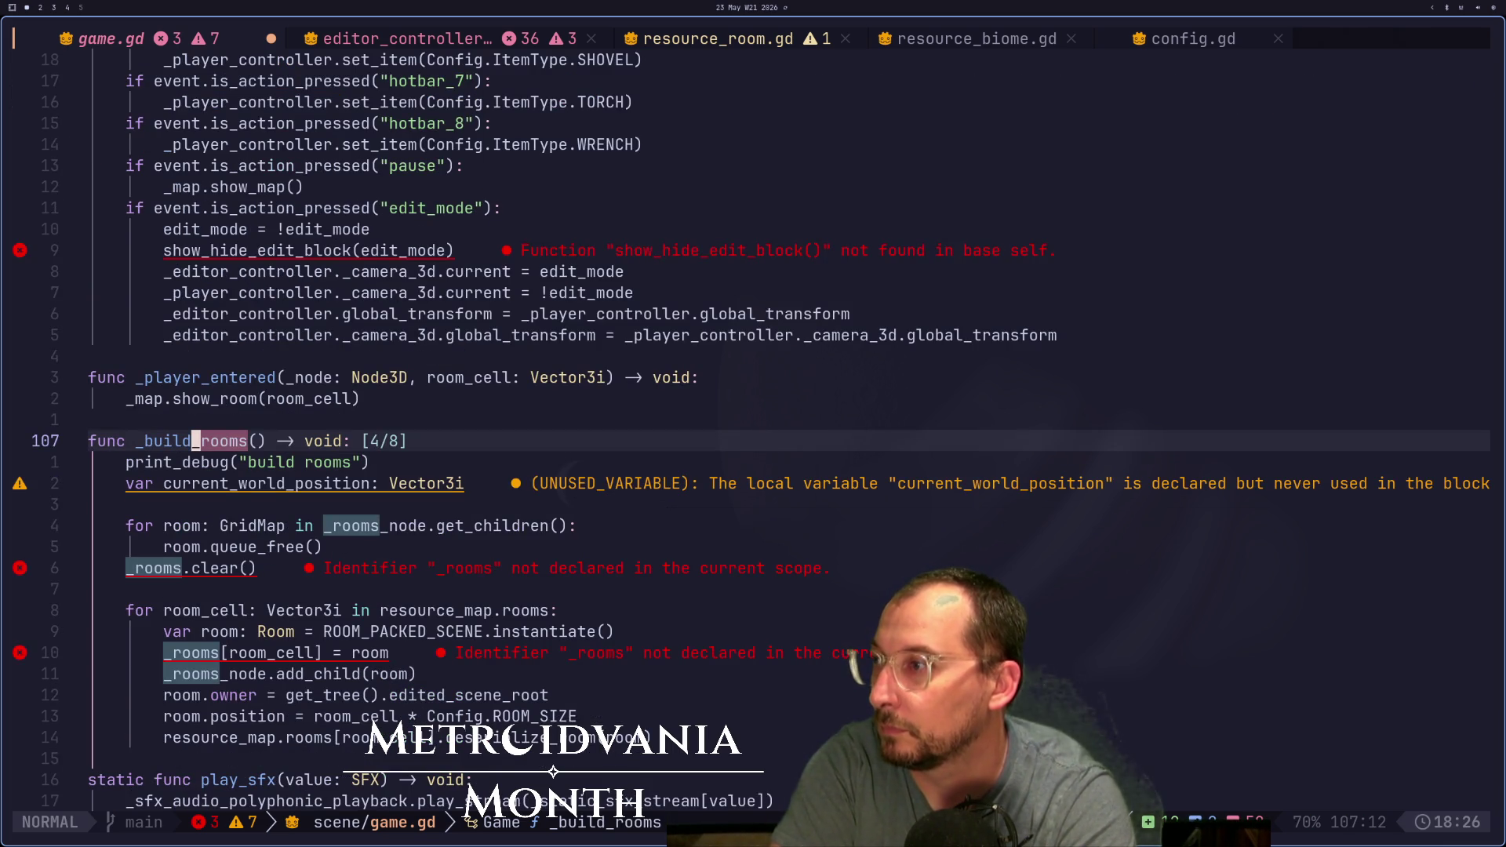
key("n")
key("n")
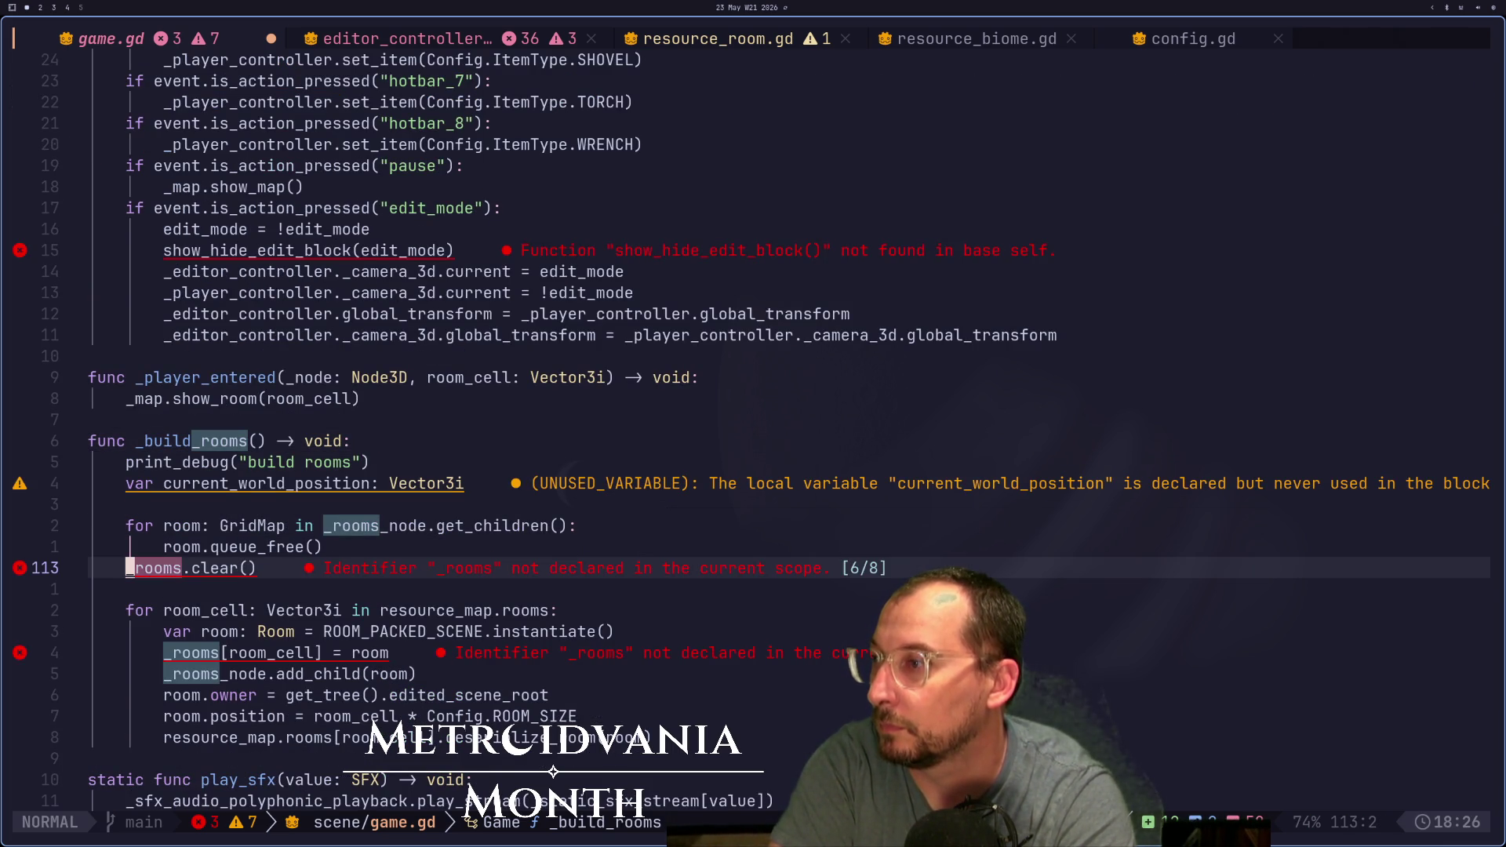
key("x")
key("i")
key("Escape")
key("j")
key("j")
key("j")
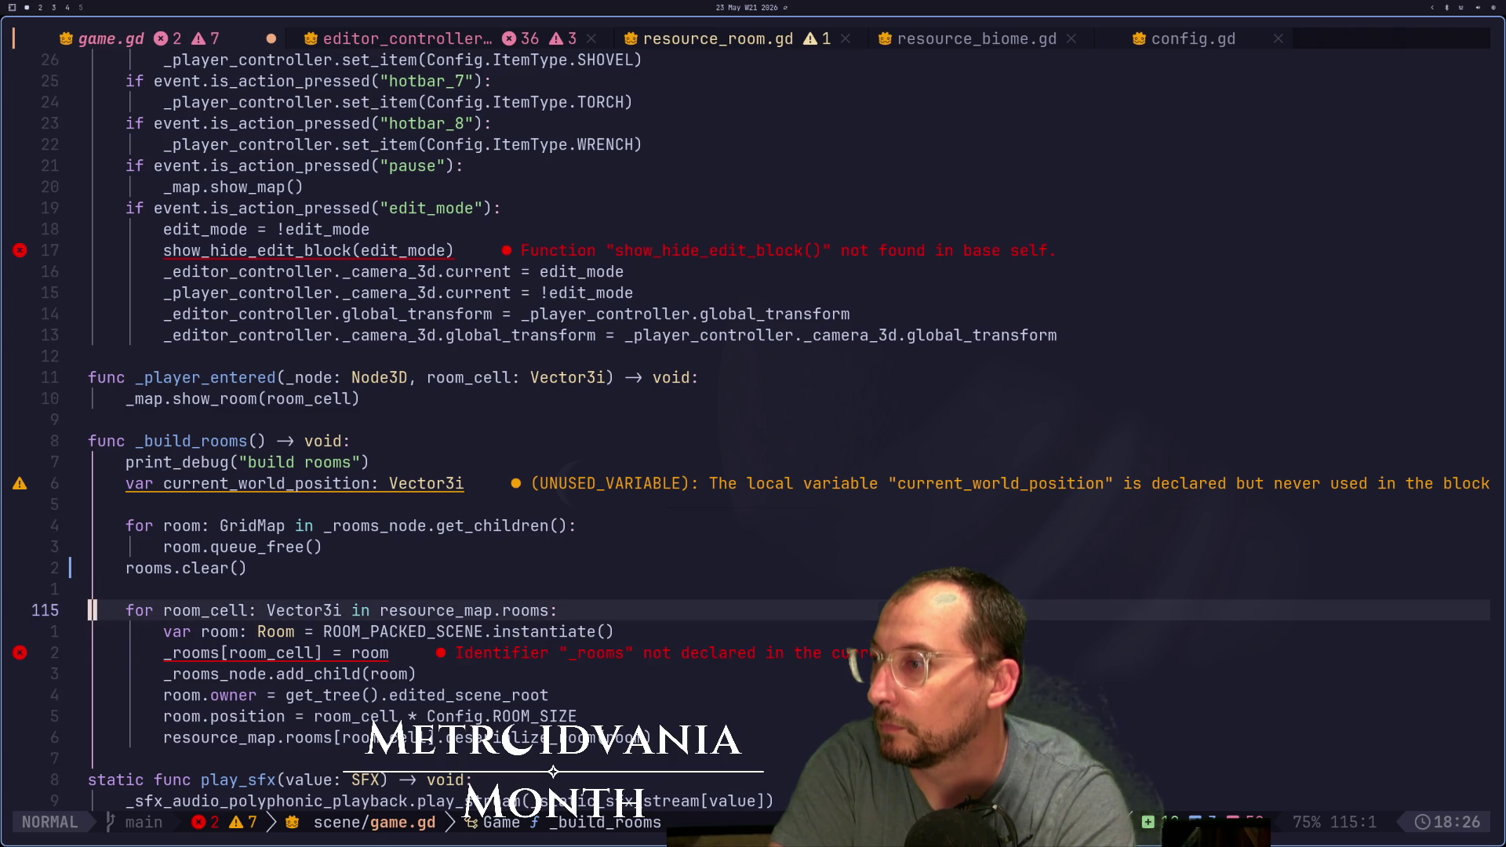
key("i")
key("Escape")
key("x")
key("n")
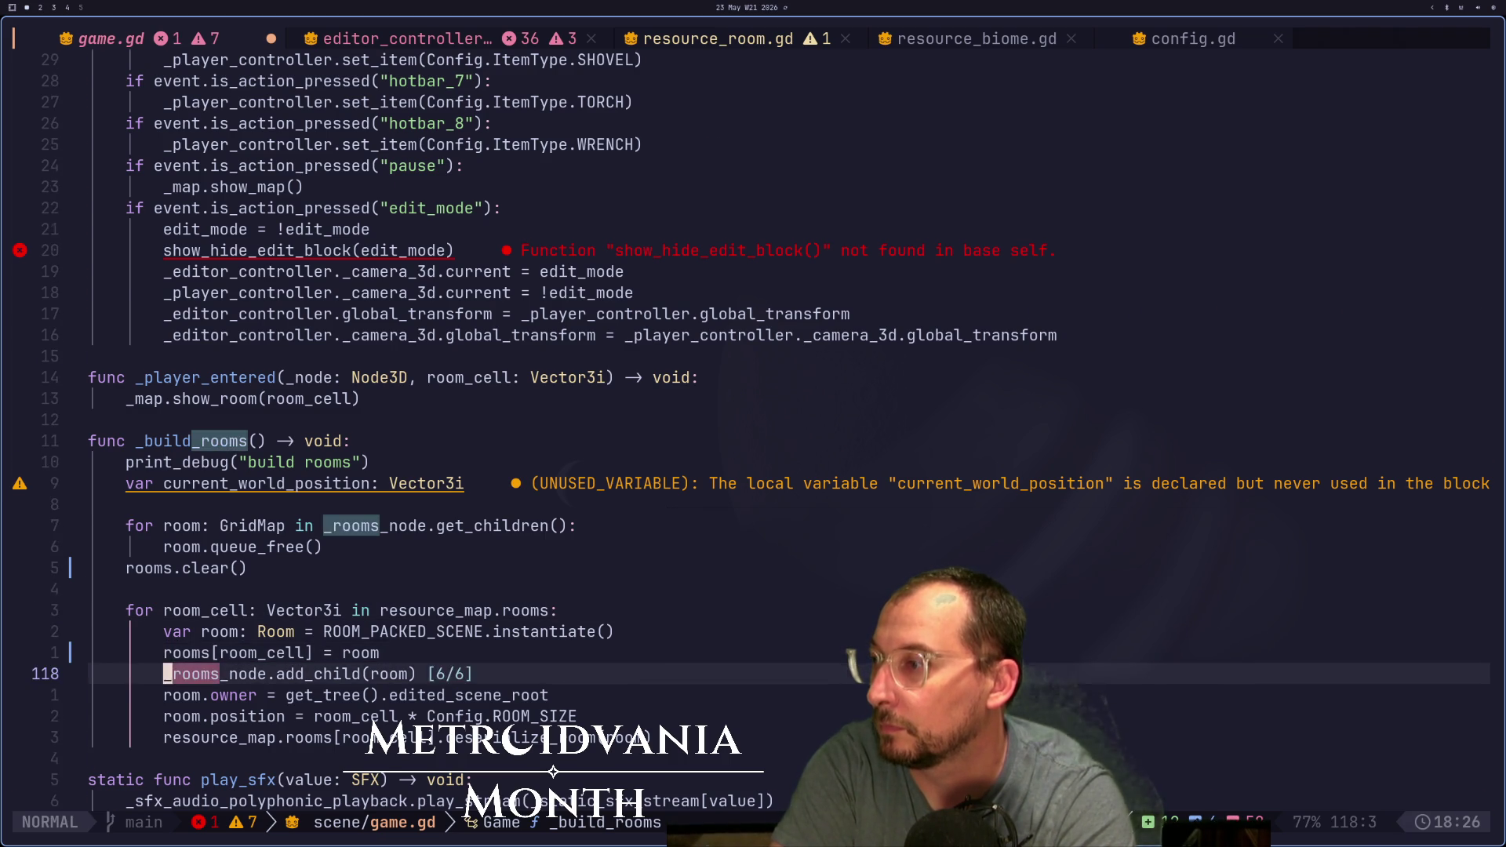
key("n")
key("n")
key("n")
key("n")
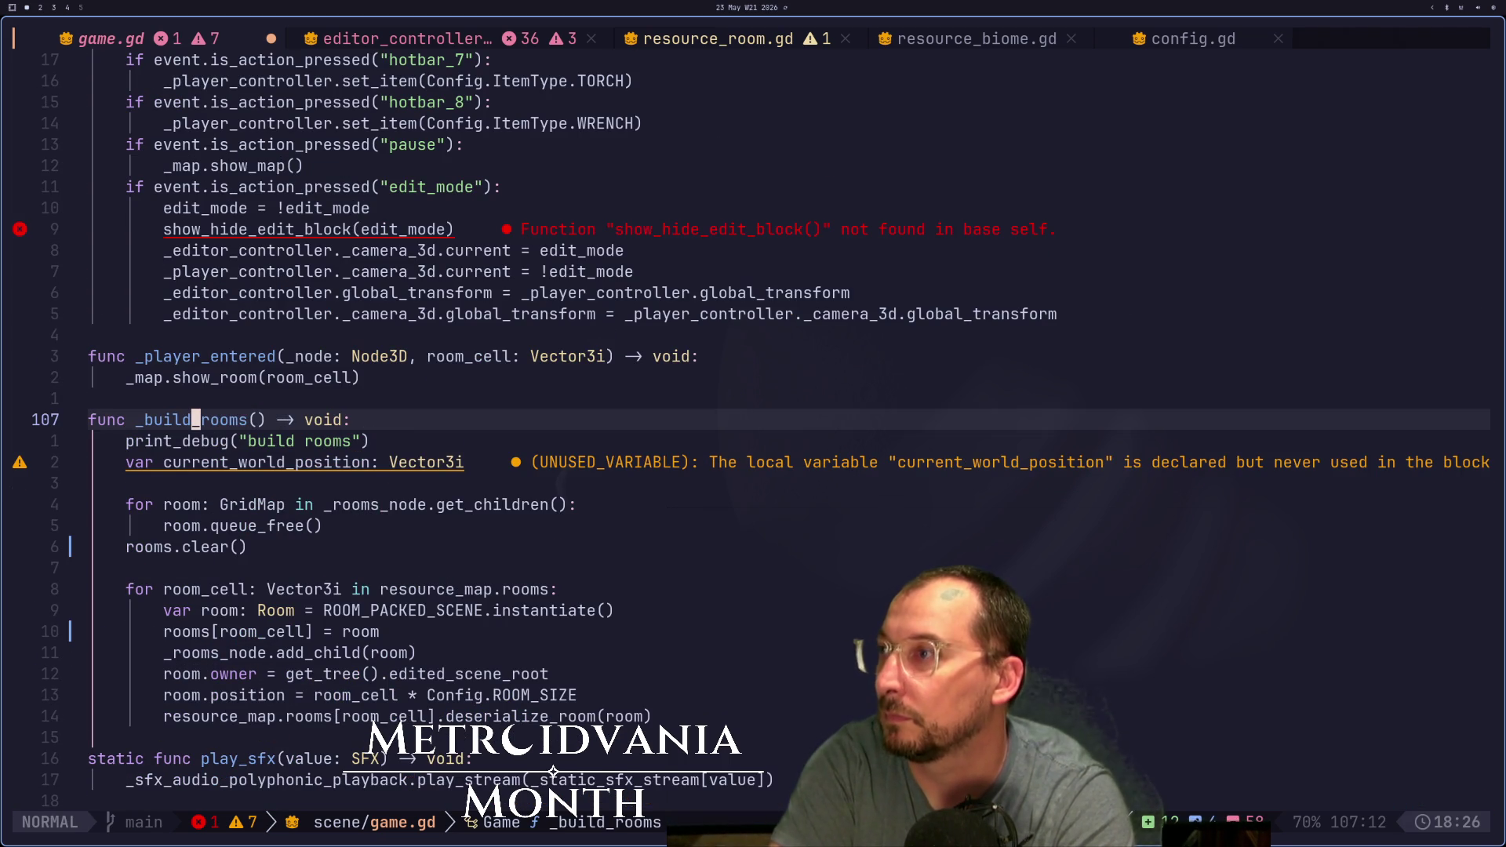
Delete the show_hide_edit_block(edit_mode) line and save game.gd
key("k")
key("k")
key("k")
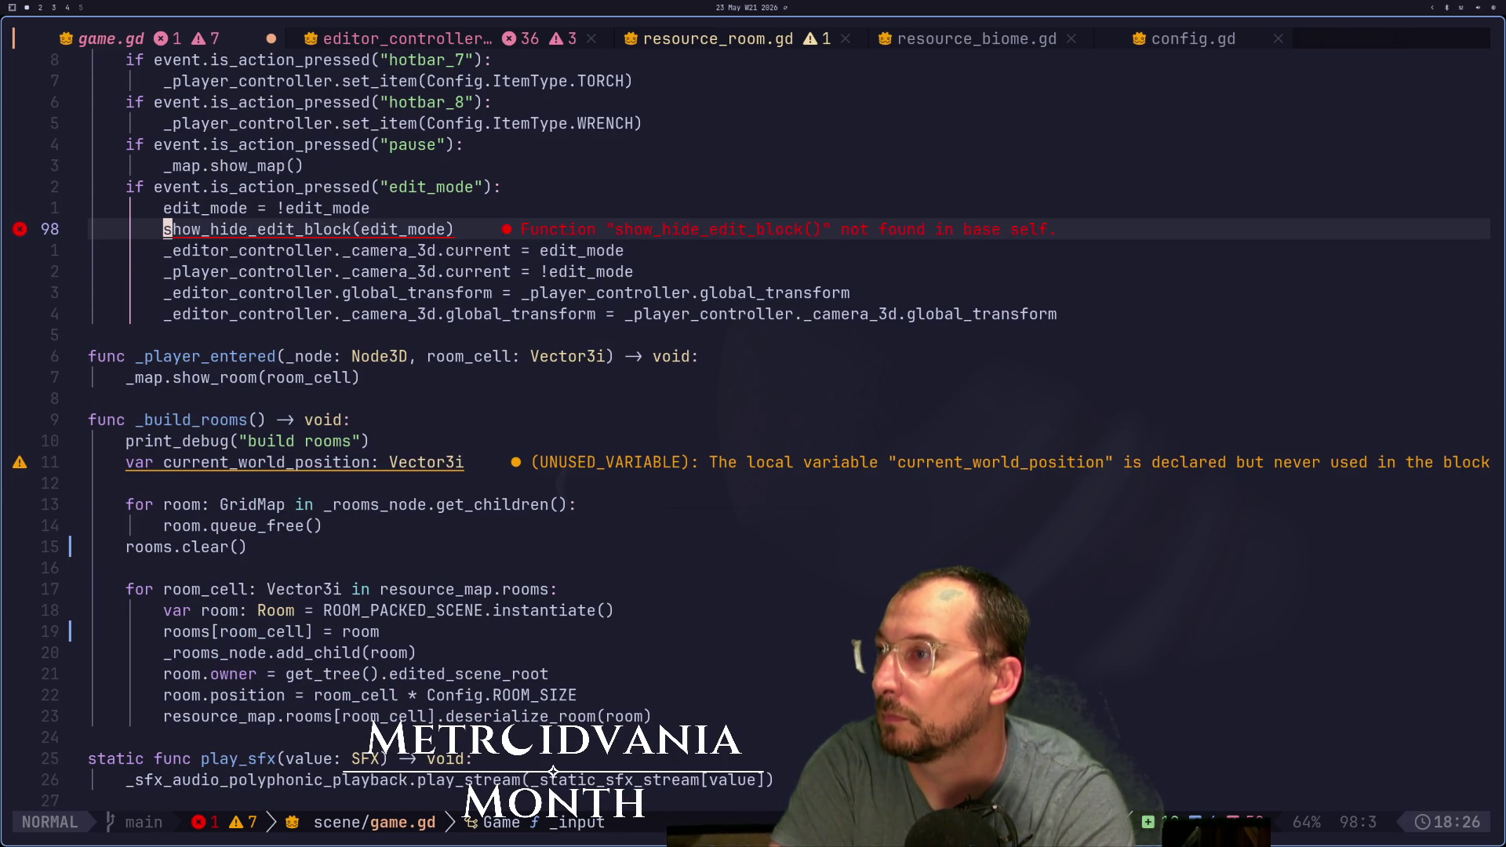
key("k")
key("k")
key("k")
key("j")
key("j")
key("j")
key("i")
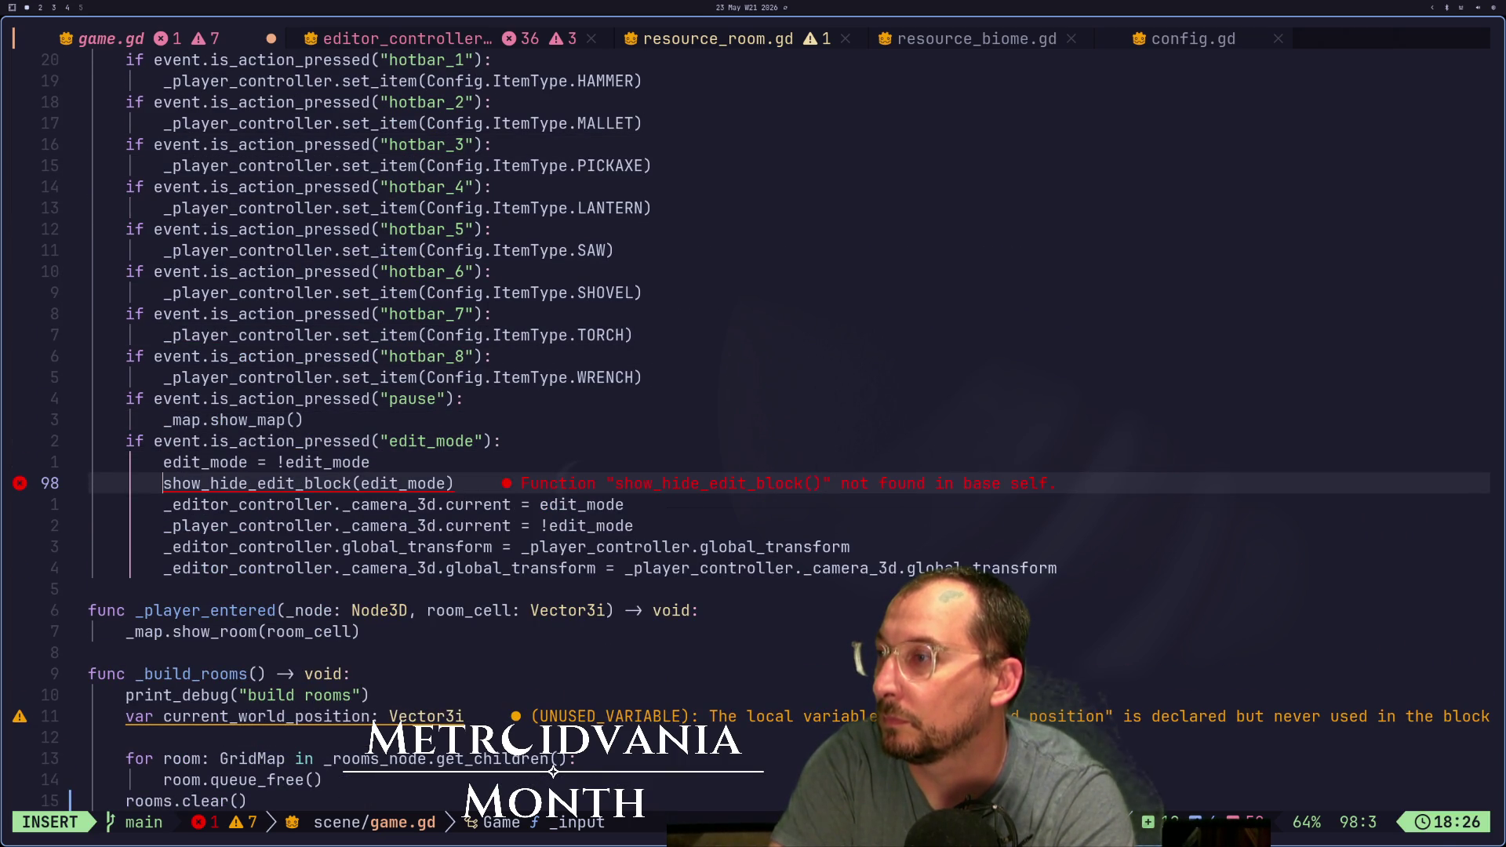
key("Escape")
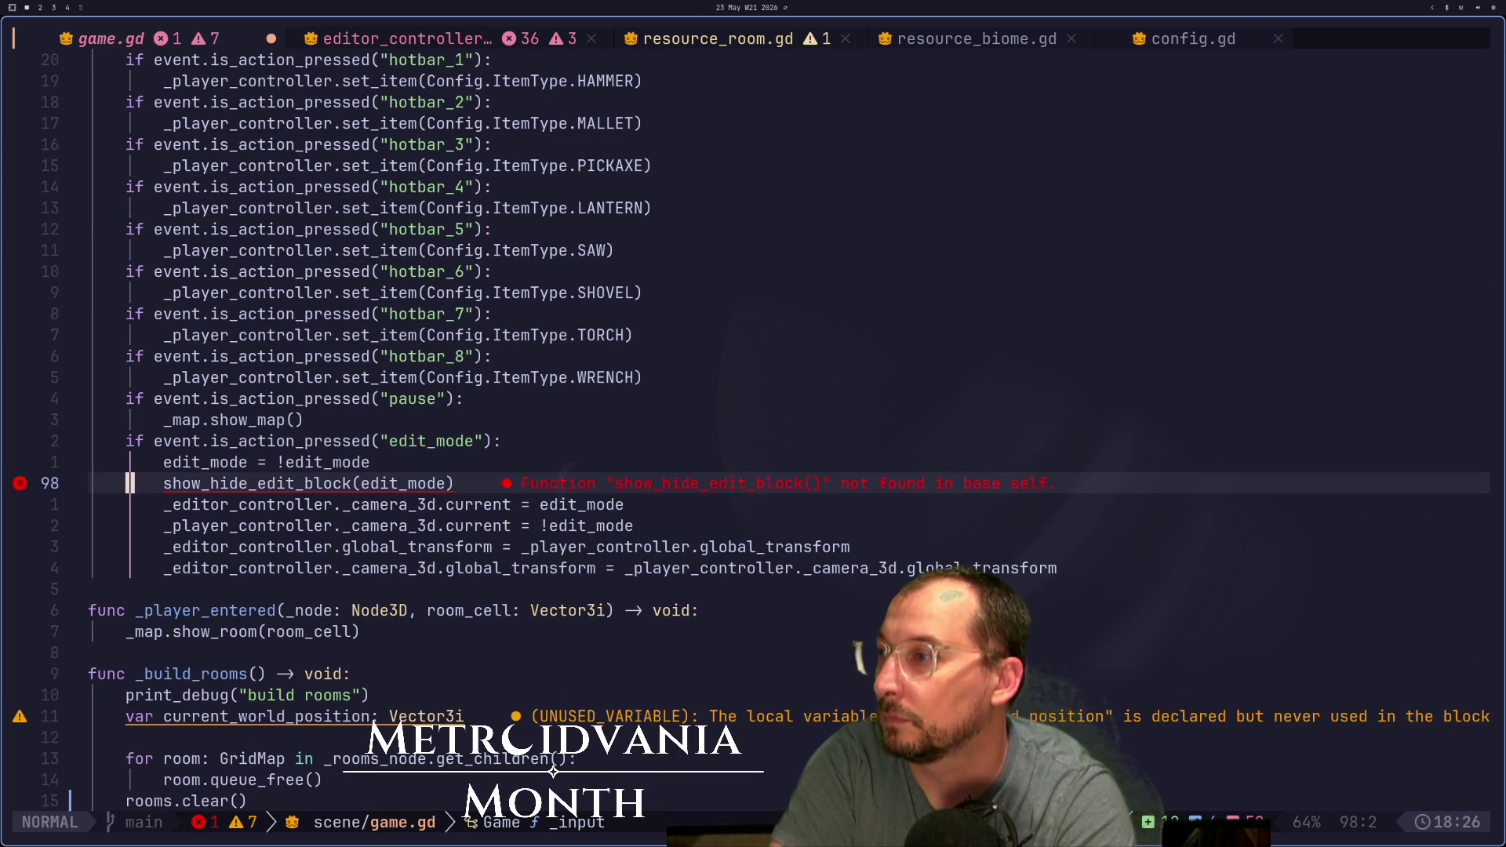
key("d")
key("d")
key("u")
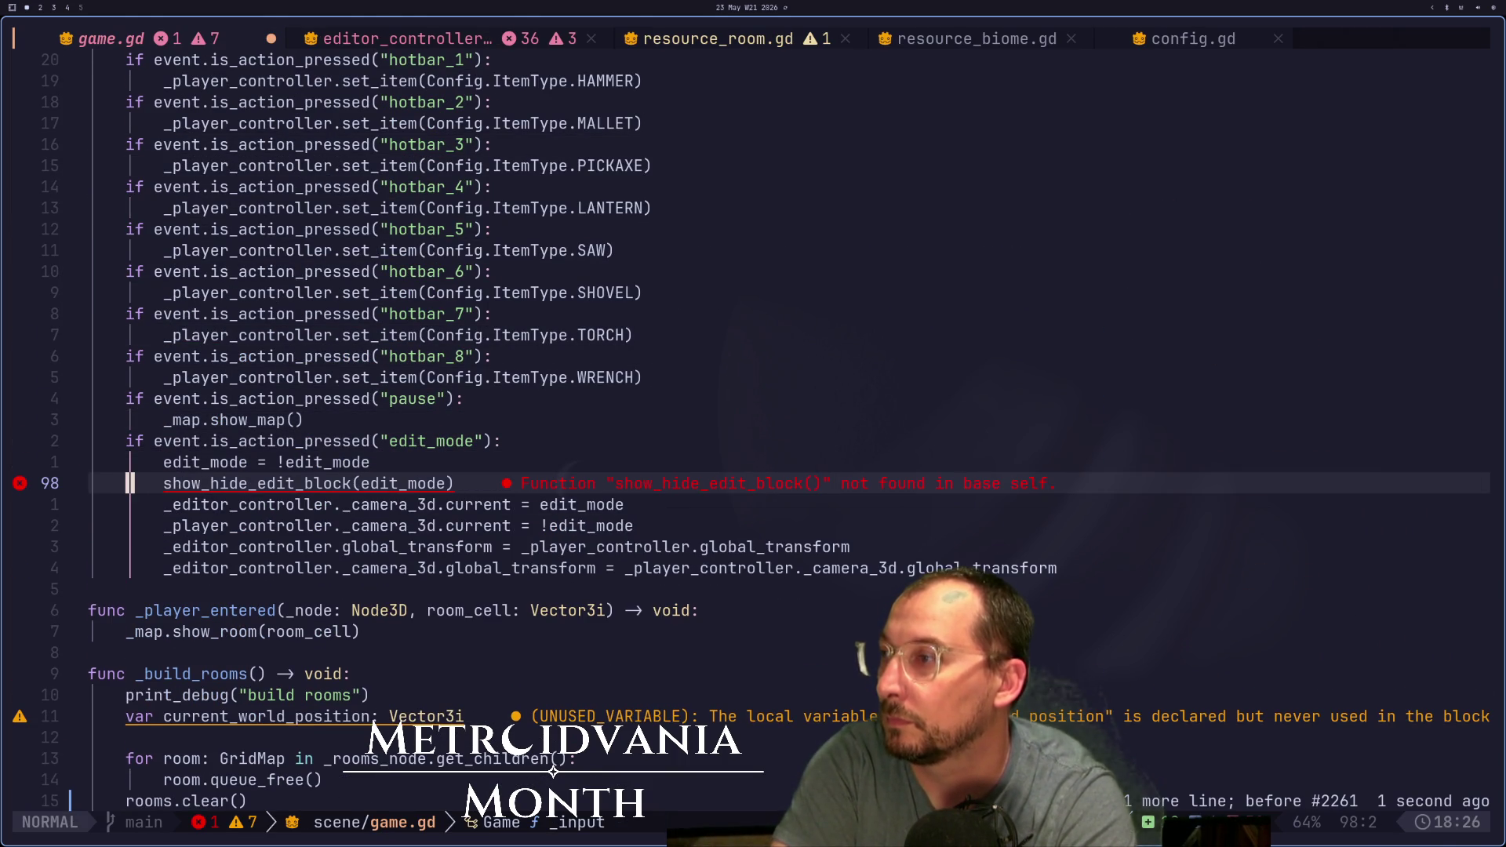
key("u")
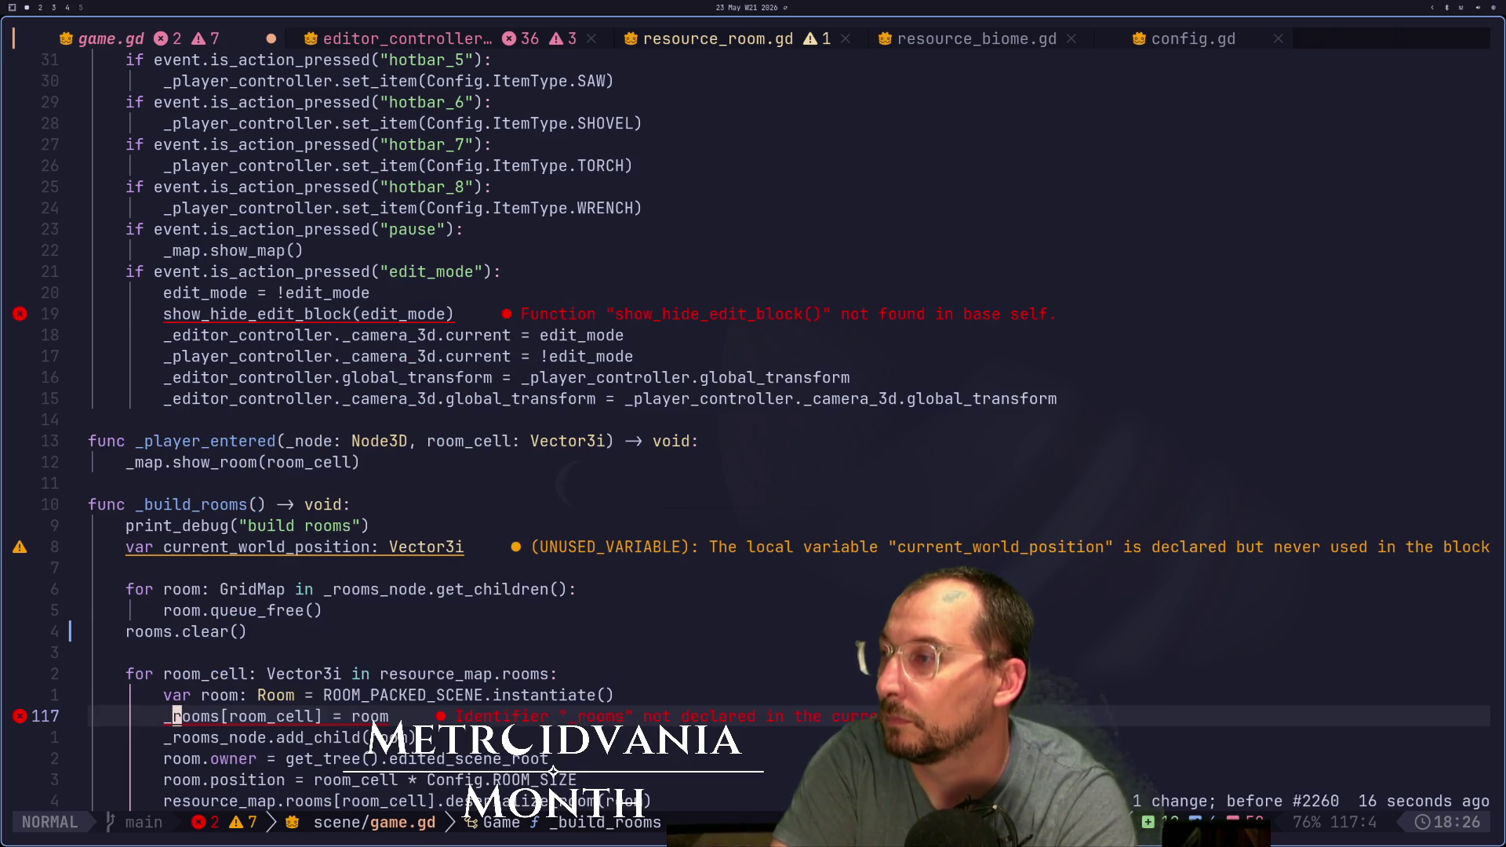
key("ctrl+r")
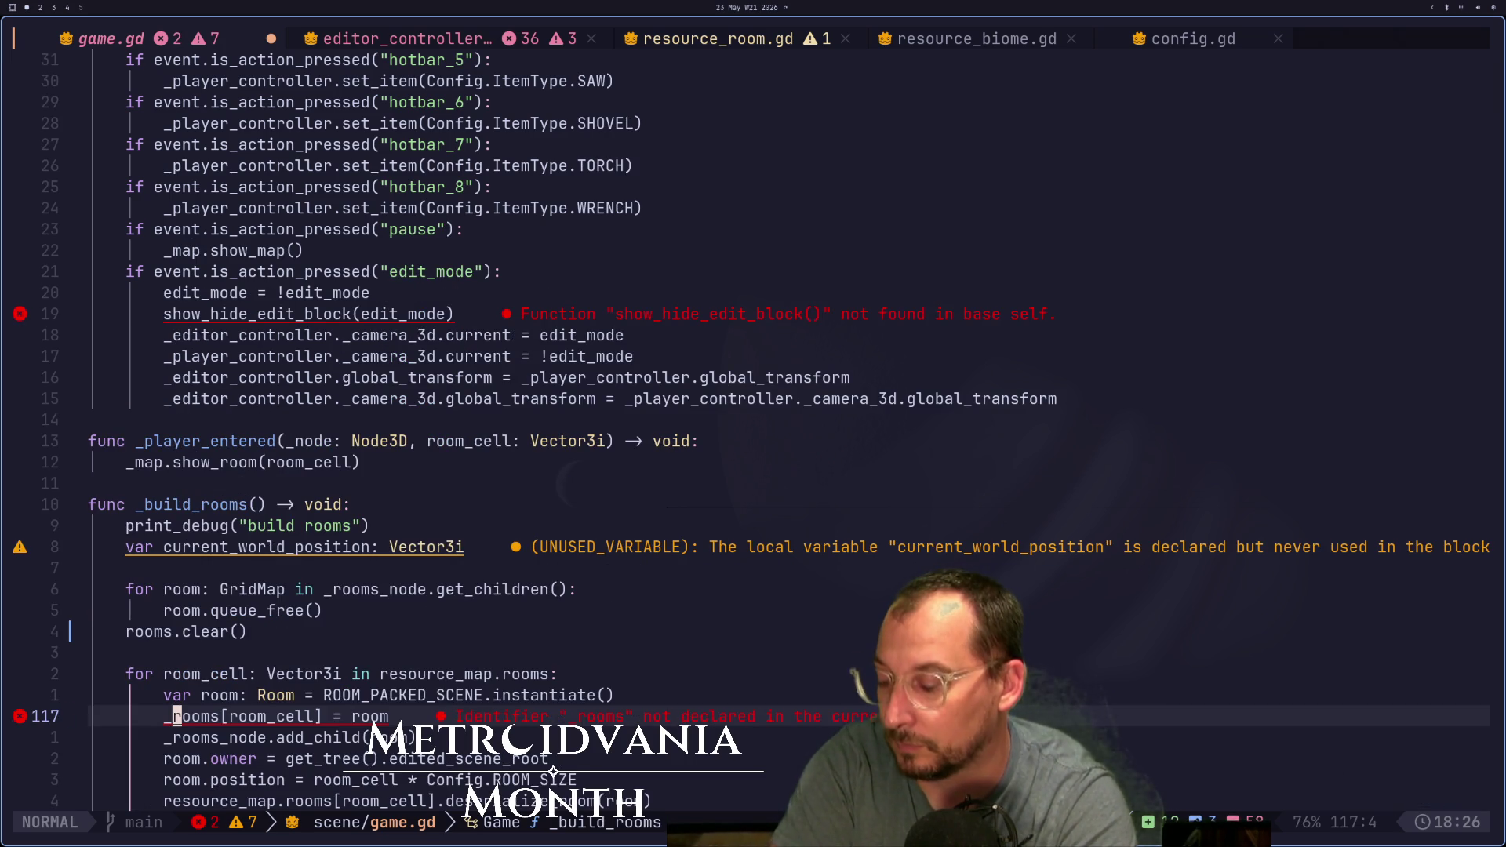
key("k")
key("k")
key("k")
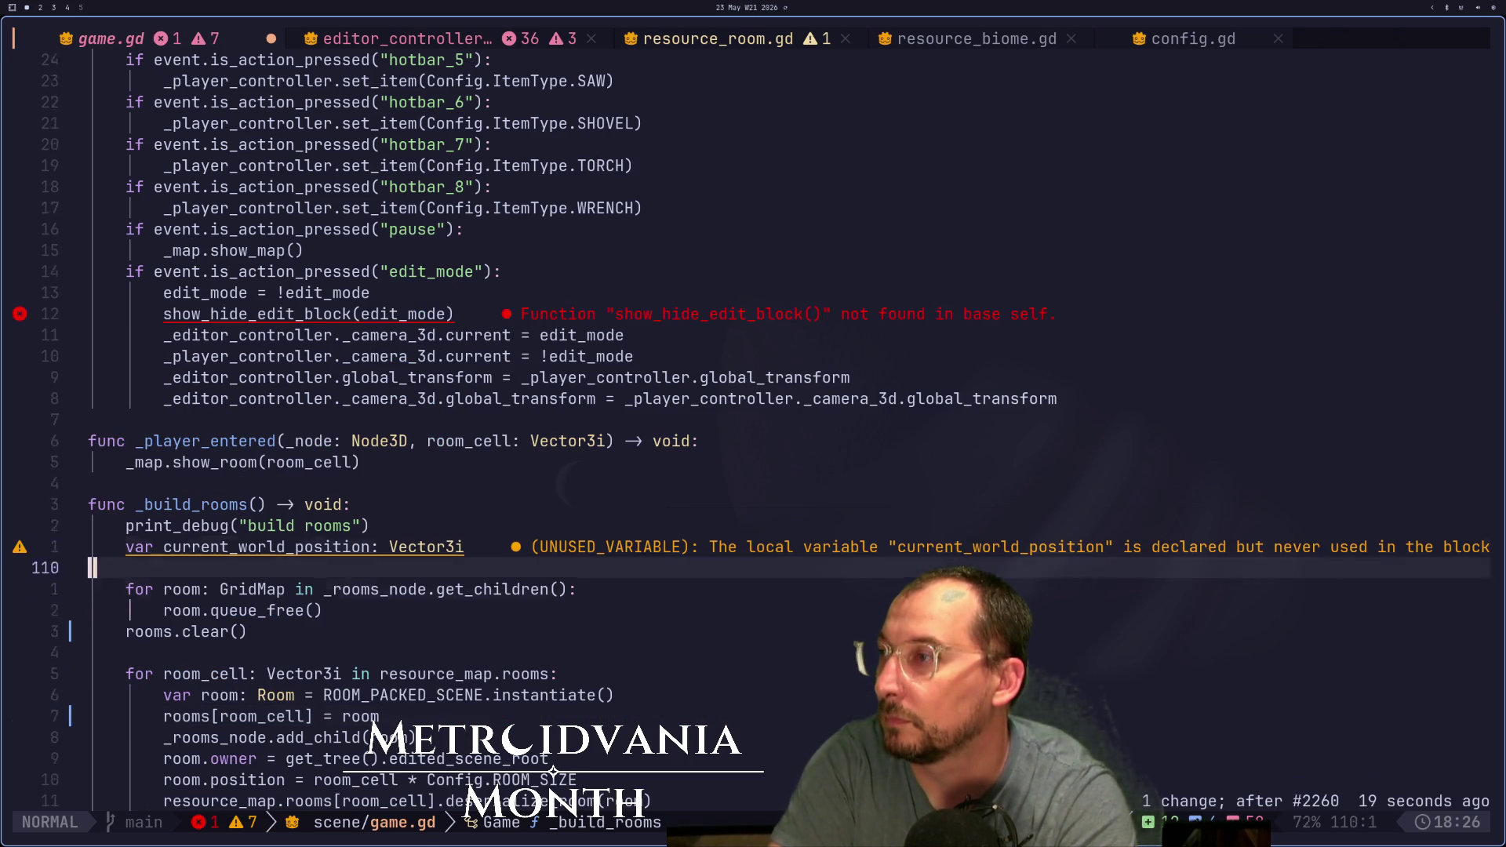
key("d")
key("d")
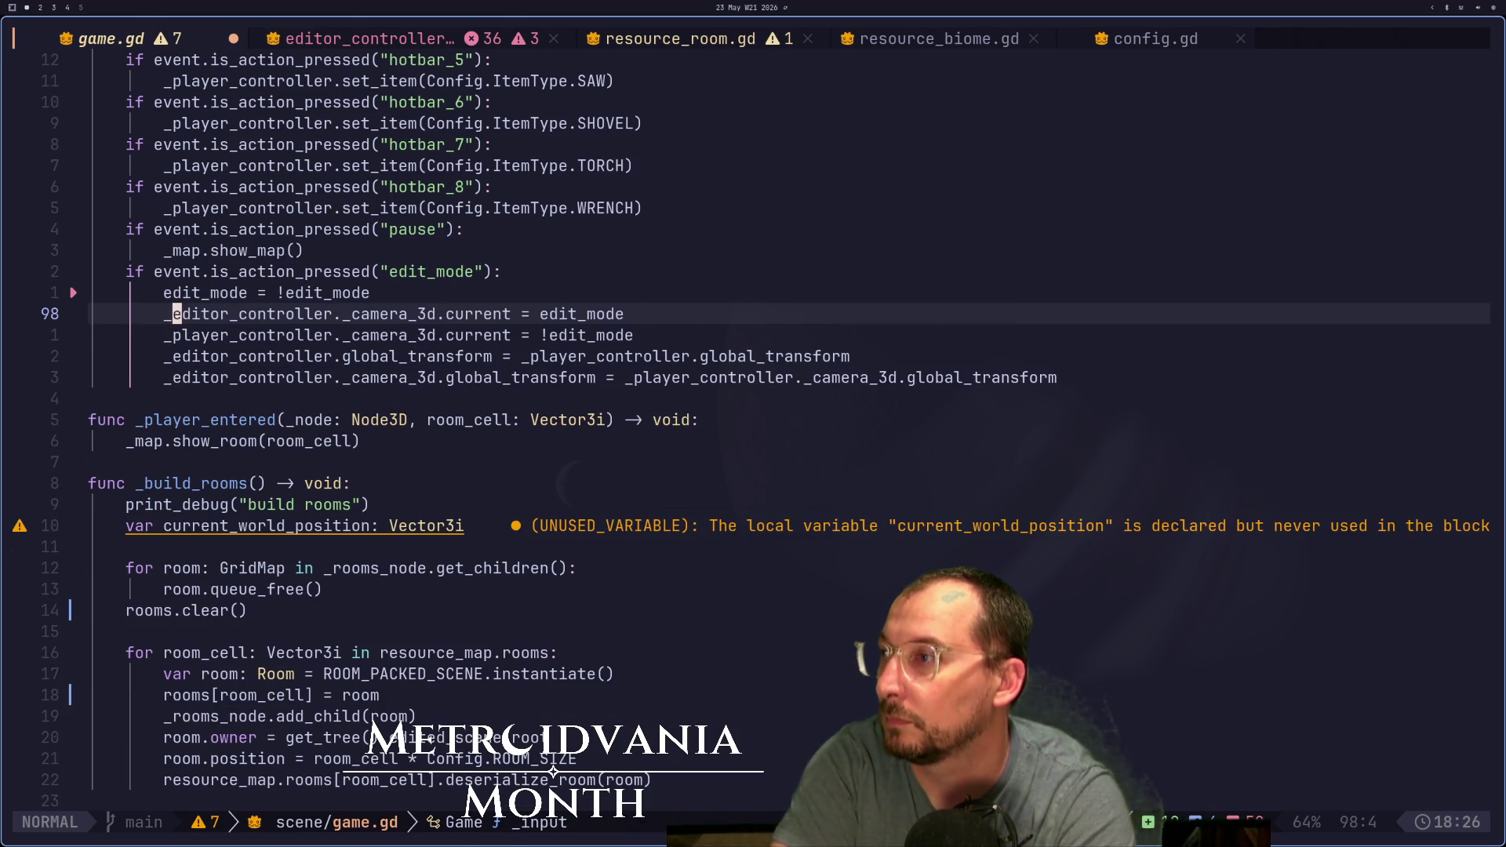
type(":w")
key("Return")
key("shift+h")
key("shift+h")
key("shift+h")
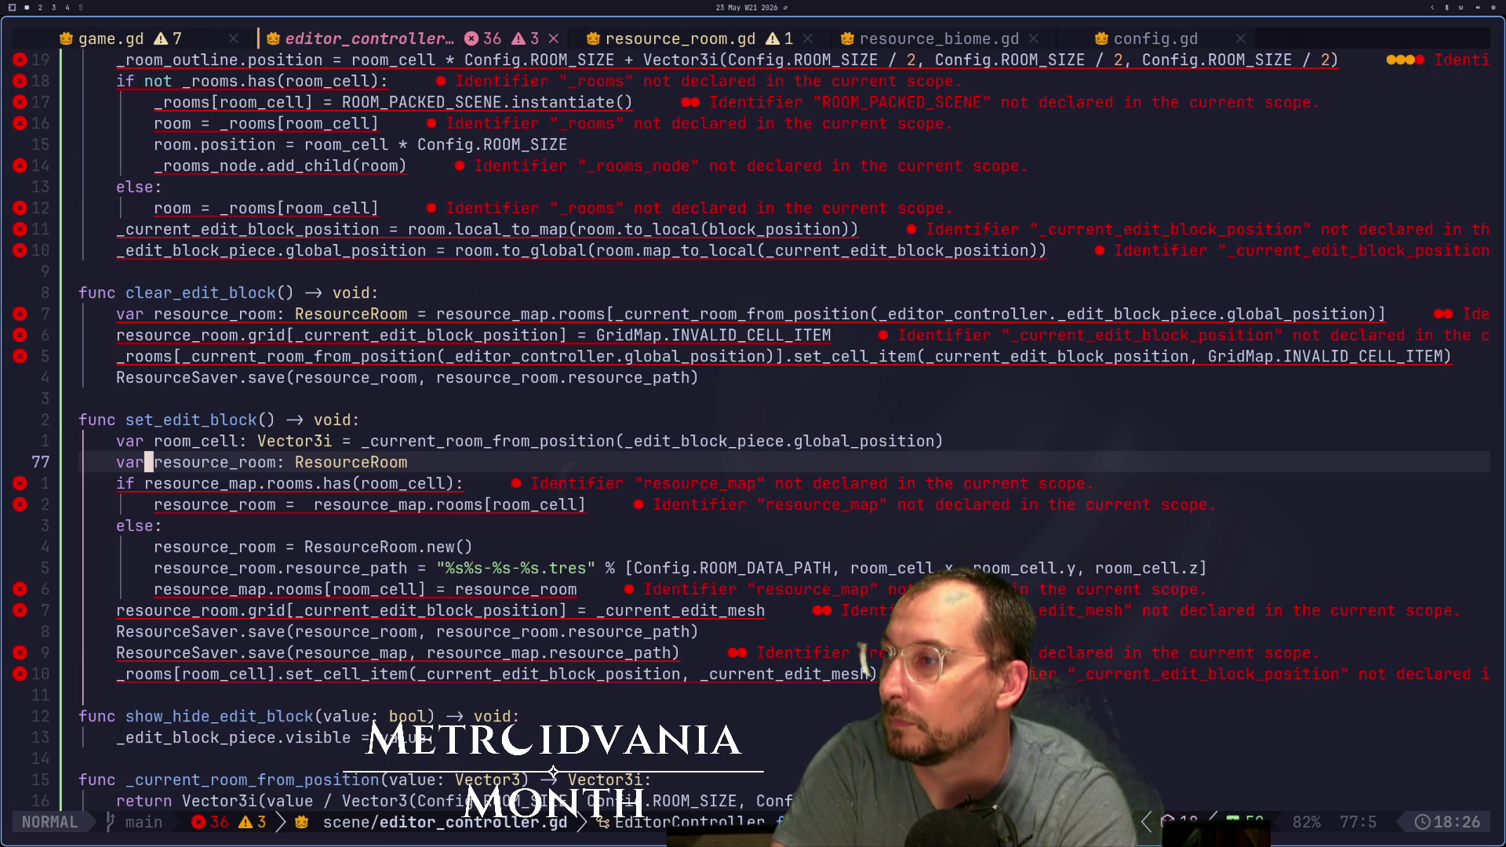
Select the room-lookup functions in editor_controller.gd, starting from change_edit_block
key("j")
key("j")
key("j")
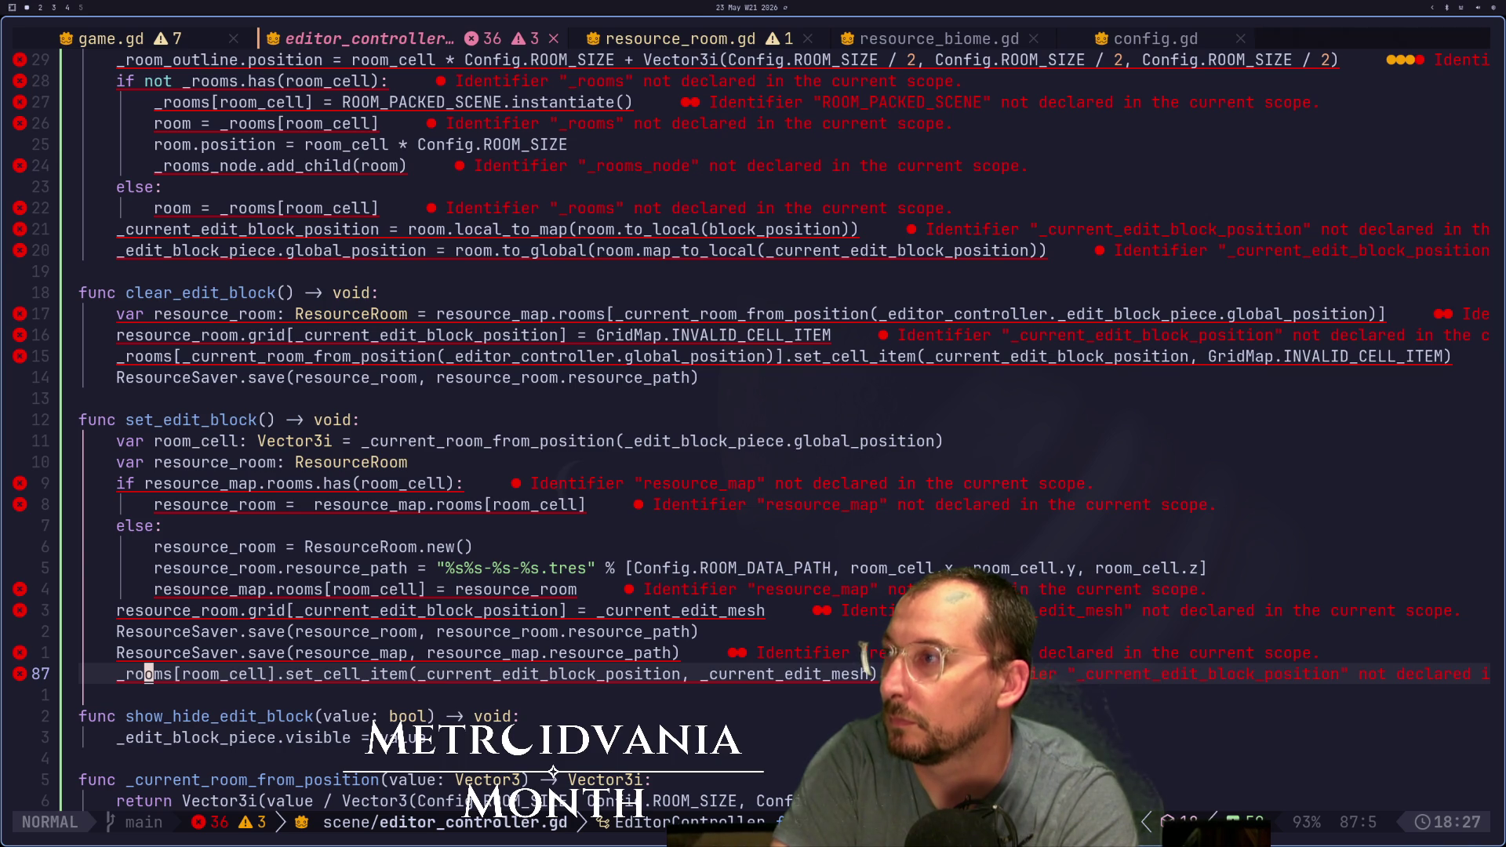
key("k")
key("k")
key("k")
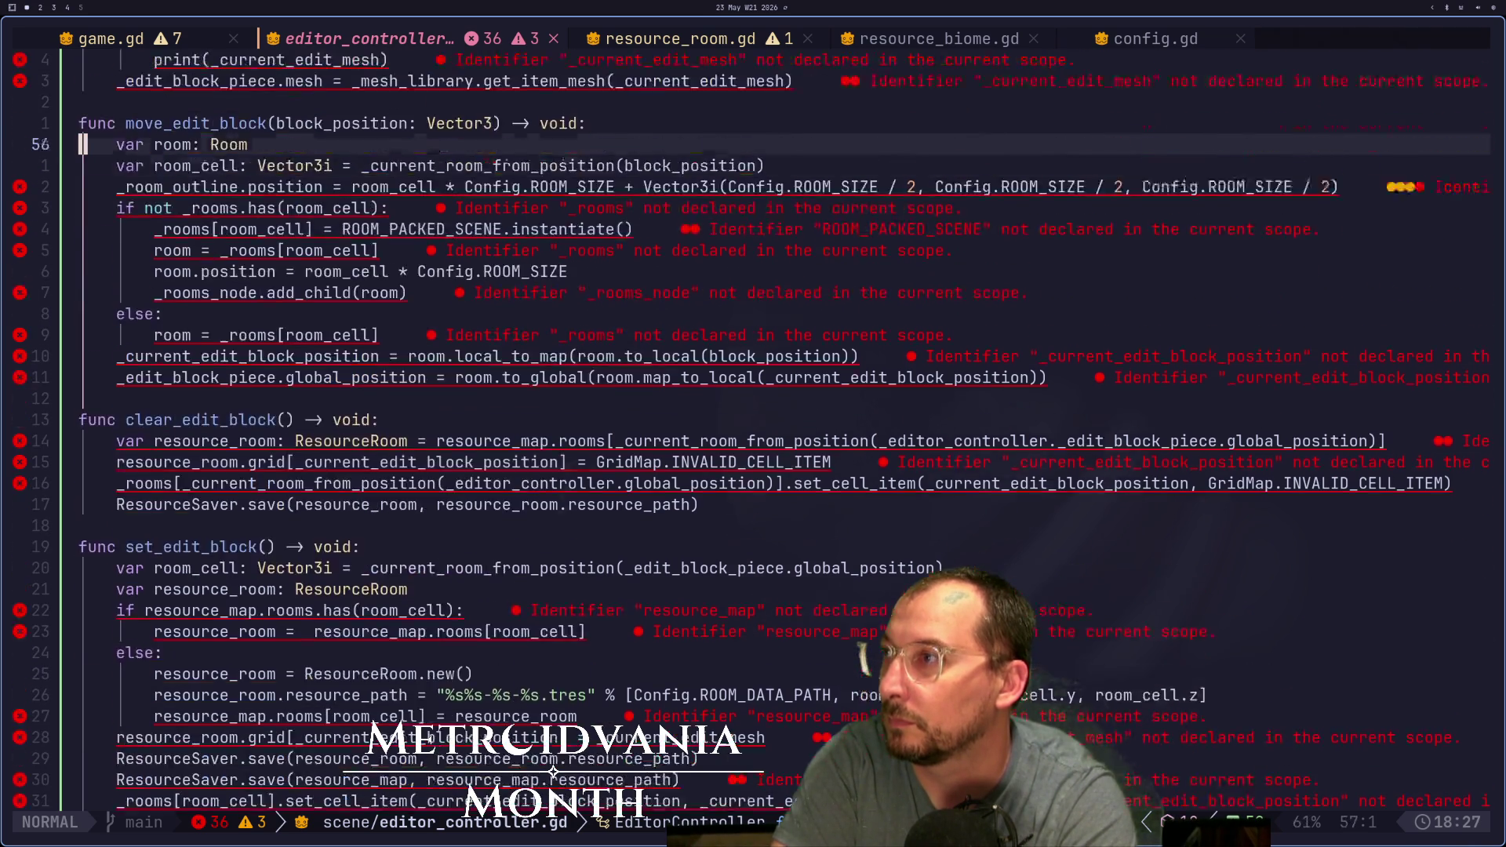
key("k")
key("k")
key("k")
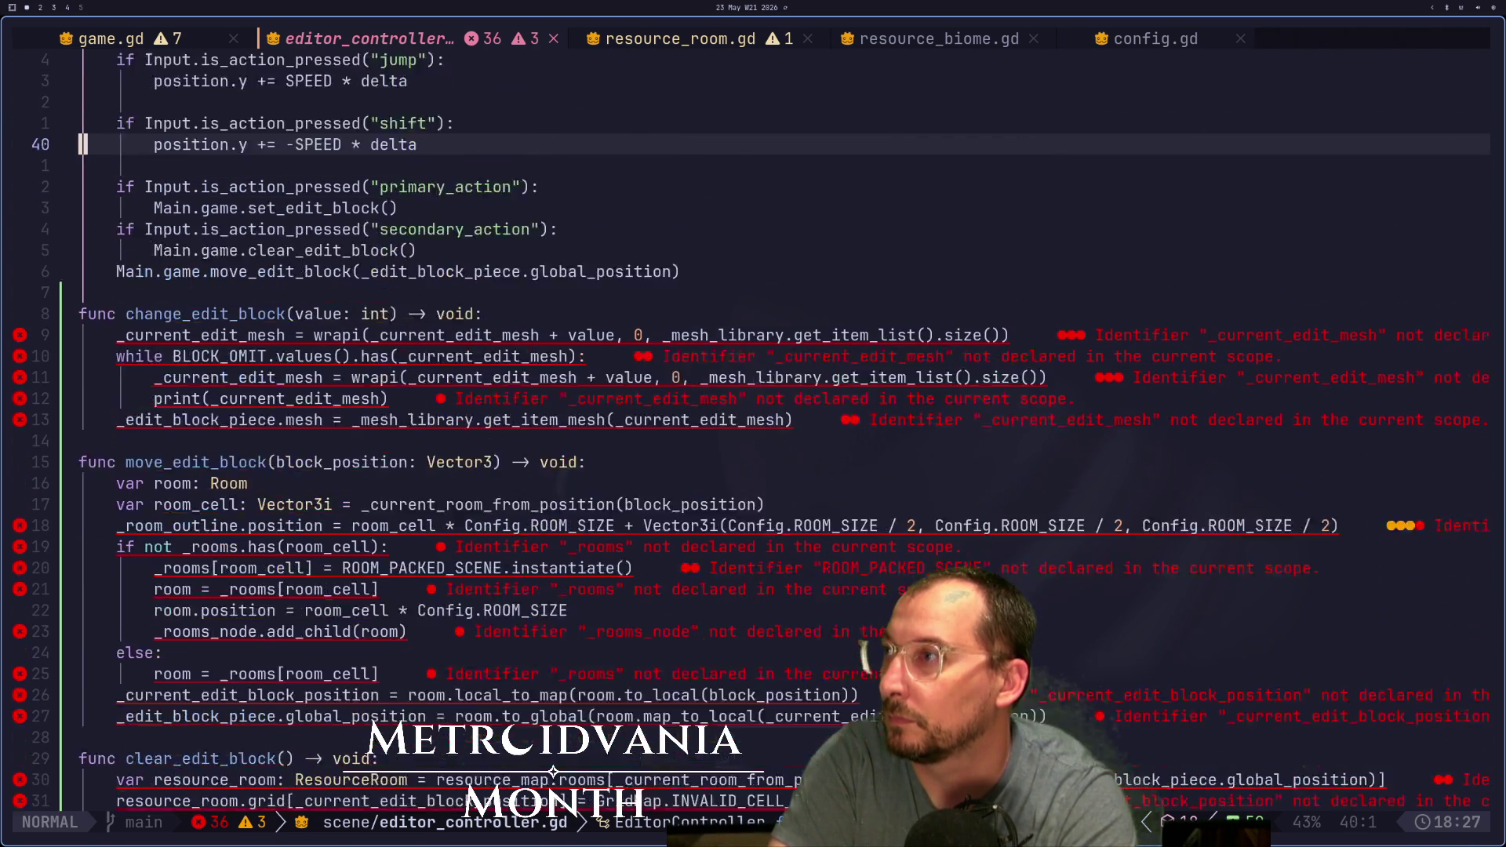
key("j")
key("j")
key("j")
key("j")
key("j")
key("j")
key("k")
key("k")
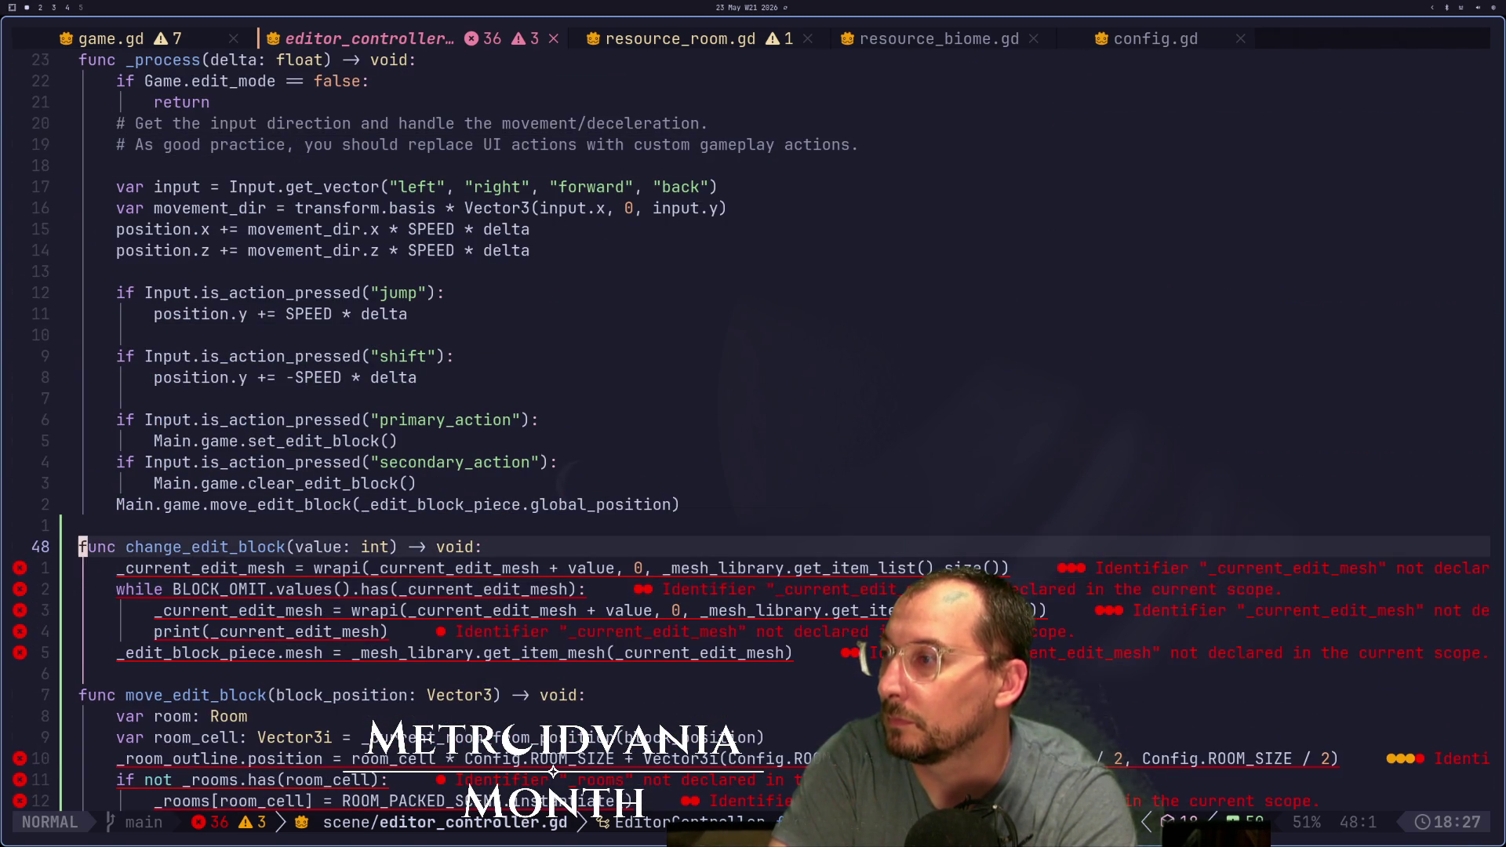
key("v")
key("j")
key("j")
key("j")
key("j")
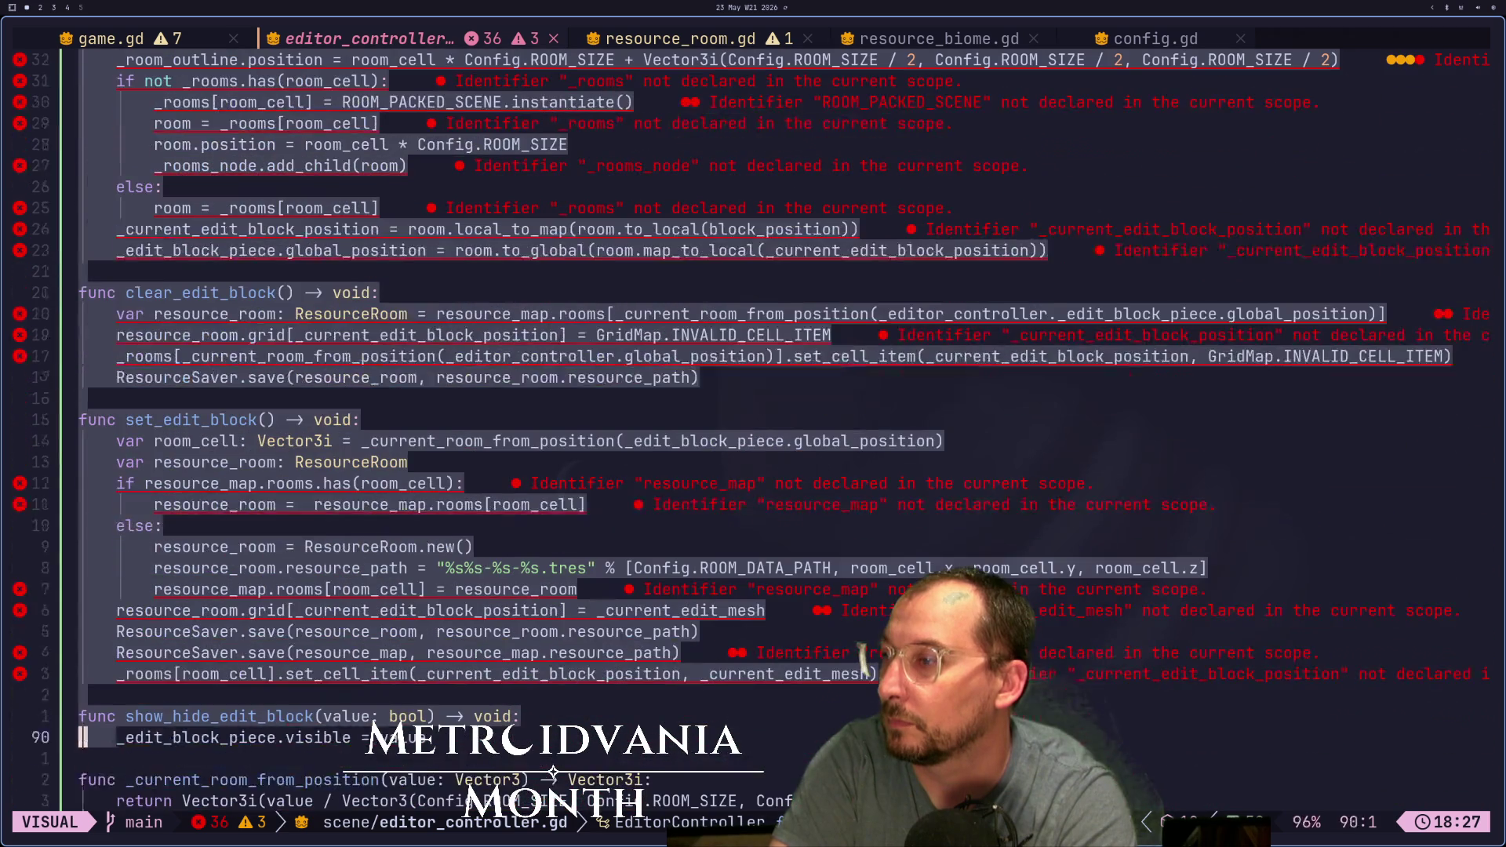
key("k")
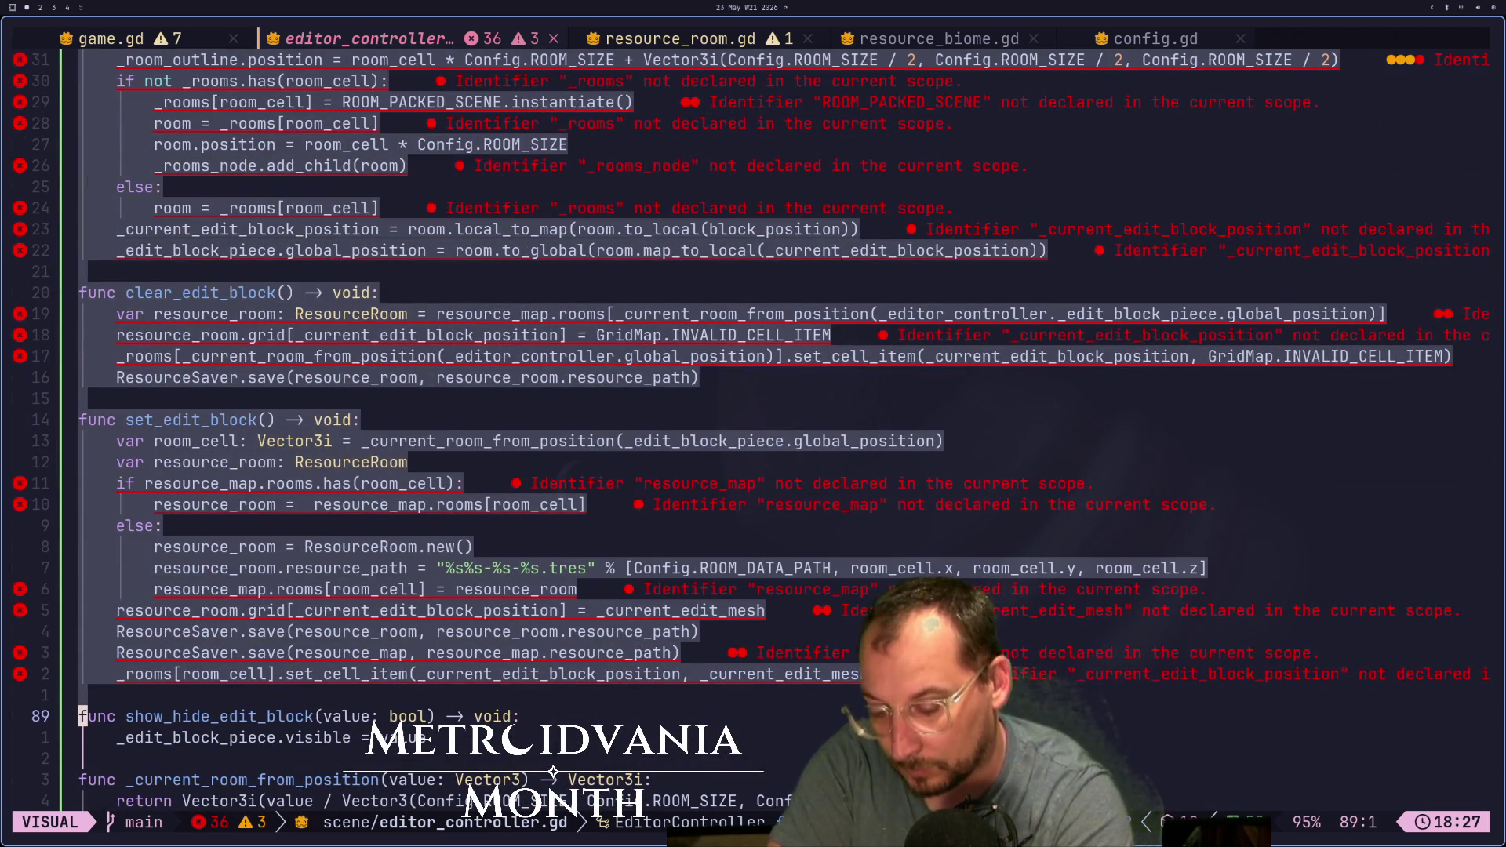
Substitute _rooms with Main.game.rooms across the selected lines
key("o")
key("colon")
type("s")
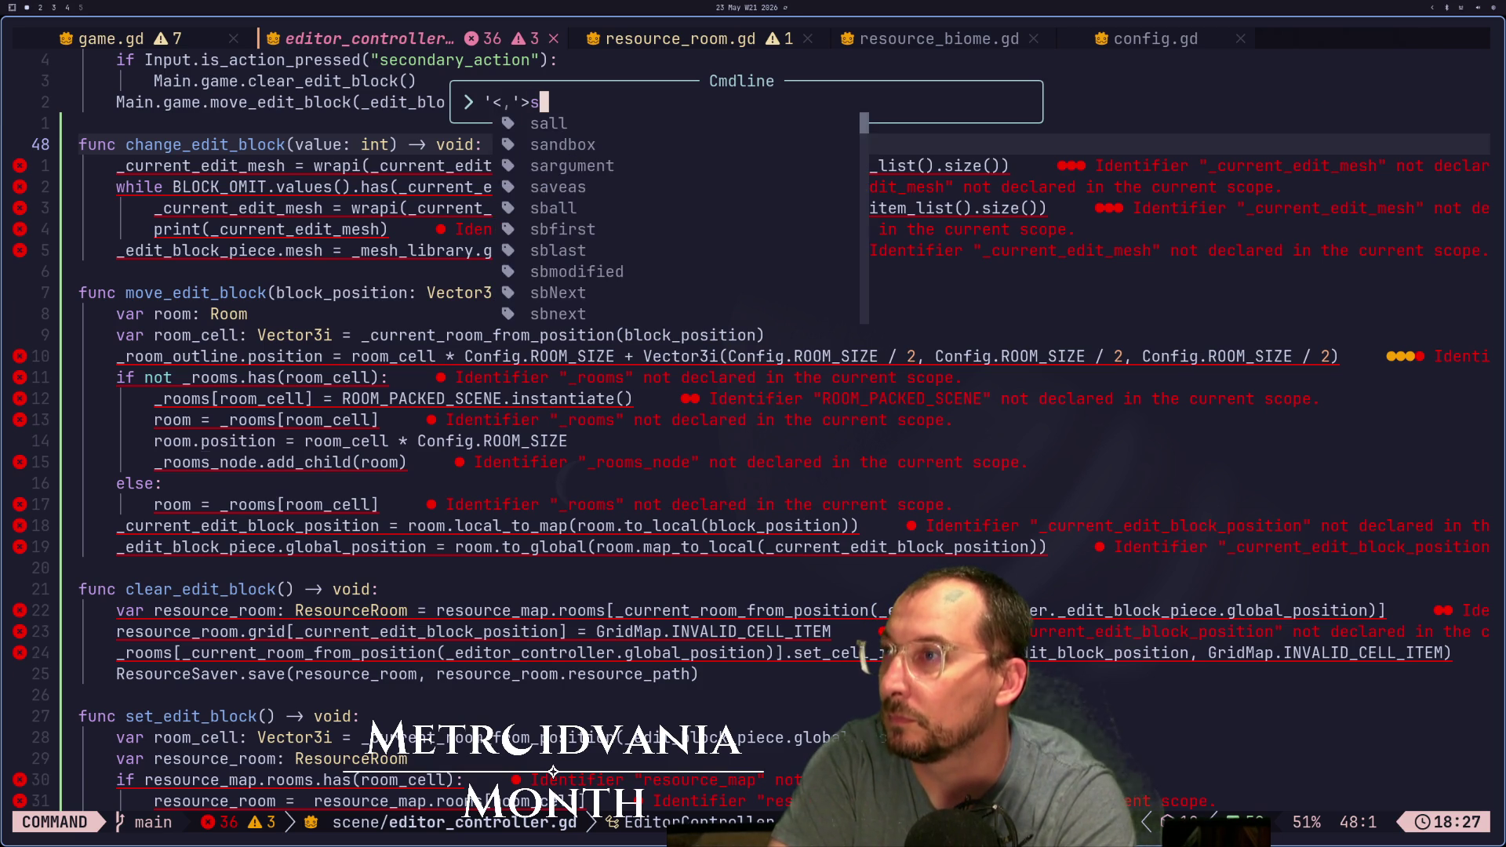
type("/_rooms")
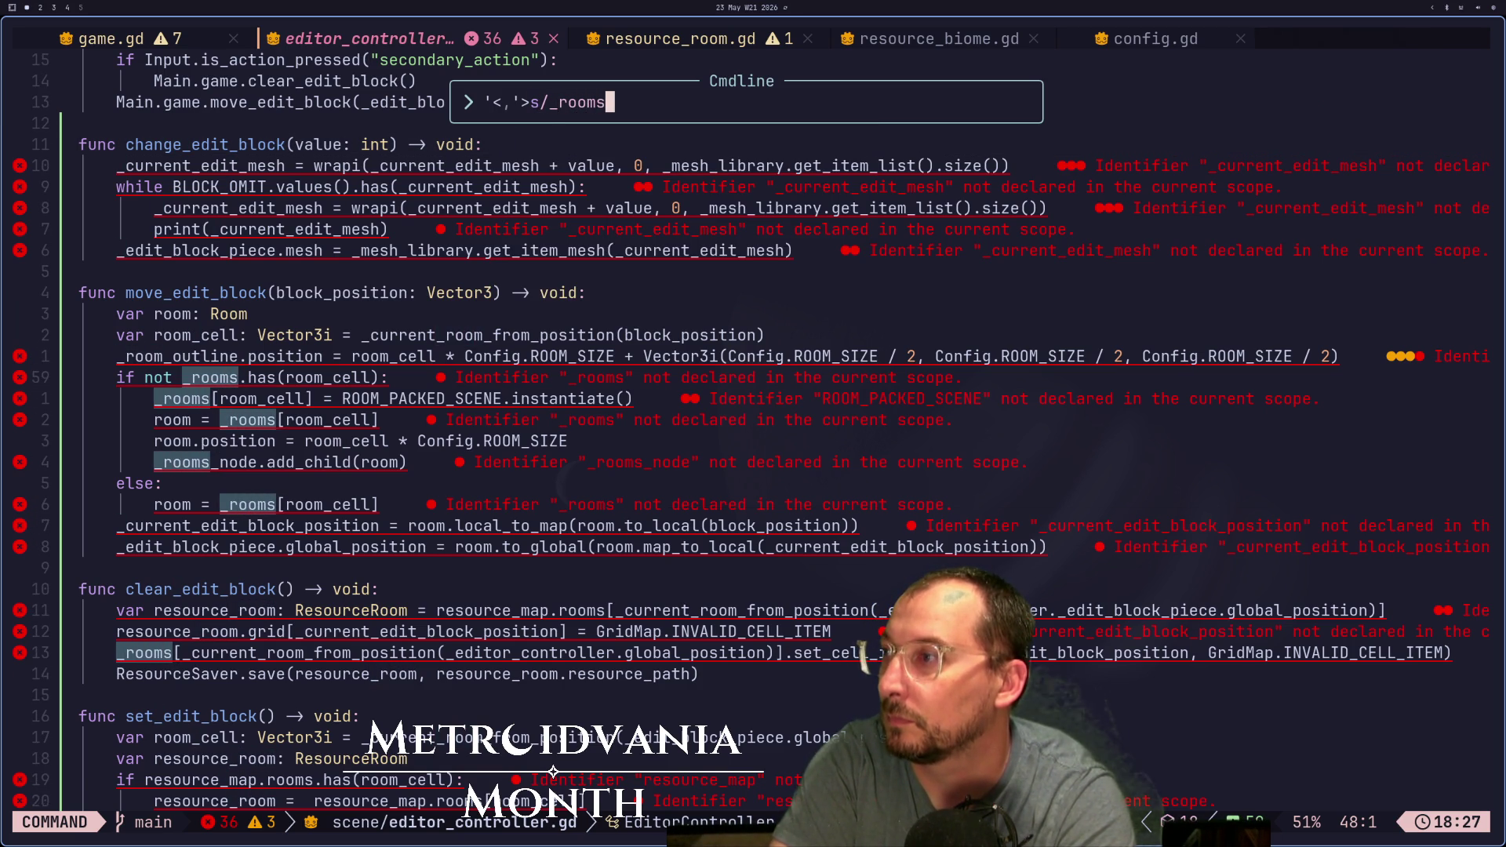
type("/Ga")
key("BackSpace")
key("BackSpace")
type("Main.gamin")
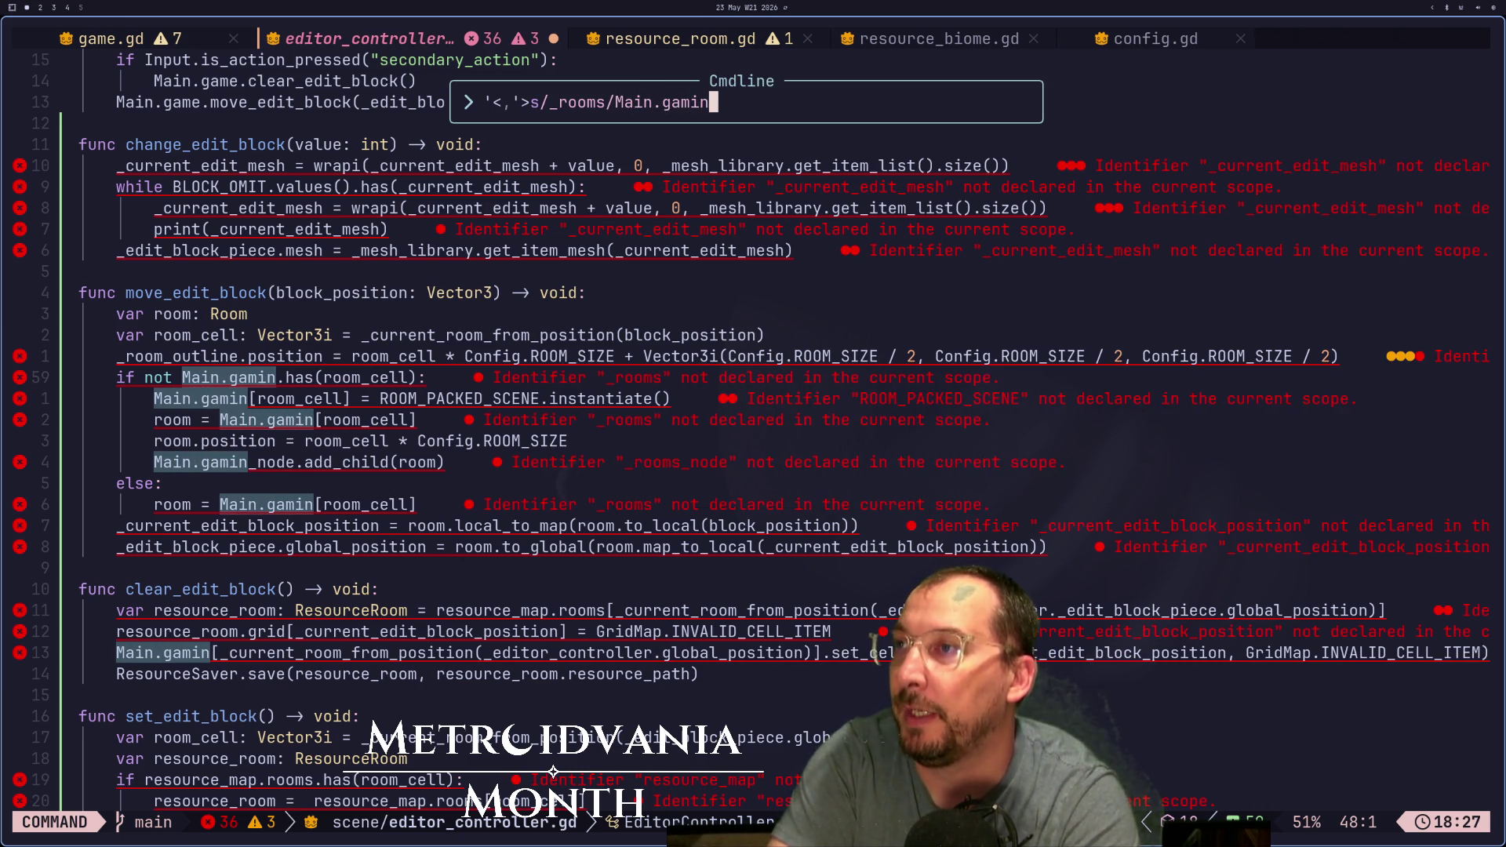
key("BackSpace")
key("BackSpace")
key("BackSpace")
type("me.r")
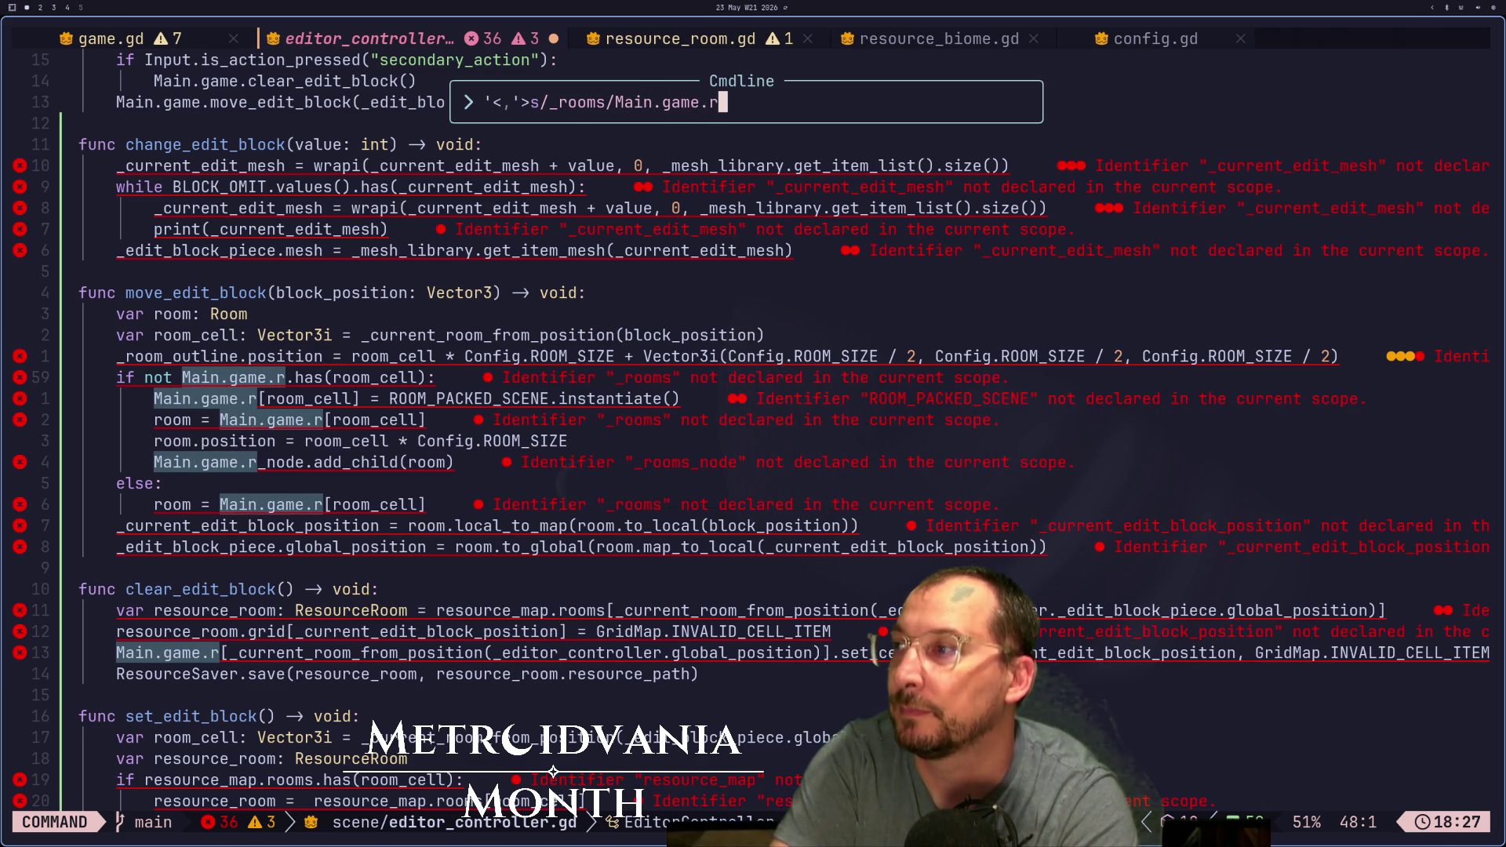
type("ooms")
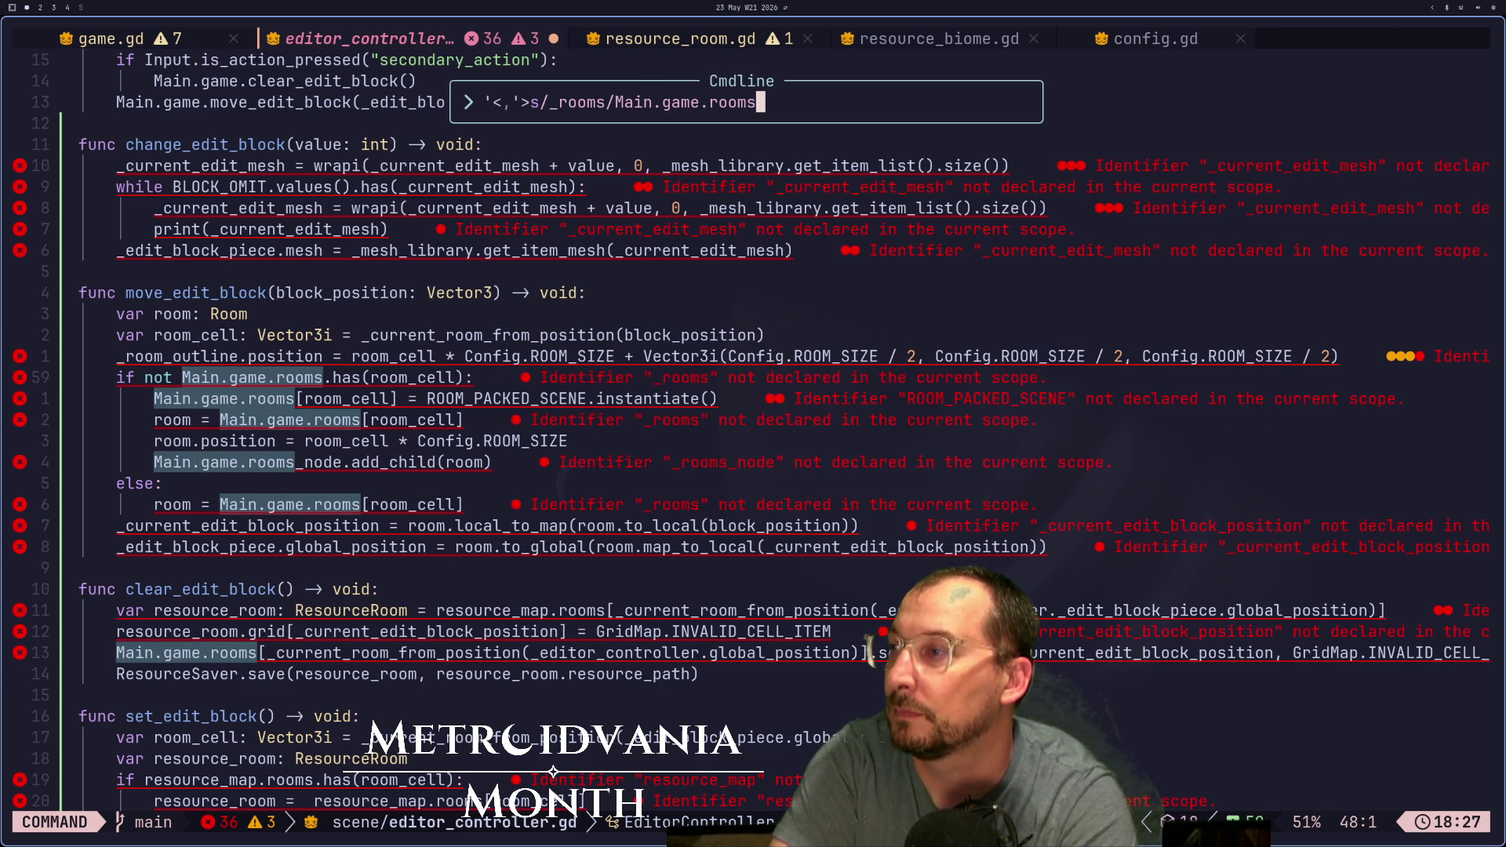
key("Return")
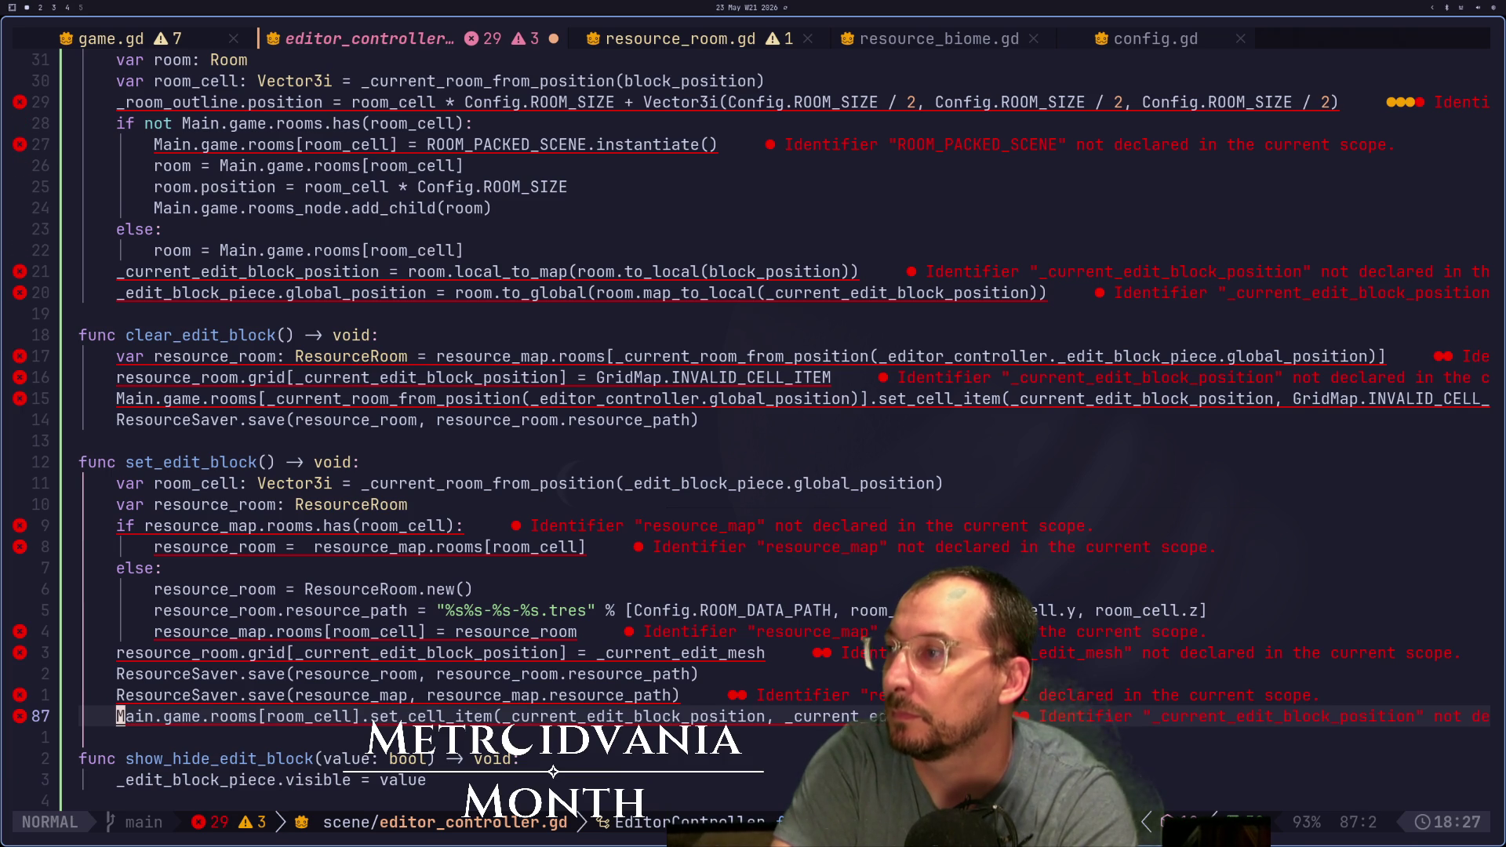
Save editor_controller.gd and move over to the Godot editor
key("H")
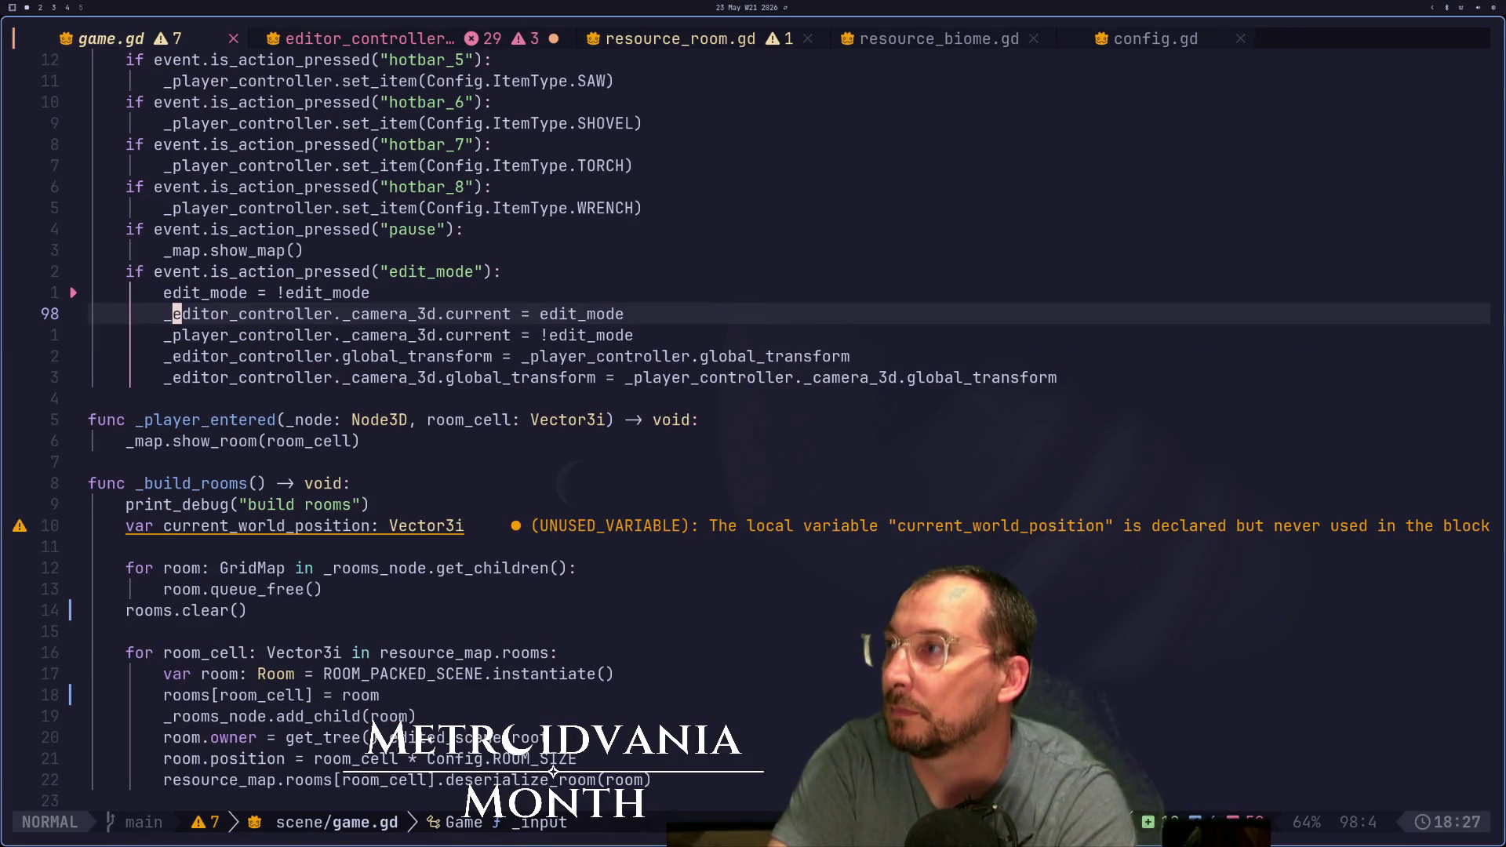
key("L")
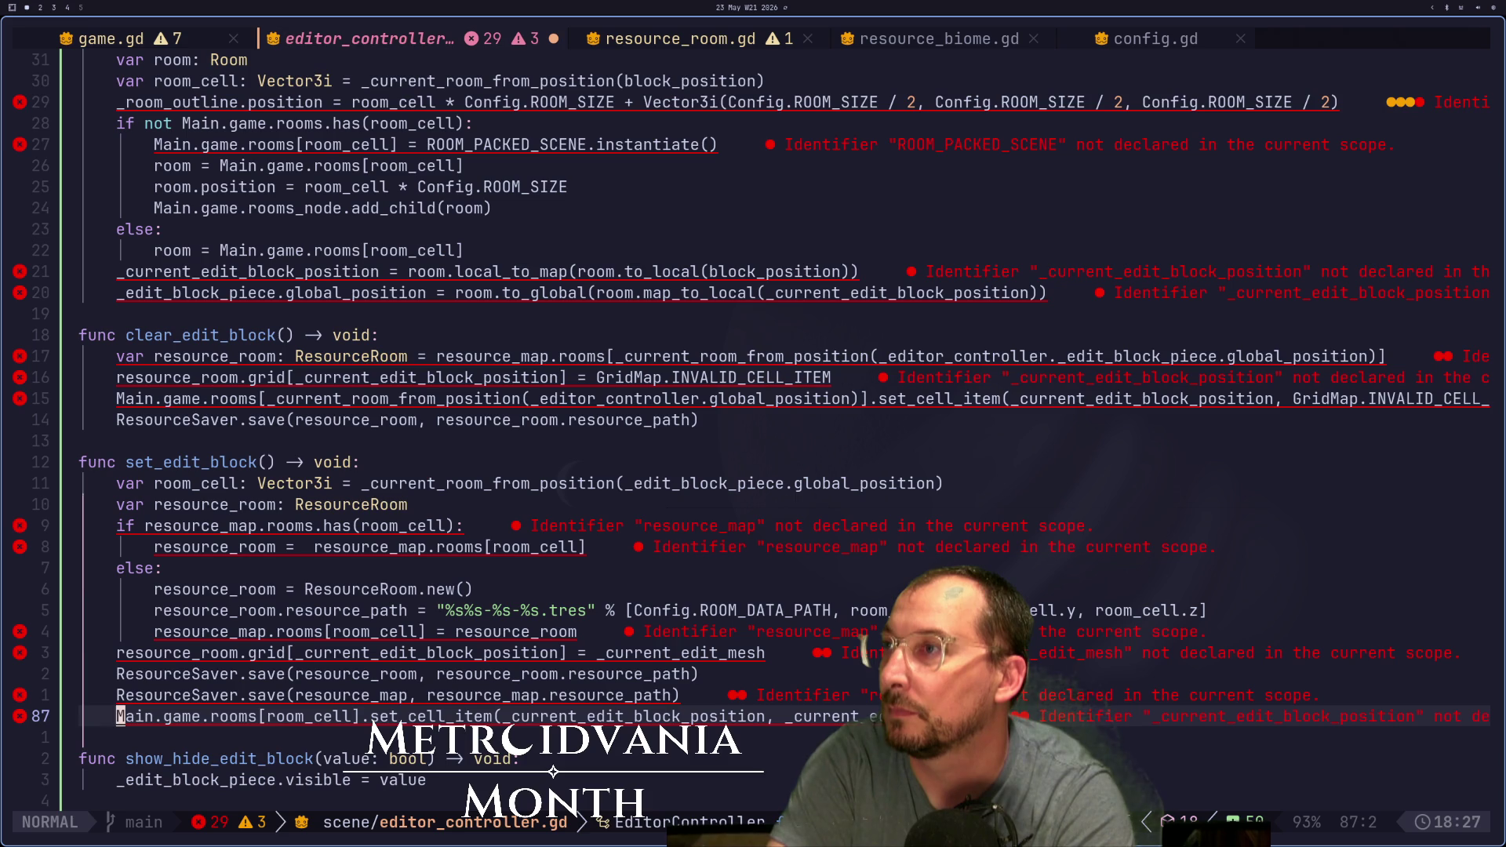
key("ctrl+s")
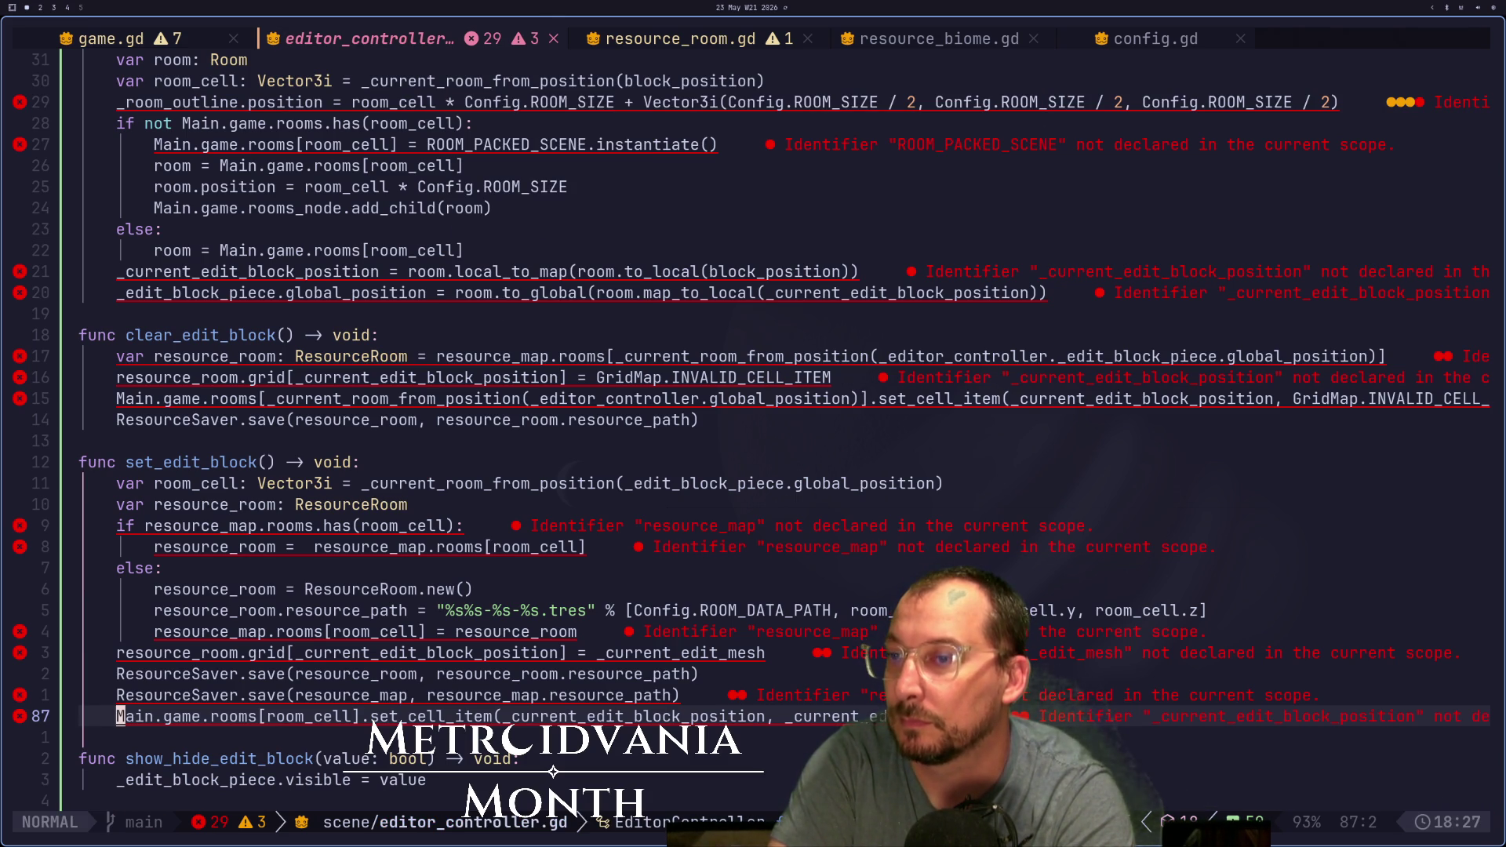
key("L")
key("L")
key("L")
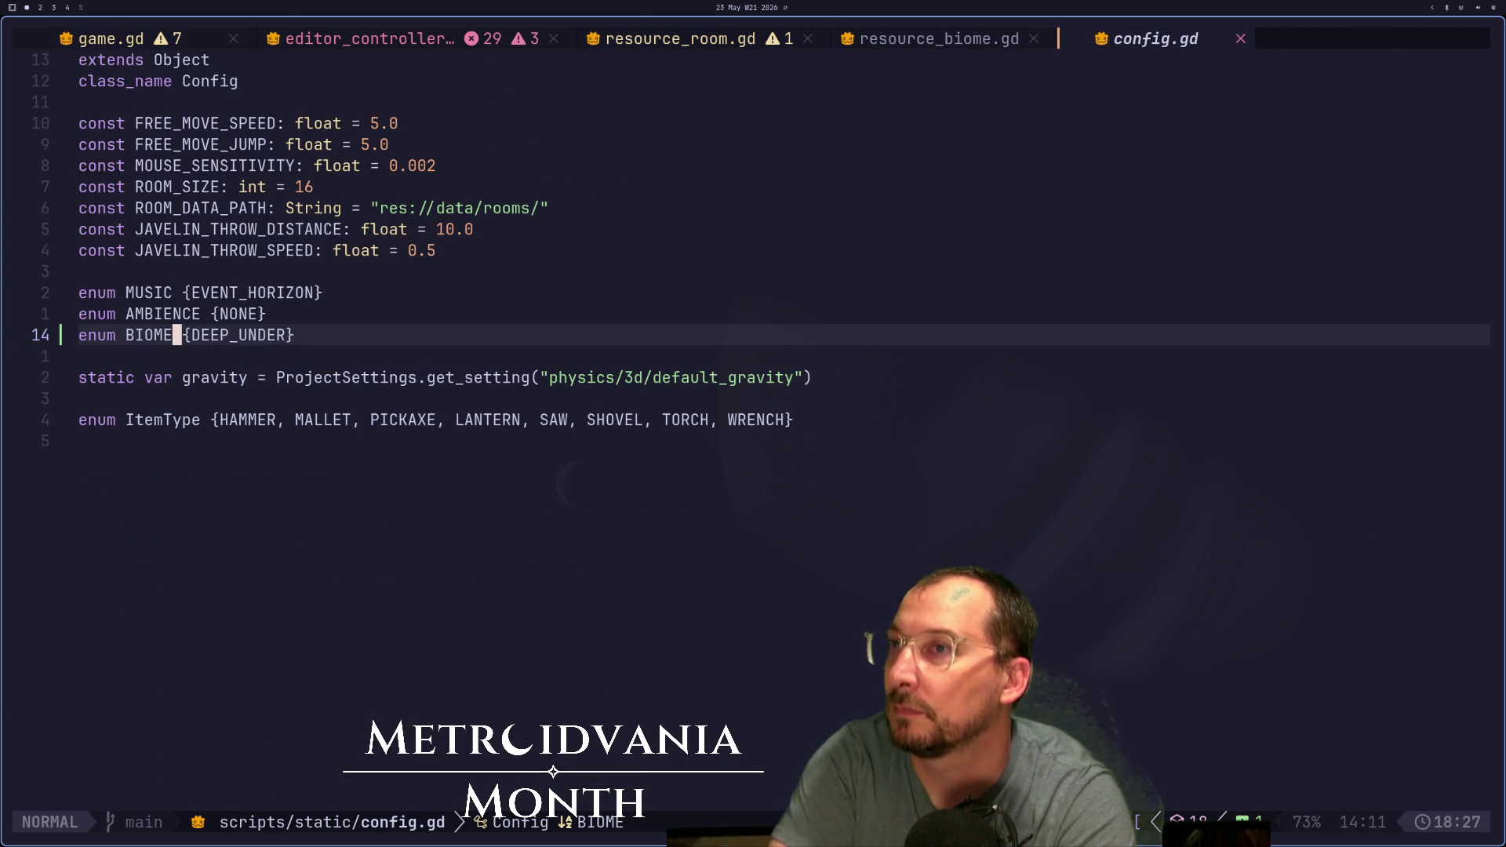
key("super+2")
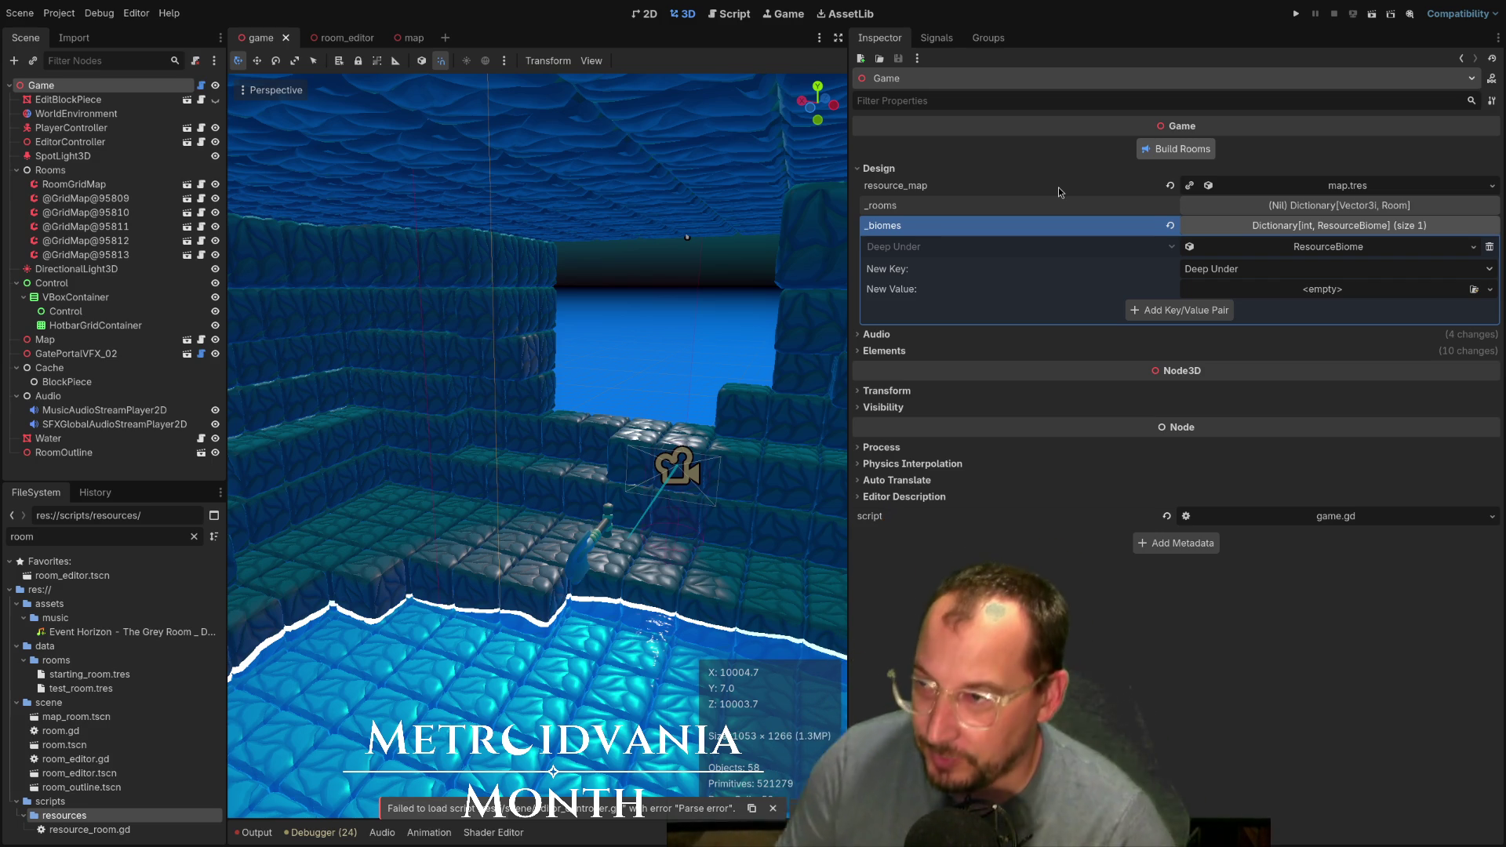
Restart Godot and open the Metroidvania-month project
key("super+2")
key("super+space")
type("god")
key("Return")
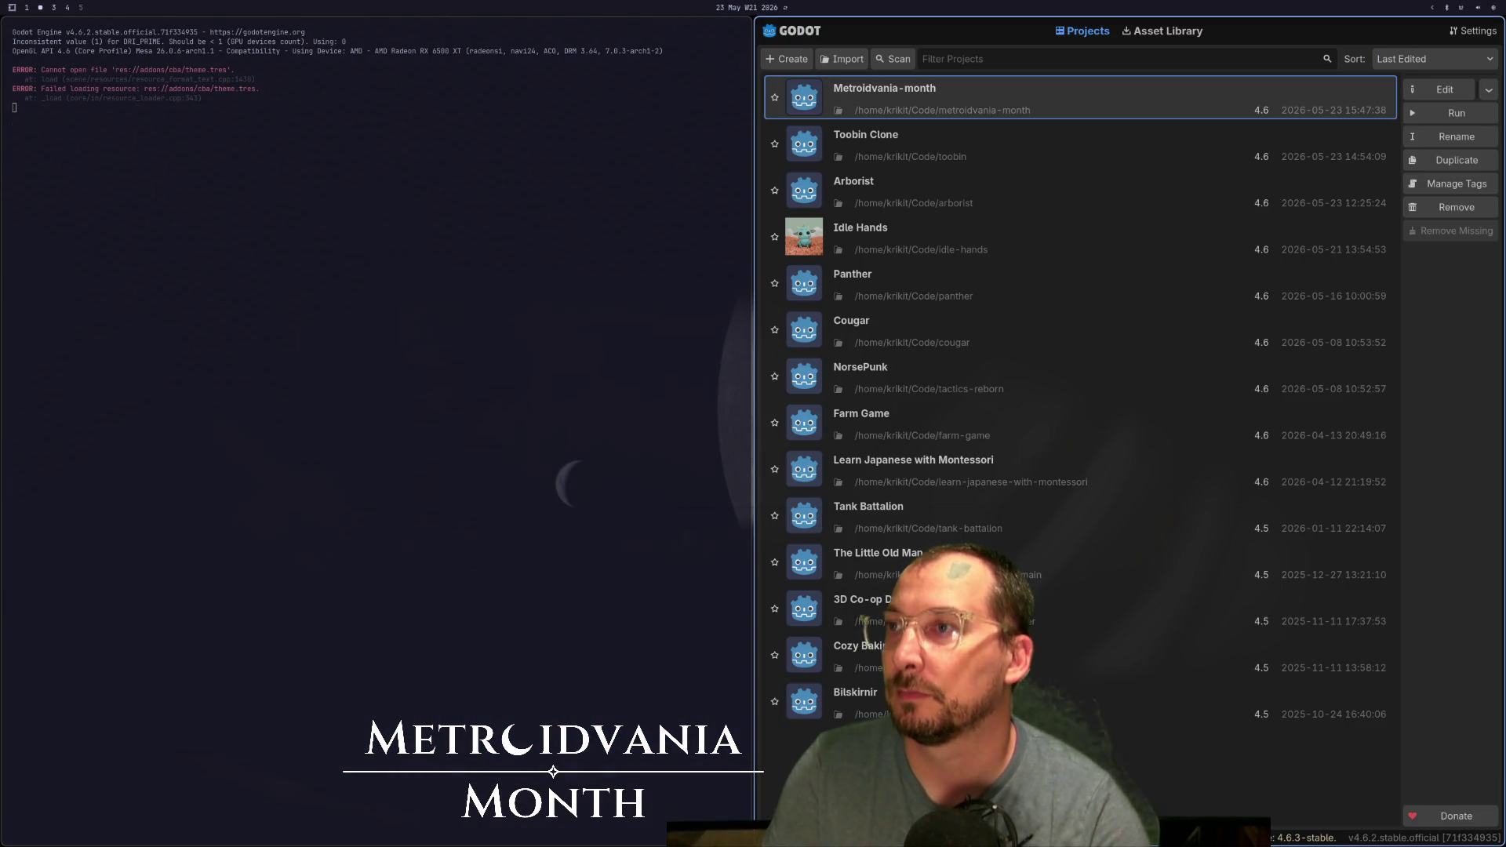
key("Return")
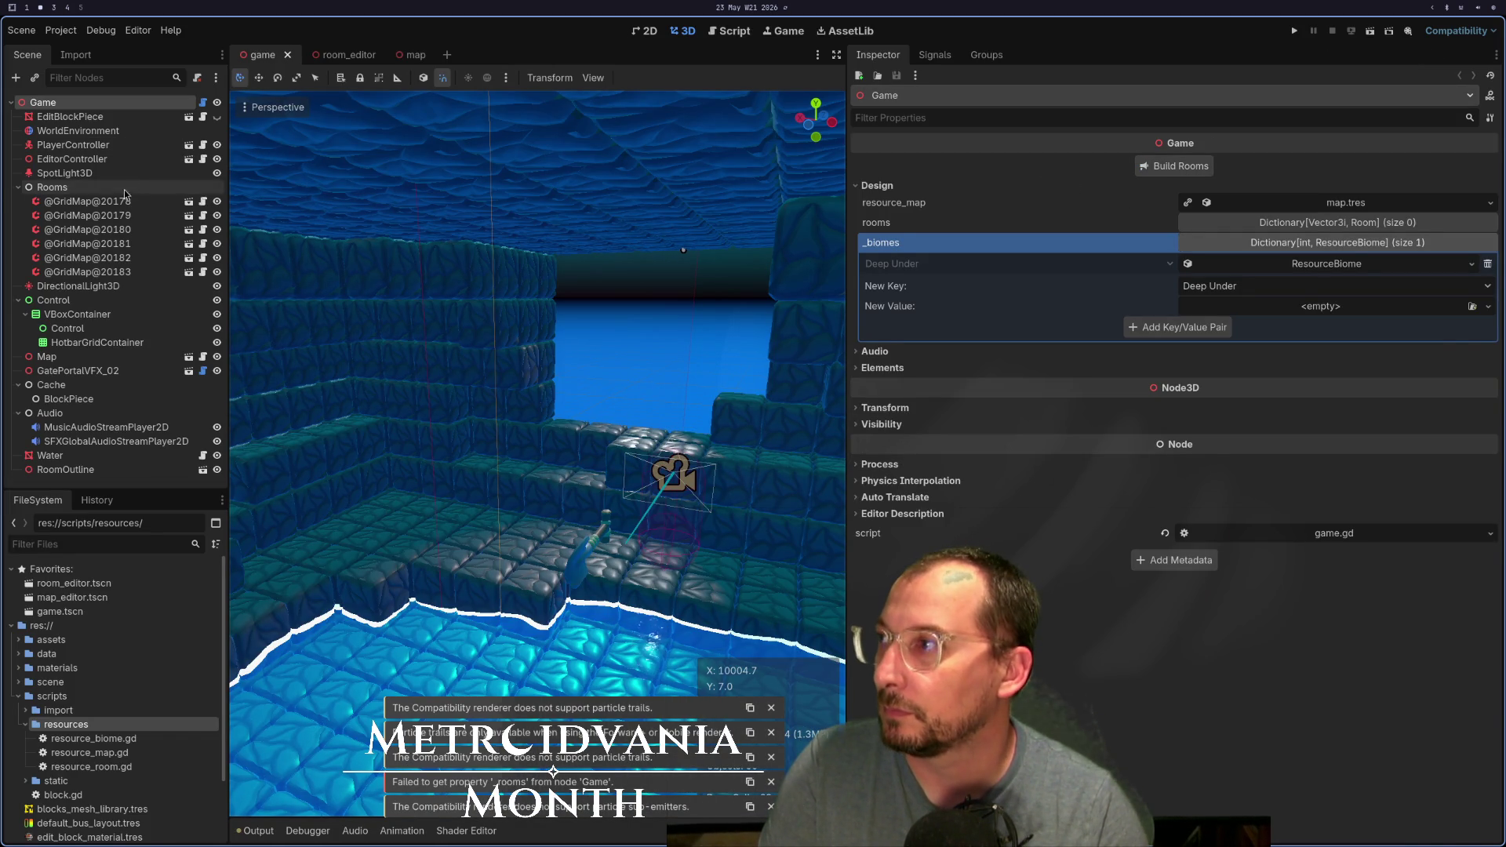
left_click(87, 202)
left_click(106, 273, "shift")
right_click(109, 274)
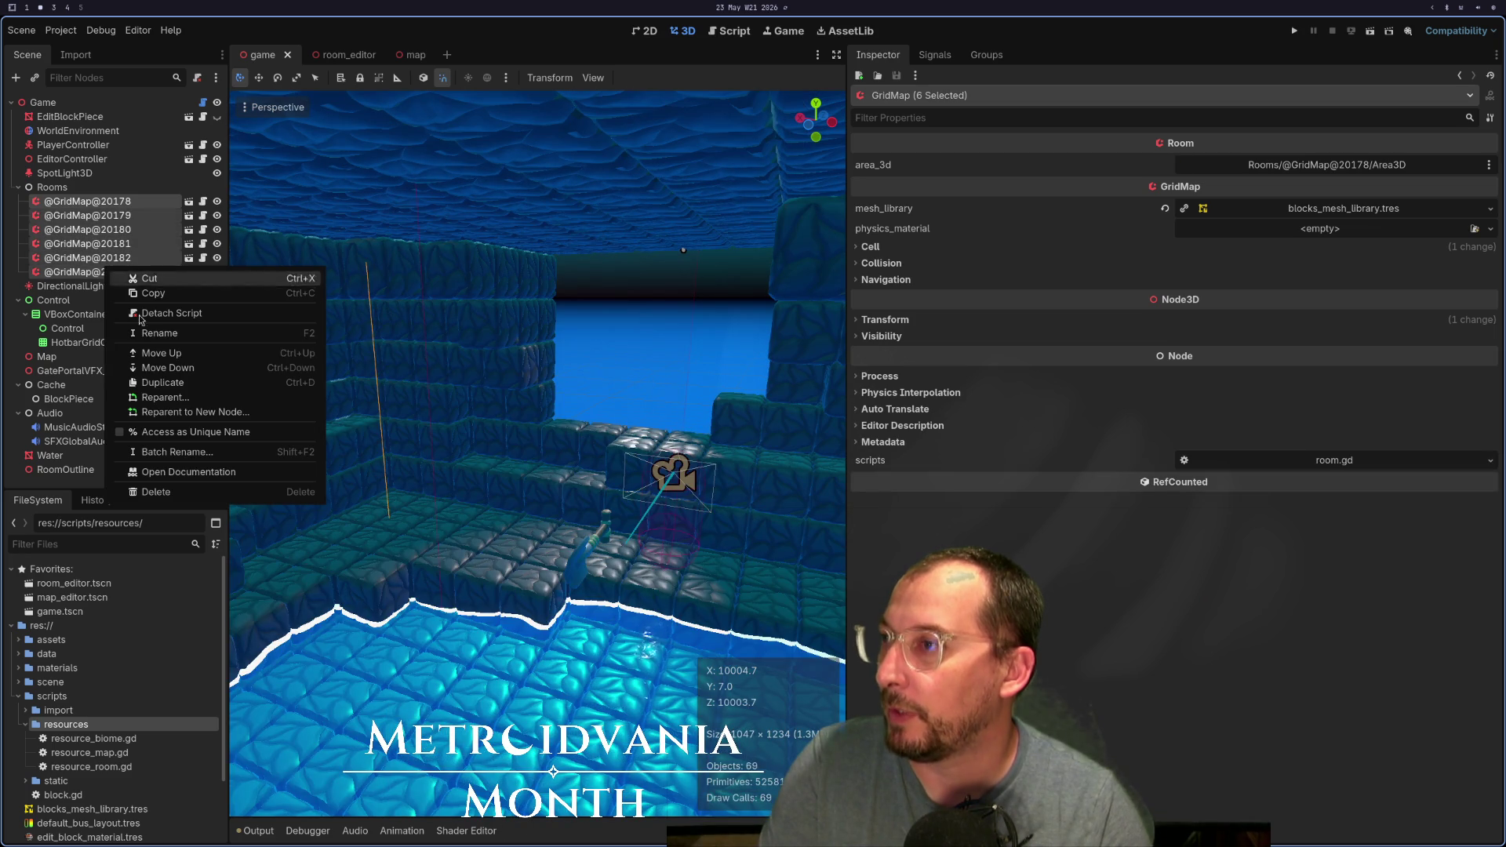
left_click(156, 492)
left_click(764, 447)
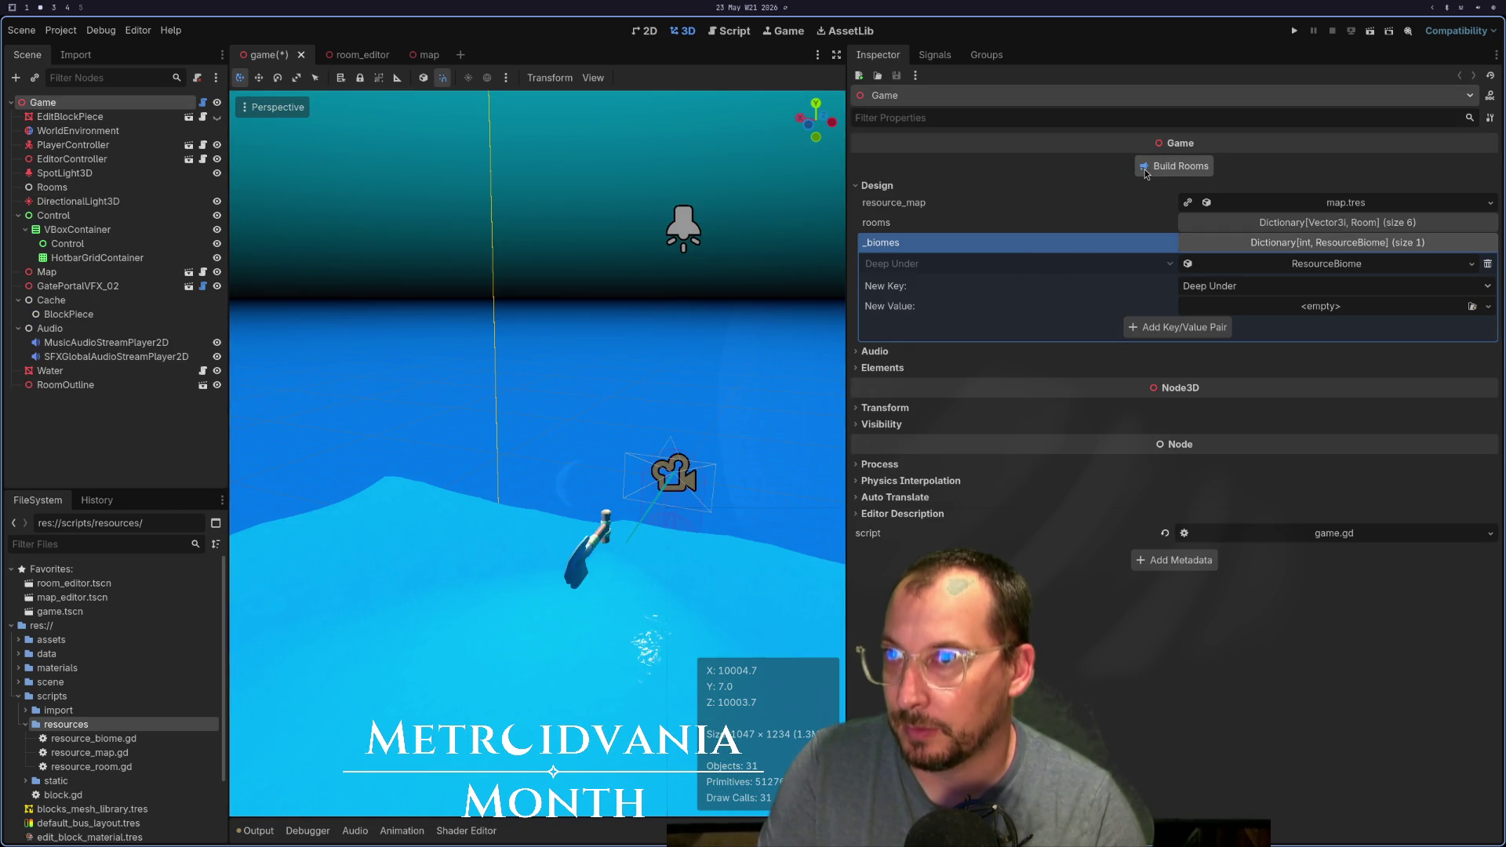
left_click(1175, 166)
key("super+1")
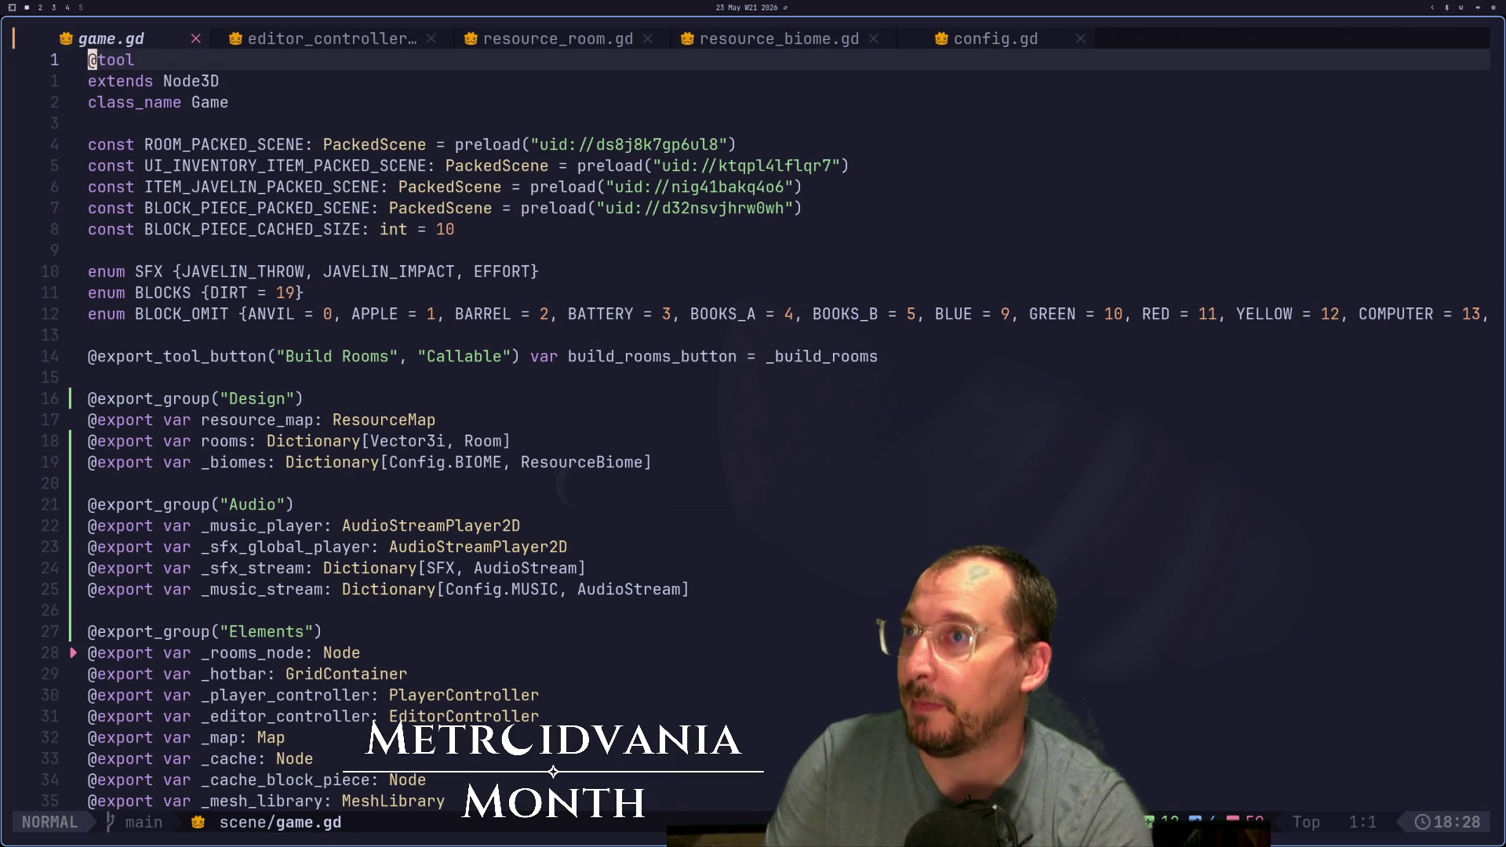
Browse game.gd and editor_controller.gd, then check the Godot editor
key("j")
key("j")
key("j")
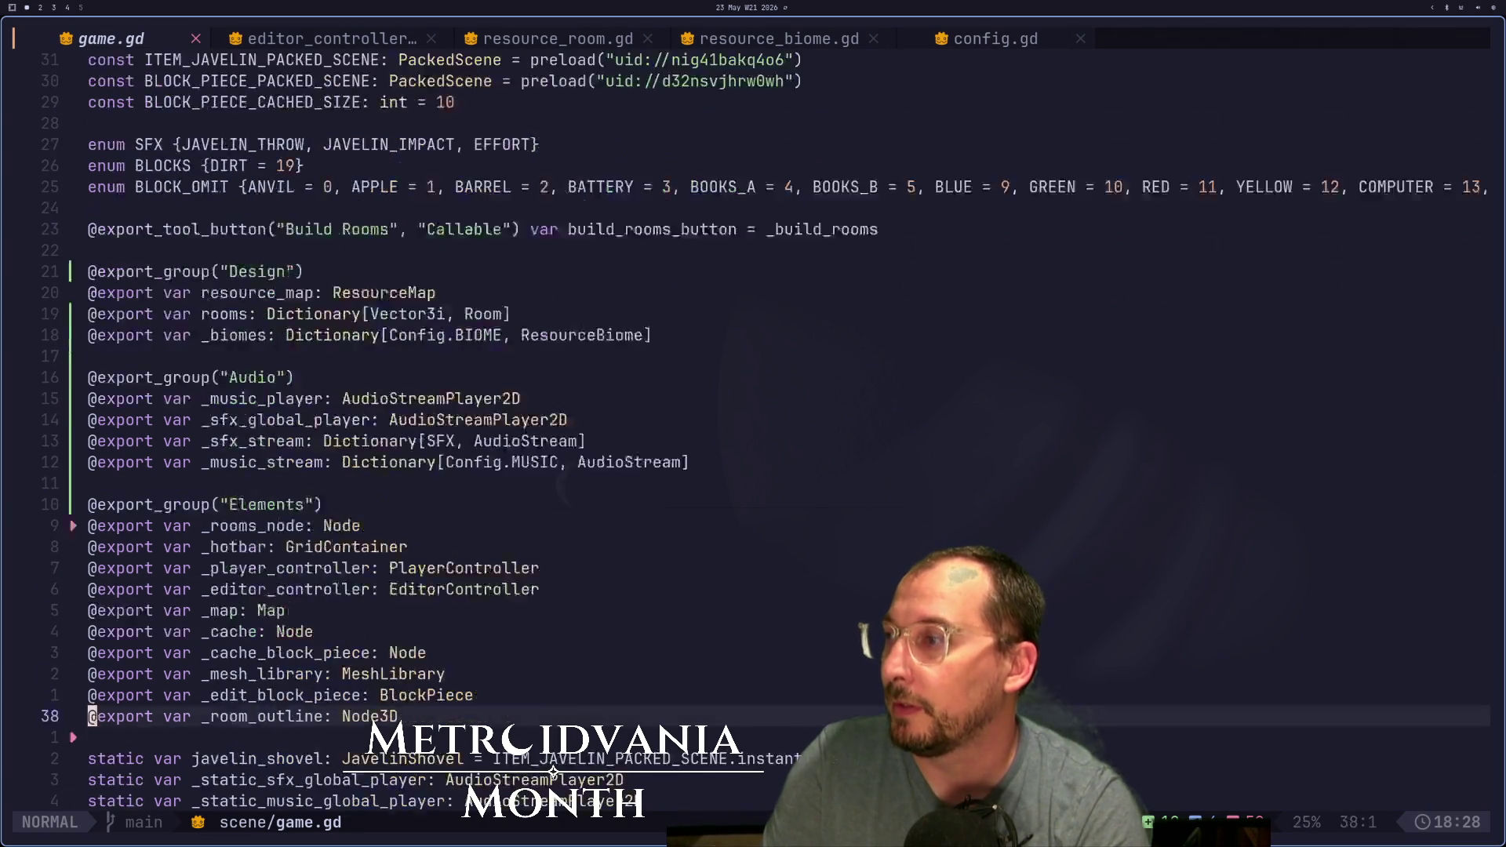
key("j")
key("j")
key("j")
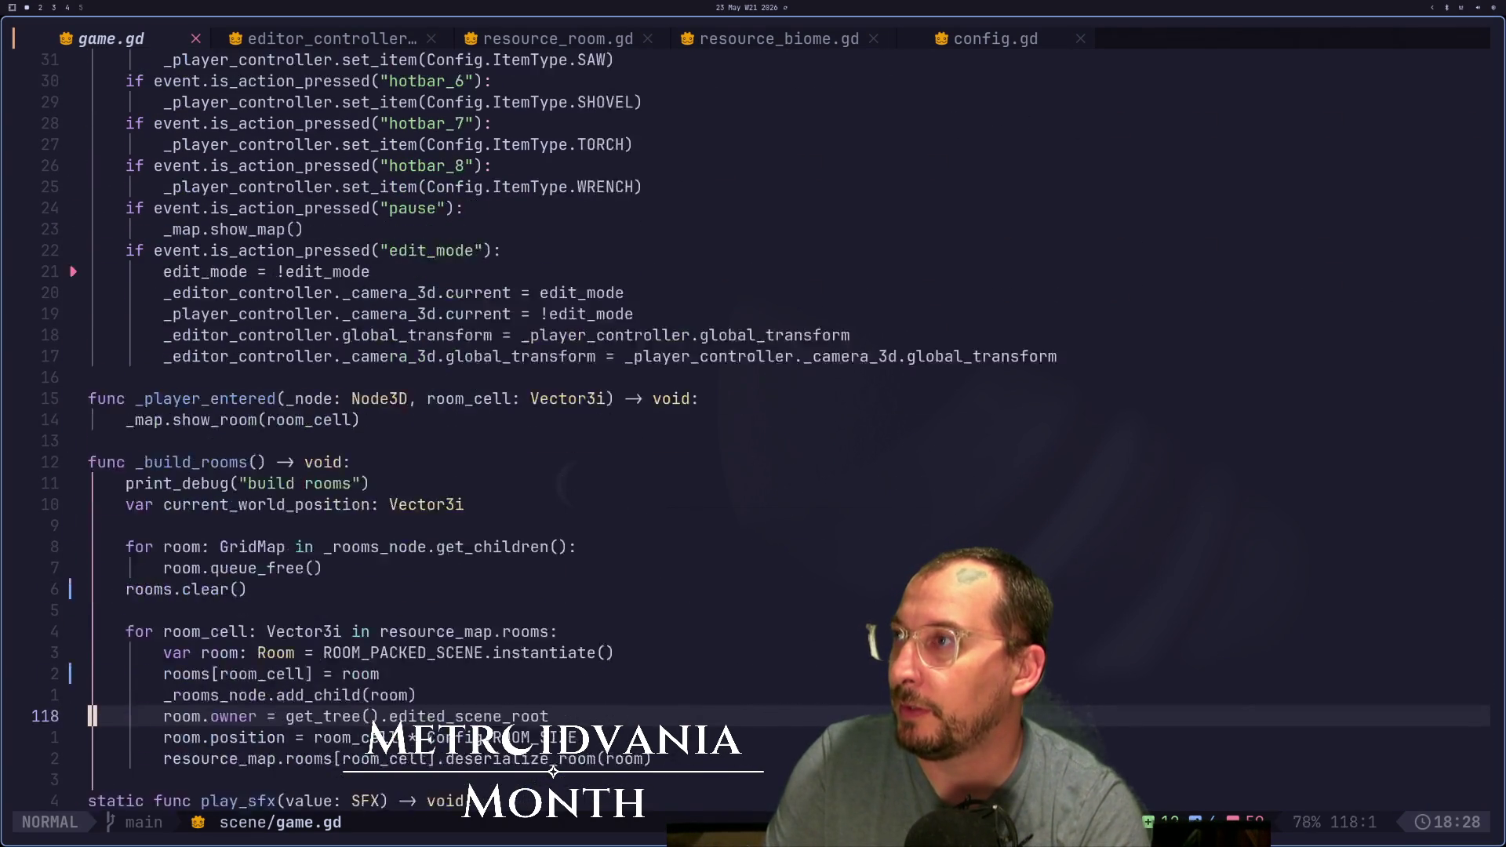
key("shift+l")
key("k")
key("k")
key("k")
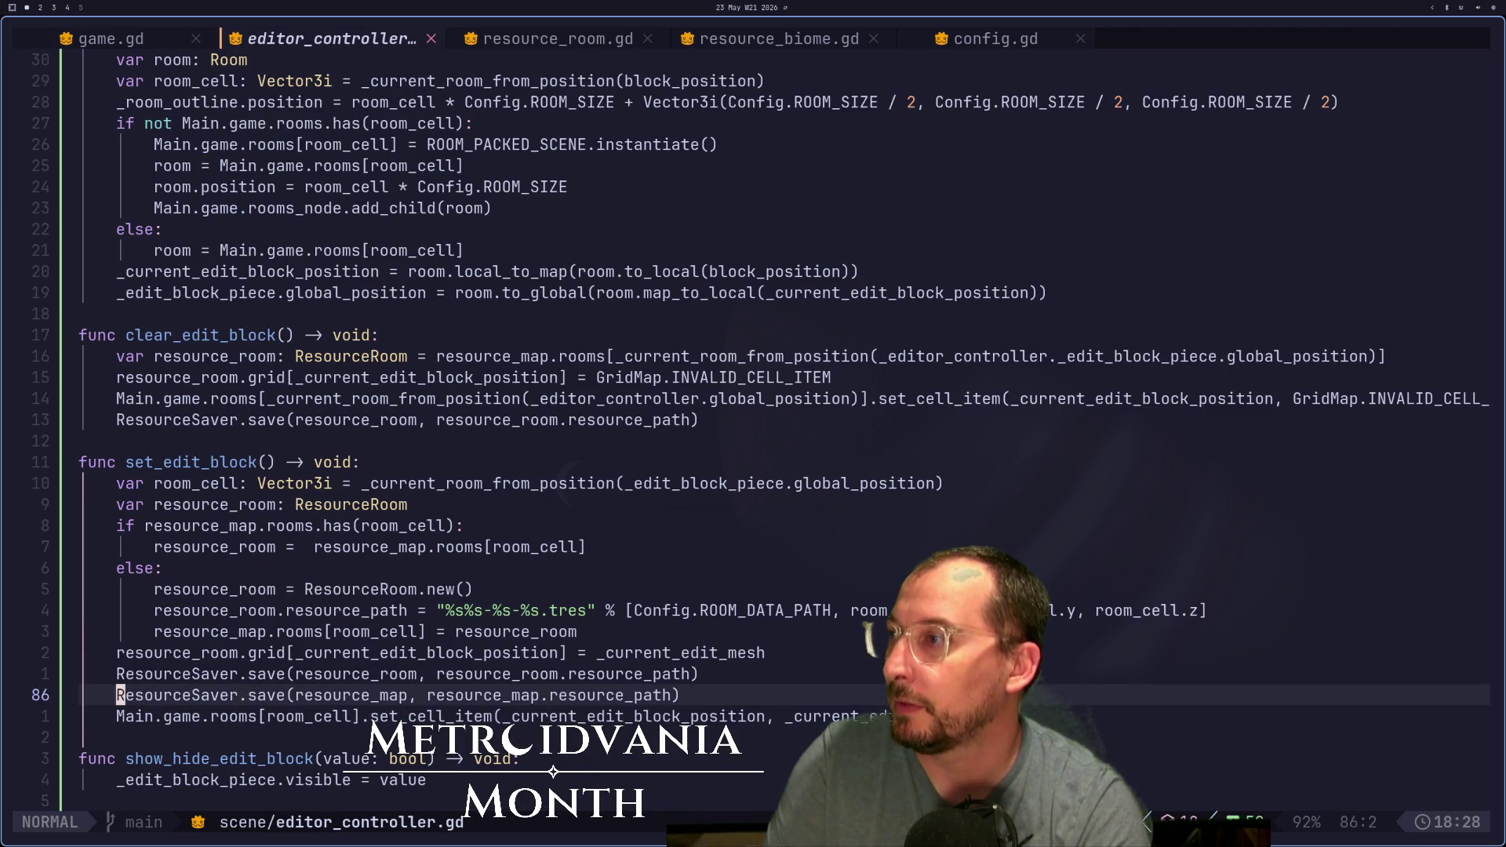
key("k")
key("k")
key("k")
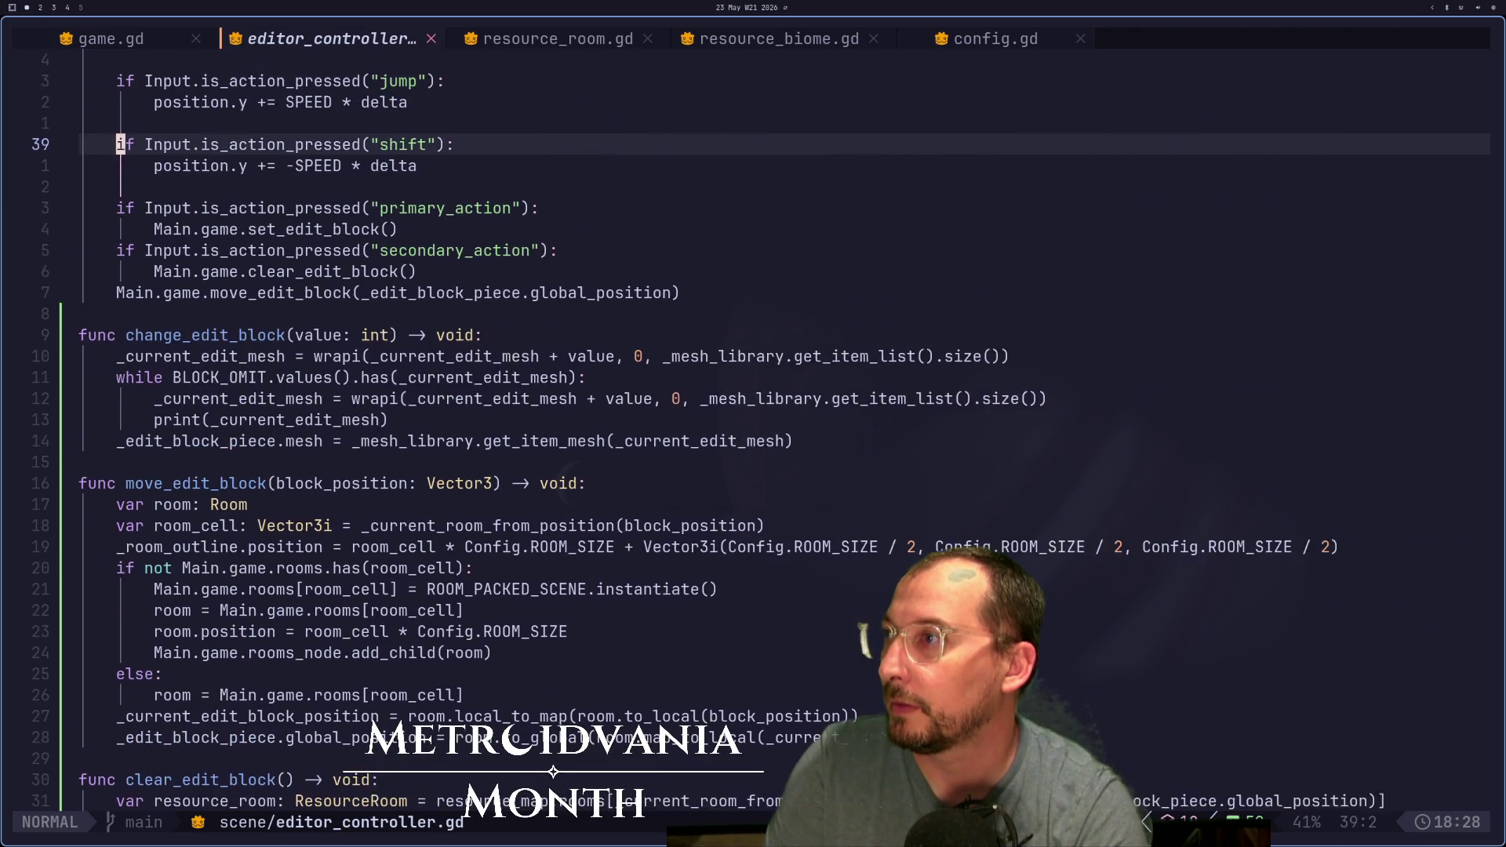
key("j")
key("j")
key("j")
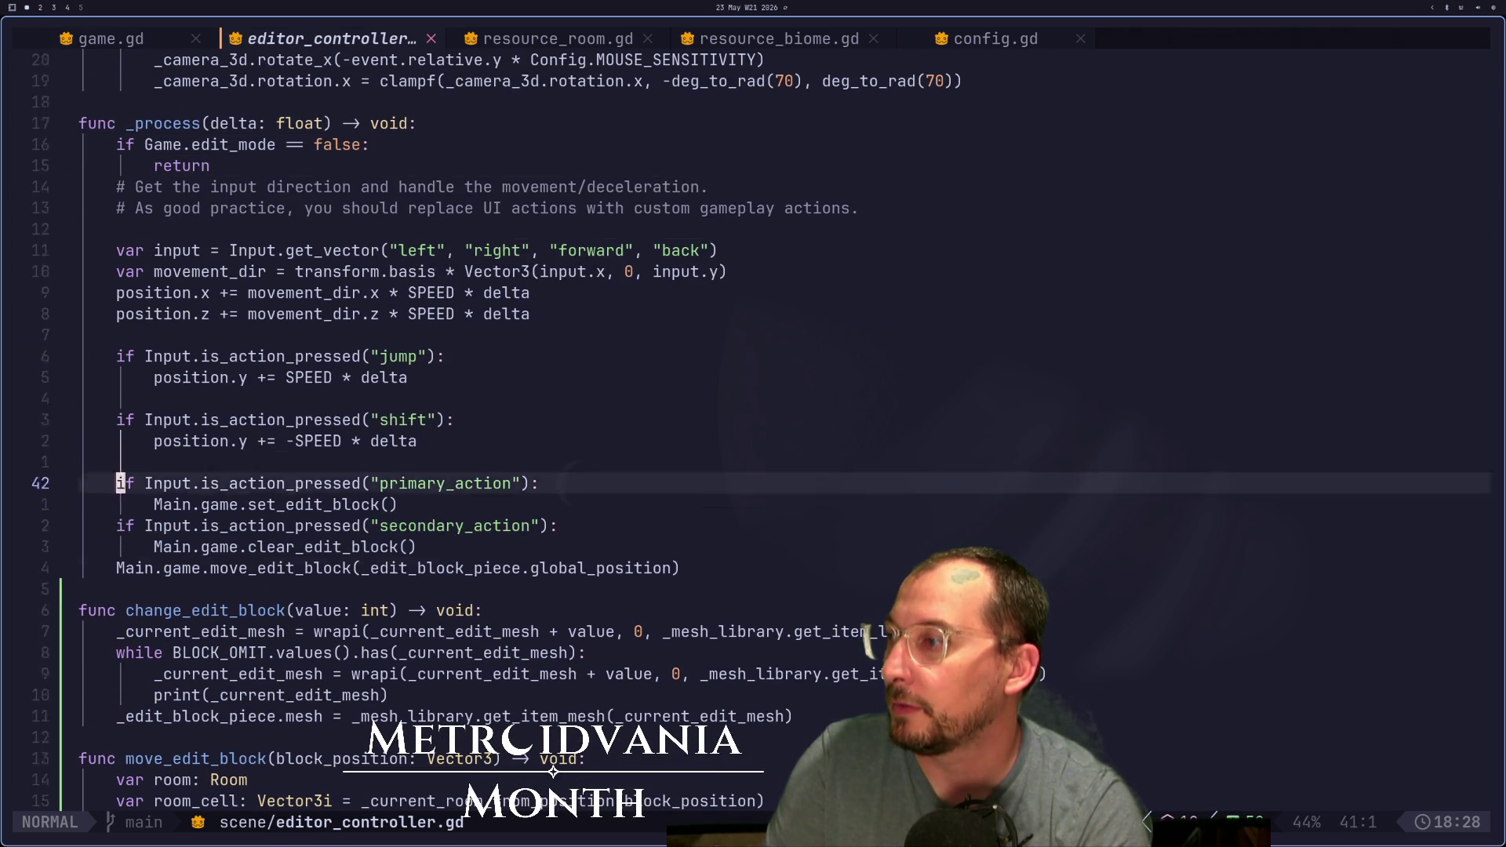
key("shift+semicolon")
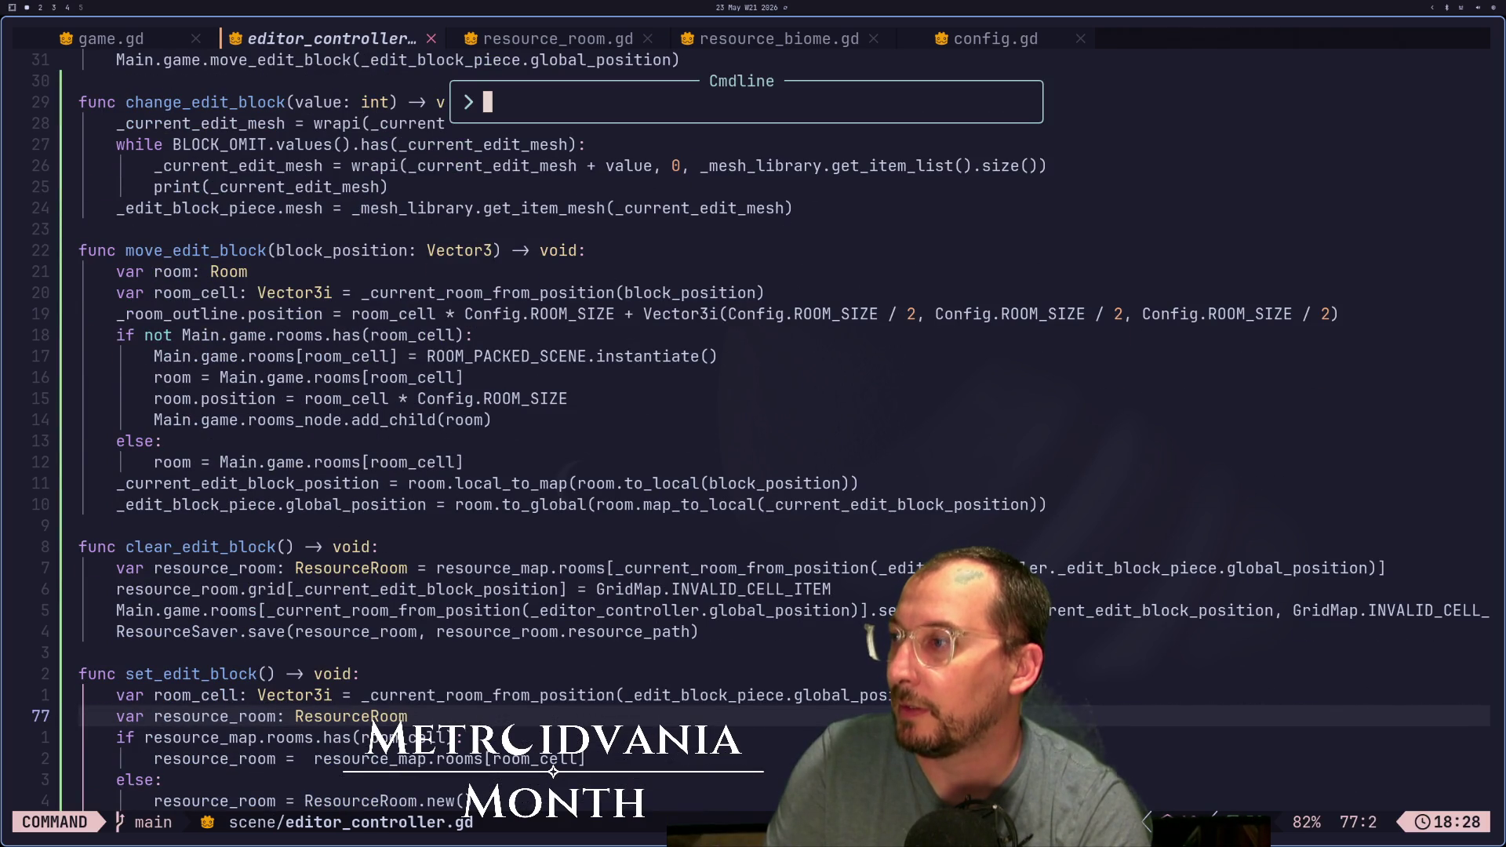
key("Escape")
key("super+2")
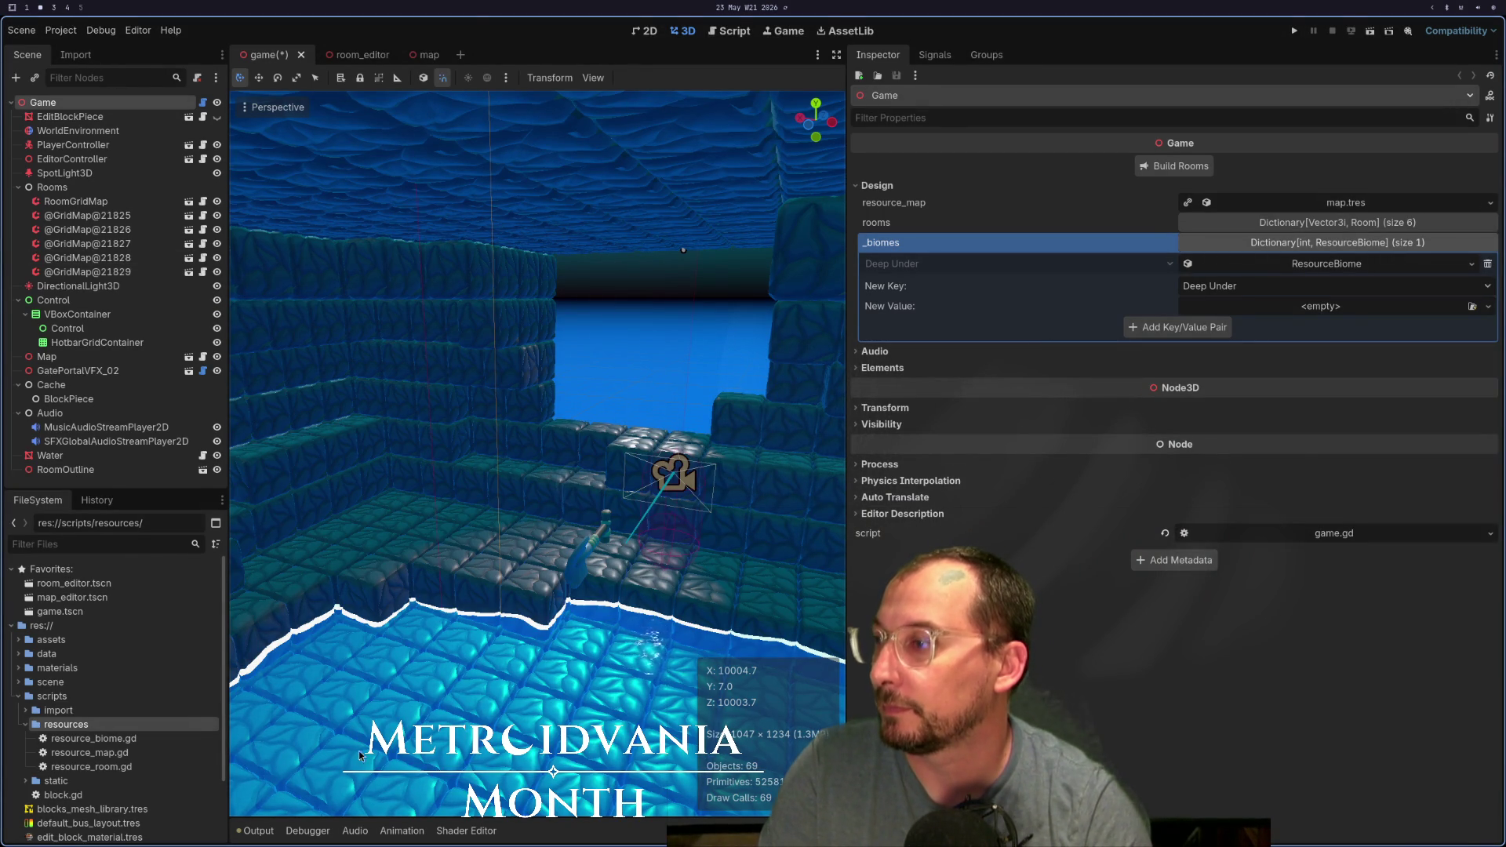
key("super+1")
Restart Neovim and reopen the metroidvania-month project
key("space")
key("q")
key("q")
key("Up")
key("Return")
key("space")
key("f")
key("p")
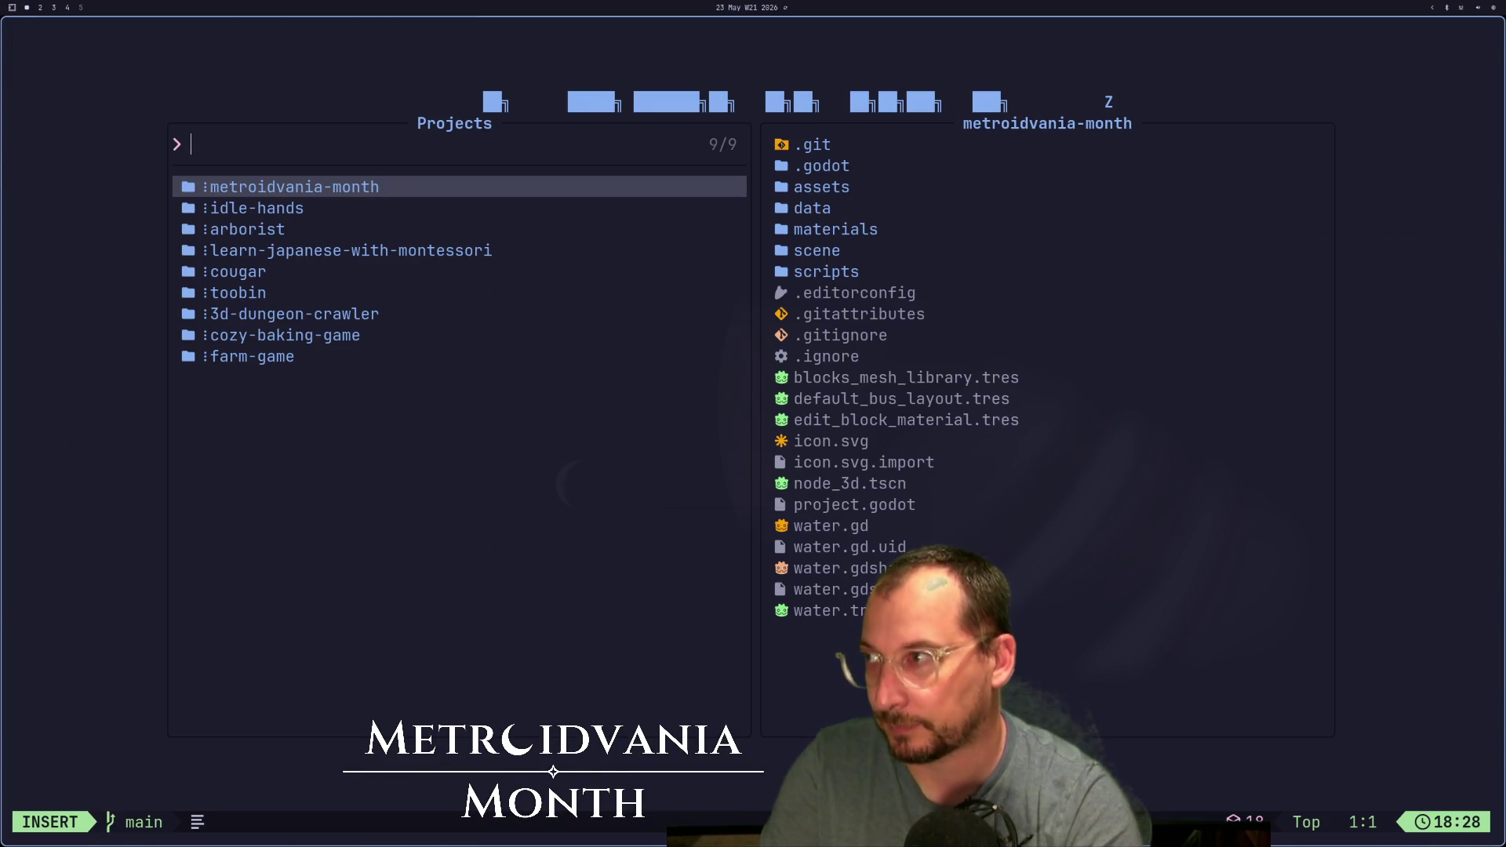
key("Return")
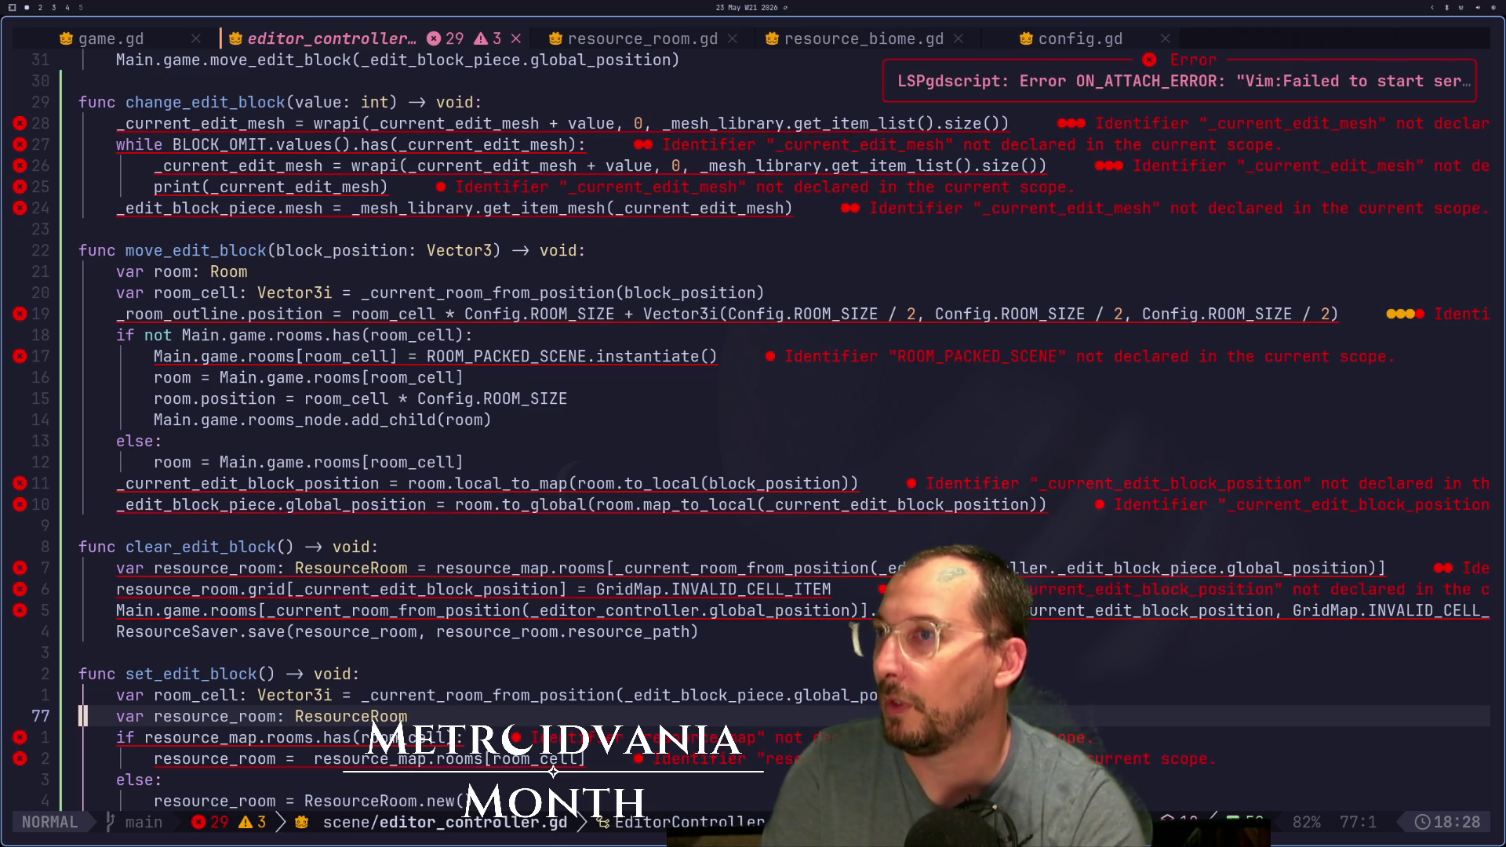
Go to the _current_edit_mesh reference in change_edit_block and switch to game.gd
key("j")
key("k")
key("k")
key("k")
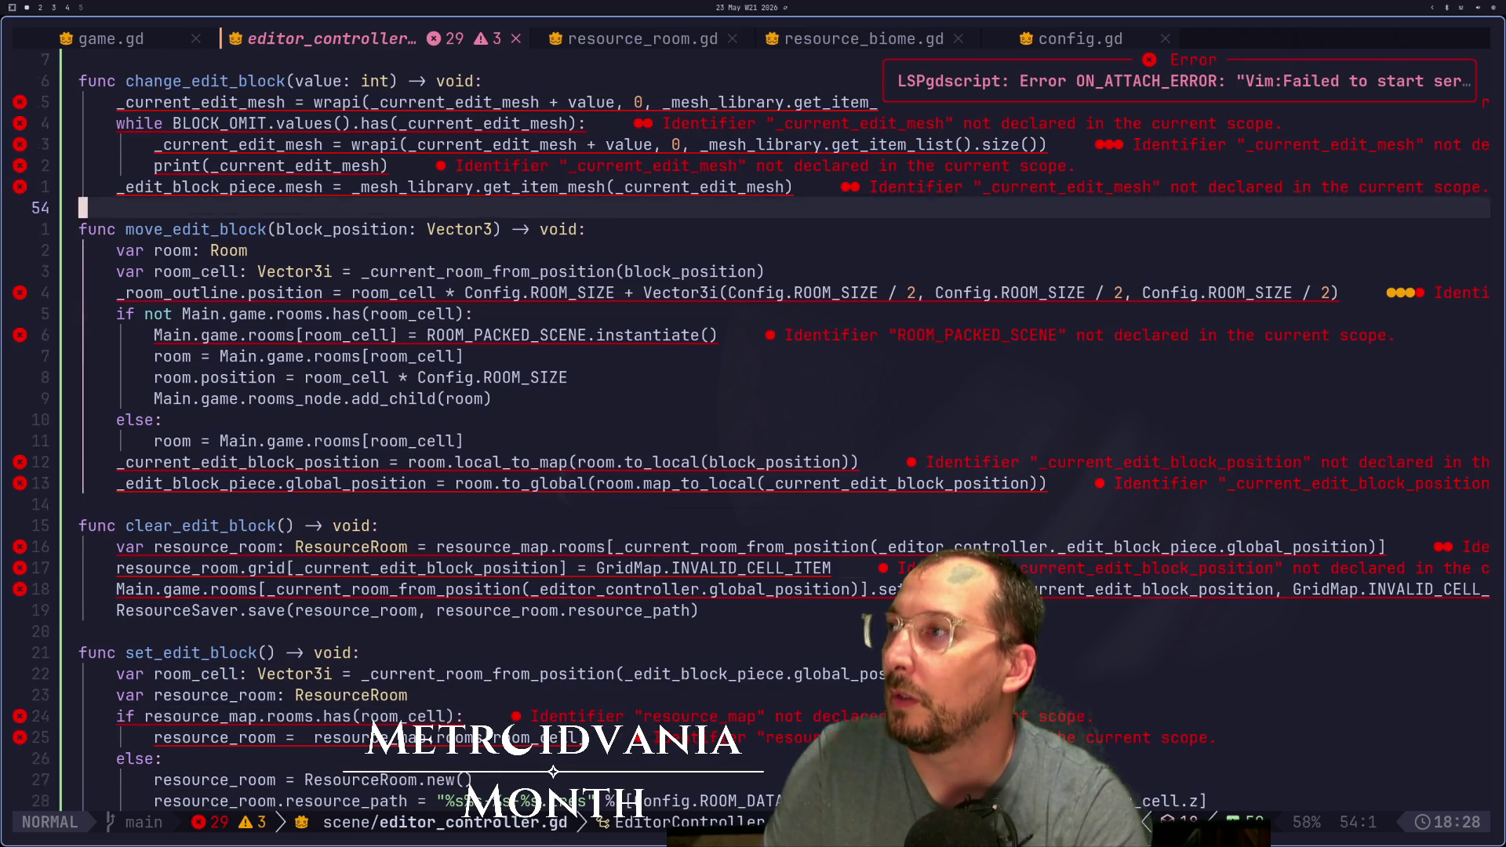
key("j")
key("j")
key("j")
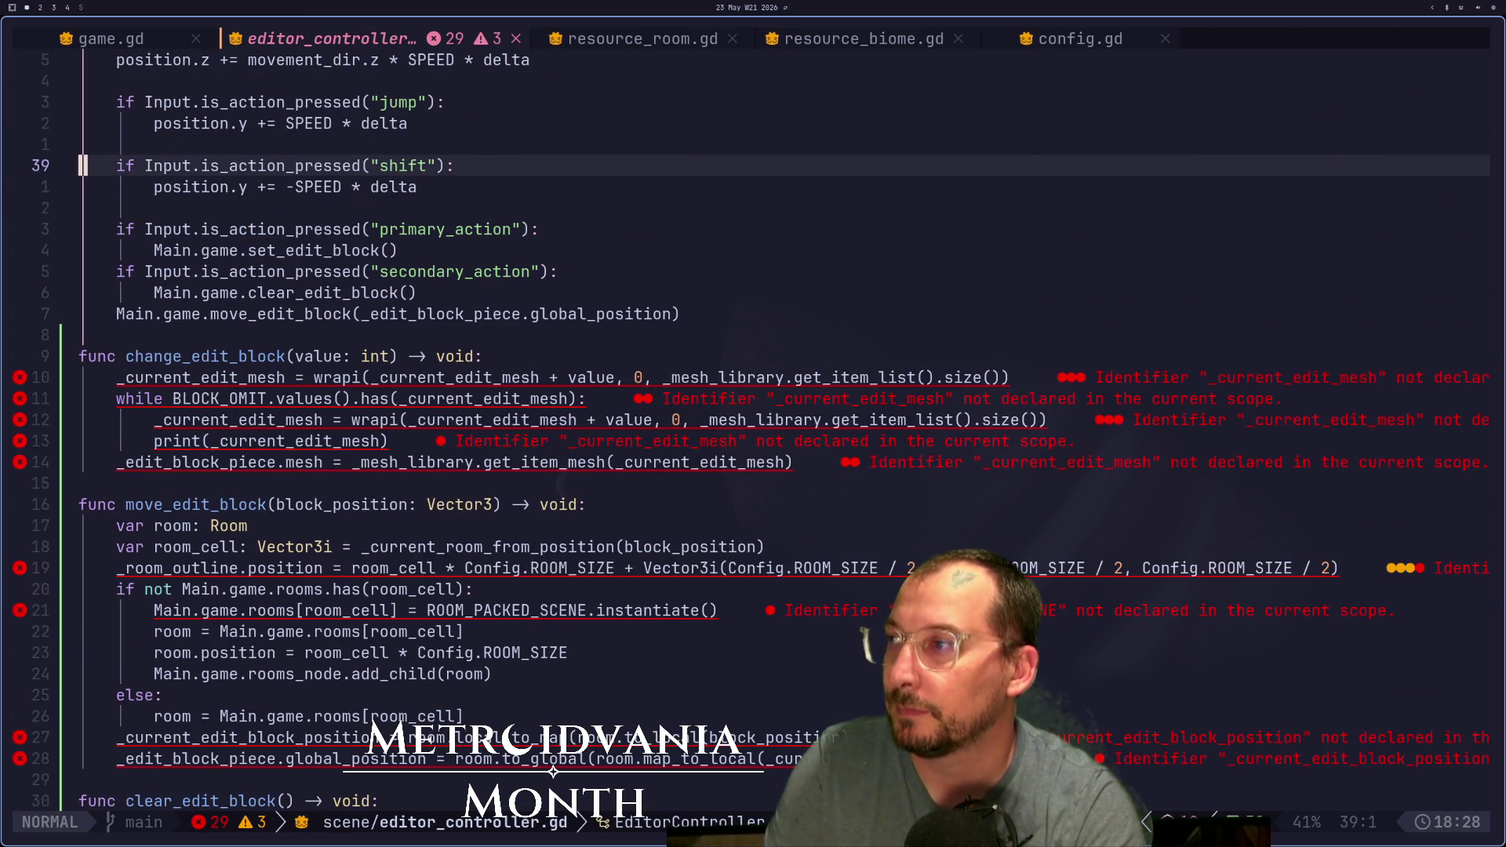
key("j")
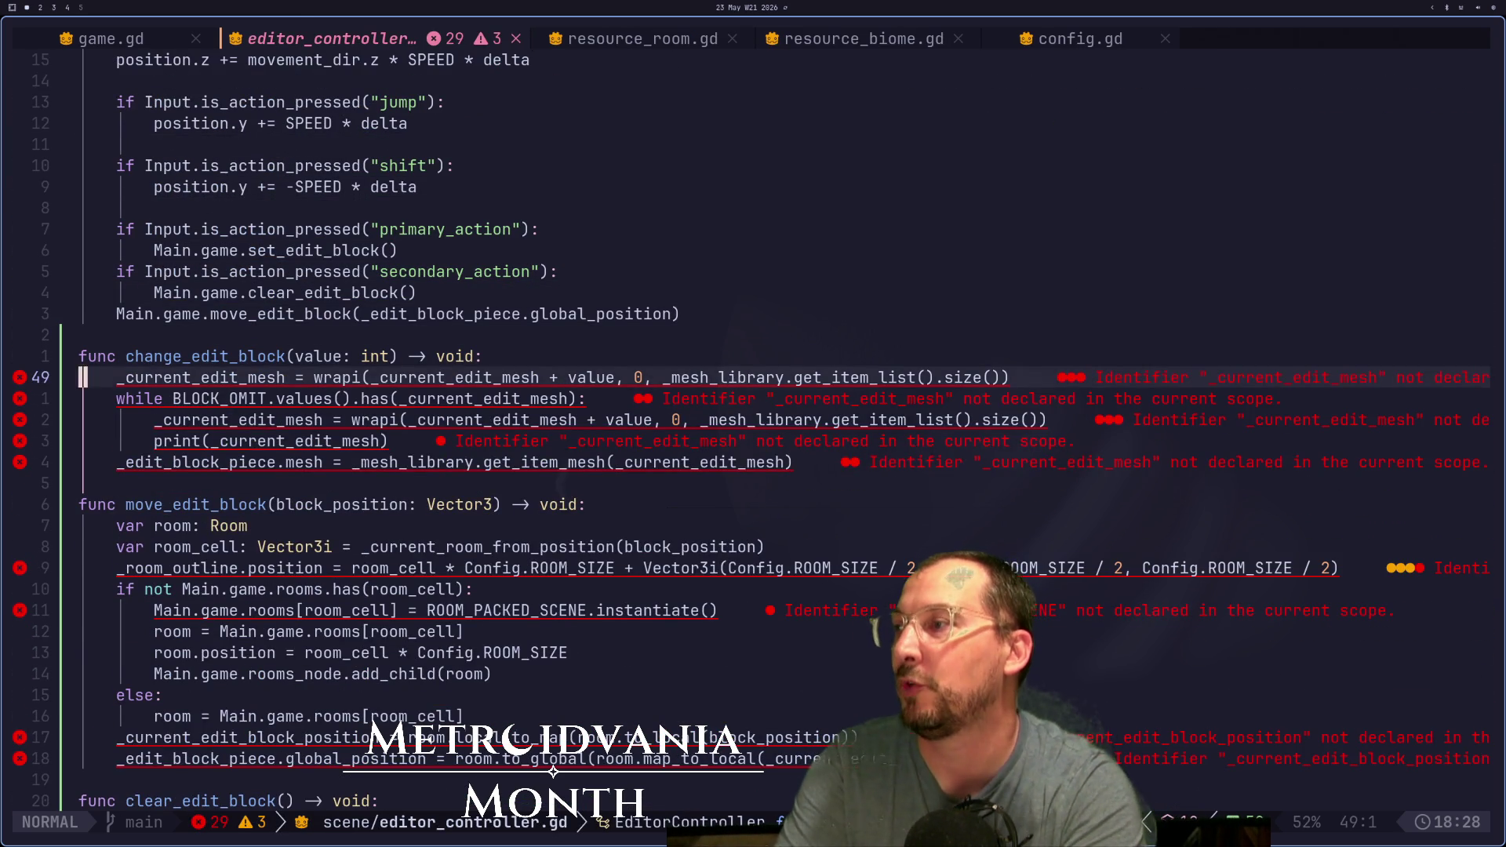
key("w")
key("w")
key("w")
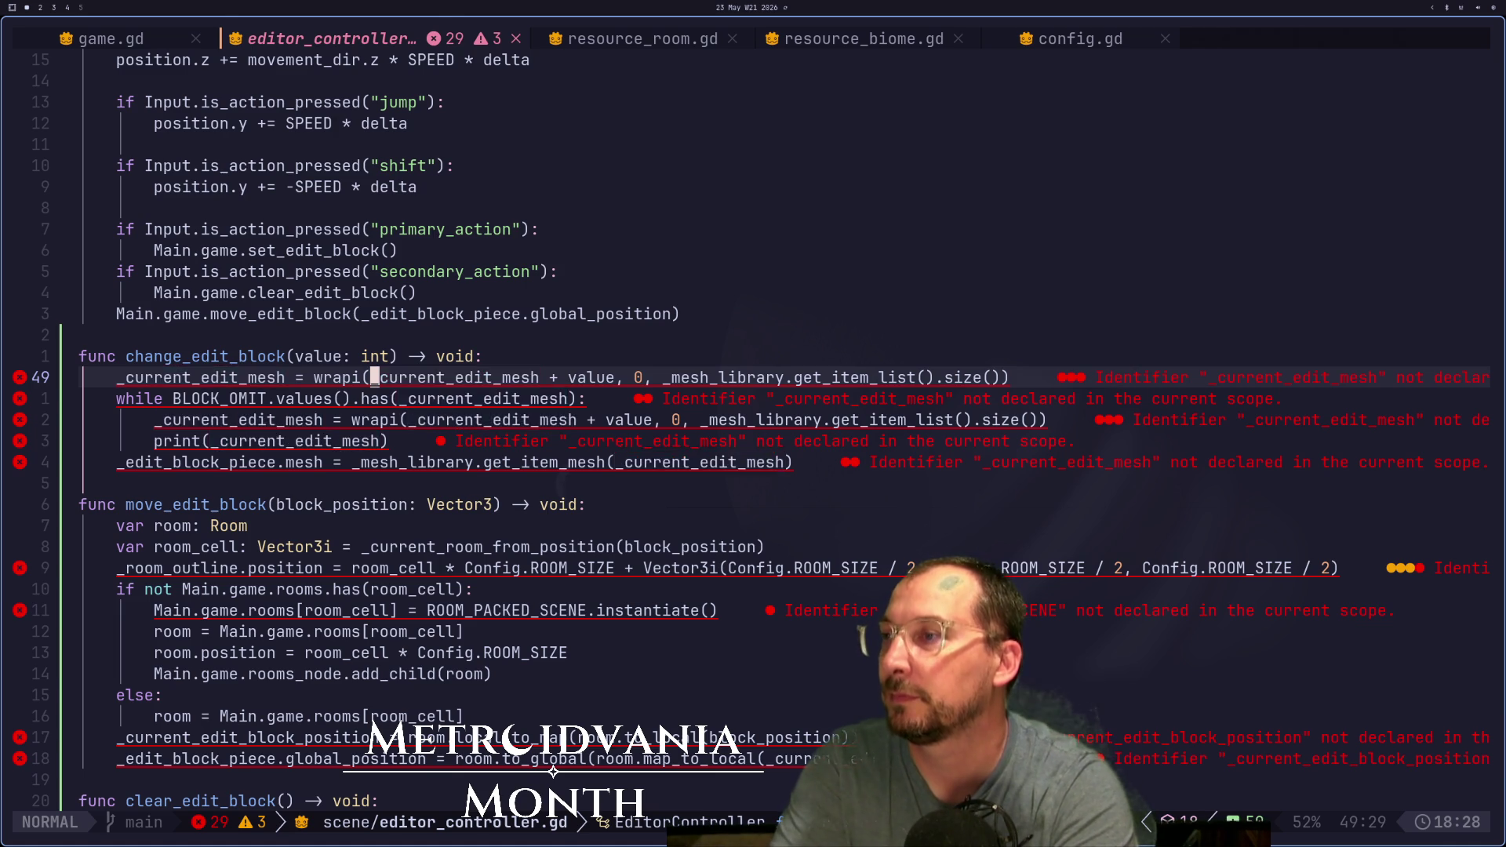
key("shift+h")
Cut the _current_edit_mesh and _current_edit_block_position lines from game.gd and save
key("n")
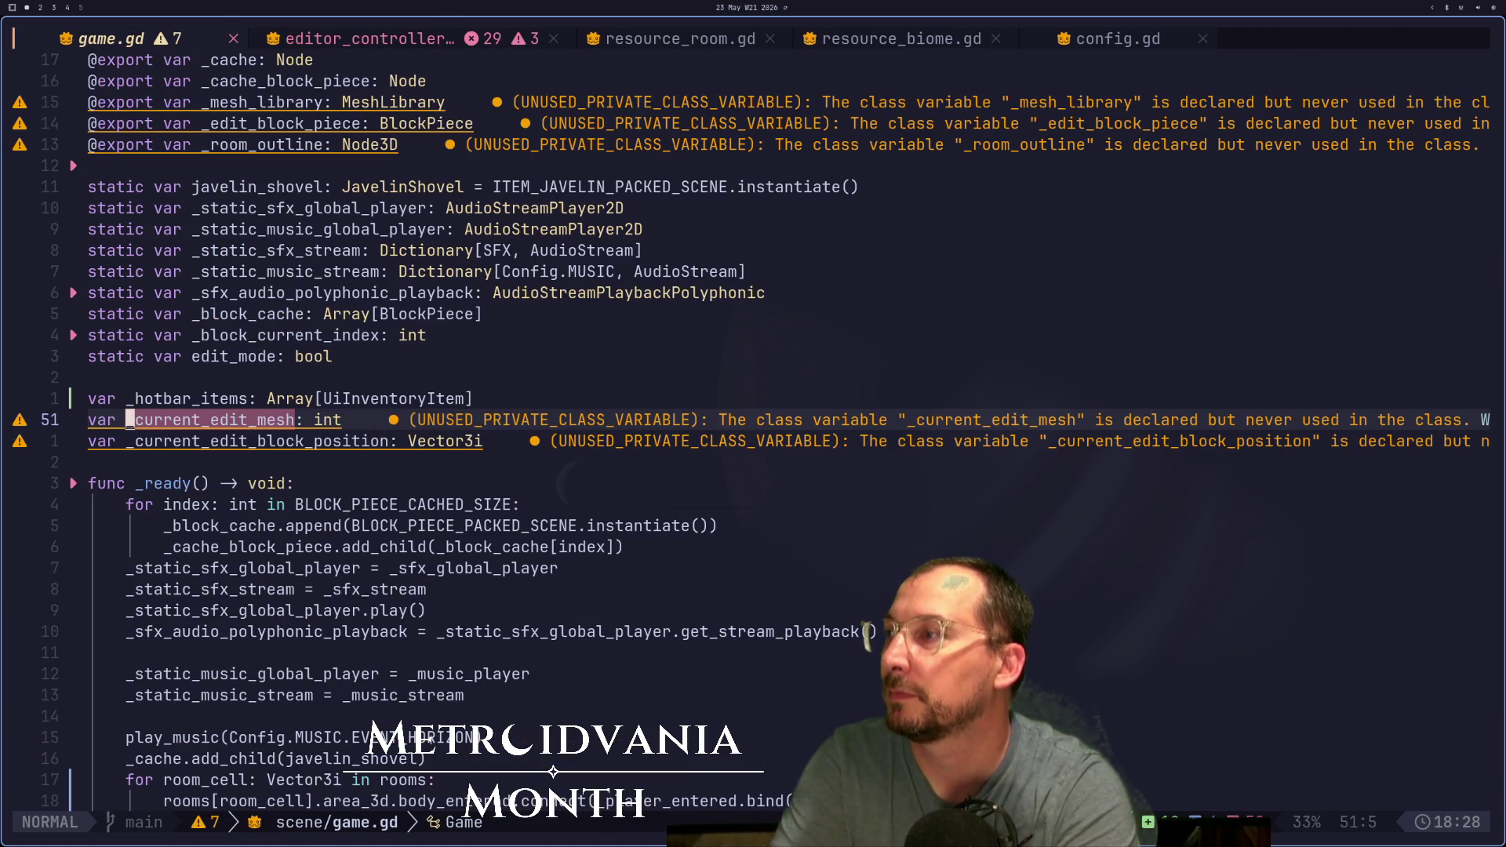
key("k")
key("j")
key("j")
key("k")
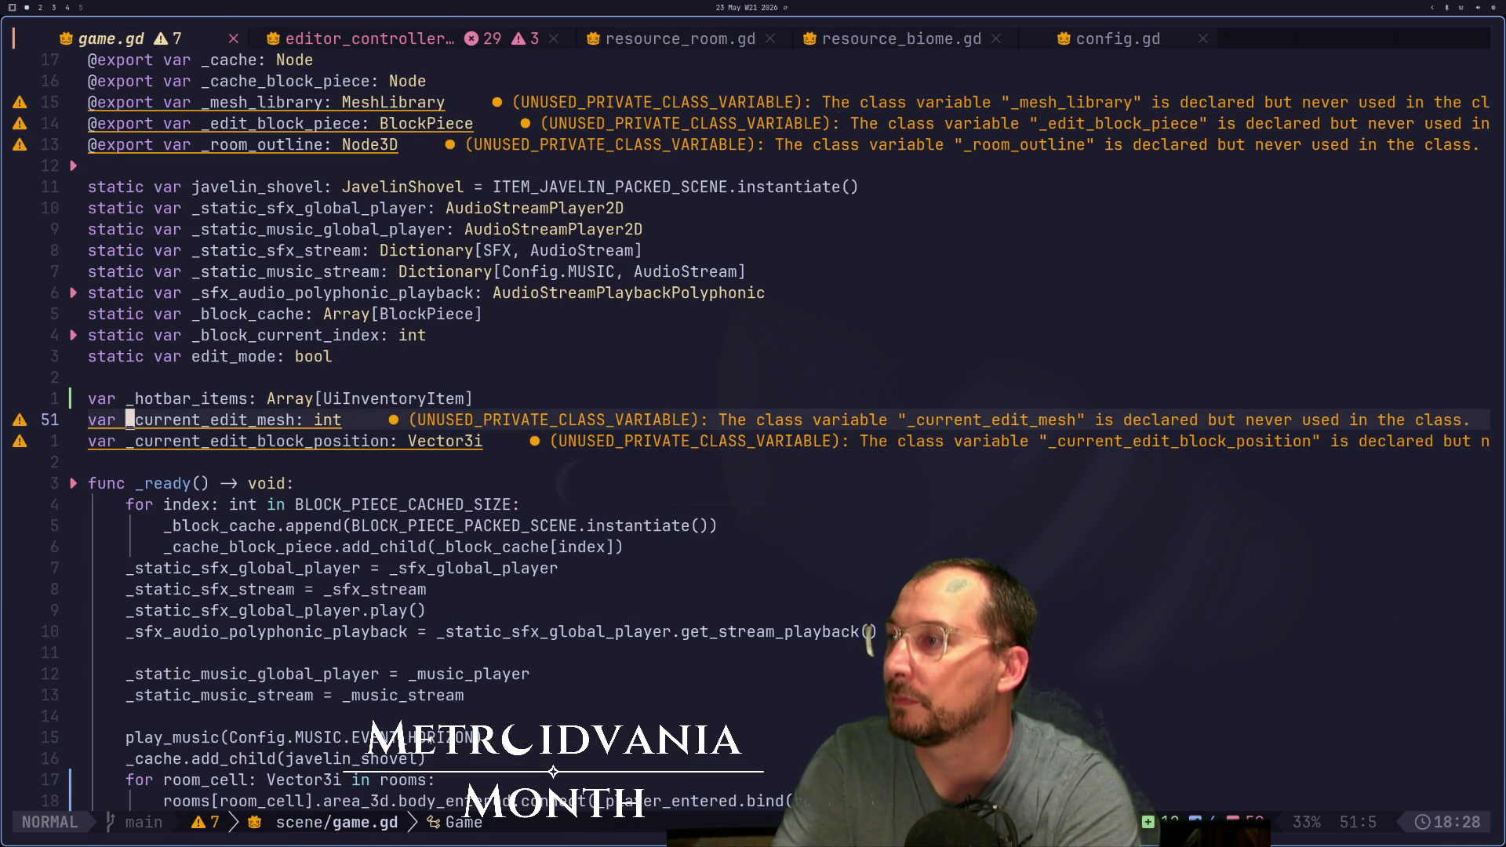
type("dj")
type(":w")
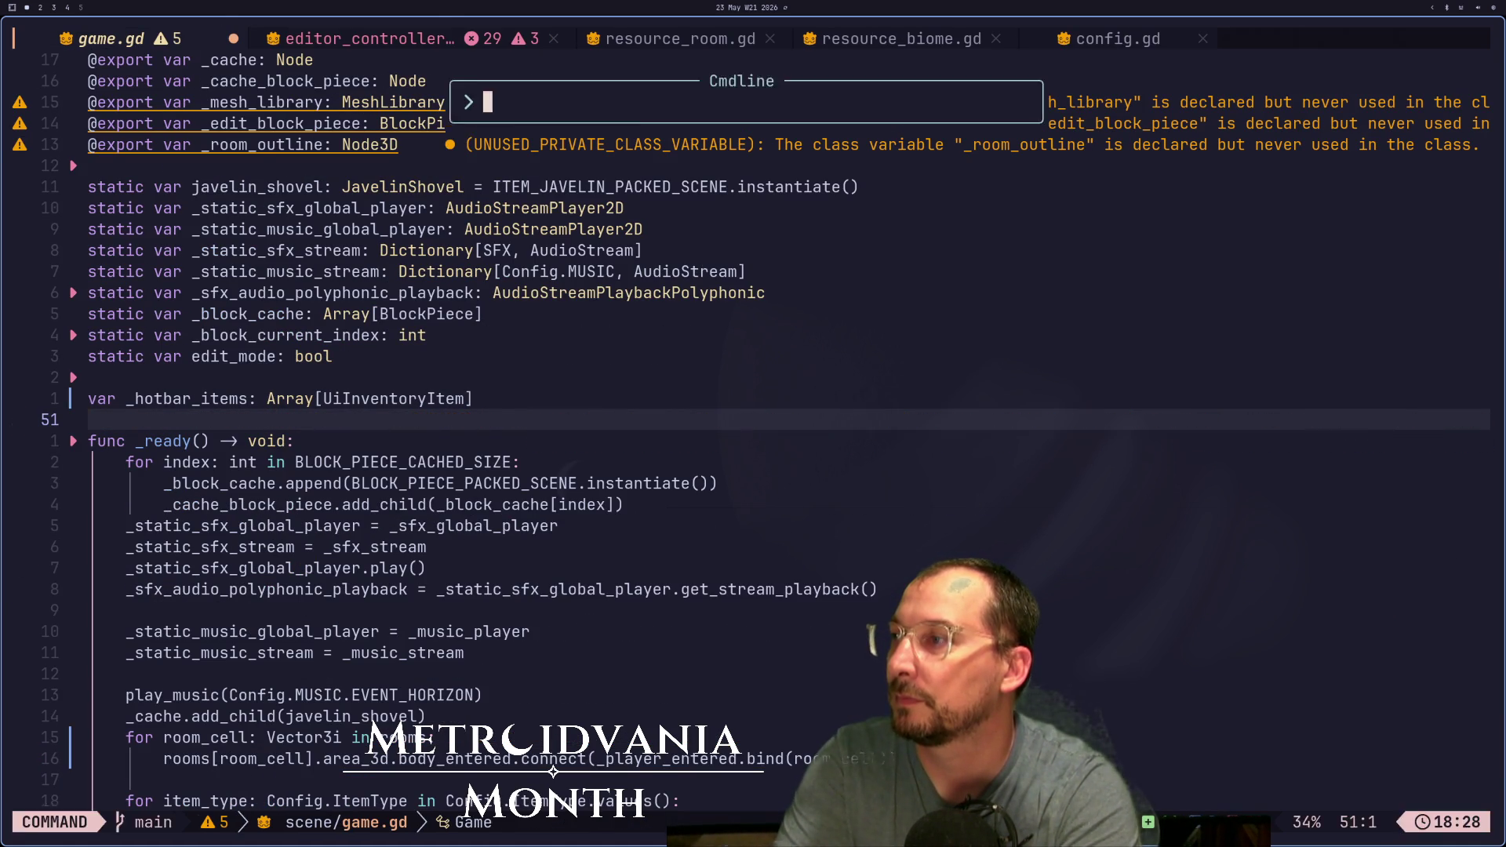
key("Return")
Paste both variables below the _camera_3d export in editor_controller.gd, add a blank line, and save
key("shift+l")
key("g")
key("g")
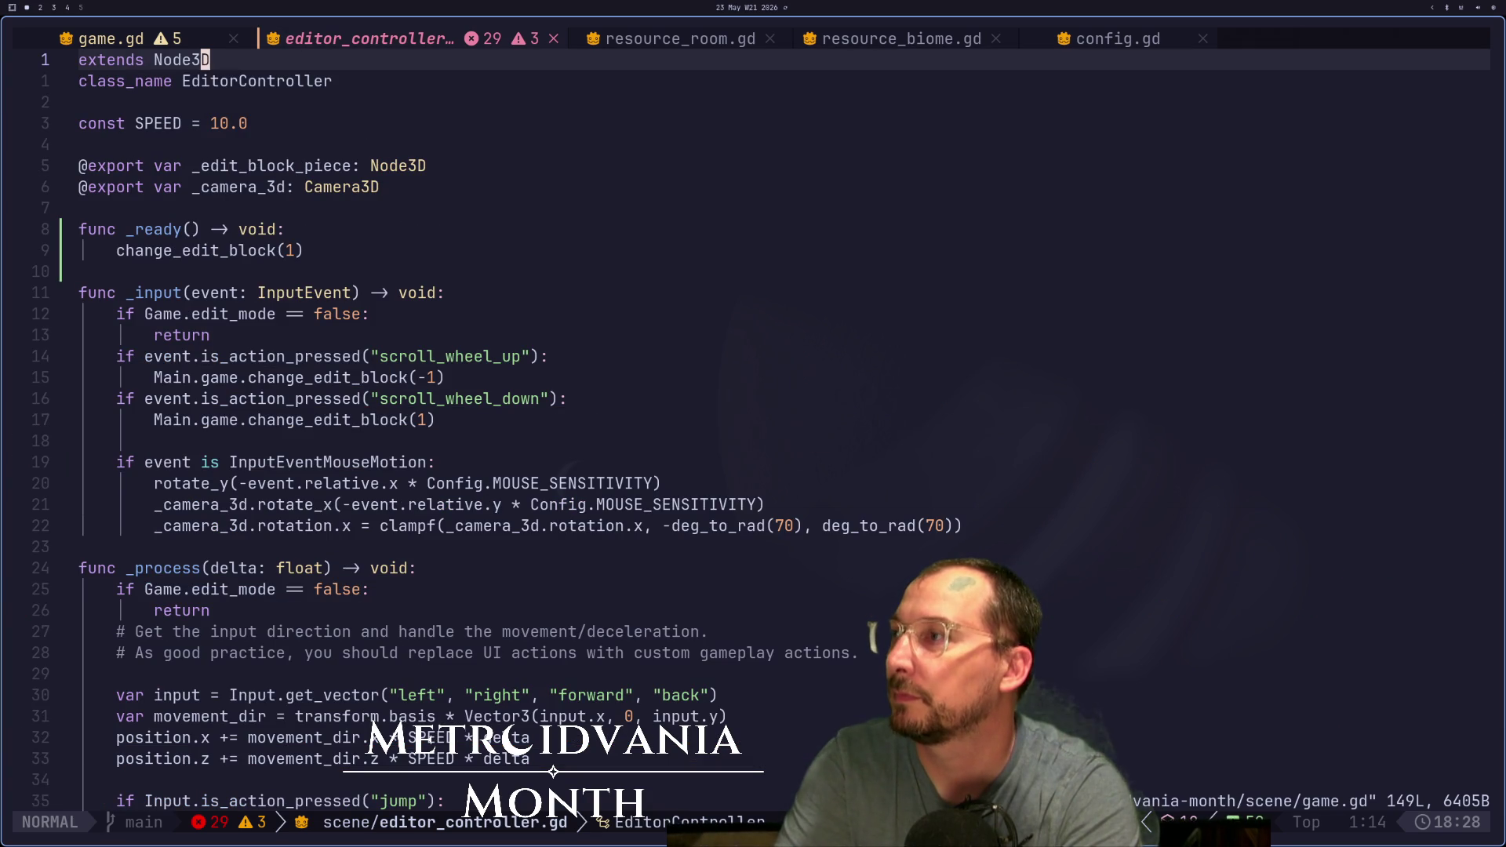
key("j")
key("j")
key("j")
key("p")
key("k")
key("o")
key("Escape")
key("ctrl+s")
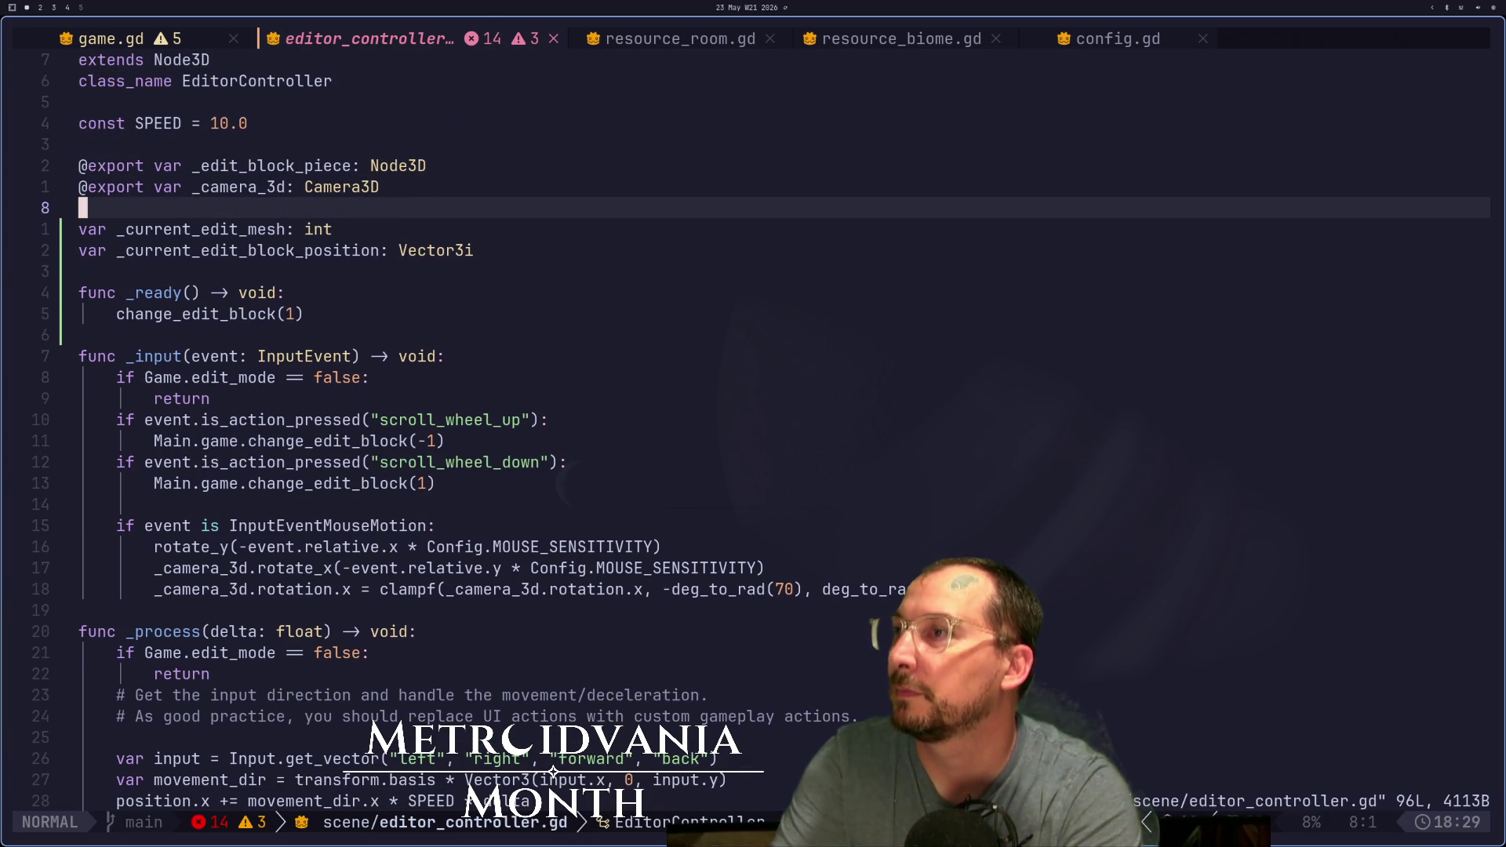
Select all of editor_controller.gd and start a command over it
key("j")
key("j")
key("j")
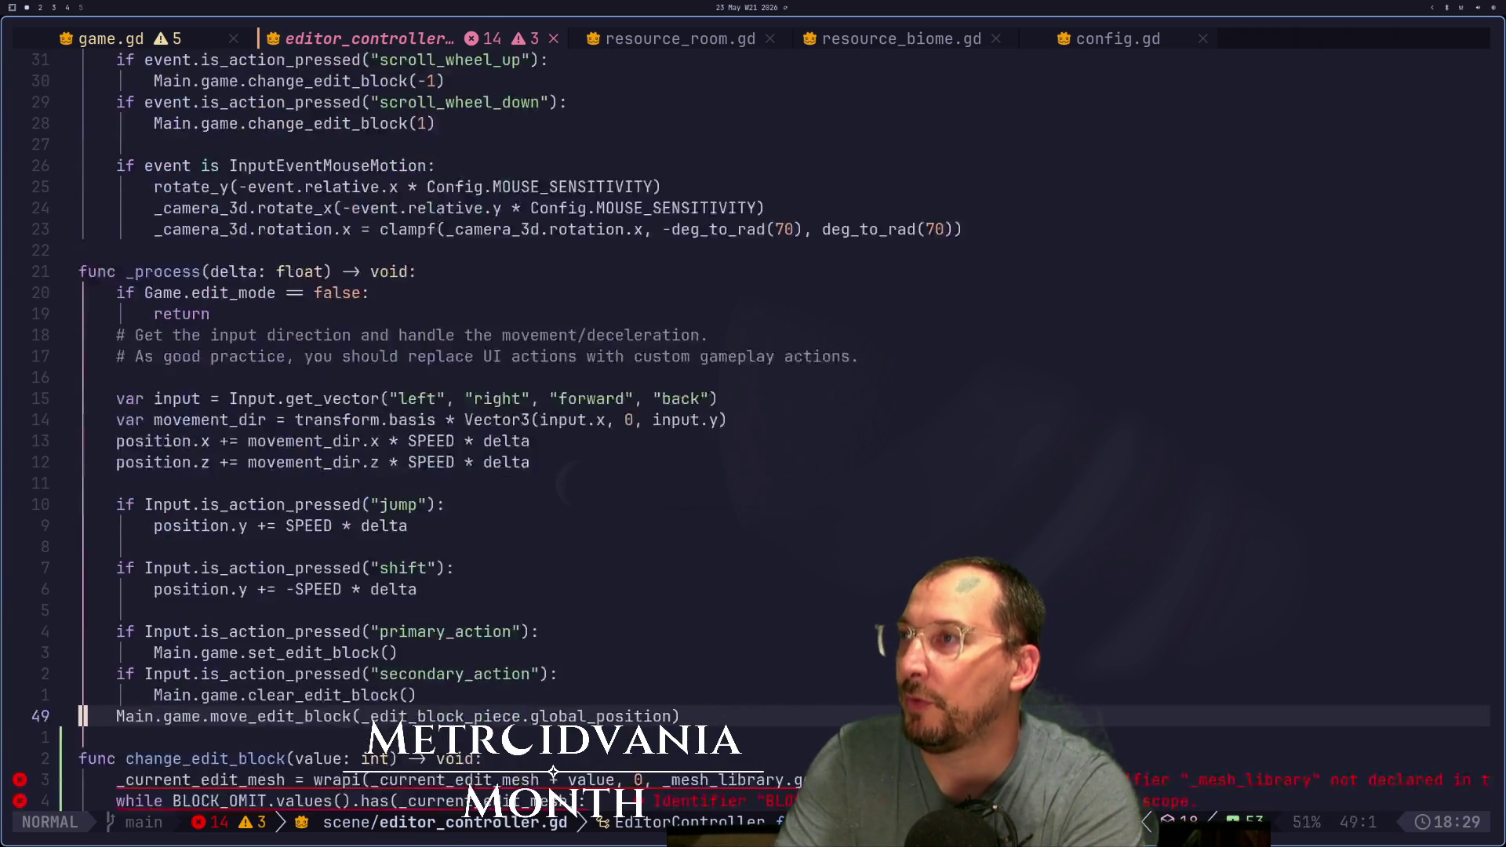
key("j")
key("j")
key("j")
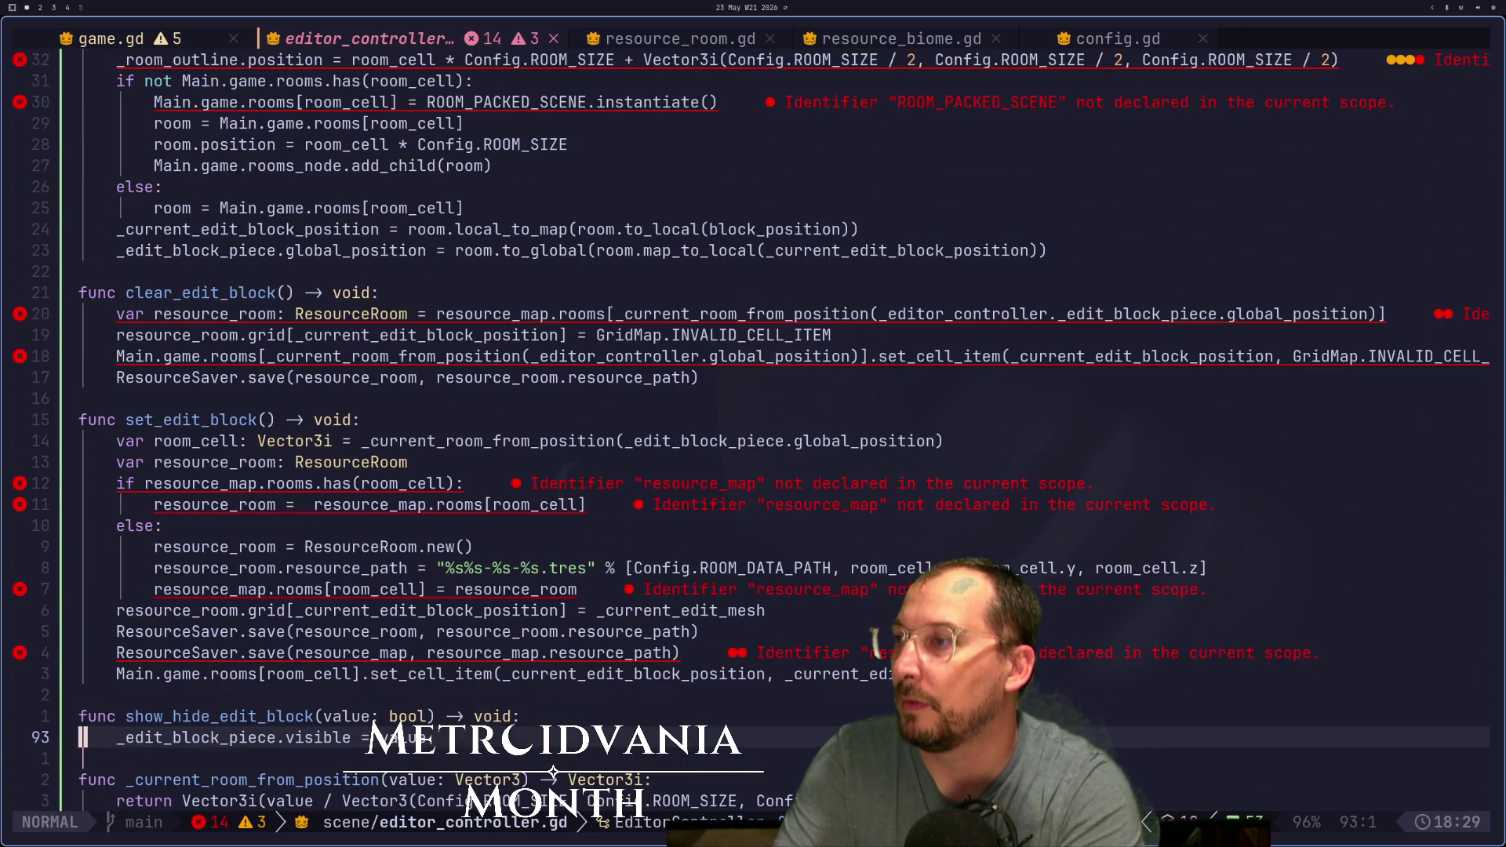
key("k")
key("k")
key("k")
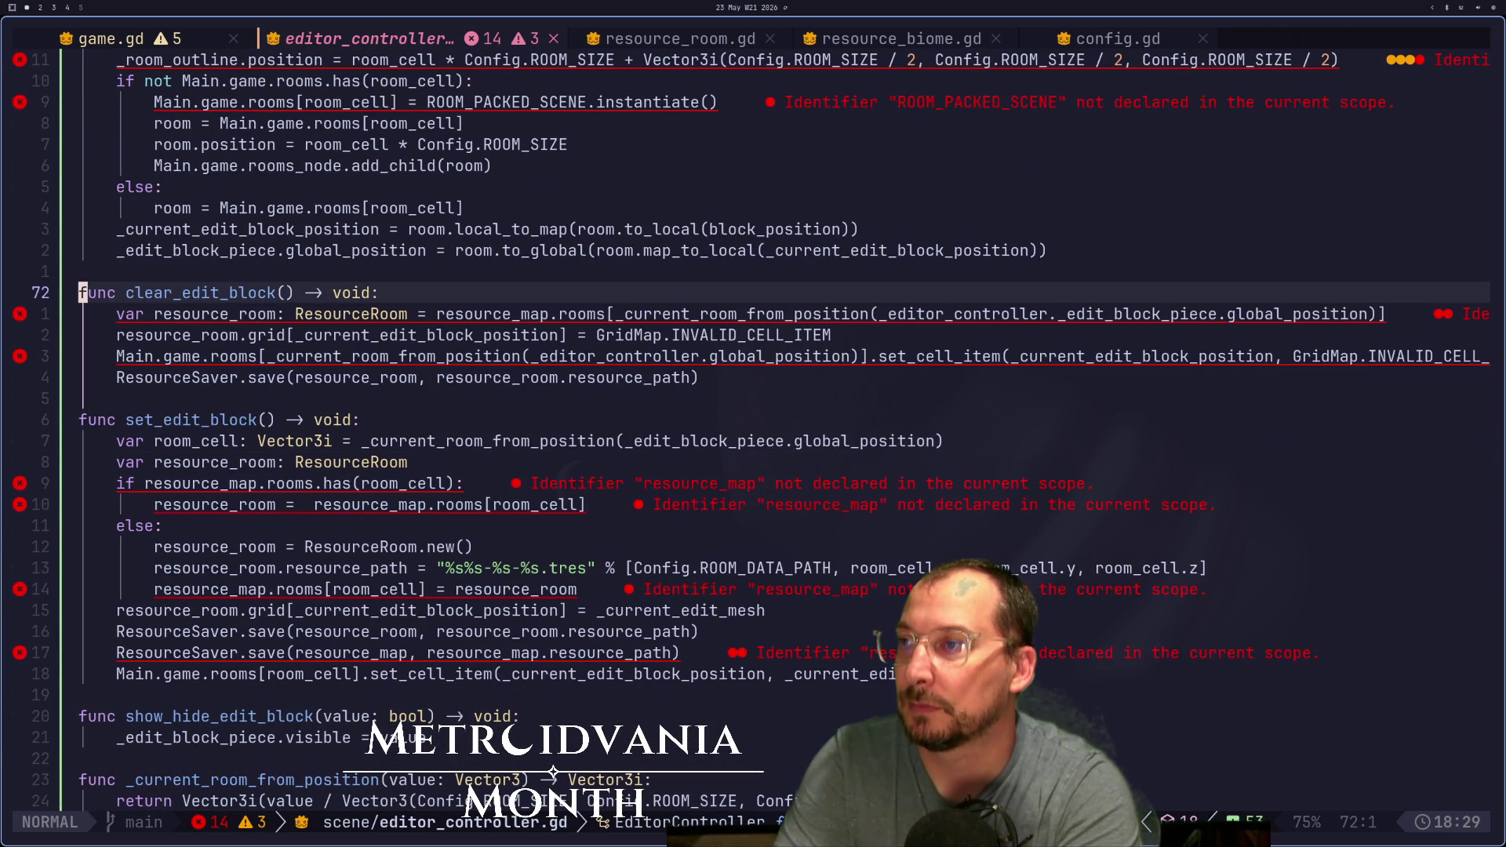
key("j")
key("j")
key("j")
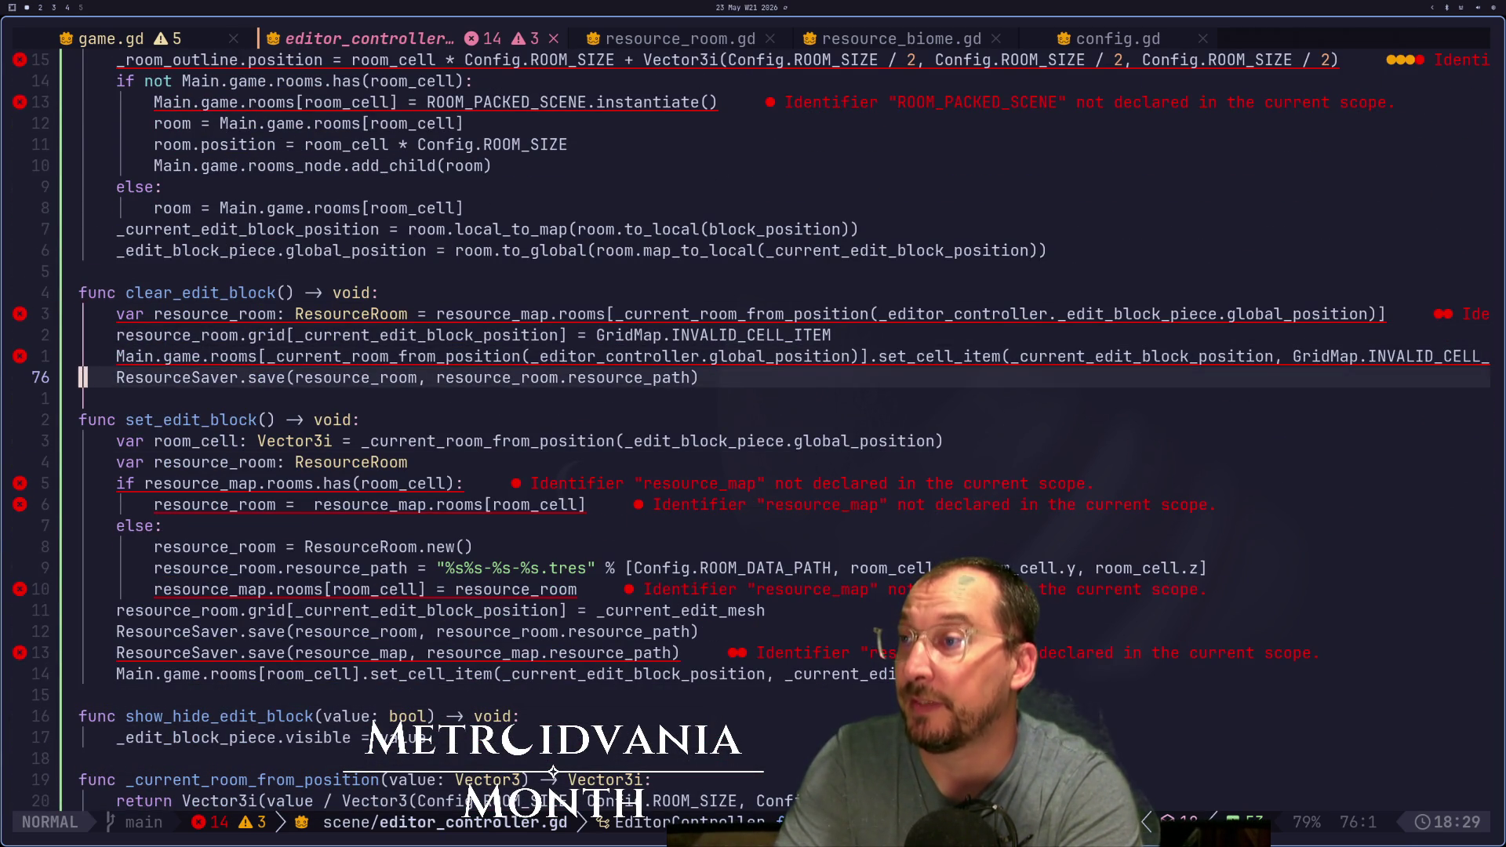
key("k")
key("k")
key("k")
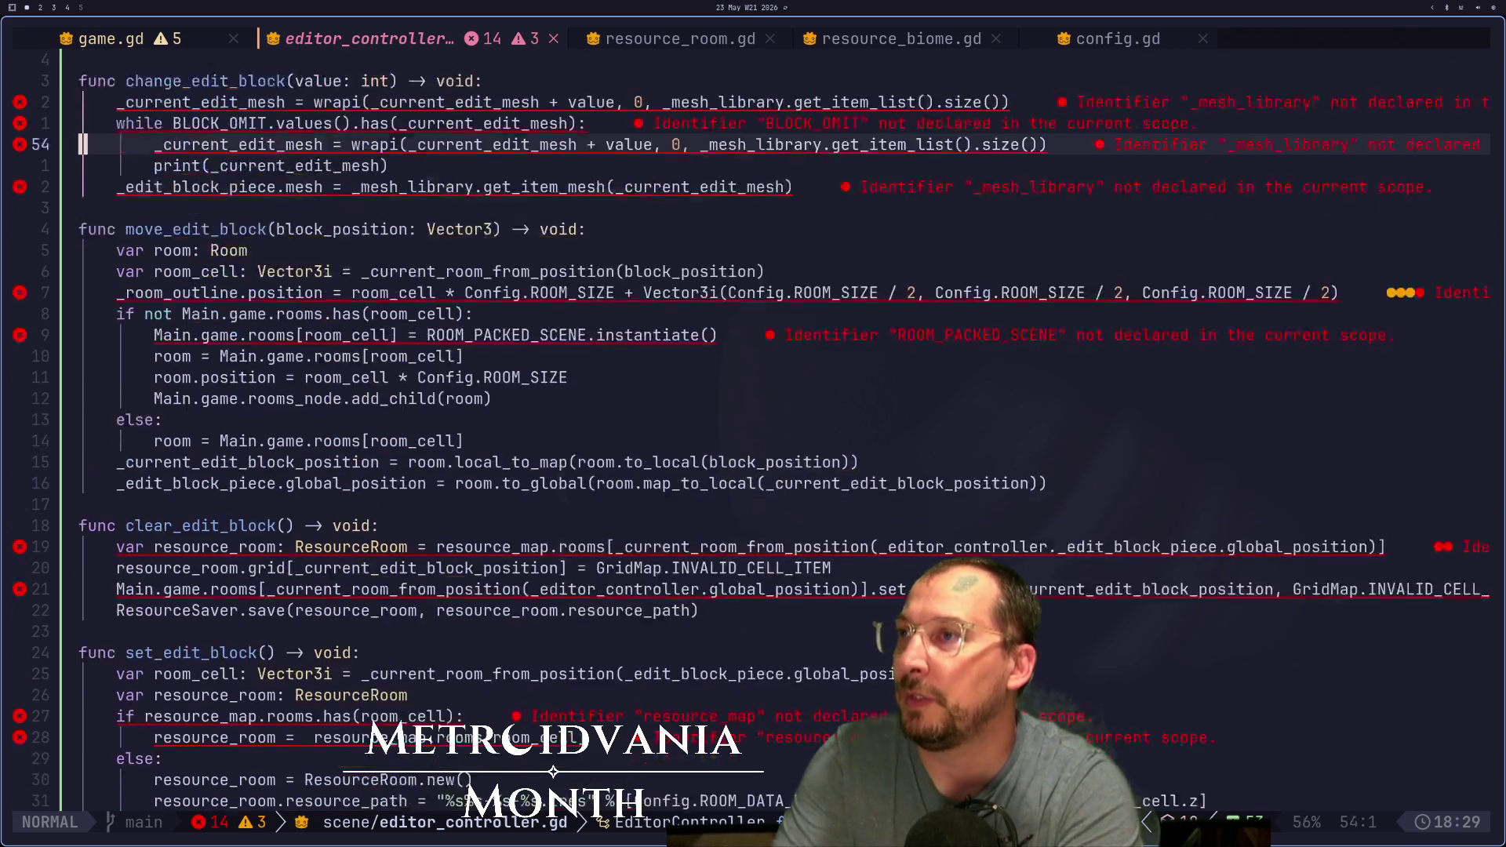
key("k")
key("k")
key("k")
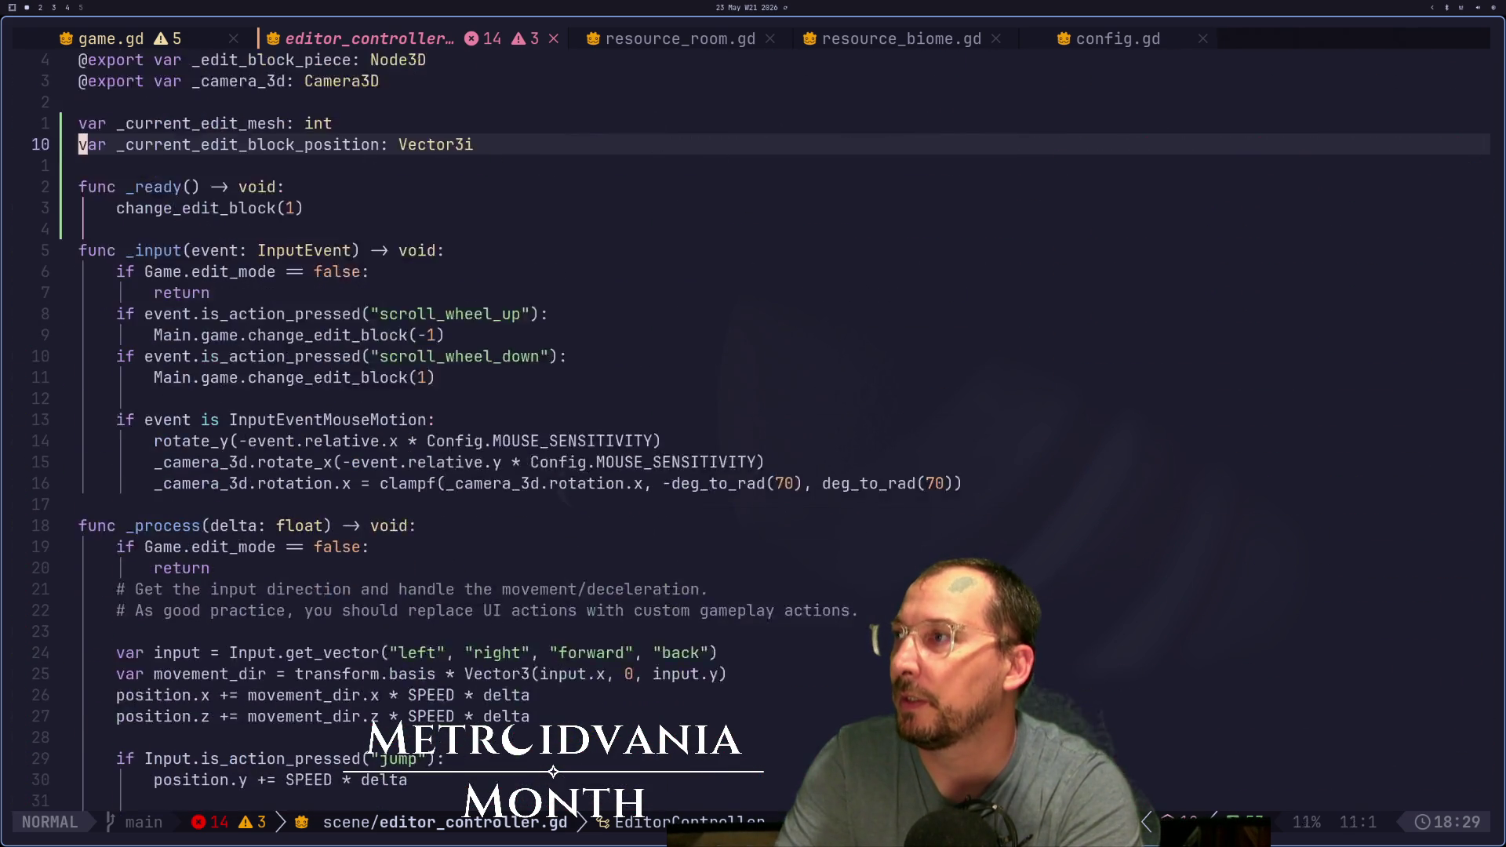
key("v")
key("j")
key("j")
key("j")
key("j")
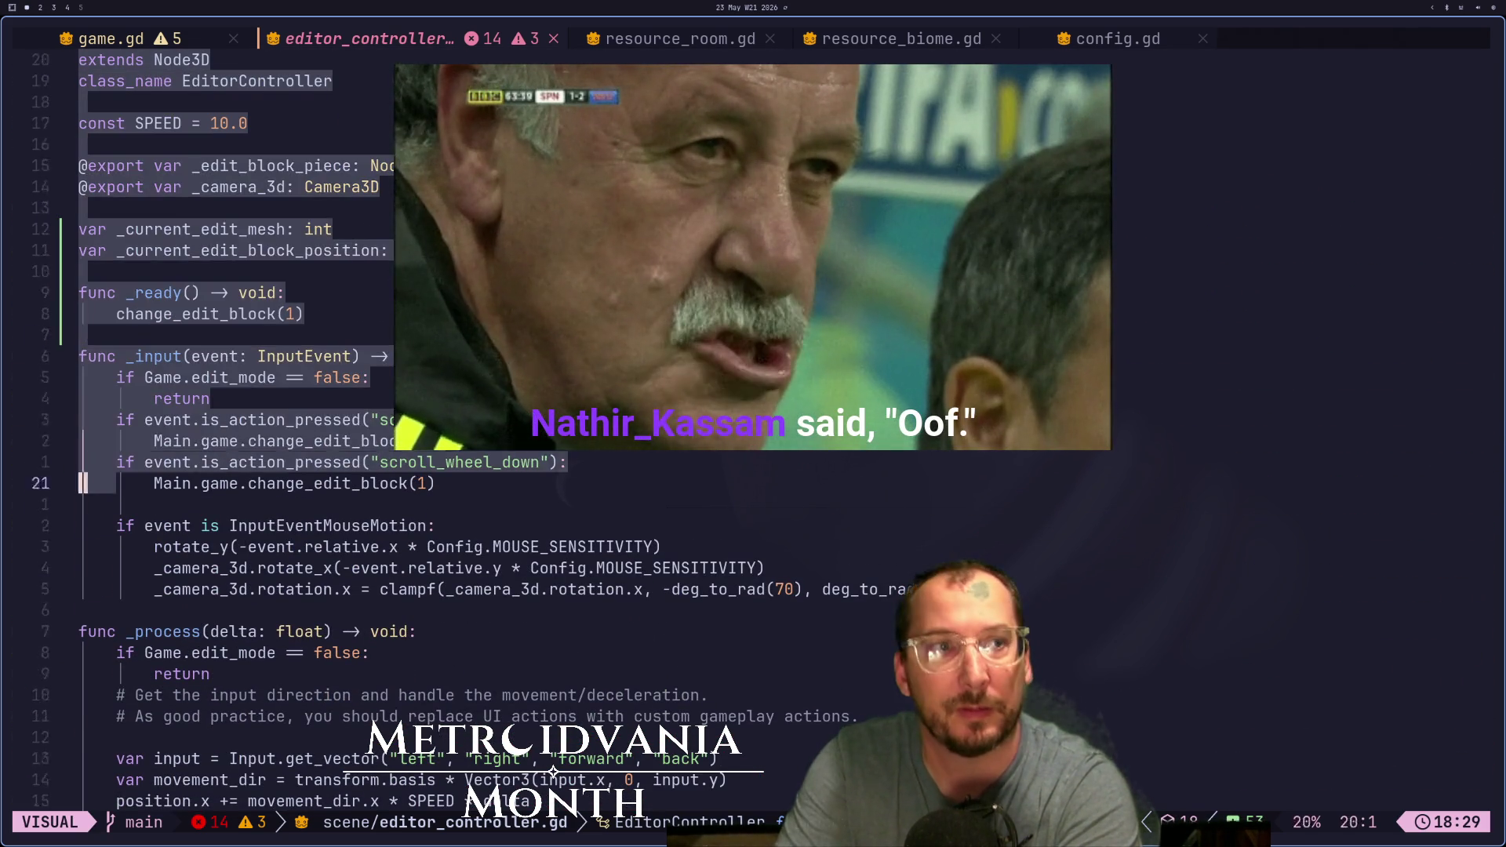
key("shift+g")
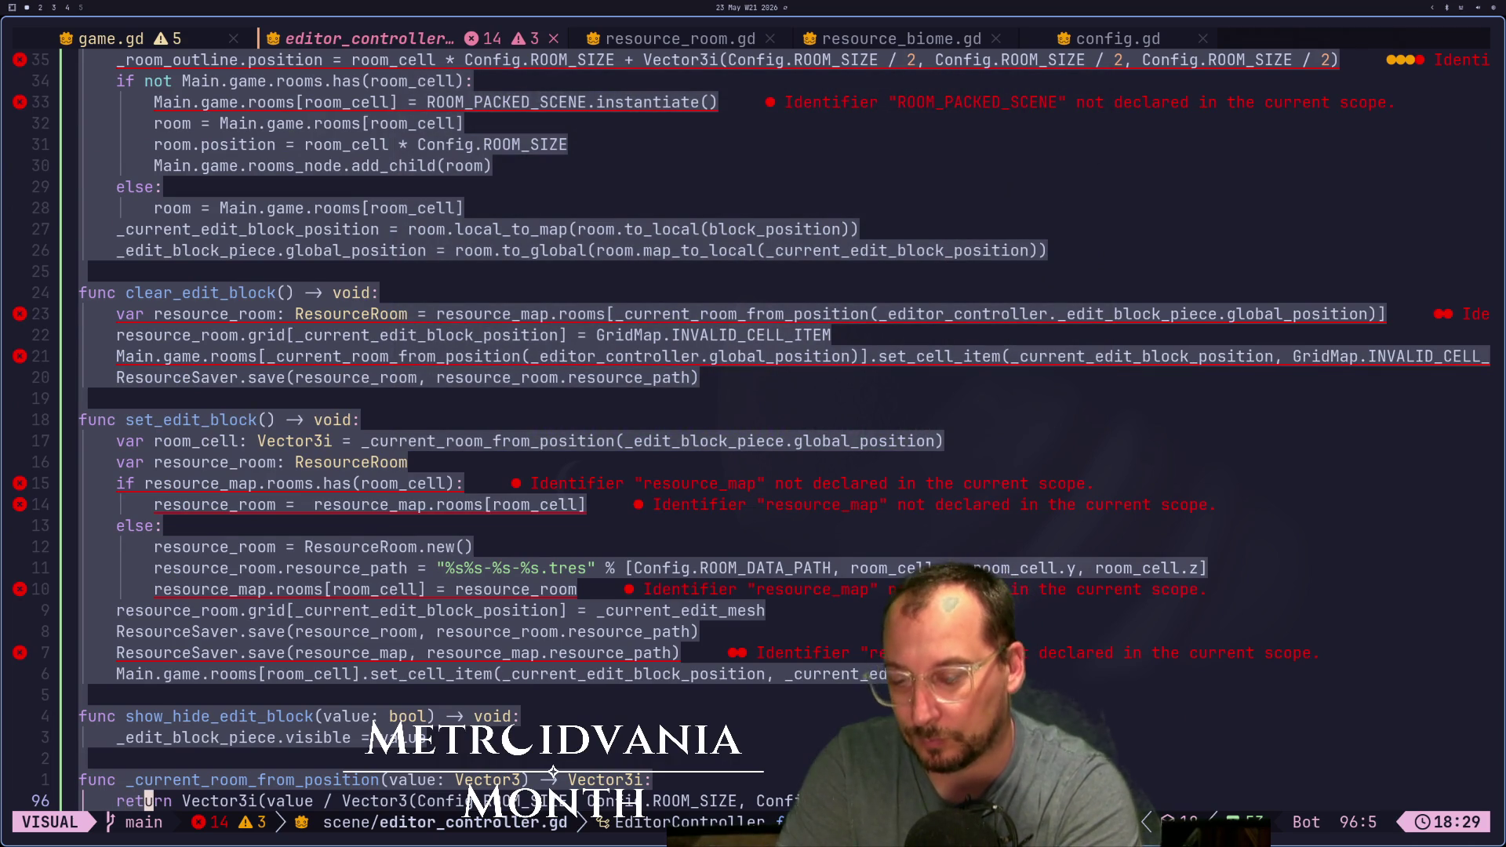
key("colon")
Strip the _editor_controller. prefix from the selected lines with :s/_editor_controller./
type("s/_editor_controller.")
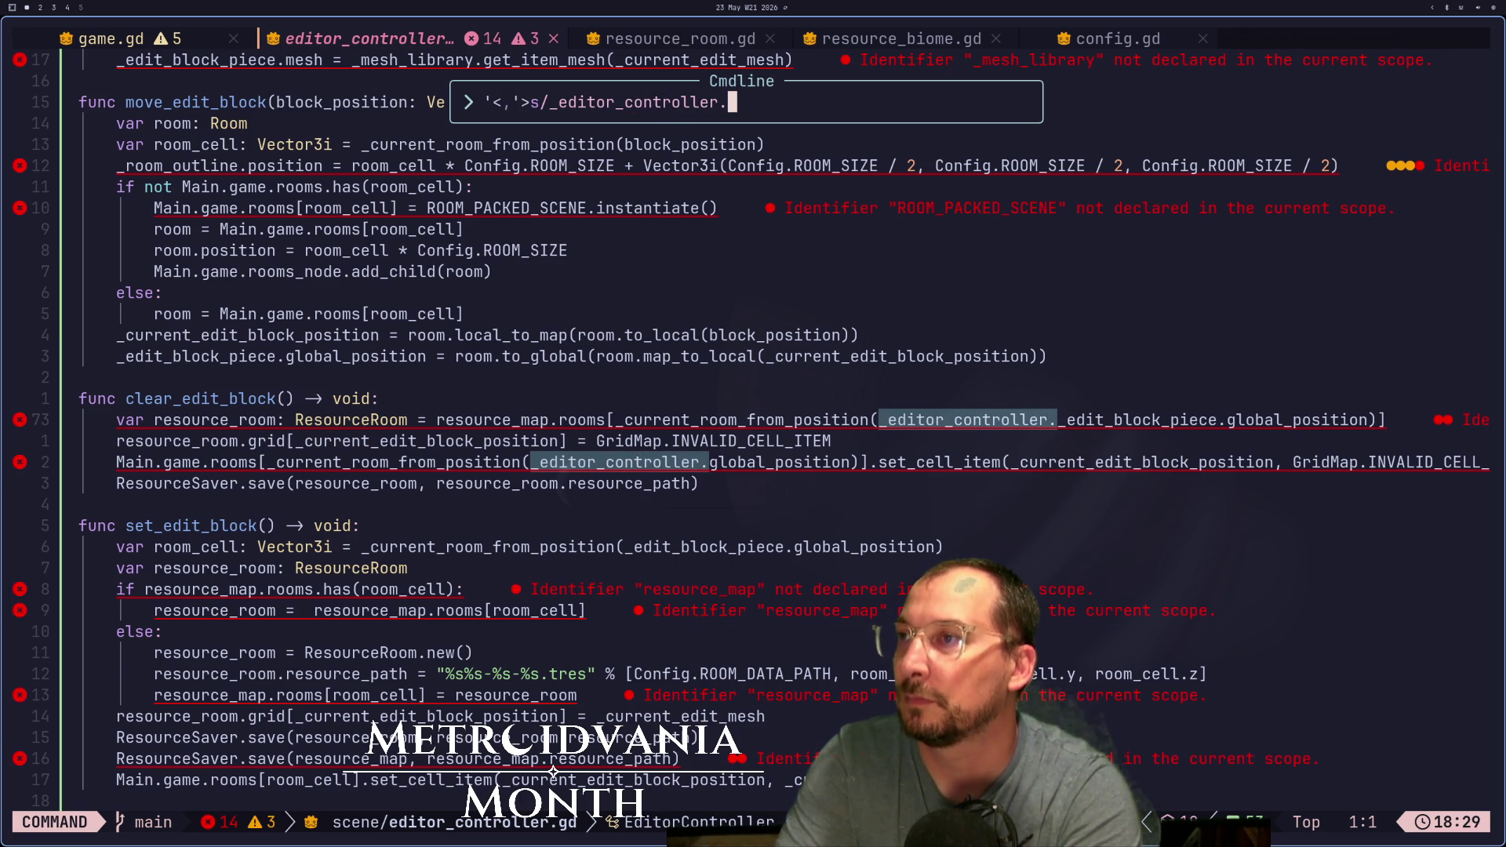
type("/")
key("Return")
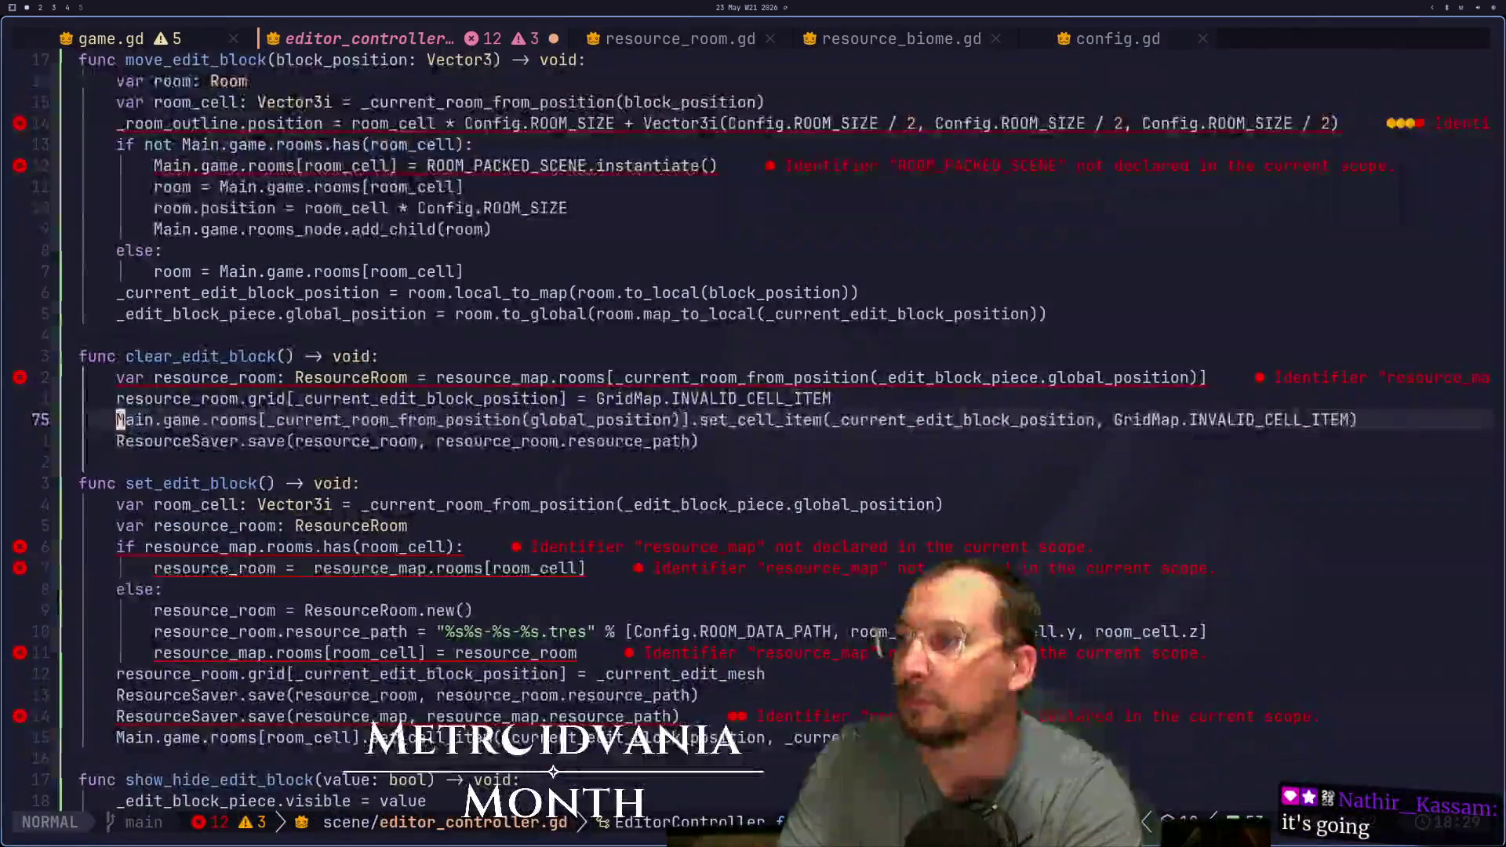
key("k")
key("k")
key("k")
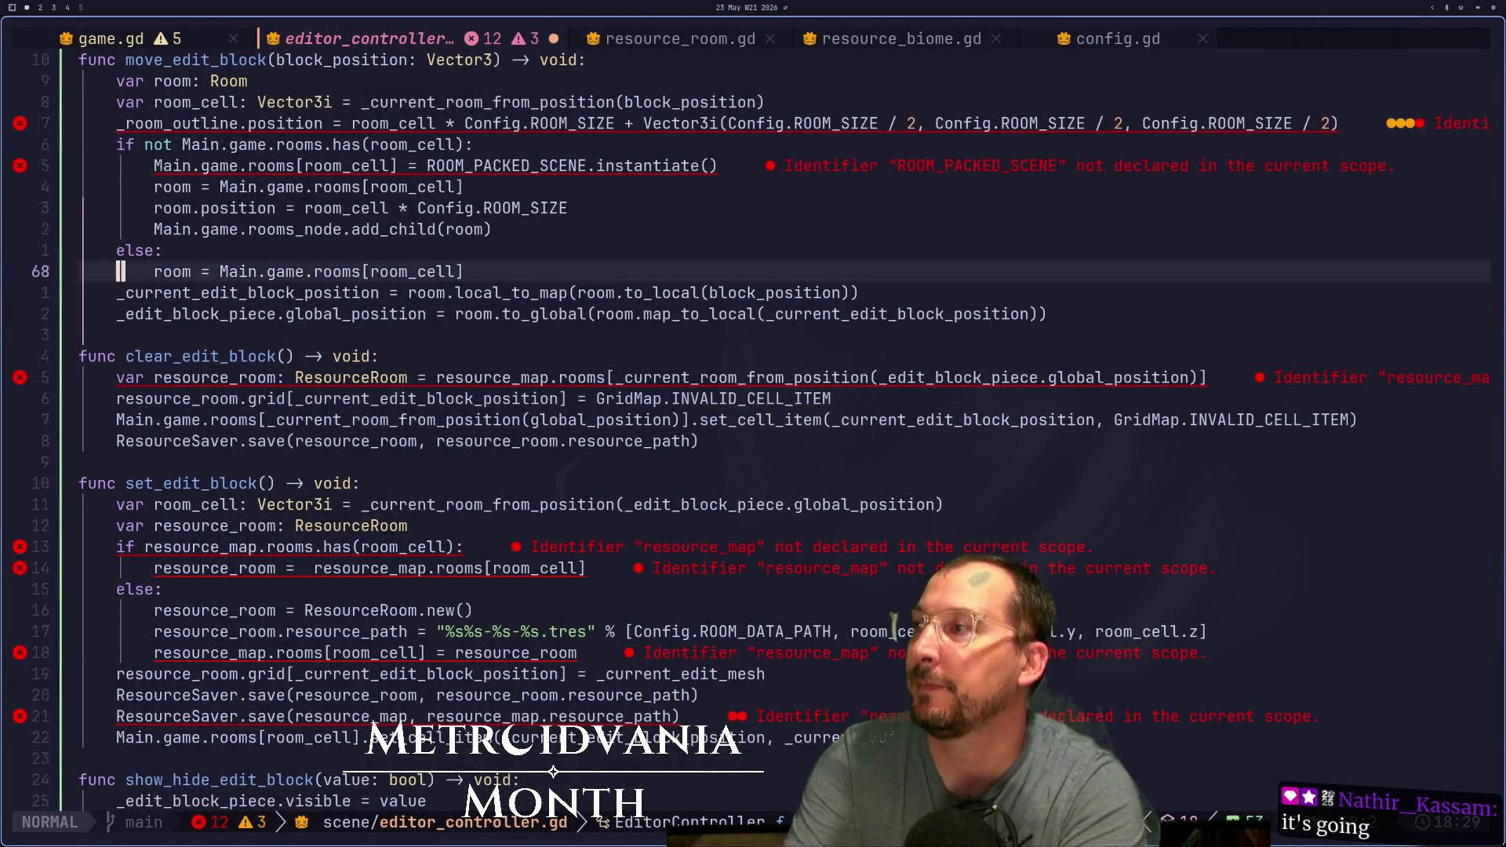
key("j")
key("j")
key("j")
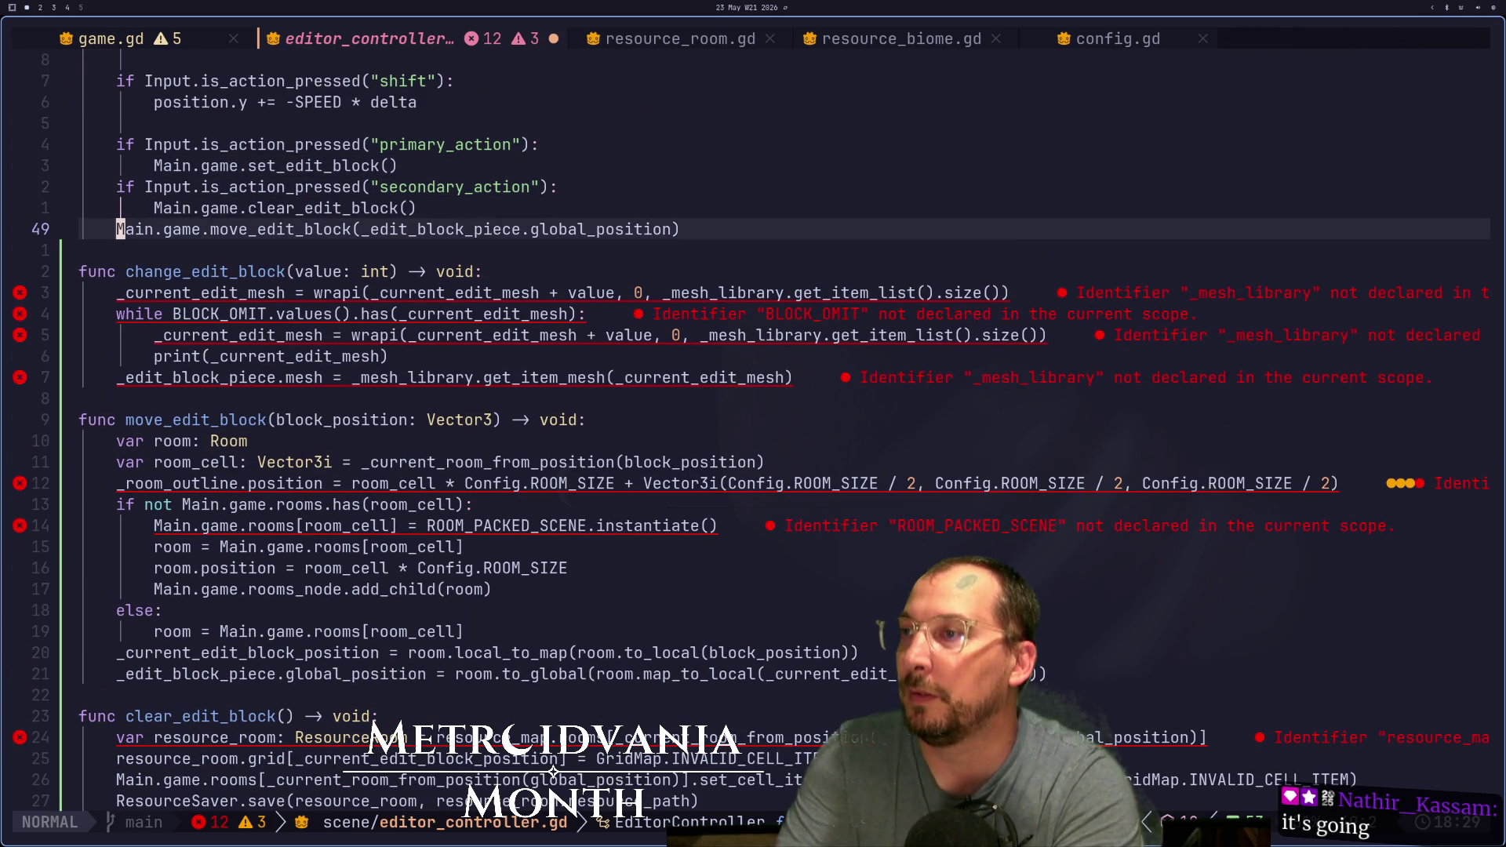
key("v")
key("v")
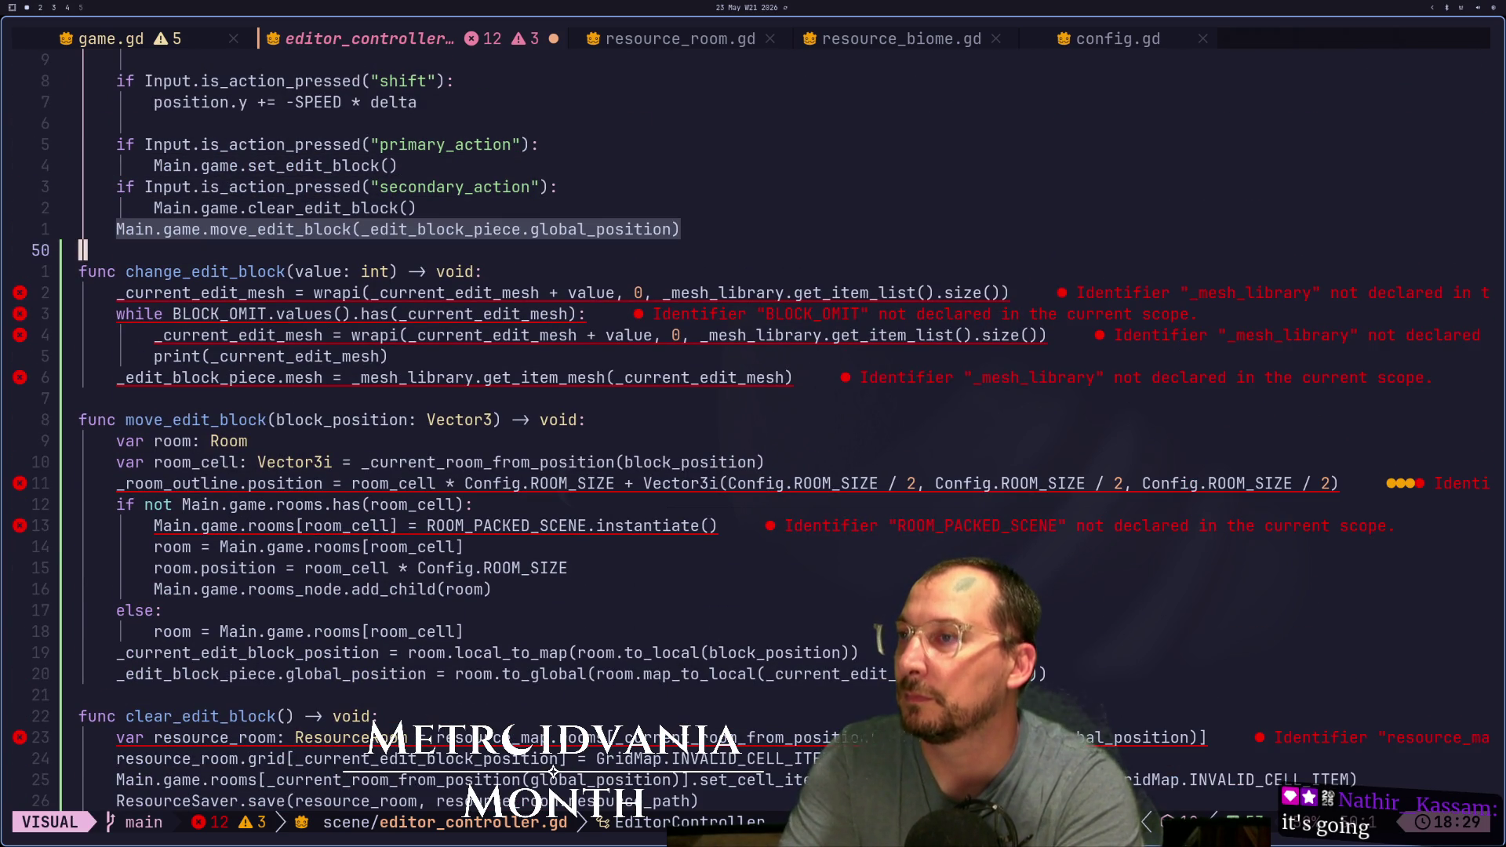
key("j")
key("j")
key("j")
type("j")
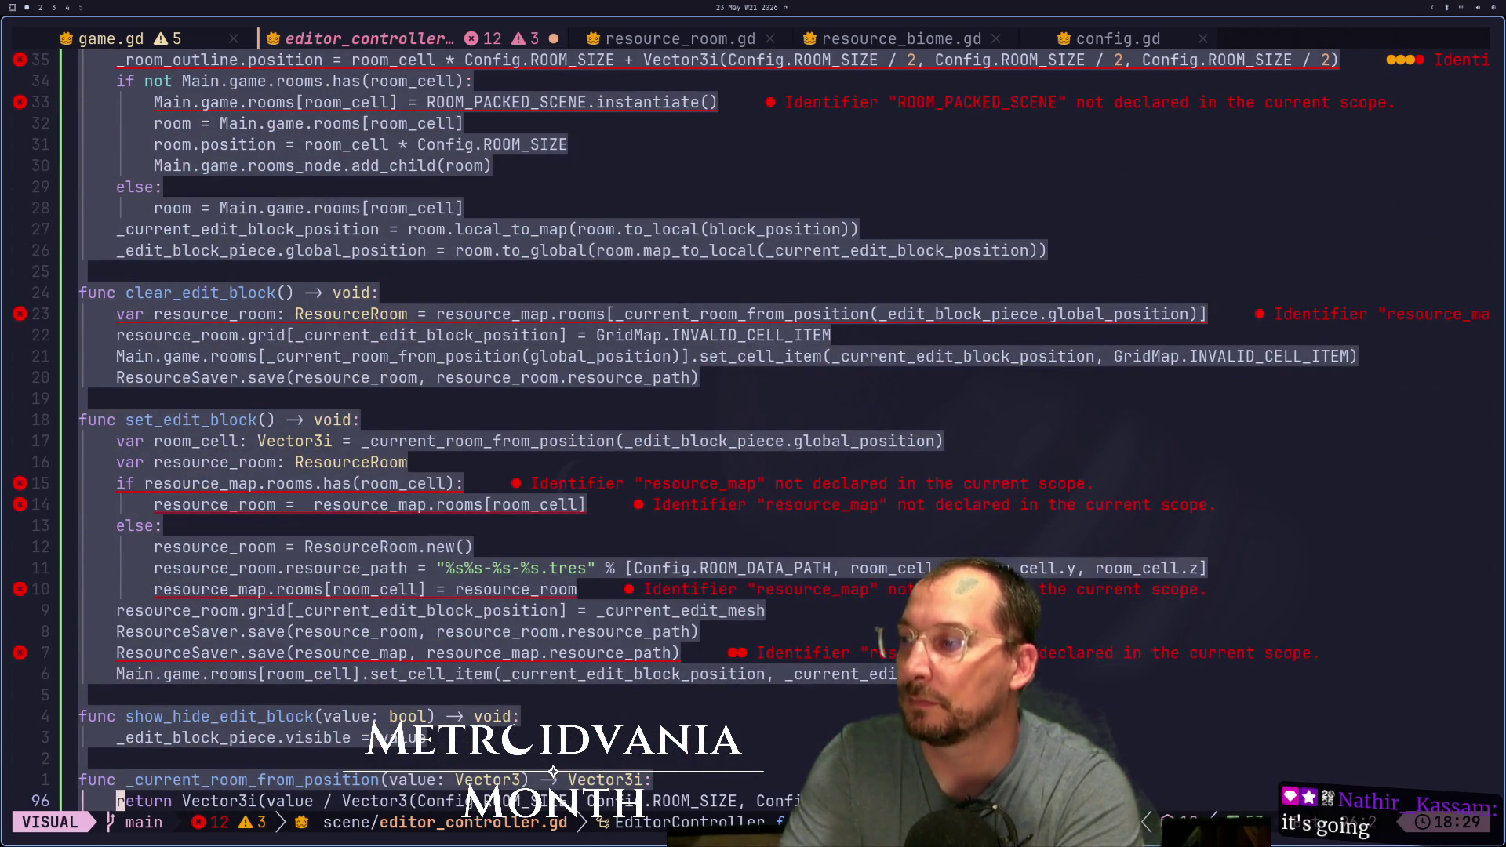
type(":s/_editor_controller./")
key("Return")
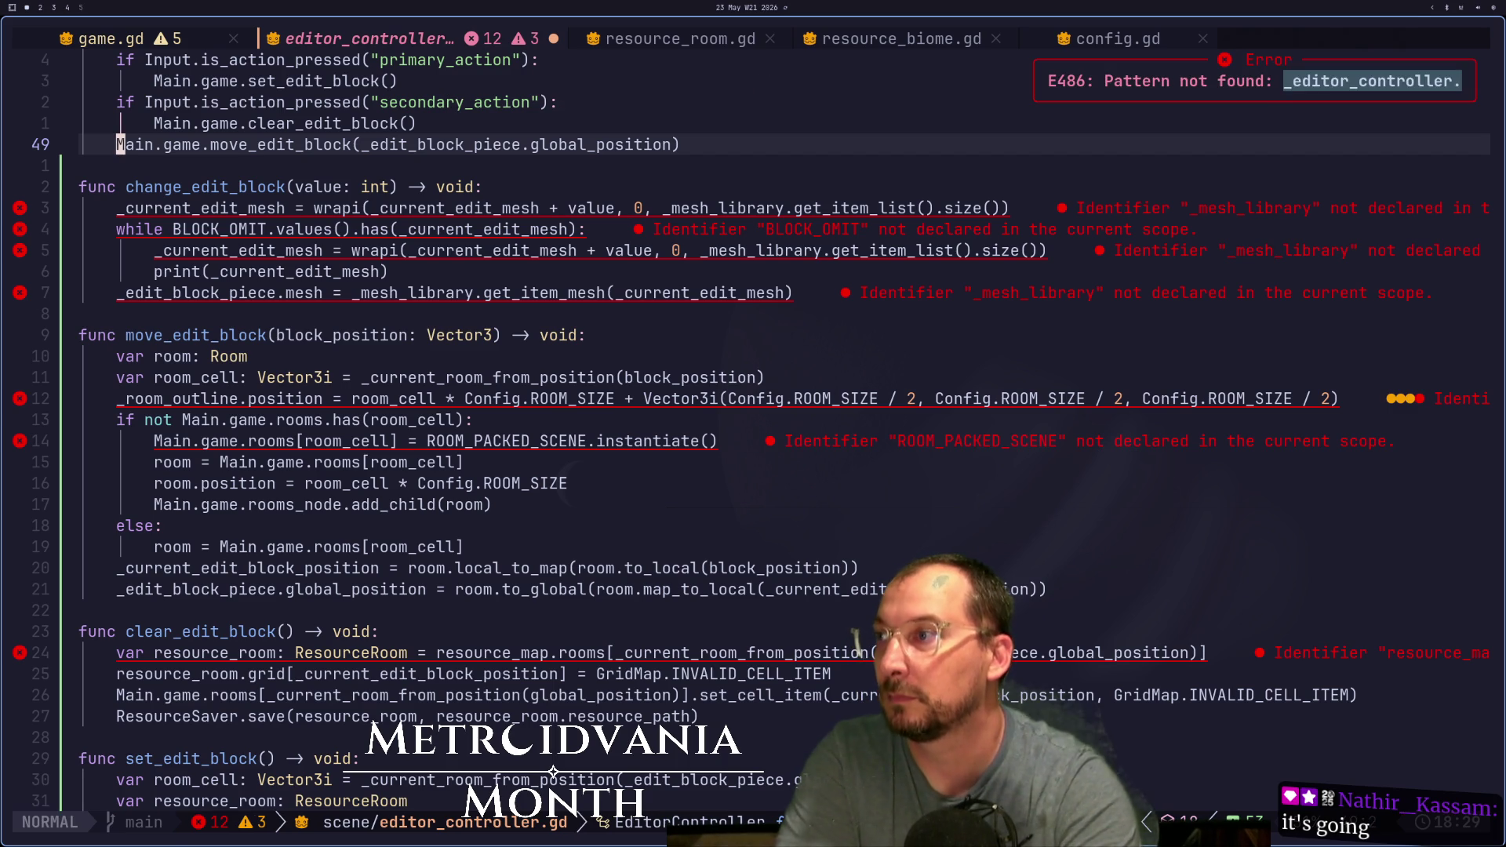
Save editor_controller.gd and return to the game.gd buffer
type(":w")
key("Return")
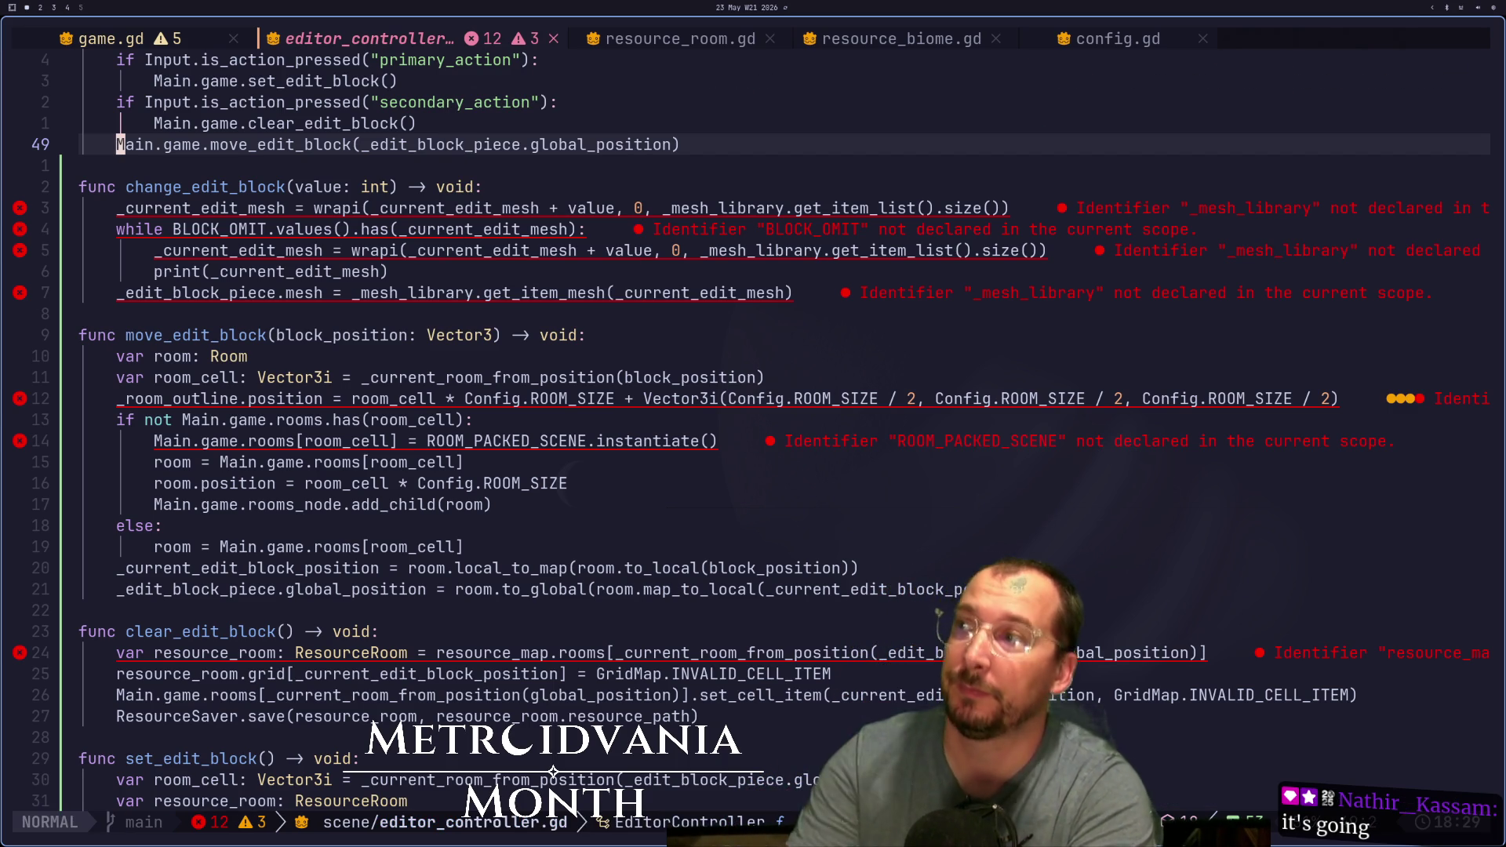
key("shift+h")
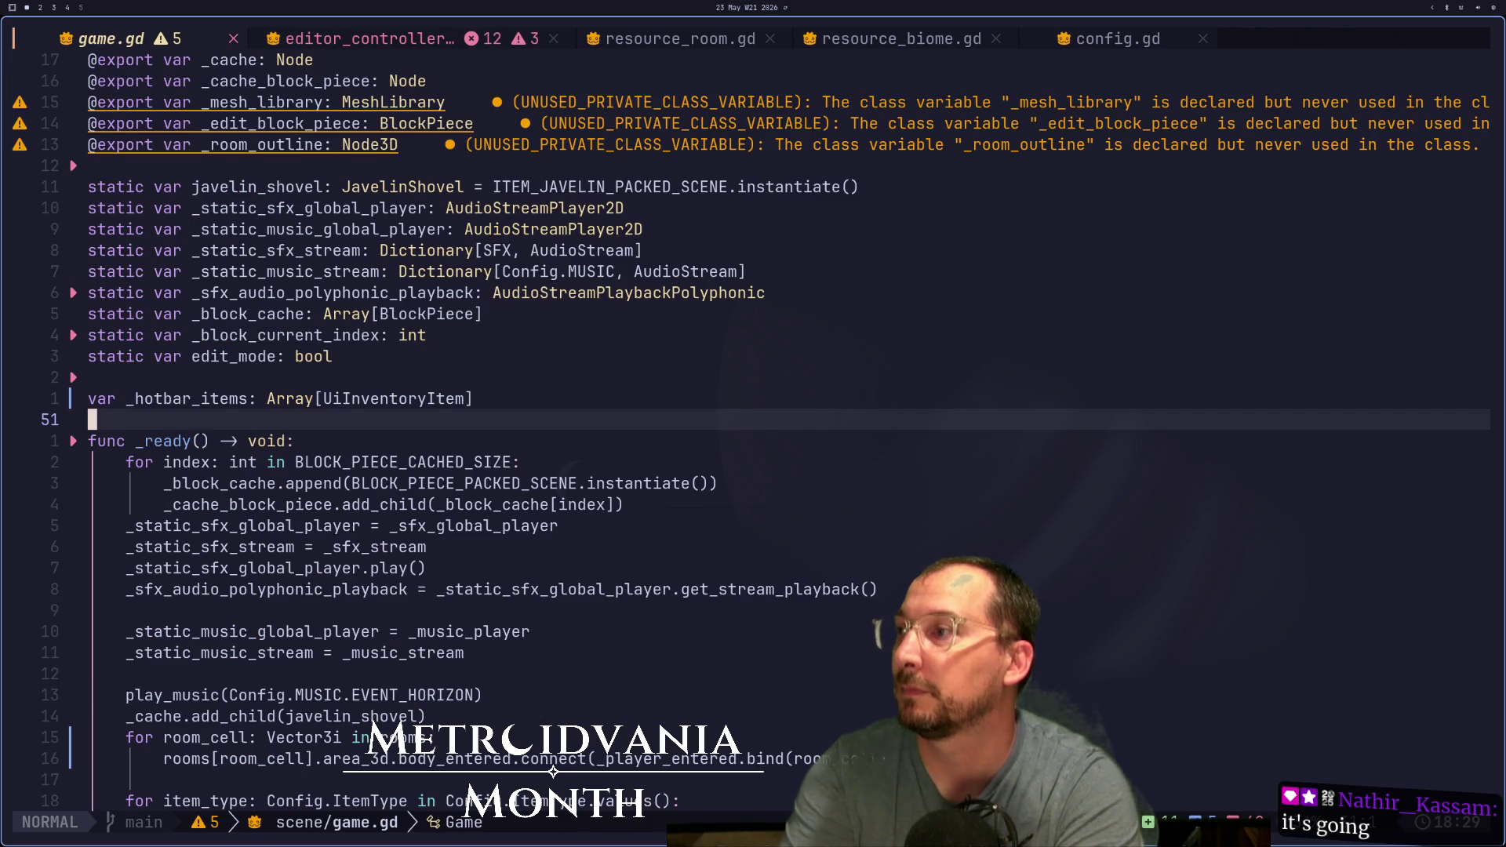
Jump to the _mesh_library export line below the first export_group in game.gd
key("k")
key("k")
key("k")
key("l")
key("l")
key("l")
type("/export_group")
key("Return")
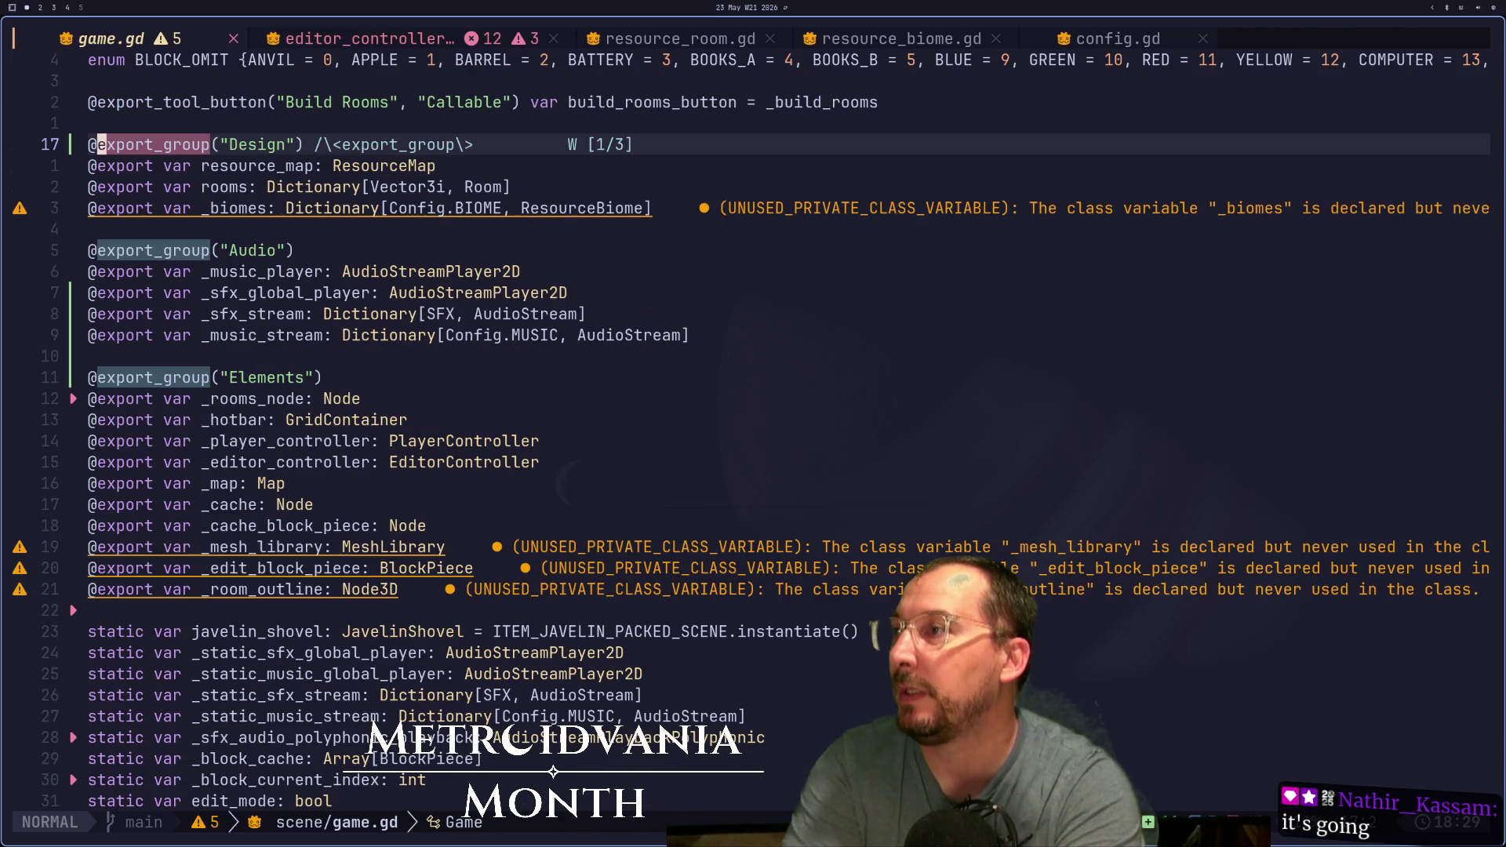
key("1")
key("9")
key("j")
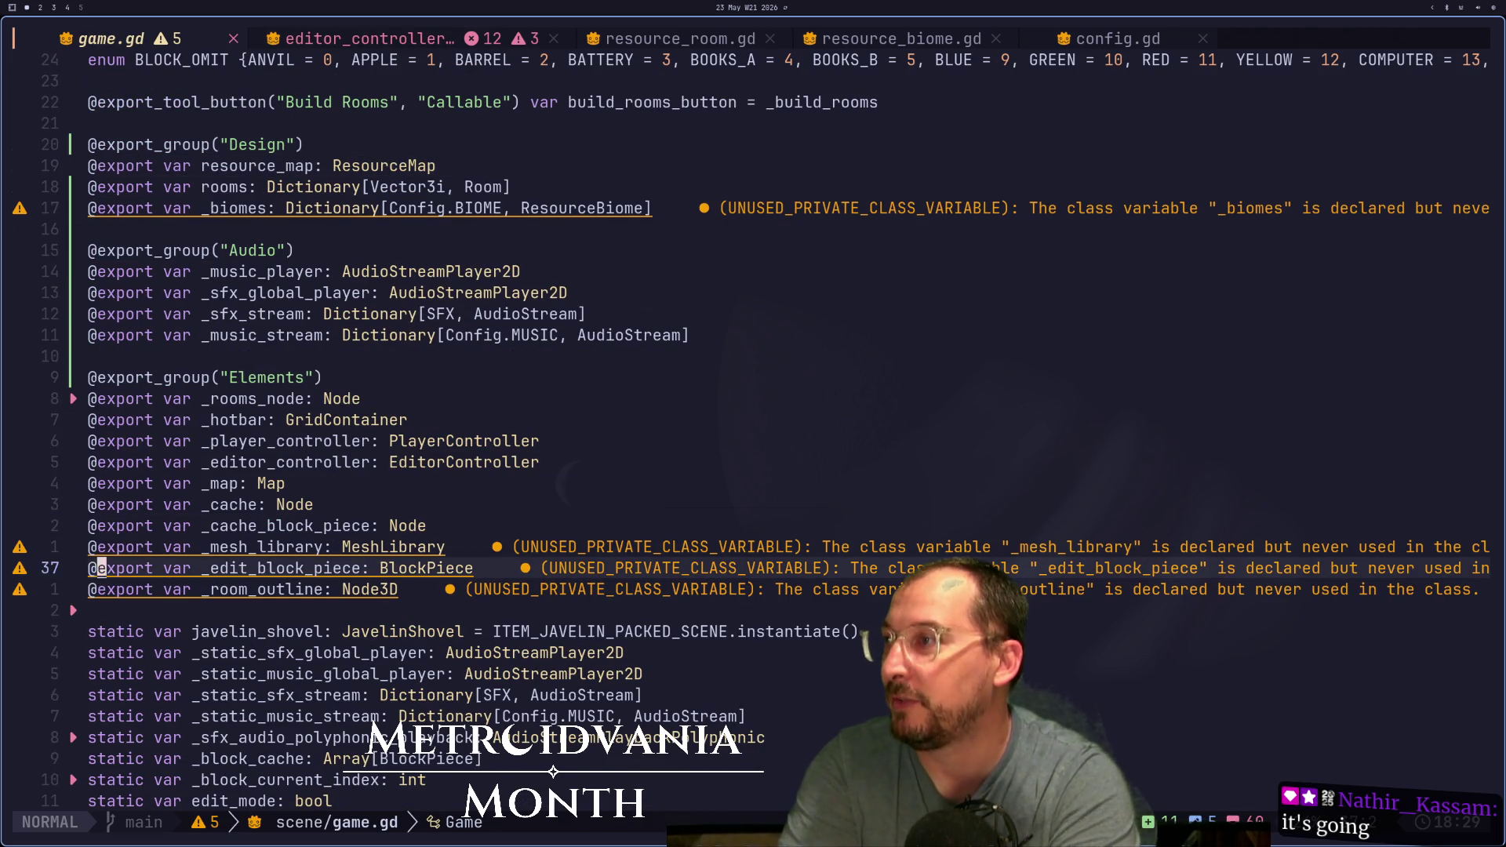
key("w")
key("w")
Copy the _mesh_library name, delete its export line from game.gd, and save
key("w")
key("h")
key("h")
key("h")
key("h")
key("y")
key("i")
key("w")
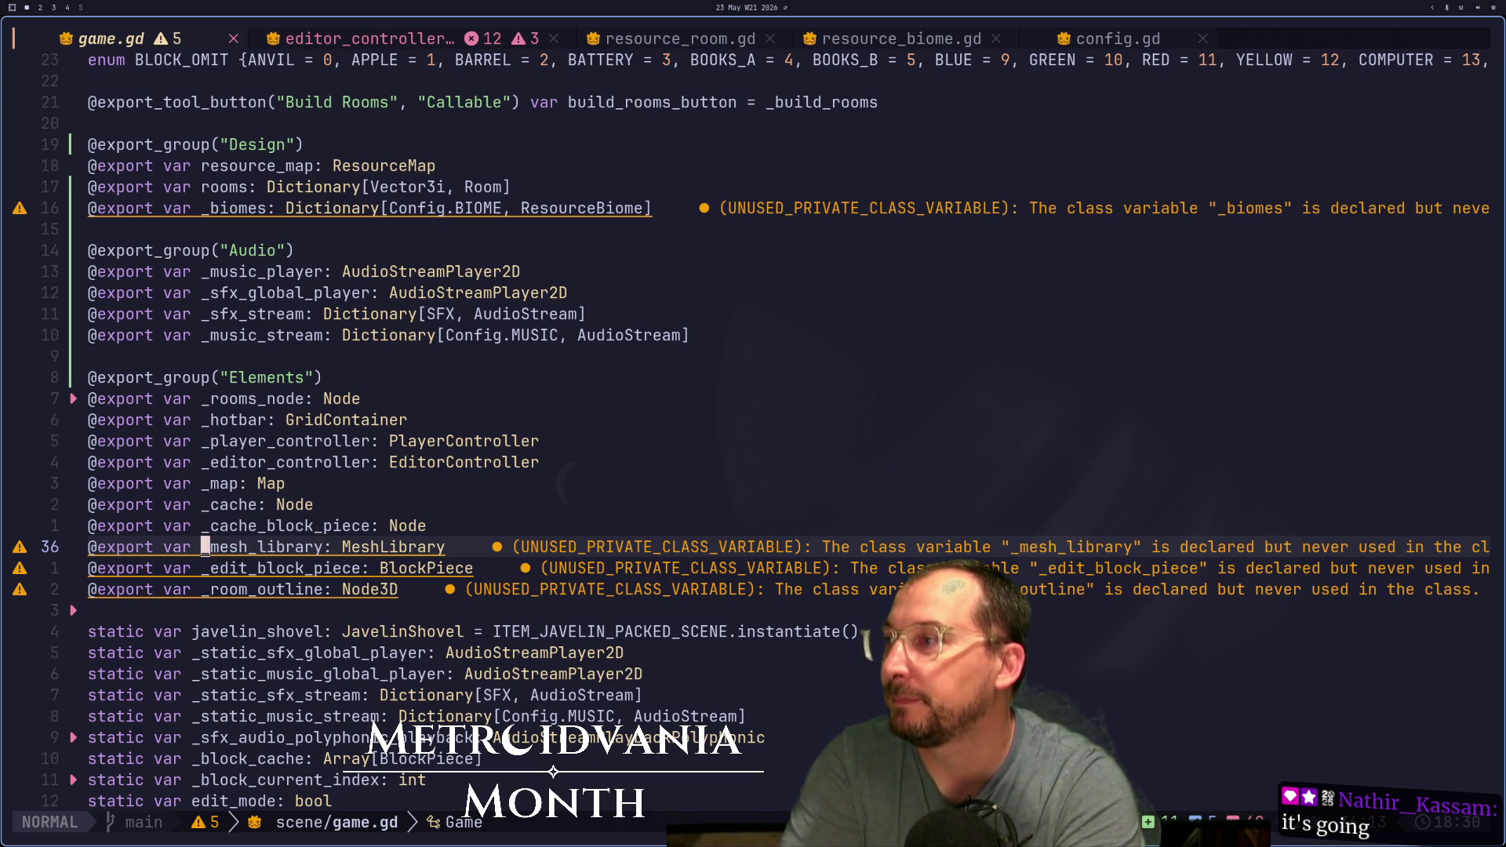
key("y")
key("i")
key("w")
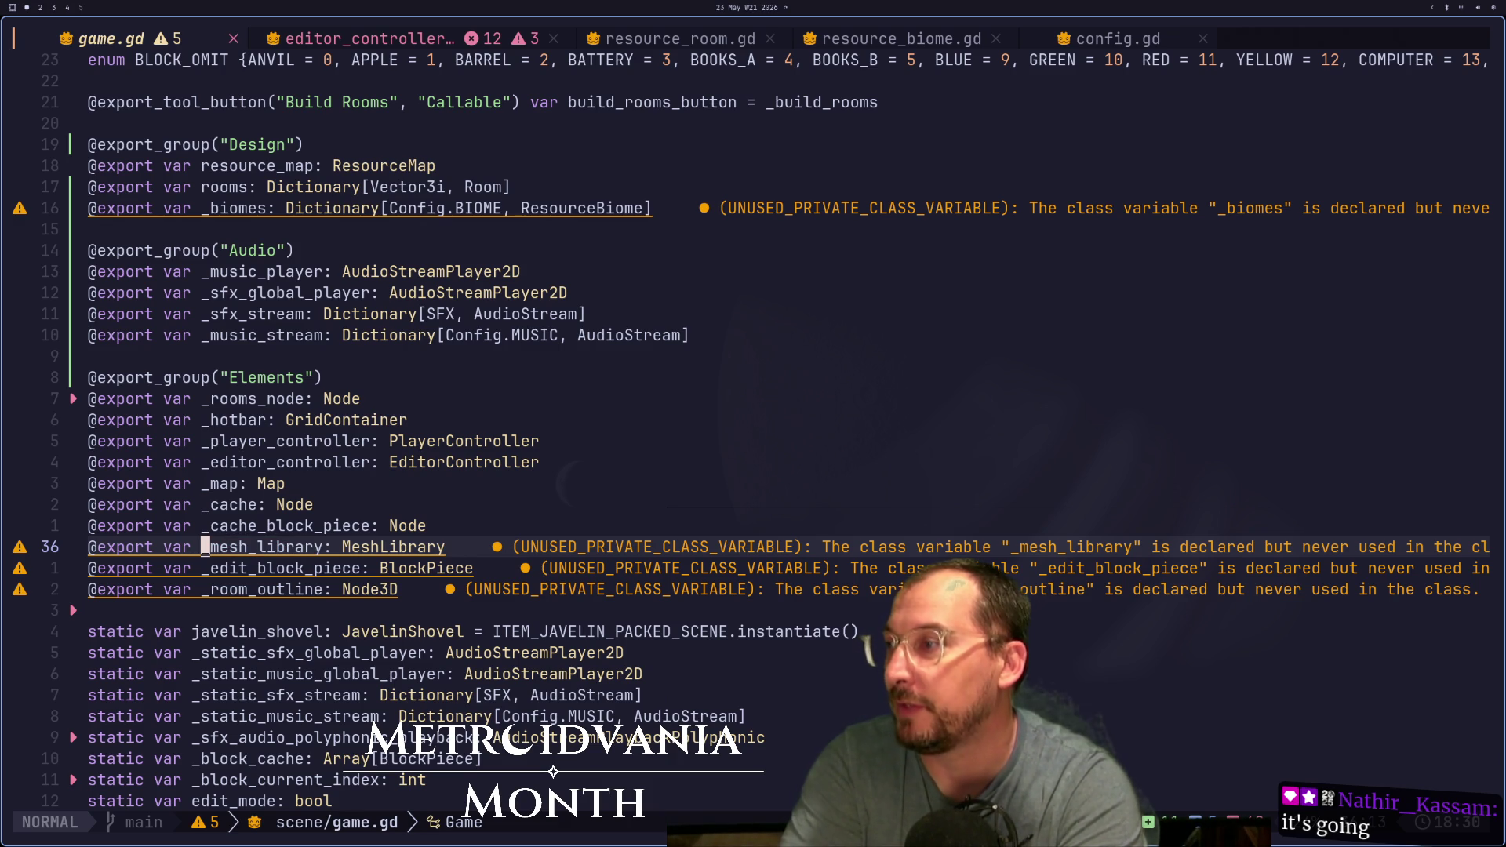
key("d")
key("d")
type(":w")
key("Return")
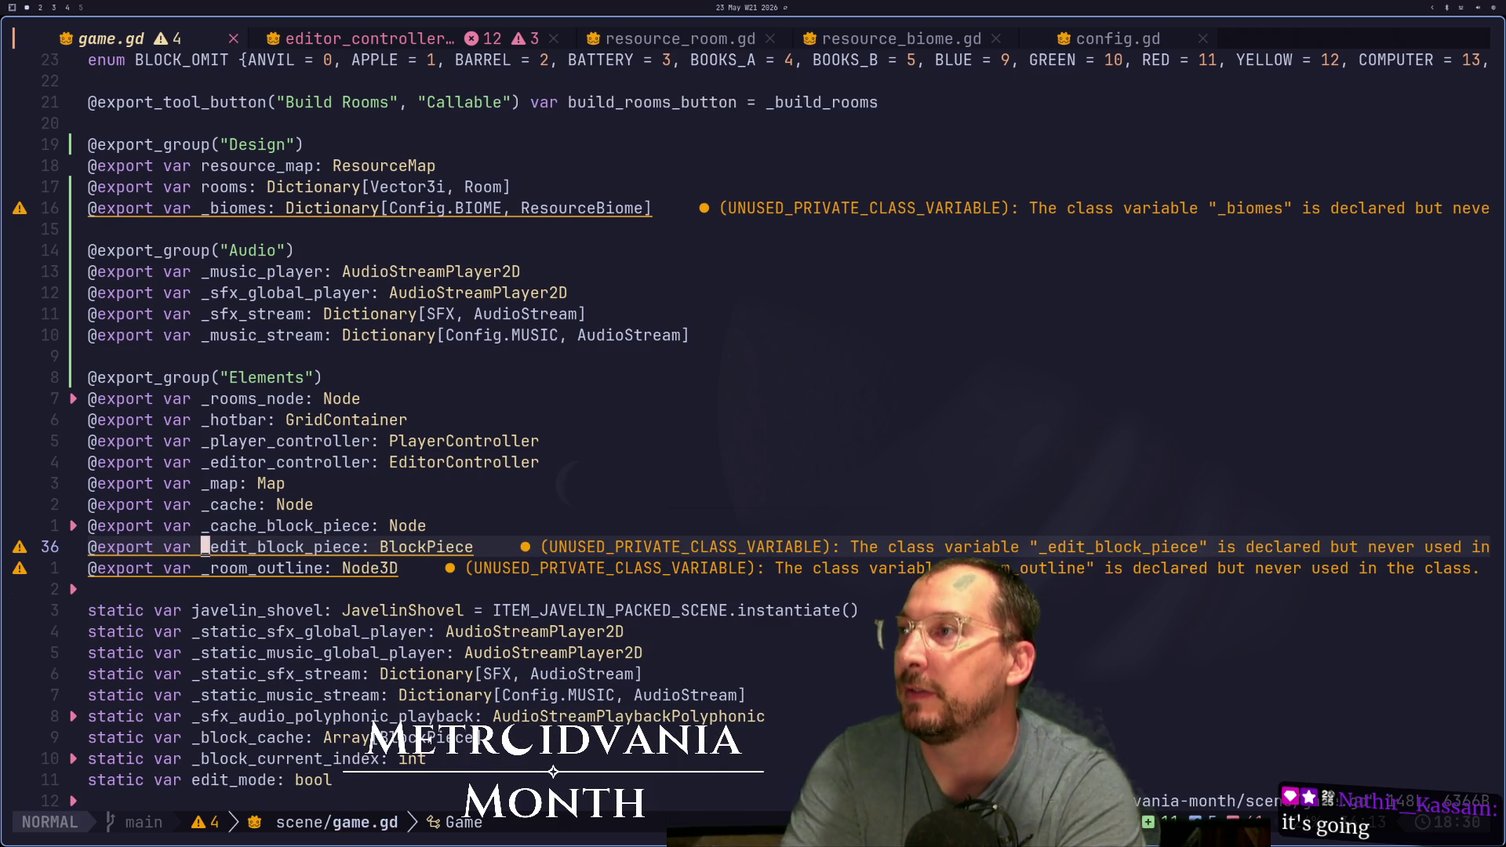
key("shift+l")
key("g")
key("g")
key("j")
key("j")
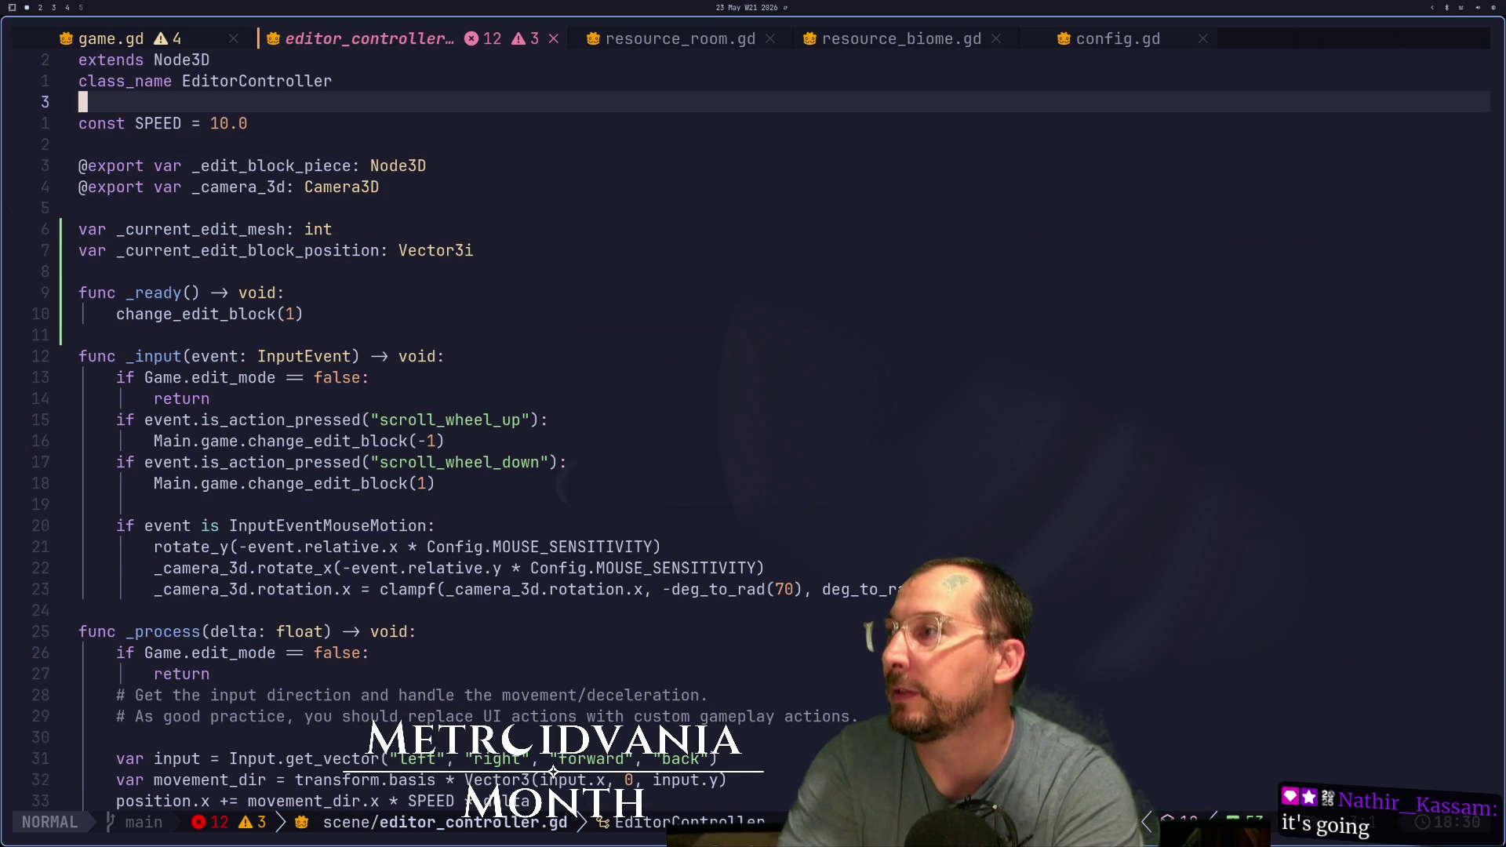
type("7j3kp:w")
key("Return")
key("2")
key("4")
key("j")
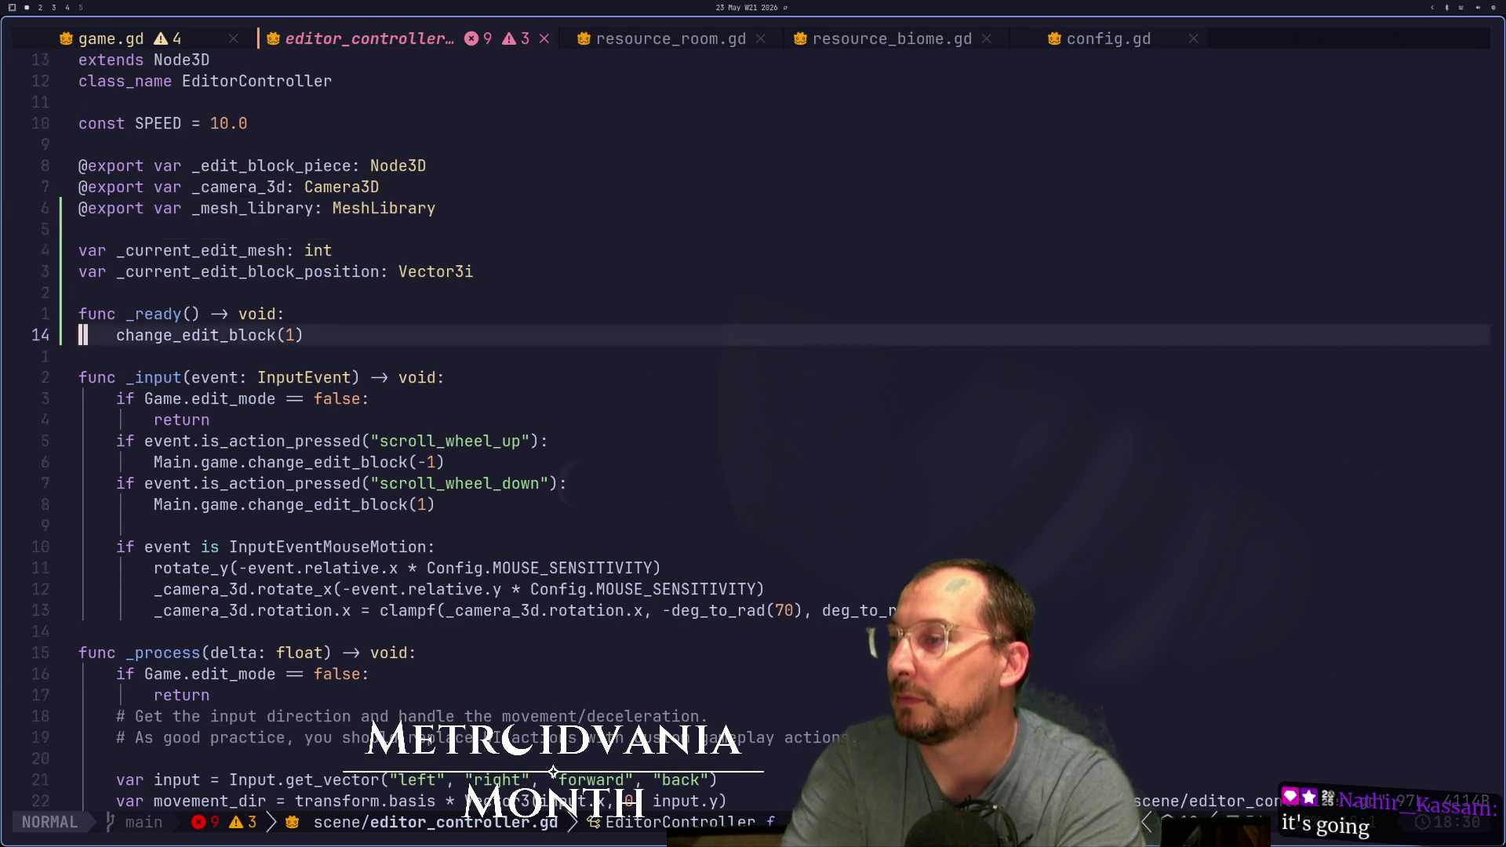
key("j")
key("j")
key("j")
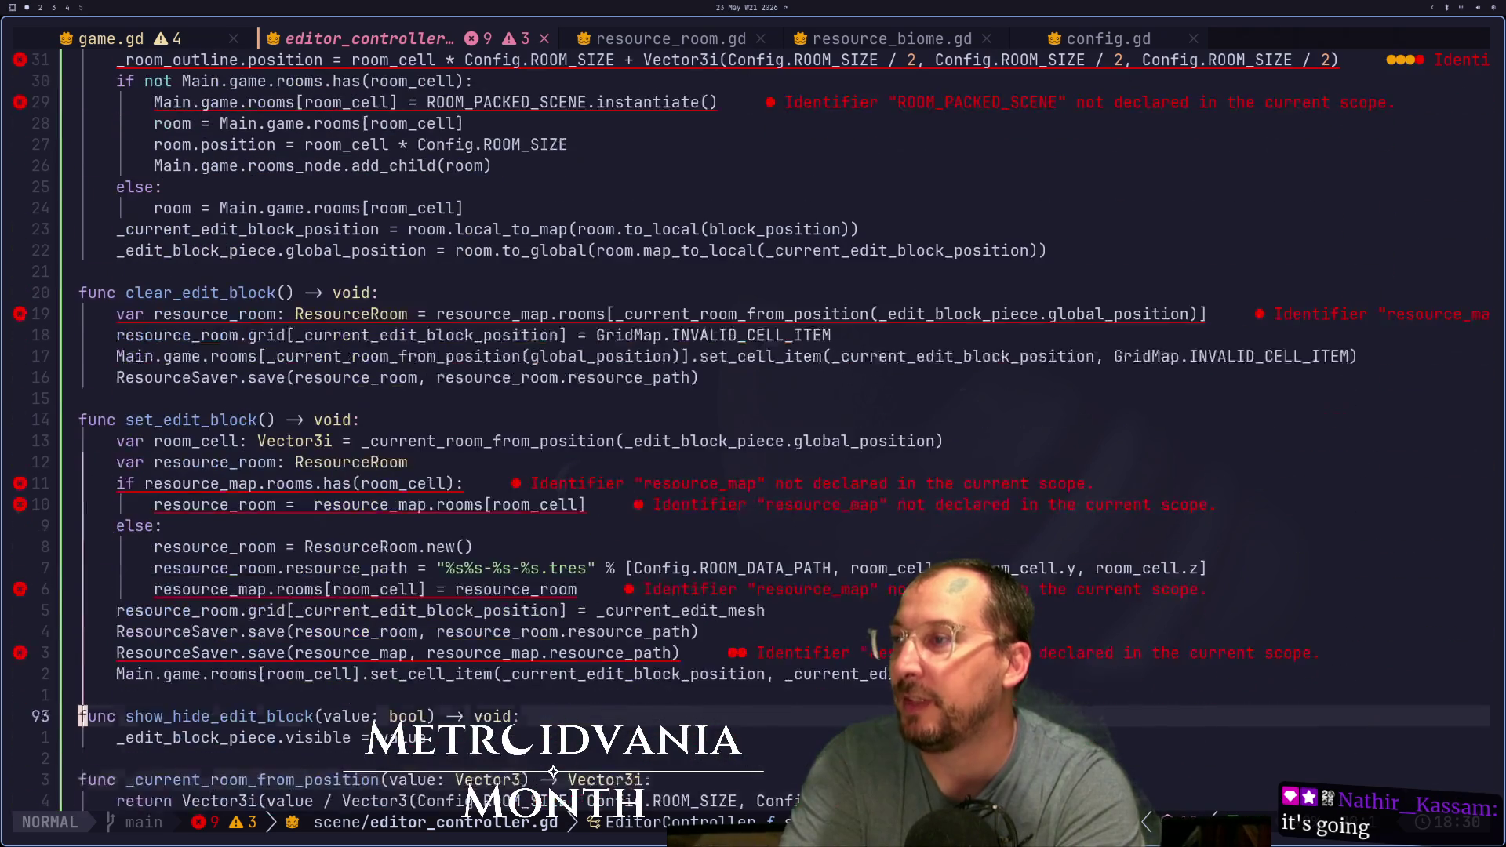
key("k")
key("k")
key("k")
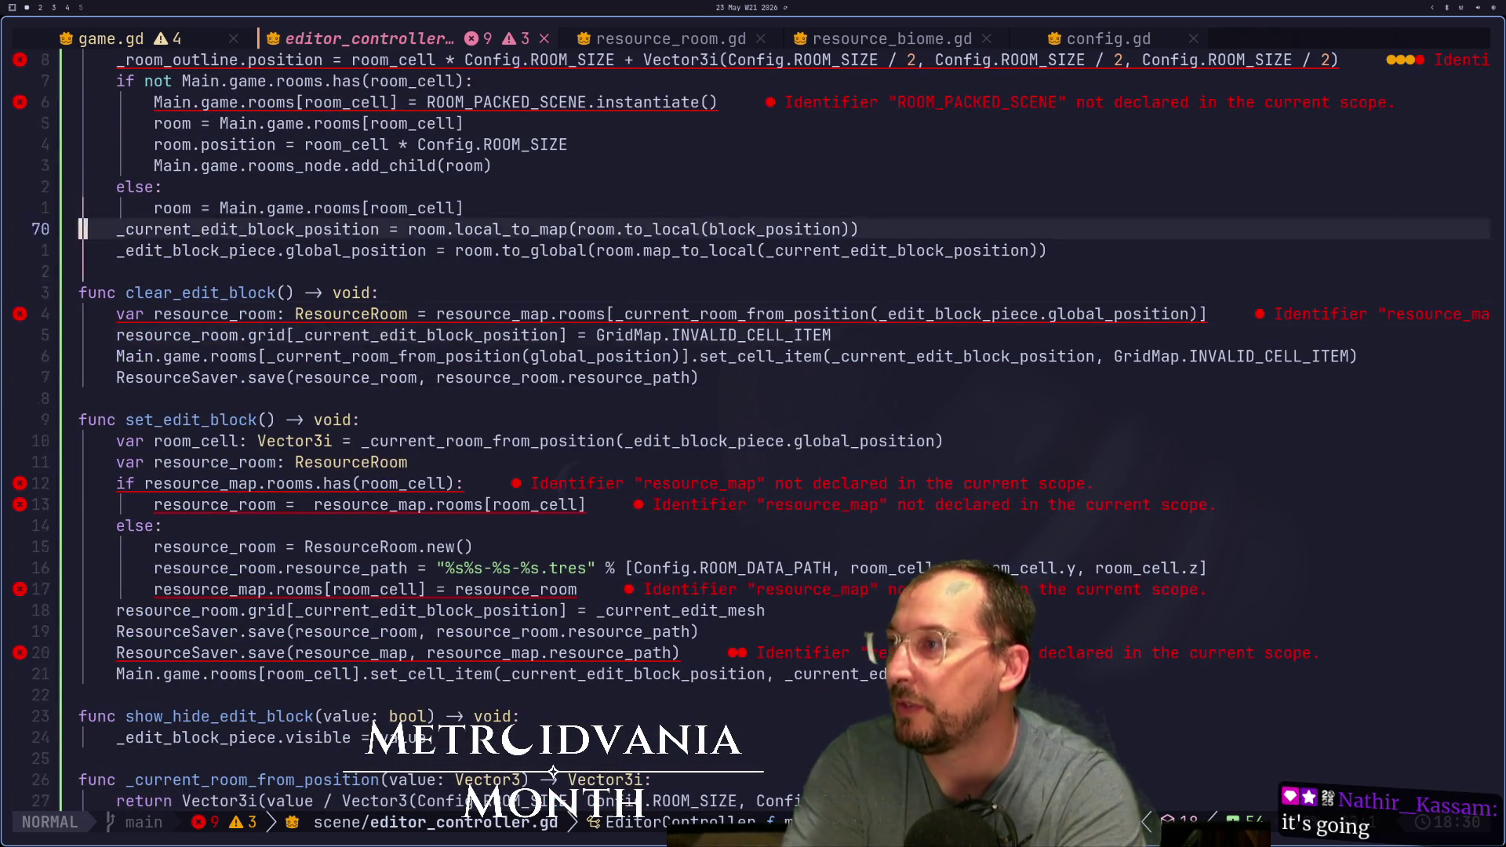
key("k")
key("k")
key("k")
type(":w")
key("Return")
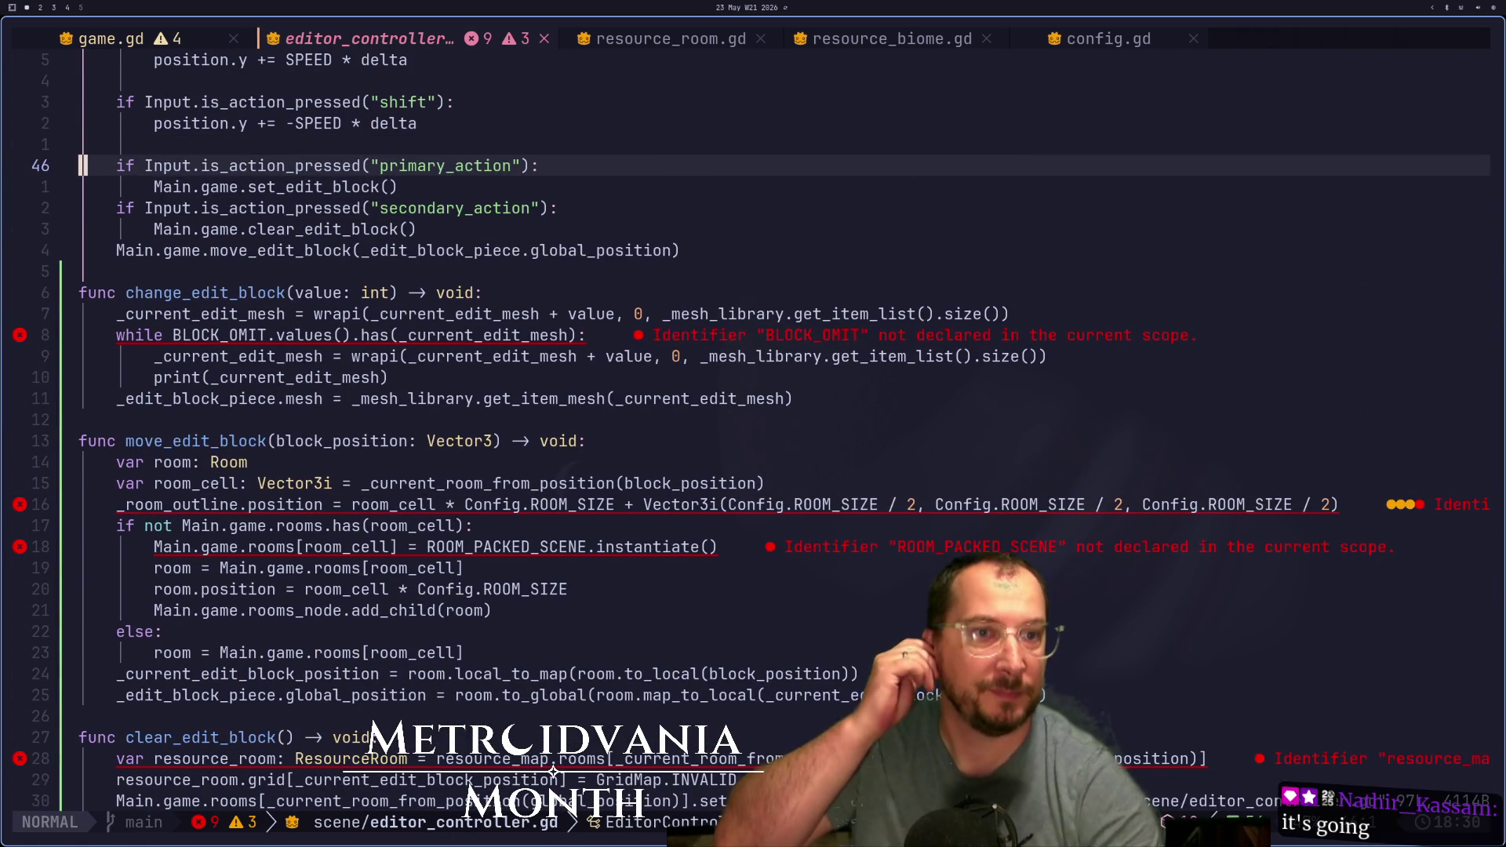
key("super+4")
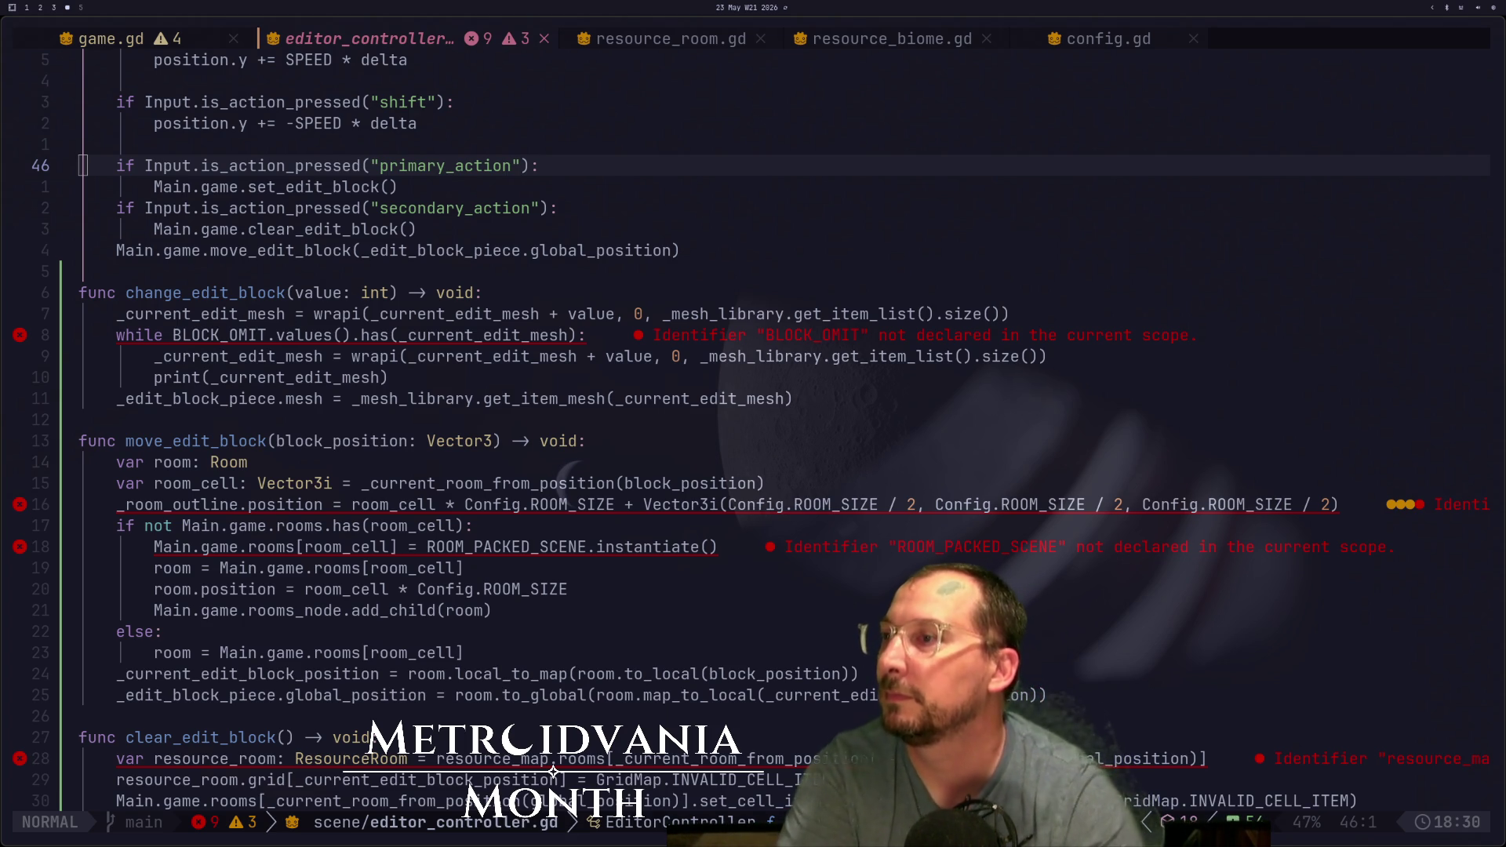
Open a blank line after destroy_block at the end of game.gd
key("ctrl+o")
key("ctrl+o")
key("ctrl+o")
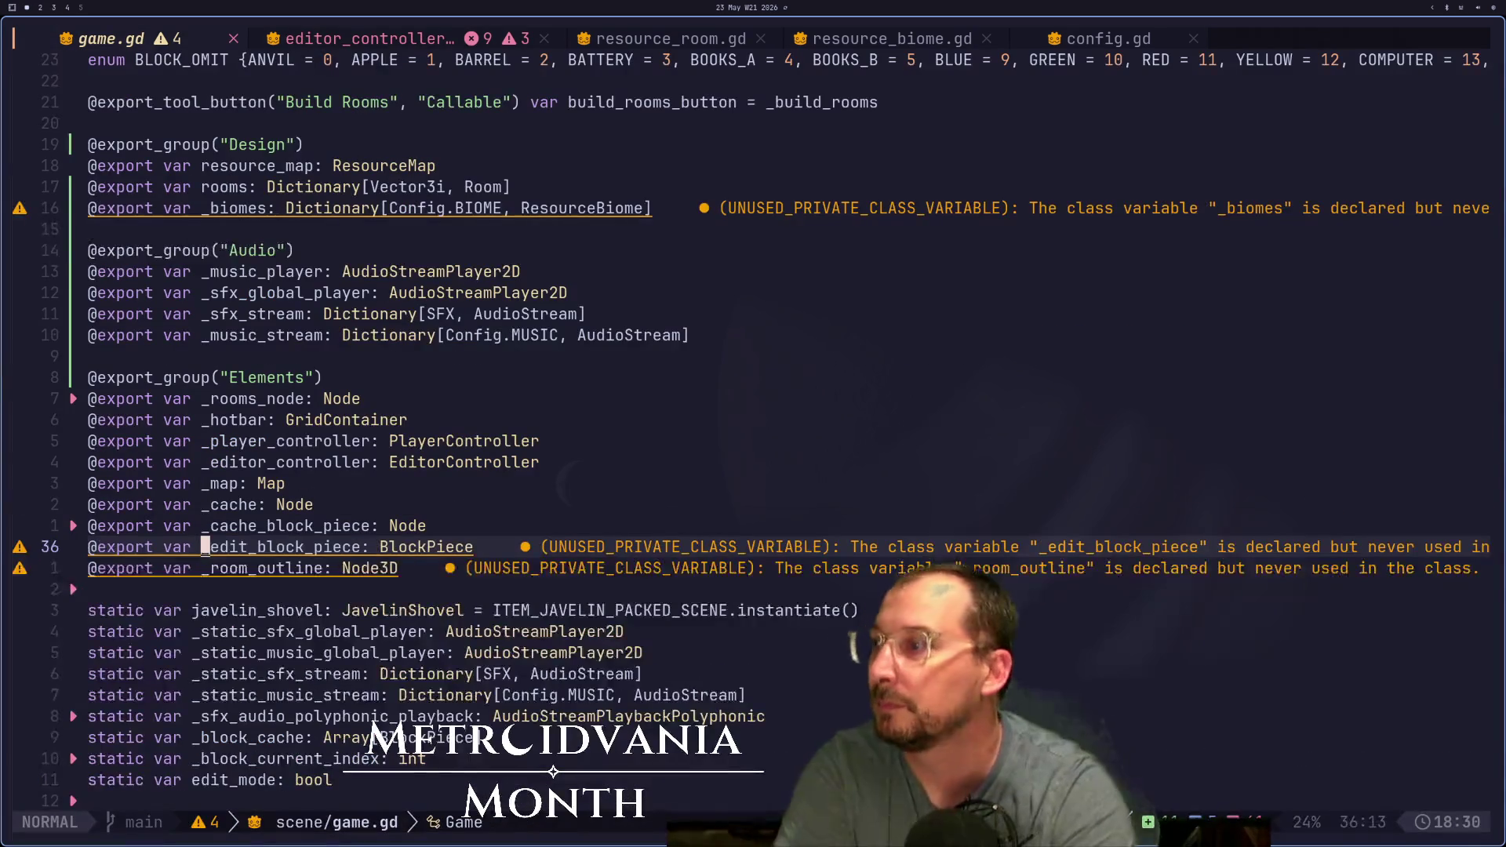
key("j")
key("j")
key("j")
key("k")
key("k")
key("k")
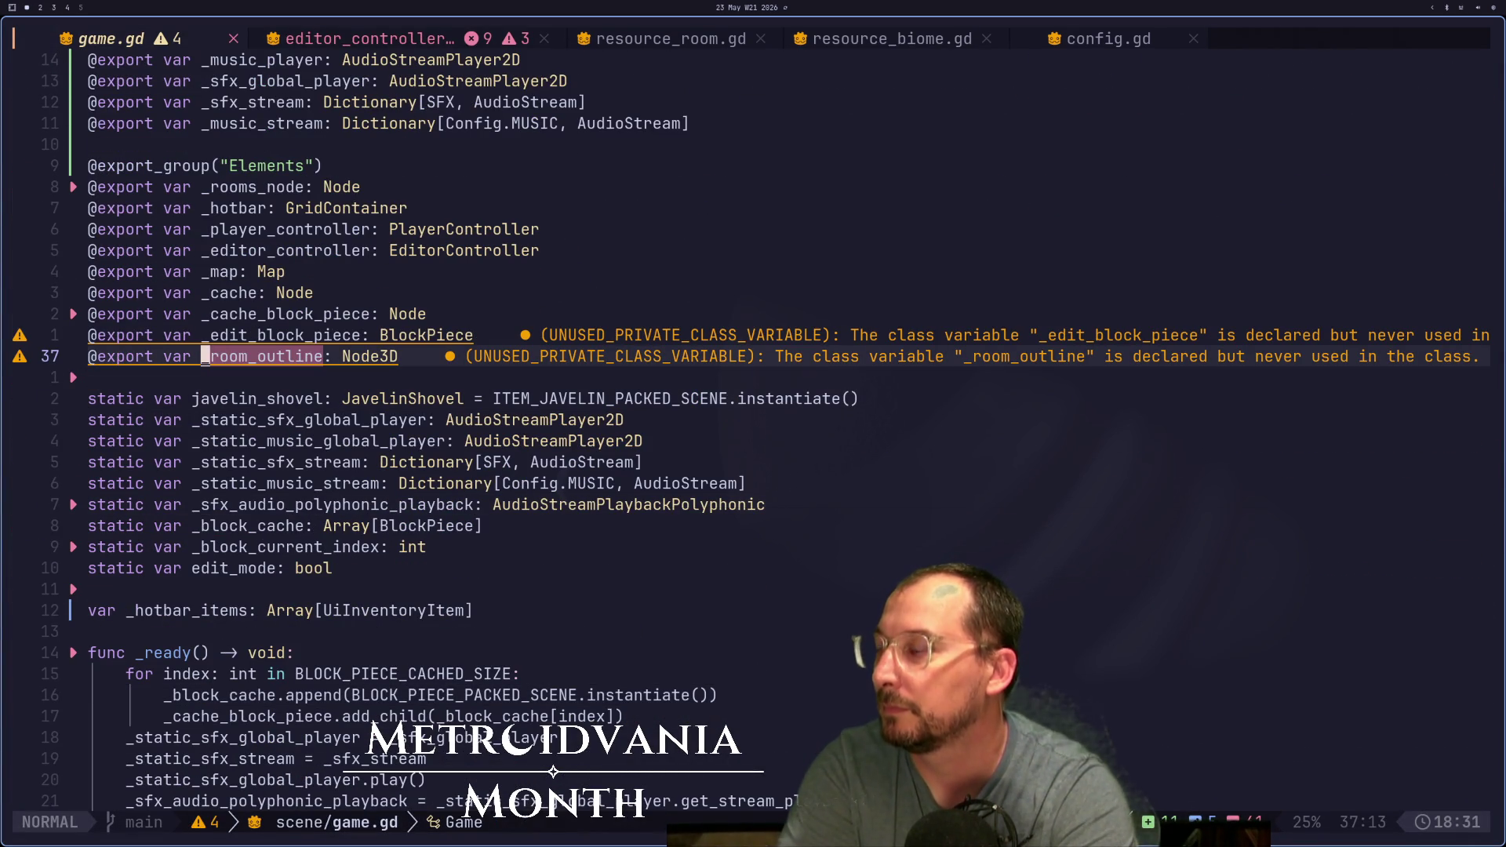
key("j")
key("j")
key("j")
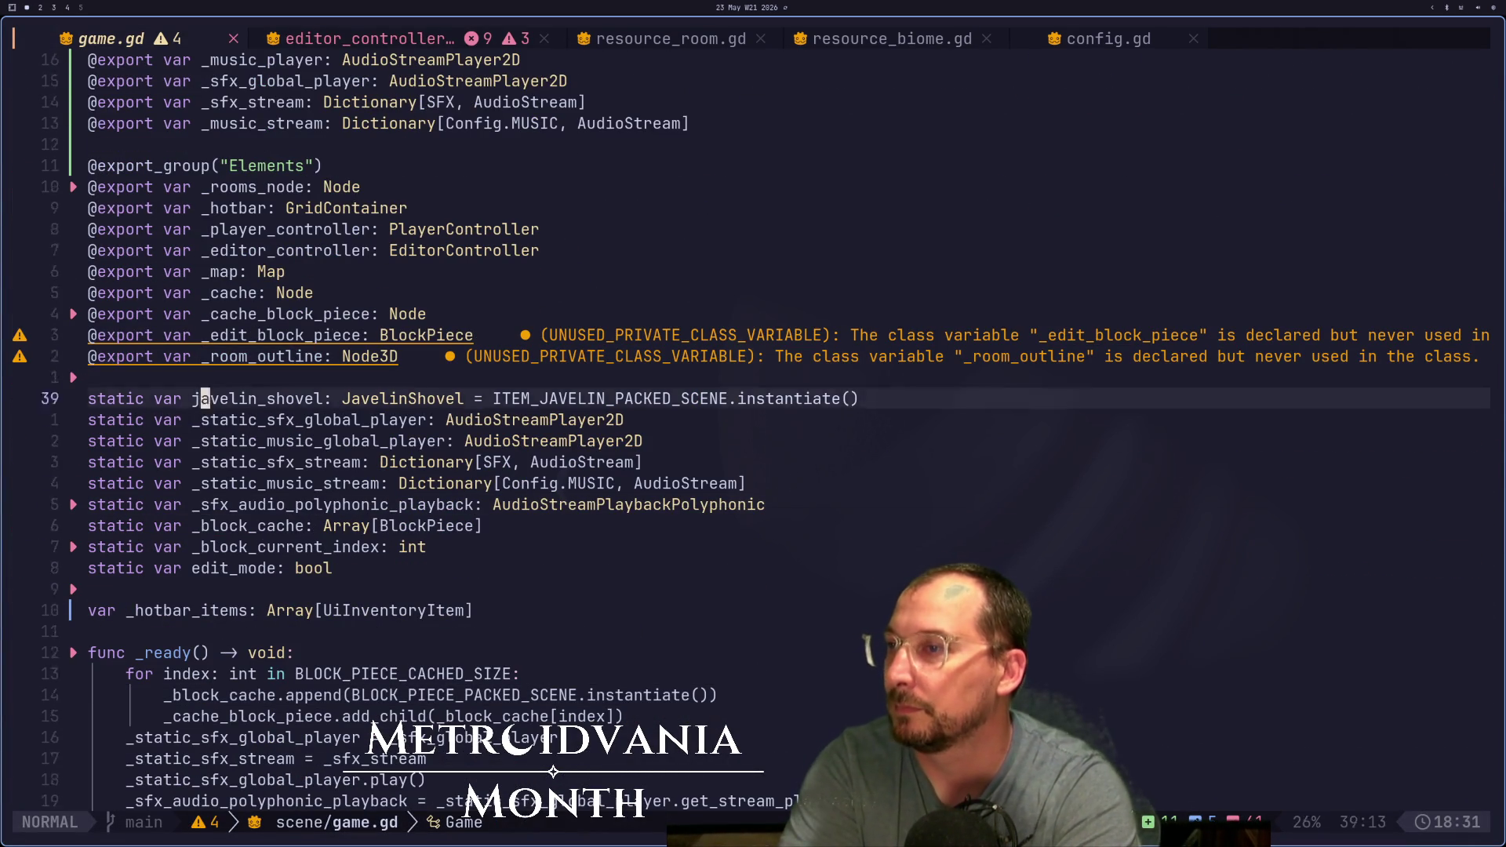
key("j")
key("j")
key("j")
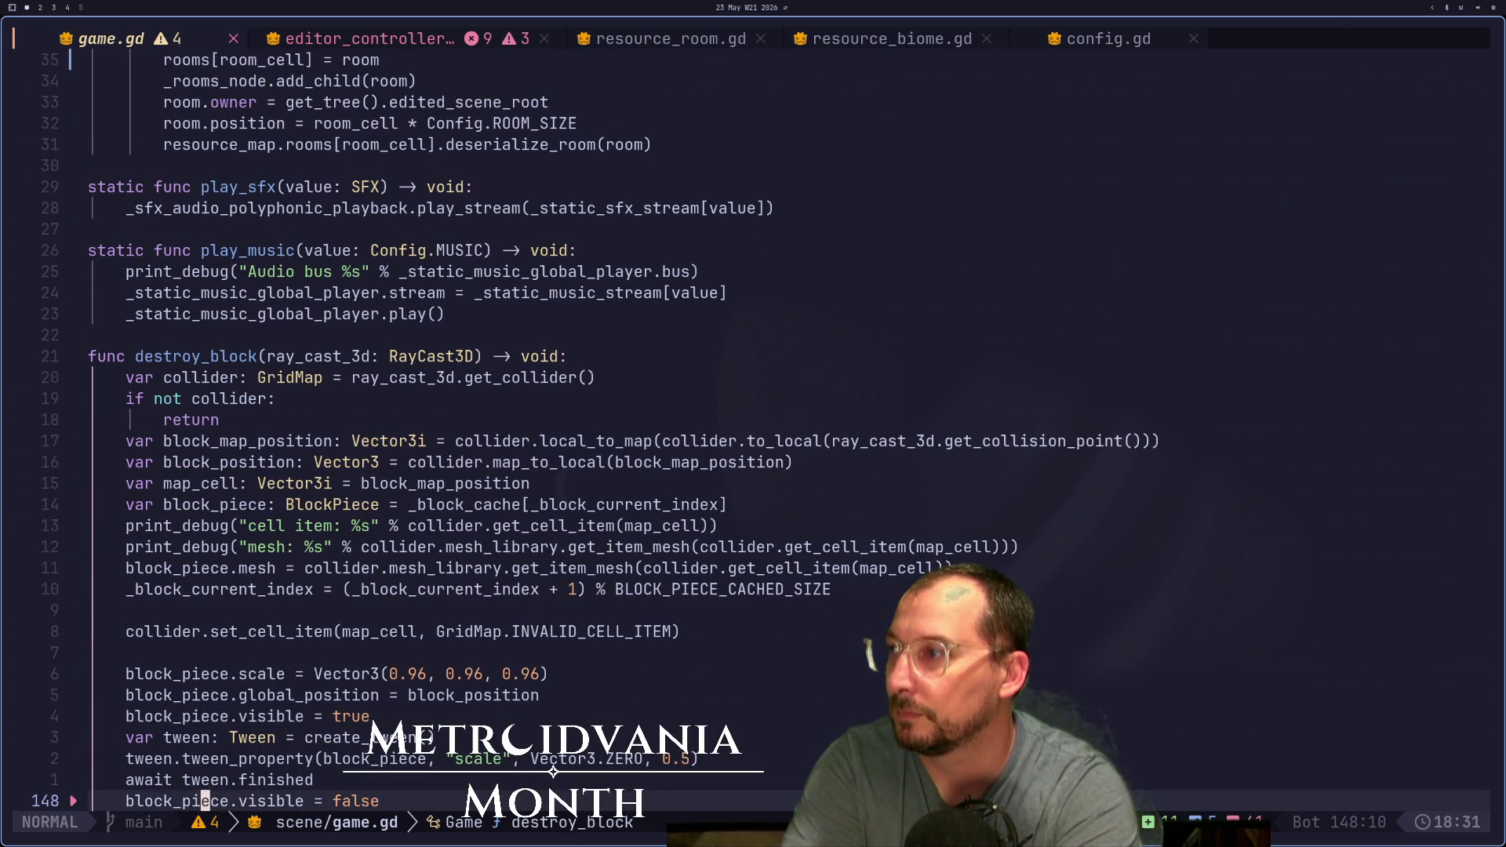
key("o")
key("Return")
Type the signature 'func show_hide_room_outline_at_position() -> void'
type("func show_rooom")
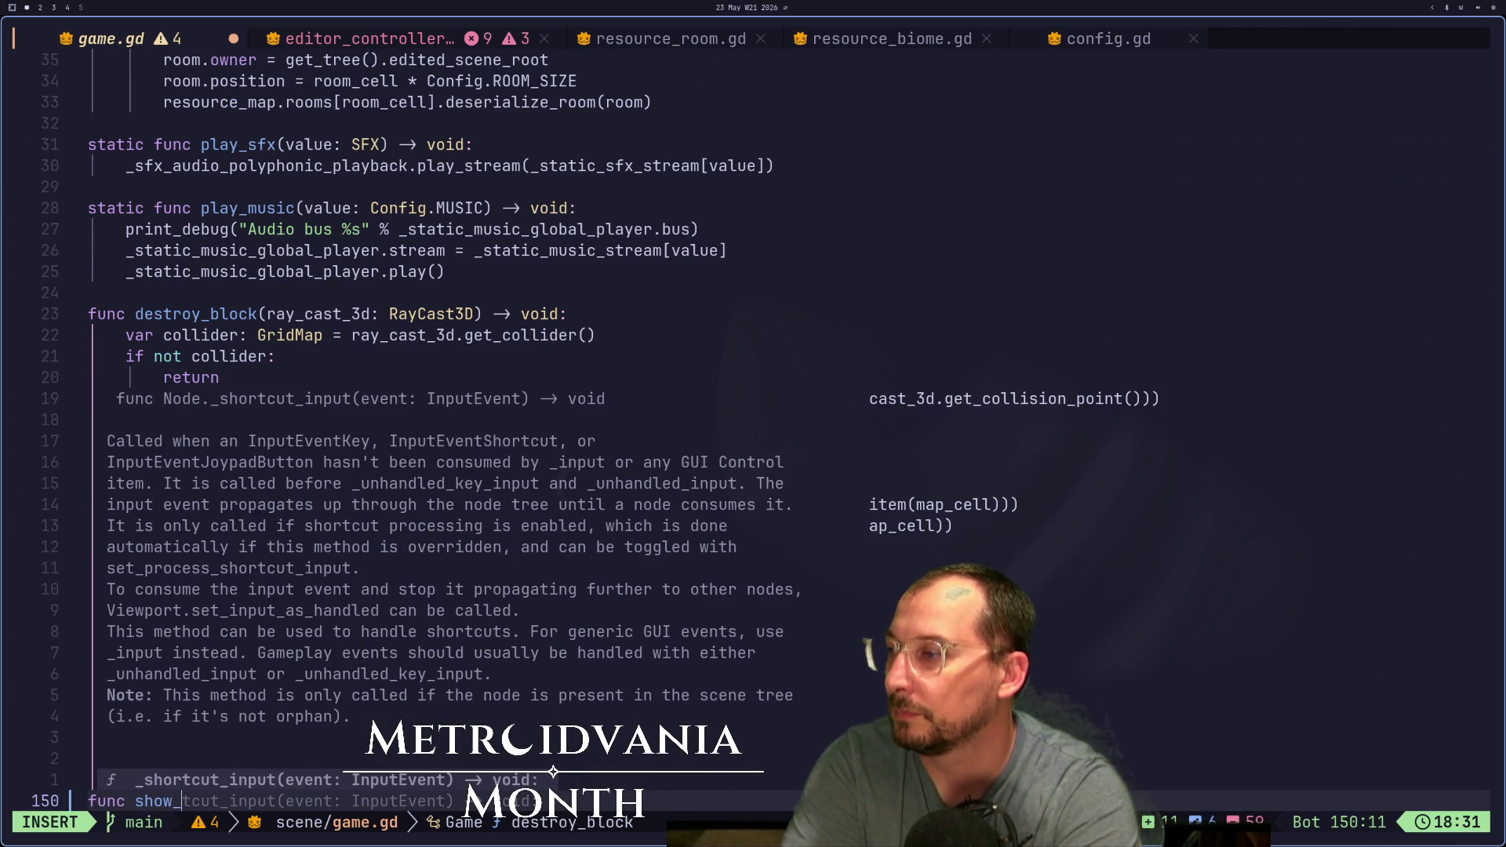
type("(")
key("BackSpace")
key("BackSpace")
key("BackSpace")
type("m)")
key("BackSpace")
type("_out")
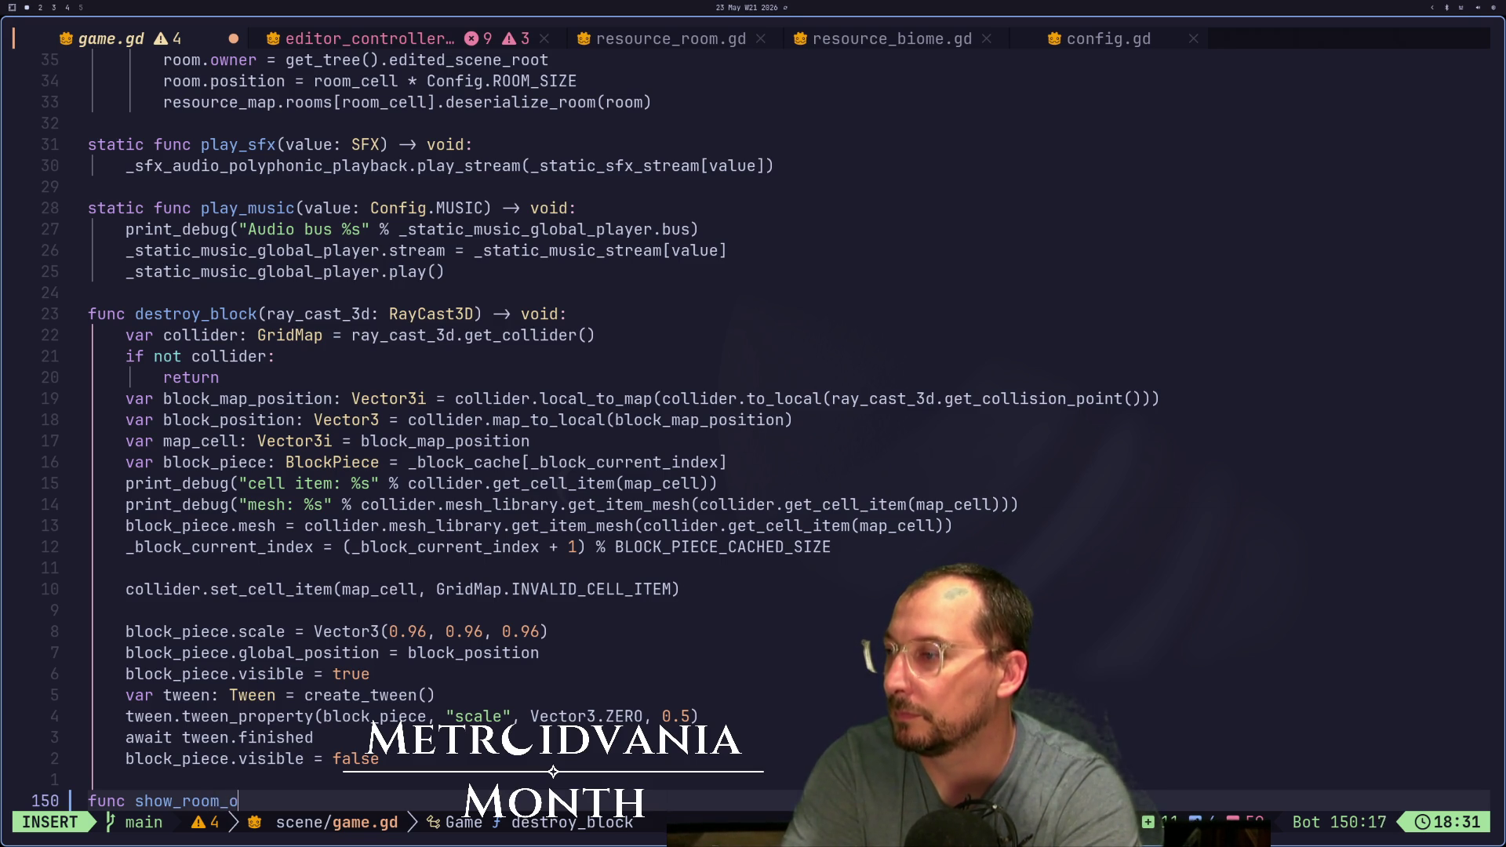
key("BackSpace")
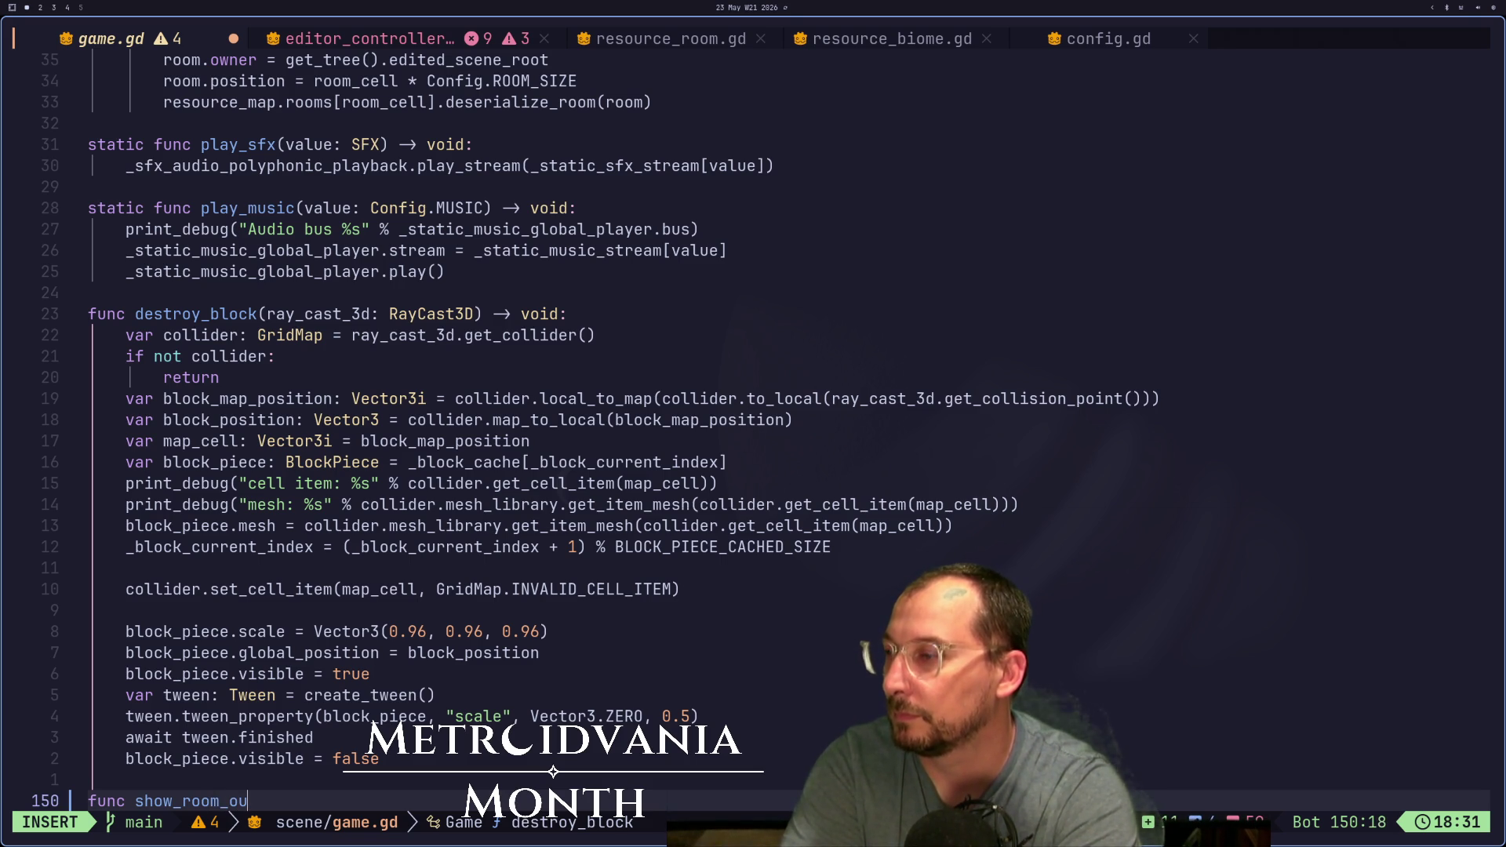
type("t")
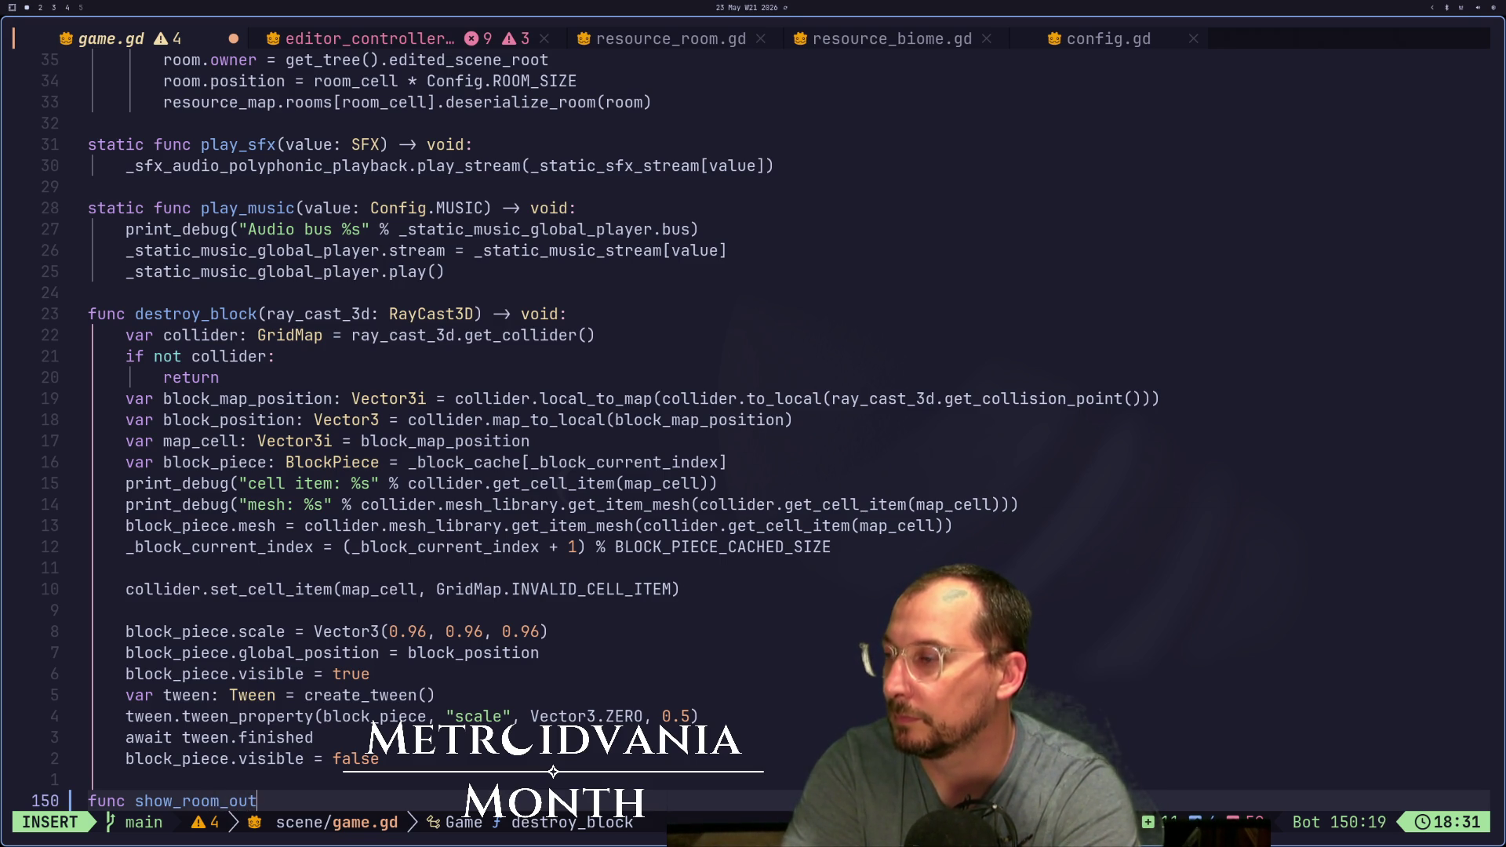
type("lin")
key("BackSpace")
key("BackSpace")
key("BackSpace")
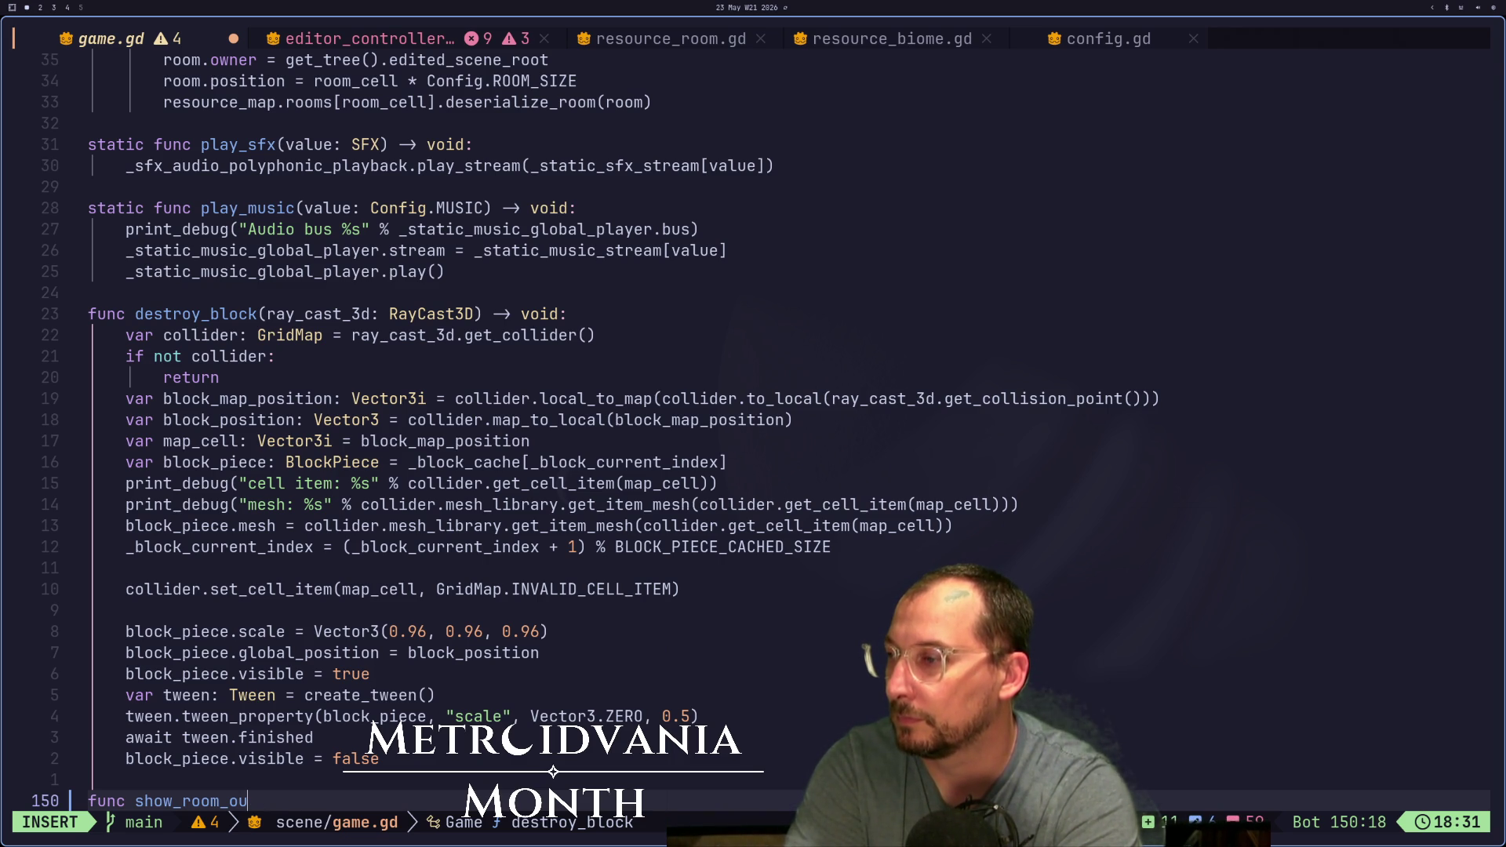
key("BackSpace")
key("BackSpace")
key("BackSpace")
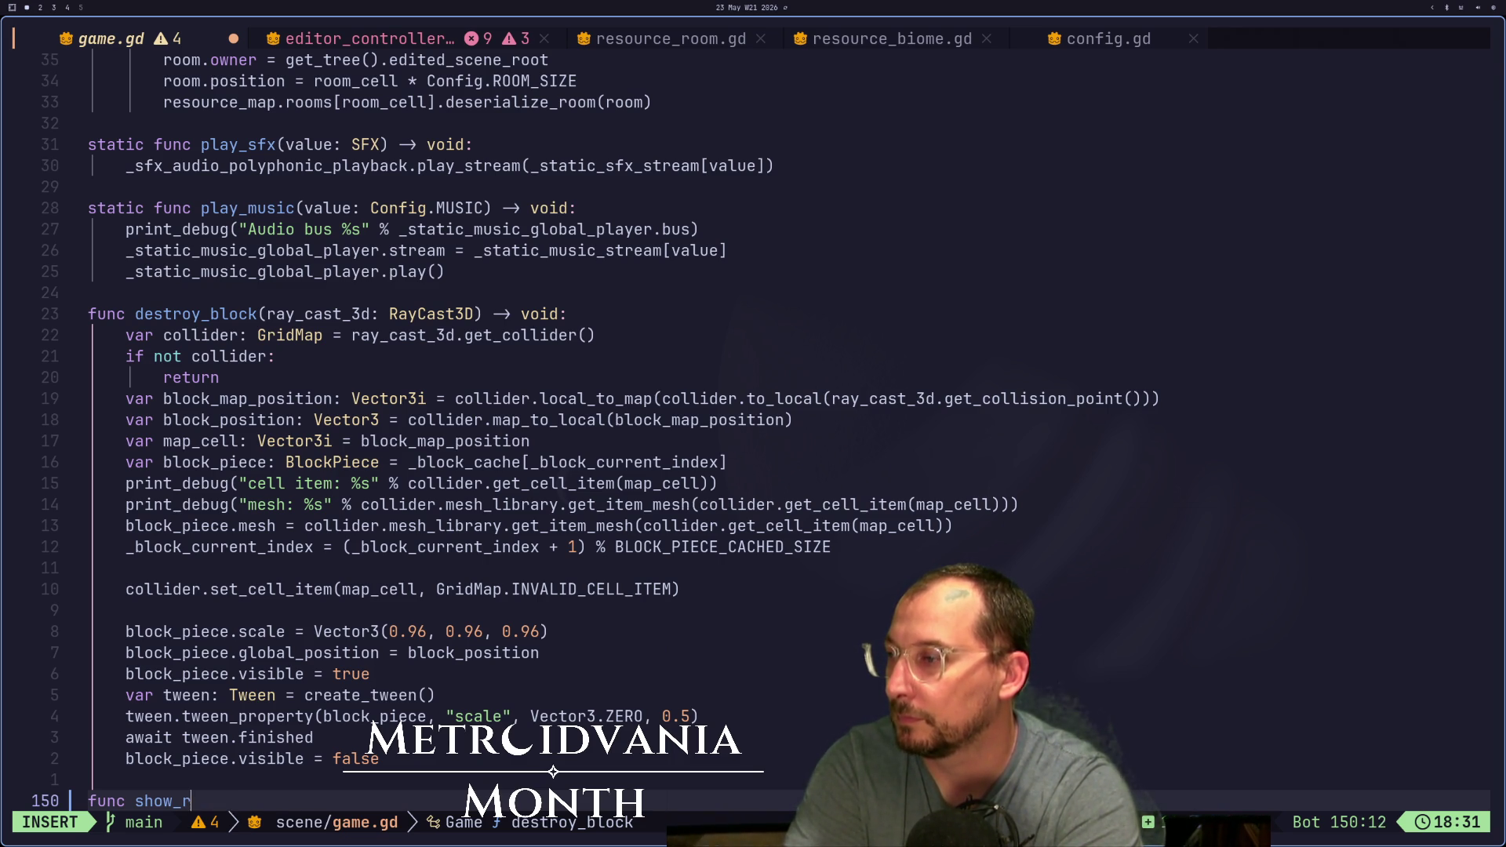
type("hide_room_outline_at_position() -> void:")
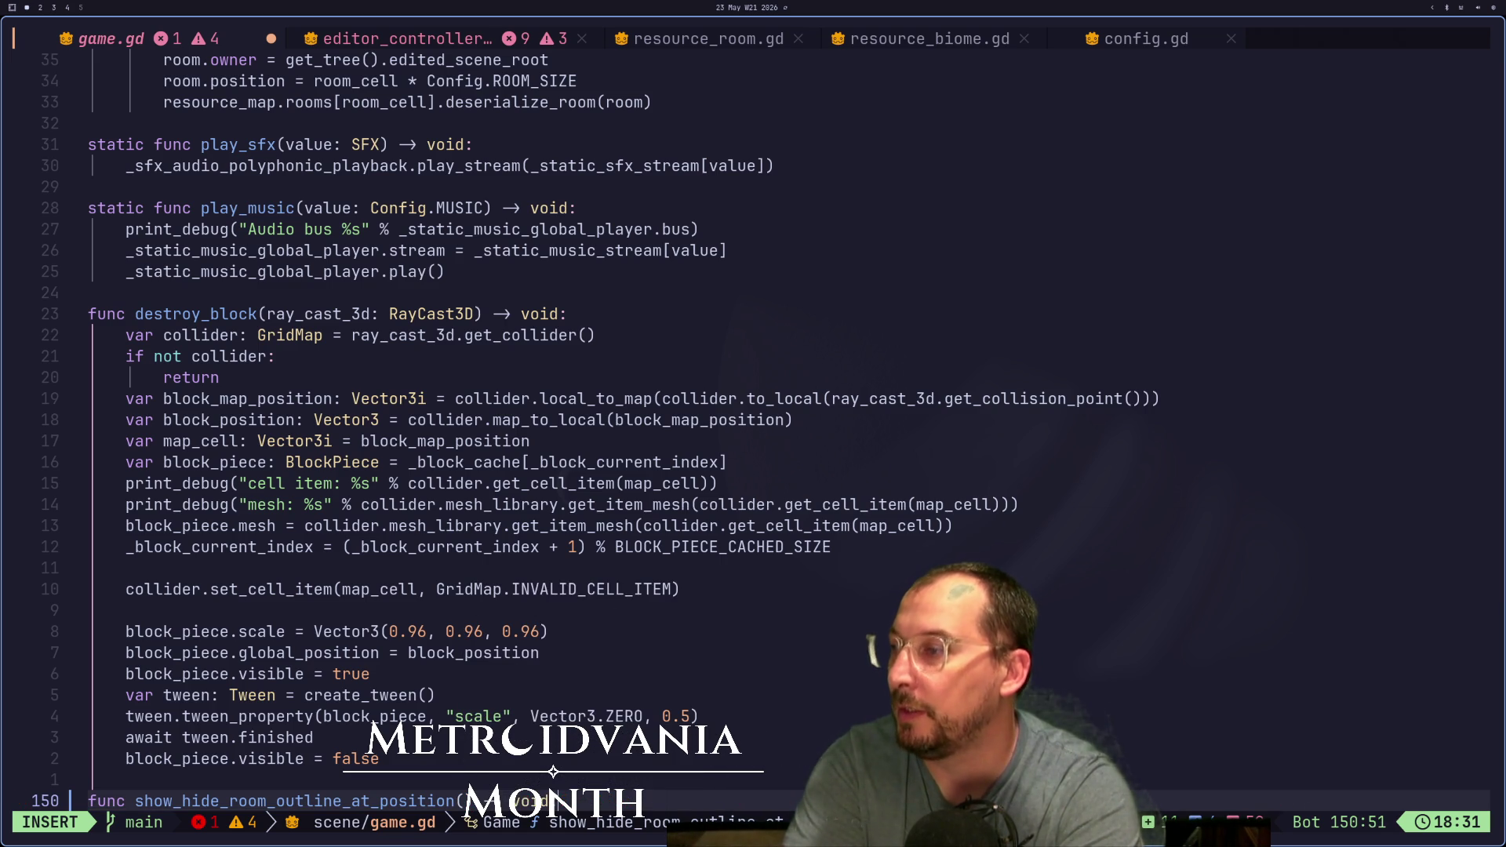
key("Return")
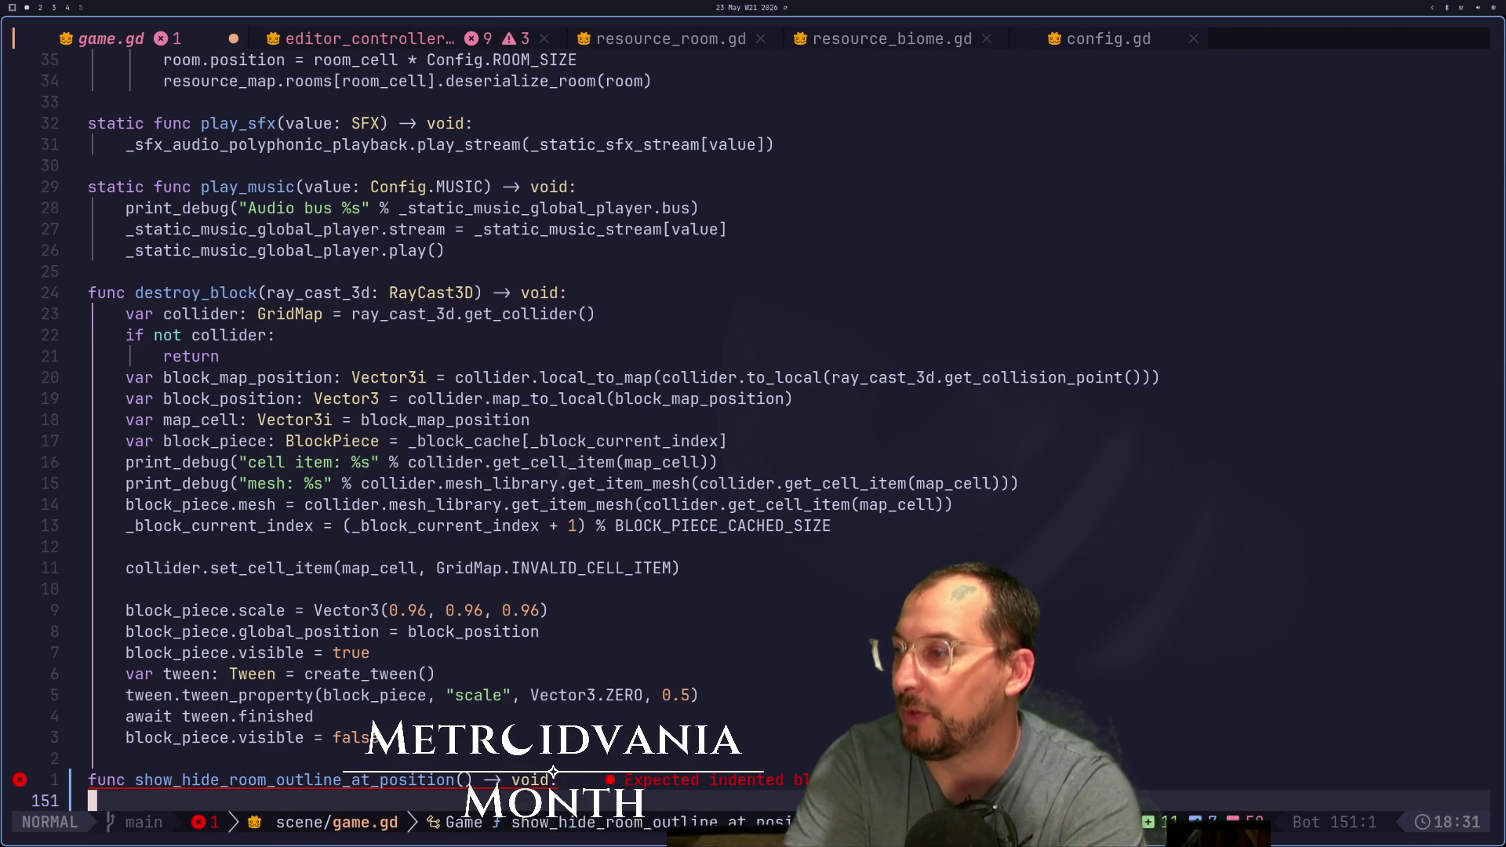
key("Escape")
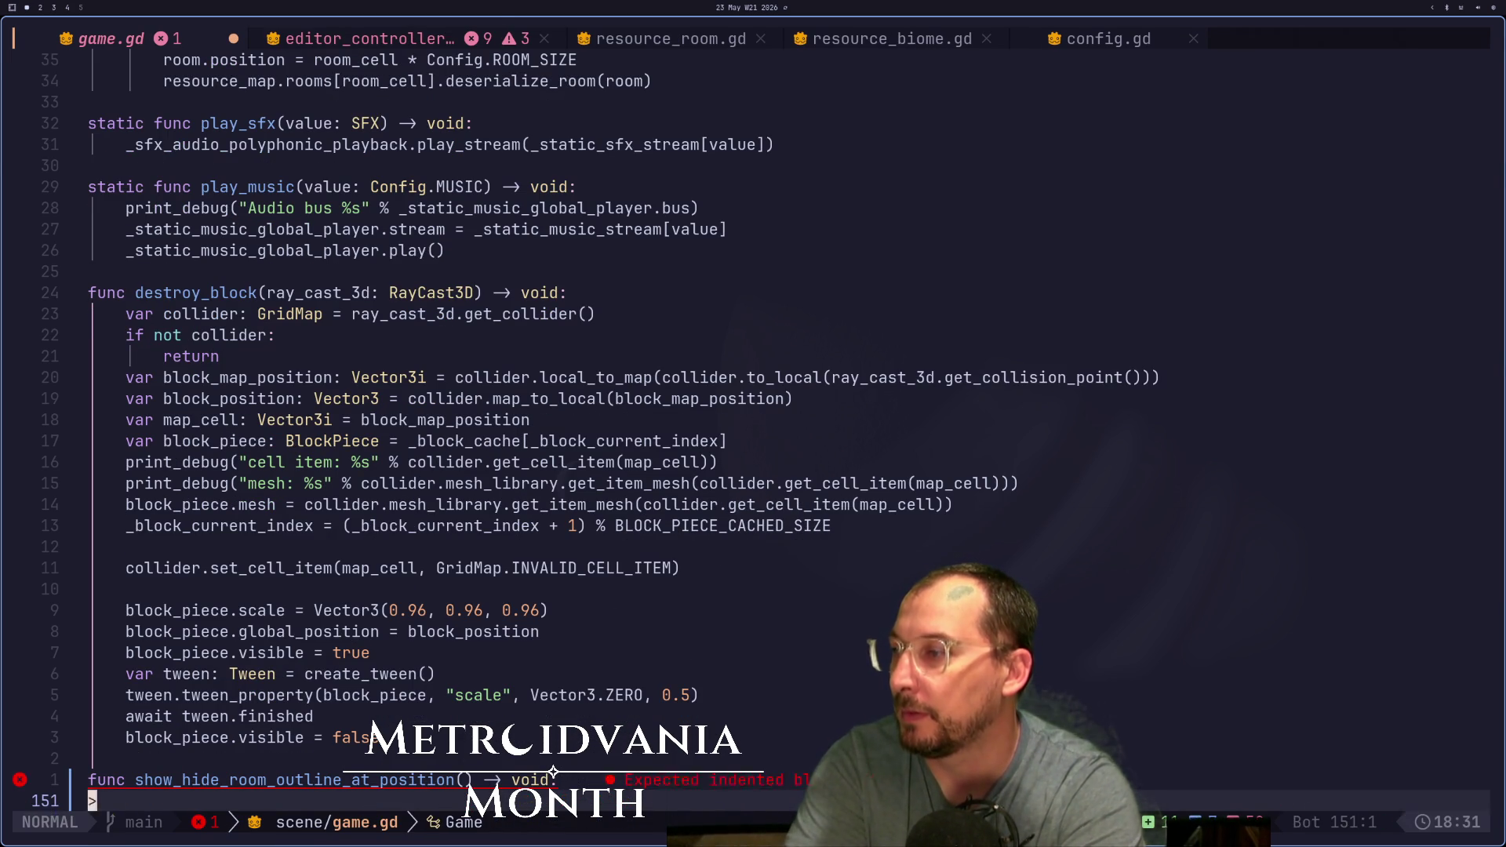
Add parameters 'show: bool, position: Vector3' with a Vector3 default value
left_click(149, 780)
key("l")
key("l")
key("l")
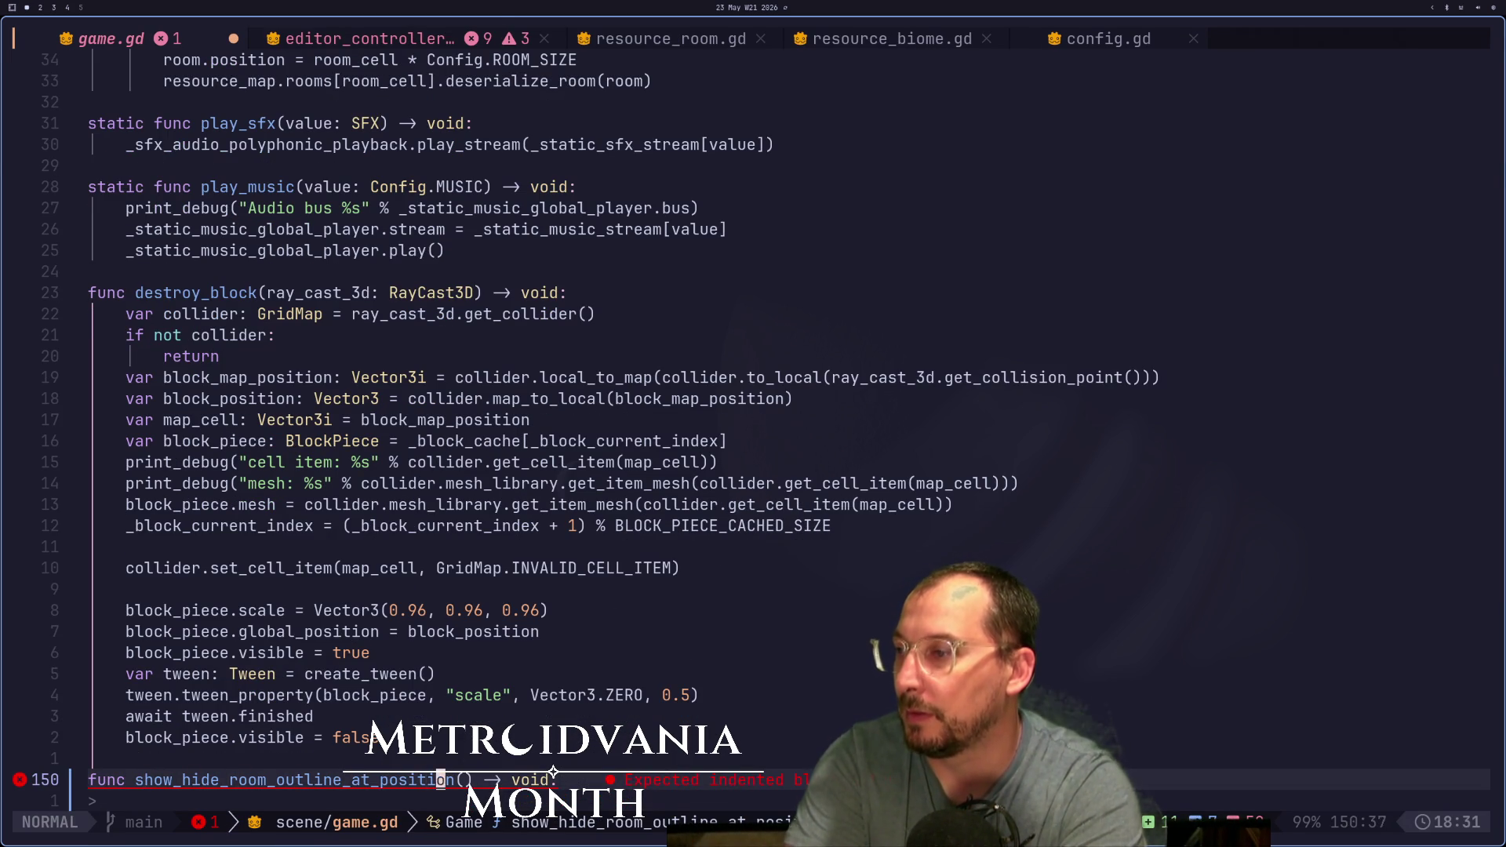
type("ion(")
type("b")
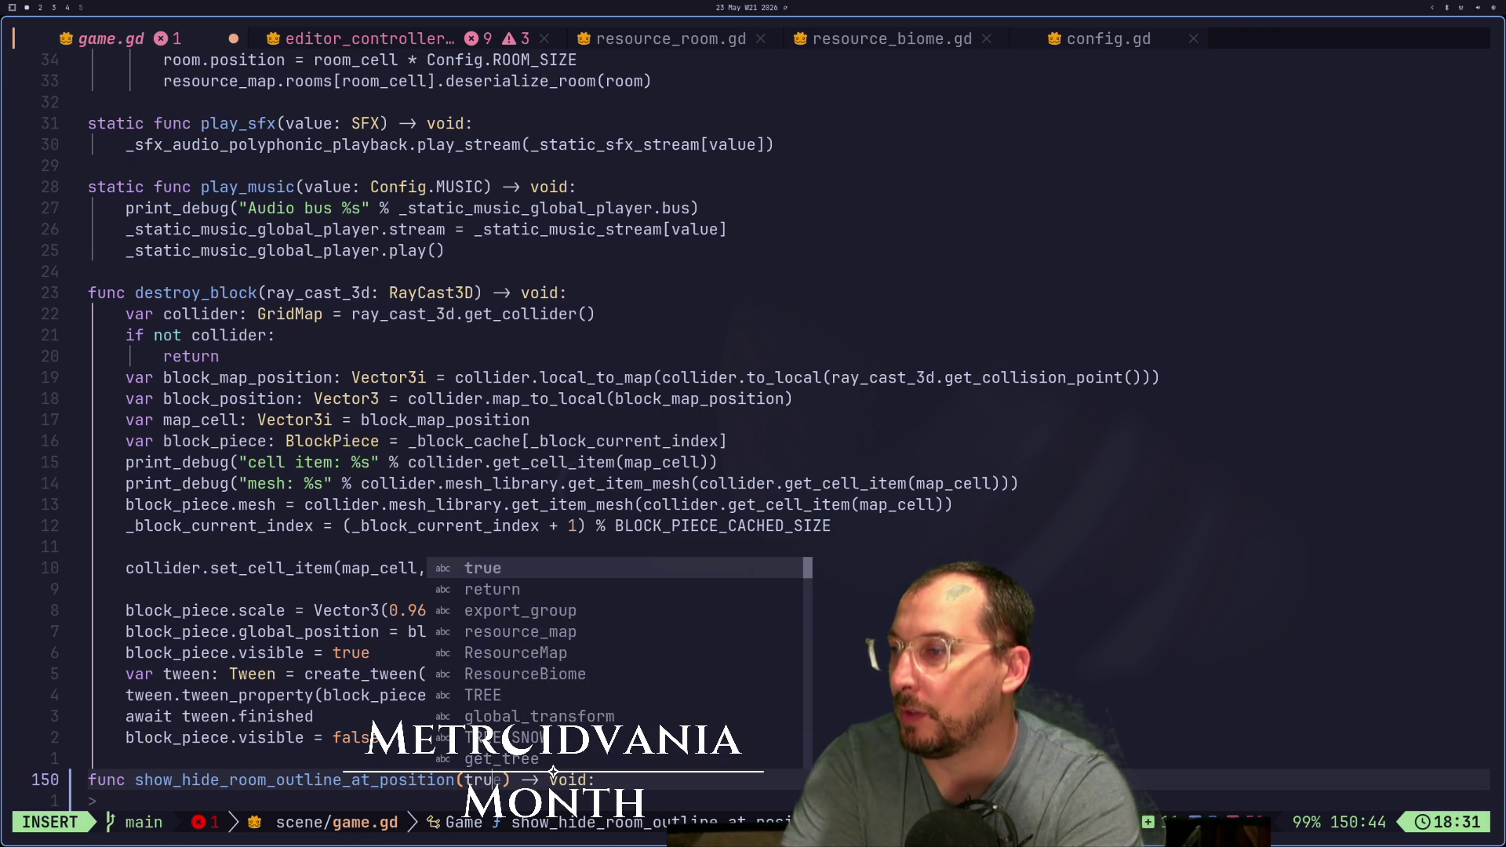
key("BackSpace")
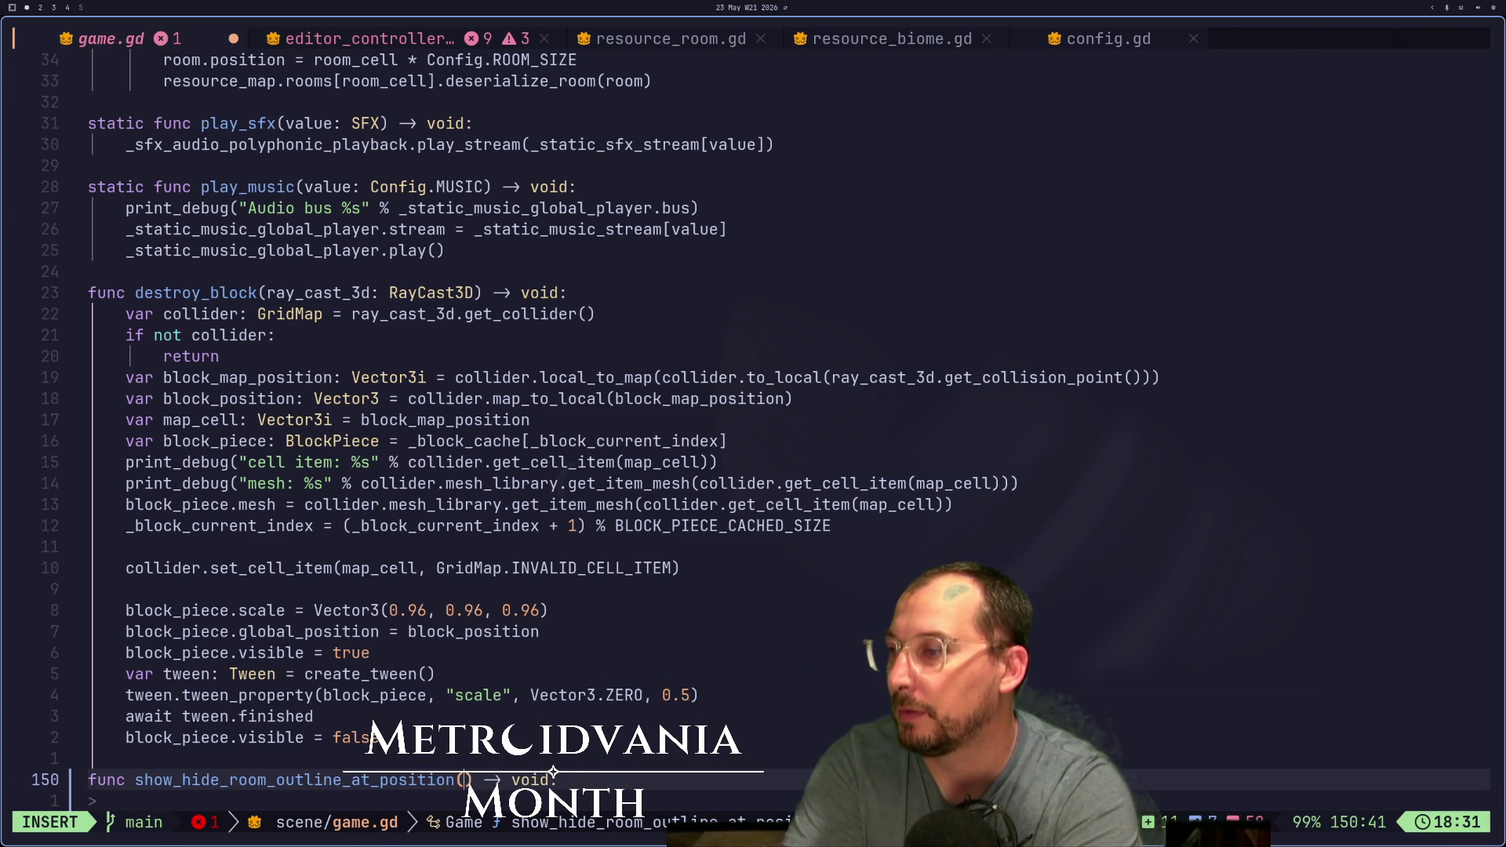
type("show: boo")
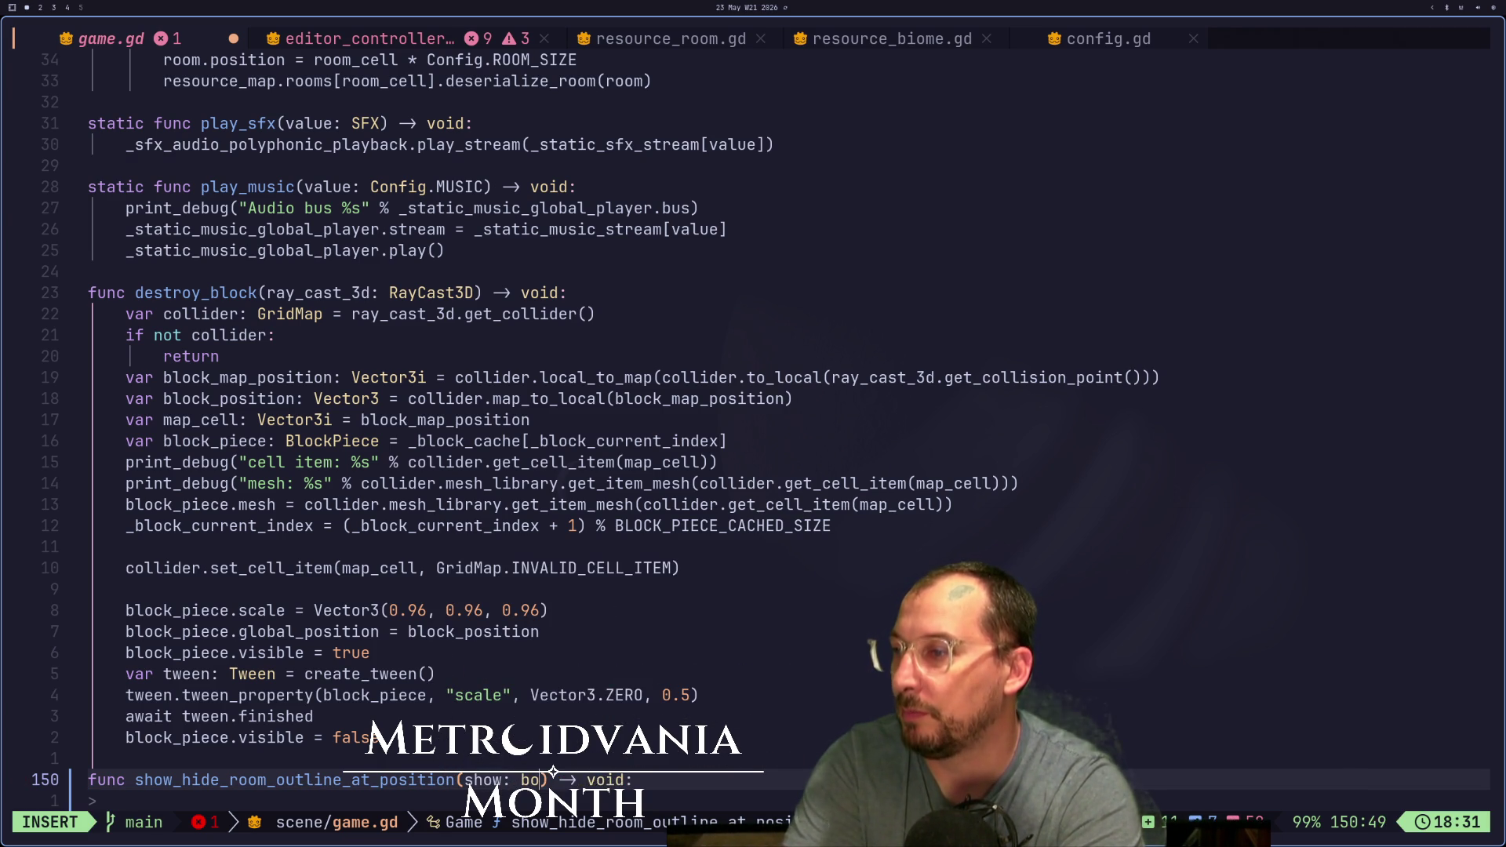
type("l, post")
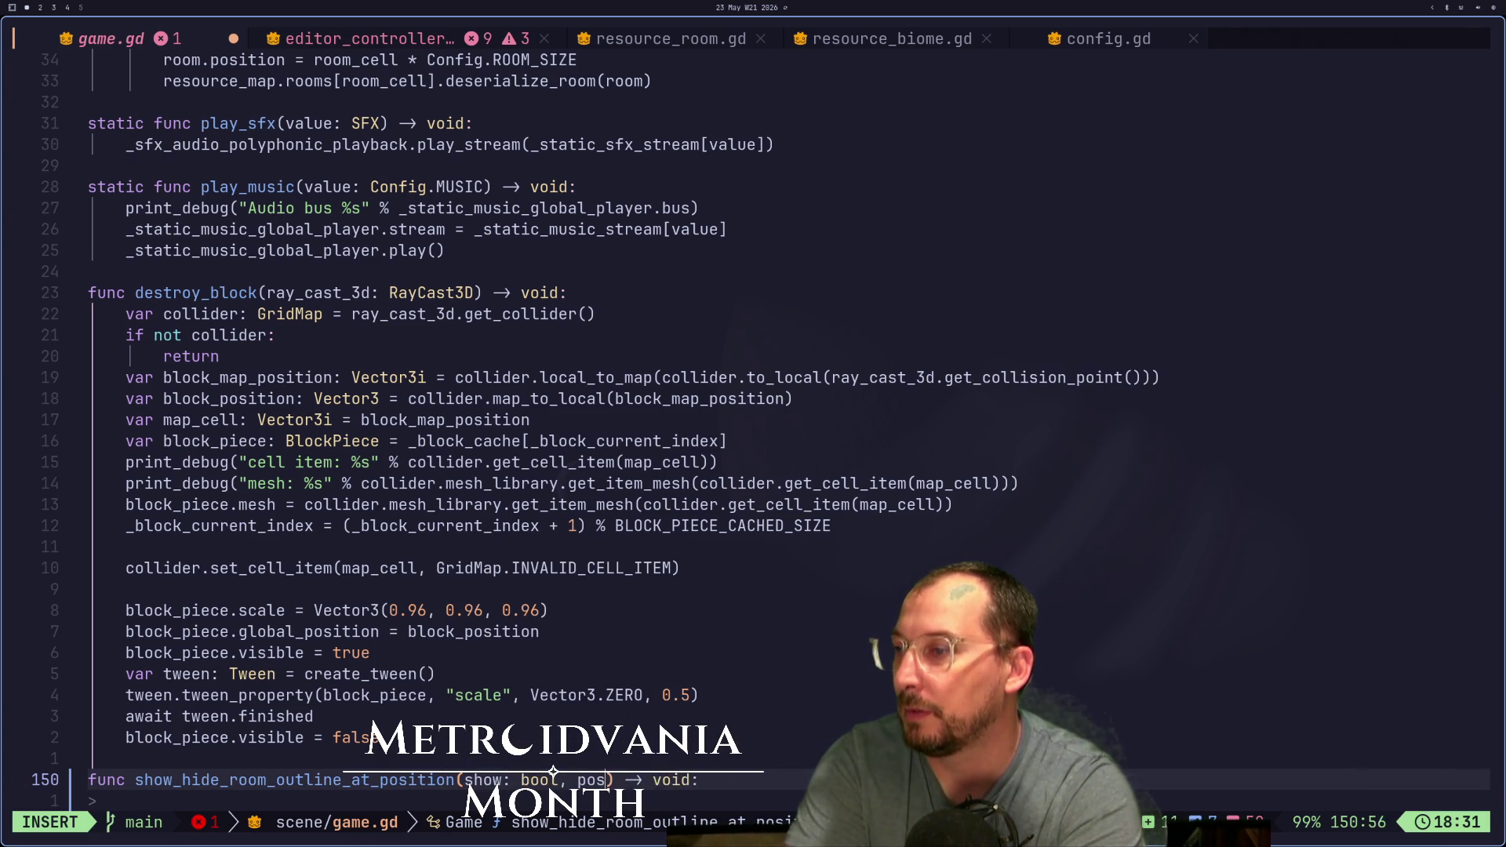
key("Tab")
type(": Ve")
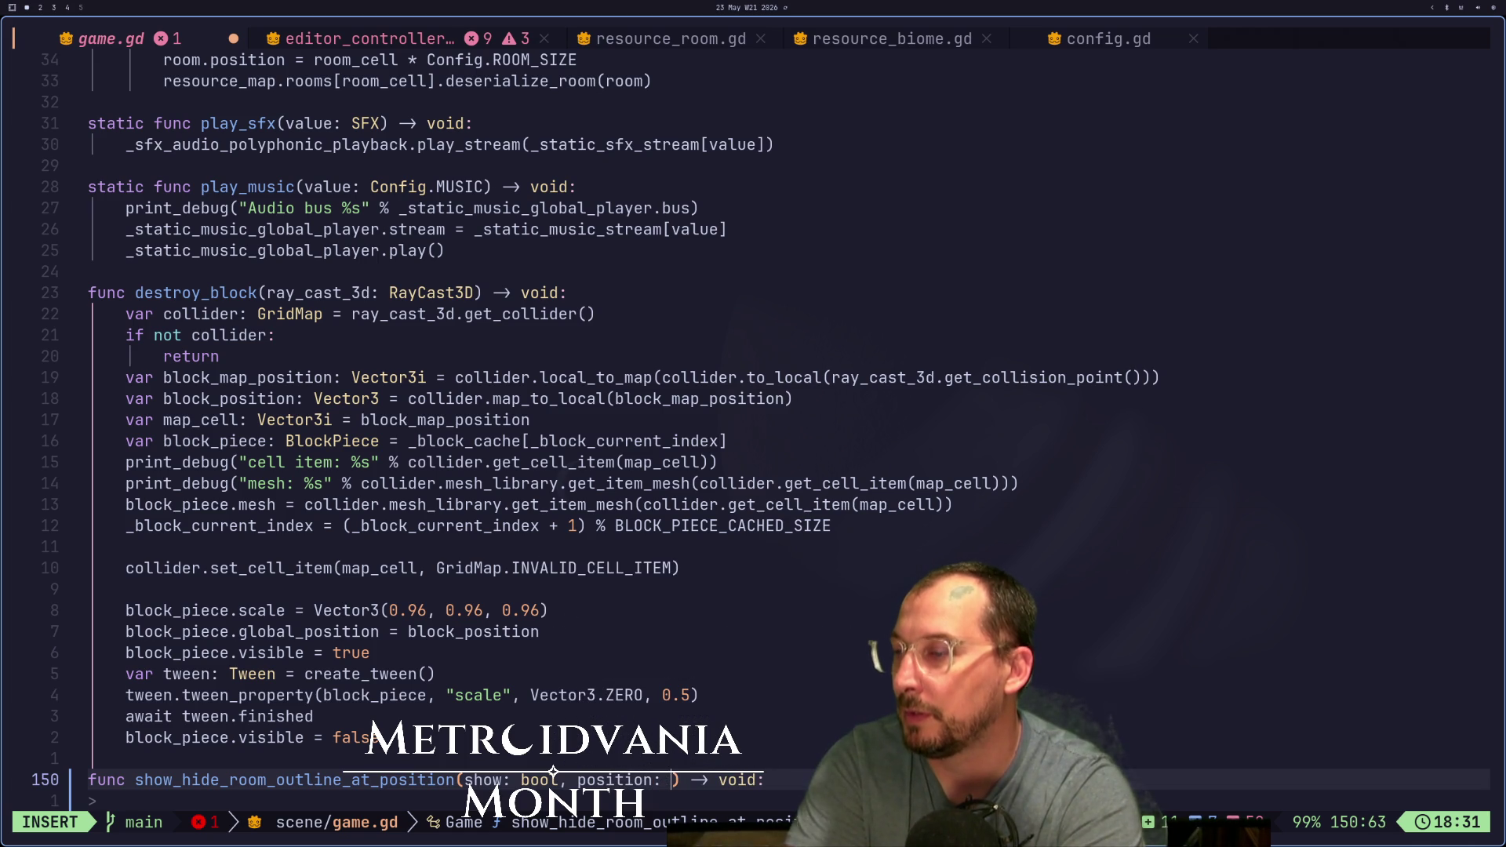
type("ctor")
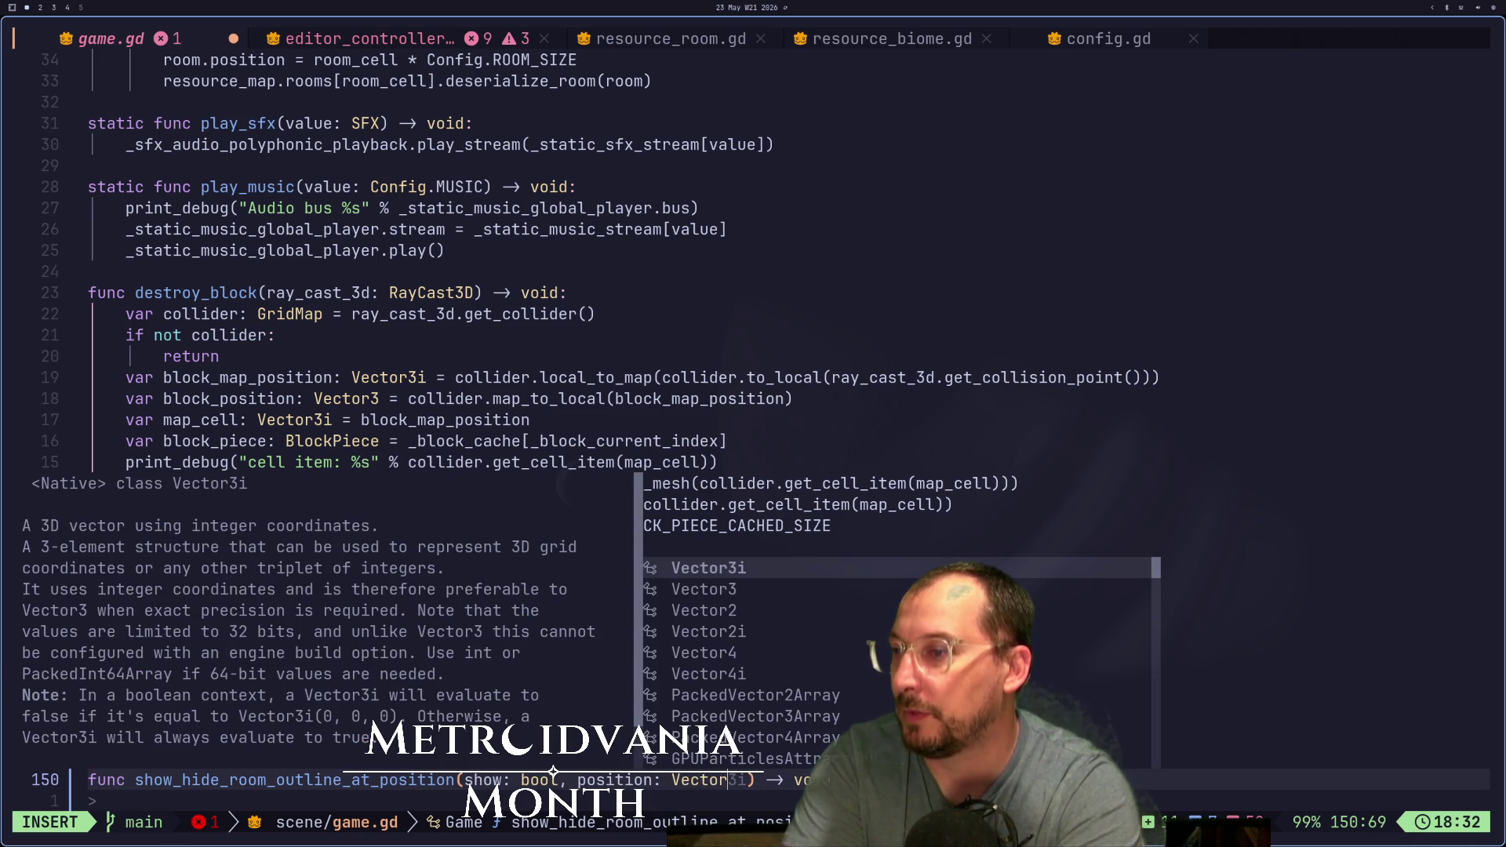
type("3")
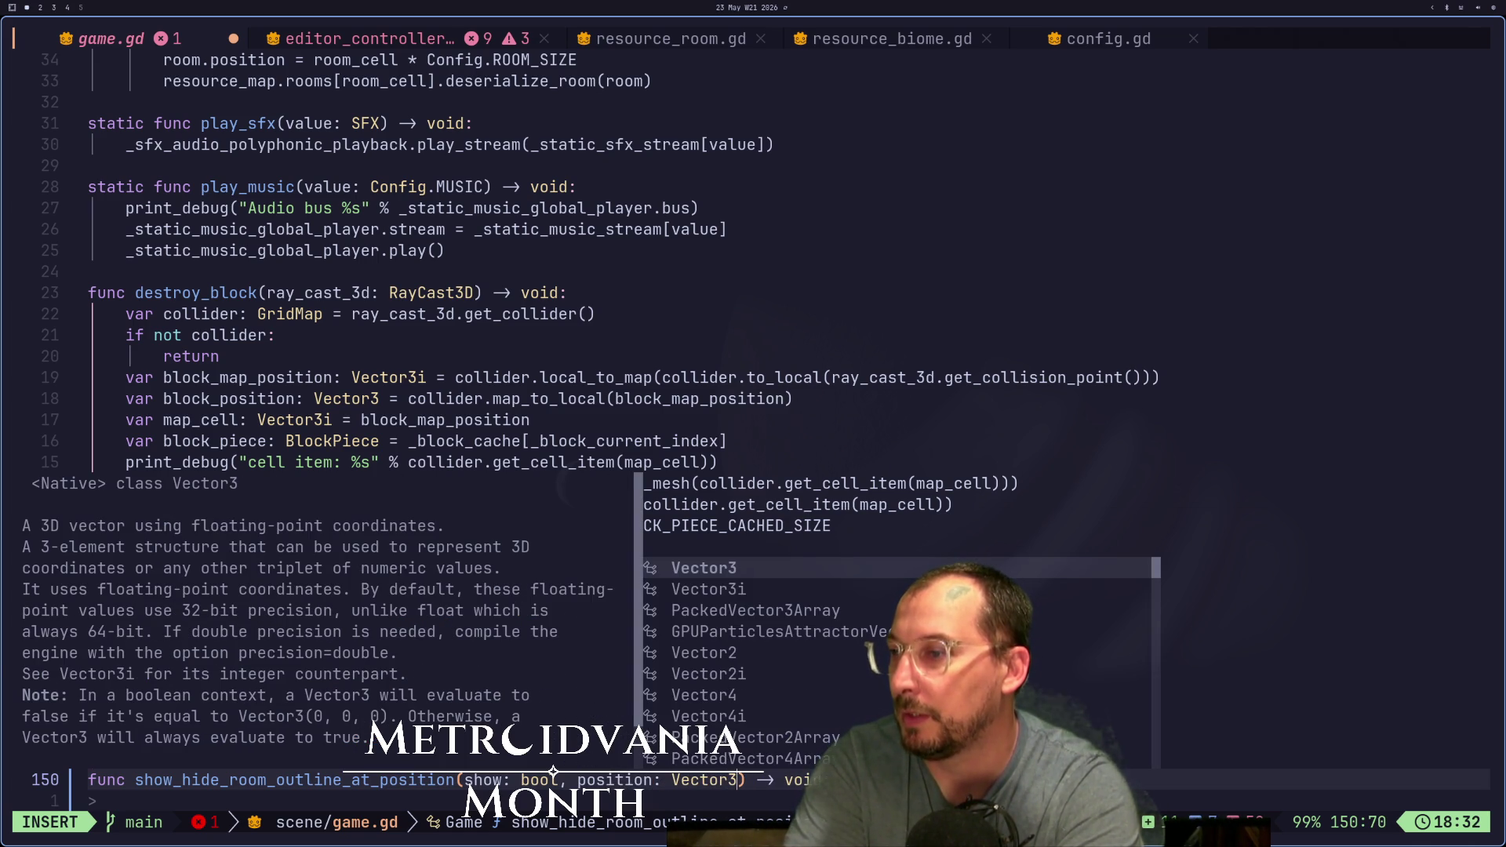
key("Escape")
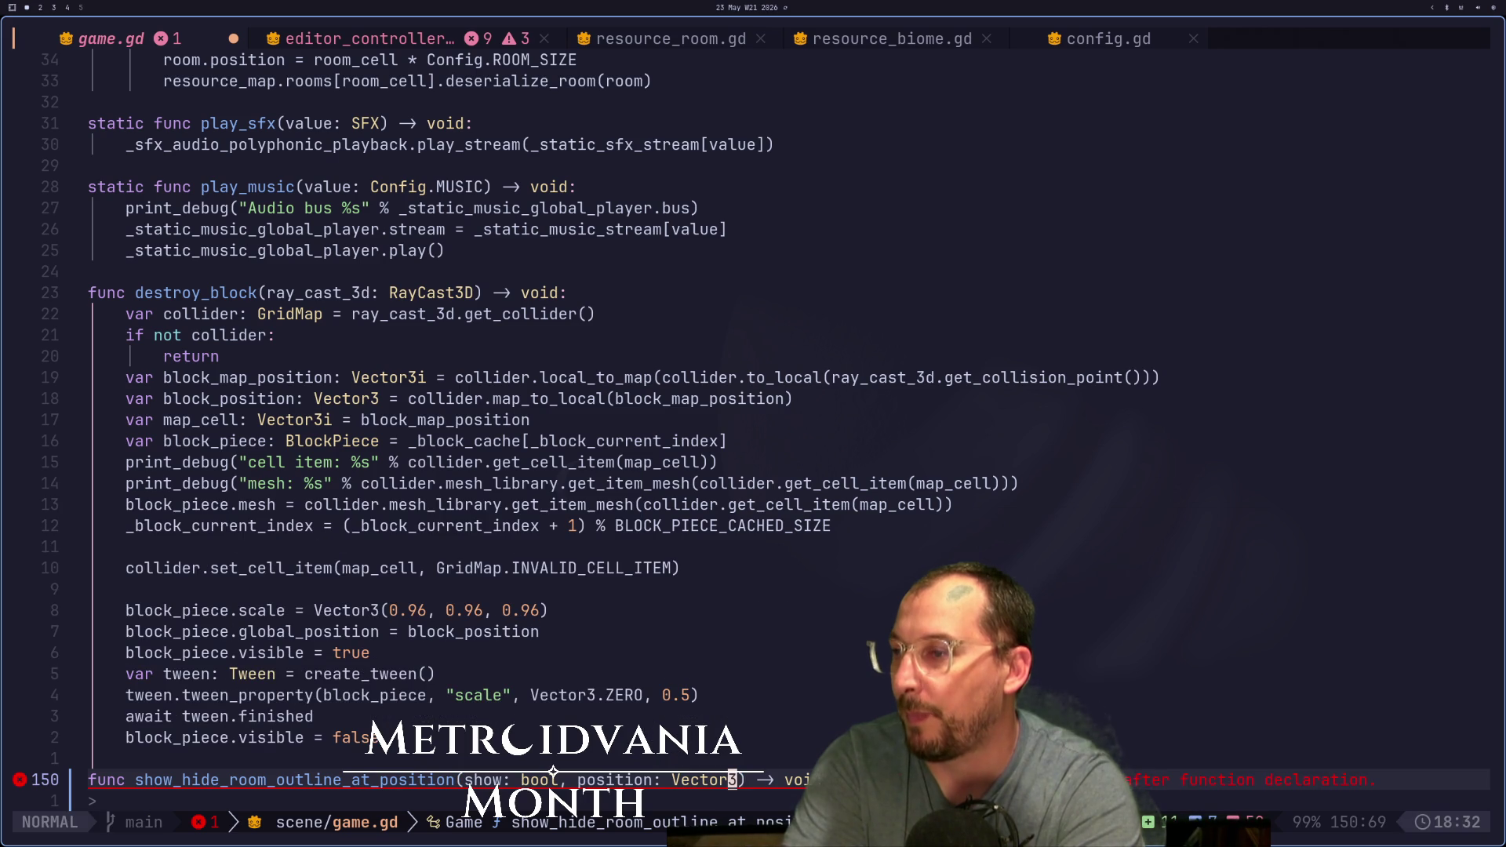
type("a")
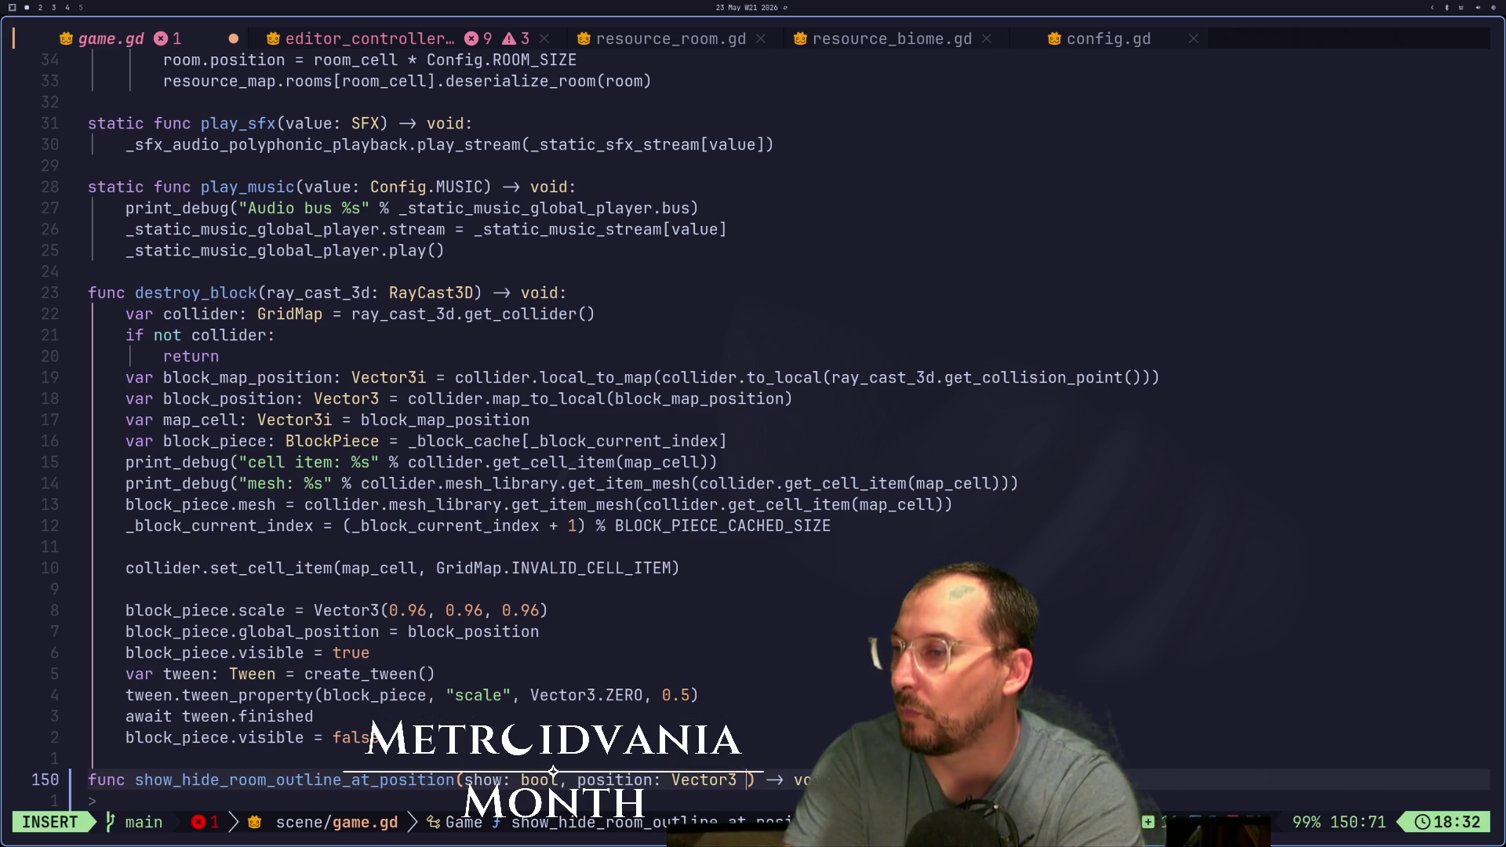
type(" -")
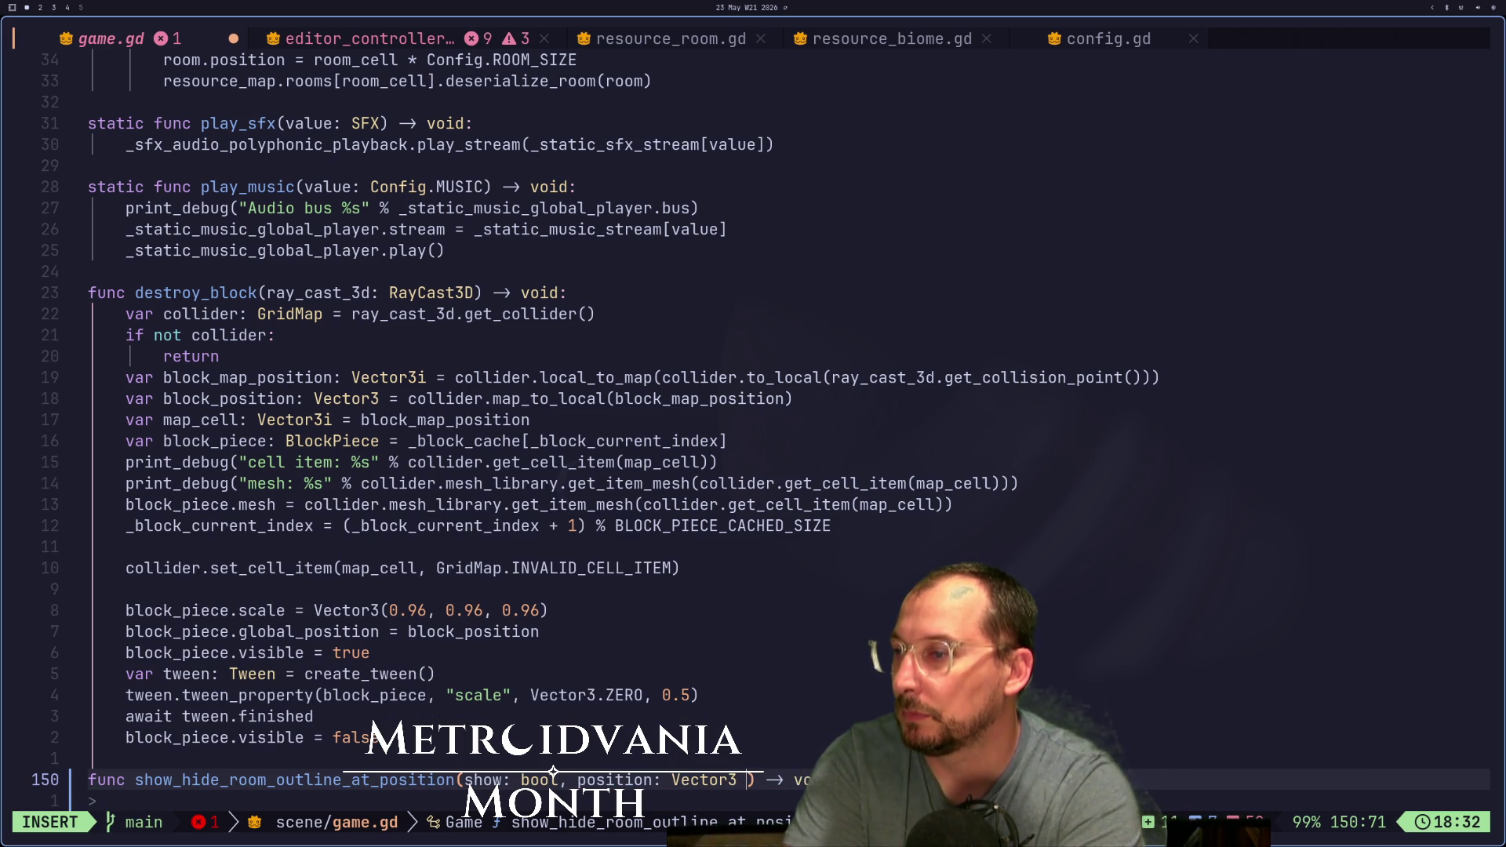
type("= Vector")
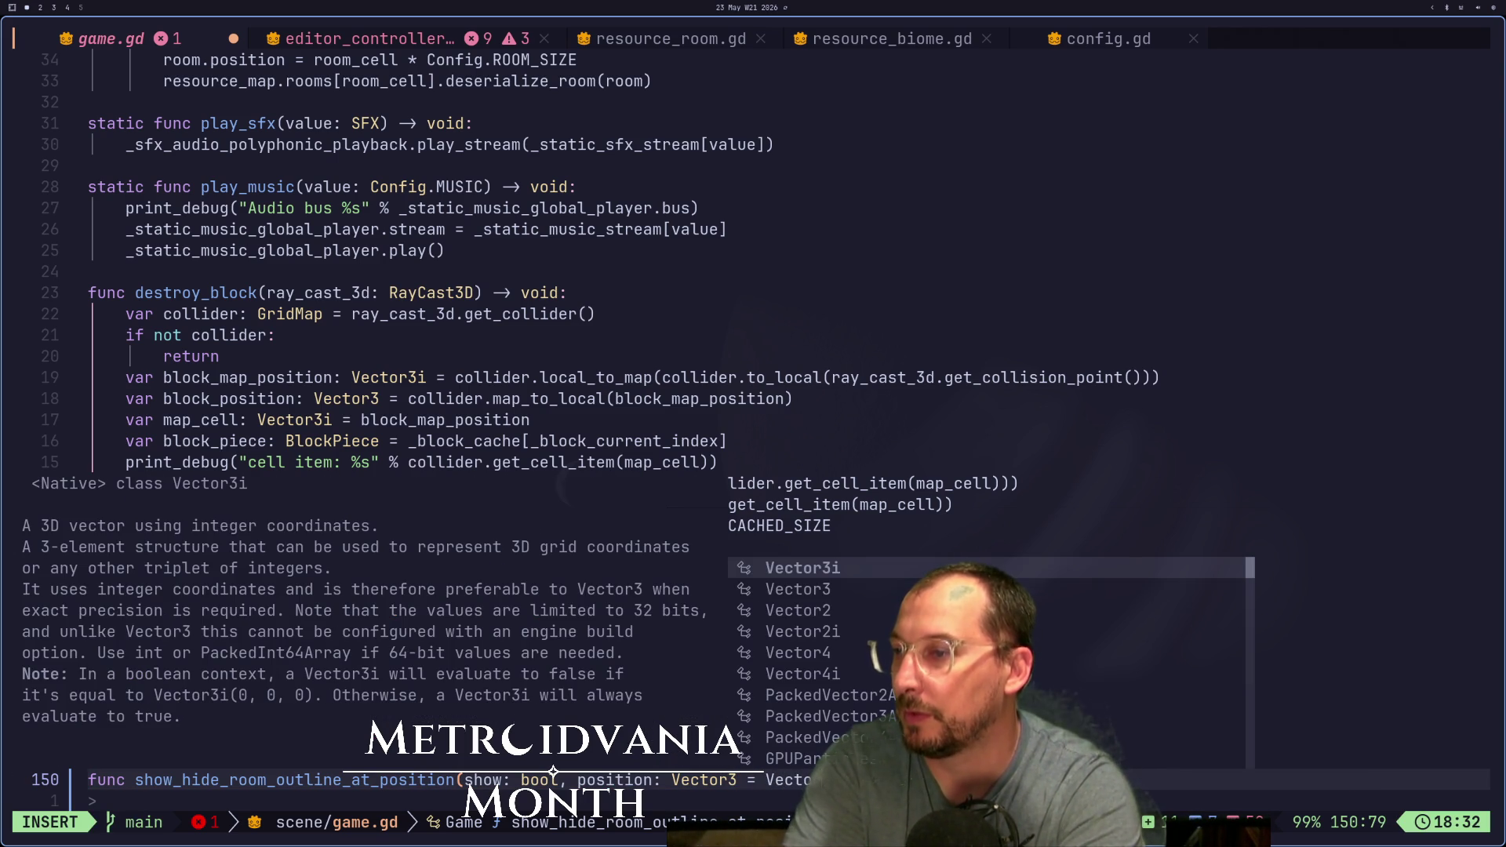
type("r3.ONE")
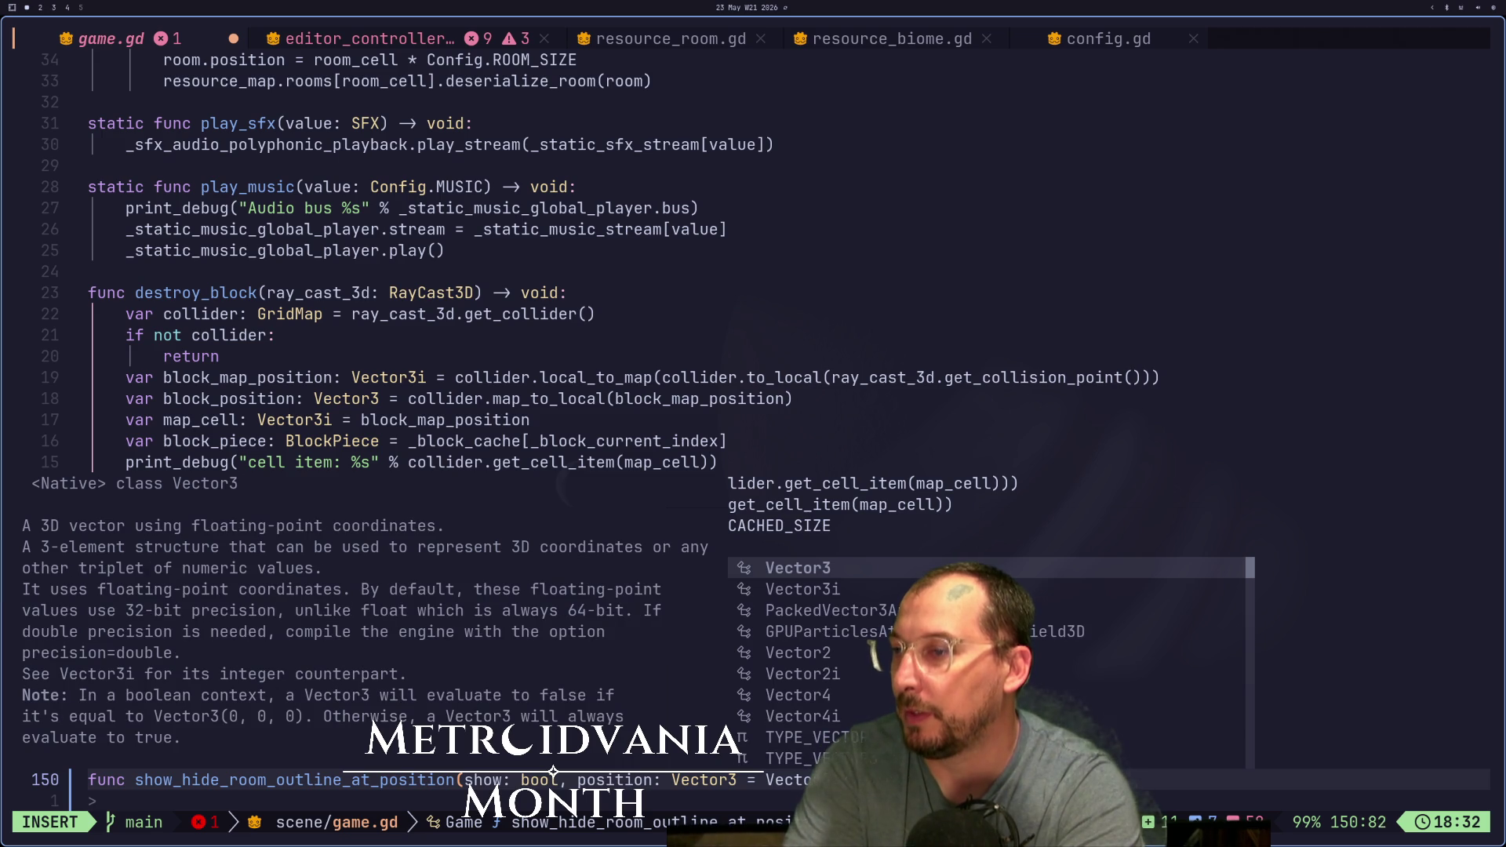
key("Escape")
Save game.gd and add the body line '_room_outline.global_position = position'
type(":w")
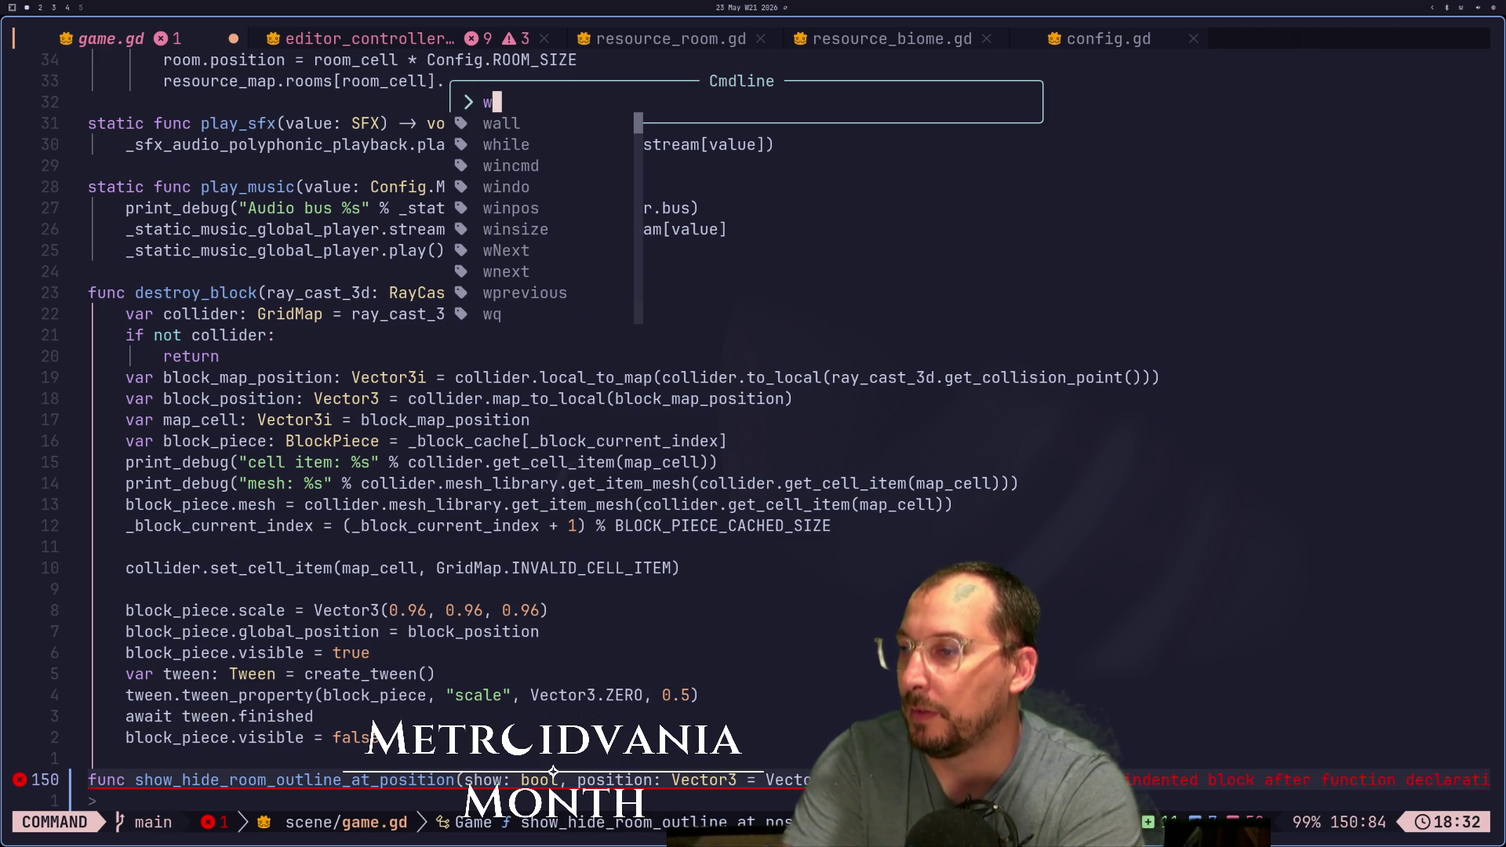
key("Return")
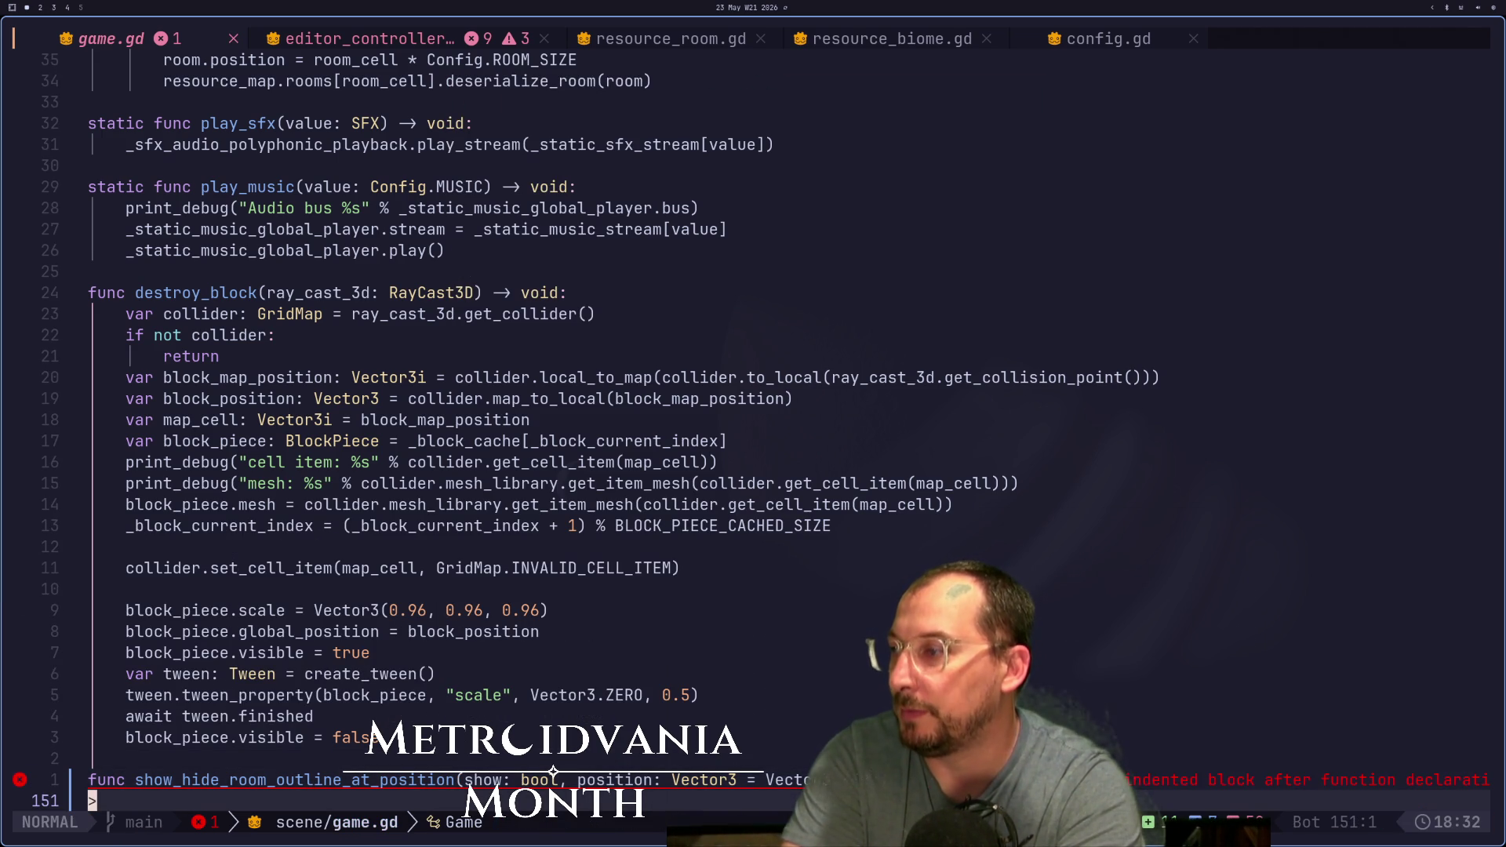
key("j")
key("A")
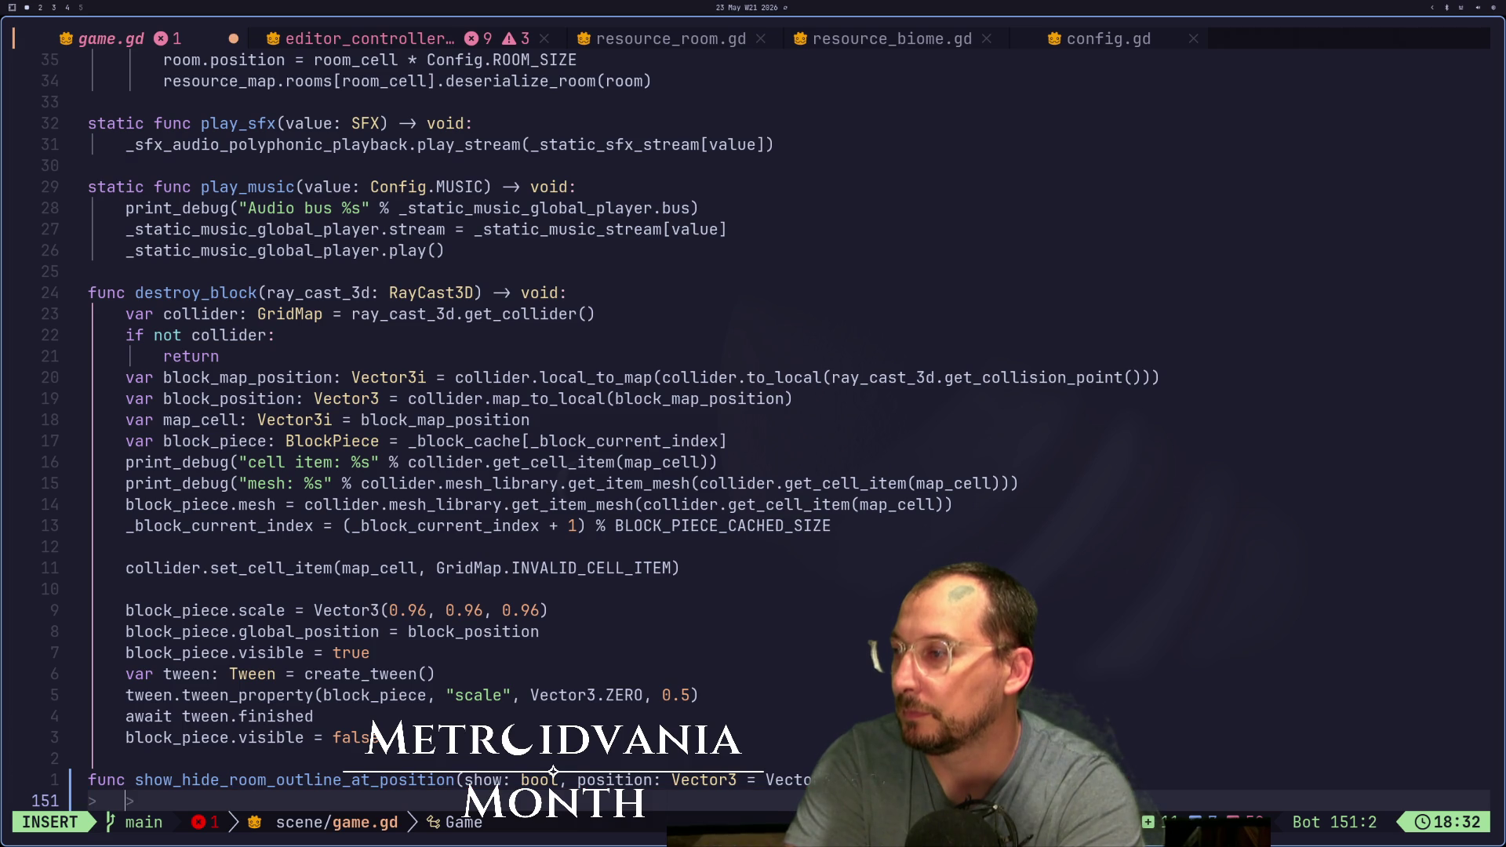
type("_")
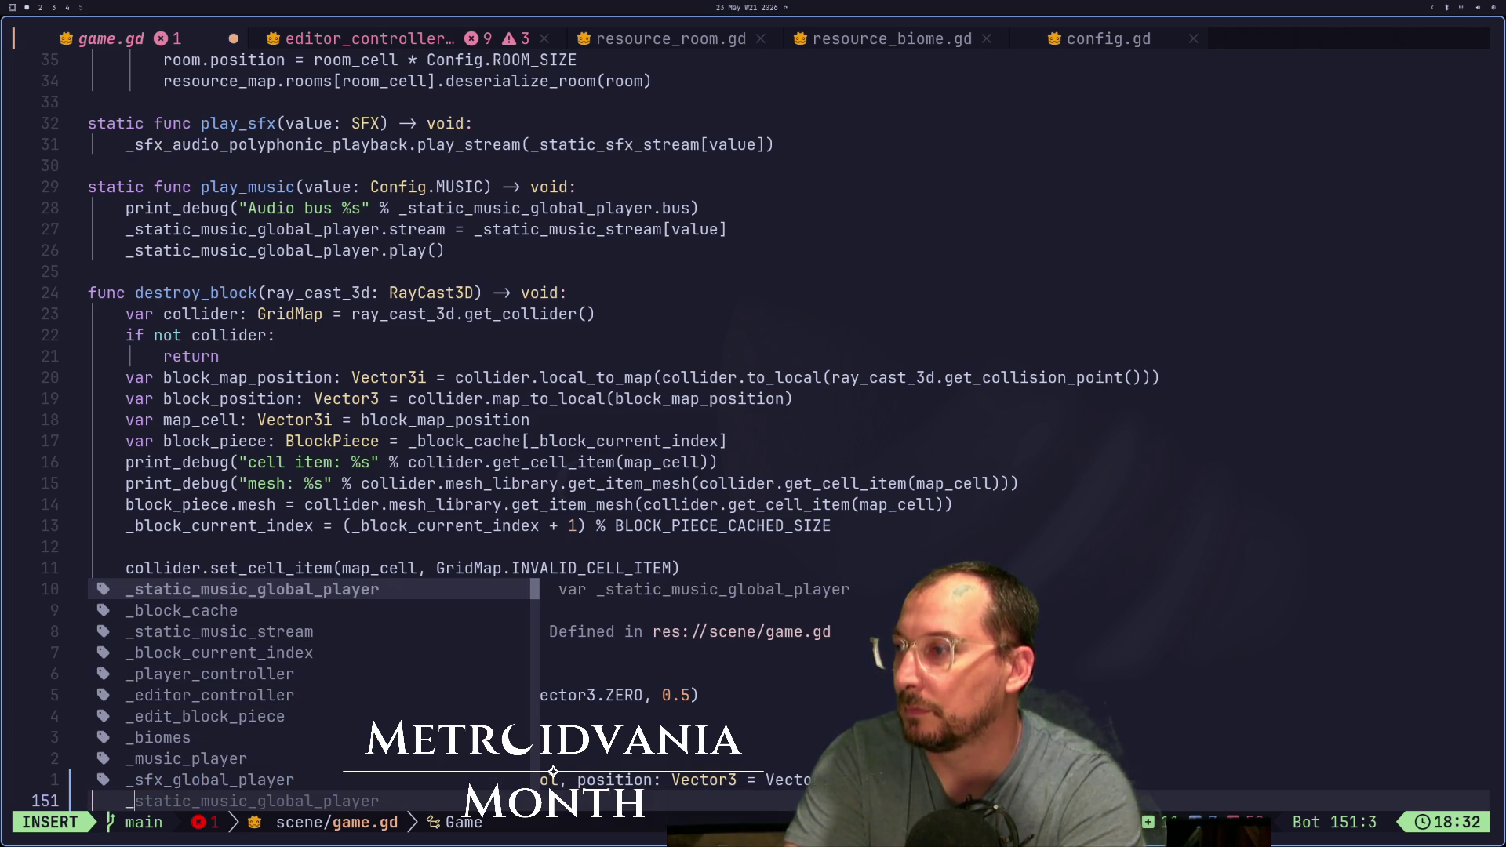
type("room")
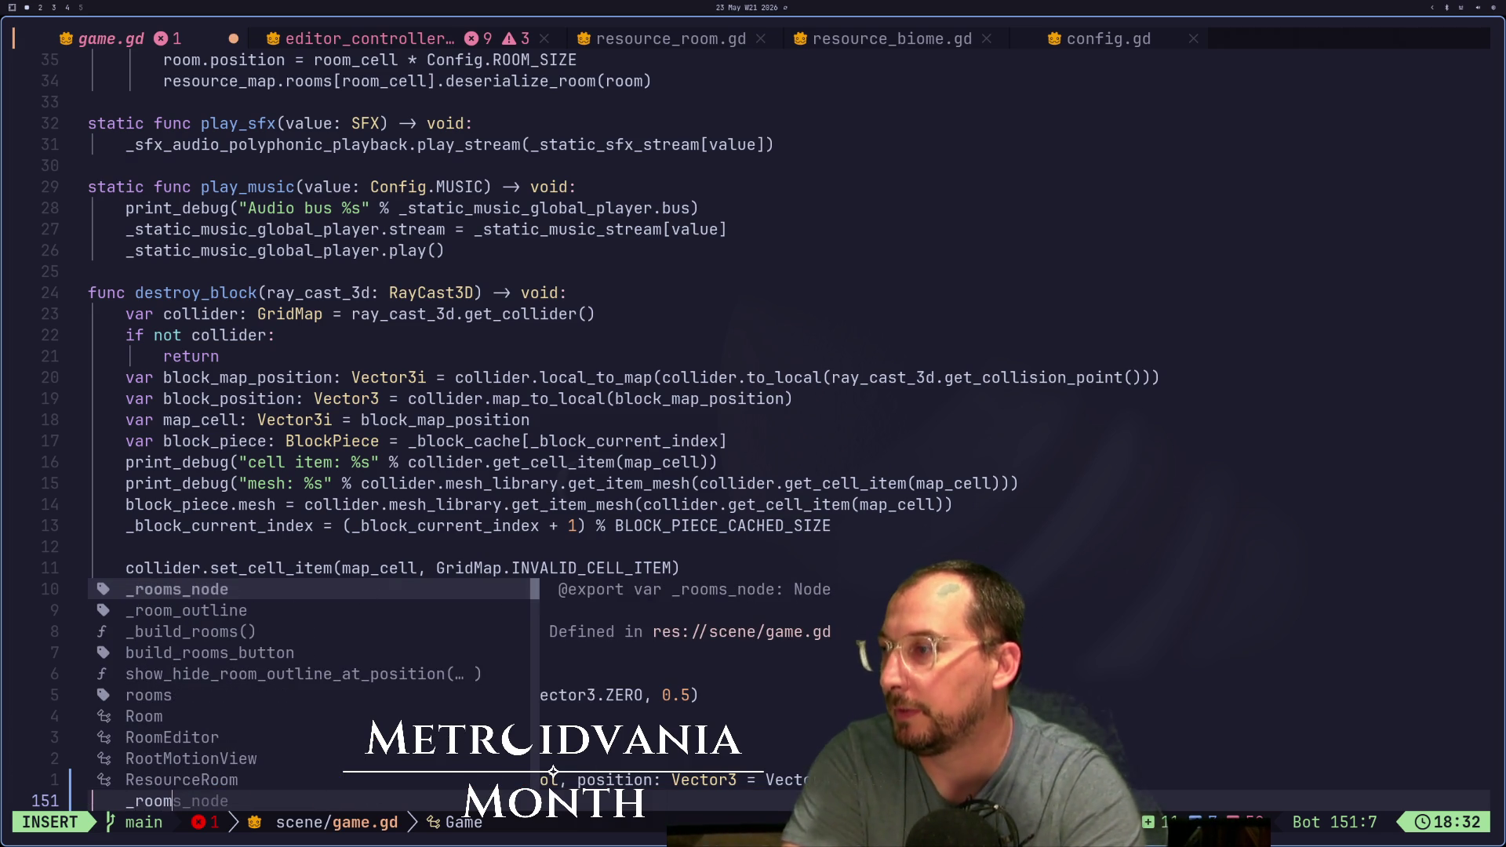
type("_outline.positio")
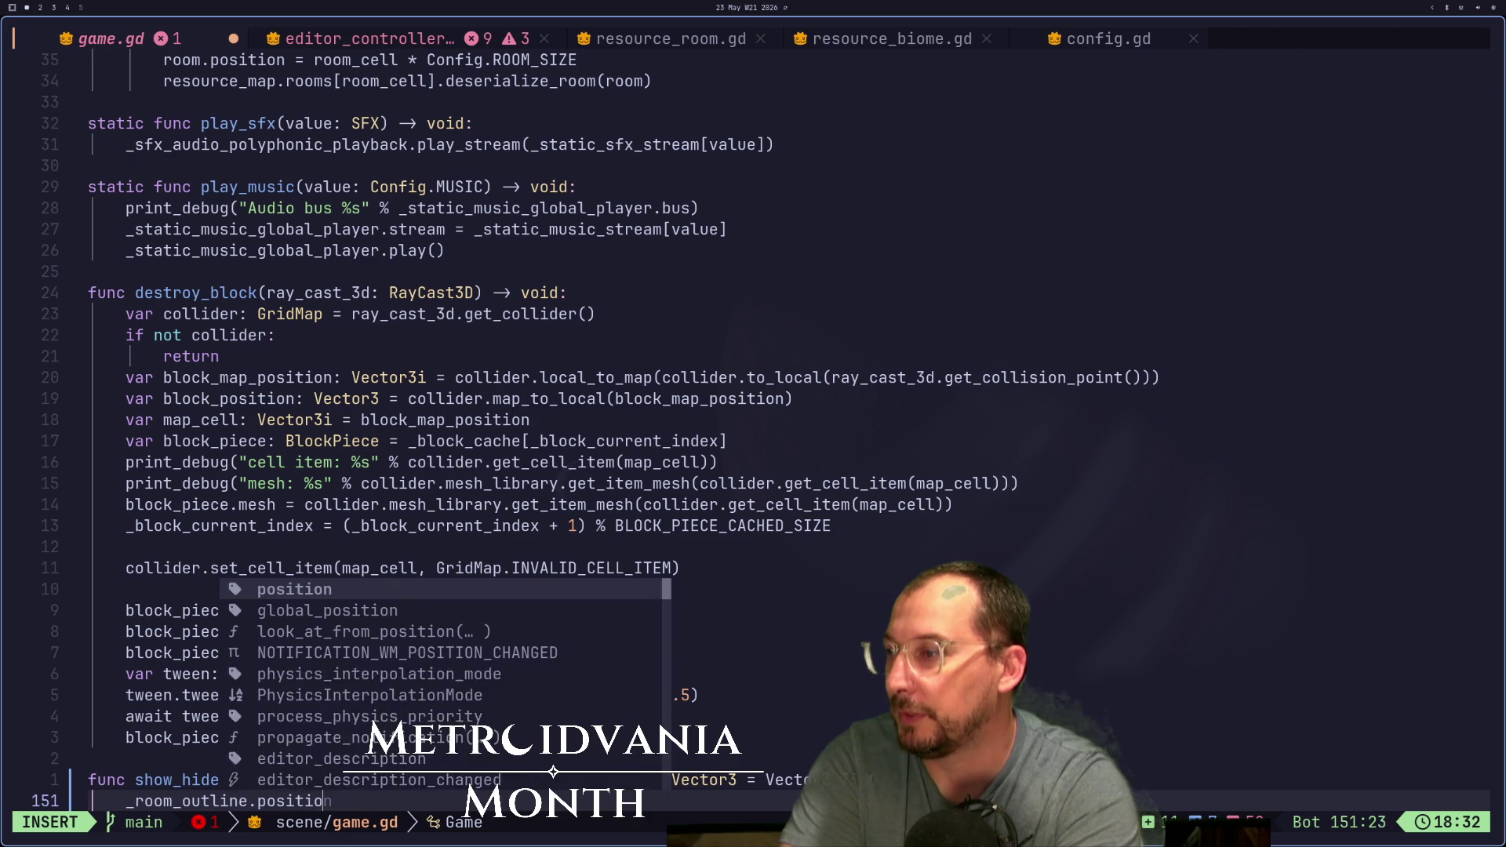
type("n")
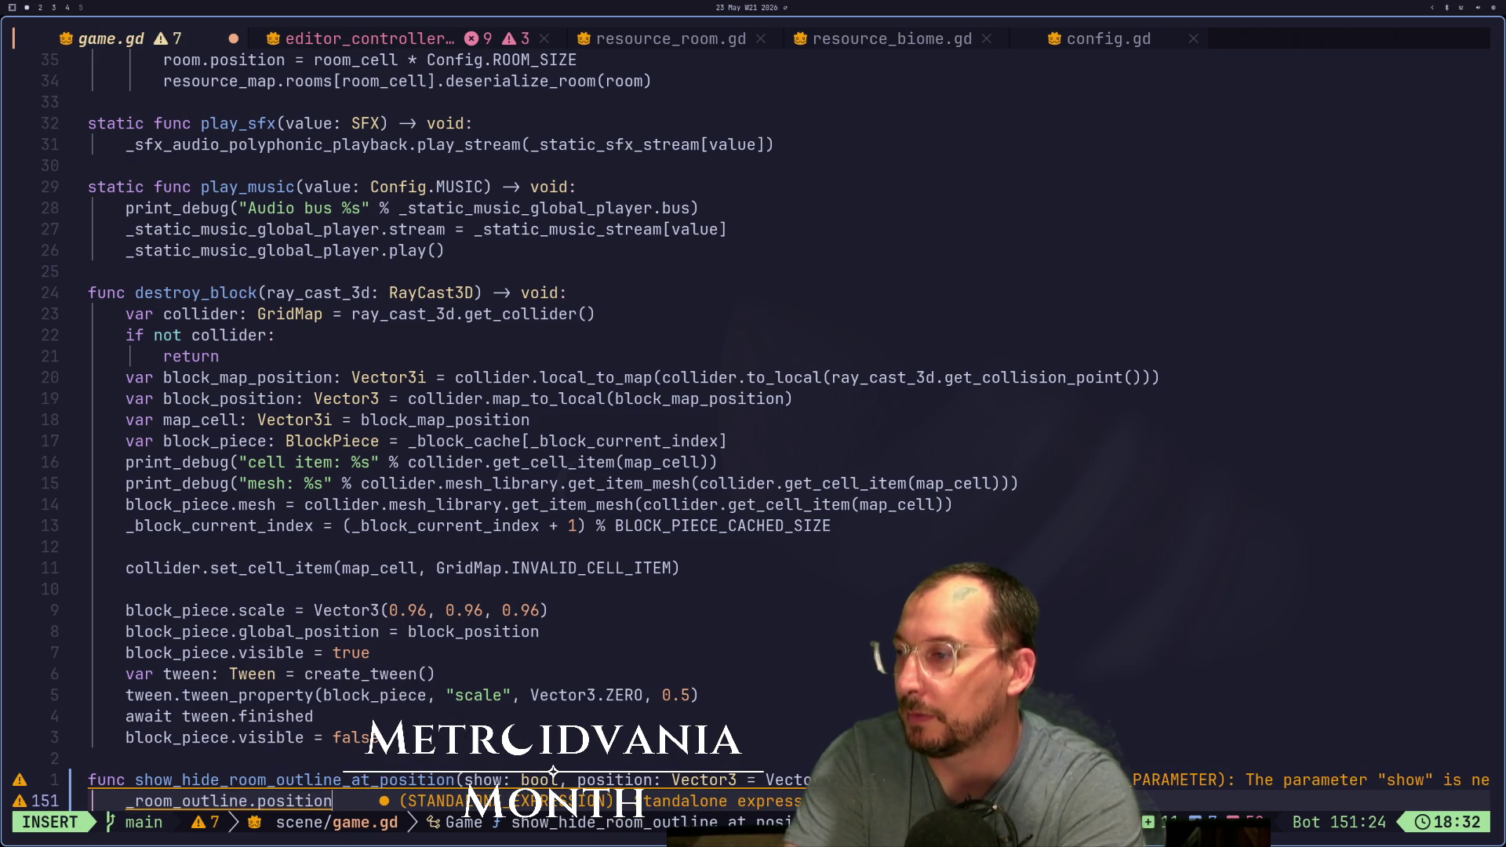
key("Escape")
key("h")
key("h")
key("h")
type("ine.global")
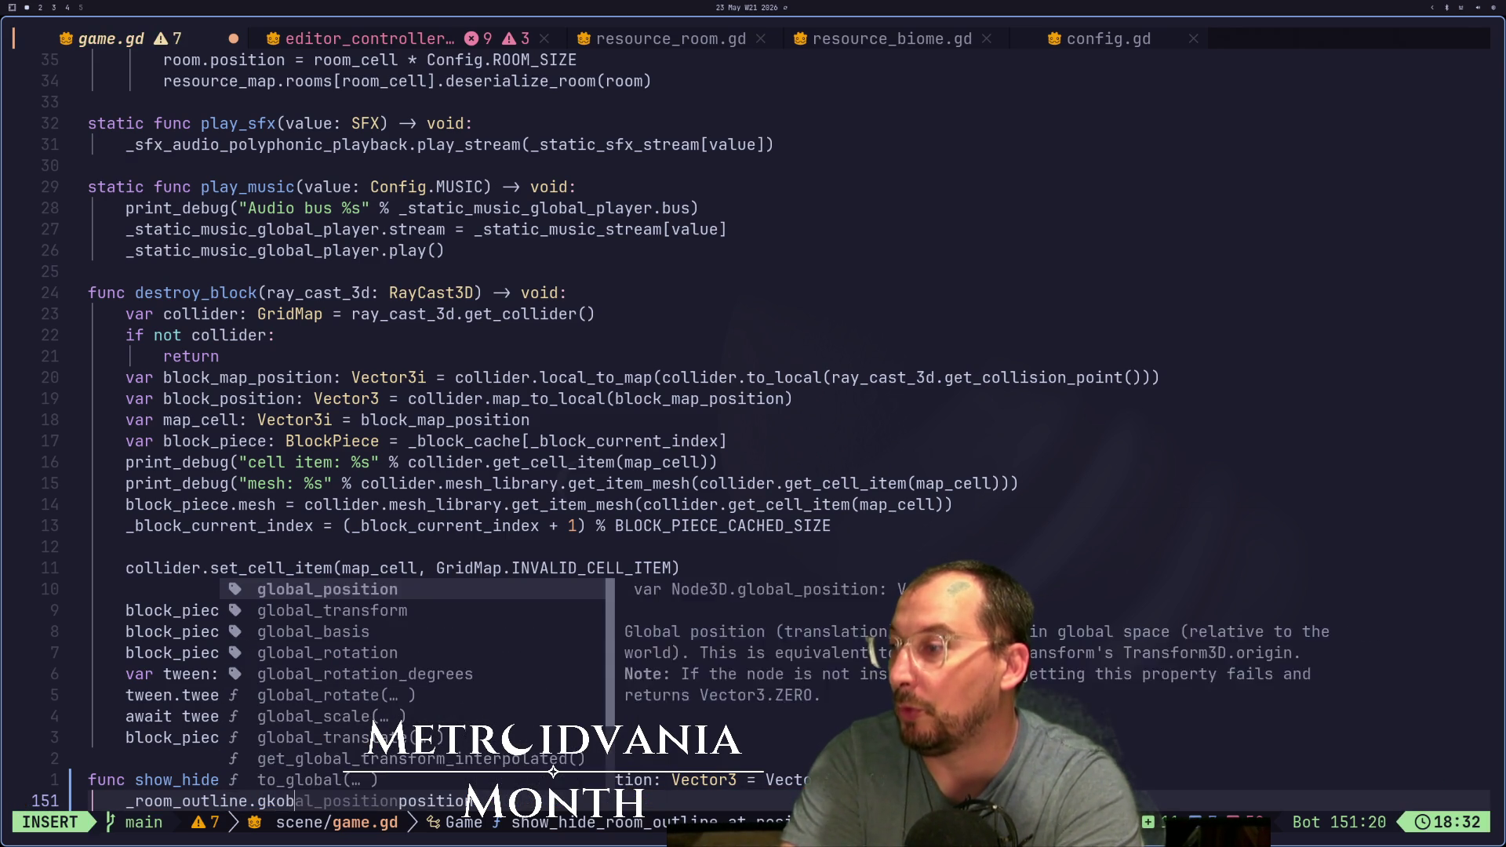
key("Return")
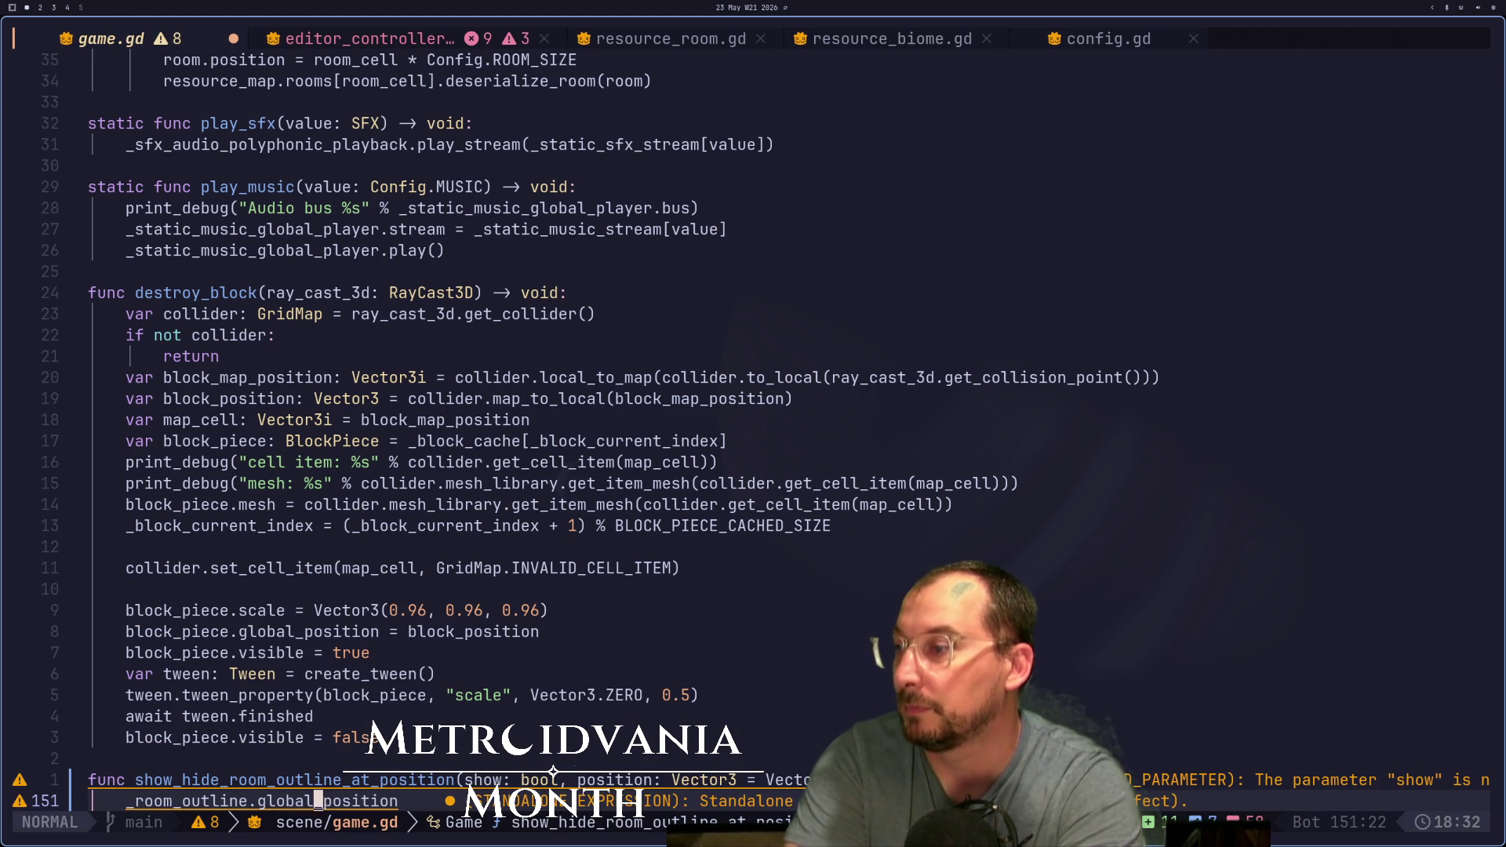
type("= position")
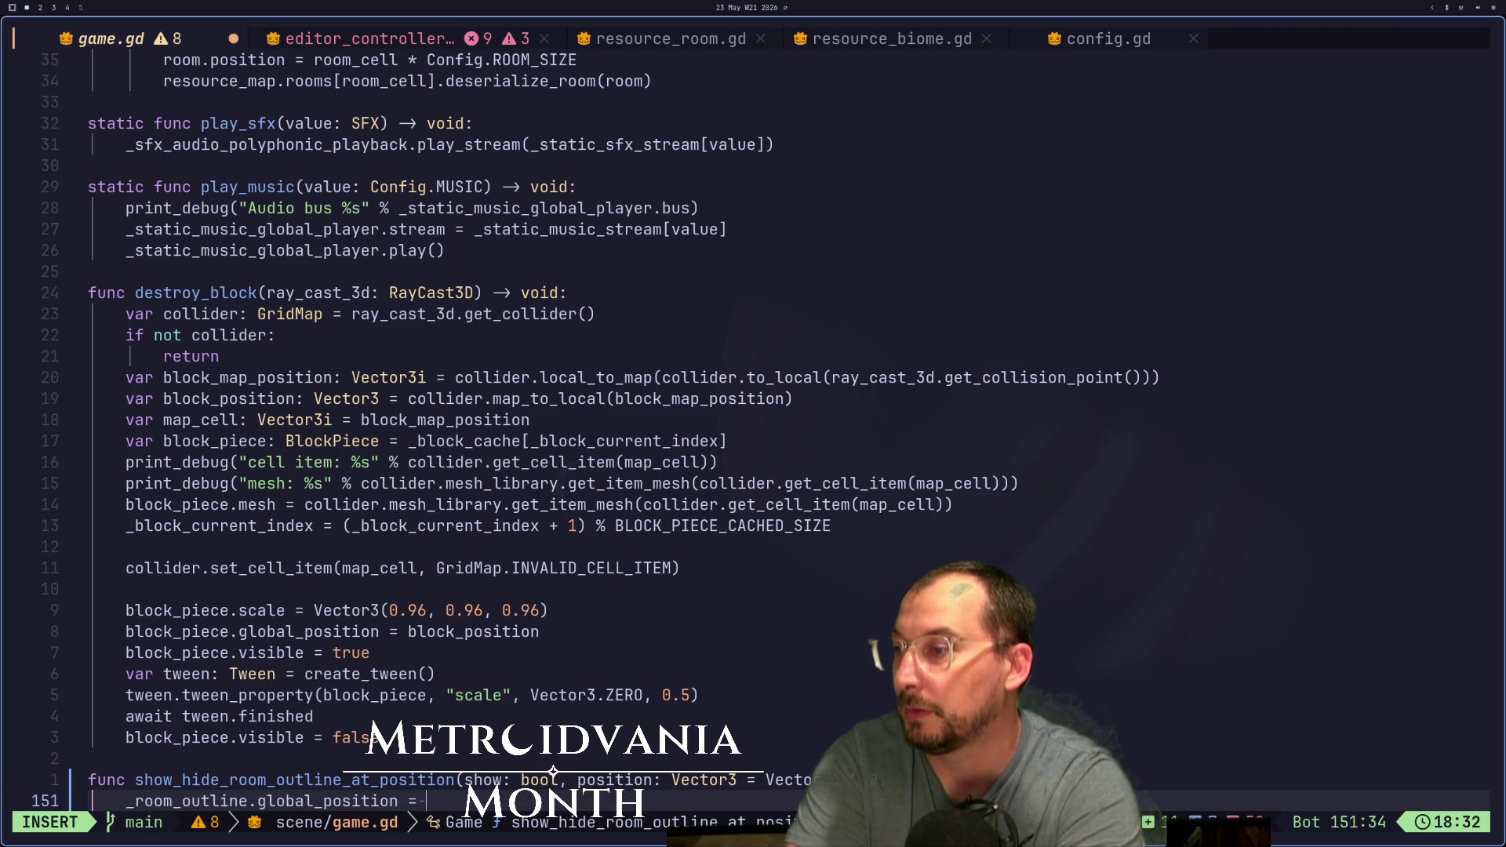
key("Escape")
Move to the position parameter in the signature, ready to rename it
key("k")
key("w")
key("w")
key("w")
key("i")
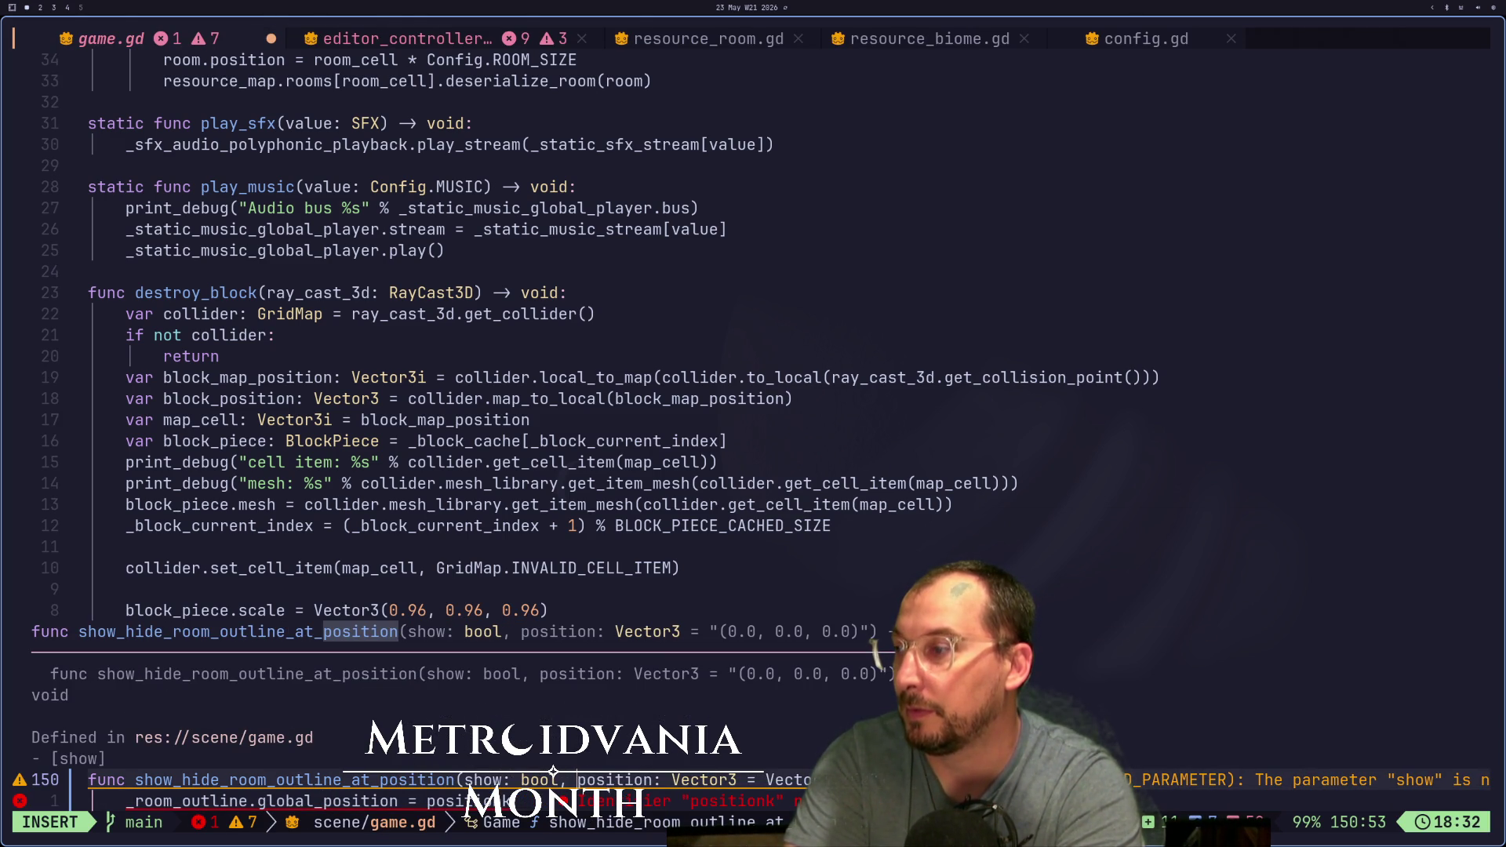
Rename the position parameter to 'at' in both the signature and the body
type("at")
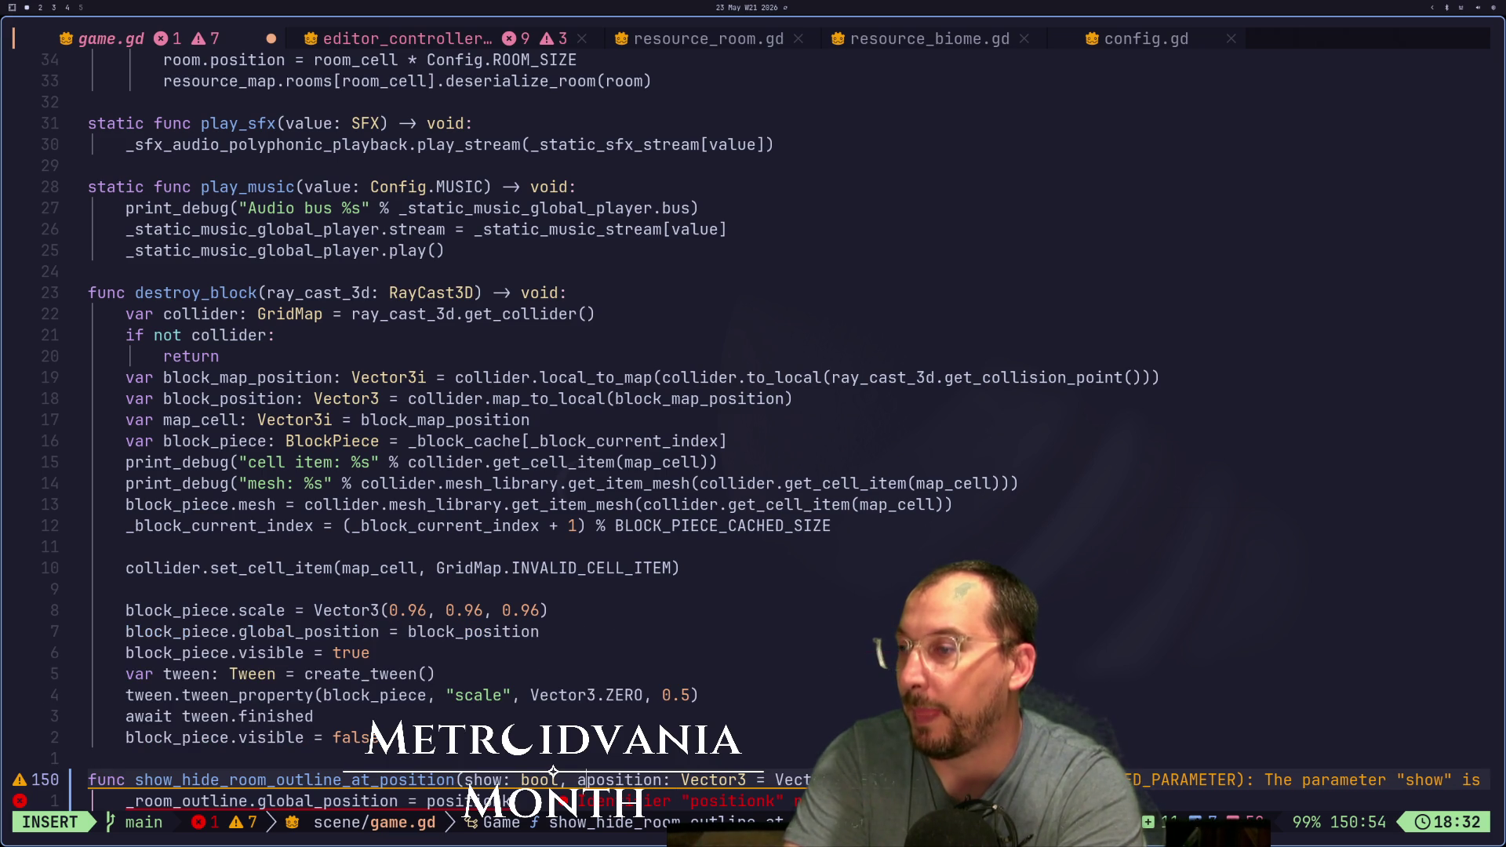
key("Escape")
key("l")
key("d")
key("w")
key("j")
key("h")
key("h")
key("h")
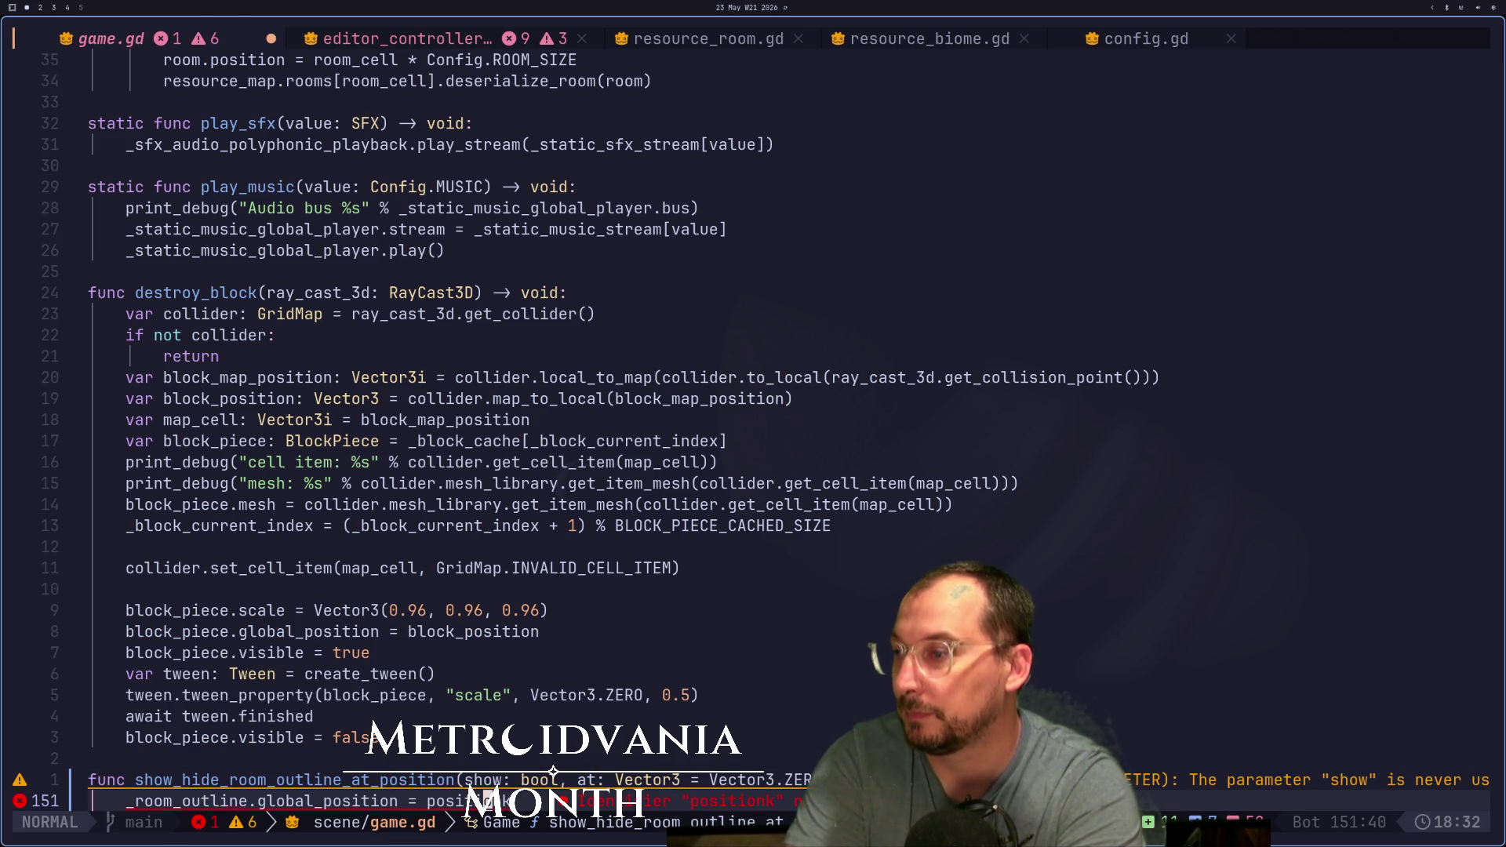
key("h")
key("h")
key("h")
type("cw")
type("at")
Add a '_room_outline.visible' assignment line and save game.gd
key("Return")
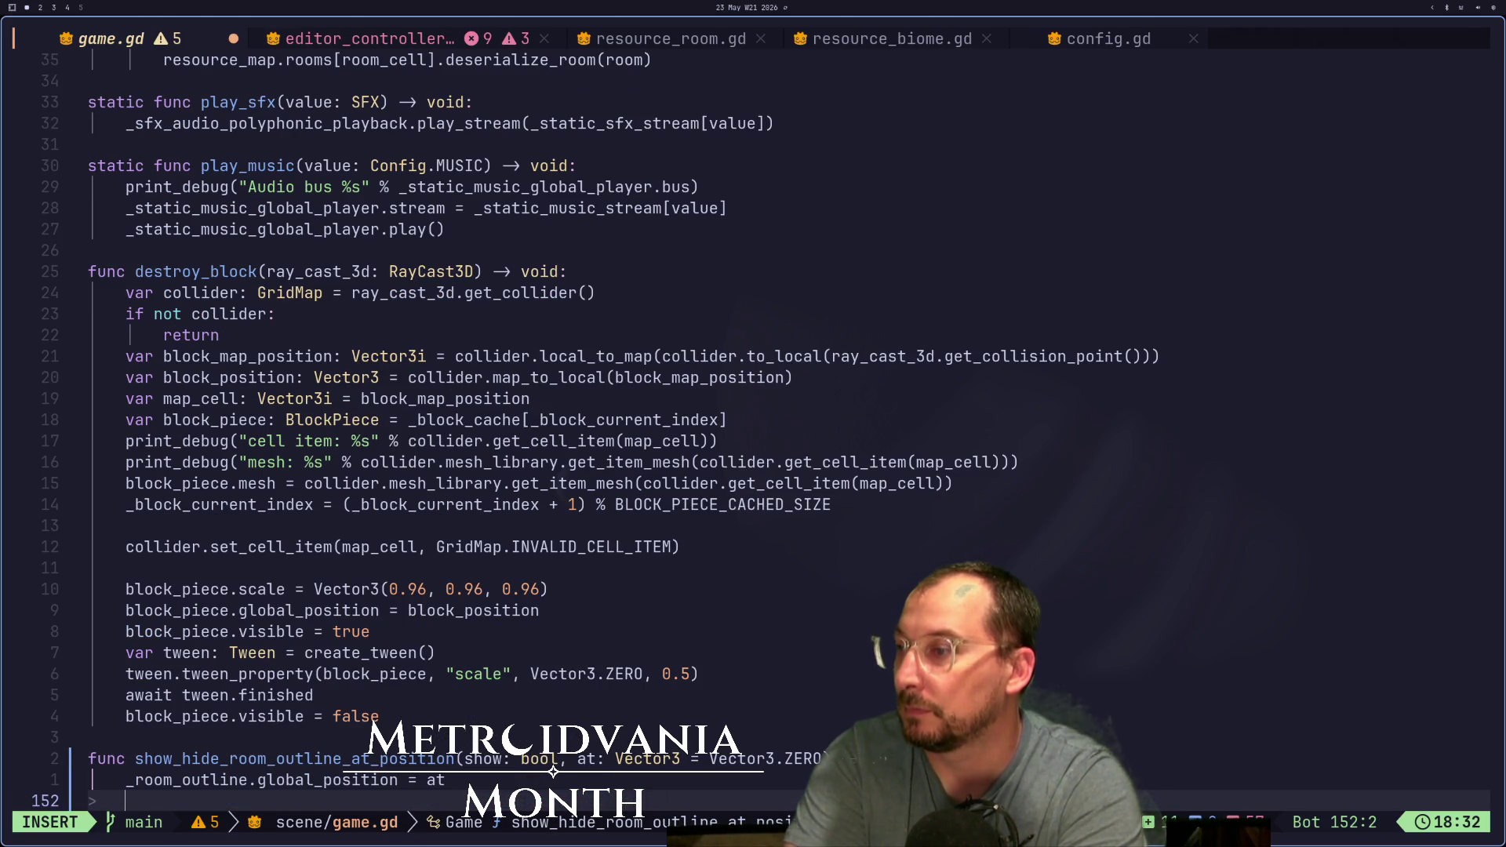
type("_room_outline")
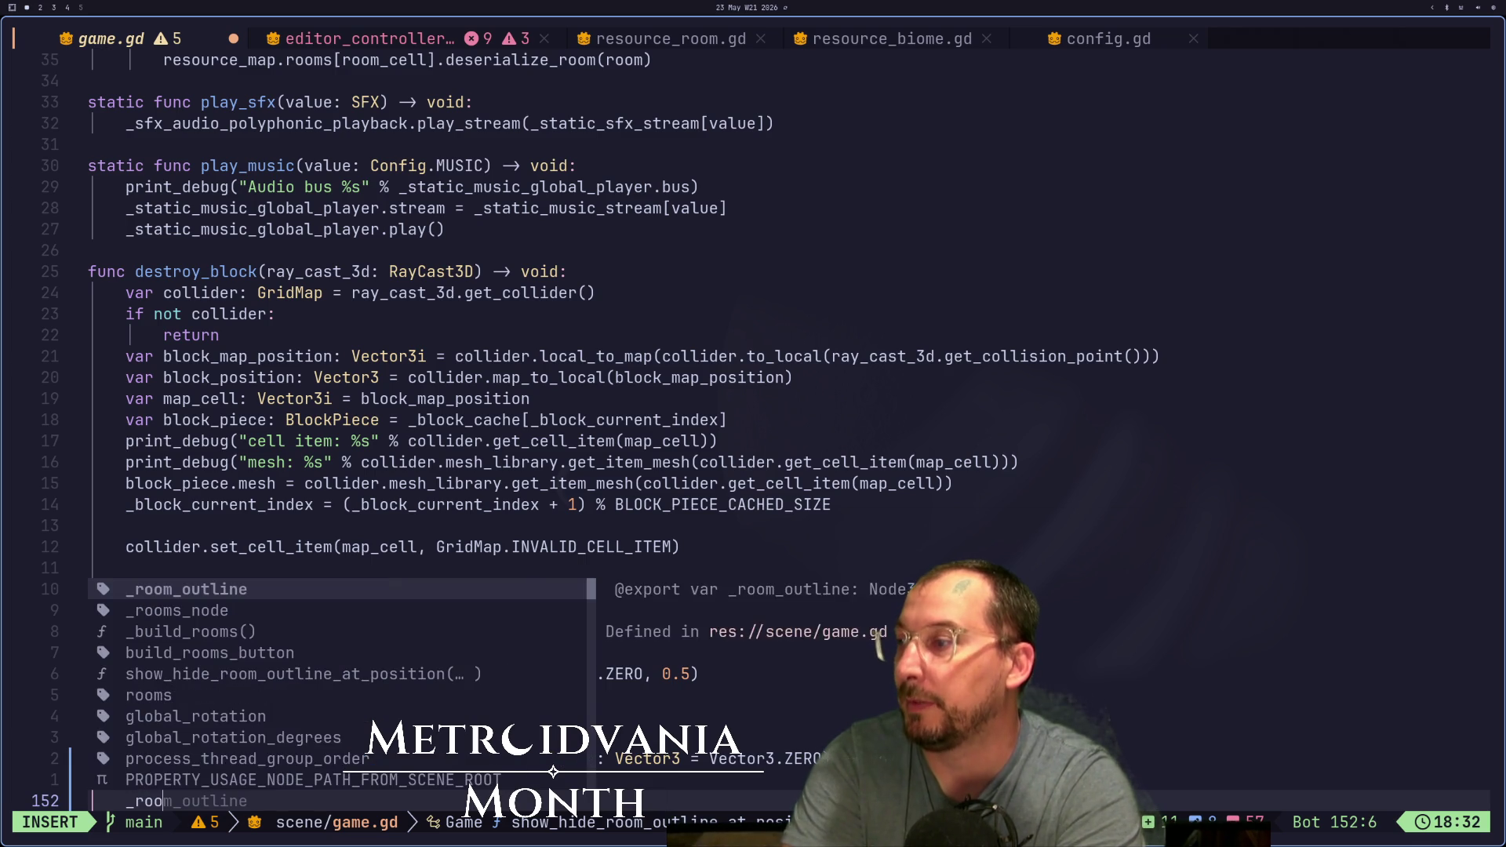
type(".visible = show")
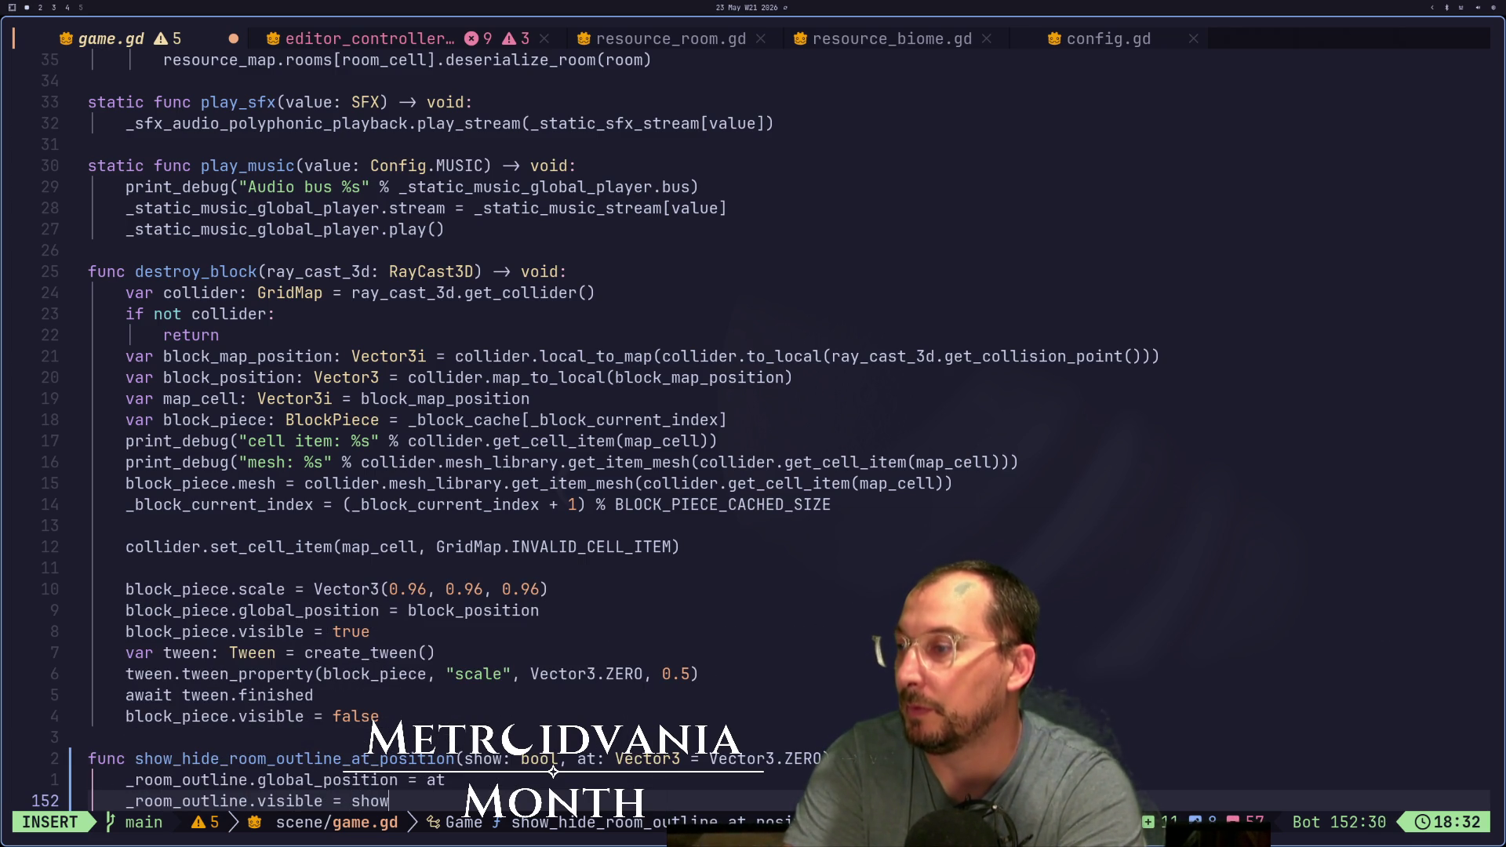
key("Escape")
type(":w")
key("Return")
Rename the show parameter to 'visibility' and assign it to _room_outline.visible
key("k")
key("k")
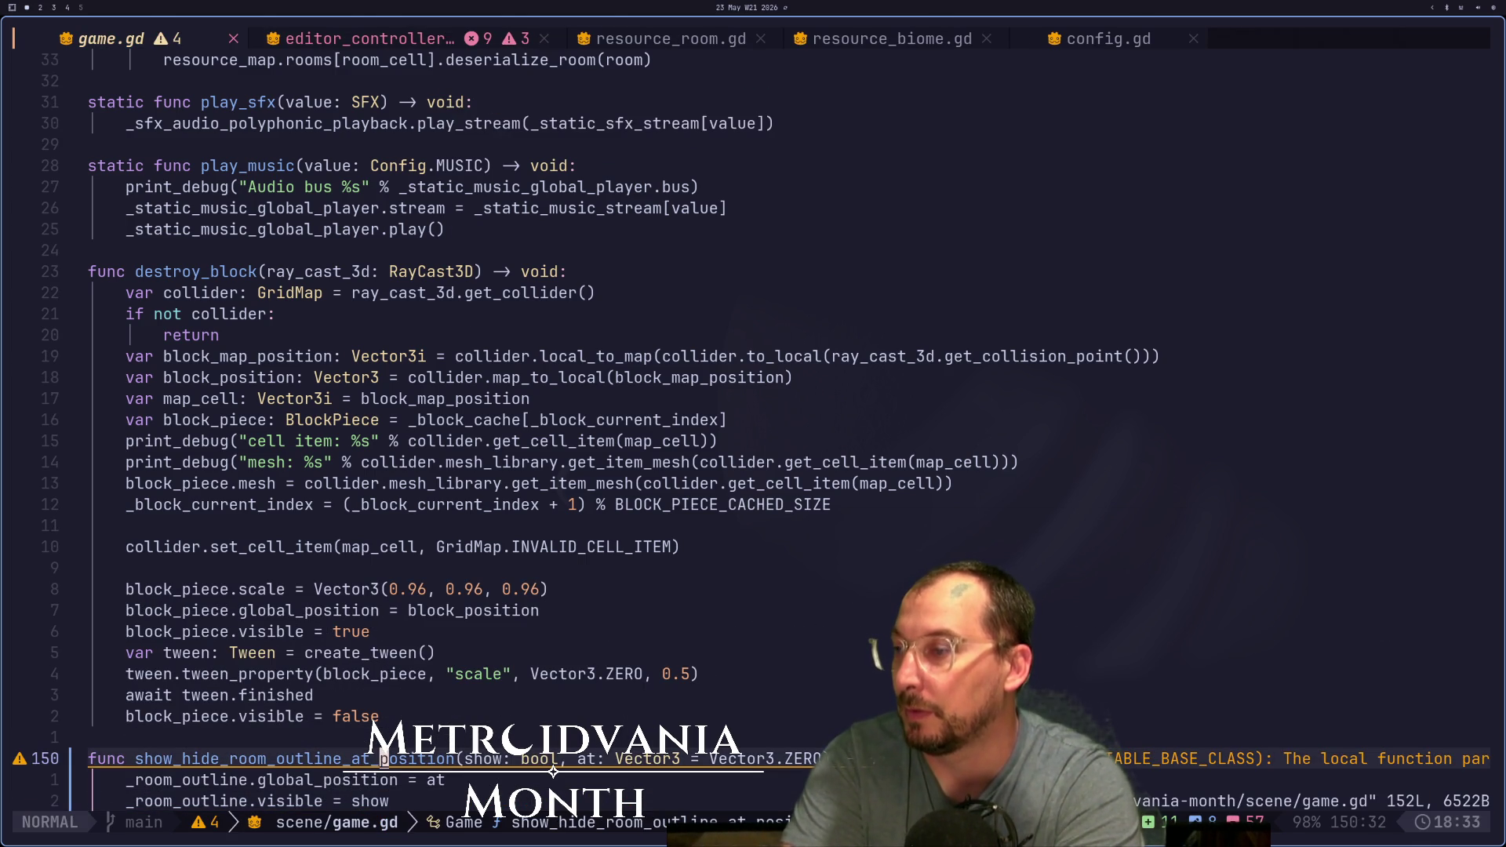
key("l")
key("l")
key("l")
key("h")
key("h")
key("h")
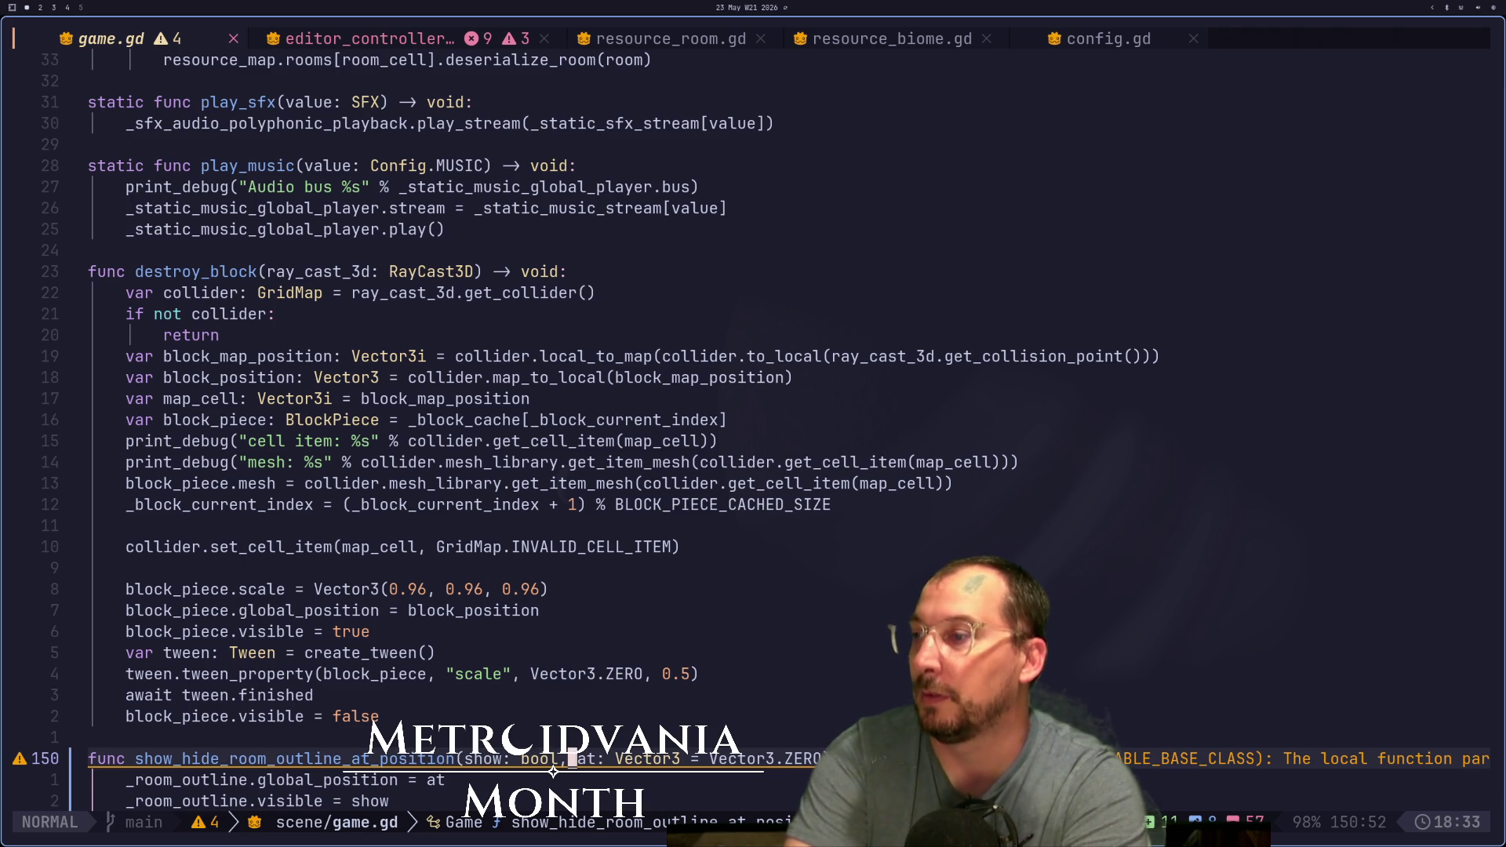
type("ciwvisib")
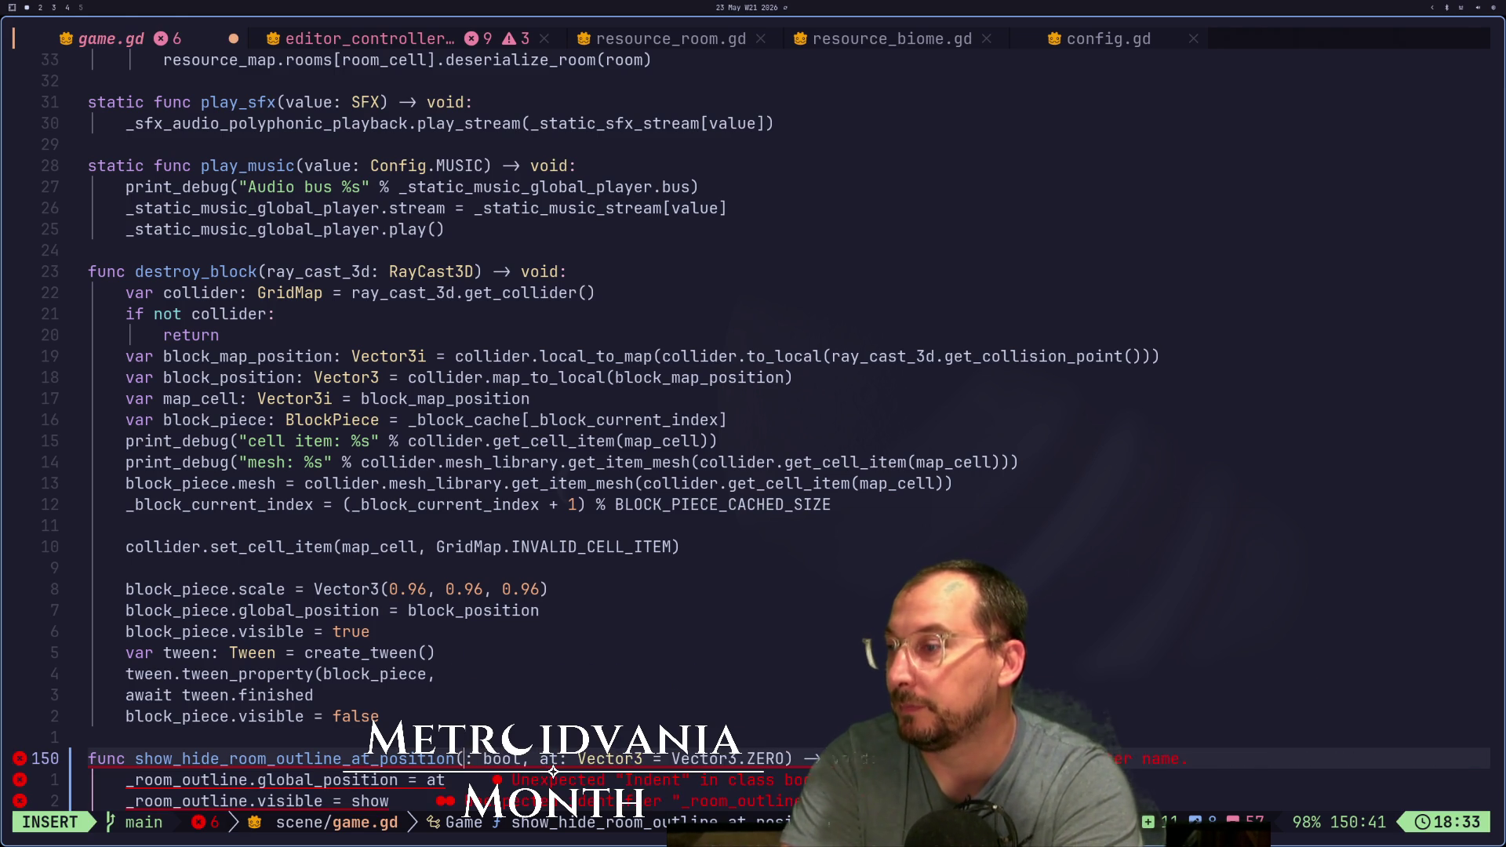
type("ilit")
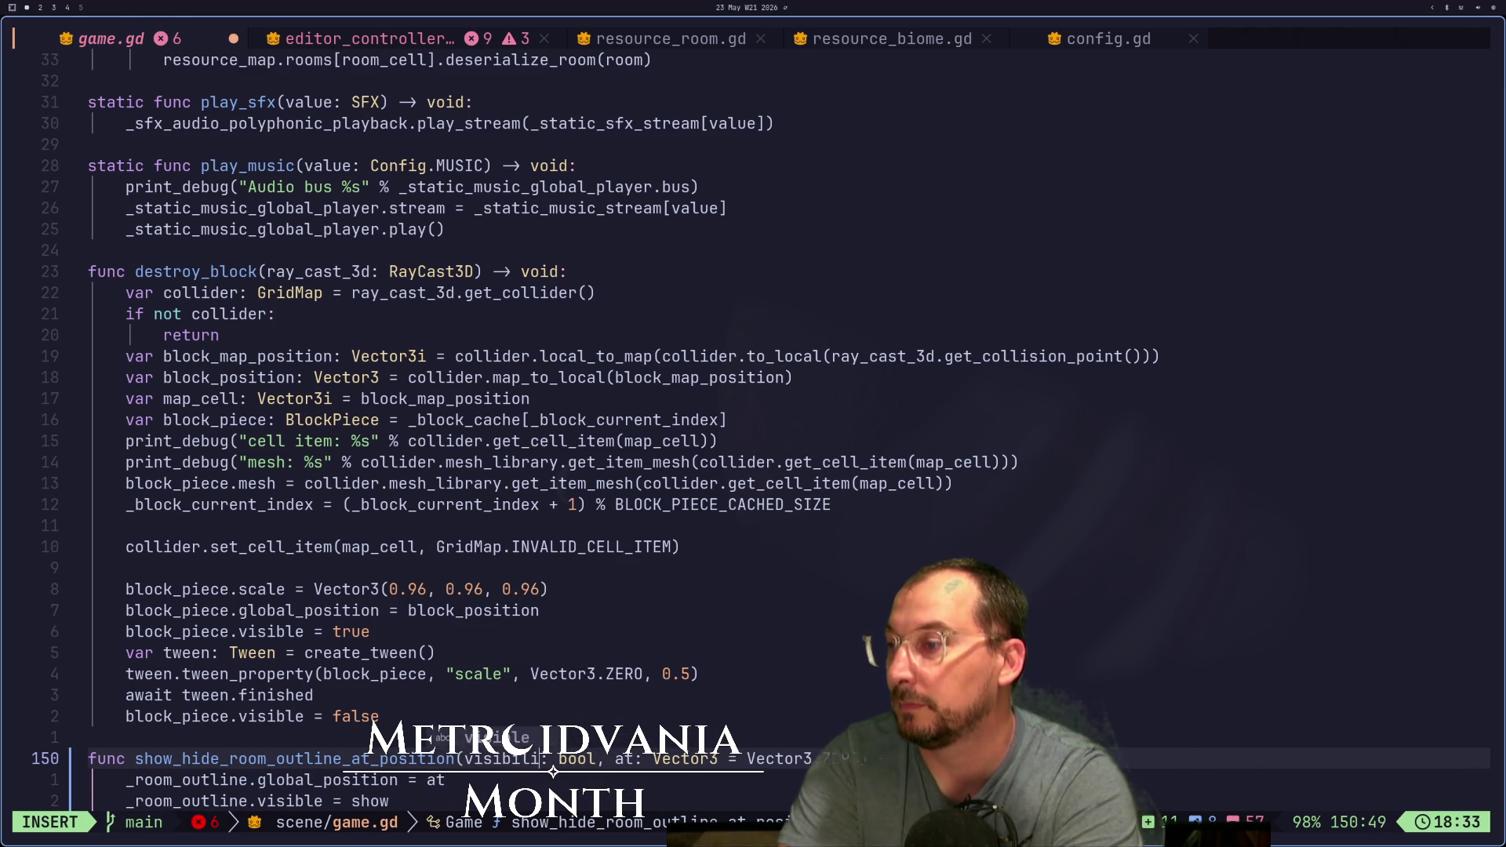
key("BackSpace")
key("BackSpace")
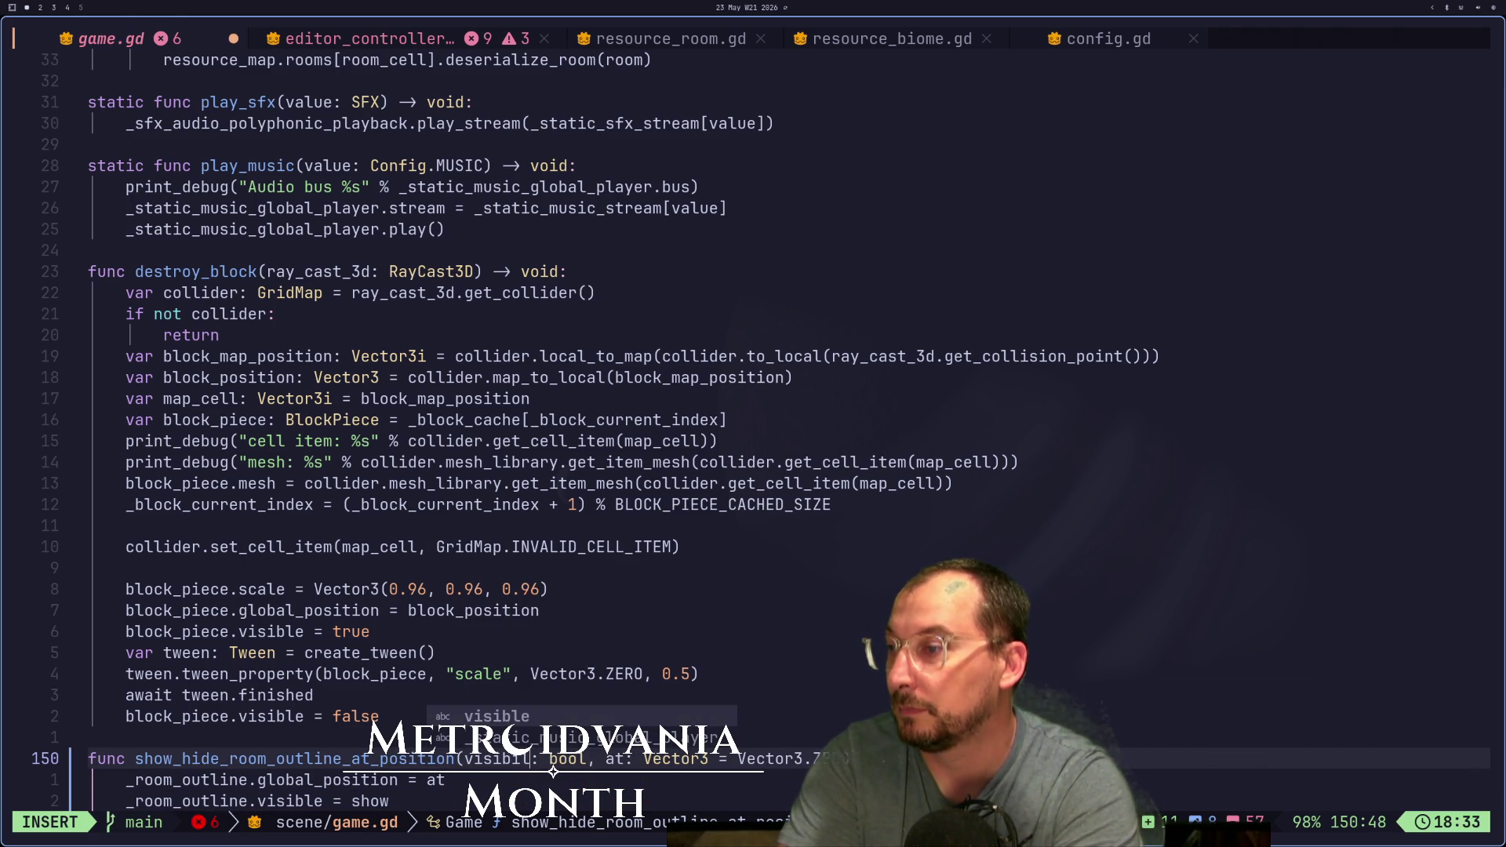
type("ity")
key("Escape")
key("j")
key("j")
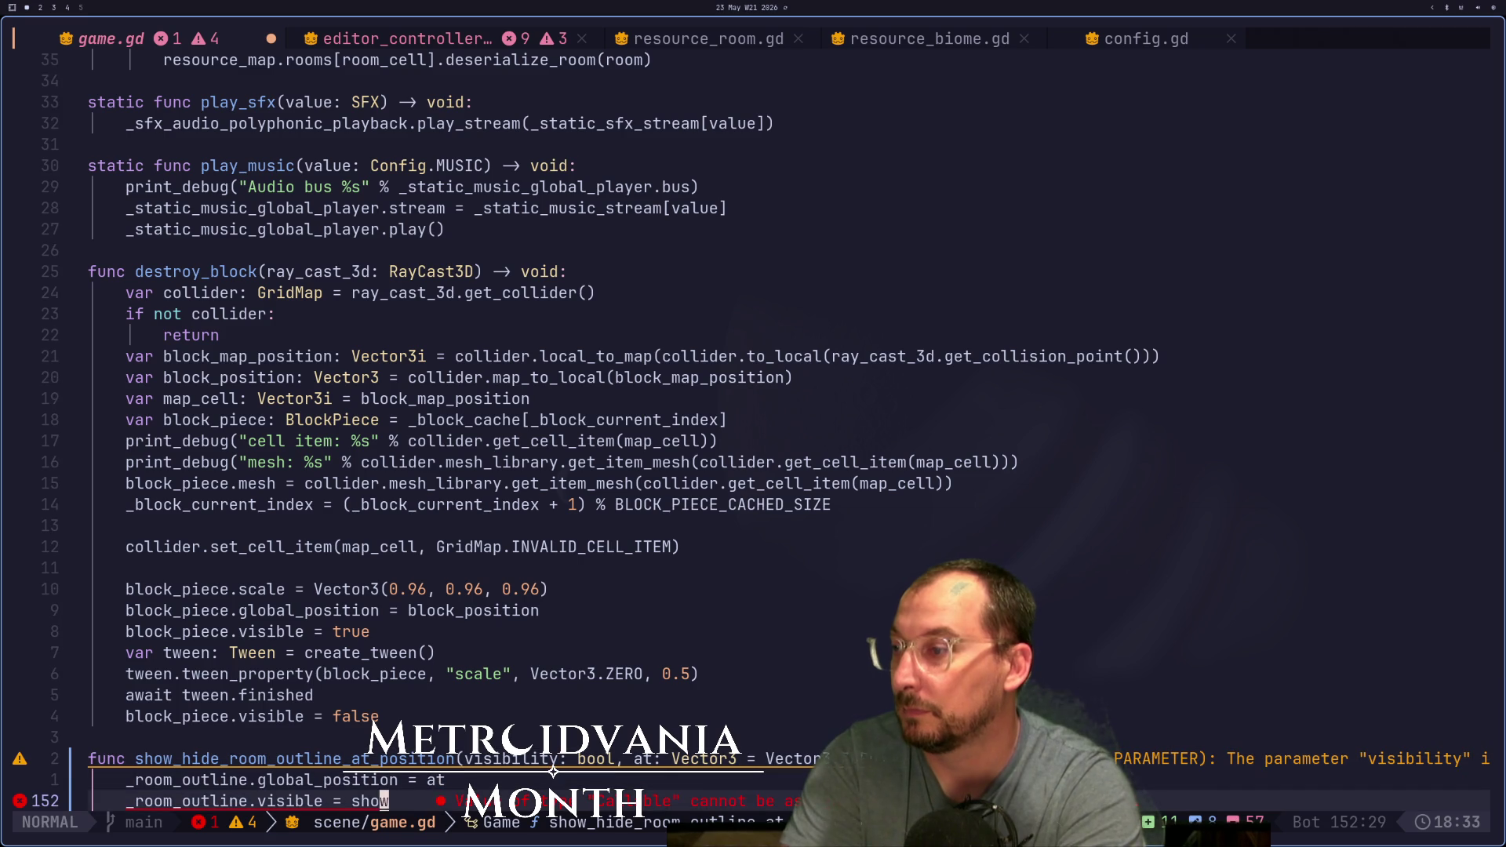
key("s")
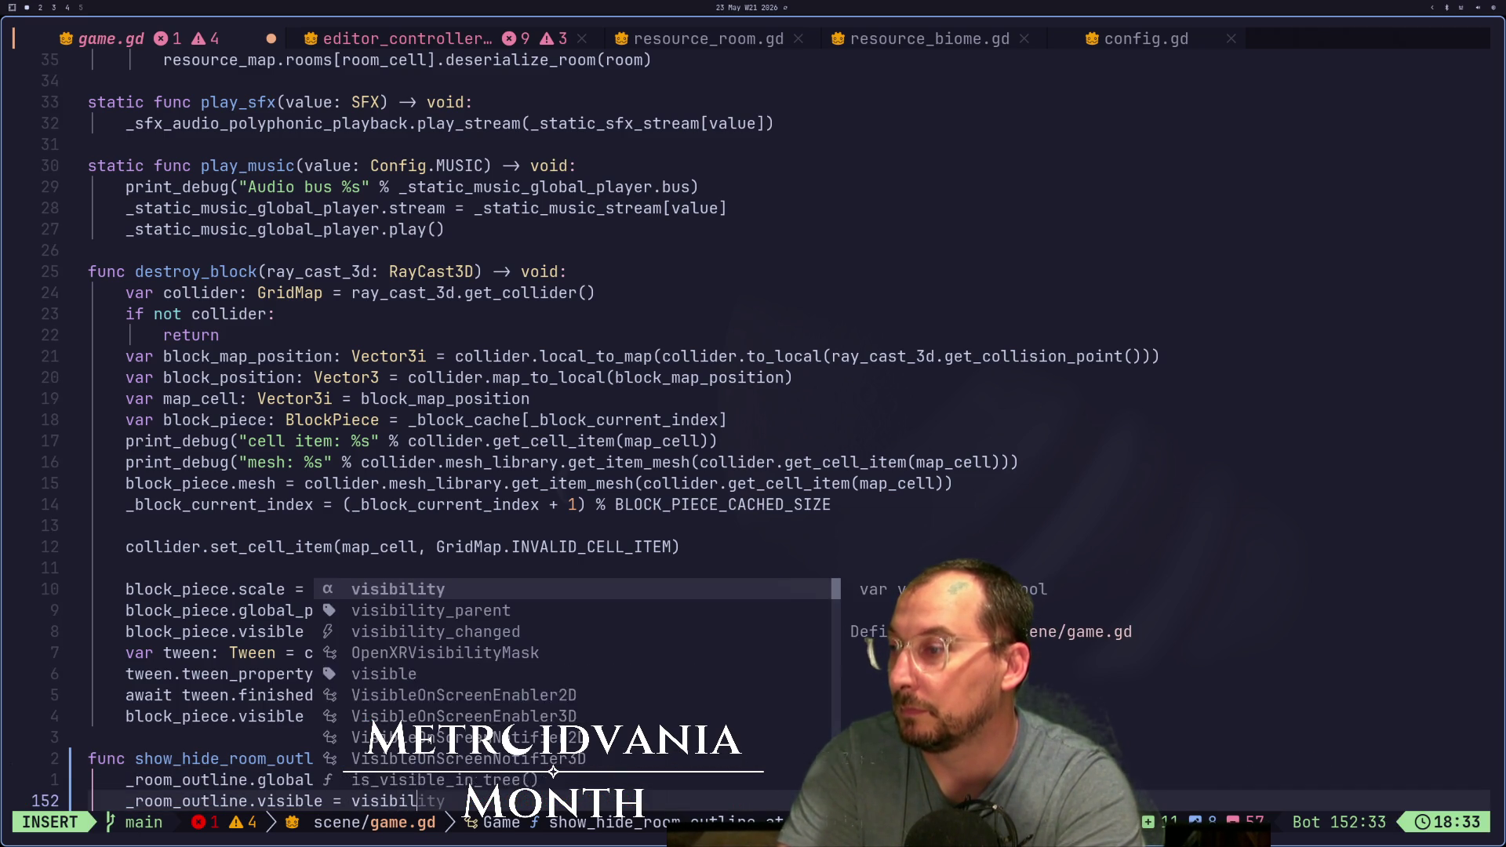
type("bility")
key("Escape")
key("k")
key("k")
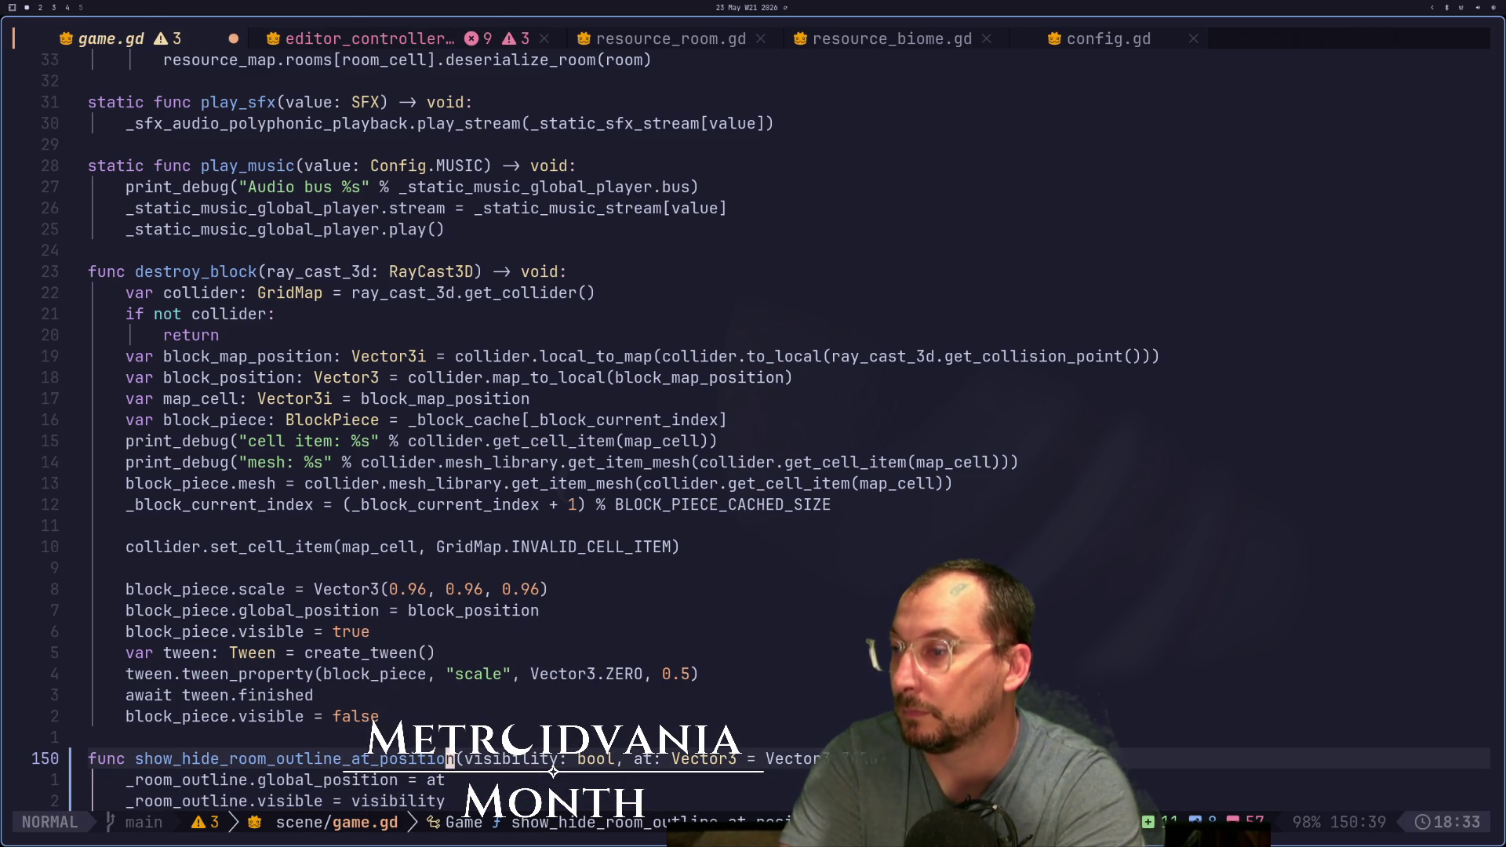